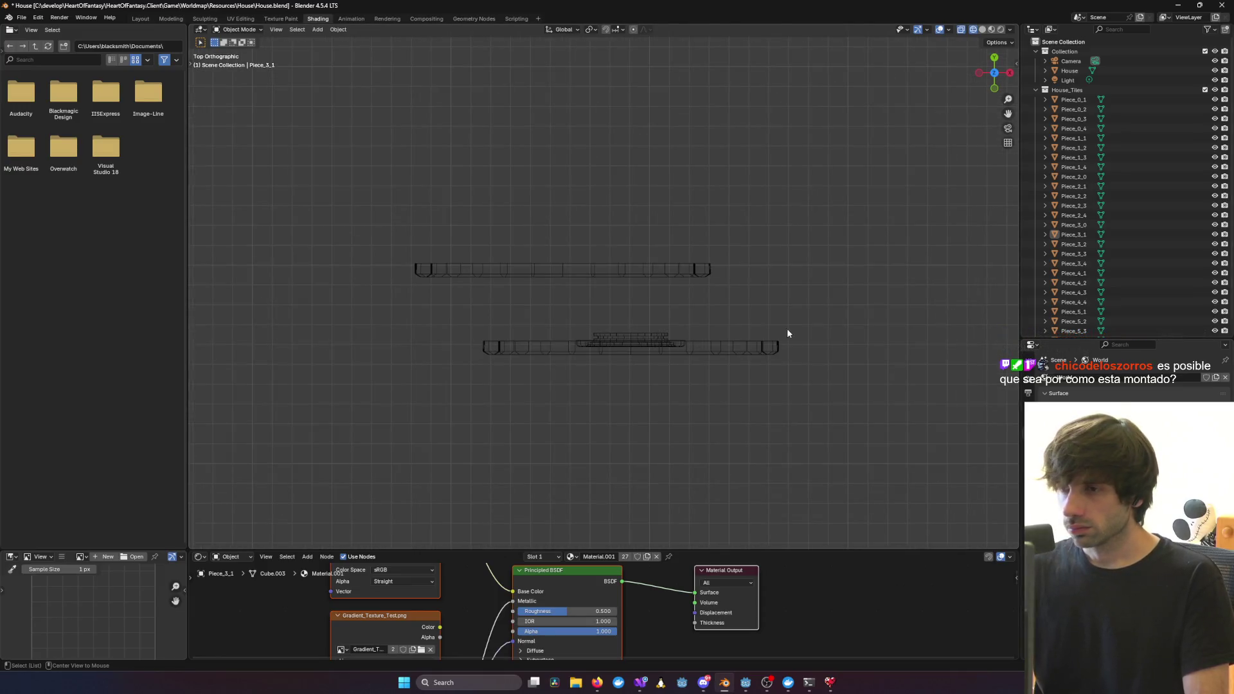
# Orbit and zoom out to frame the house and both door-arch pieces
pyautogui.keyDown('alt'); pyautogui.moveTo(711, 276); pyautogui.dragTo(651, 243, button='middle'); pyautogui.keyUp('alt')
pyautogui.scroll(-8, 651, 243)
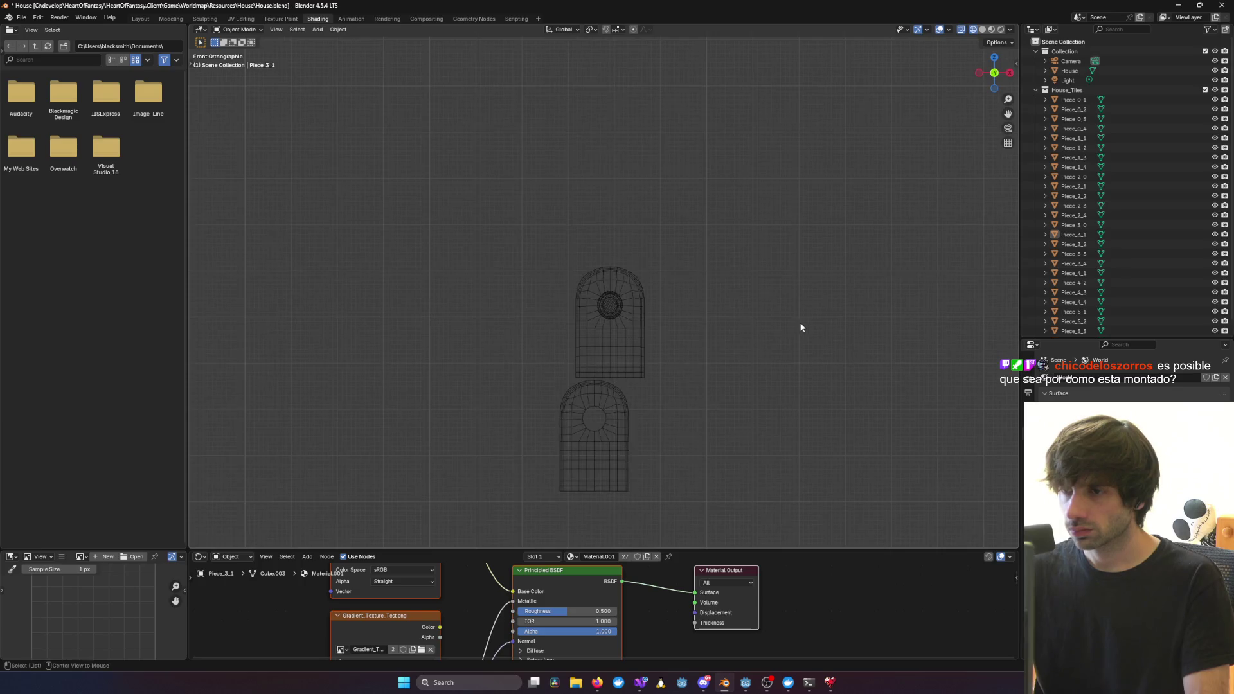
pyautogui.moveTo(802, 328)
pyautogui.keyDown('alt'); pyautogui.mouseDown(button='middle')
pyautogui.moveTo(615, 322)
pyautogui.moveTo(735, 323)
pyautogui.moveTo(626, 392)
pyautogui.moveTo(666, 320)
pyautogui.moveTo(573, 408)
pyautogui.moveTo(610, 393)
pyautogui.mouseUp(button='middle'); pyautogui.keyUp('alt')
pyautogui.scroll(-5, 736, 323)
pyautogui.keyDown('alt'); pyautogui.scroll(-8, 609, 394); pyautogui.keyUp('alt')
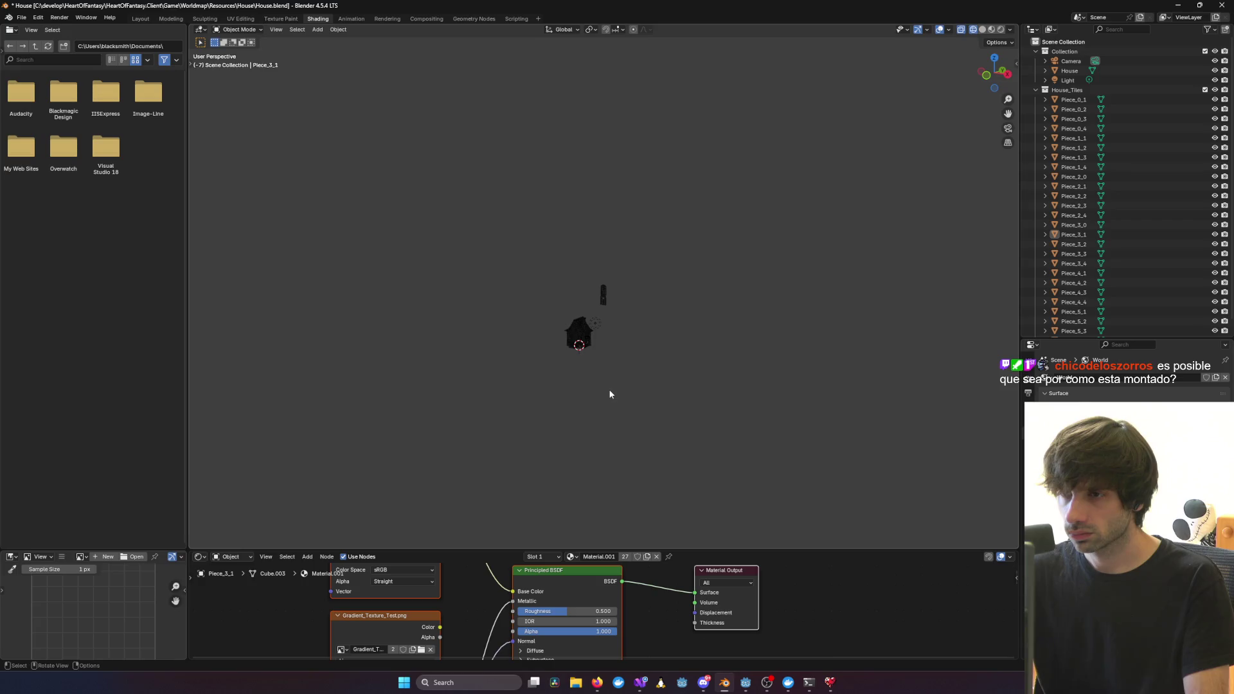
pyautogui.keyDown('alt'); pyautogui.scroll(-8, 619, 371); pyautogui.keyUp('alt')
pyautogui.keyDown('alt'); pyautogui.scroll(-9, 620, 373); pyautogui.keyUp('alt')
pyautogui.moveTo(647, 314)
pyautogui.mouseDown(button='middle')
pyautogui.moveTo(799, 325)
pyautogui.moveTo(552, 359)
pyautogui.mouseUp(button='middle')
pyautogui.moveTo(669, 369)
pyautogui.mouseDown(button='middle')
pyautogui.moveTo(579, 414)
pyautogui.moveTo(851, 280)
pyautogui.mouseUp(button='middle')
# Select door tiles Piece_3_1 and Piece_2_1 and switch to the UV Editing workspace
pyautogui.hotkey('ctrl', 'z')
pyautogui.hotkey('ctrl', 'z')
pyautogui.moveTo(681, 344)
pyautogui.mouseDown(button='middle')
pyautogui.moveTo(756, 351)
pyautogui.moveTo(611, 349)
pyautogui.moveTo(598, 309)
pyautogui.moveTo(584, 311)
pyautogui.moveTo(750, 237)
pyautogui.moveTo(858, 235)
pyautogui.moveTo(689, 257)
pyautogui.moveTo(750, 204)
pyautogui.moveTo(830, 175)
pyautogui.moveTo(774, 253)
pyautogui.moveTo(623, 375)
pyautogui.moveTo(746, 241)
pyautogui.moveTo(684, 387)
pyautogui.moveTo(735, 289)
pyautogui.moveTo(716, 330)
pyautogui.moveTo(669, 336)
pyautogui.moveTo(736, 328)
pyautogui.mouseUp(button='middle')
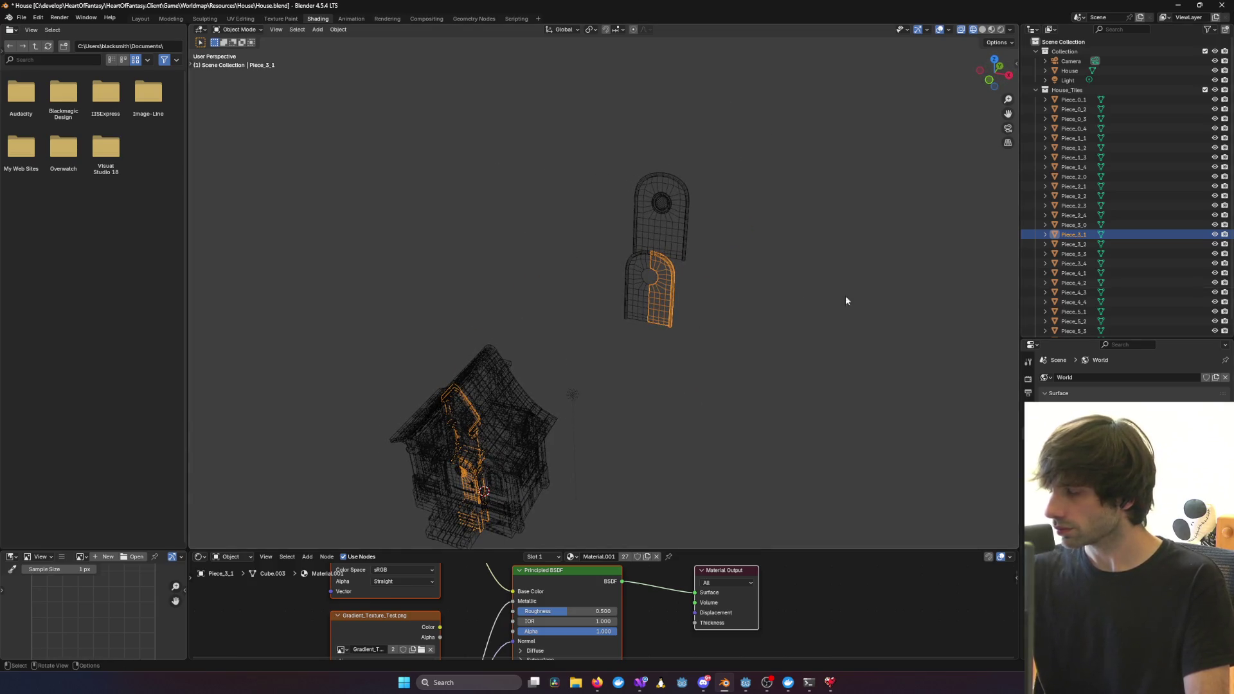
pyautogui.scroll(5, 756, 284)
pyautogui.scroll(-5, 917, 254)
pyautogui.moveTo(916, 253); pyautogui.dragTo(901, 274, button='middle')
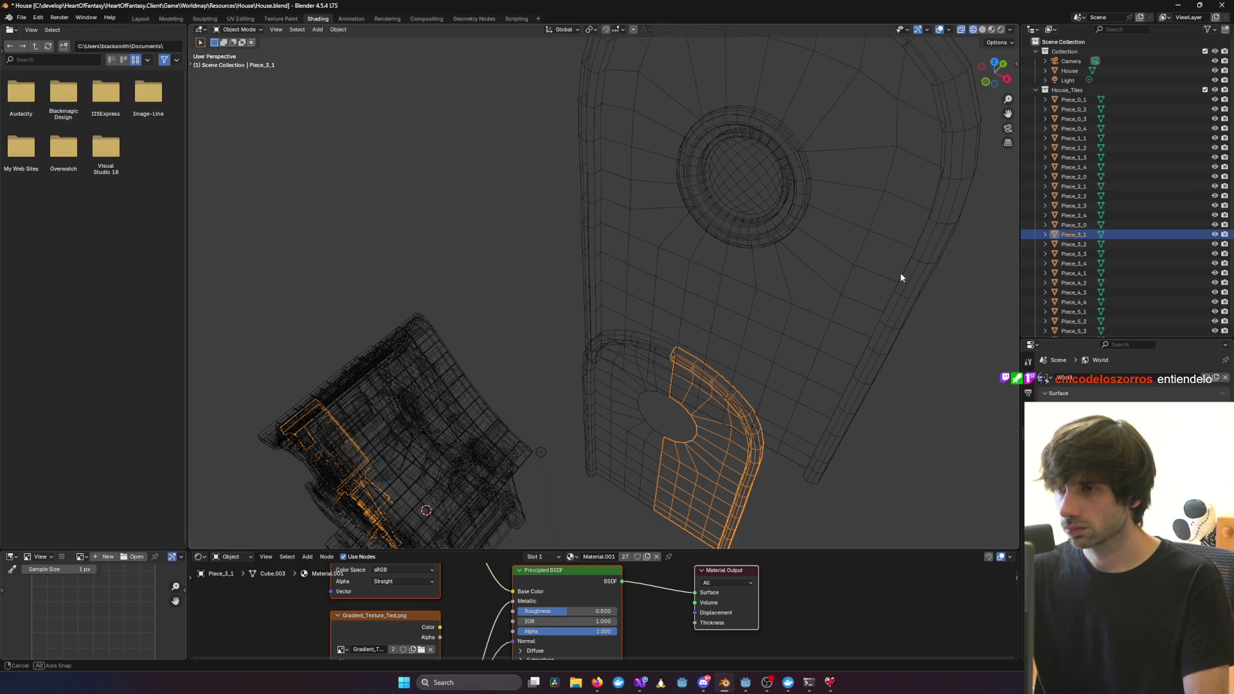
pyautogui.moveTo(901, 277)
pyautogui.mouseDown(button='middle')
pyautogui.moveTo(909, 262)
pyautogui.moveTo(906, 280)
pyautogui.moveTo(898, 270)
pyautogui.mouseUp(button='middle')
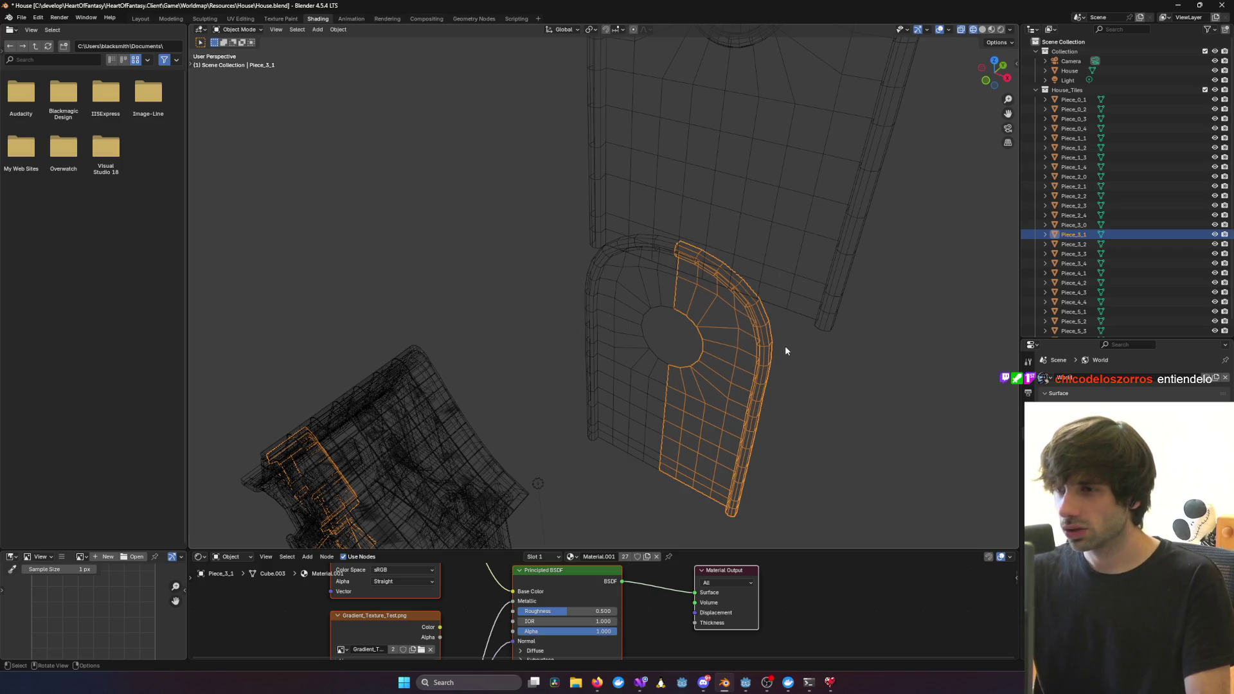
pyautogui.keyDown('shift'); pyautogui.click(622, 399); pyautogui.keyUp('shift')
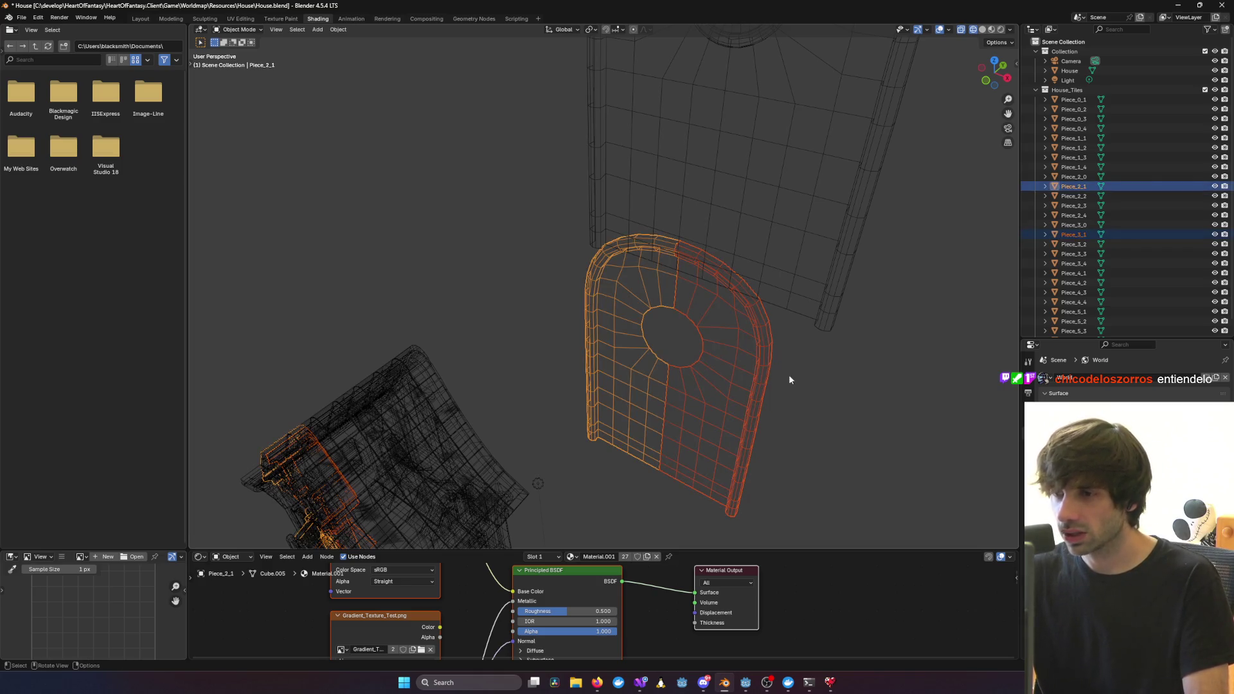
pyautogui.click(241, 19)
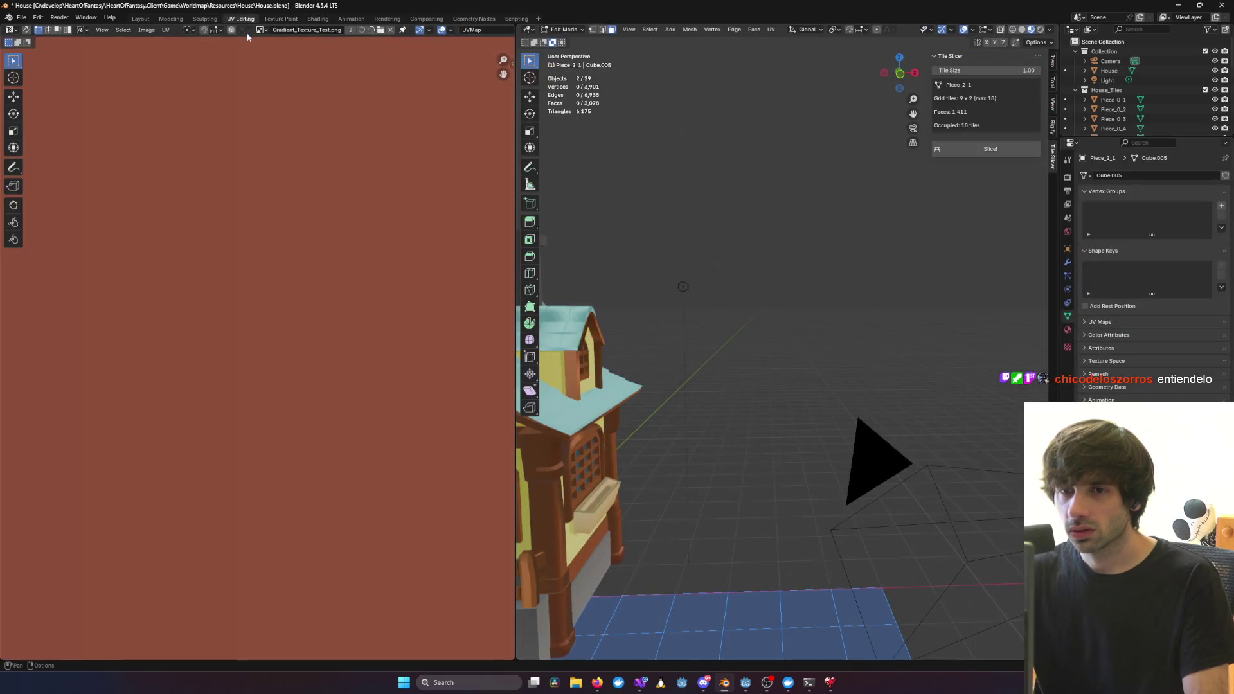
# Frame the scene in wireframe and select all of the door tile's mesh to show its UVs
pyautogui.press('Home')
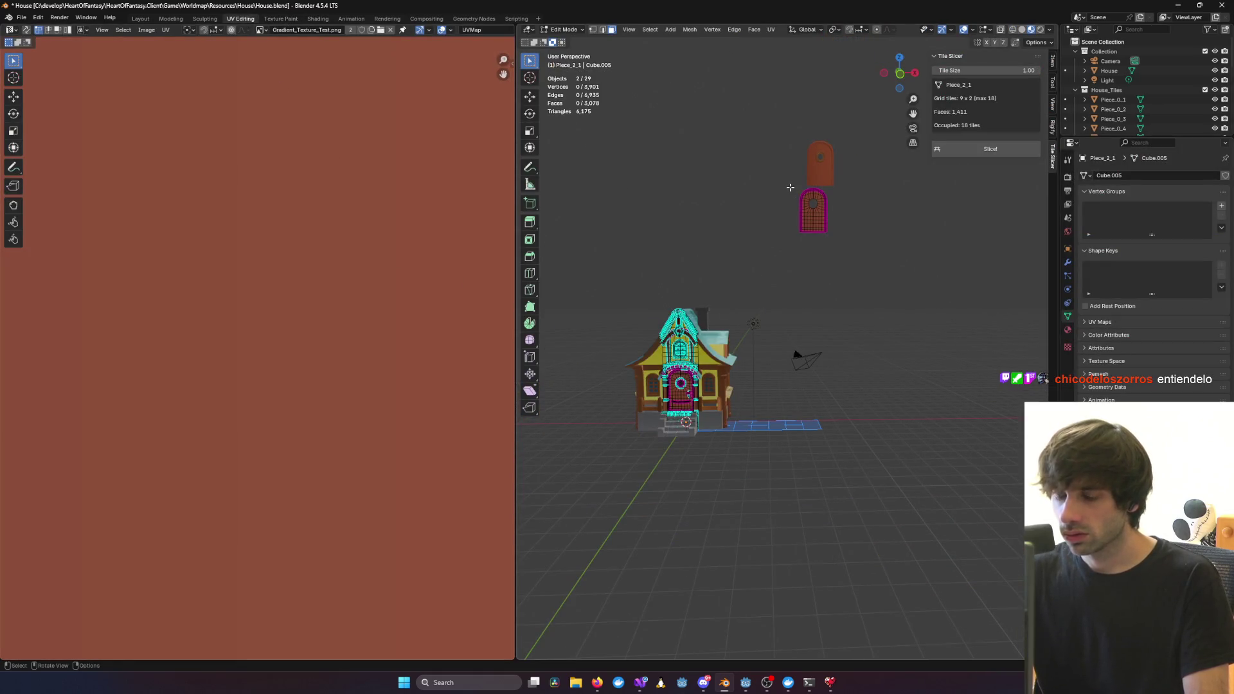
pyautogui.hotkey('shift', 'z')
pyautogui.press('a')
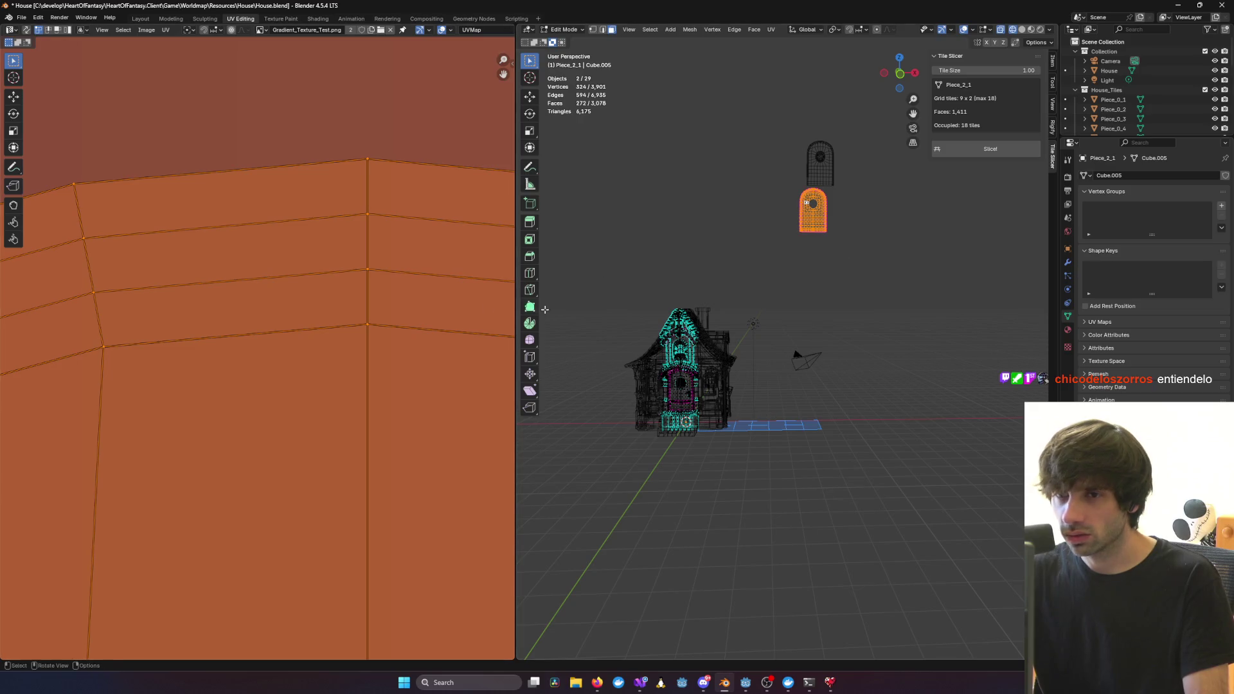
pyautogui.scroll(-5, 454, 361)
pyautogui.scroll(-1, 733, 287)
pyautogui.scroll(-1, 391, 461)
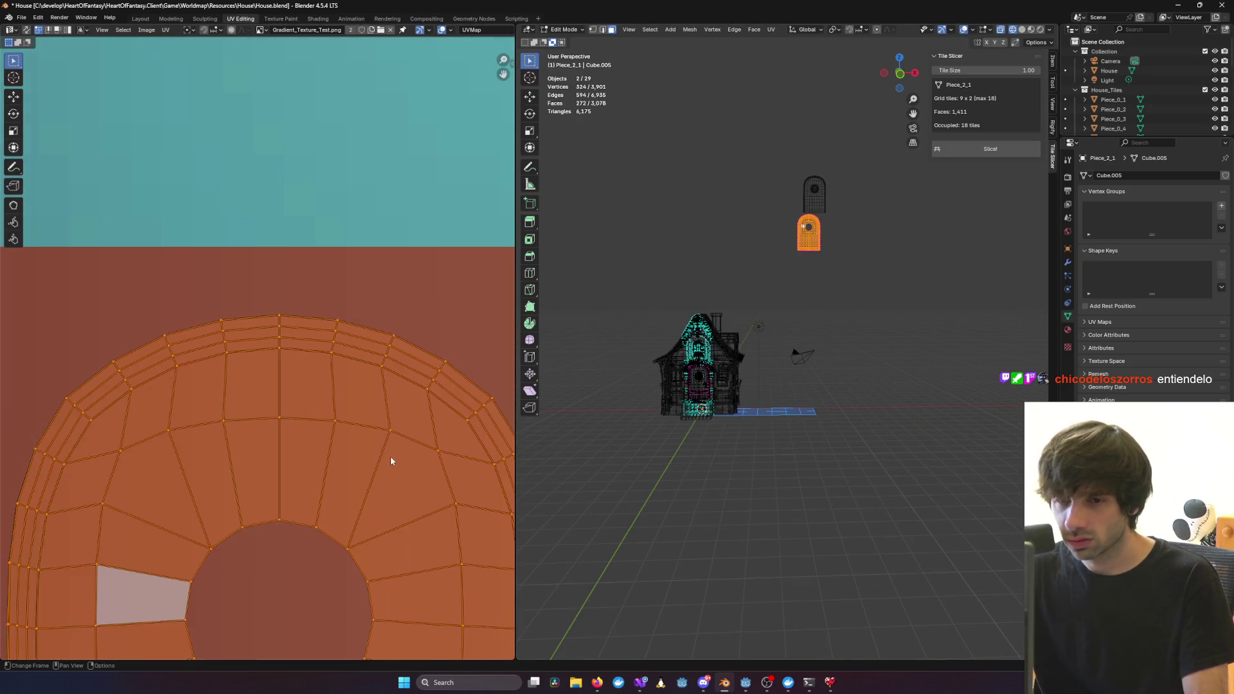
pyautogui.scroll(-3, 389, 470)
pyautogui.scroll(2, 382, 471)
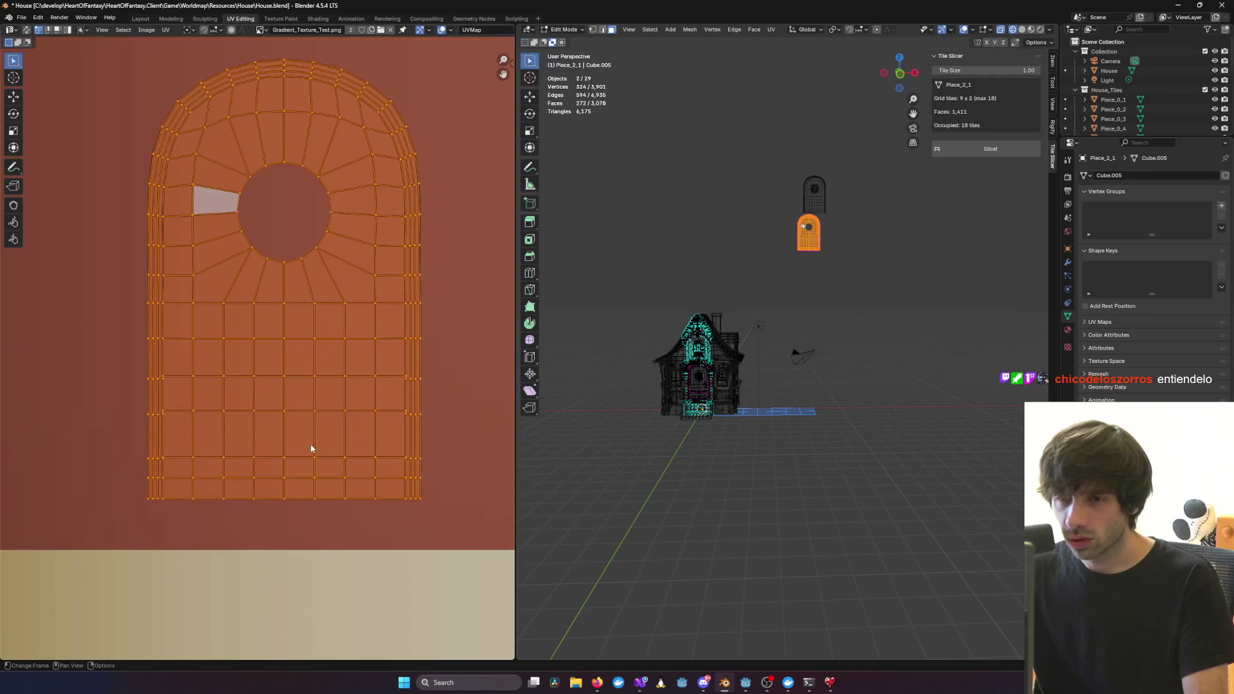
pyautogui.scroll(3, 331, 513)
pyautogui.scroll(3, 336, 193)
pyautogui.scroll(-3, 344, 361)
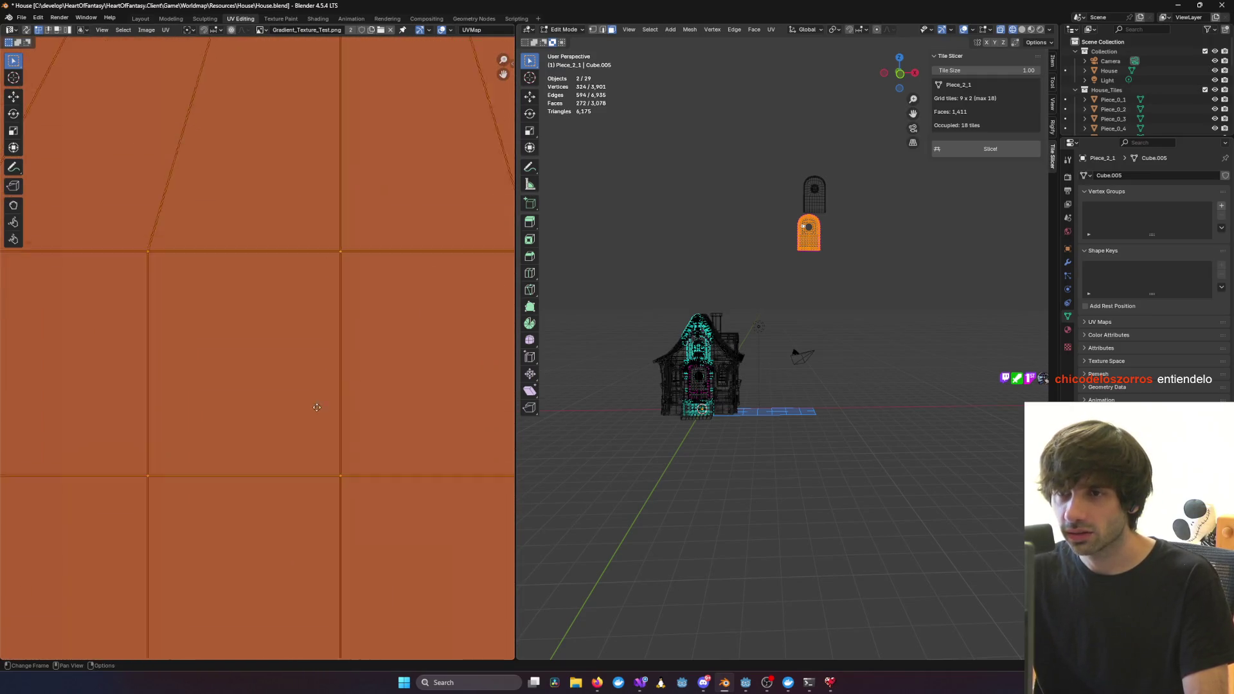
# Make House active and box-select its door to compare UVs, then move to Texture Paint
pyautogui.moveTo(794, 166); pyautogui.dragTo(837, 214)
pyautogui.click(848, 205)
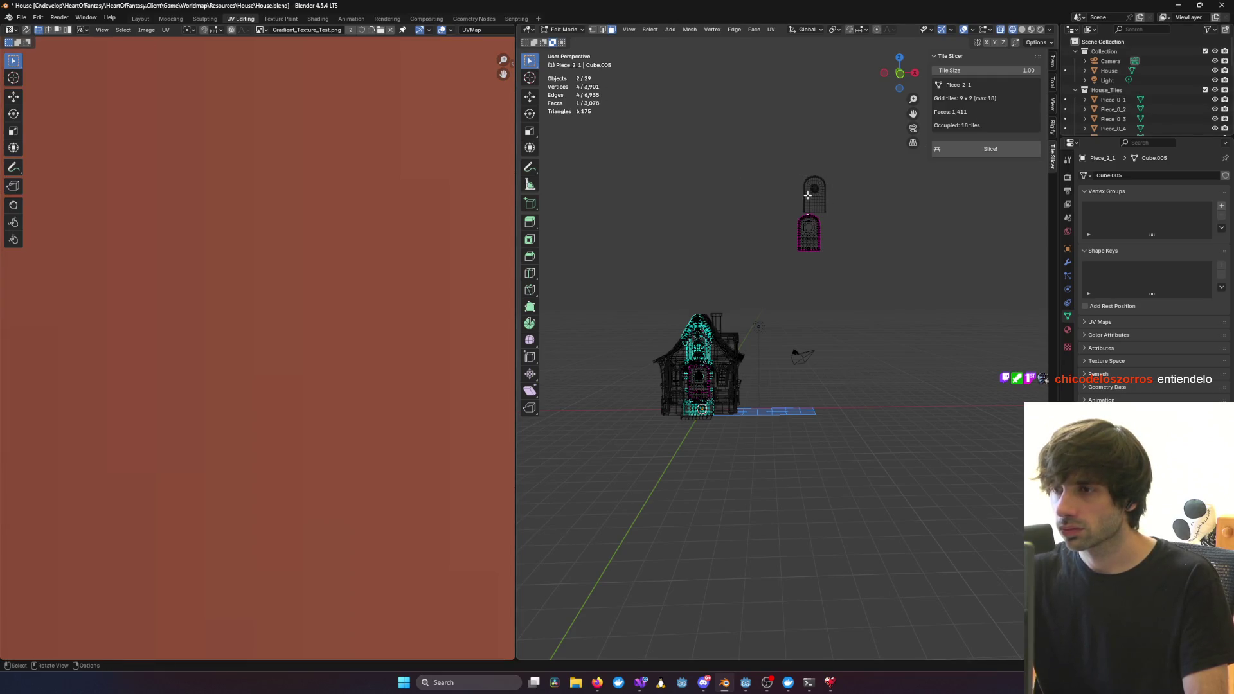
pyautogui.click(1072, 71)
pyautogui.click(826, 193)
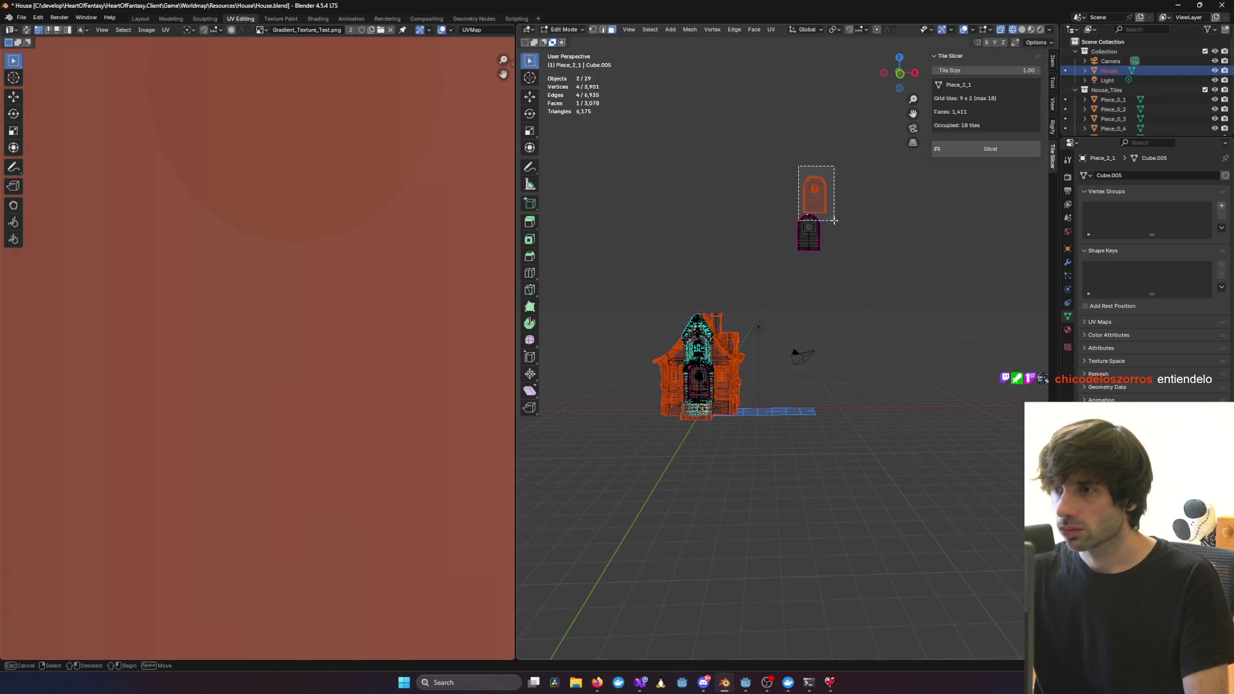
pyautogui.click(821, 189)
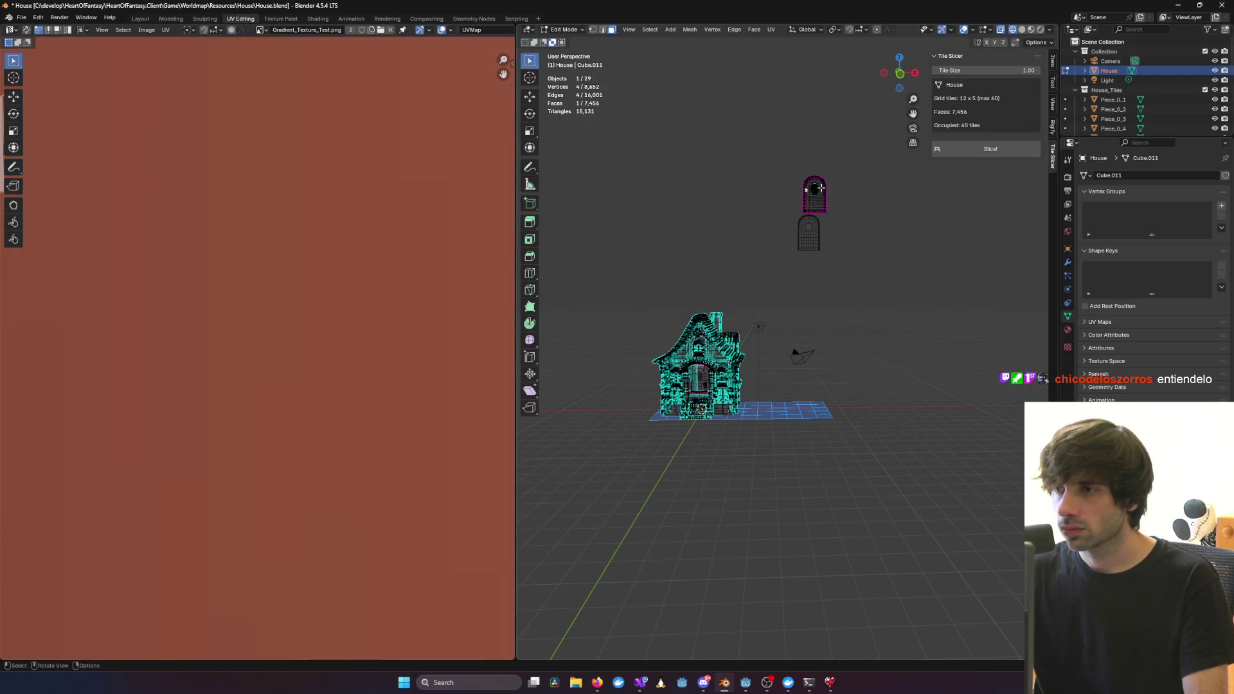
pyautogui.moveTo(790, 166); pyautogui.dragTo(851, 220)
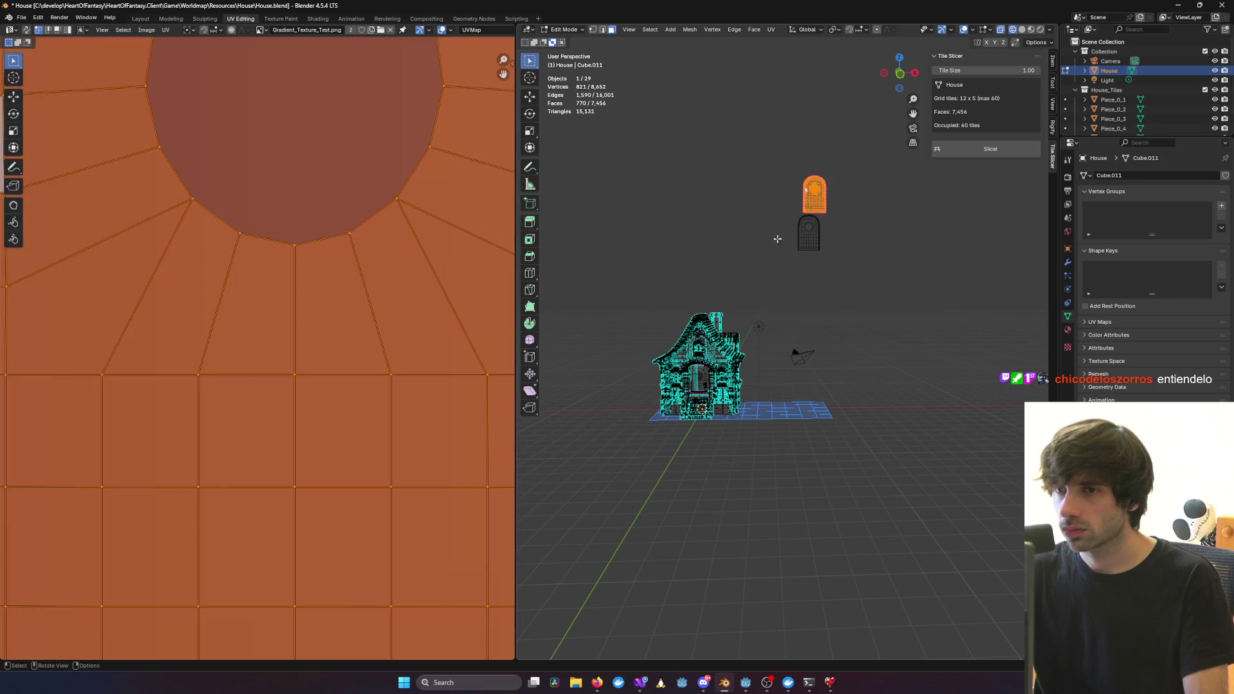
pyautogui.scroll(-6, 234, 337)
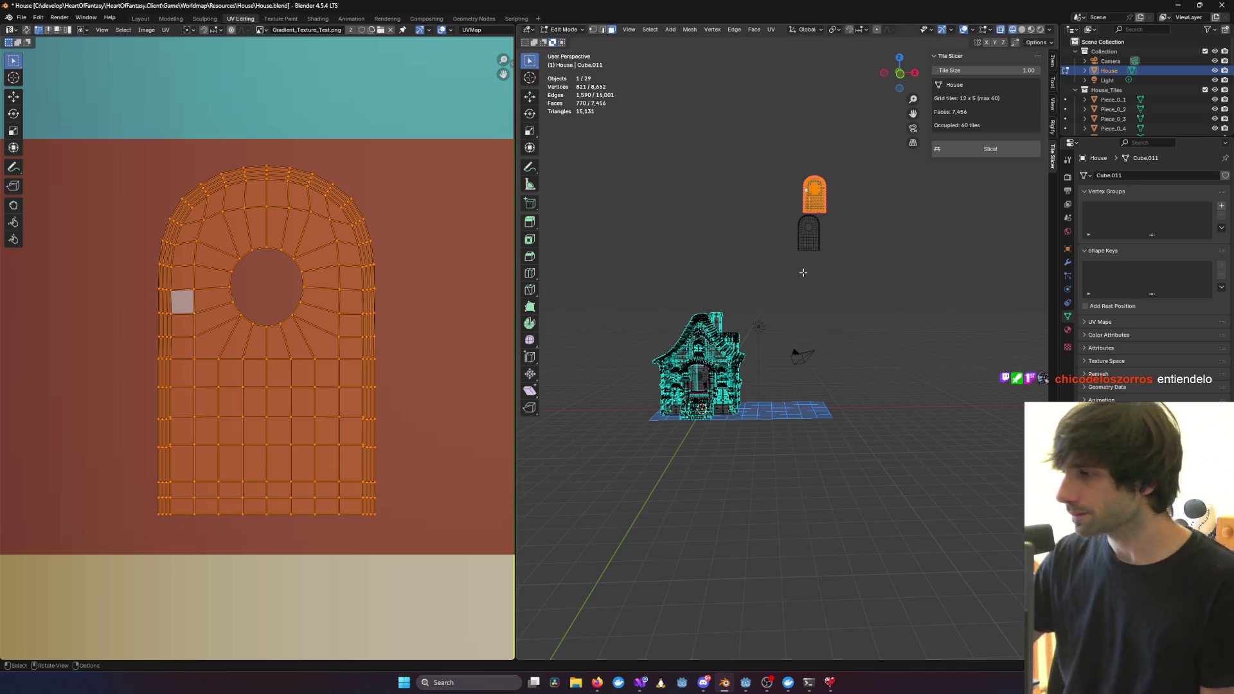
pyautogui.scroll(5, 781, 264)
pyautogui.scroll(-2, 799, 190)
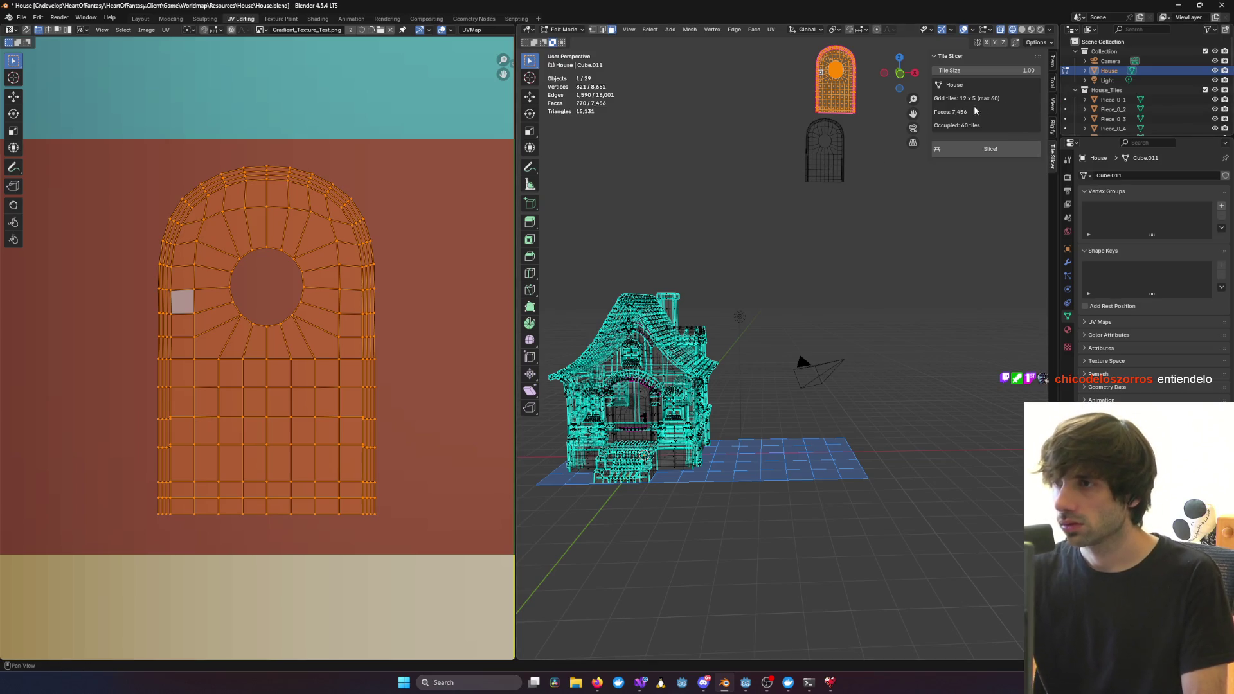
pyautogui.scroll(-4, 809, 140)
pyautogui.scroll(5, 809, 141)
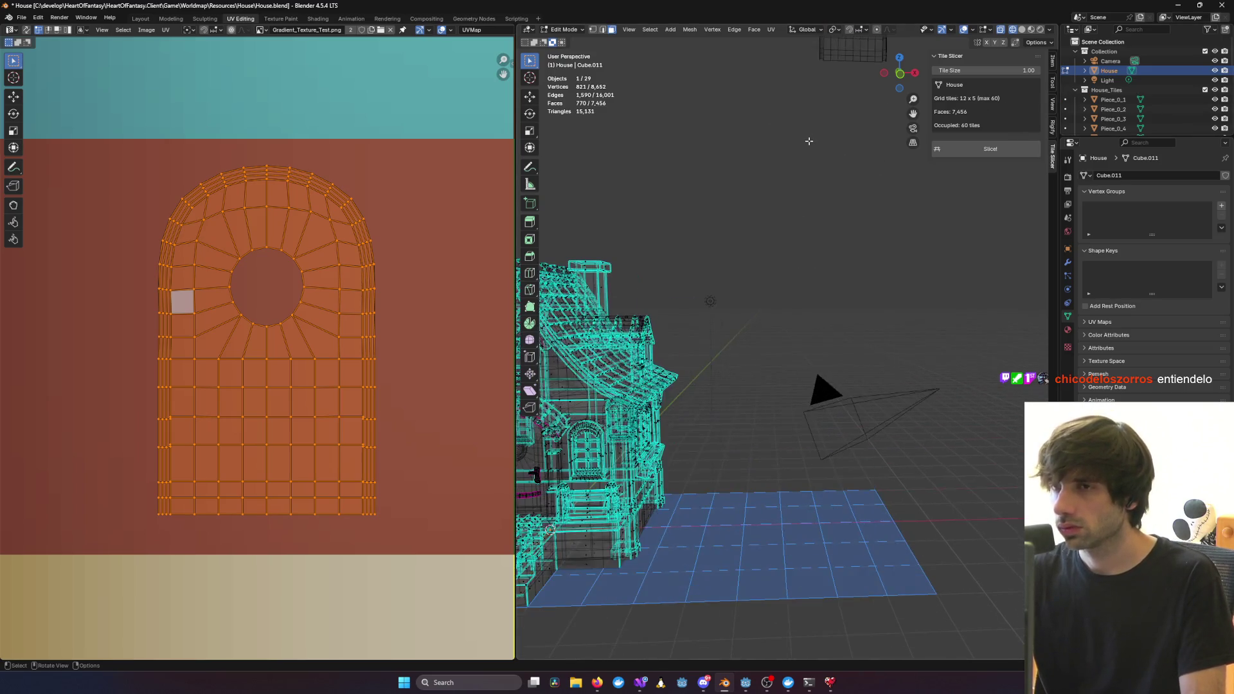
pyautogui.click(281, 19)
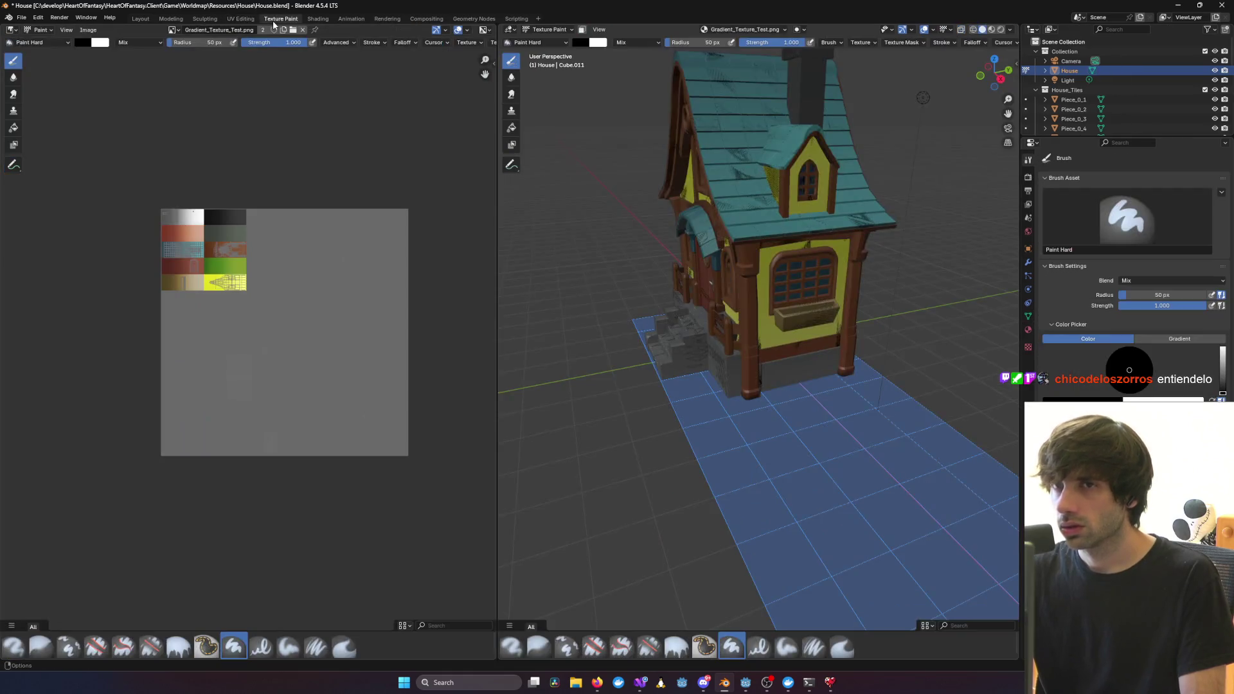
# Inspect the painted house's door, handle and front steps up close, then return to Shading
pyautogui.moveTo(779, 304)
pyautogui.mouseDown(button='middle')
pyautogui.moveTo(826, 312)
pyautogui.moveTo(795, 315)
pyautogui.mouseUp(button='middle')
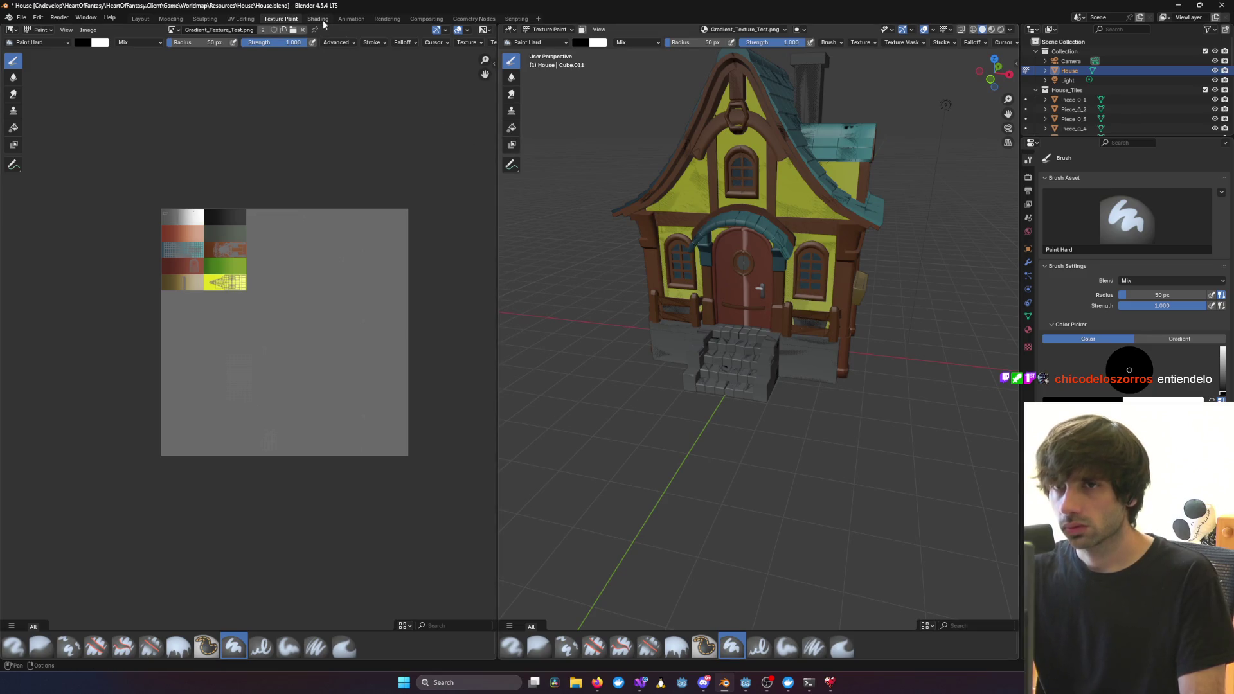
pyautogui.scroll(10, 595, 210)
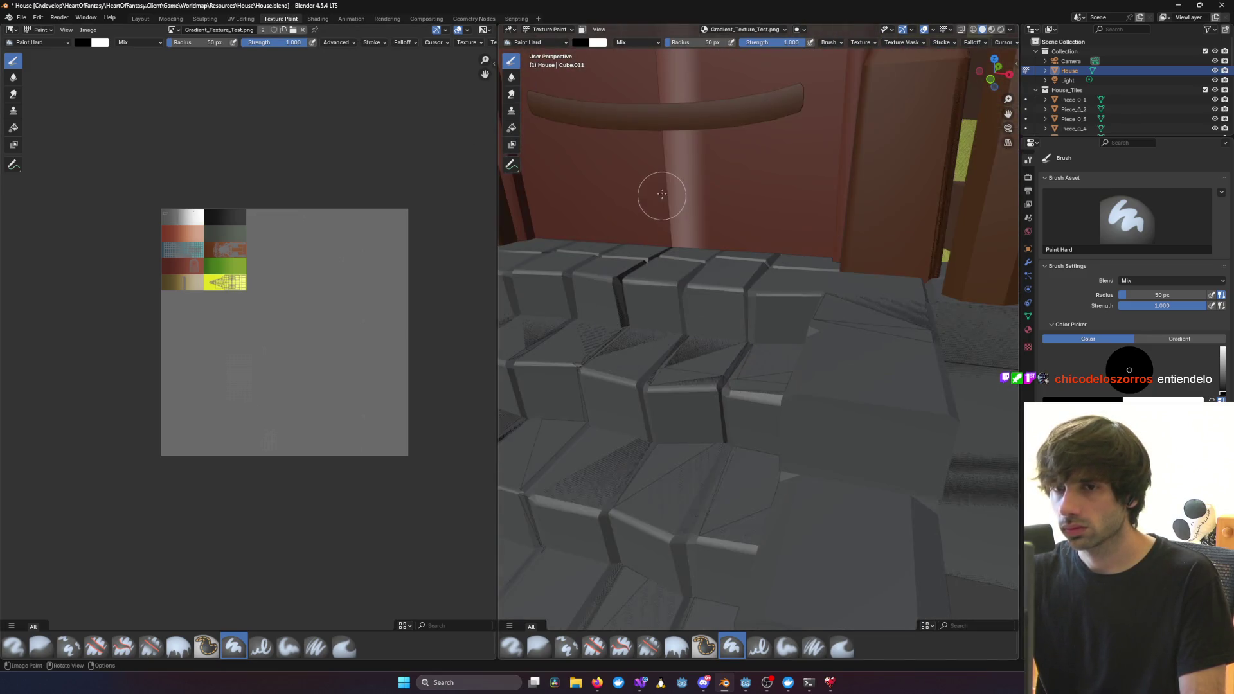
pyautogui.moveTo(662, 194); pyautogui.dragTo(694, 253, button='middle')
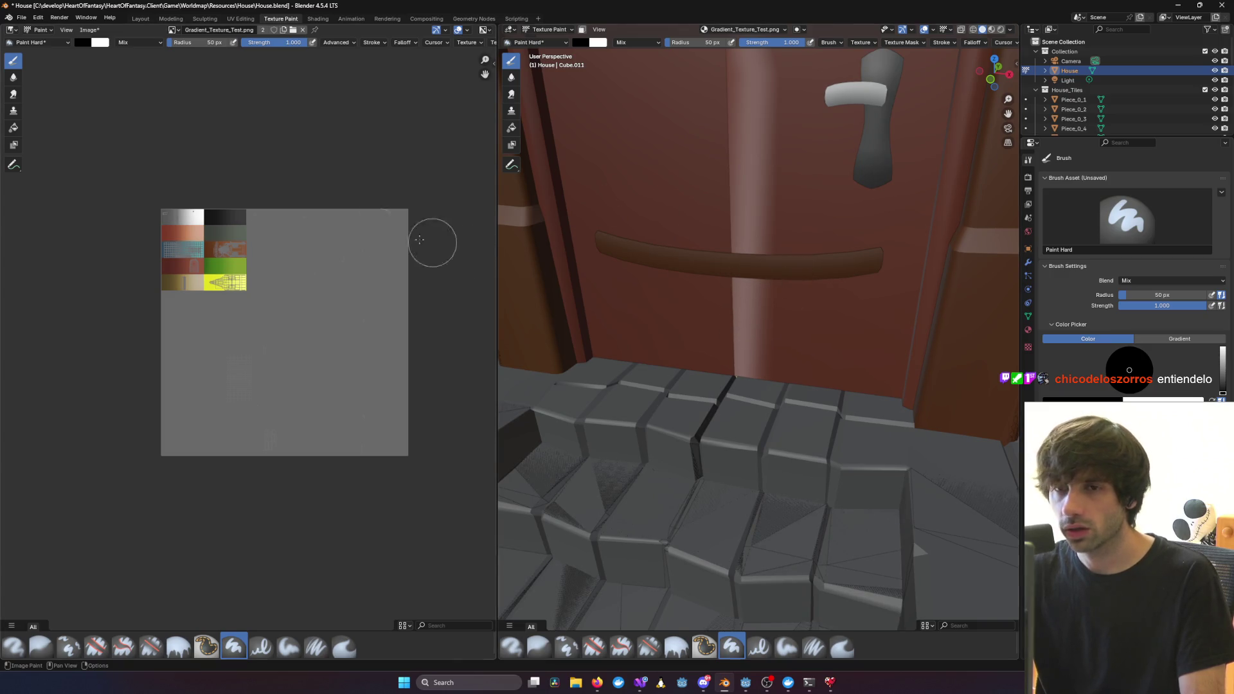
pyautogui.click(318, 19)
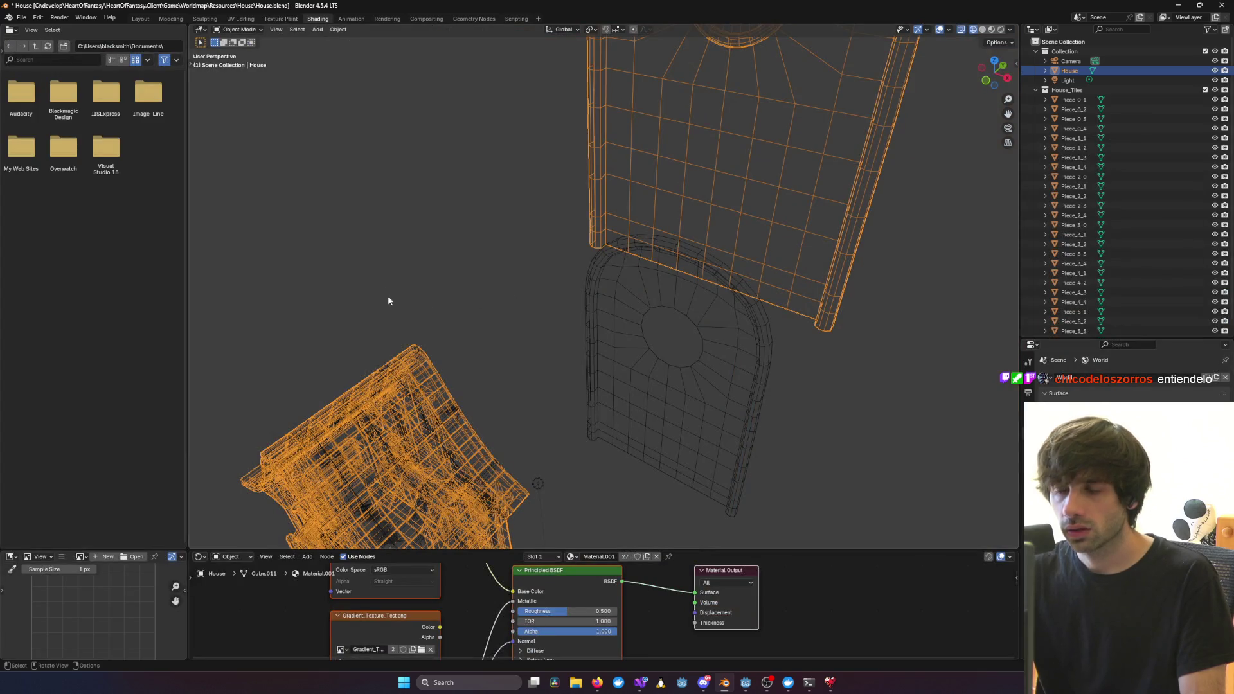
# Enlarge the node editor, turn on material preview, and select Piece_3_1 and Piece_2_1
pyautogui.hotkey('ctrl', 'z')
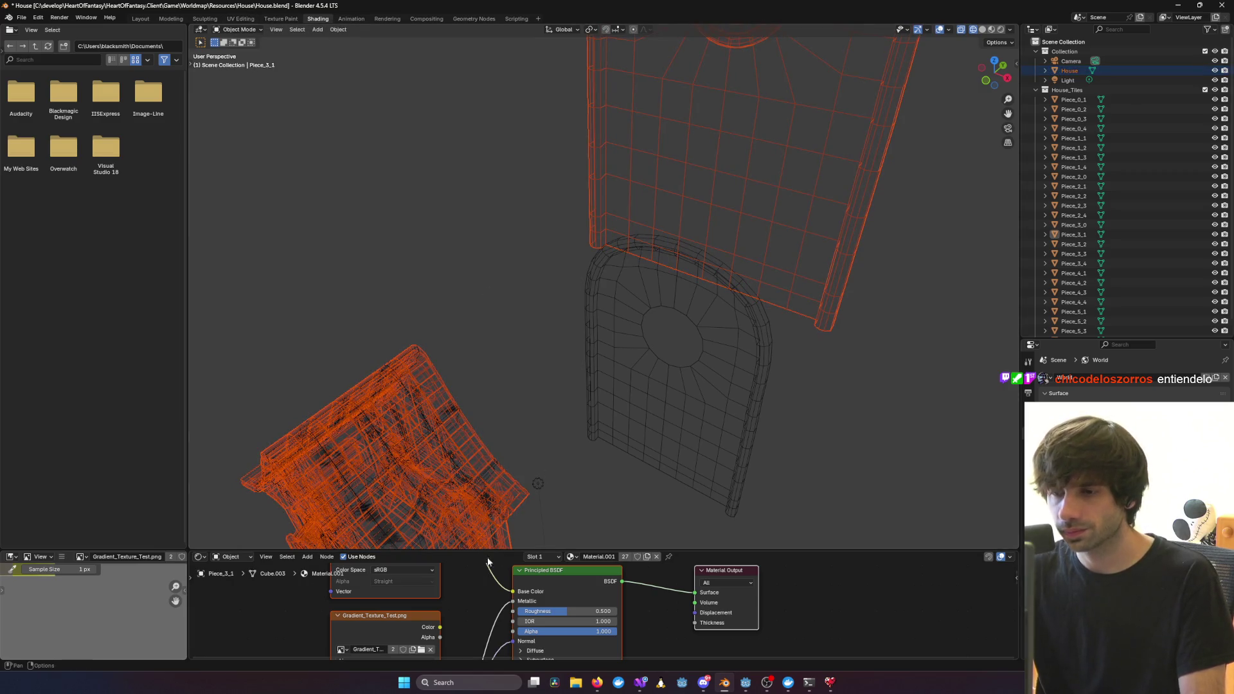
pyautogui.moveTo(547, 551); pyautogui.dragTo(546, 318)
pyautogui.click(991, 29)
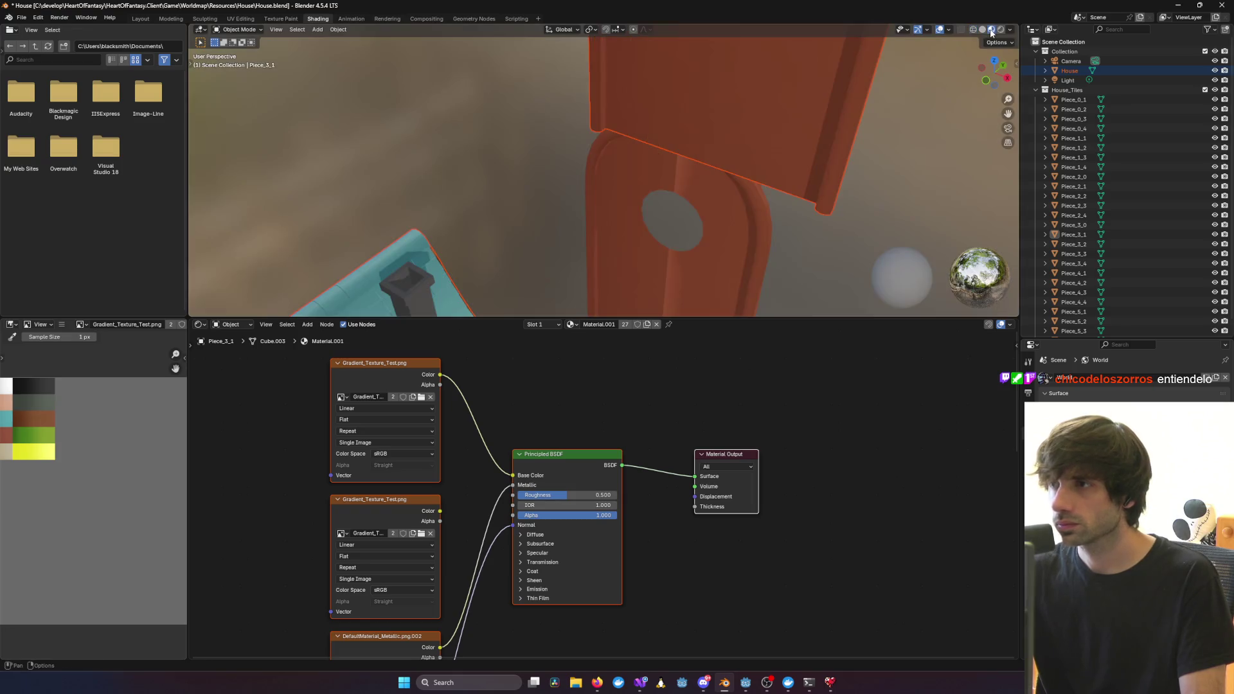
pyautogui.click(695, 277)
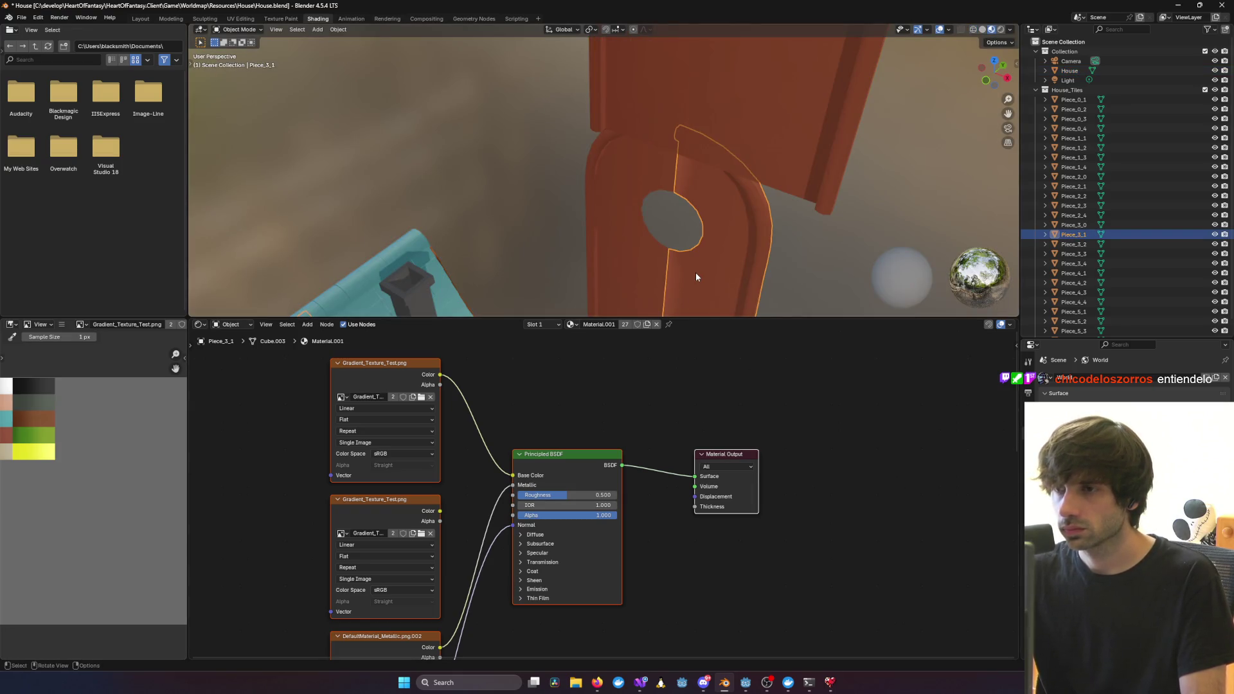
pyautogui.keyDown('shift'); pyautogui.click(634, 277); pyautogui.keyUp('shift')
# Switch the Material Output target to EEVEE, then set it back to All
pyautogui.click(719, 465)
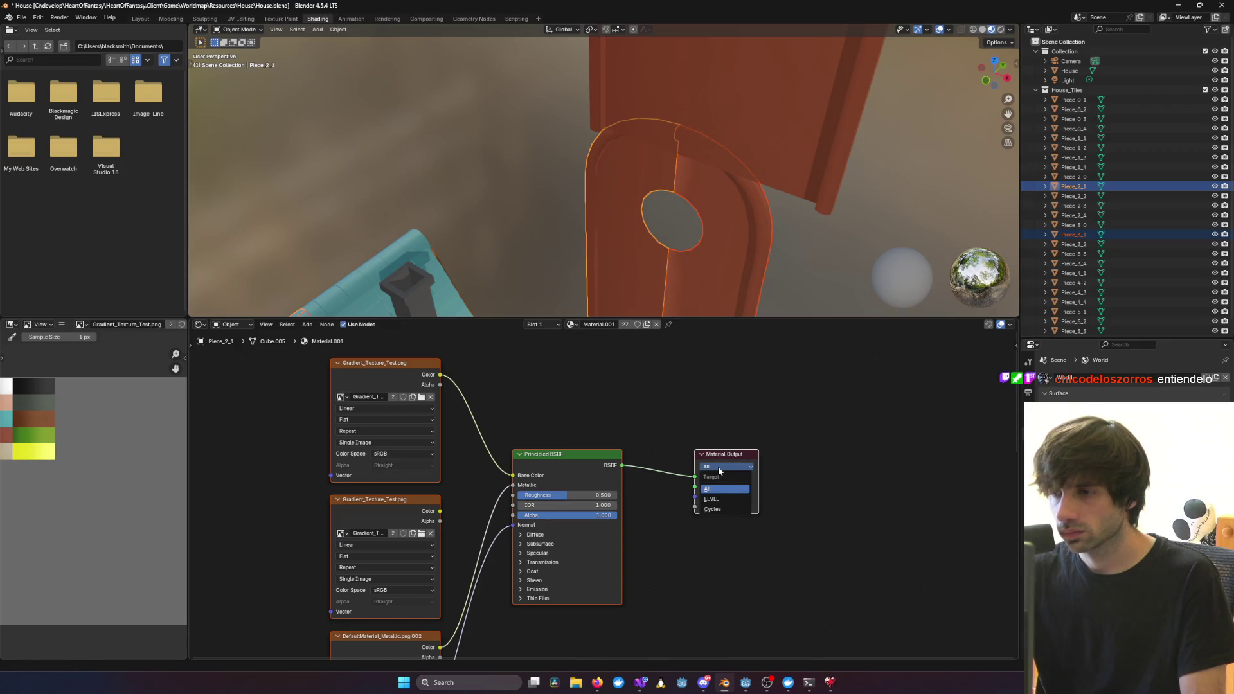
pyautogui.click(716, 504)
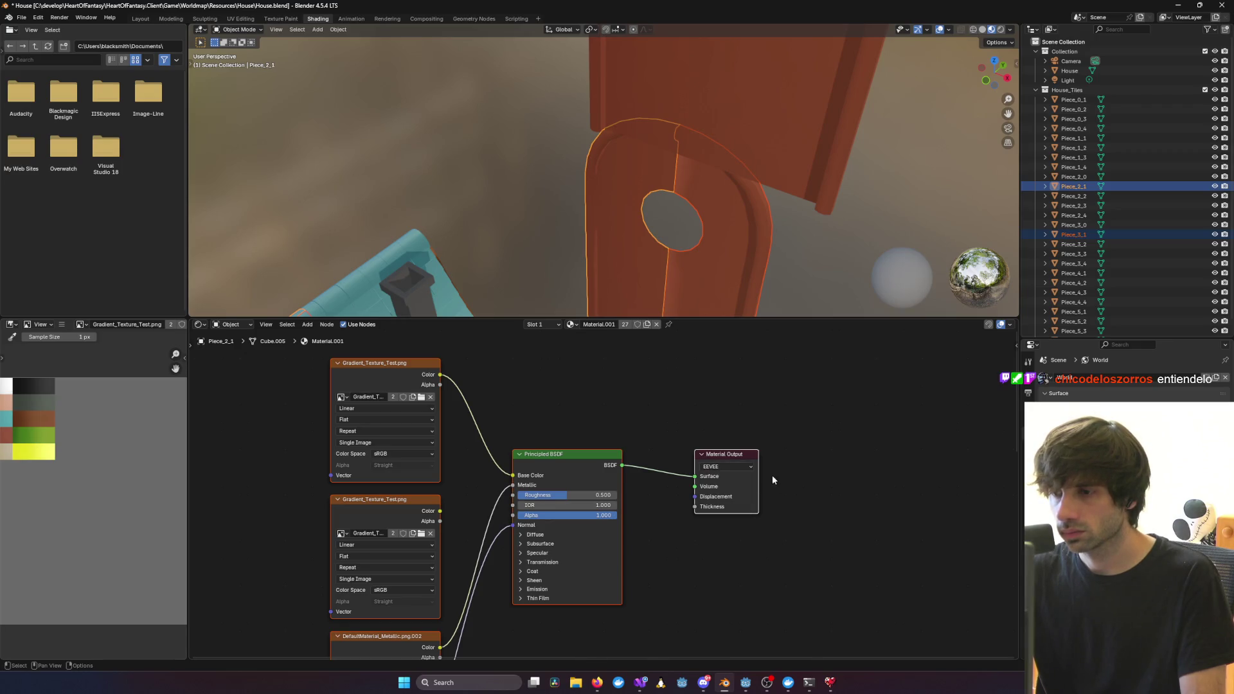
pyautogui.click(720, 467)
pyautogui.click(719, 487)
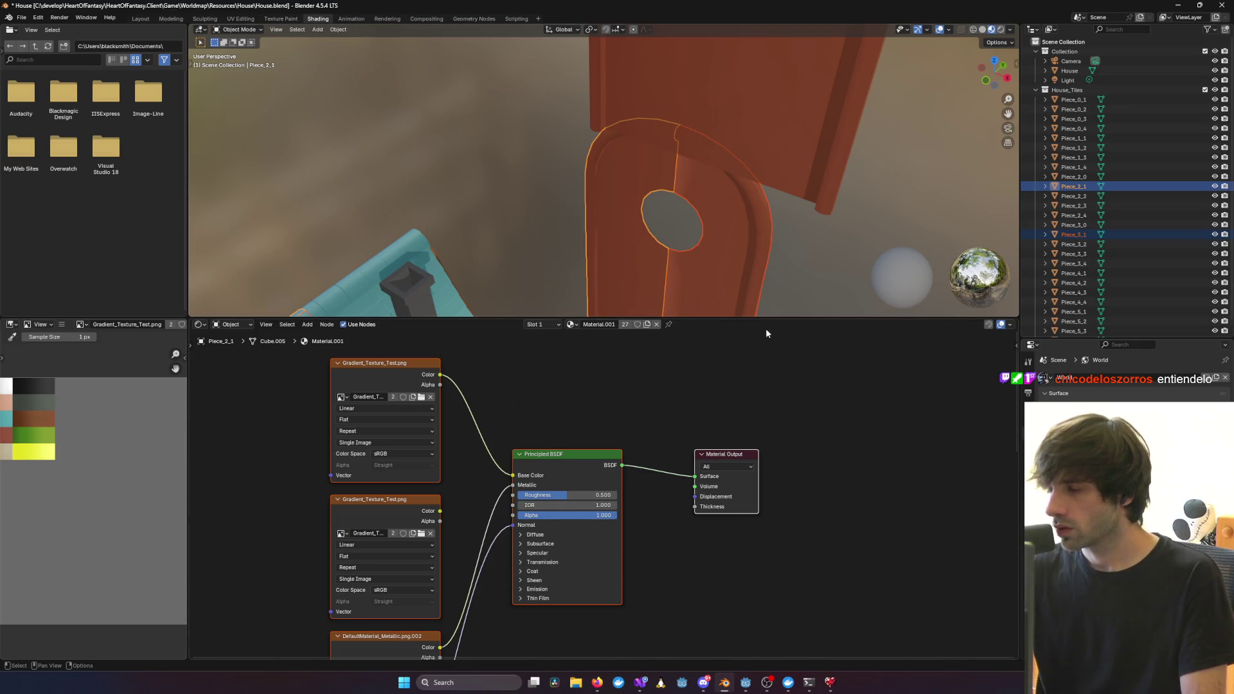
# Show Piece_2_1's 9 × 2 grid in the Tile Slicer panel and open a WSL terminal
pyautogui.click(1012, 44)
pyautogui.click(1013, 45)
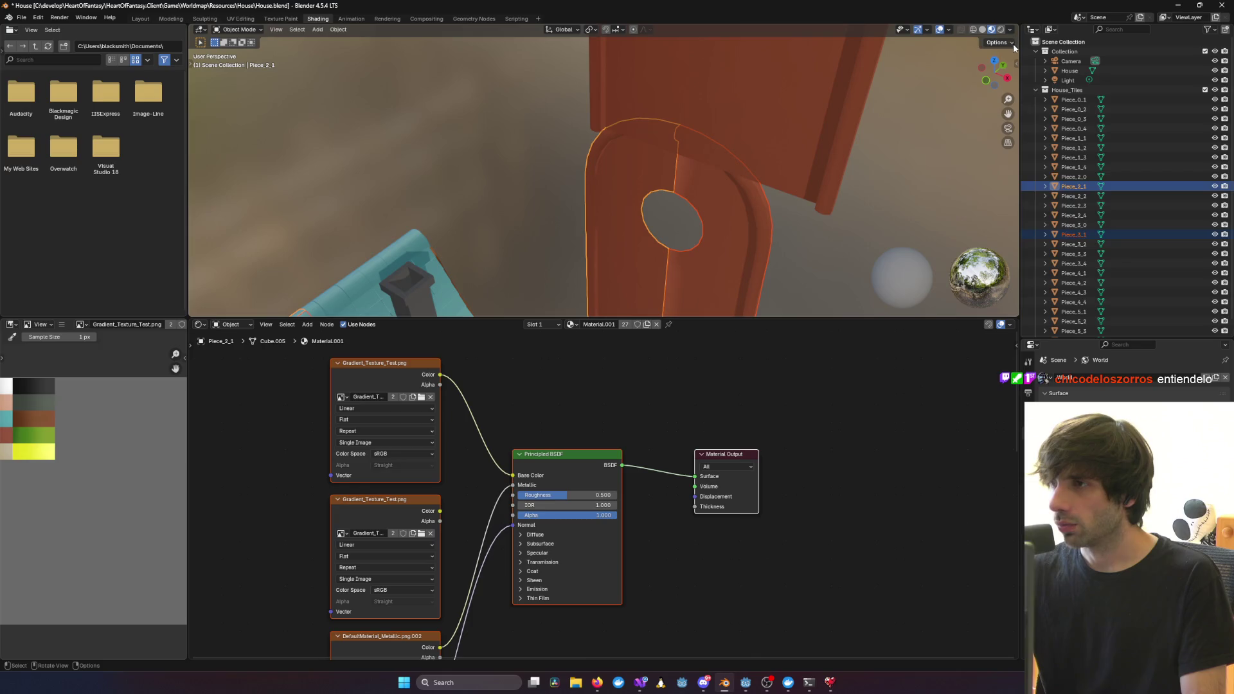
pyautogui.click(1016, 63)
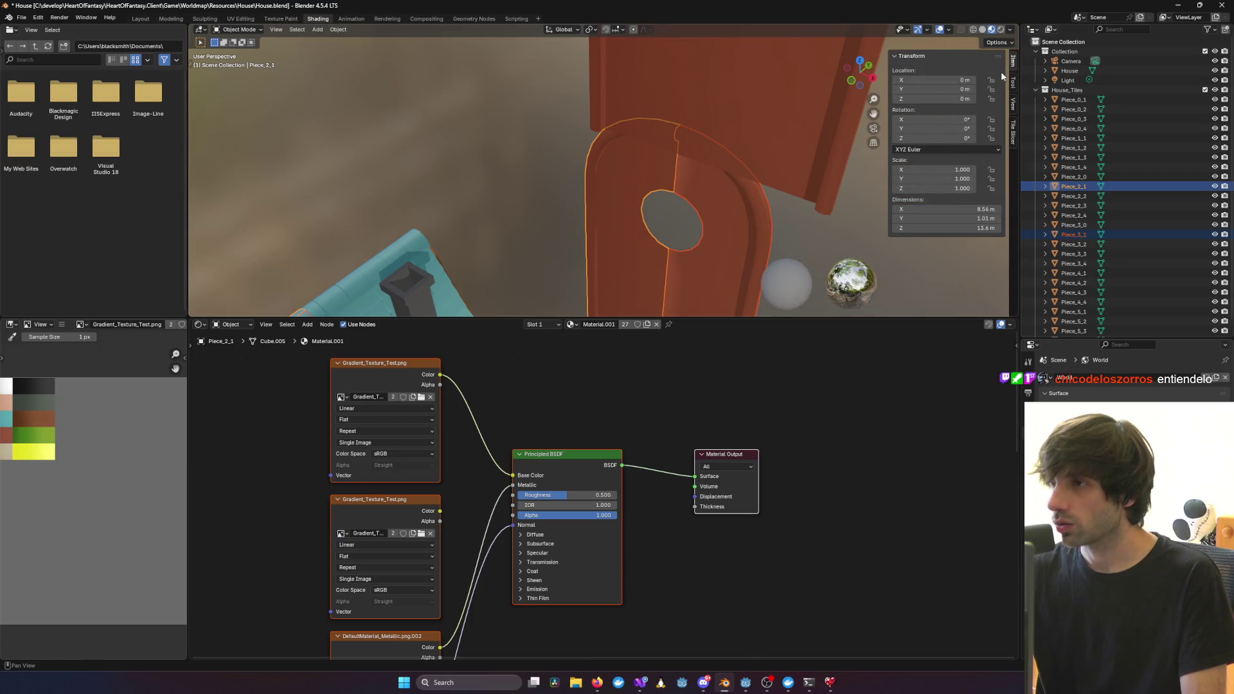
pyautogui.click(1014, 135)
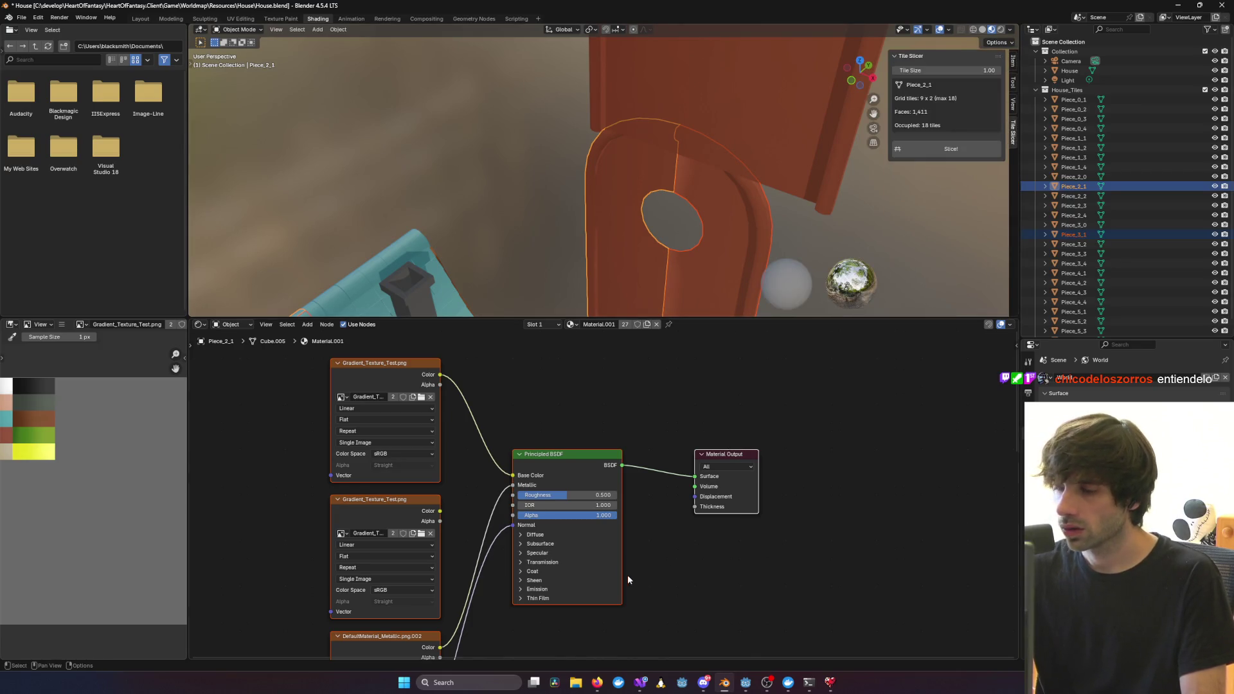
pyautogui.click(661, 683)
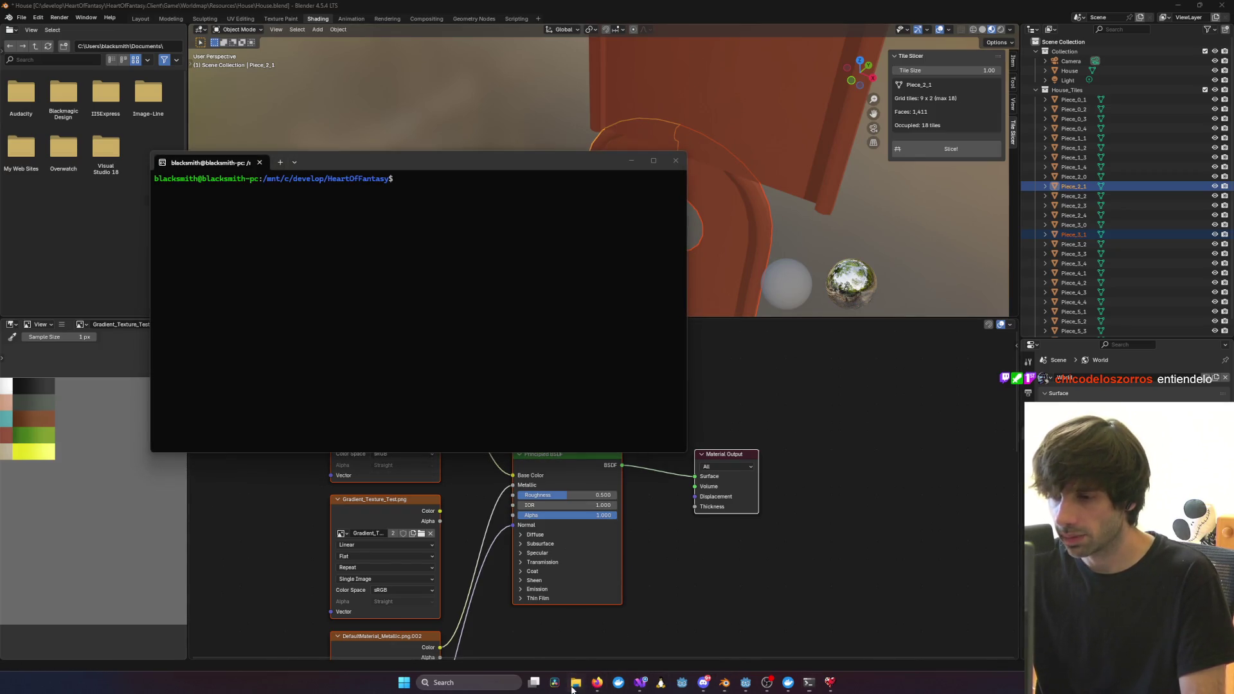
pyautogui.click(1067, 361)
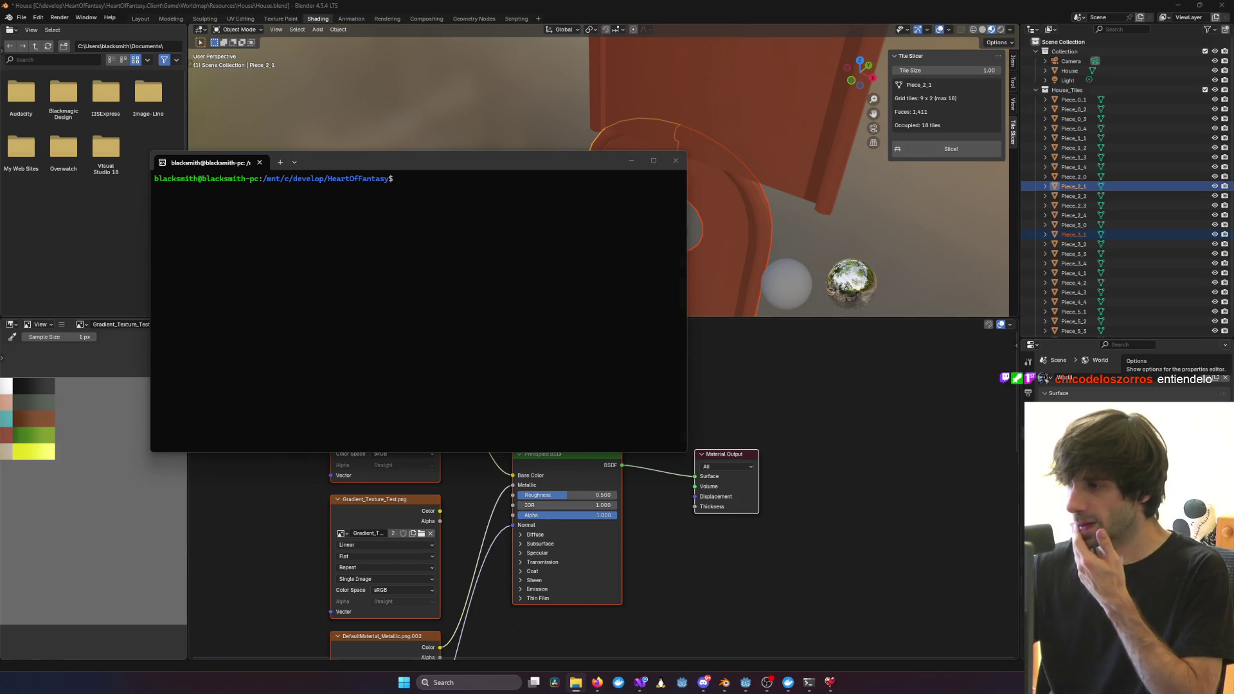
pyautogui.hotkey('alt', 'Tab')
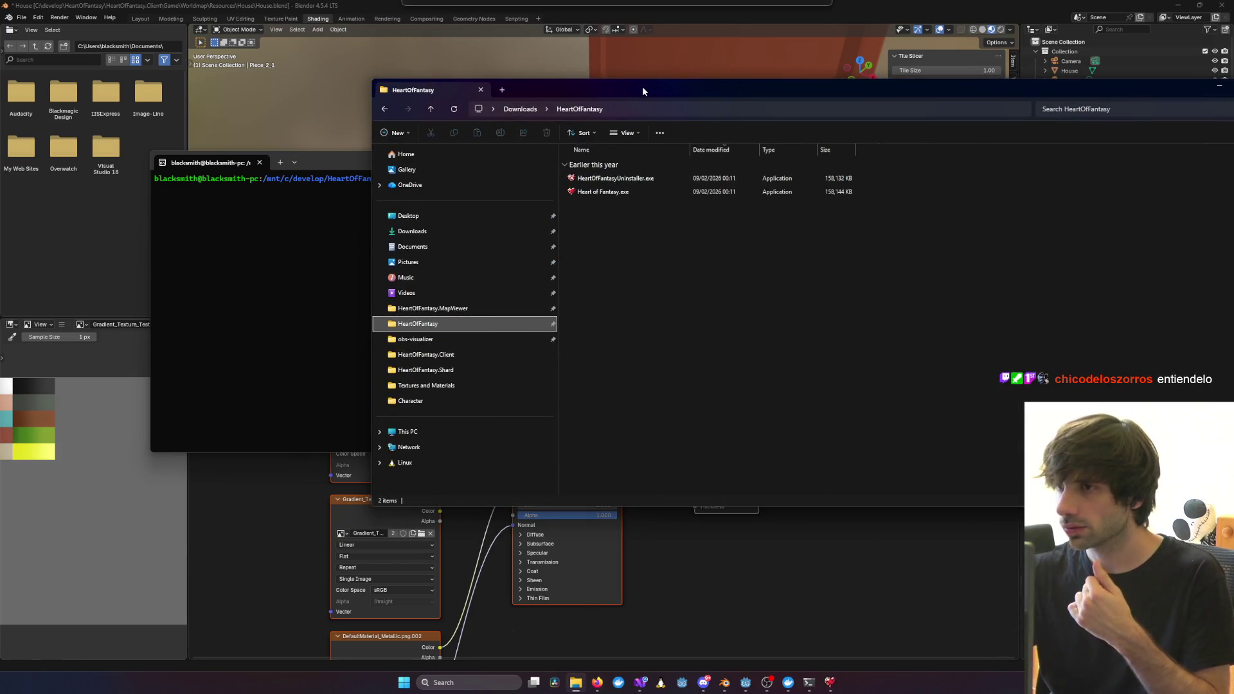
pyautogui.moveTo(642, 86); pyautogui.dragTo(1233, 86)
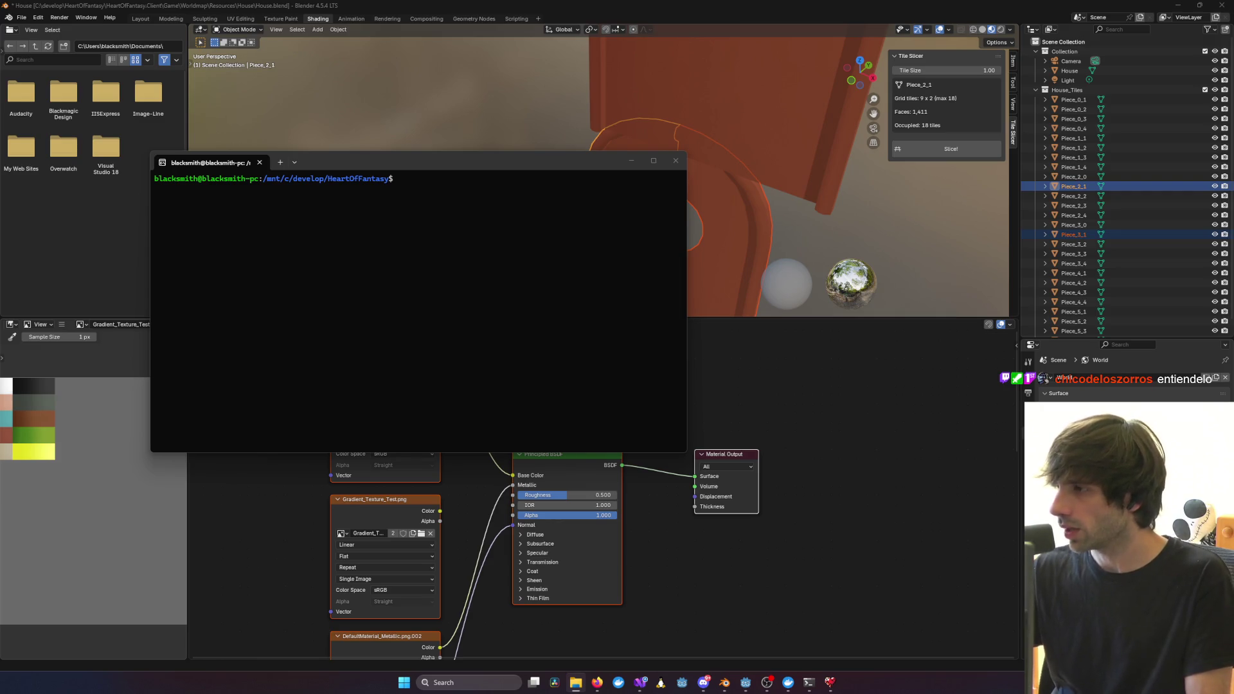
pyautogui.click(512, 322)
# Launch Claude Code in HeartOfFantasy and begin a 'mira @' prompt referencing the tile slicer file
pyautogui.write('lo')
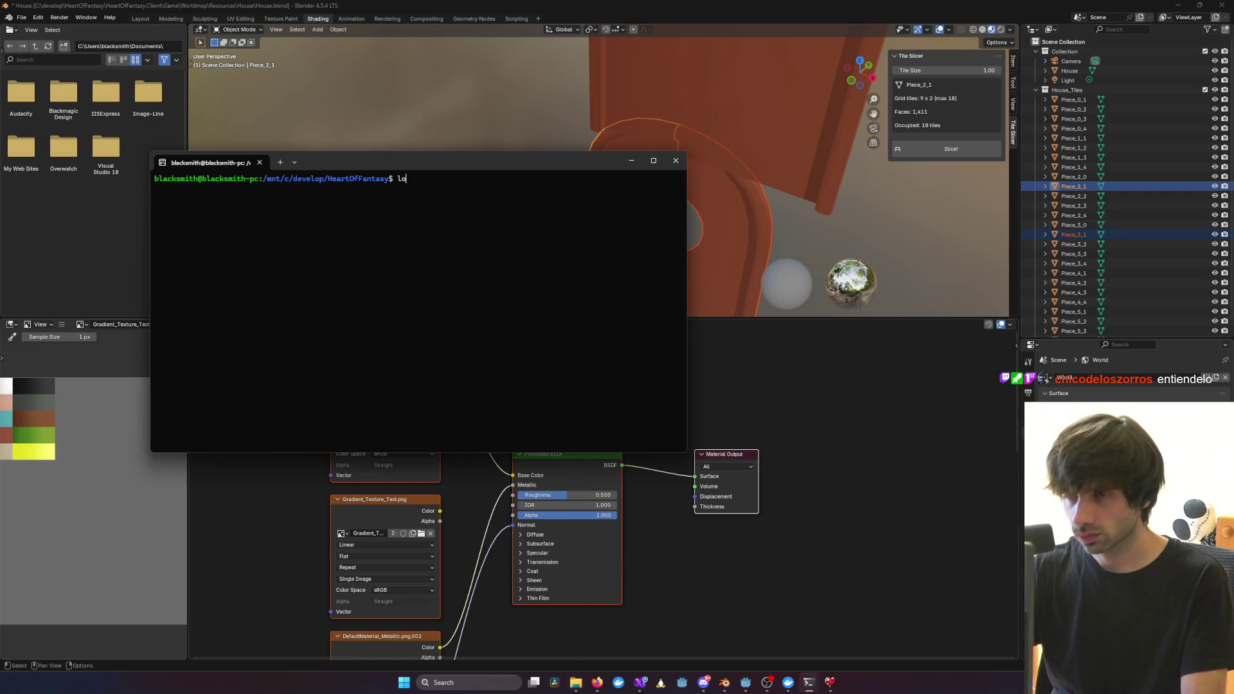
pyautogui.press('BackSpace')
pyautogui.press('BackSpace')
pyautogui.press('BackSpace')
pyautogui.write('claudi')
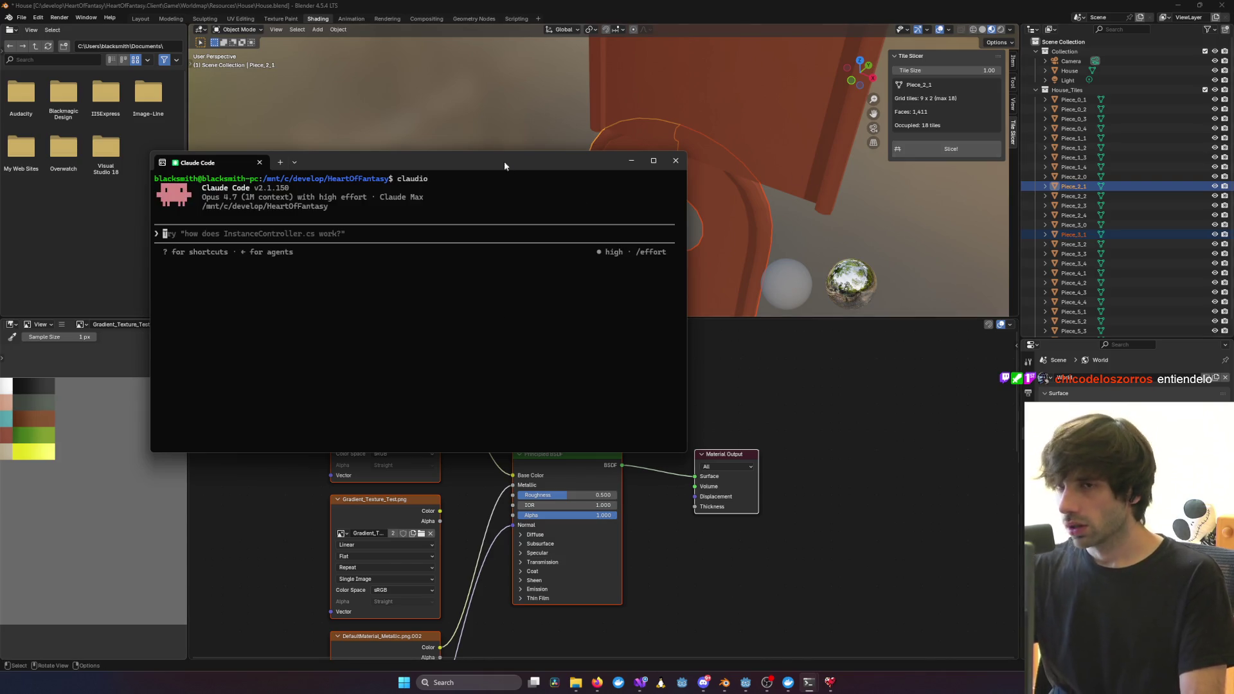
pyautogui.write('look')
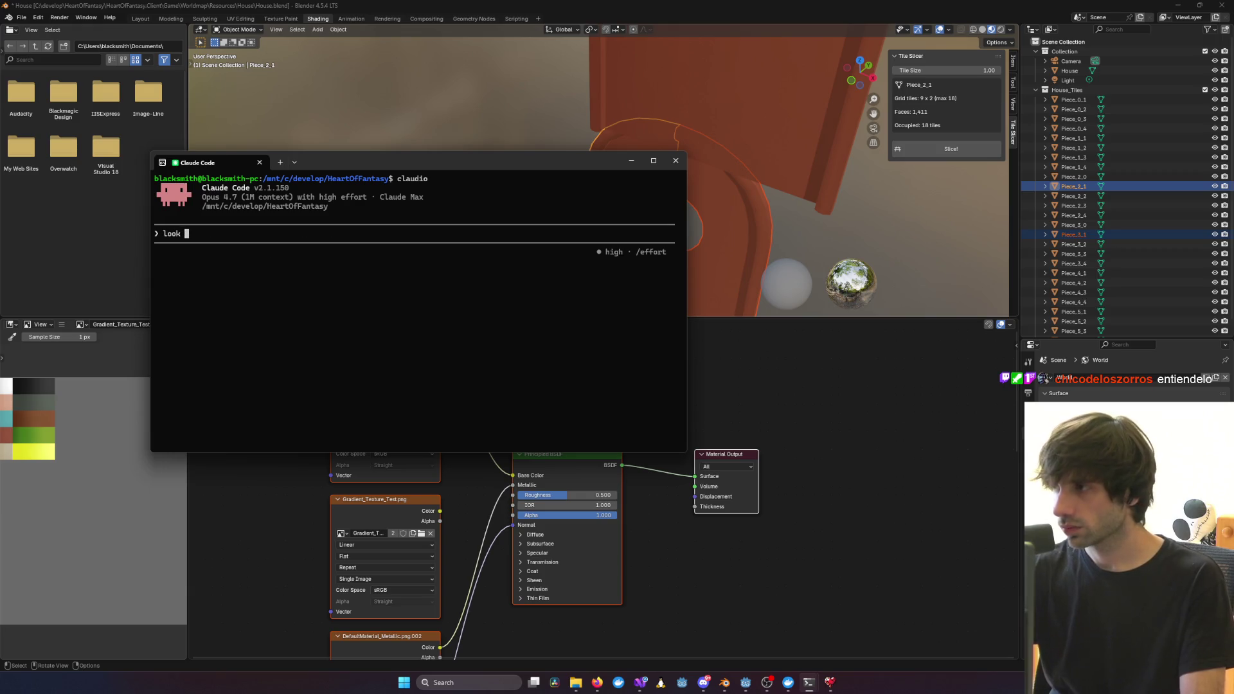
pyautogui.write('at @')
pyautogui.press('BackSpace')
pyautogui.press('BackSpace')
pyautogui.press('BackSpace')
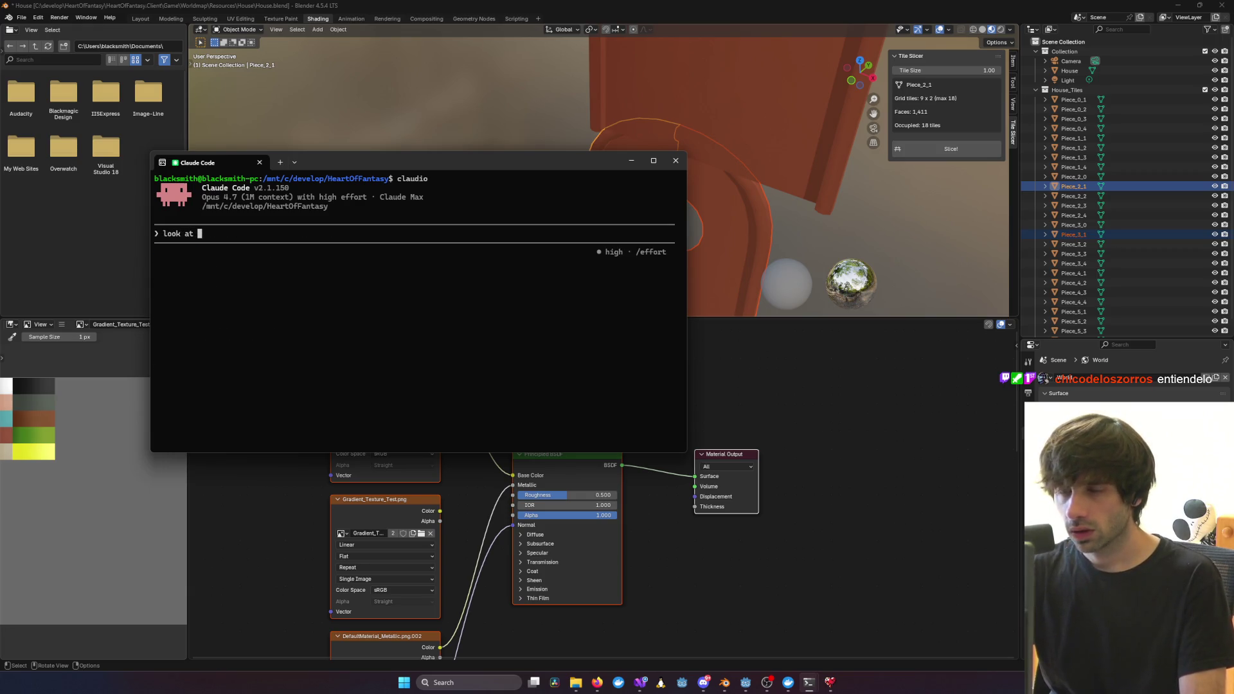
pyautogui.write('mira @')
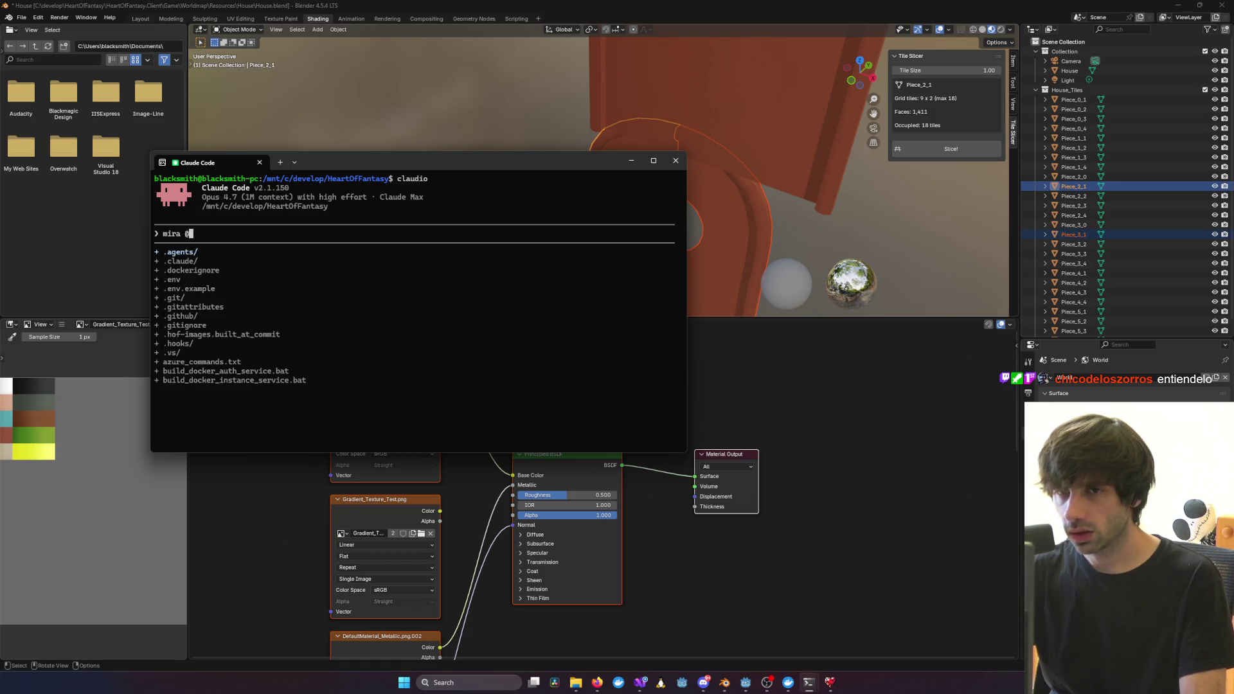
pyautogui.write('tile:')
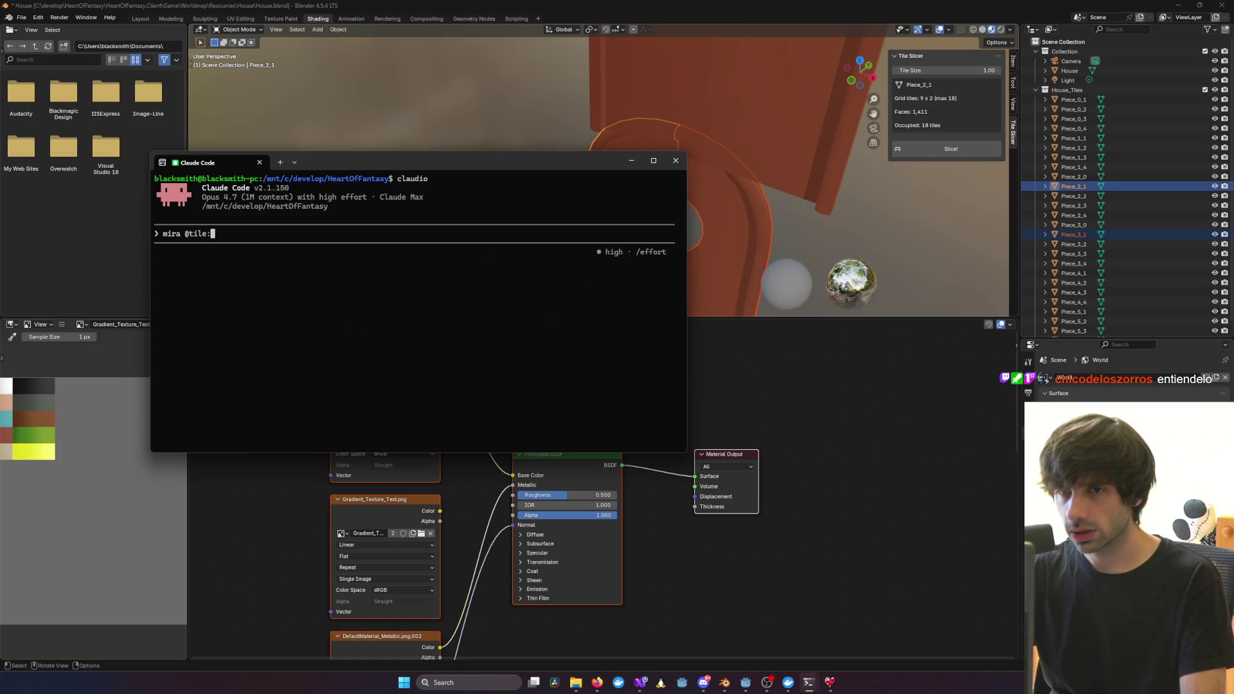
pyautogui.write('lice')
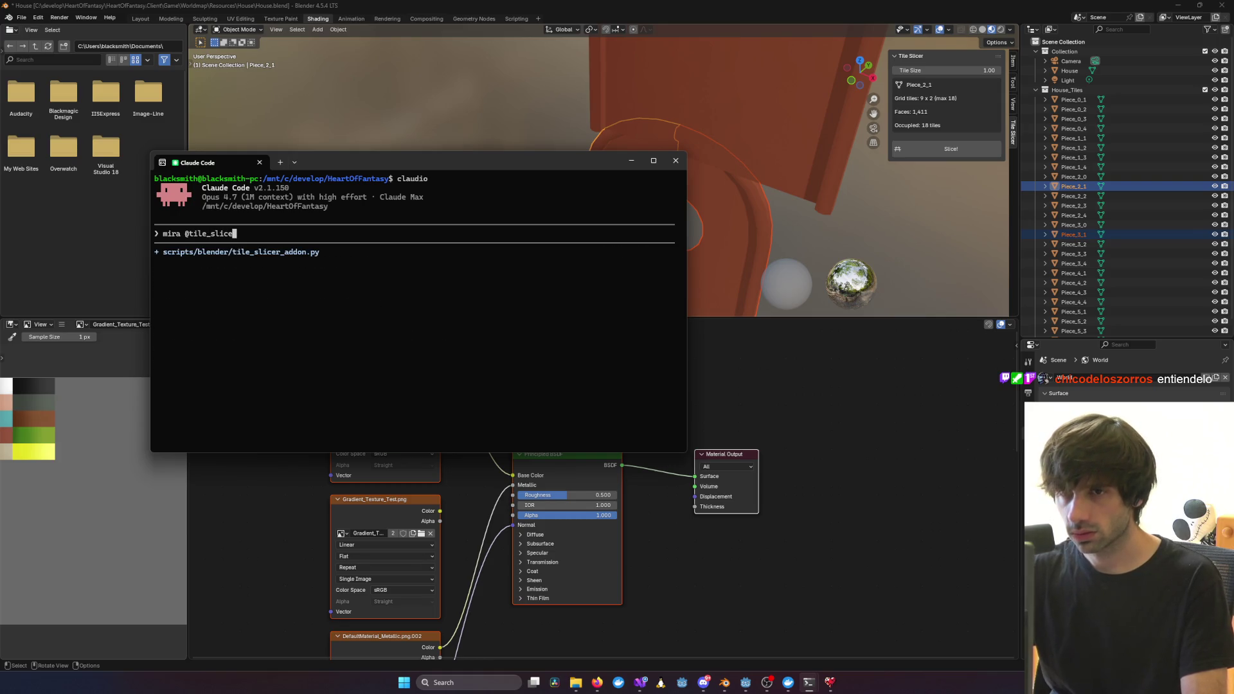
# Reference tile_slicer_addon.py and ask why sliced 3D models show a cut through their centre
pyautogui.press('Tab')
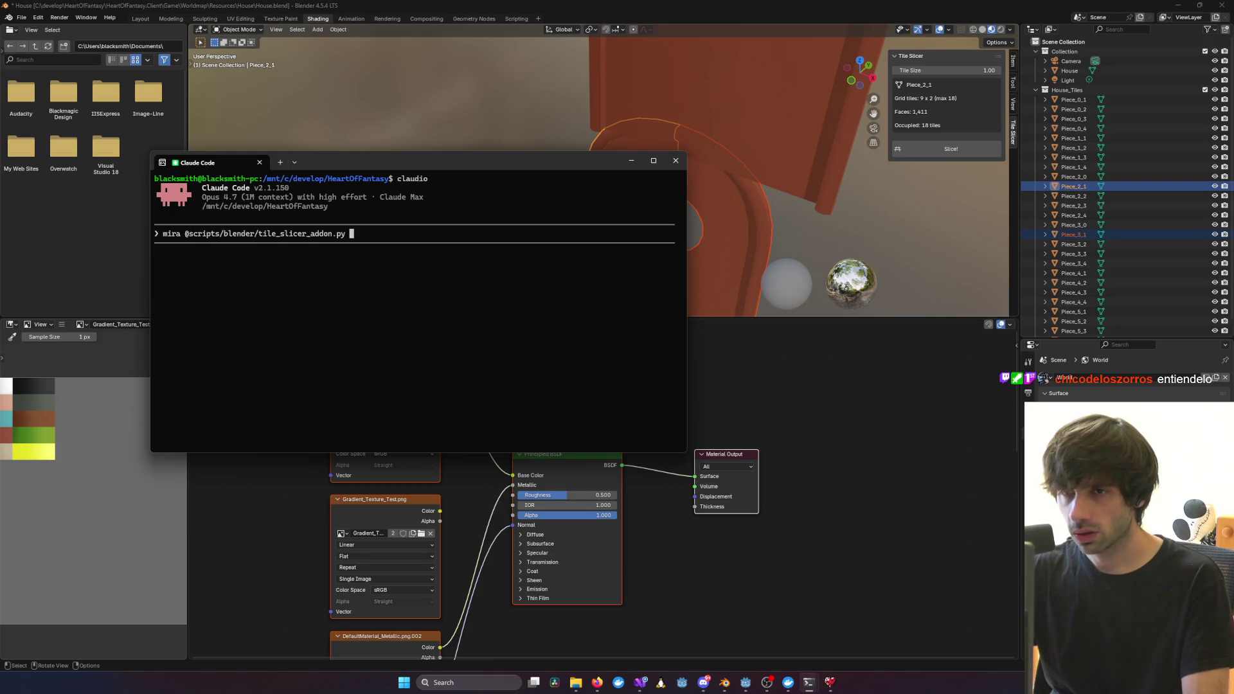
pyautogui.write('esto cort')
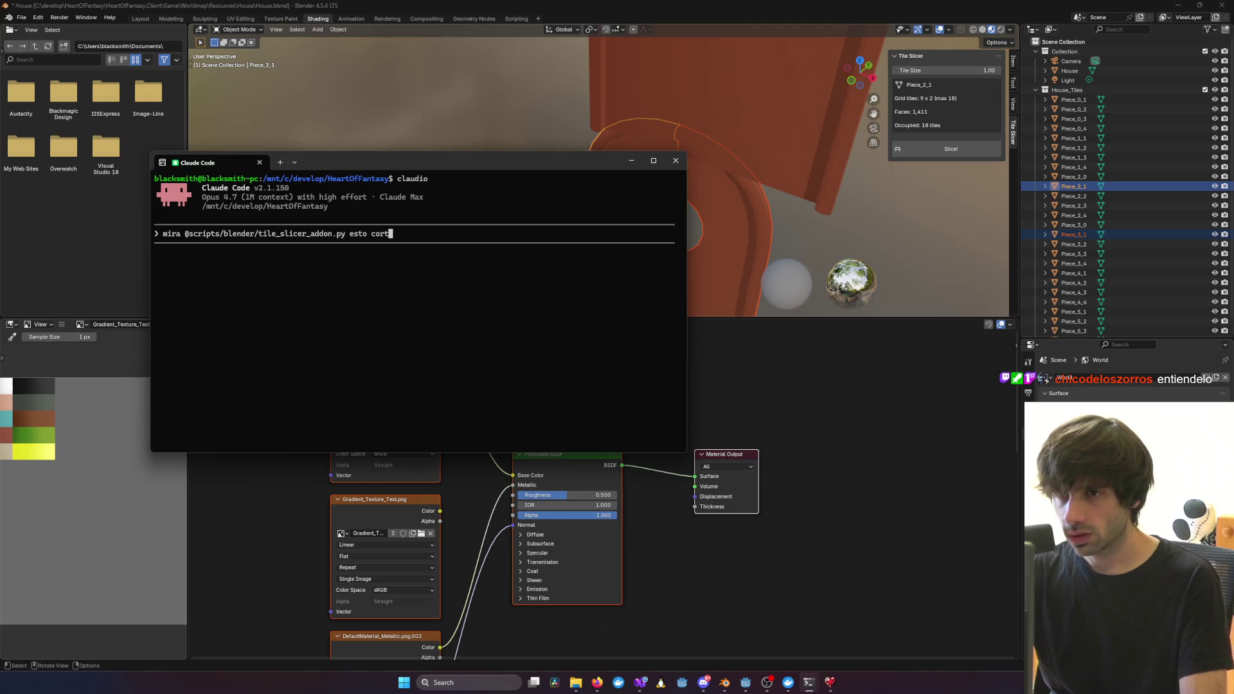
pyautogui.write('a os 3D, pero en')
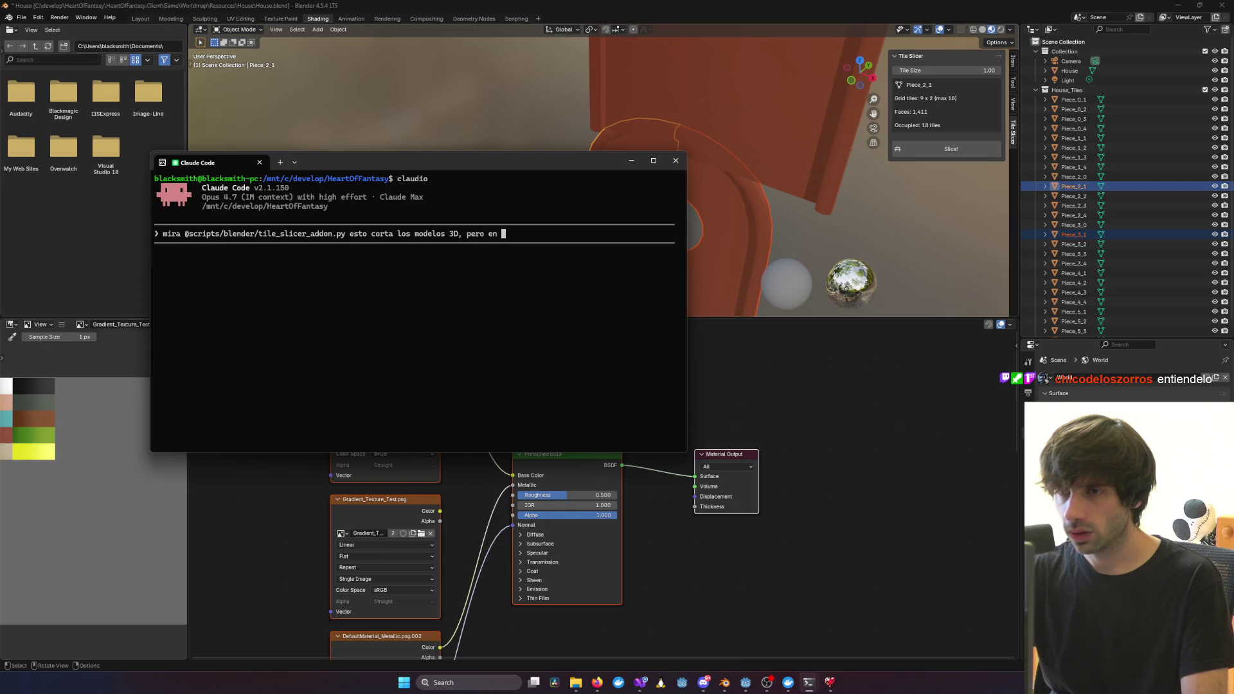
pyautogui.write('centro,')
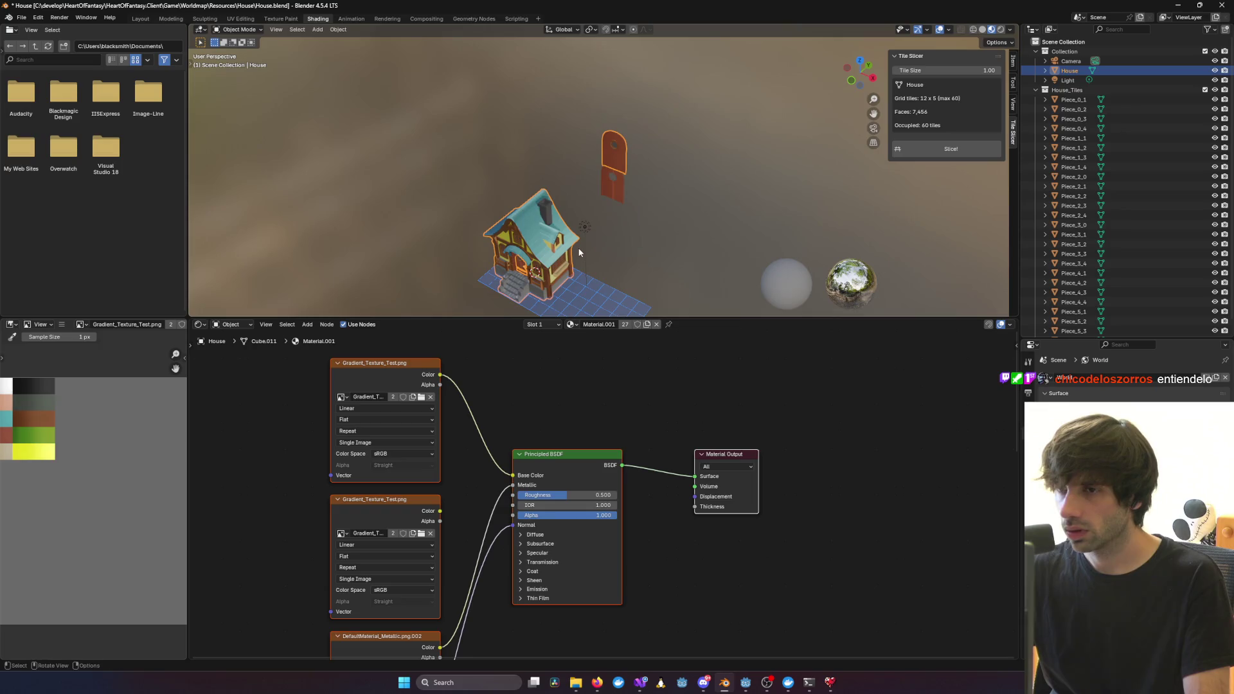
pyautogui.moveTo(589, 255)
pyautogui.mouseDown(button='middle')
pyautogui.moveTo(639, 245)
pyautogui.moveTo(630, 241)
pyautogui.mouseUp(button='middle')
pyautogui.hotkey('alt', 'Tab')
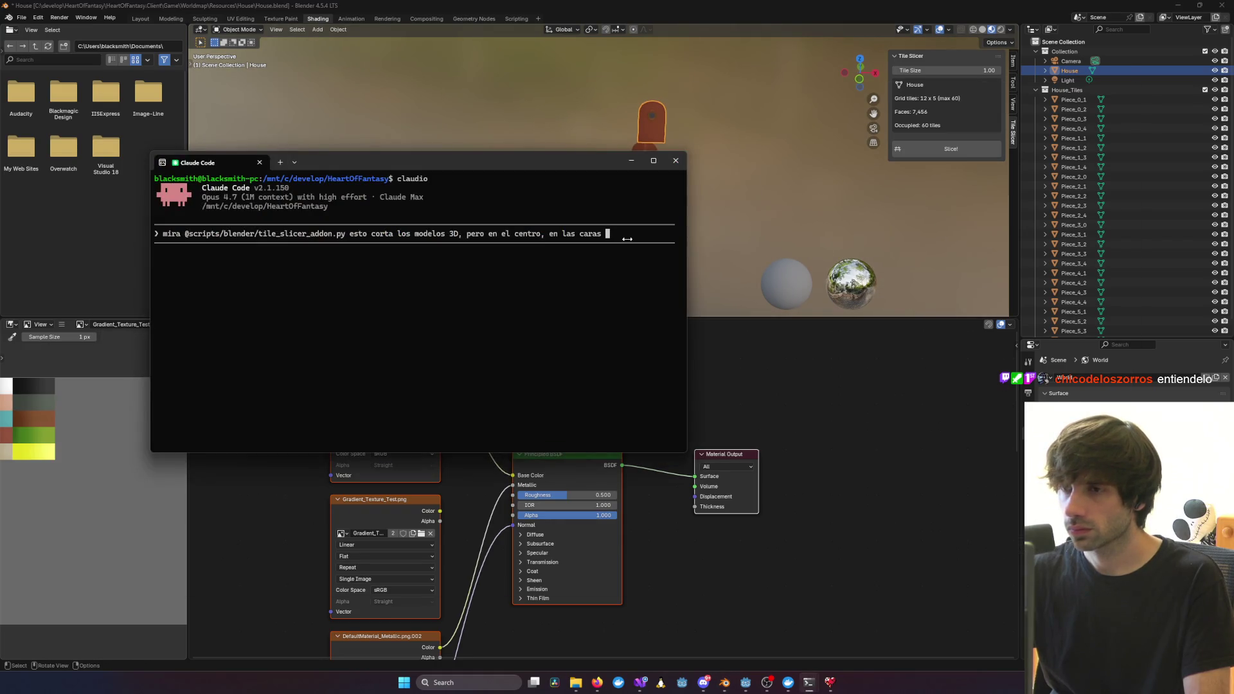
pyautogui.write('Y se')
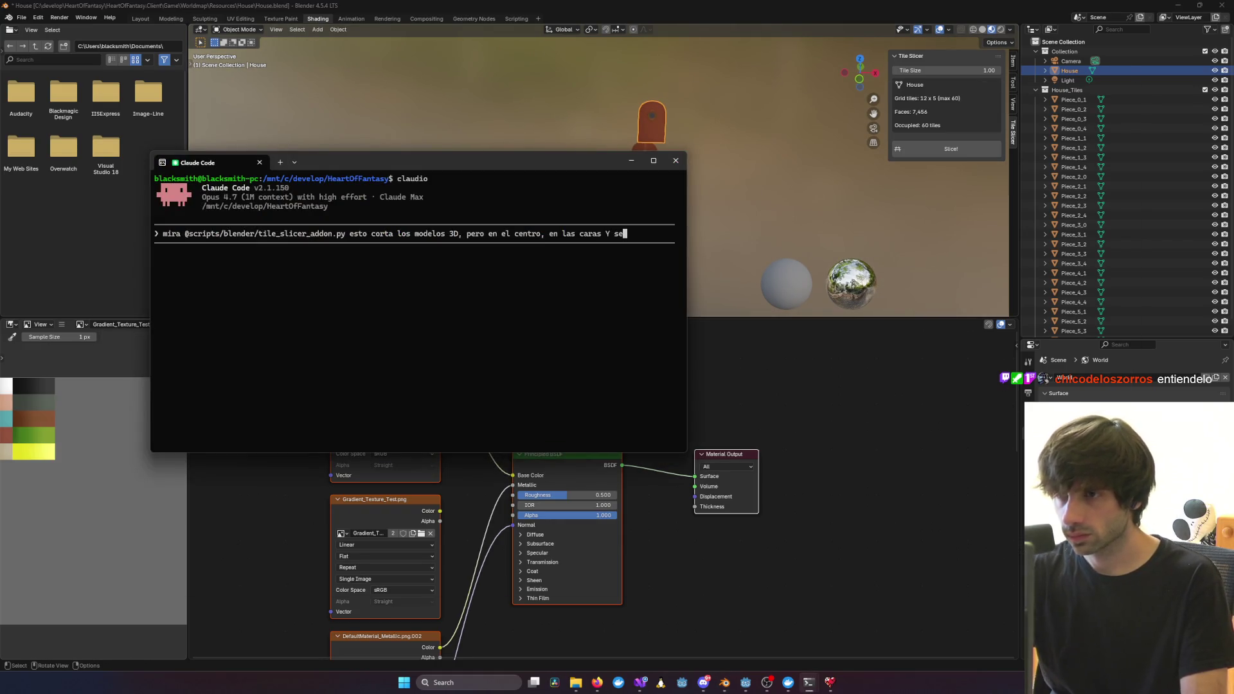
pyautogui.write(' ve un tajo en el medio, por que?')
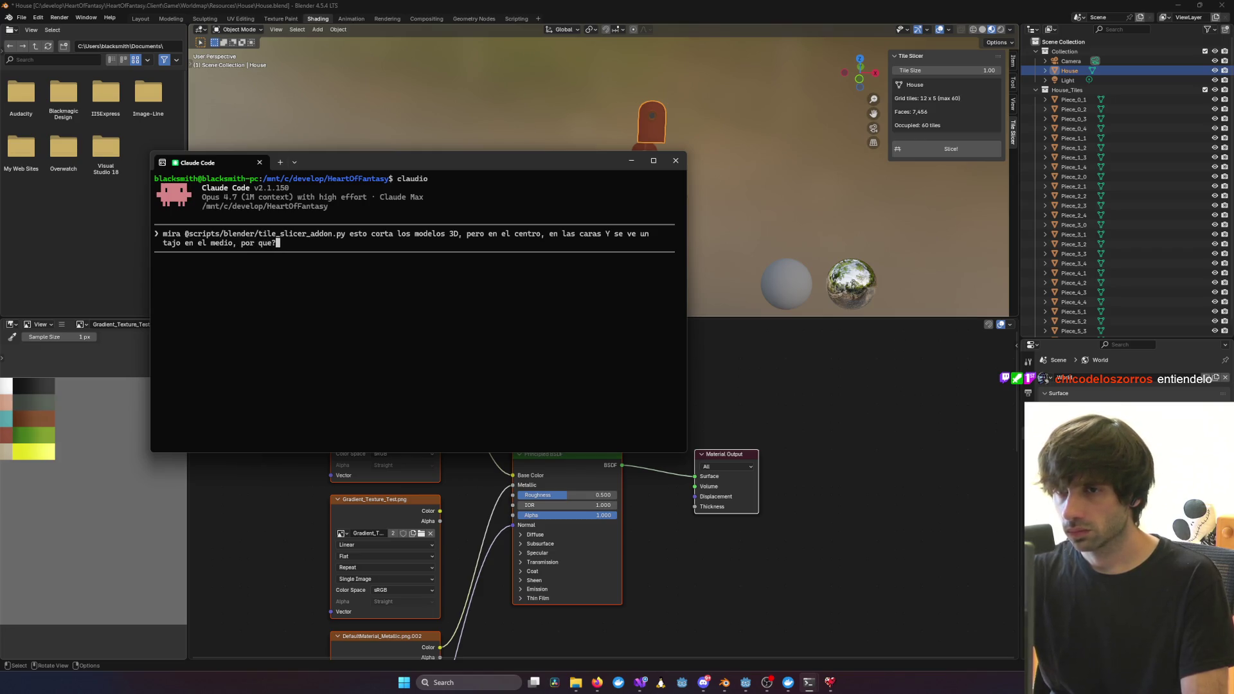
pyautogui.press('Return')
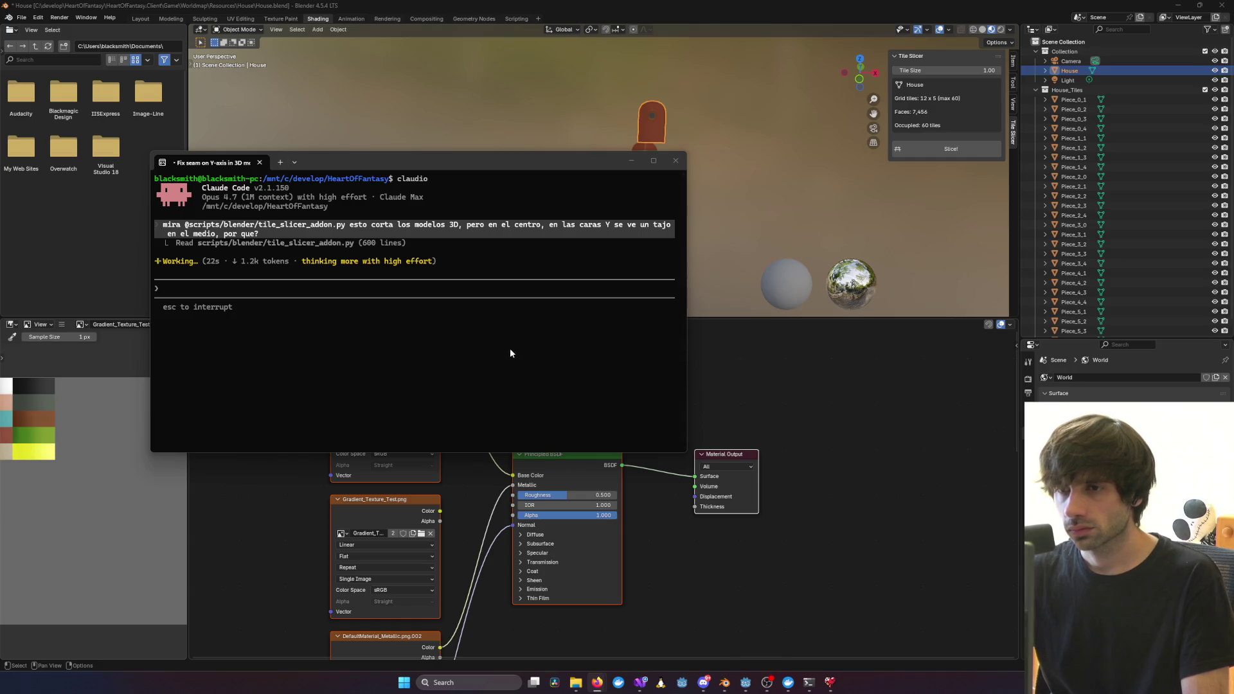
# Interrupt Claude, add 'justo en el centro del modelo' and 'esto corta bien los assets,', and resubmit
pyautogui.press('Escape')
pyautogui.click(165, 234)
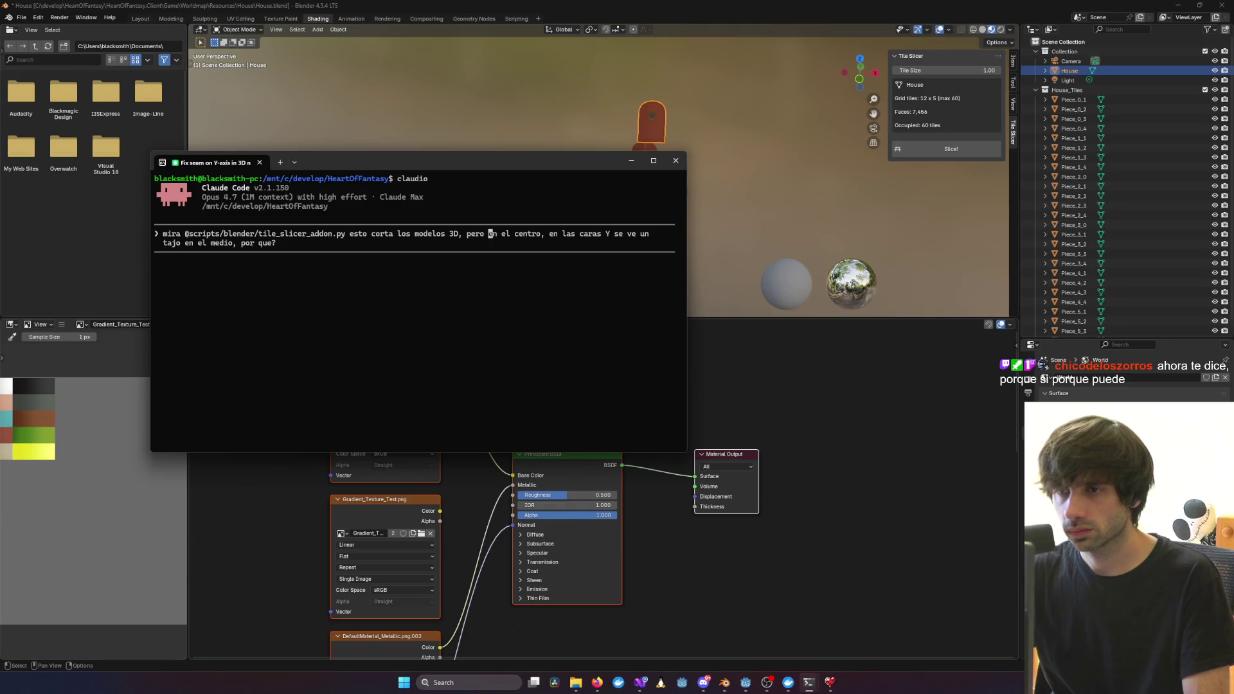
pyautogui.write('justo en el cent')
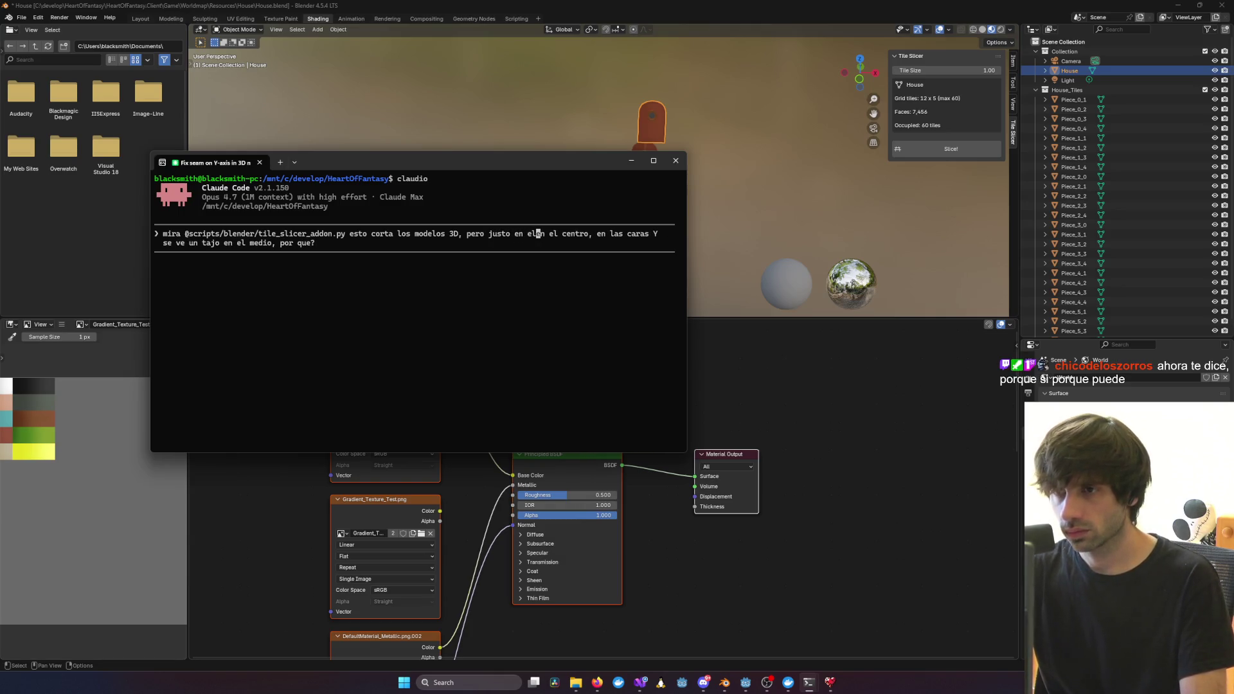
pyautogui.write('ro del modelo')
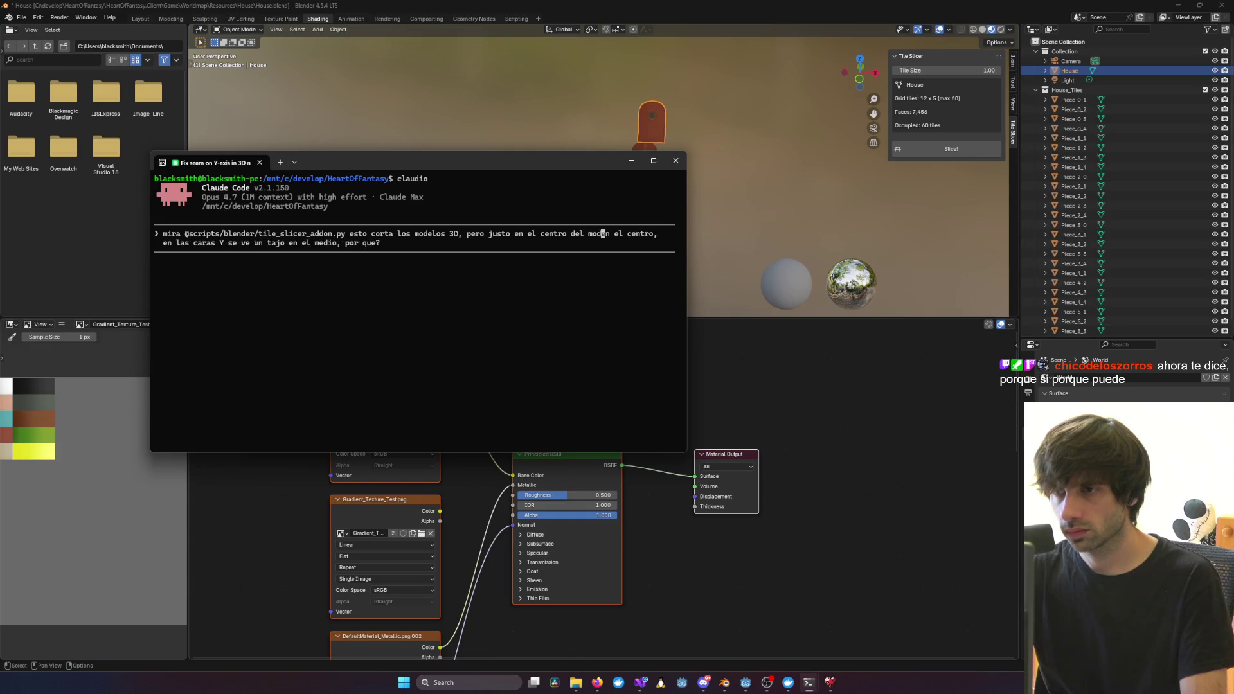
pyautogui.click(590, 234)
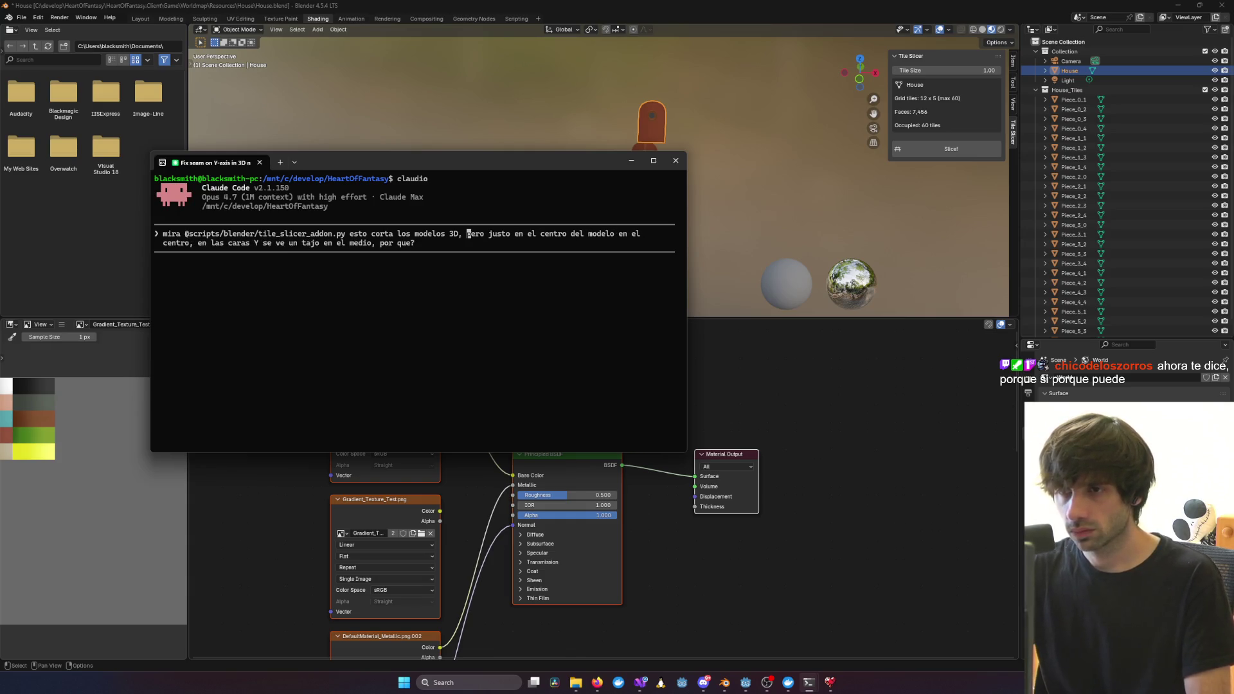
pyautogui.write('esto corta bien')
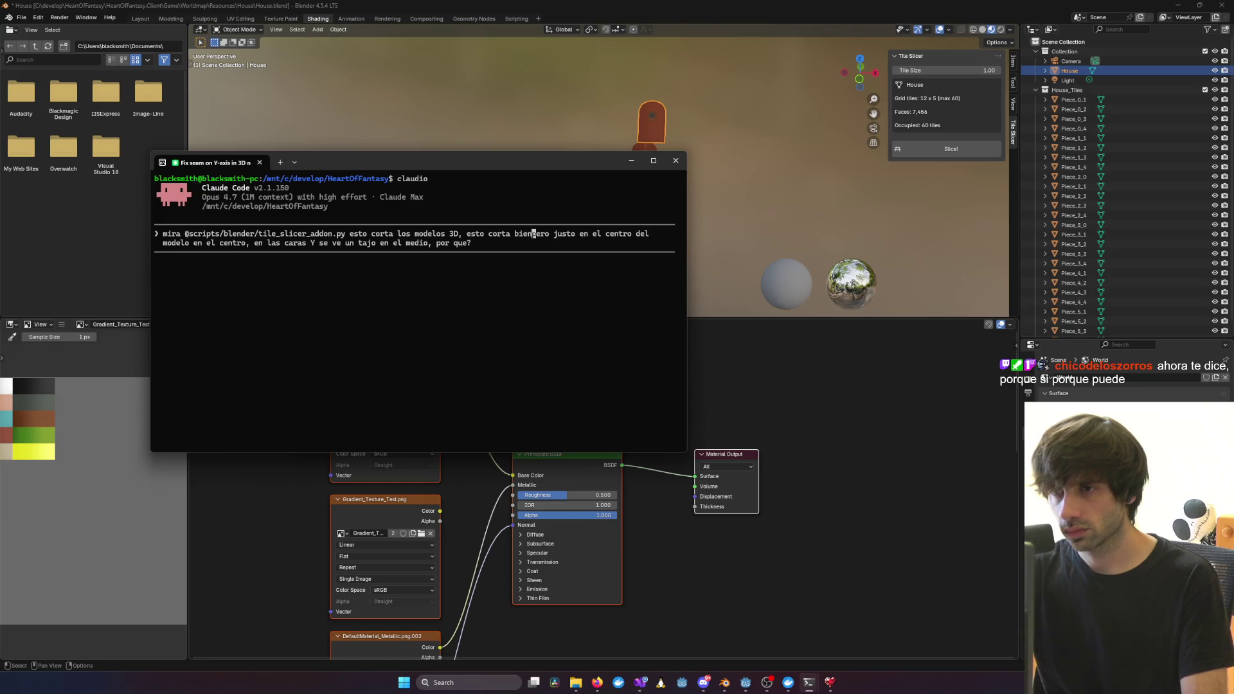
pyautogui.write(' los assets,')
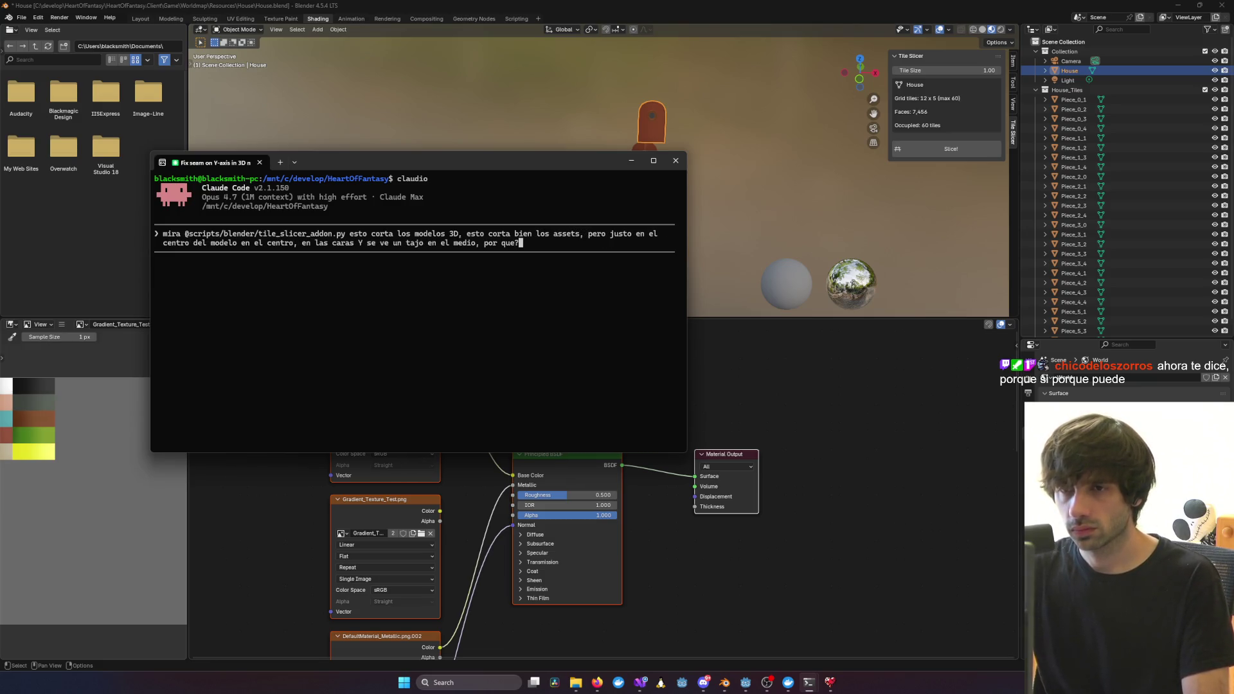
pyautogui.press('Return')
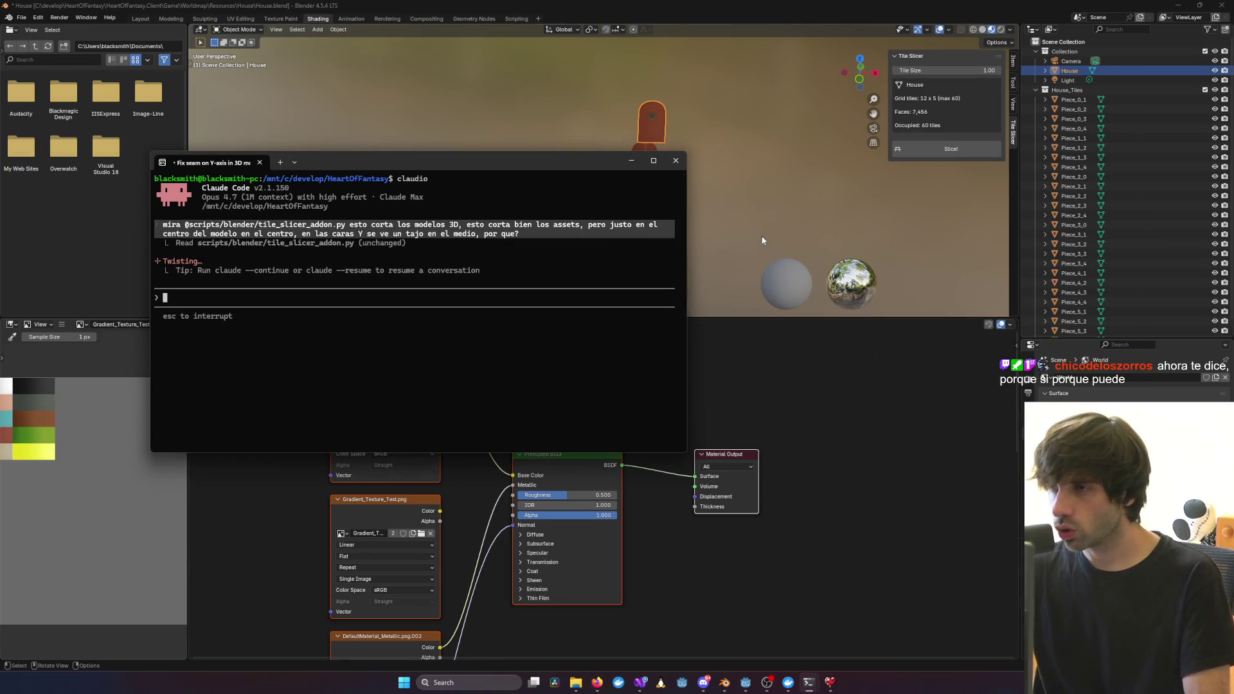
# Undo the last few edits in Blender, then close it and confirm the unsaved-changes prompt
pyautogui.click(784, 201)
pyautogui.moveTo(785, 200)
pyautogui.mouseDown(button='middle')
pyautogui.moveTo(689, 171)
pyautogui.moveTo(648, 182)
pyautogui.moveTo(736, 234)
pyautogui.moveTo(735, 179)
pyautogui.mouseUp(button='middle')
pyautogui.scroll(5, 735, 180)
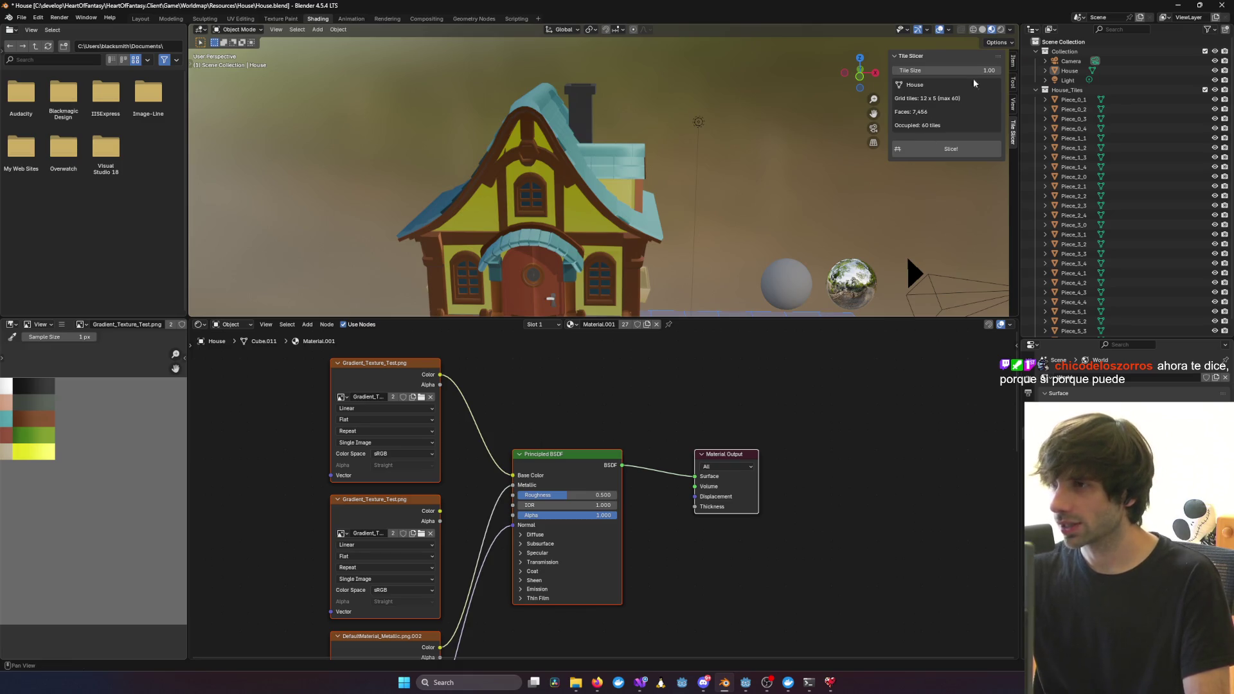
pyautogui.scroll(-5, 710, 219)
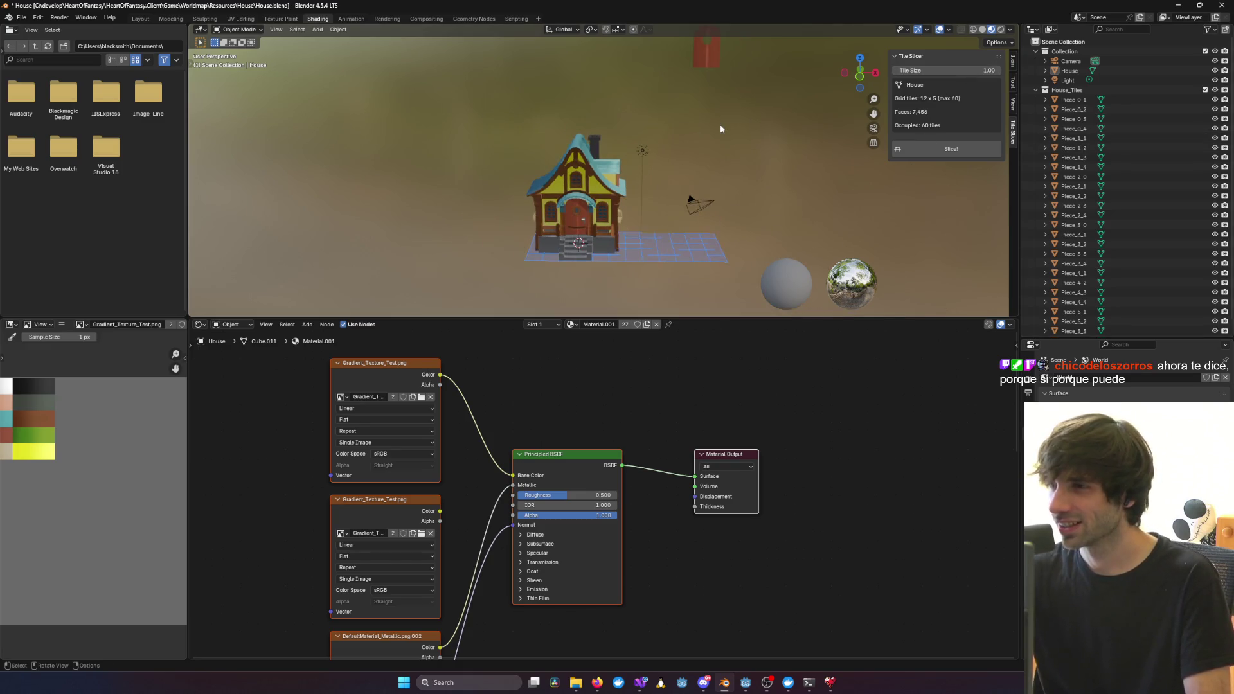
pyautogui.hotkey('ctrl', 'z')
pyautogui.hotkey('ctrl', 'z')
pyautogui.hotkey('ctrl', 'z')
pyautogui.hotkey('ctrl', 'z')
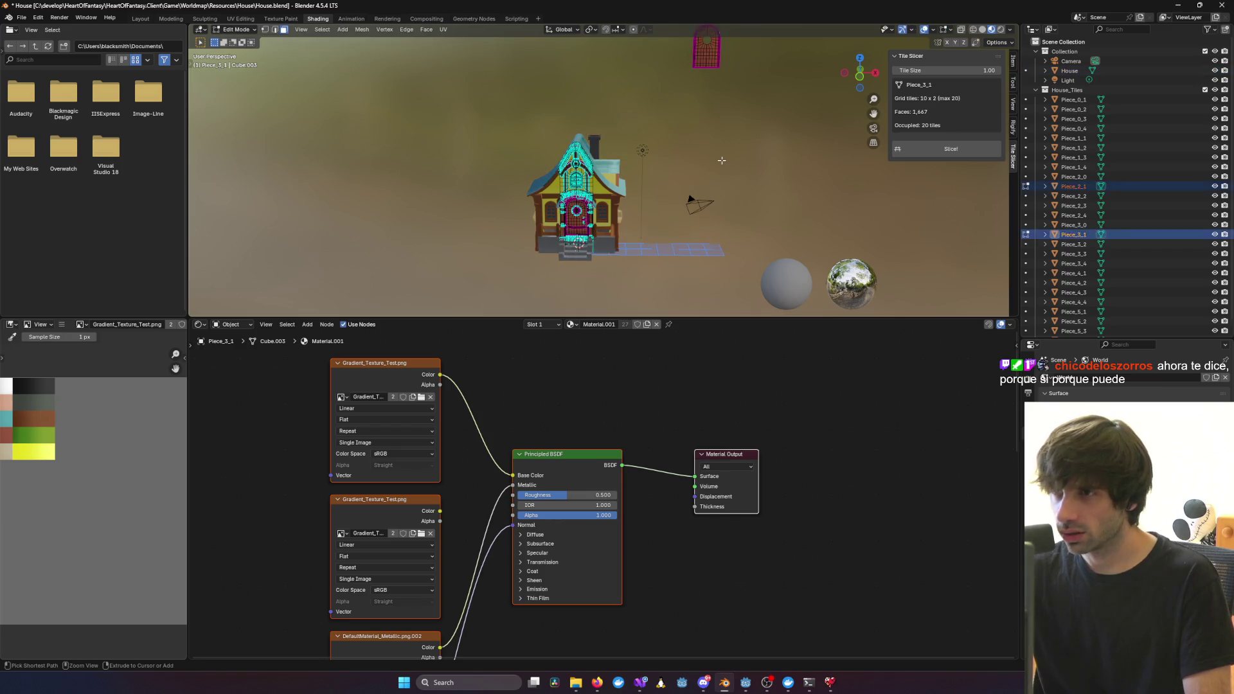
pyautogui.hotkey('ctrl', 'z')
pyautogui.hotkey('ctrl', 'z')
pyautogui.hotkey('ctrl', 'z')
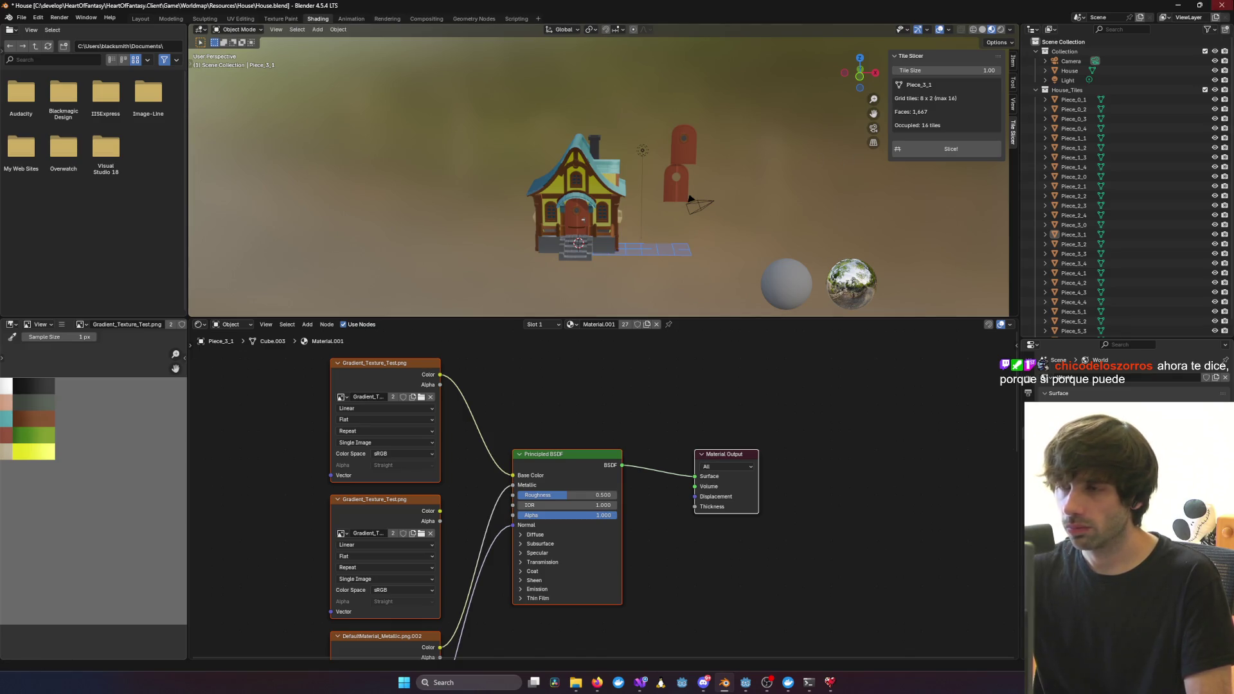
pyautogui.click(1221, 5)
pyautogui.click(626, 364)
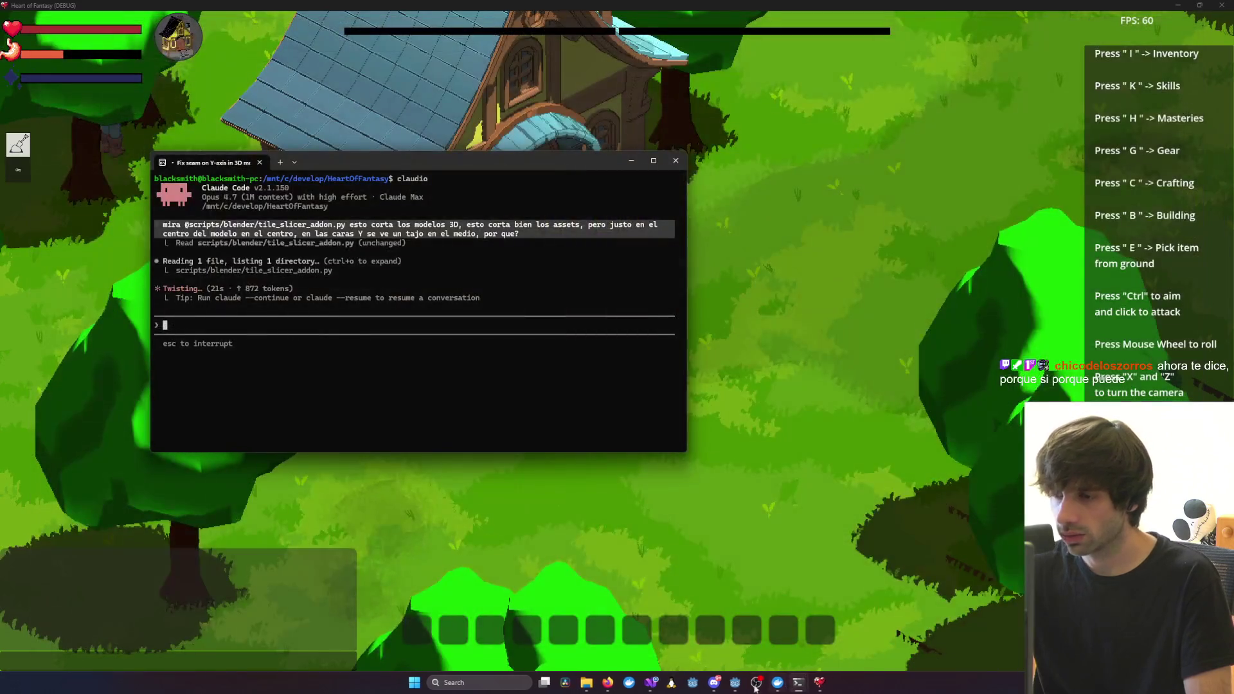
# Find and launch Blender 4.5 from Windows search and dismiss the splash screen
pyautogui.click(485, 684)
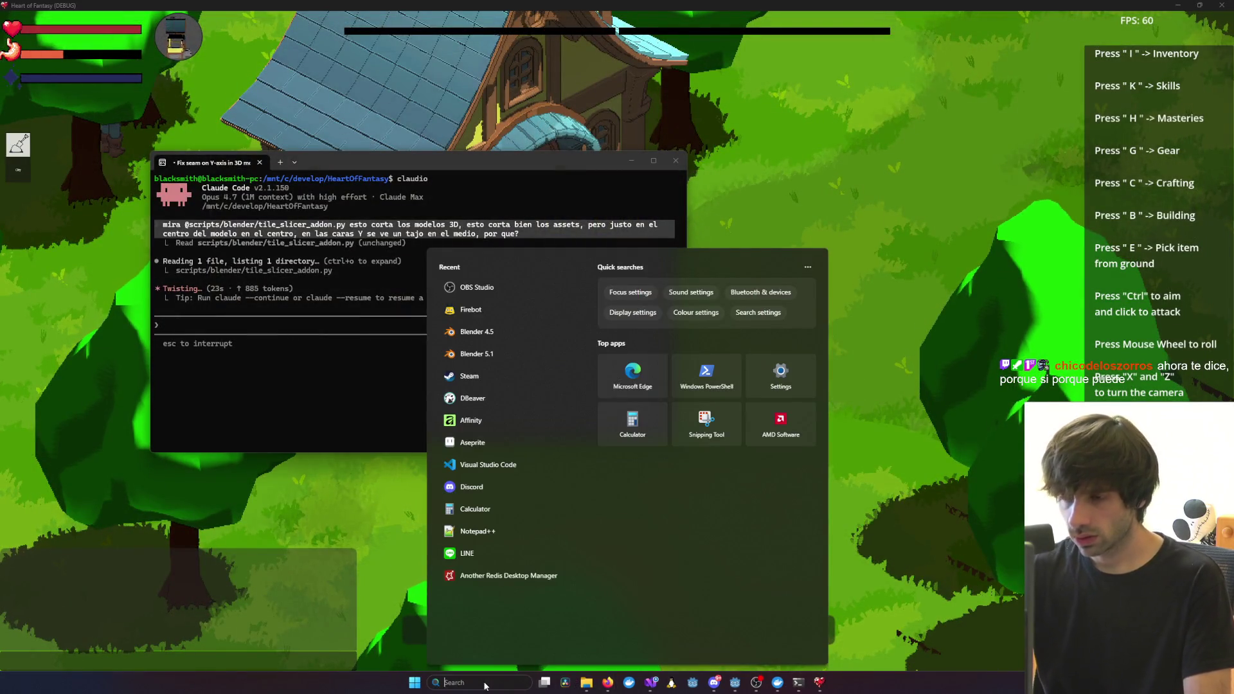
pyautogui.write('Blender 4.5')
pyautogui.press('Down')
pyautogui.press('Return')
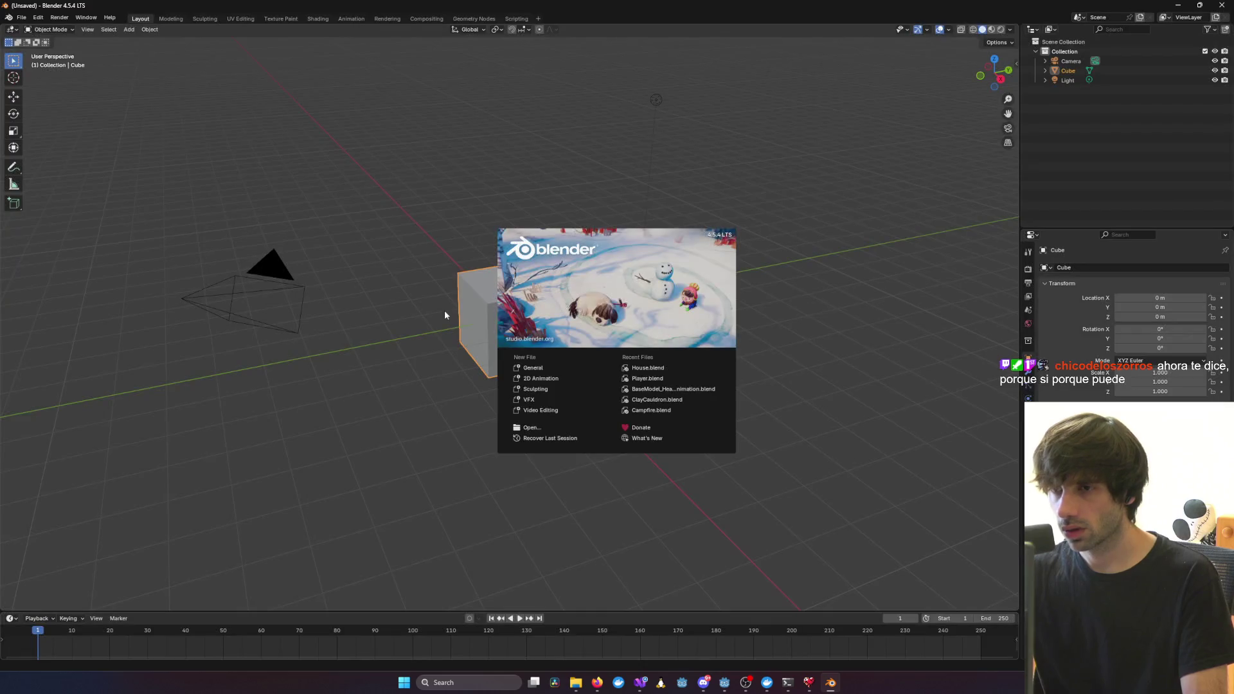
pyautogui.click(36, 20)
# Reopen House.blend from recent files and orbit to a front view of the house
pyautogui.click(21, 17)
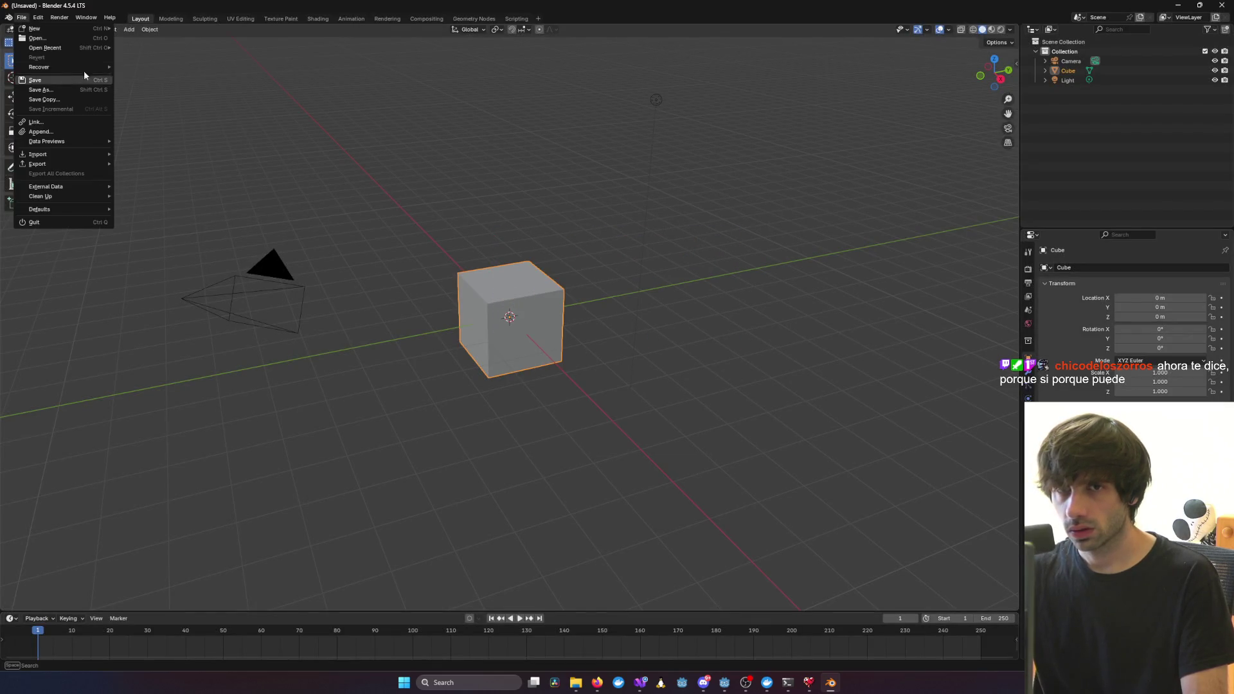
pyautogui.click(126, 49)
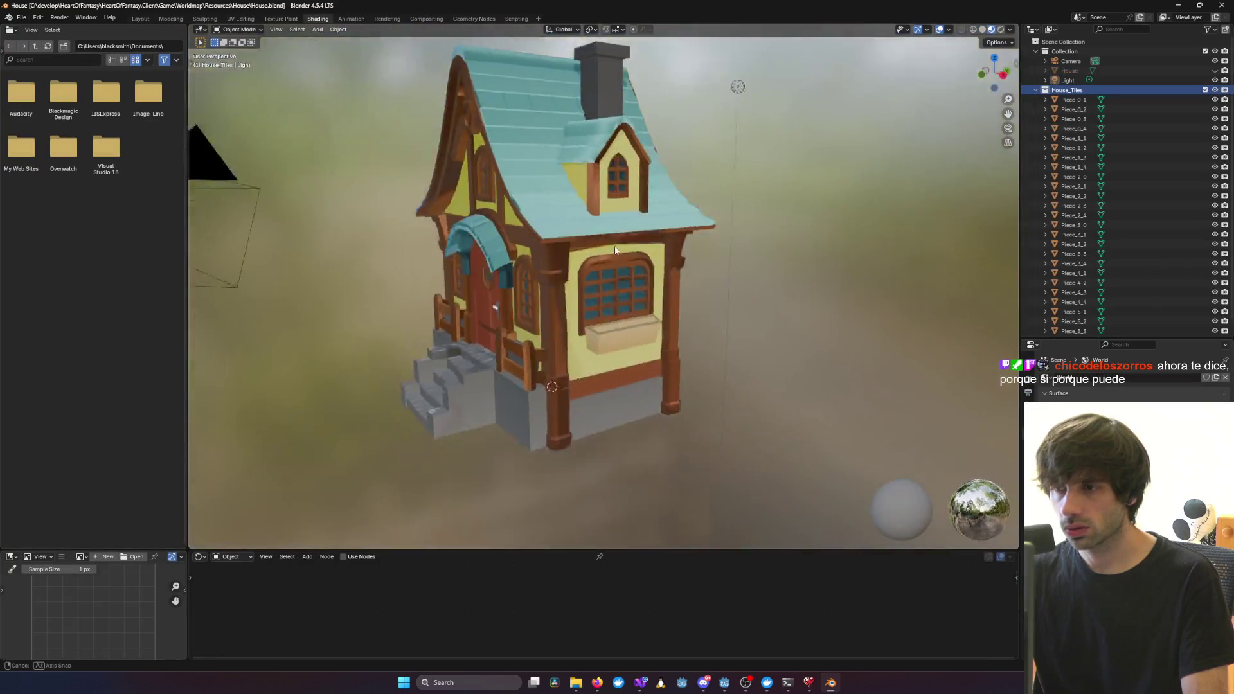
pyautogui.moveTo(615, 250); pyautogui.dragTo(771, 238, button='middle')
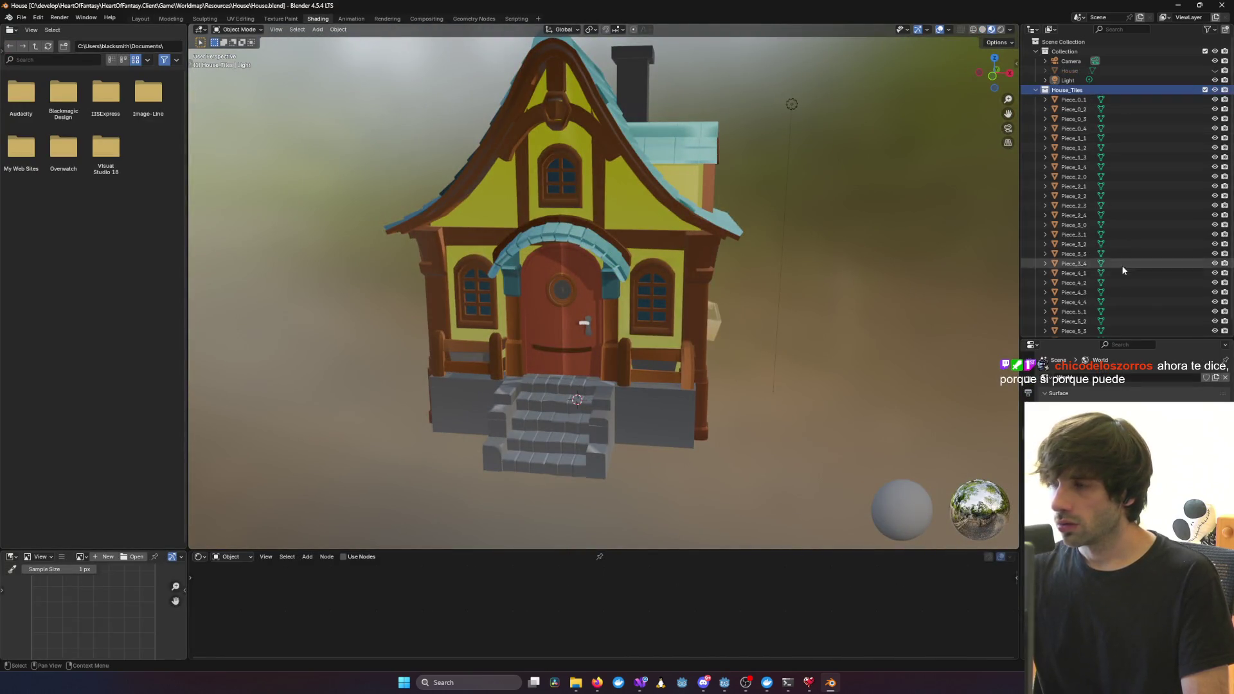
# Delete the old House_Tiles pieces and unhide the original House object
pyautogui.press('a')
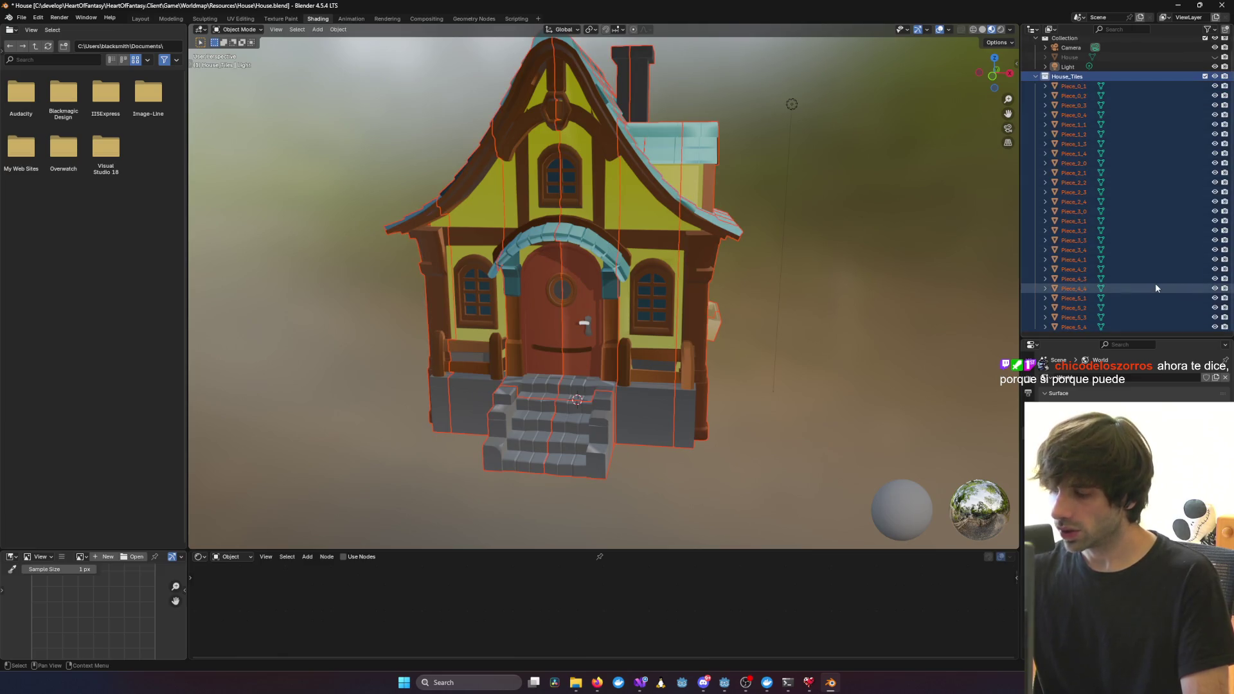
pyautogui.press('Delete')
pyautogui.click(1215, 71)
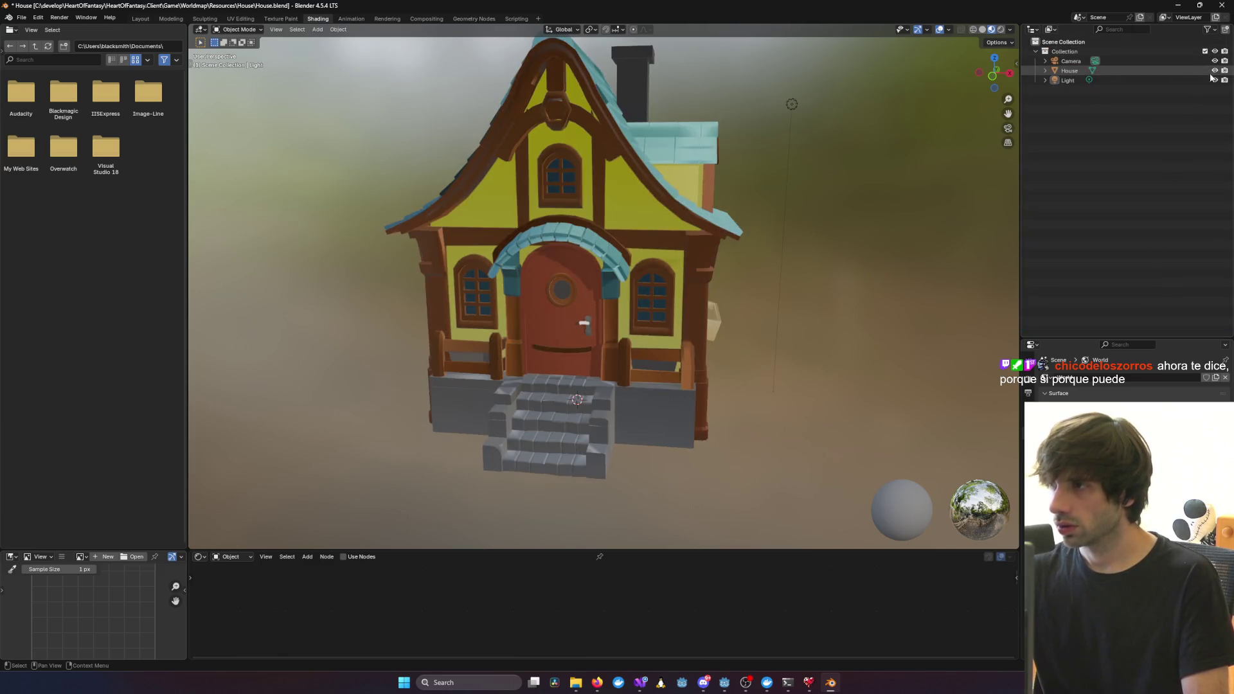
pyautogui.moveTo(685, 257); pyautogui.dragTo(954, 82, button='middle')
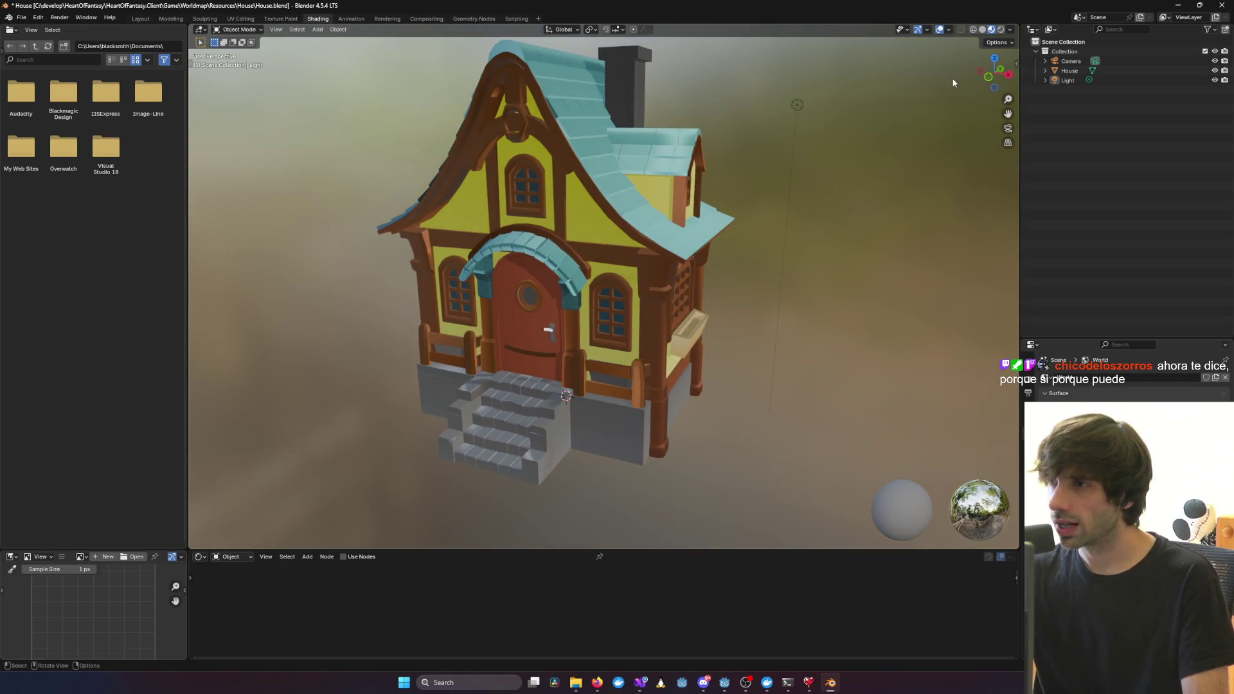
# Open the Tile Slicer sidebar and select House so it reads as a 4 × 5 grid, 30 tiles
pyautogui.click(1014, 60)
pyautogui.click(1013, 132)
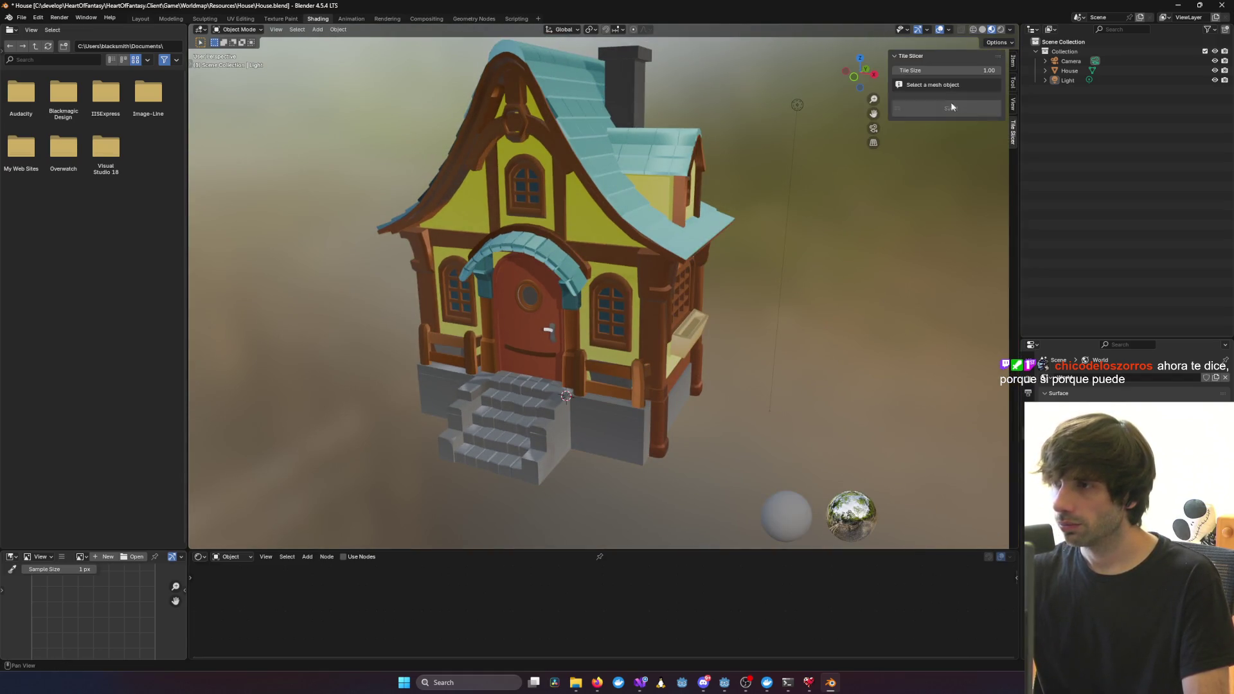
pyautogui.press('a')
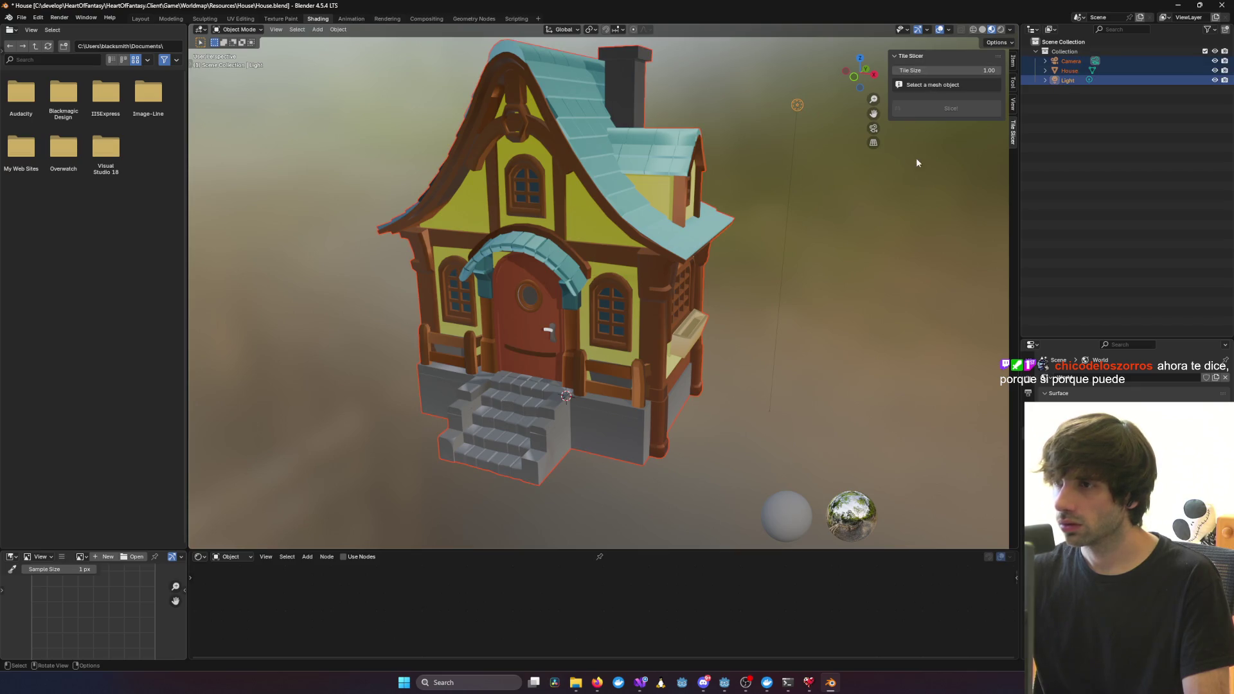
pyautogui.click(607, 281)
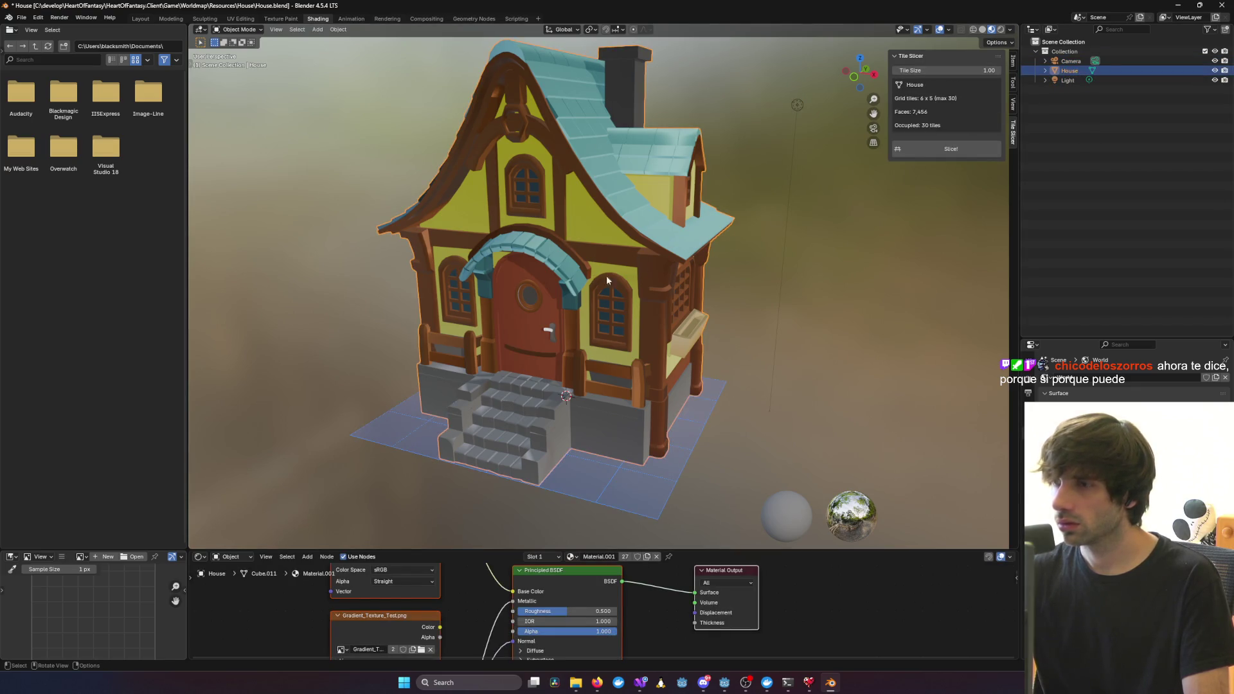
pyautogui.moveTo(607, 280)
pyautogui.mouseDown(button='middle')
pyautogui.moveTo(541, 319)
pyautogui.moveTo(662, 307)
pyautogui.moveTo(804, 353)
pyautogui.moveTo(843, 323)
pyautogui.moveTo(761, 313)
pyautogui.moveTo(707, 289)
pyautogui.moveTo(605, 201)
pyautogui.moveTo(612, 273)
pyautogui.moveTo(696, 292)
pyautogui.moveTo(610, 306)
pyautogui.mouseUp(button='middle')
pyautogui.press('g')
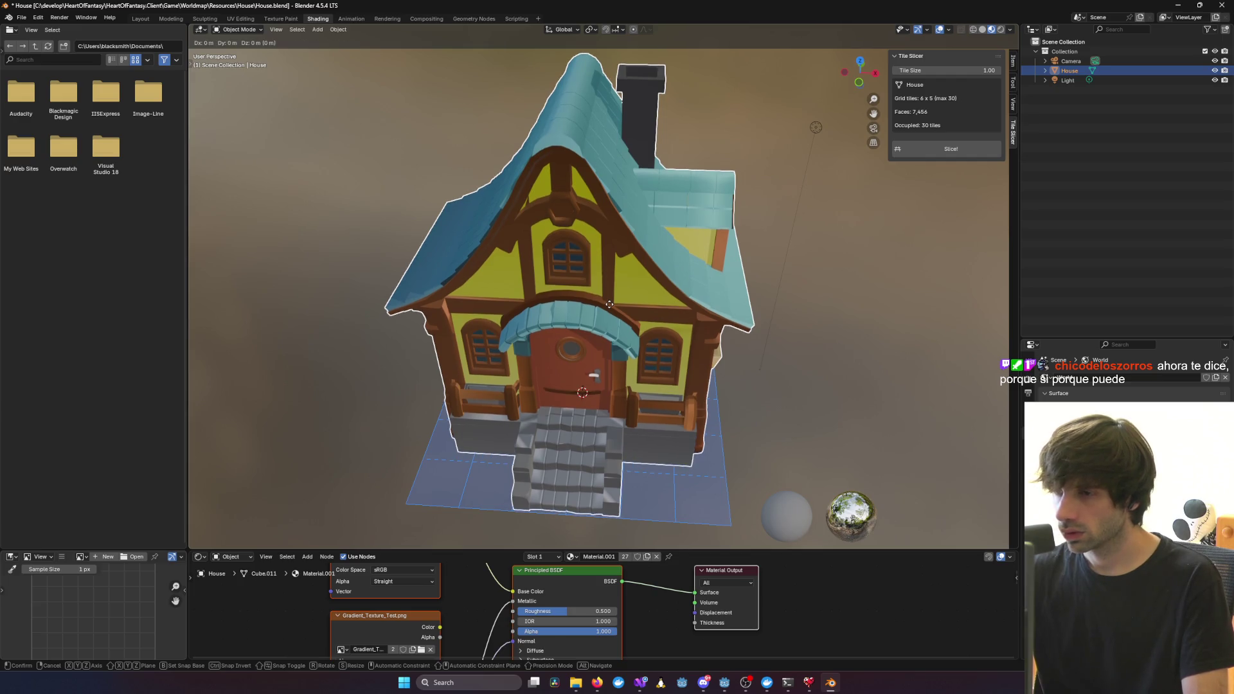
# From top view, shift the House 0.1253 m along the Y axis, then orbit back to perspective
pyautogui.click(608, 307)
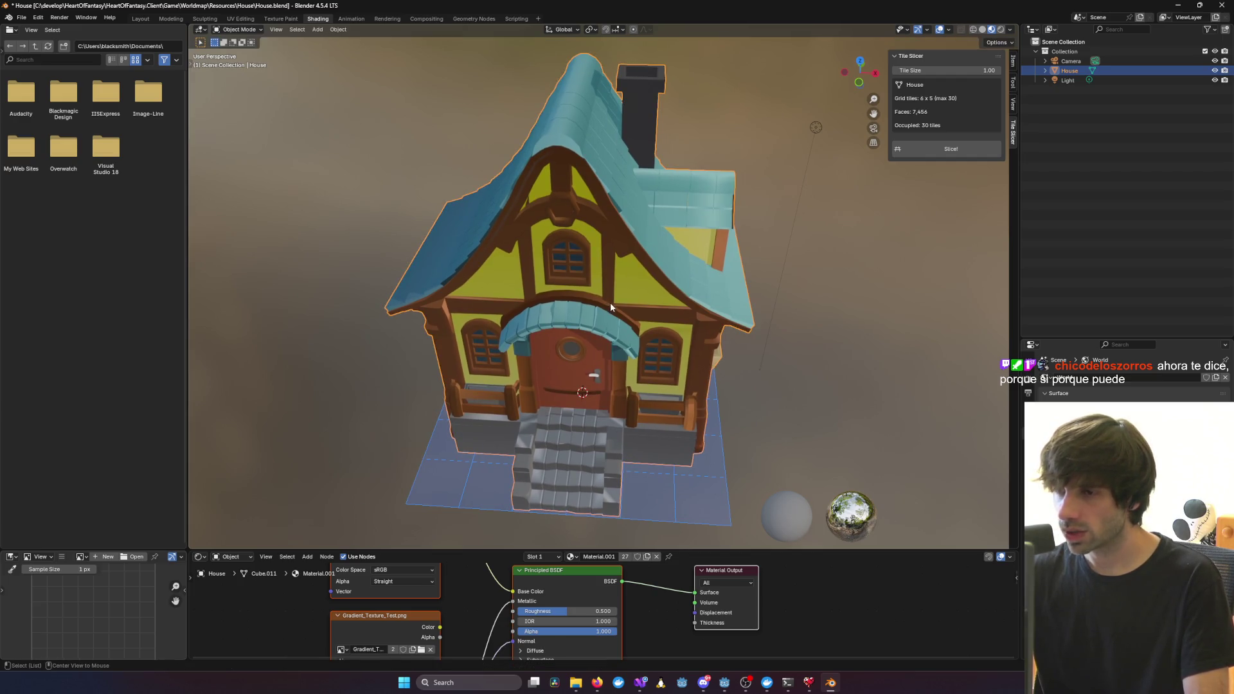
pyautogui.moveTo(609, 306)
pyautogui.keyDown('alt'); pyautogui.mouseDown(button='middle')
pyautogui.moveTo(588, 304)
pyautogui.moveTo(644, 329)
pyautogui.moveTo(639, 370)
pyautogui.mouseUp(button='middle'); pyautogui.keyUp('alt')
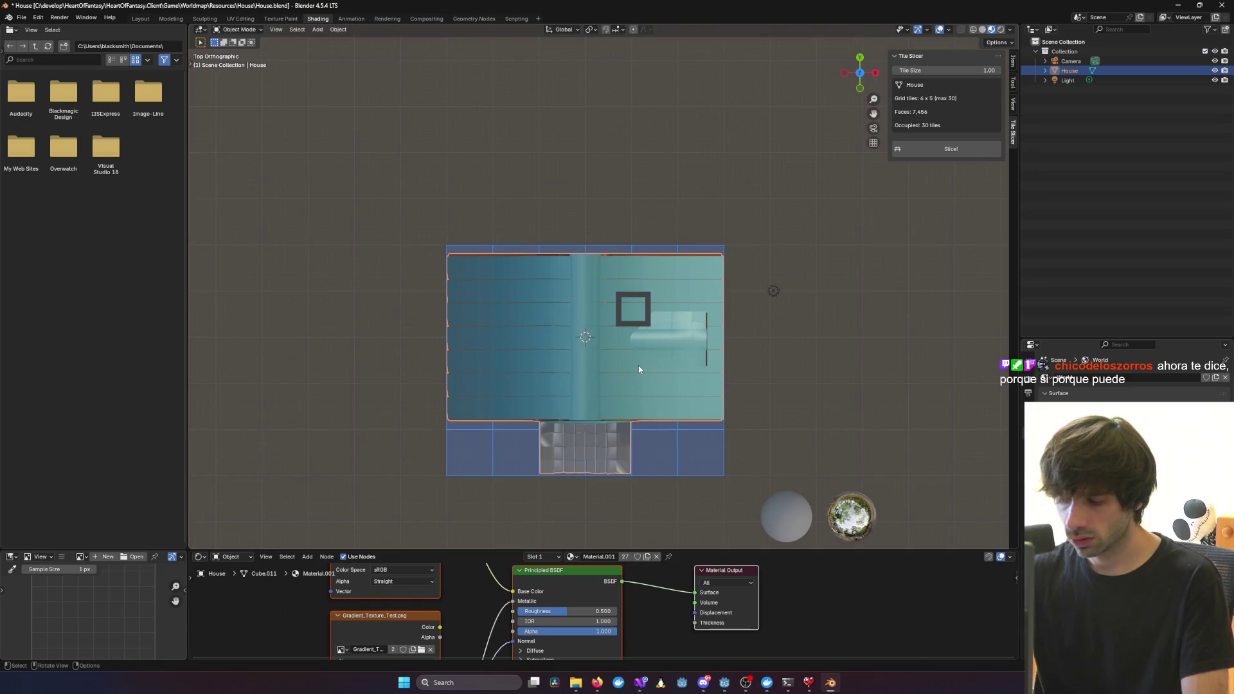
pyautogui.press('g')
pyautogui.press('z')
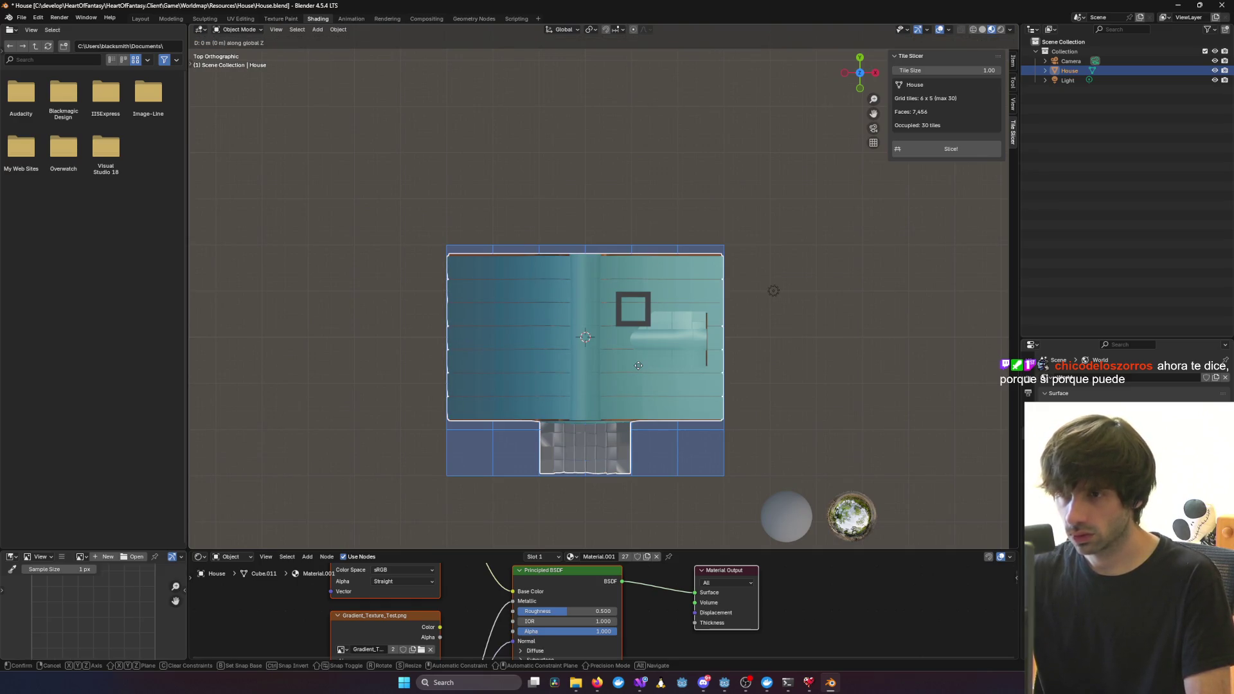
pyautogui.press('y')
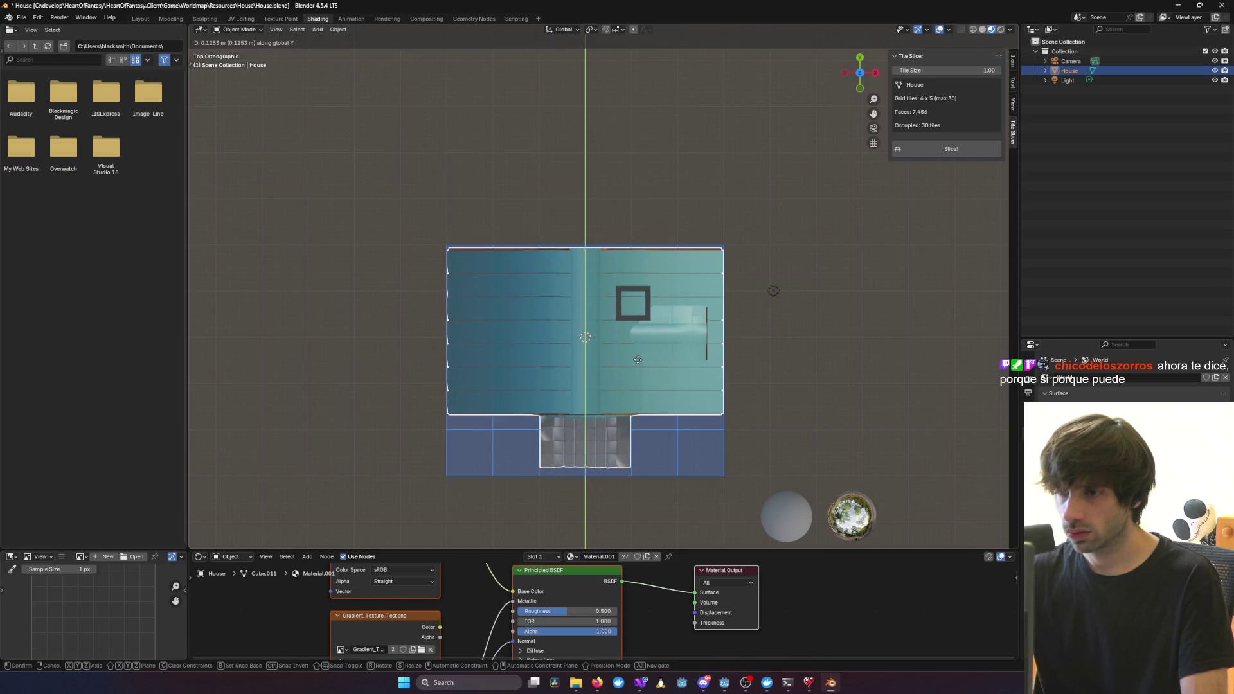
pyautogui.click(638, 360)
pyautogui.moveTo(937, 365)
pyautogui.mouseDown(button='middle')
pyautogui.moveTo(721, 321)
pyautogui.moveTo(898, 311)
pyautogui.moveTo(874, 297)
pyautogui.mouseUp(button='middle')
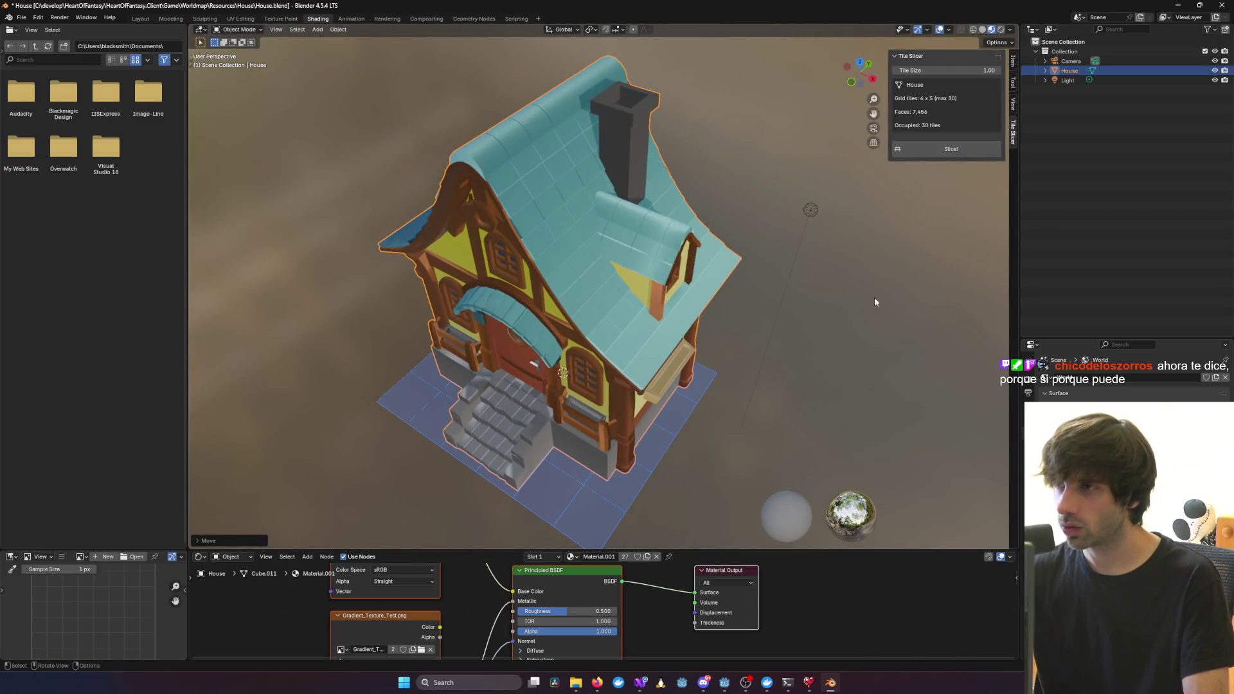
pyautogui.click(941, 154)
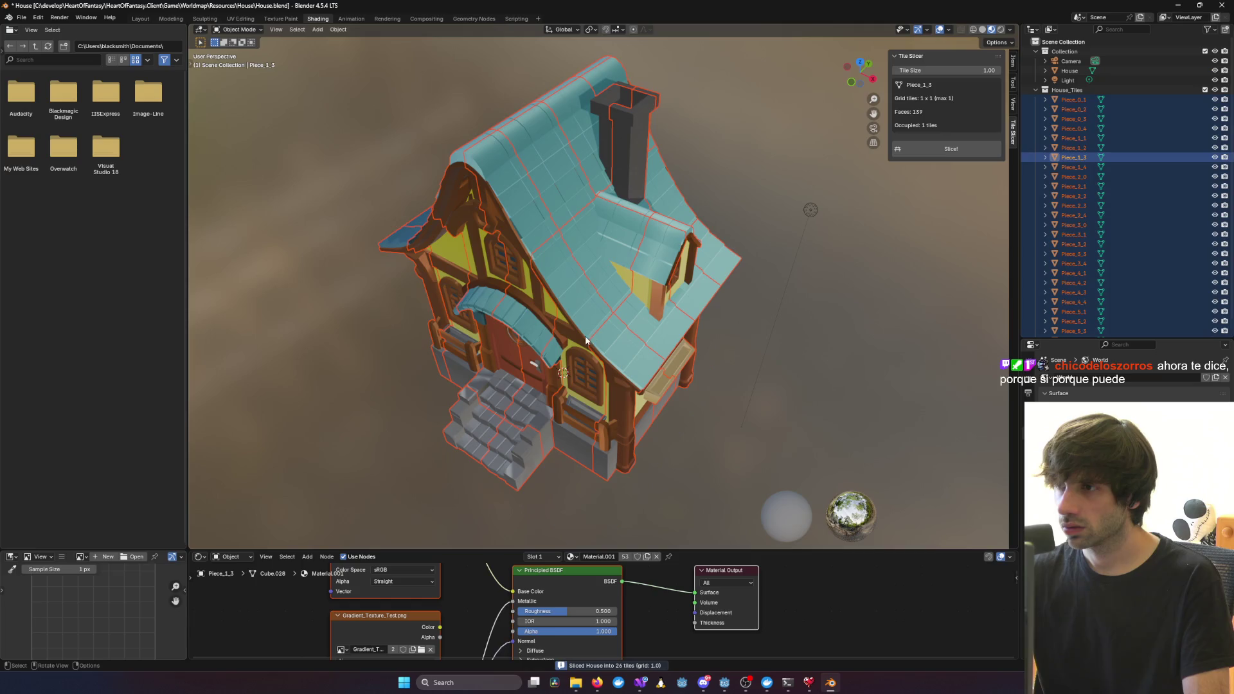
pyautogui.click(701, 367)
pyautogui.moveTo(700, 366)
pyautogui.mouseDown(button='middle')
pyautogui.moveTo(758, 311)
pyautogui.moveTo(564, 325)
pyautogui.moveTo(518, 320)
pyautogui.moveTo(598, 288)
pyautogui.moveTo(480, 311)
pyautogui.moveTo(383, 290)
pyautogui.moveTo(802, 264)
pyautogui.mouseUp(button='middle')
pyautogui.scroll(-2, 698, 315)
pyautogui.scroll(-6, 801, 264)
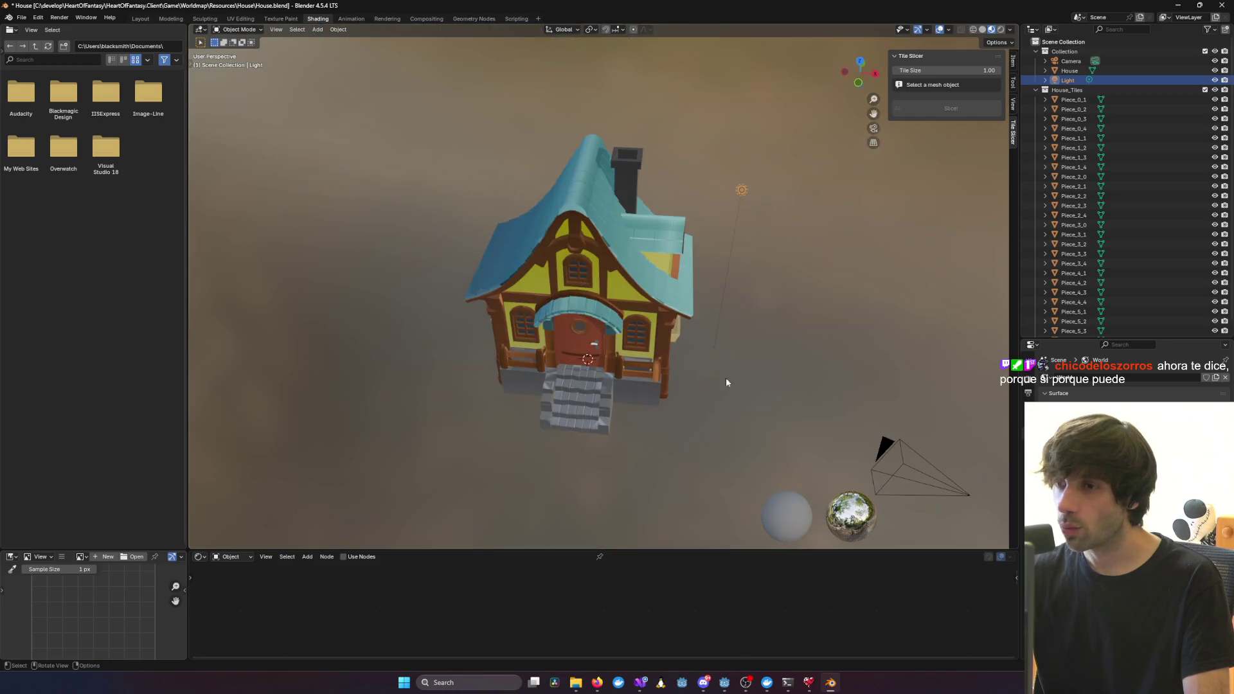
pyautogui.moveTo(727, 383)
pyautogui.mouseDown(button='middle')
pyautogui.moveTo(703, 398)
pyautogui.moveTo(585, 343)
pyautogui.moveTo(783, 341)
pyautogui.moveTo(785, 370)
pyautogui.moveTo(780, 312)
pyautogui.mouseUp(button='middle')
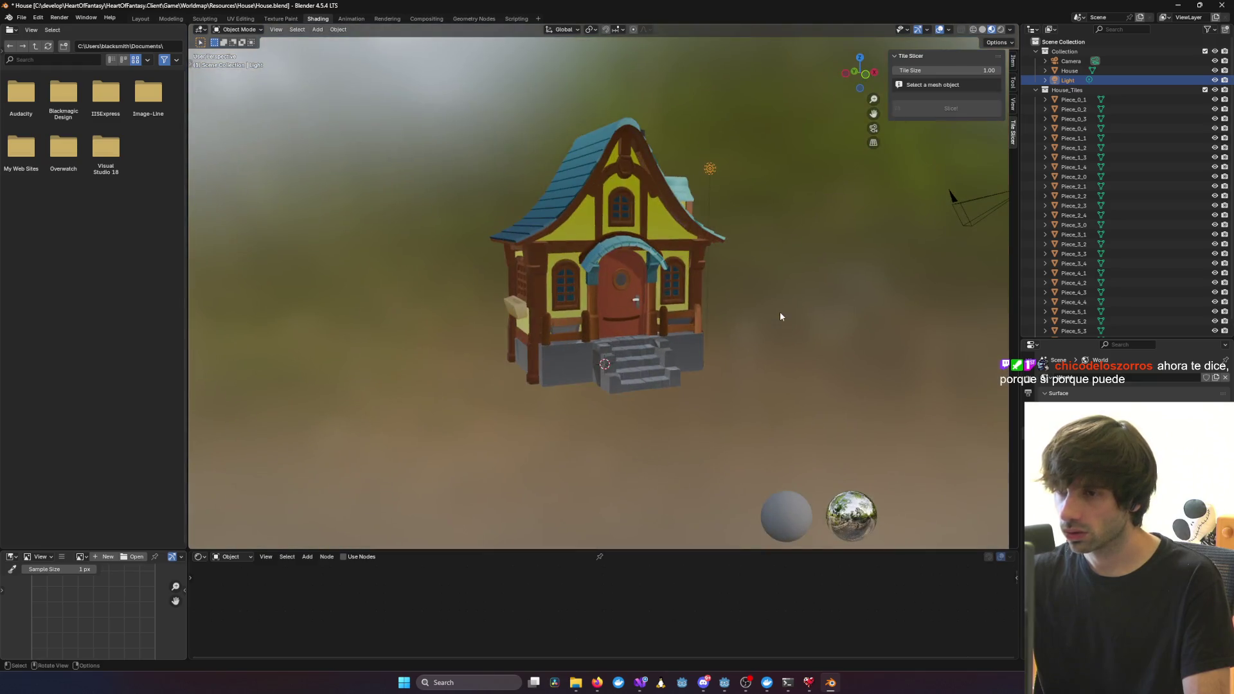
pyautogui.click(1215, 70)
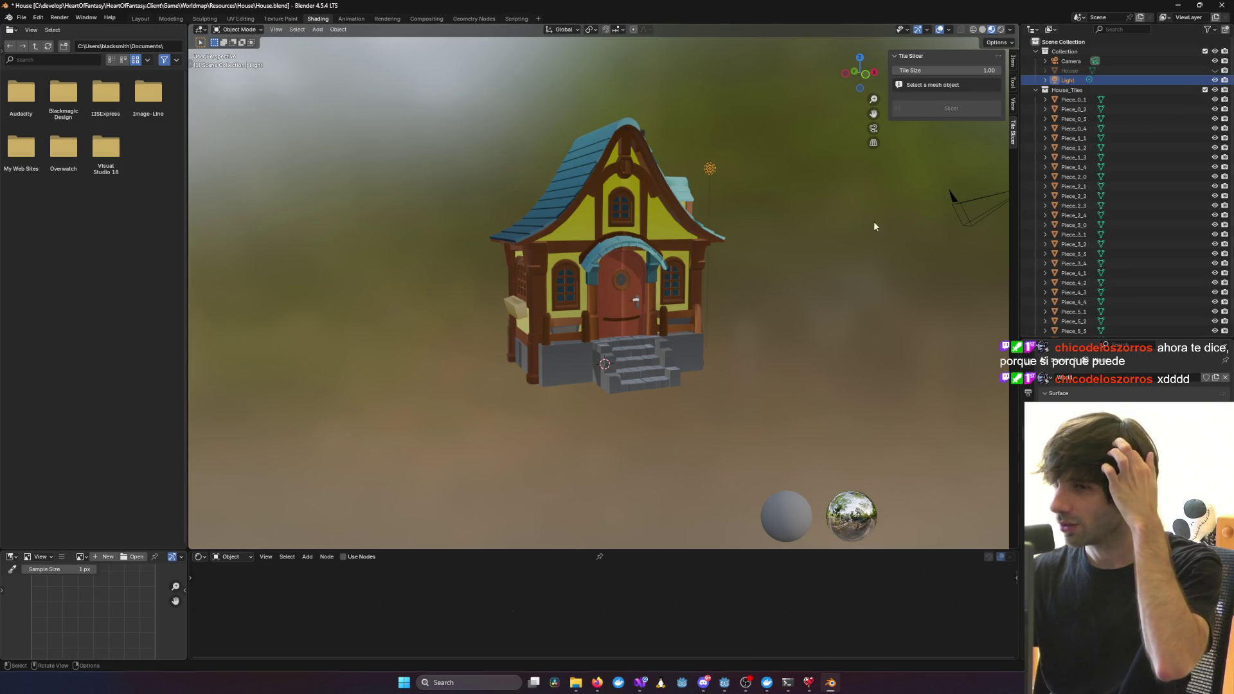
pyautogui.scroll(5, 874, 226)
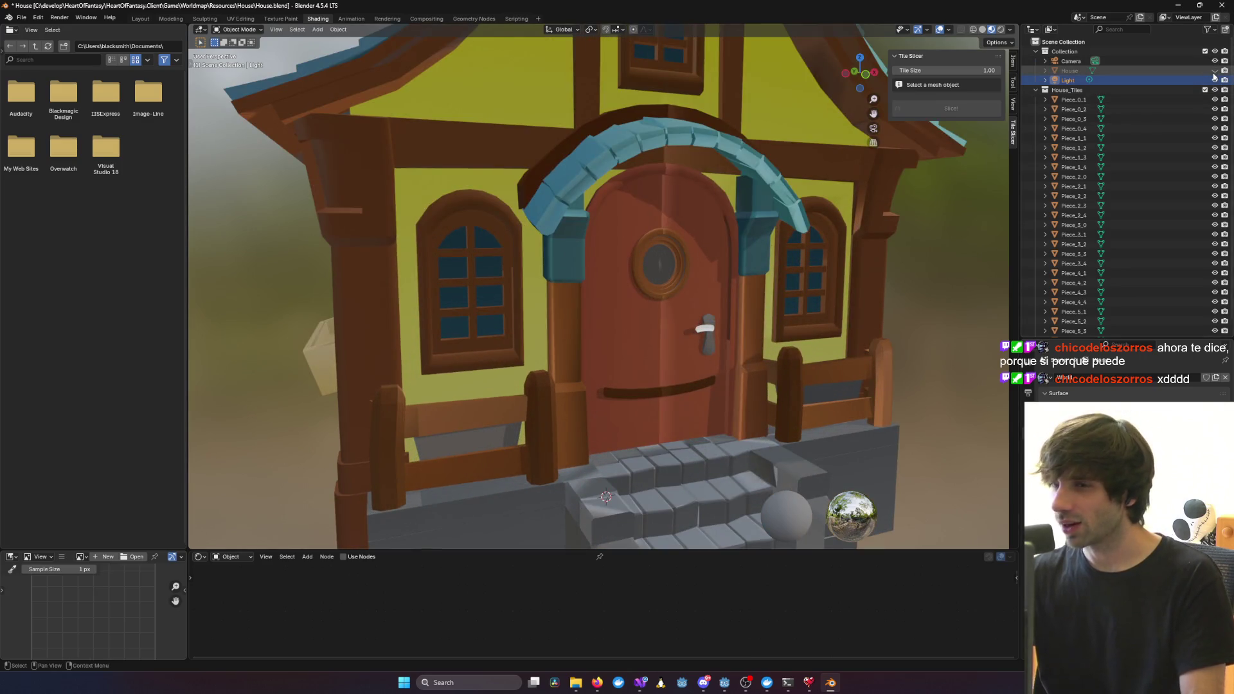
pyautogui.moveTo(862, 218)
pyautogui.mouseDown(button='middle')
pyautogui.moveTo(825, 238)
pyautogui.moveTo(854, 223)
pyautogui.mouseUp(button='middle')
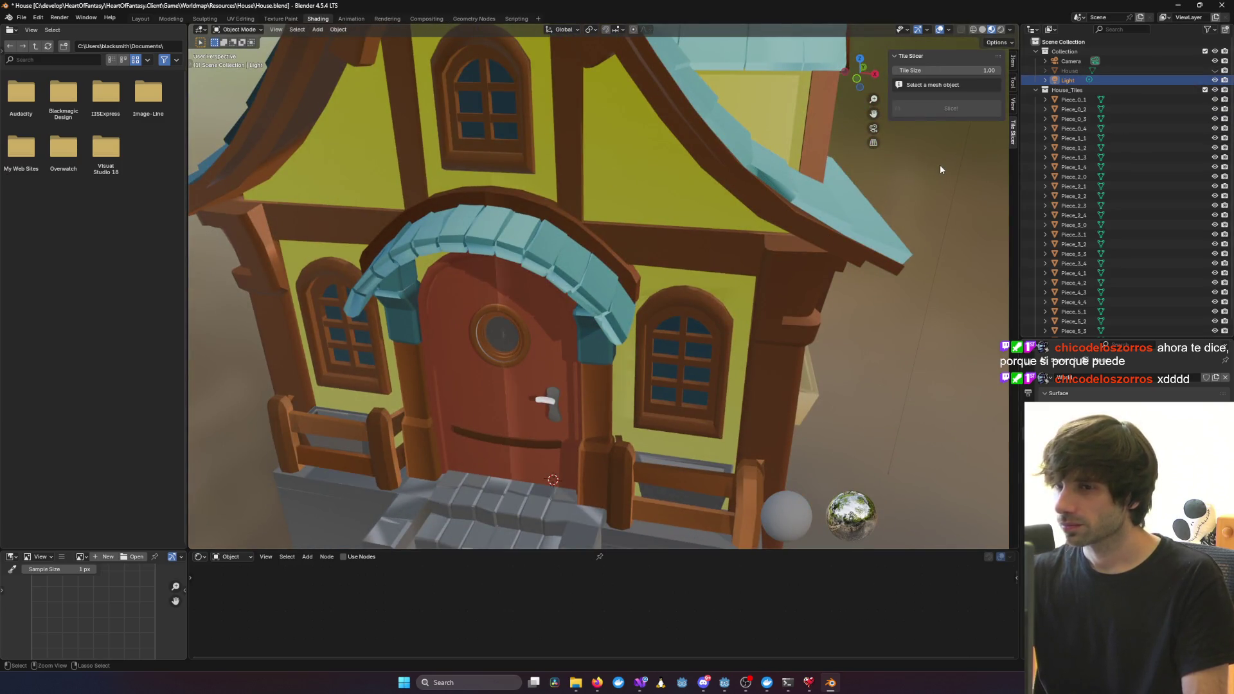
pyautogui.hotkey('ctrl', 'z')
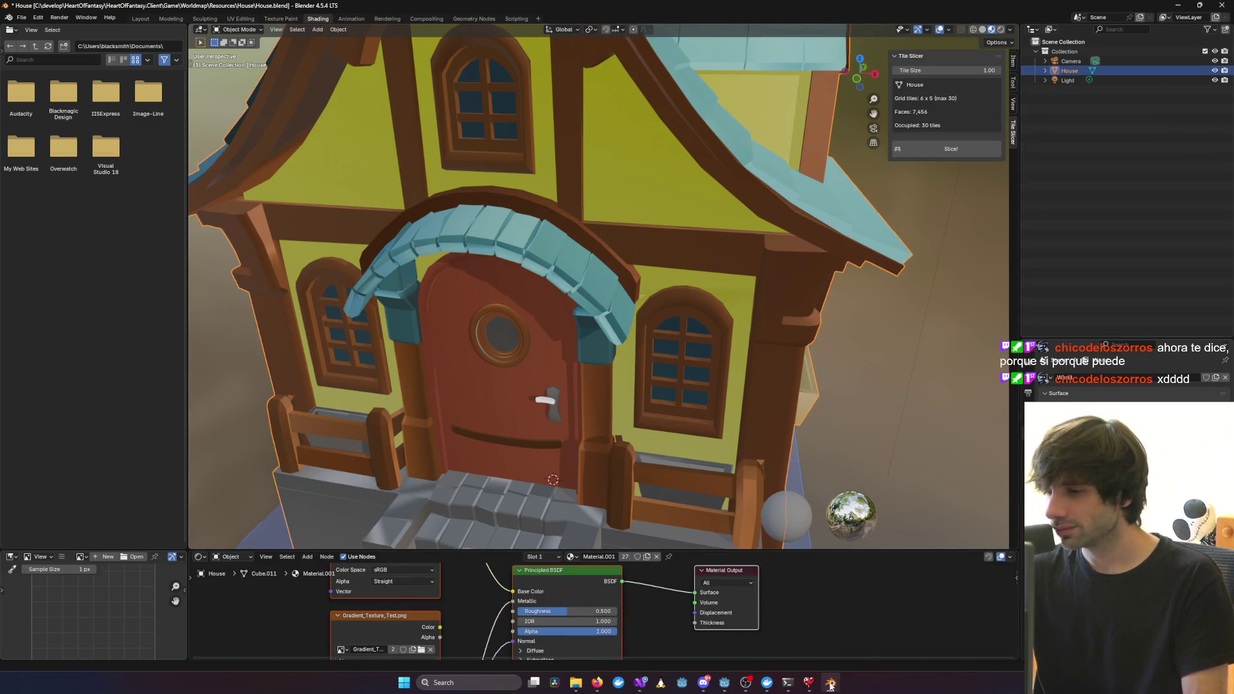
pyautogui.click(786, 686)
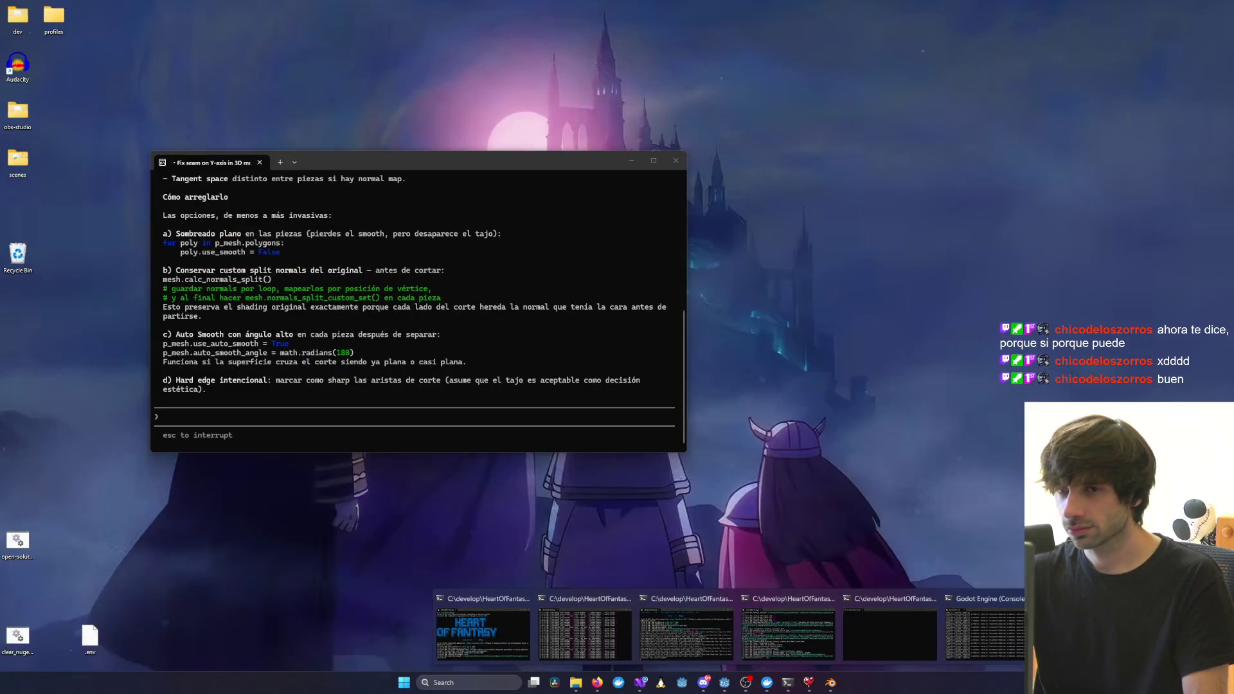
# Center the Claude Code terminal and scroll through its explanation of the seam and fix options
pyautogui.click(721, 595)
pyautogui.scroll(10, 248, 330)
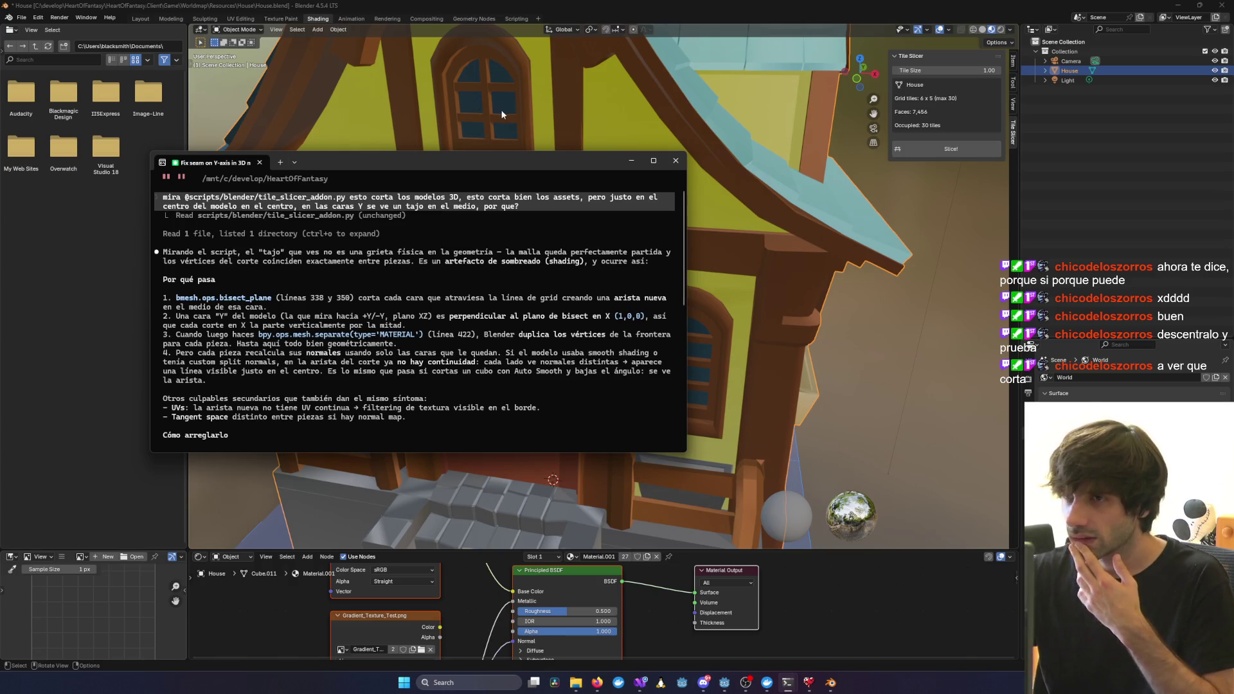
pyautogui.moveTo(517, 162)
pyautogui.mouseDown()
pyautogui.moveTo(598, 440)
pyautogui.moveTo(687, 410)
pyautogui.moveTo(633, 318)
pyautogui.moveTo(657, 218)
pyautogui.moveTo(621, 189)
pyautogui.mouseUp()
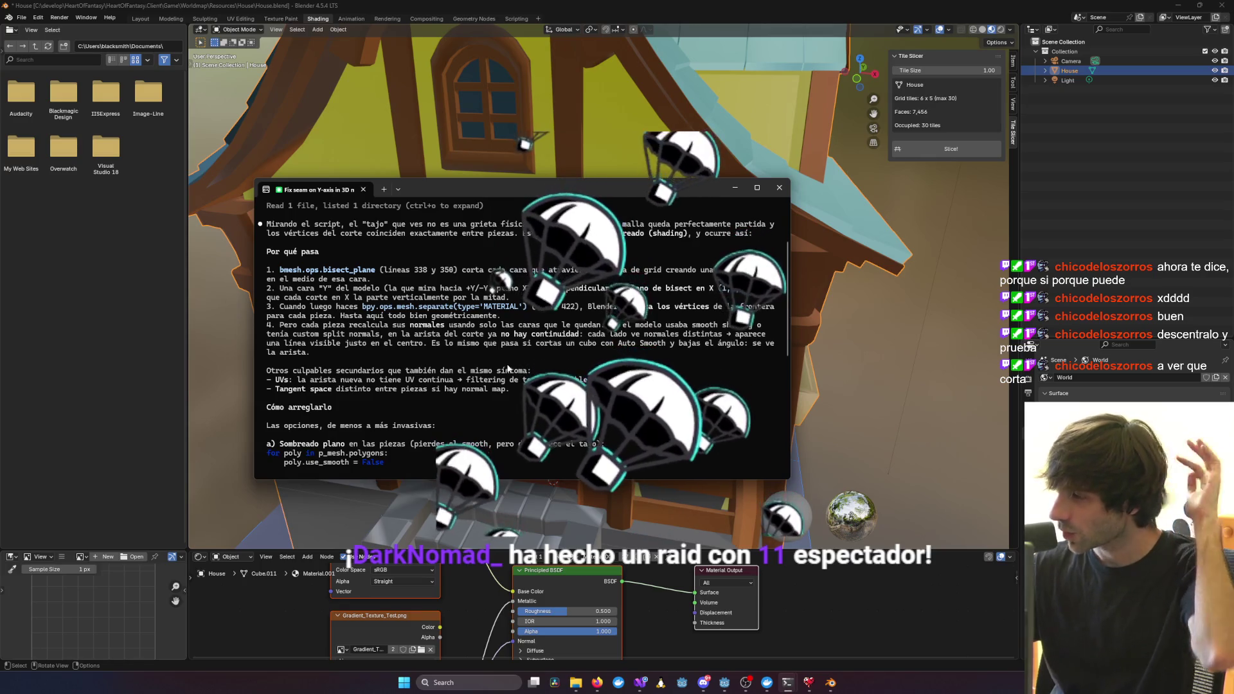
pyautogui.scroll(-5, 491, 379)
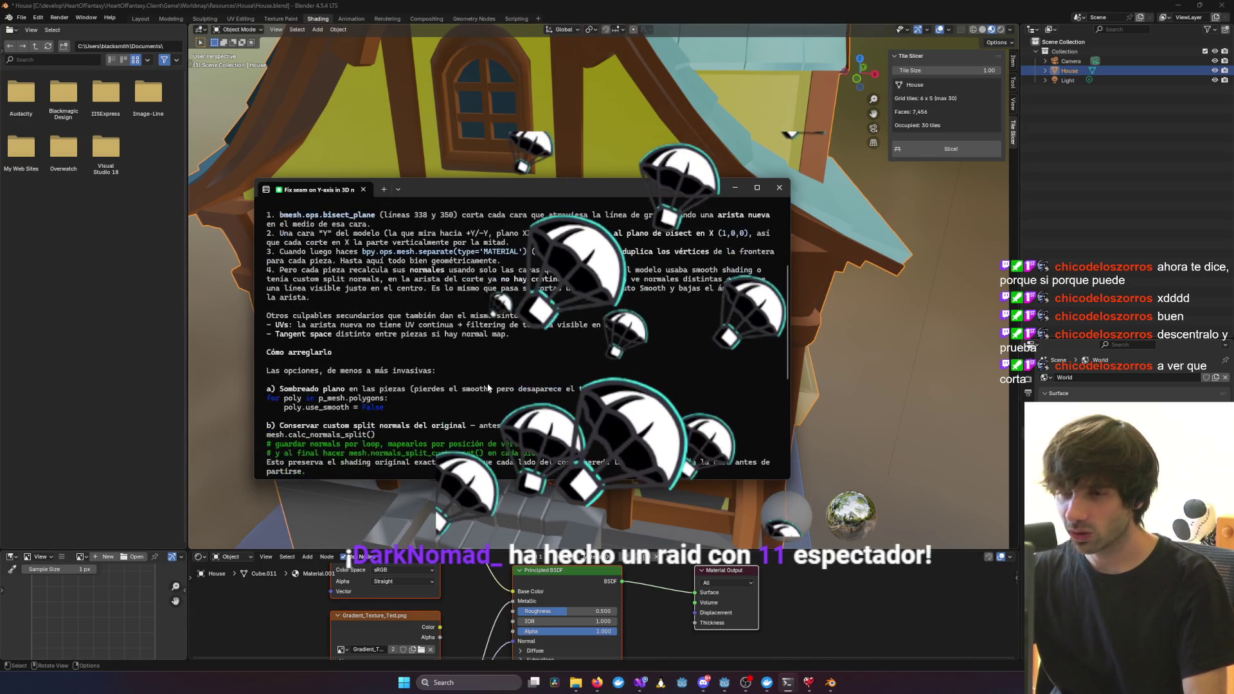
pyautogui.scroll(5, 487, 386)
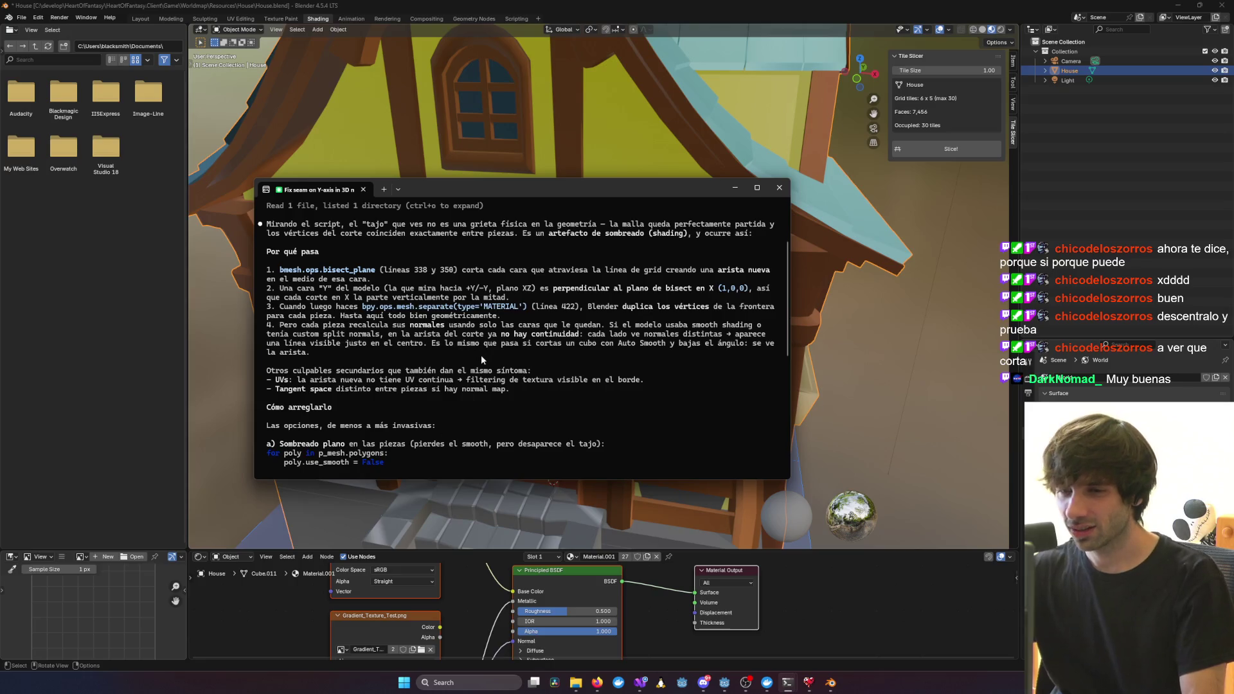
pyautogui.scroll(-2, 466, 369)
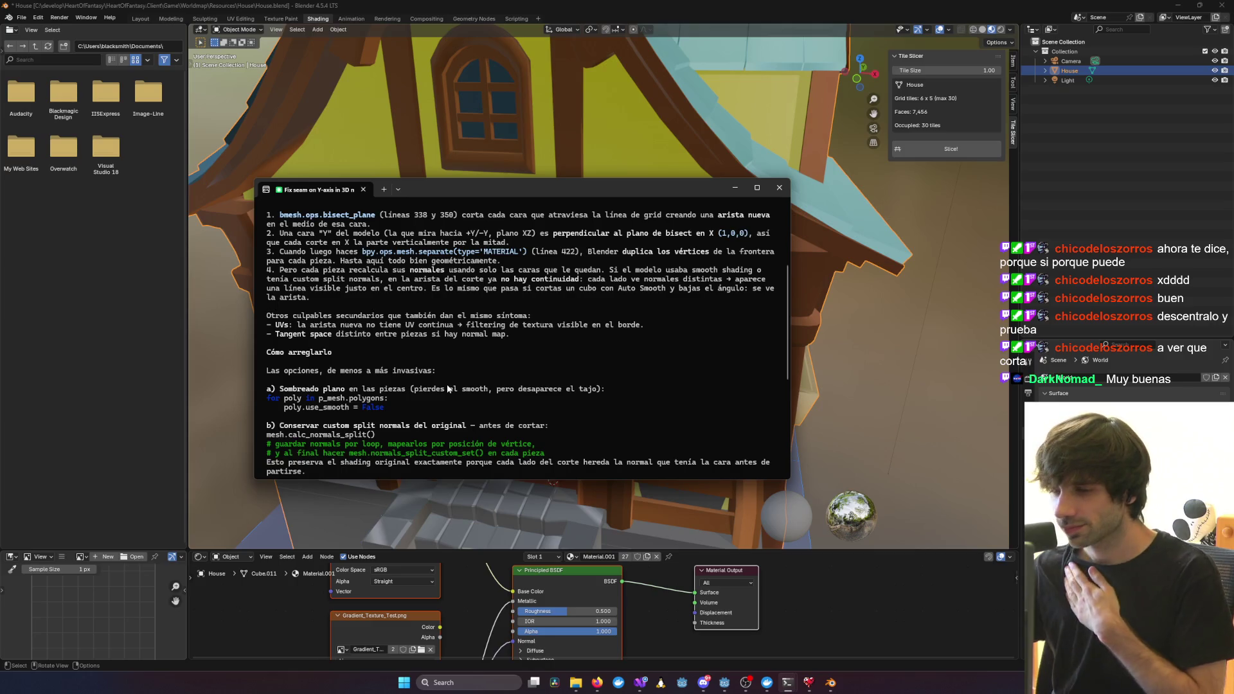
pyautogui.scroll(-1, 443, 384)
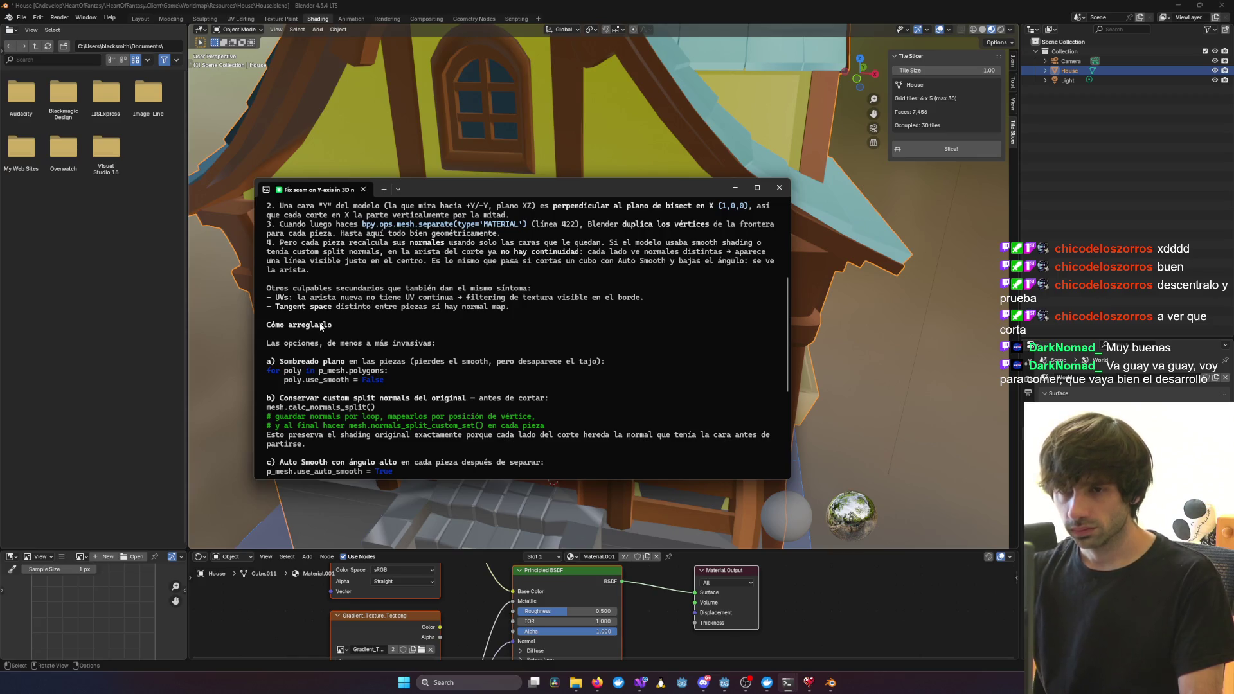
pyautogui.scroll(-2, 320, 327)
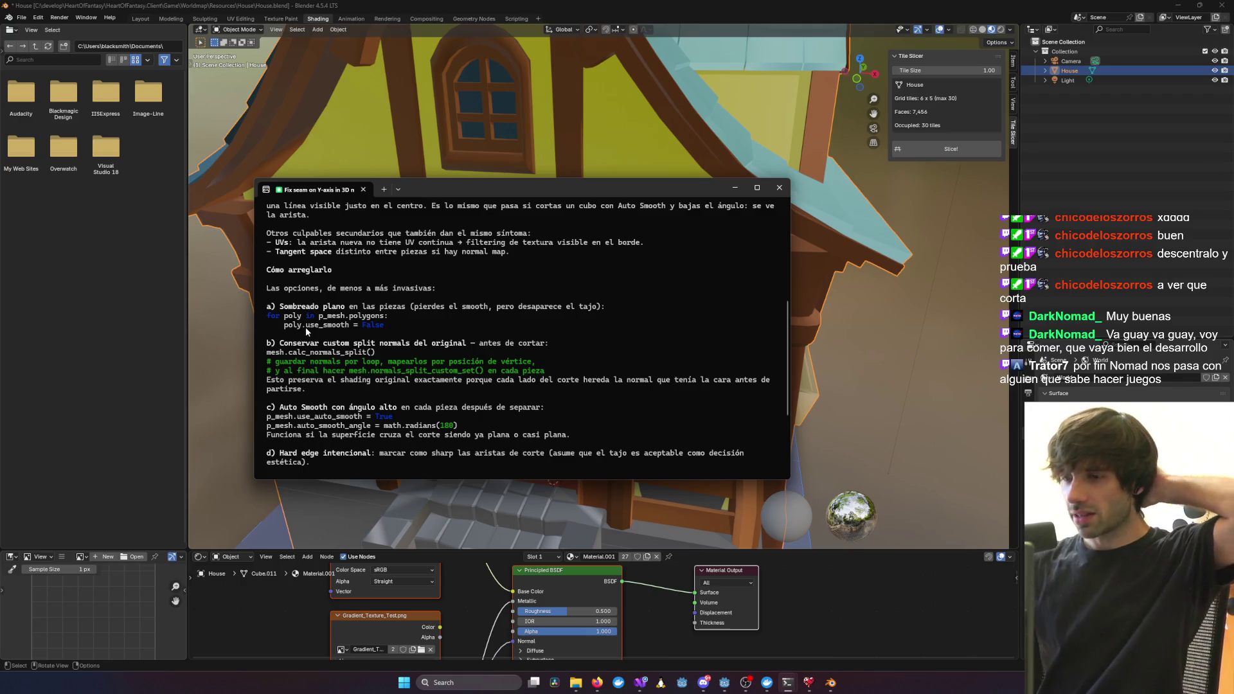
# Orbit and zoom Blender's viewport onto the house's front door
pyautogui.click(930, 364)
pyautogui.moveTo(929, 359); pyautogui.dragTo(632, 336, button='middle')
pyautogui.scroll(5, 633, 336)
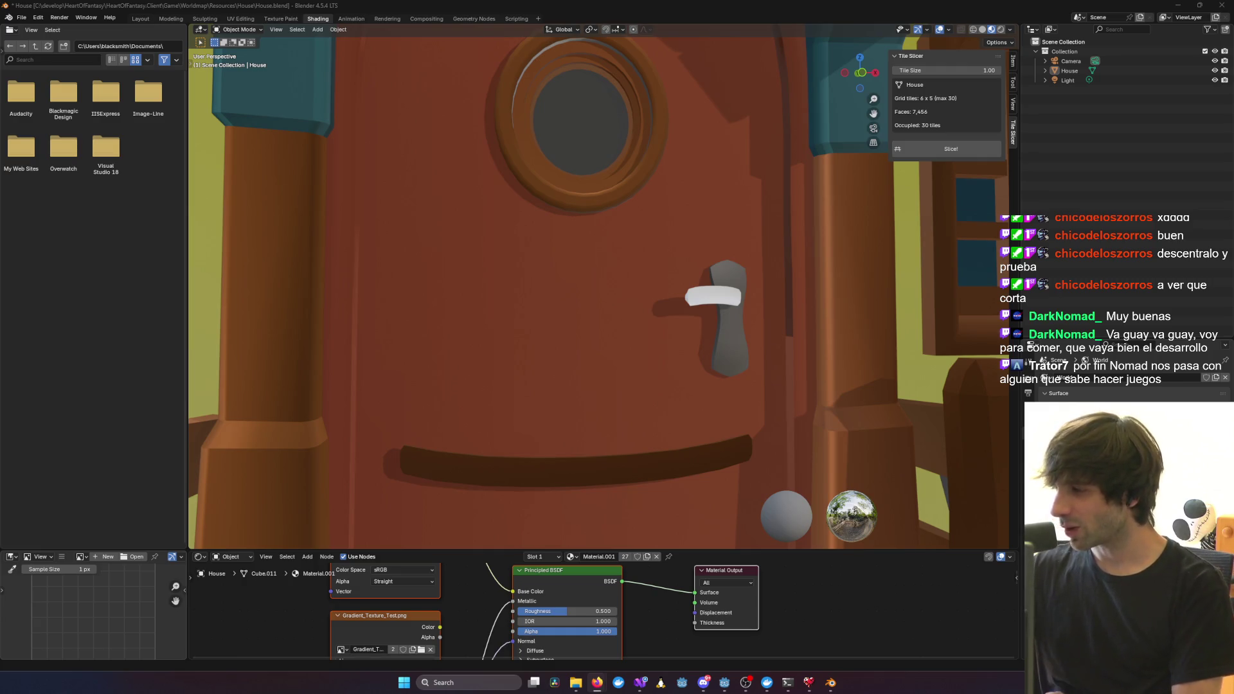
# Orbit Blender's view around the whole house from the side, higher right and front
pyautogui.scroll(-10, 761, 295)
pyautogui.moveTo(700, 283)
pyautogui.mouseDown(button='middle')
pyautogui.moveTo(624, 292)
pyautogui.moveTo(871, 266)
pyautogui.moveTo(692, 239)
pyautogui.moveTo(572, 249)
pyautogui.moveTo(765, 267)
pyautogui.moveTo(616, 280)
pyautogui.moveTo(765, 281)
pyautogui.mouseUp(button='middle')
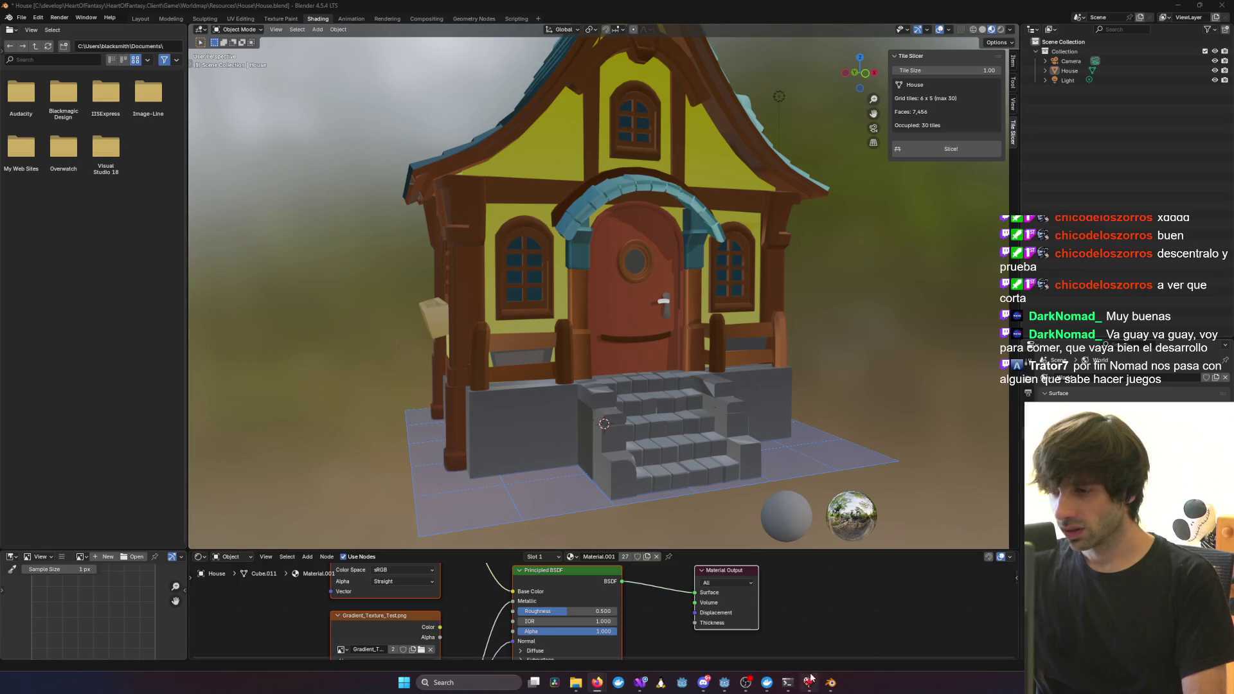
pyautogui.click(831, 684)
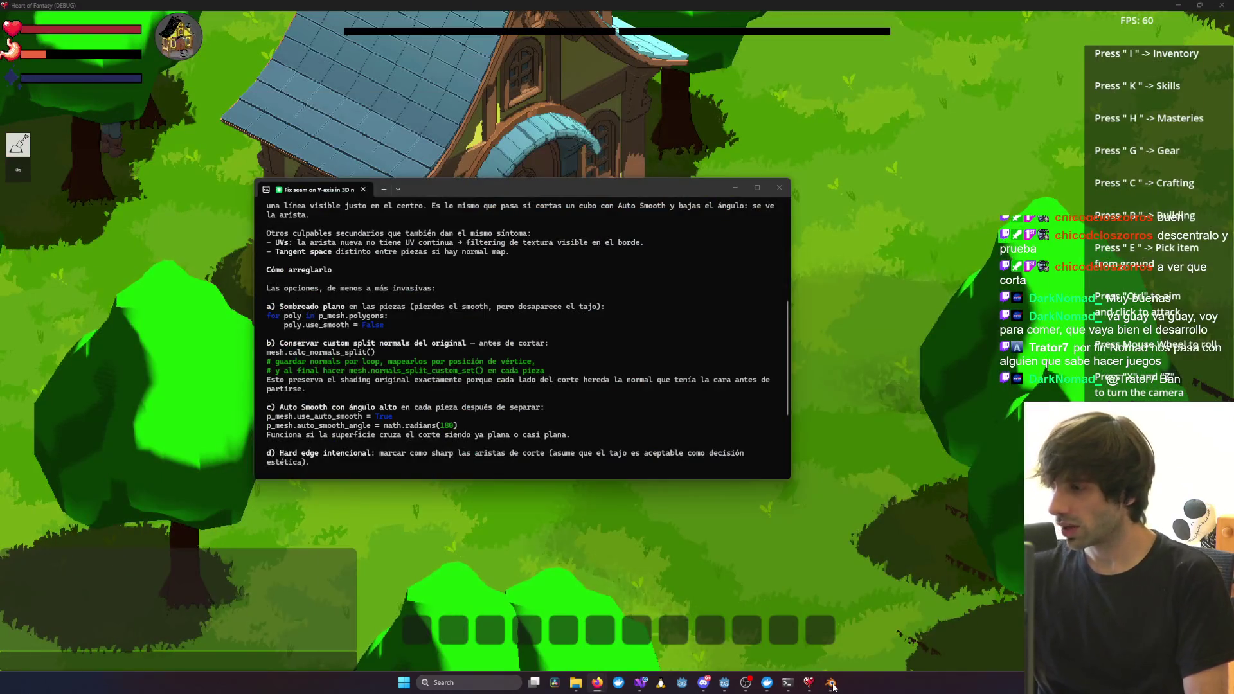
pyautogui.click(831, 684)
pyautogui.moveTo(867, 453)
pyautogui.mouseDown(button='middle')
pyautogui.moveTo(848, 398)
pyautogui.moveTo(771, 385)
pyautogui.mouseUp(button='middle')
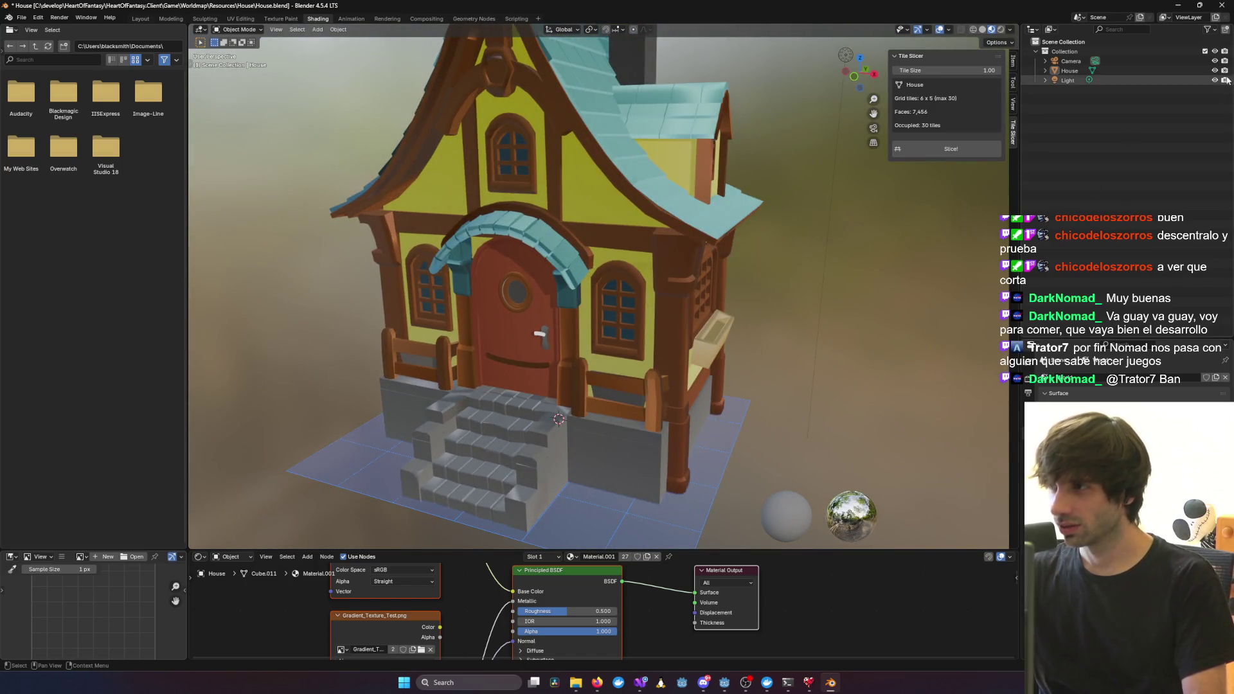
pyautogui.moveTo(803, 346); pyautogui.dragTo(711, 384, button='middle')
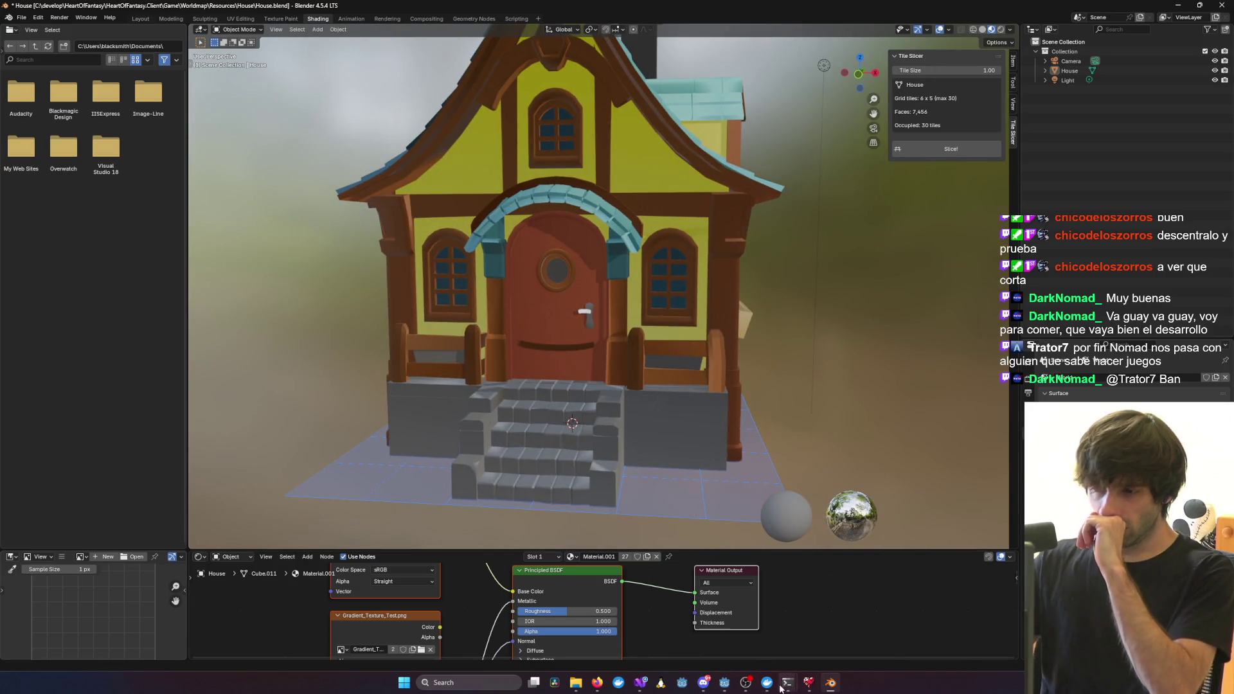
# Bring Claude's answer back in front and scroll to its recommended fix (b)
pyautogui.moveTo(785, 683)
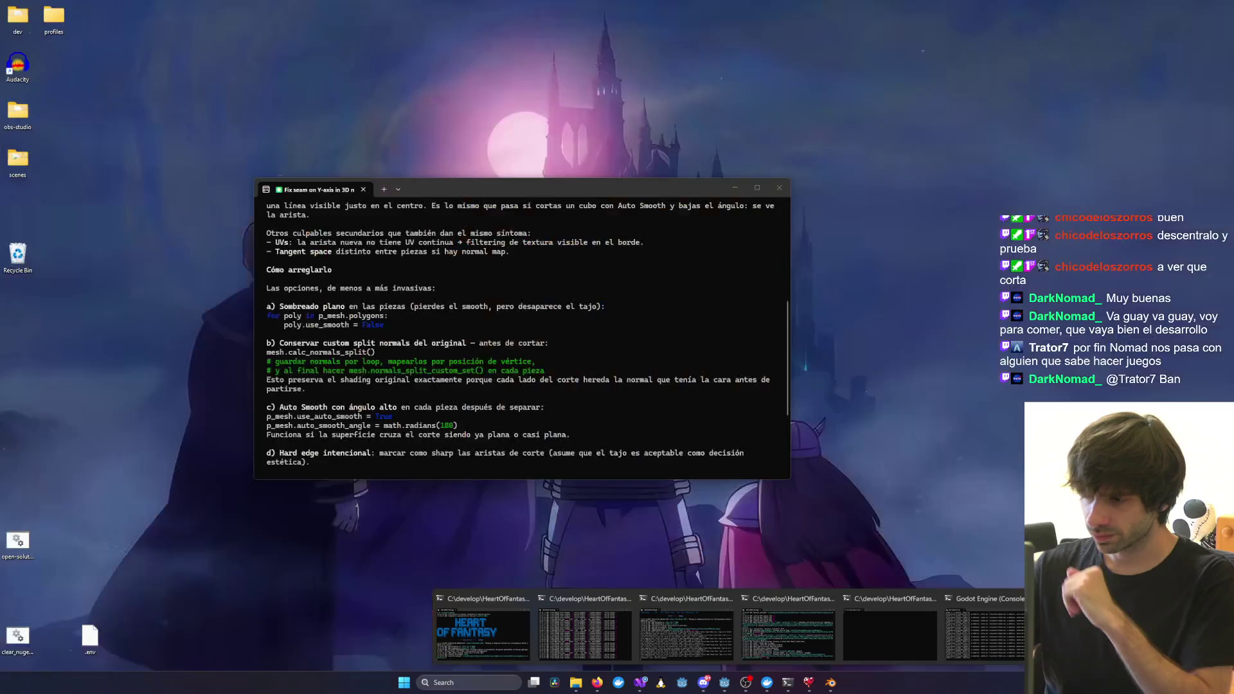
pyautogui.click(890, 627)
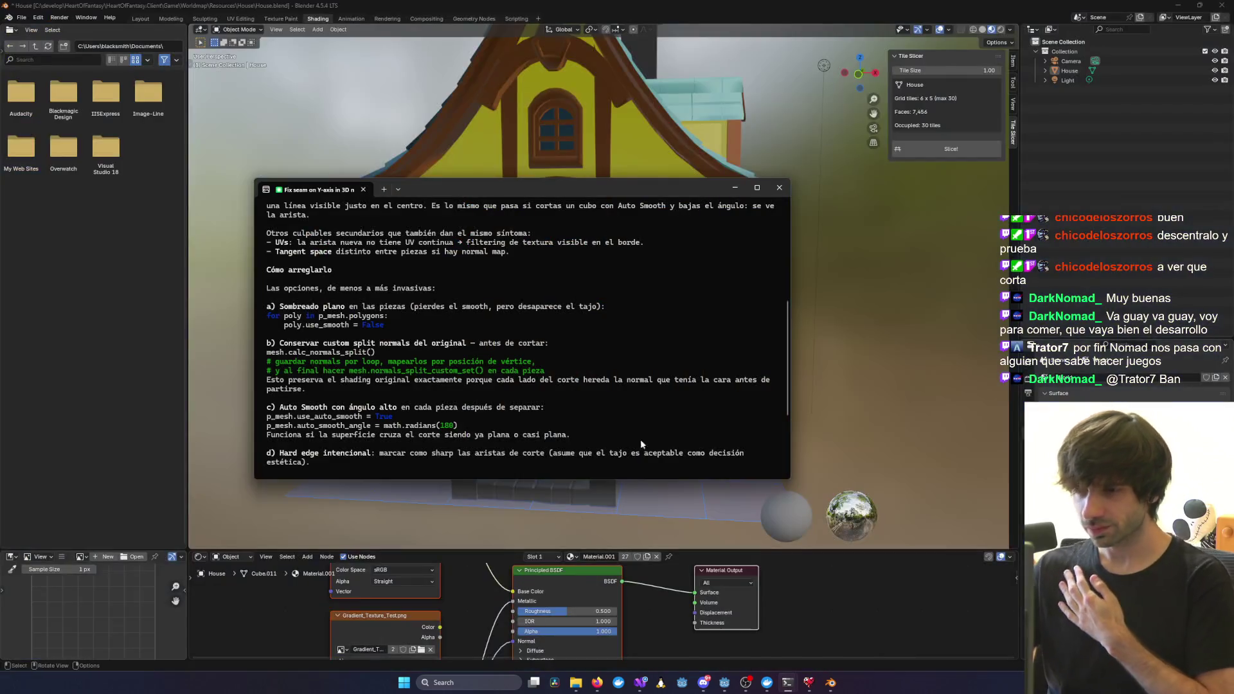
pyautogui.scroll(-2, 604, 326)
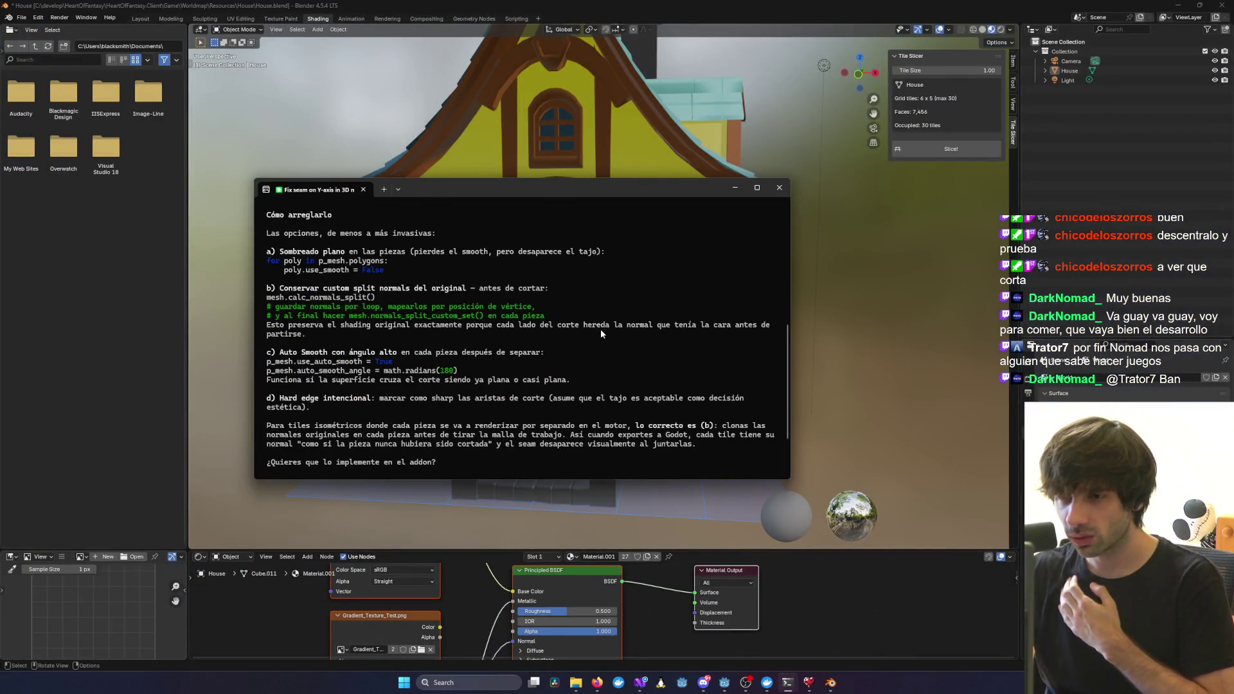
pyautogui.scroll(1, 600, 329)
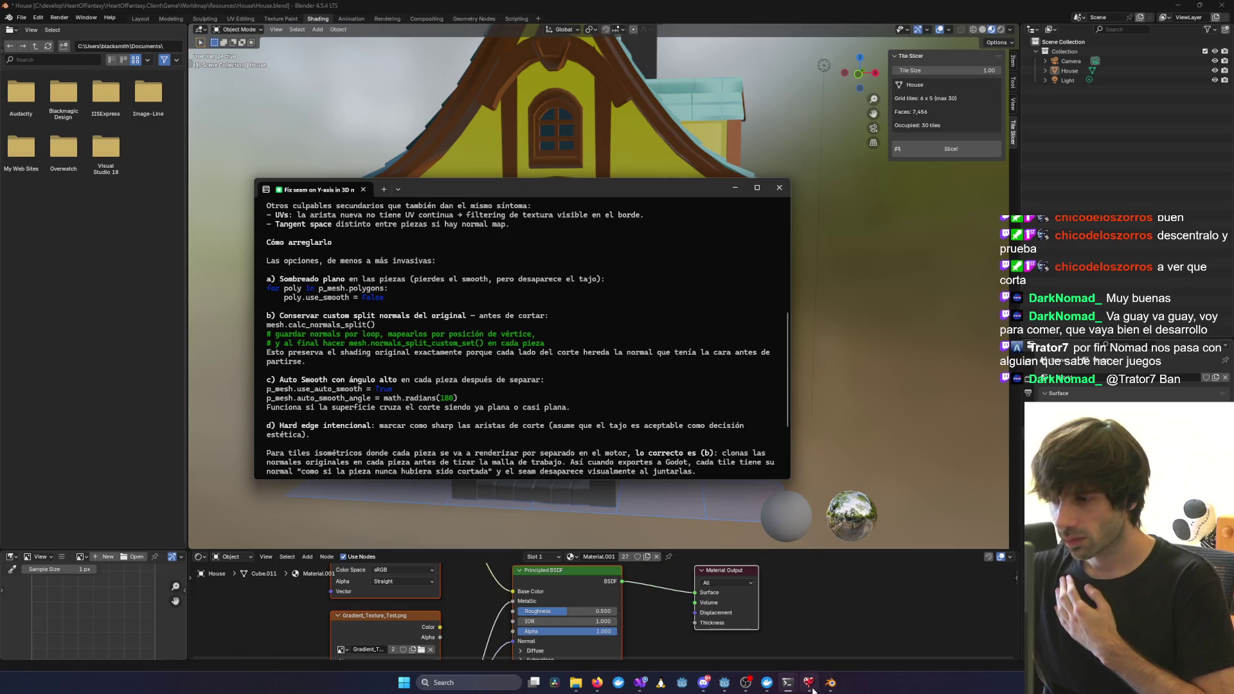
pyautogui.click(810, 685)
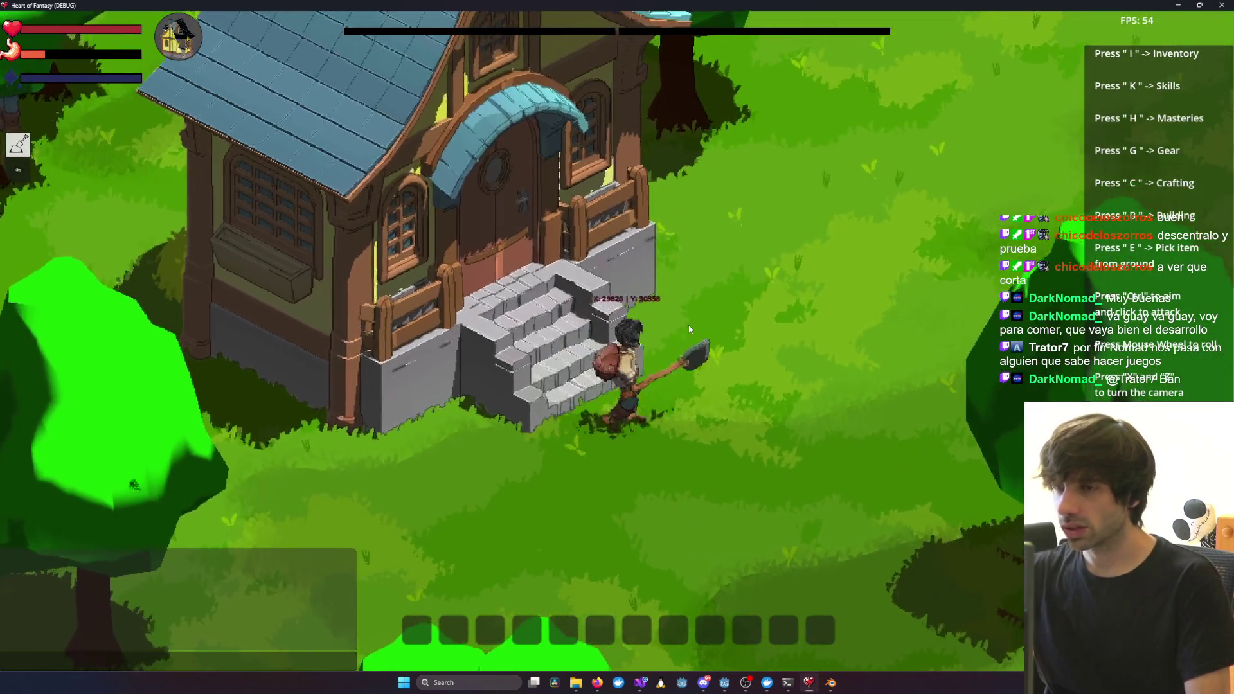
# Circle the game camera around the sliced house in build mode, viewing its front, sides and three-quarter angle
pyautogui.press('y')
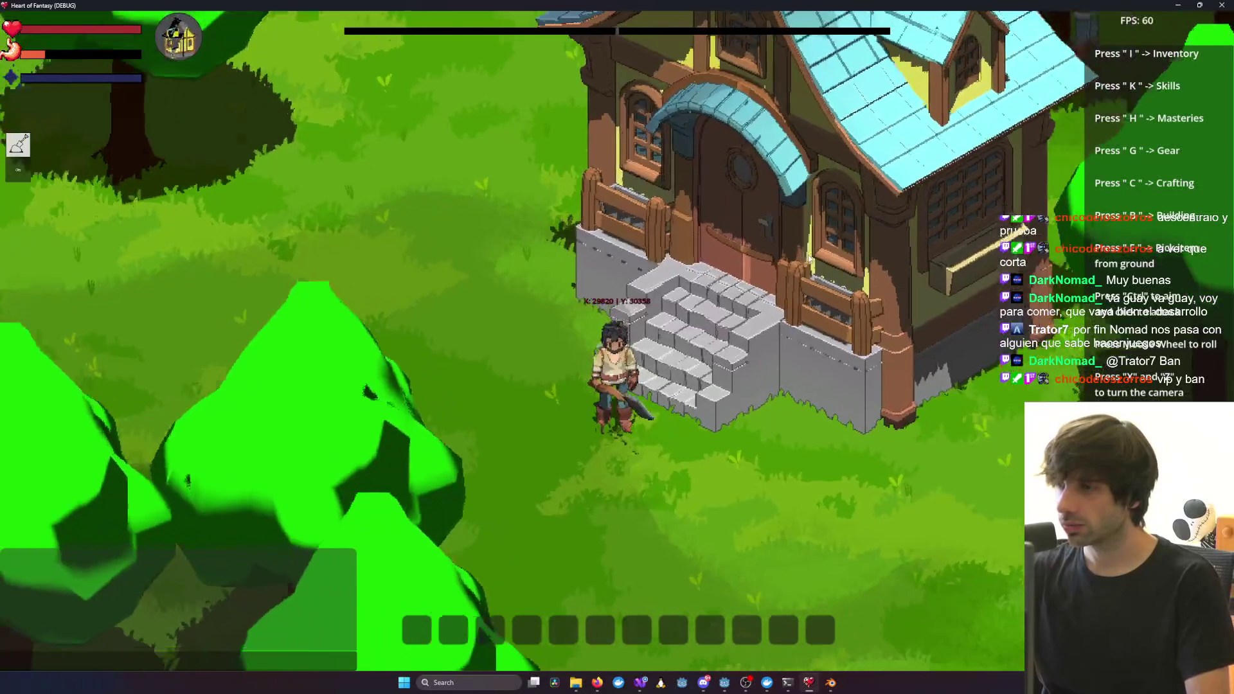
pyautogui.press('z')
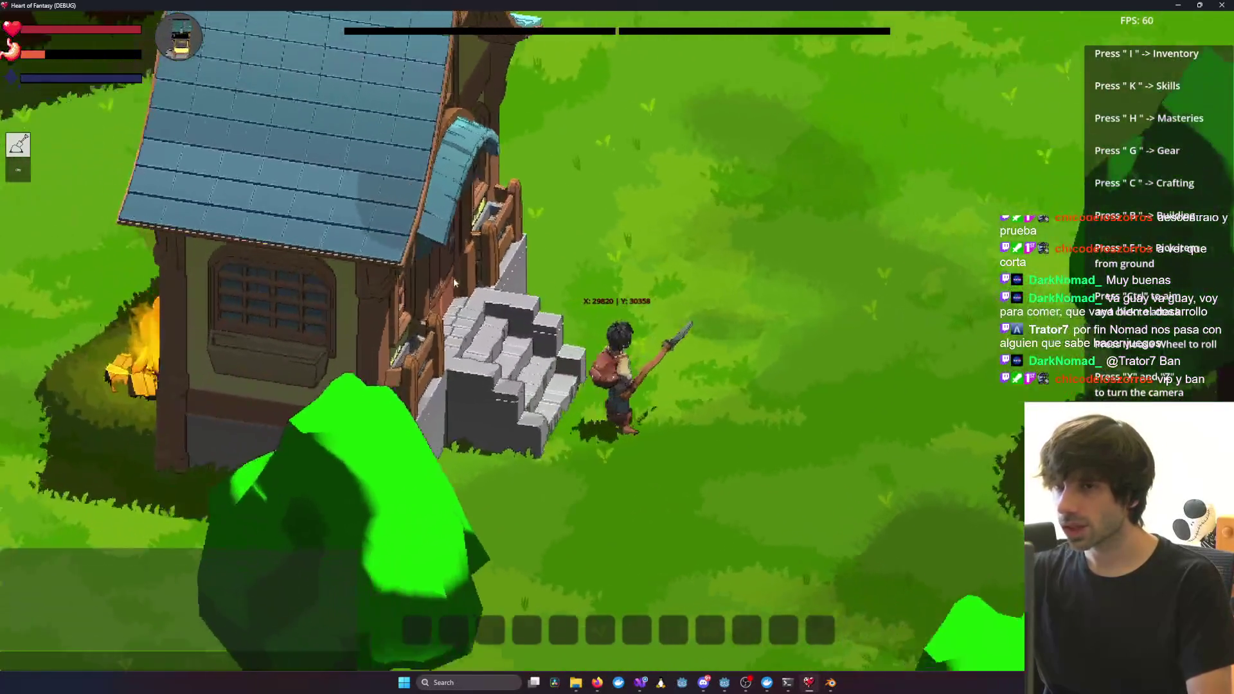
pyautogui.press('b')
pyautogui.press('y')
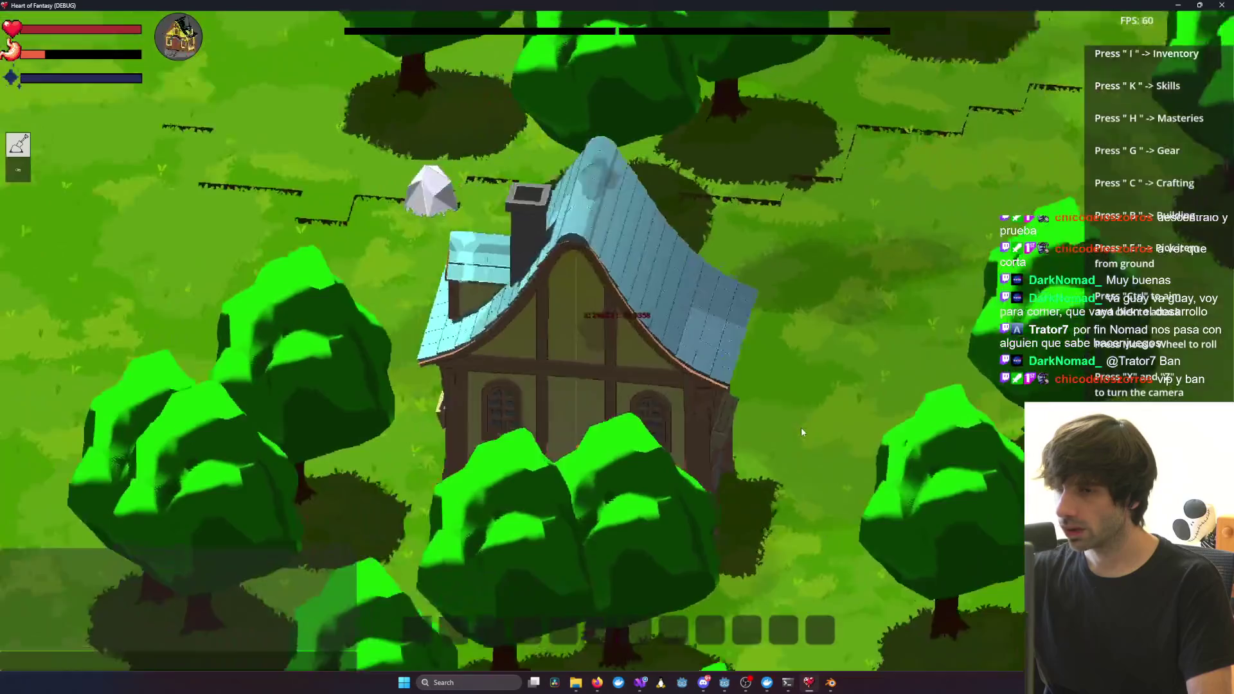
pyautogui.press('y')
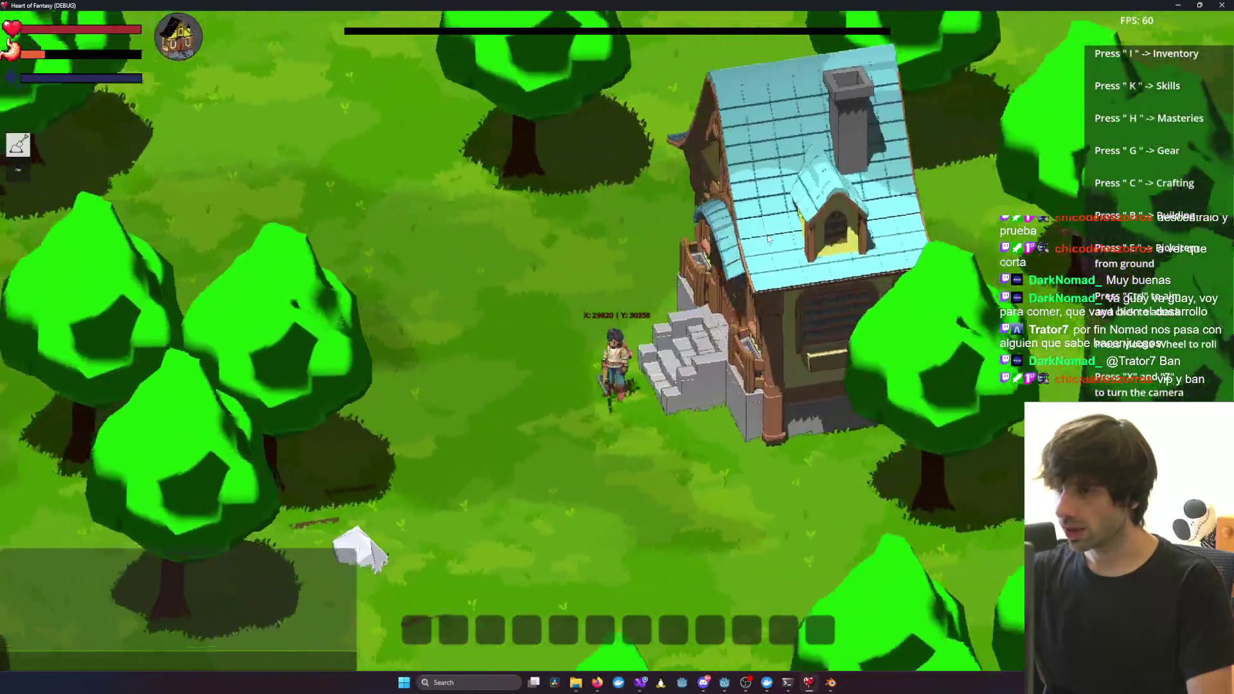
pyautogui.press('y')
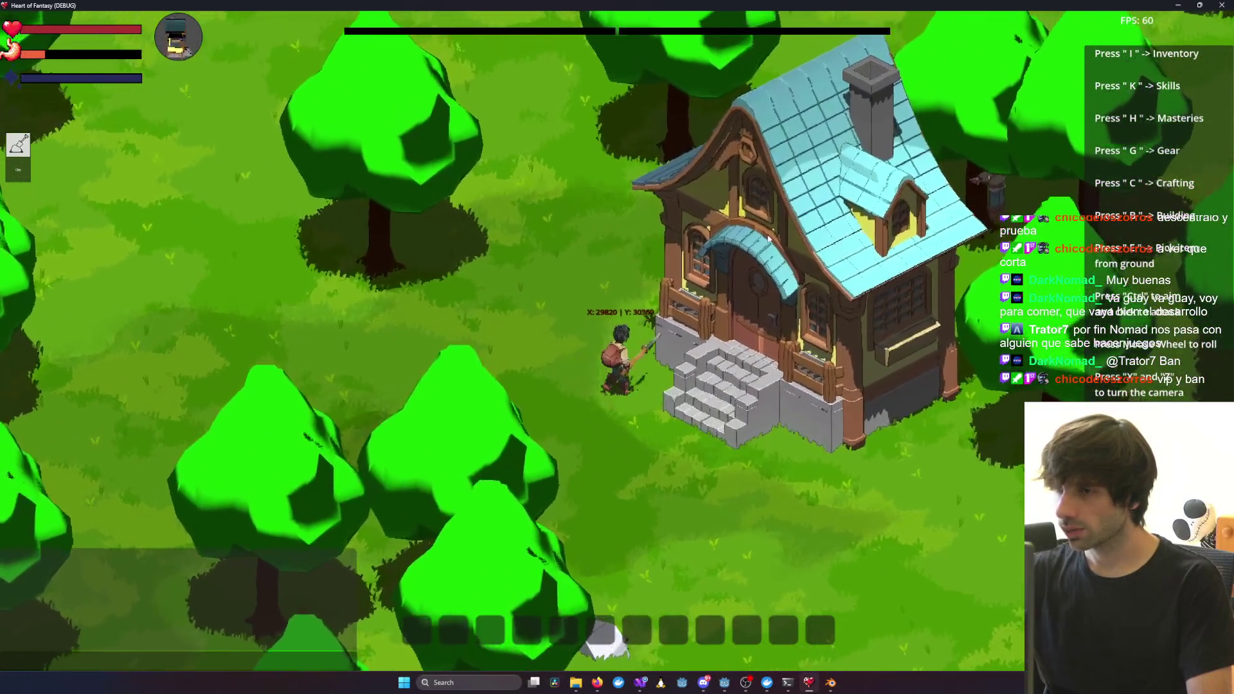
pyautogui.press('b')
pyautogui.press('y')
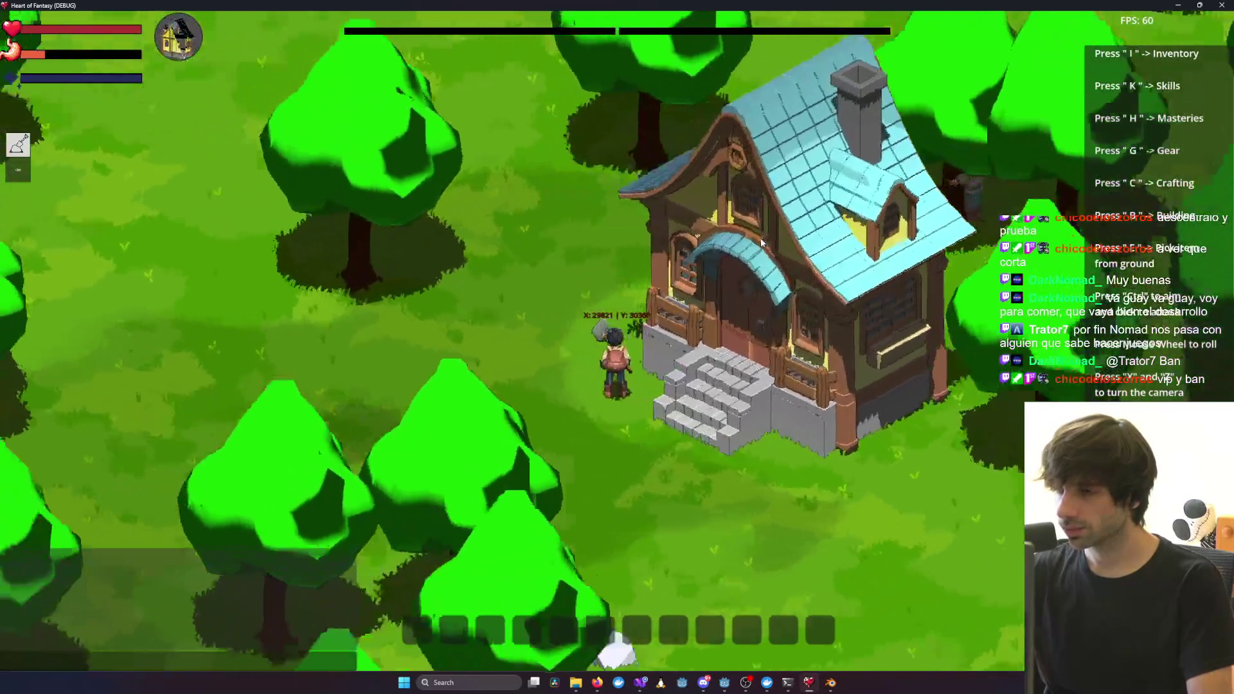
pyautogui.press('y')
pyautogui.press('y')
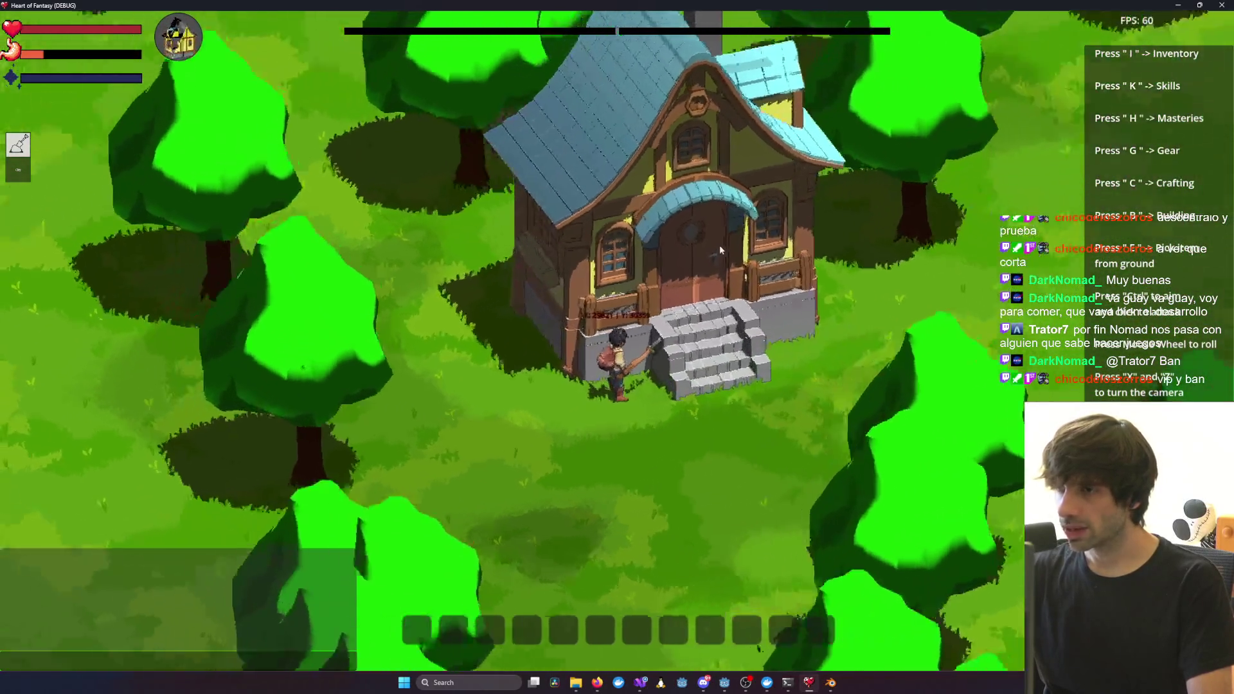
pyautogui.press('b')
pyautogui.press('y')
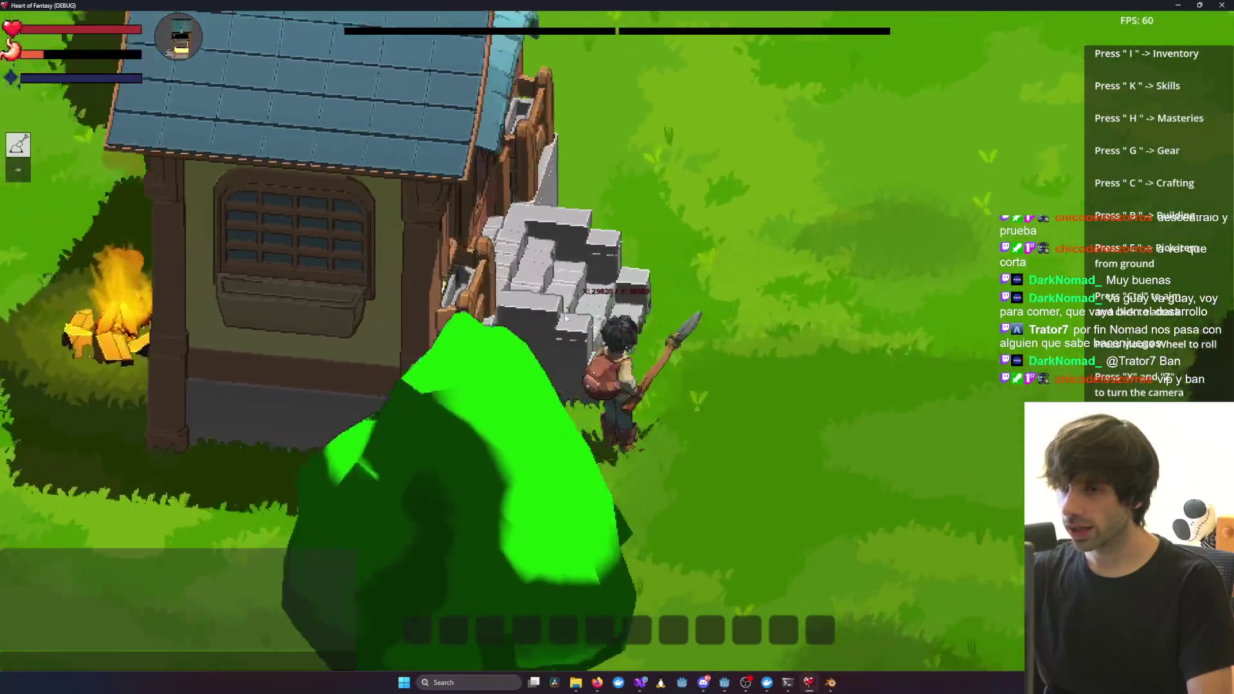
pyautogui.press('b')
pyautogui.press('y')
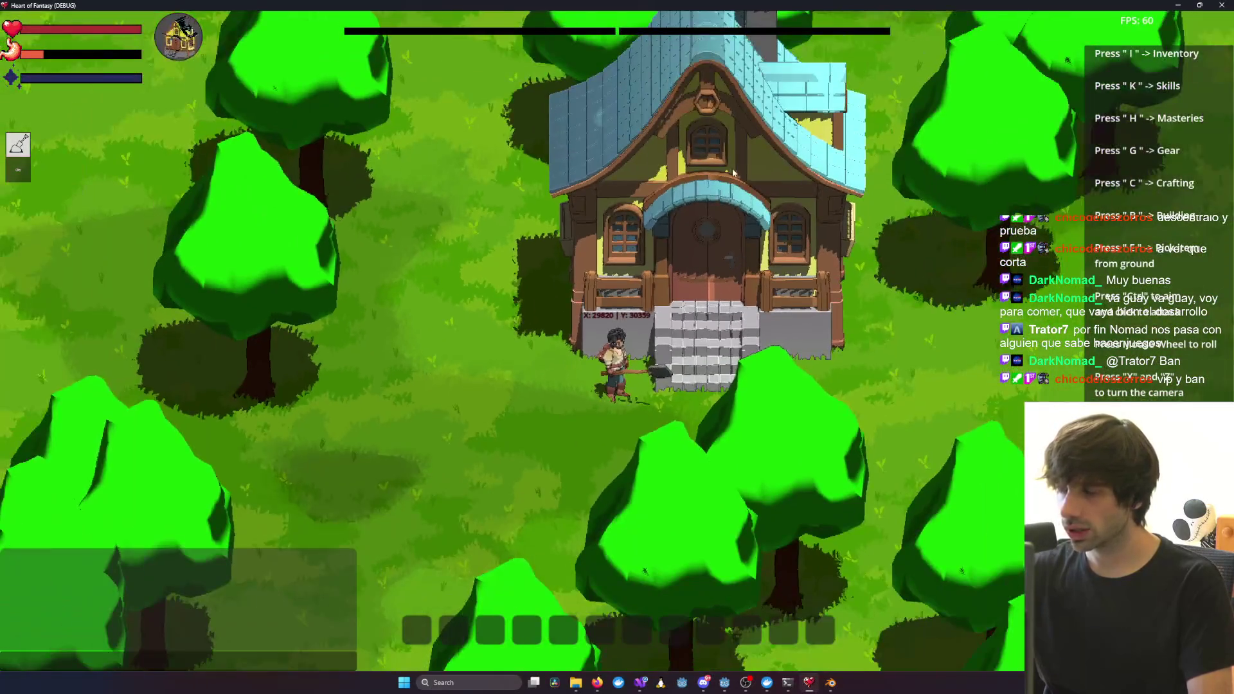
pyautogui.press('y')
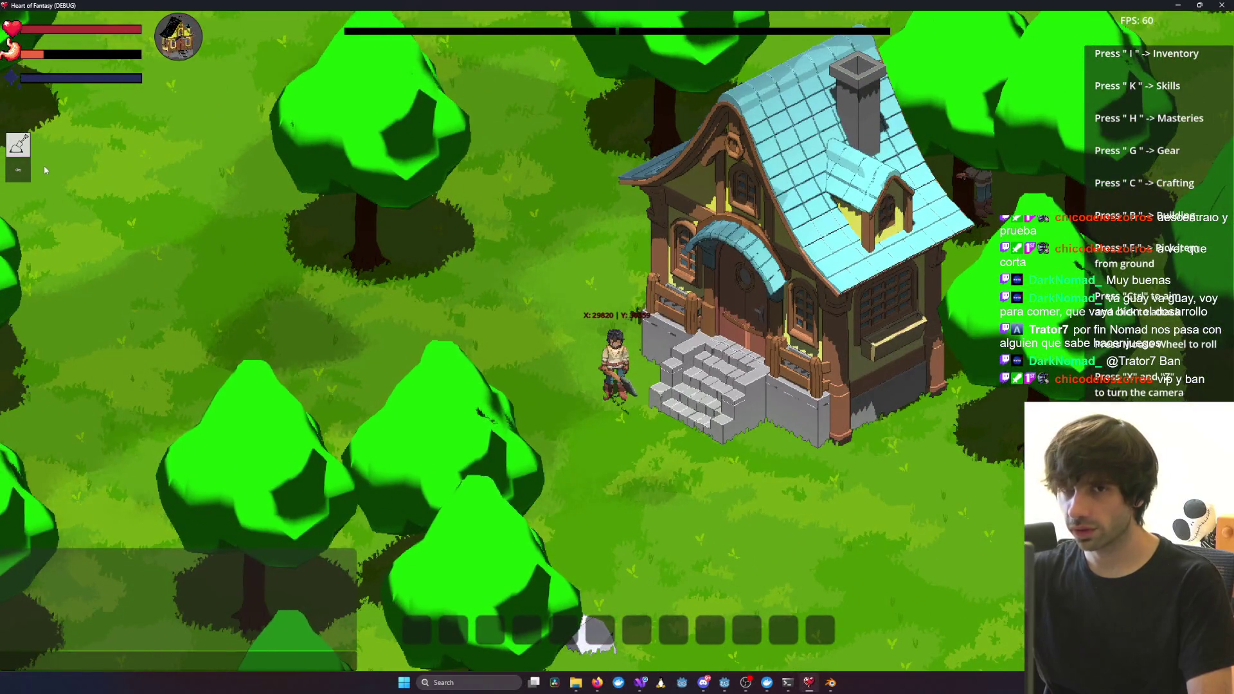
pyautogui.press('b')
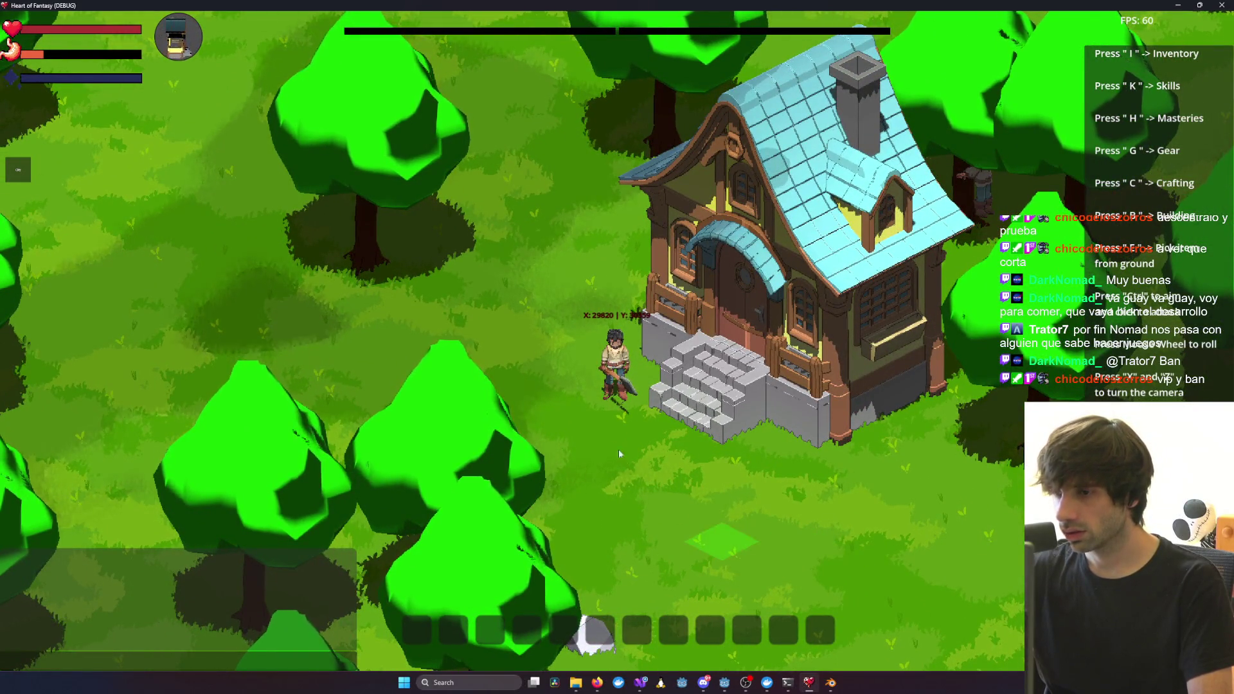
# View the house top-down and zoomed out among the trees, then return to the Claude terminal
pyautogui.press('b')
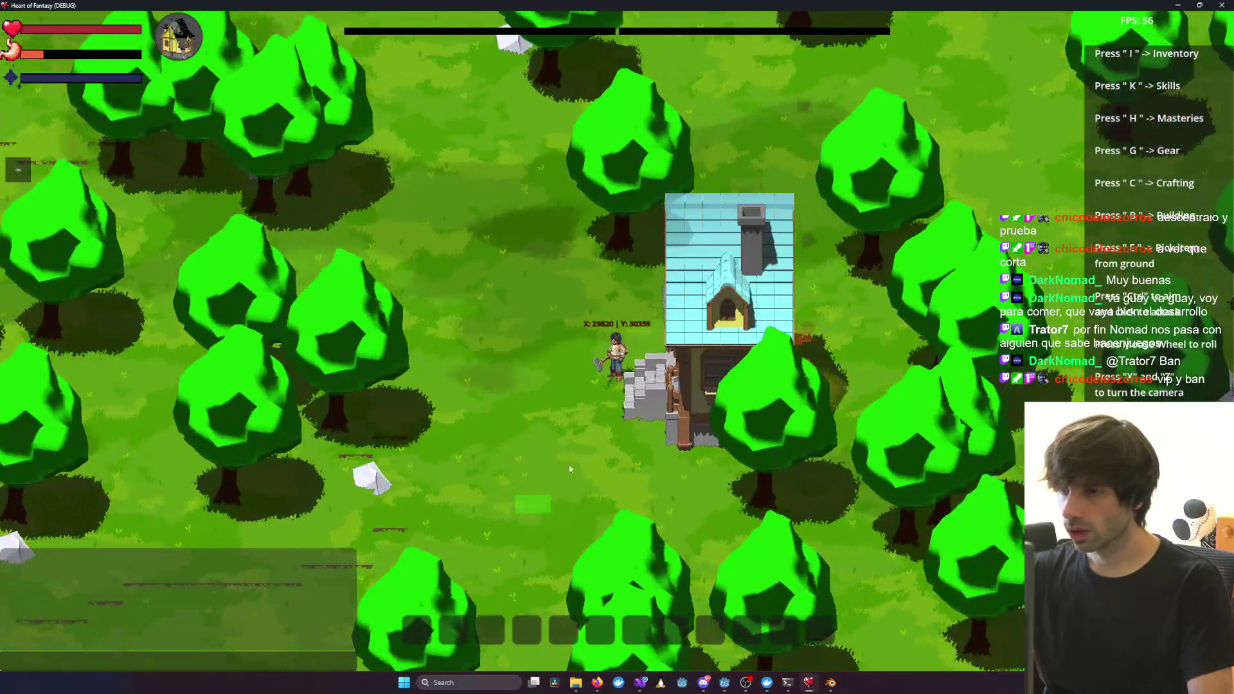
pyautogui.press('y')
pyautogui.press('z')
pyautogui.scroll(5, 569, 469)
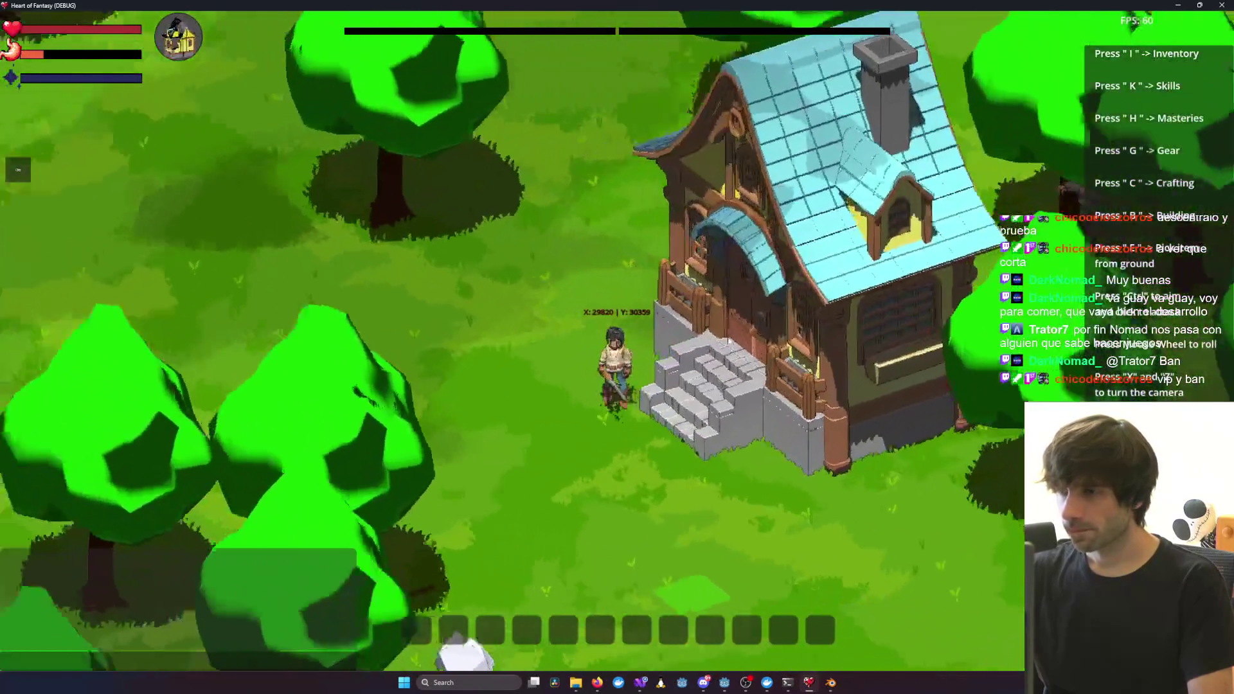
pyautogui.press('b')
pyautogui.scroll(5, 842, 88)
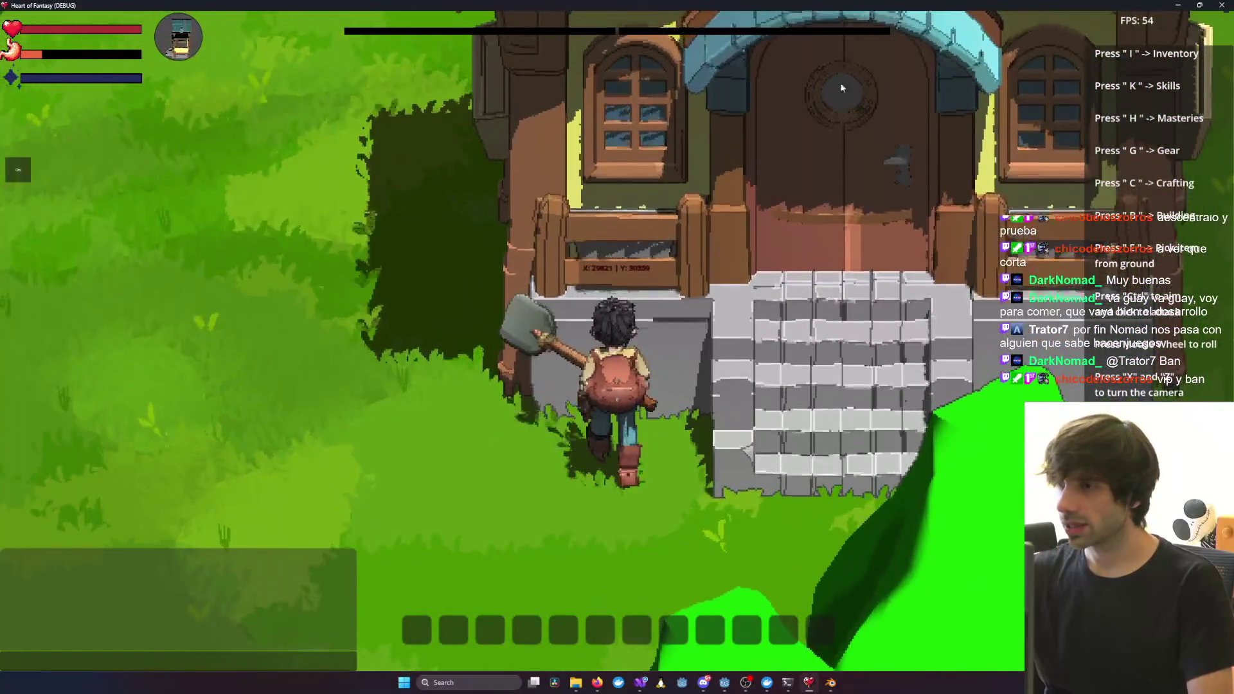
pyautogui.press('b')
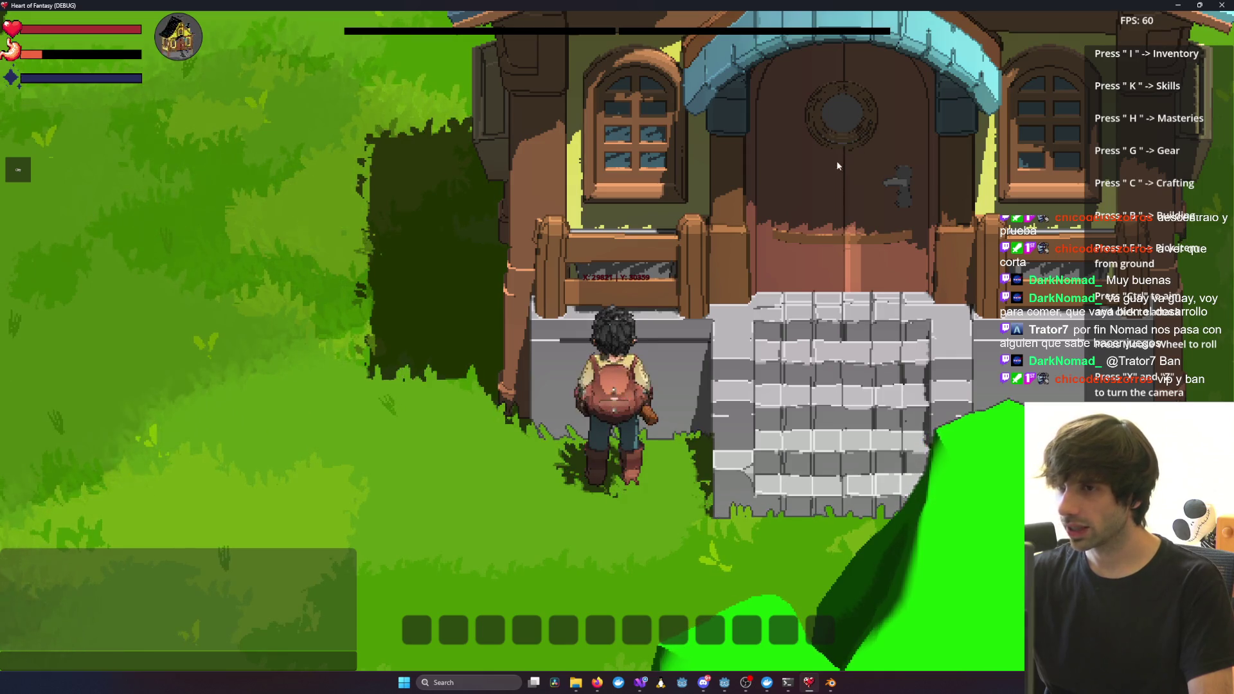
pyautogui.scroll(-5, 837, 166)
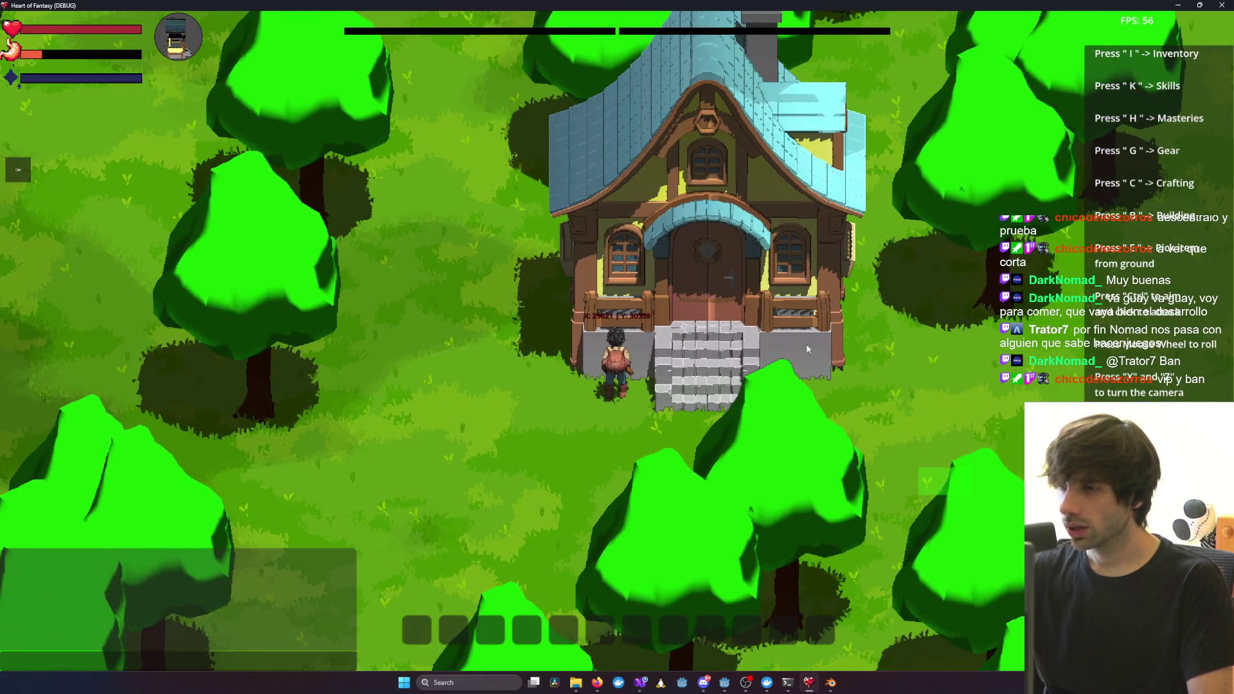
pyautogui.hotkey('alt', 'Tab')
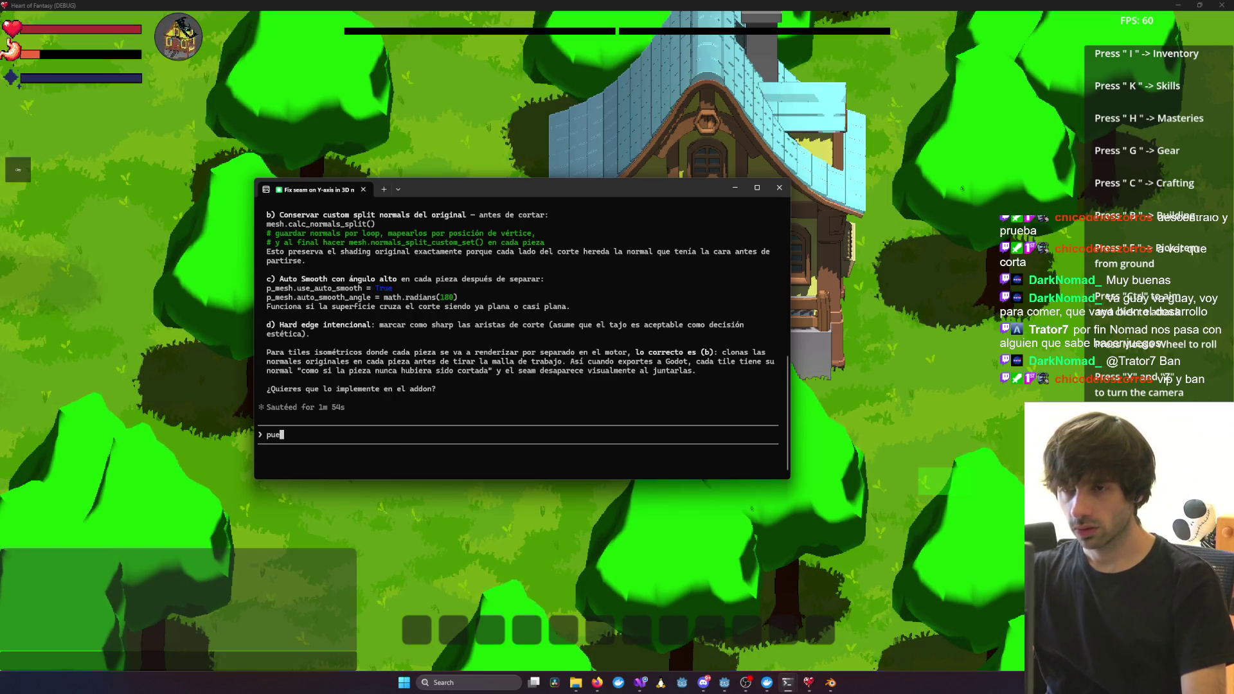
pyautogui.write('s B')
# Submit 'pues B' to Claude Code to choose the custom-split-normals fix, then bring the game forward
pyautogui.press('Return')
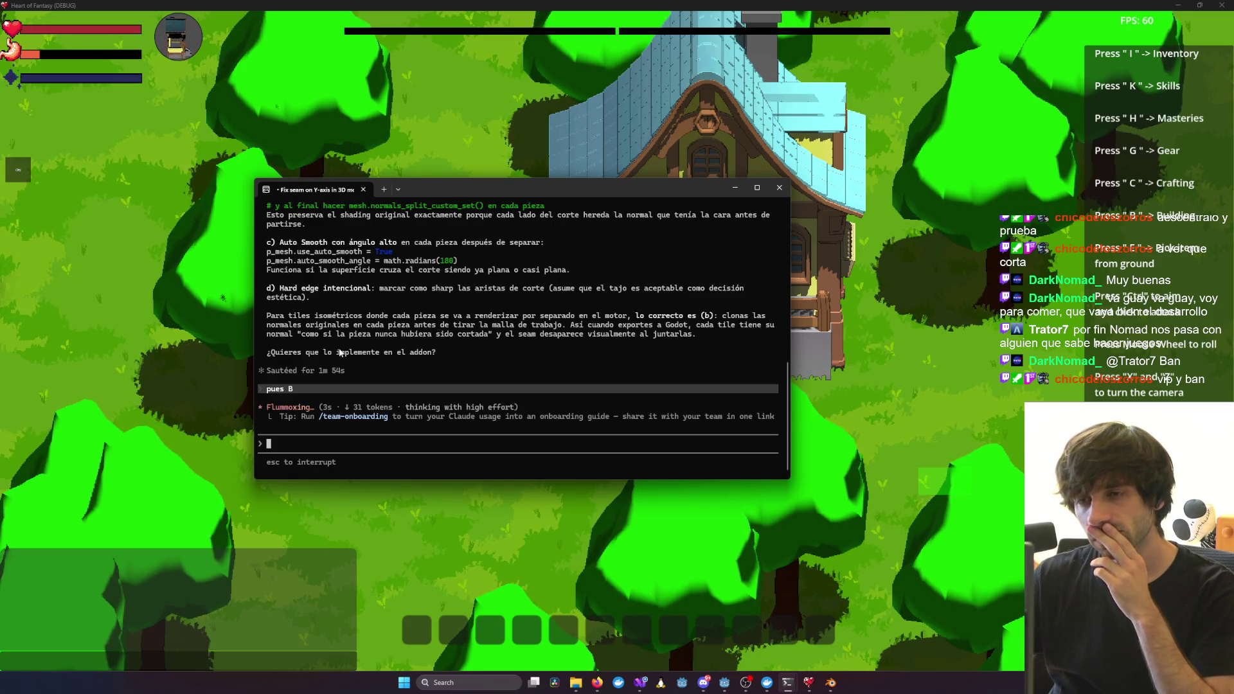
pyautogui.scroll(4, 340, 353)
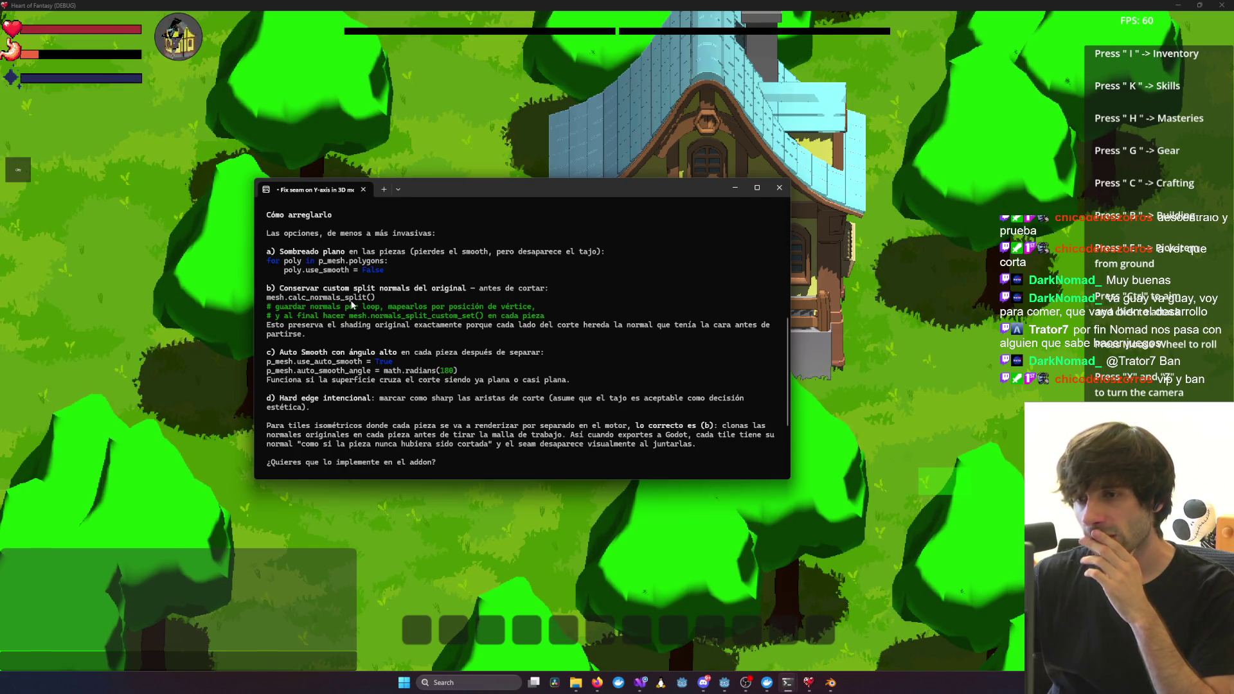
pyautogui.scroll(-2, 367, 311)
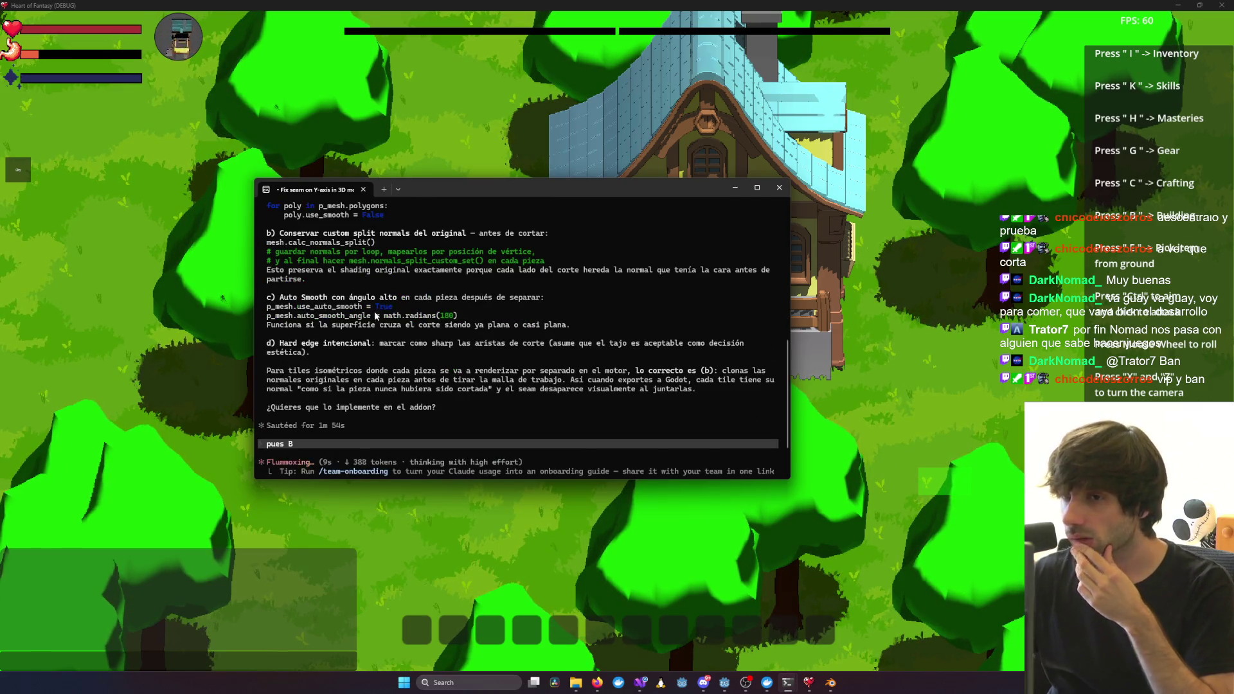
pyautogui.scroll(-2, 375, 315)
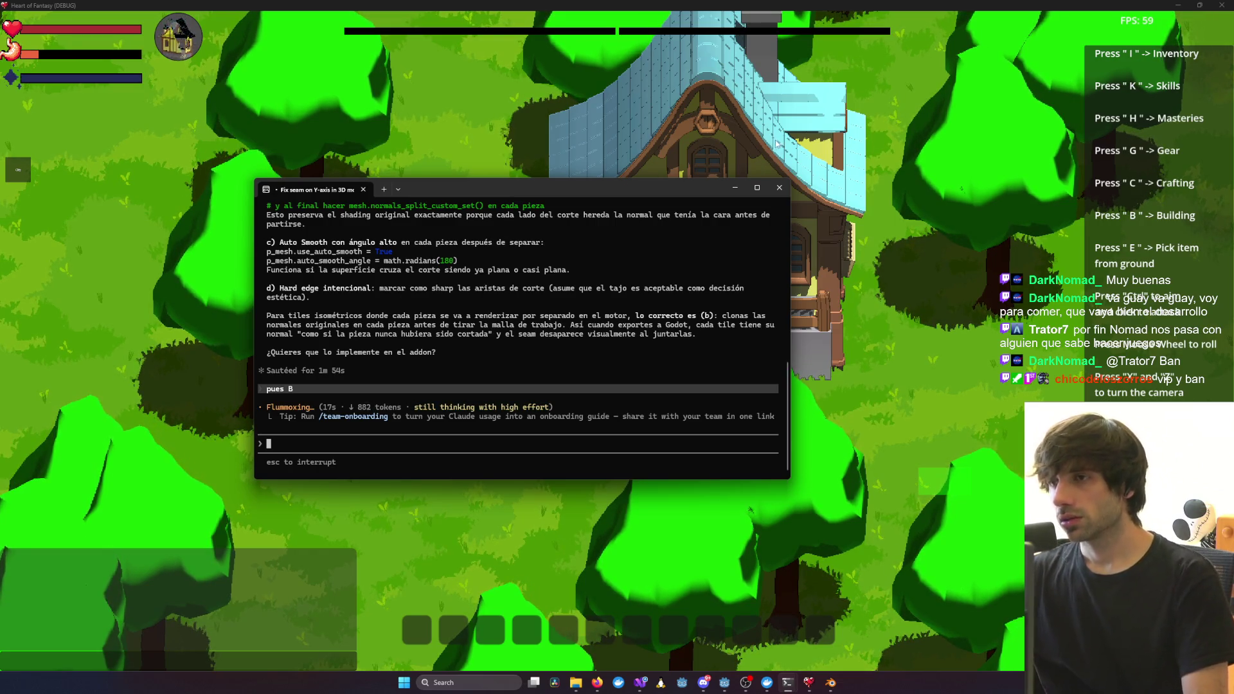
pyautogui.moveTo(677, 186); pyautogui.dragTo(581, 229)
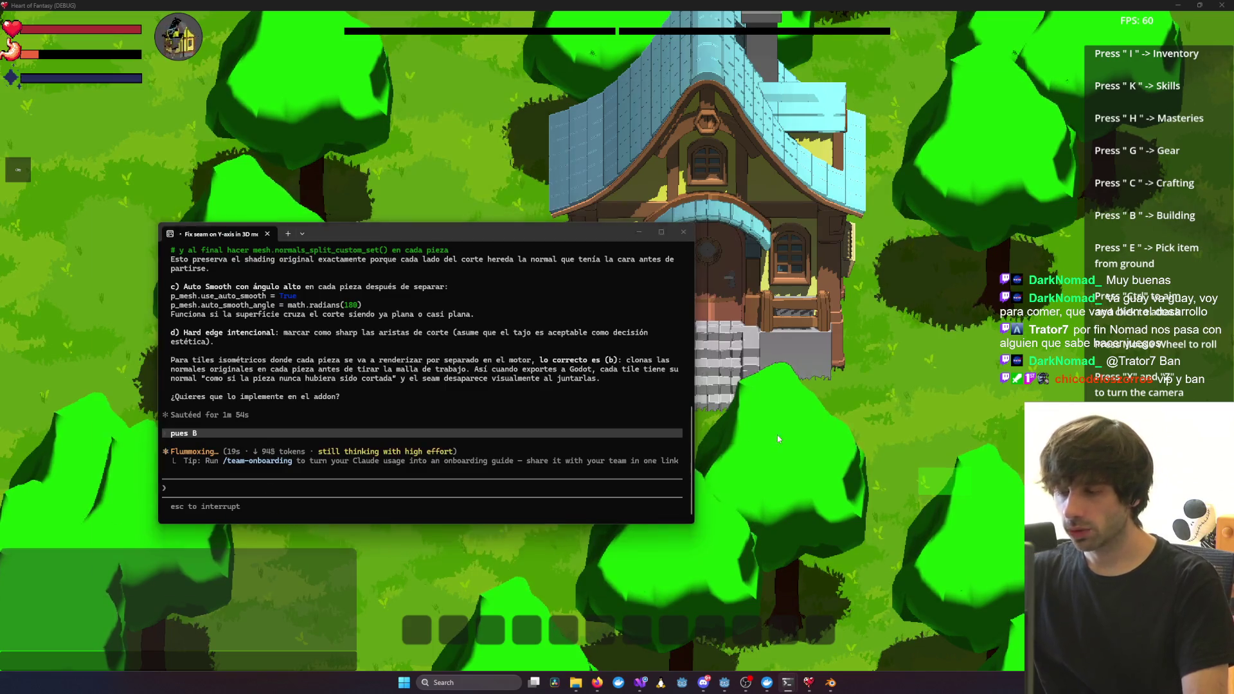
pyautogui.click(774, 463)
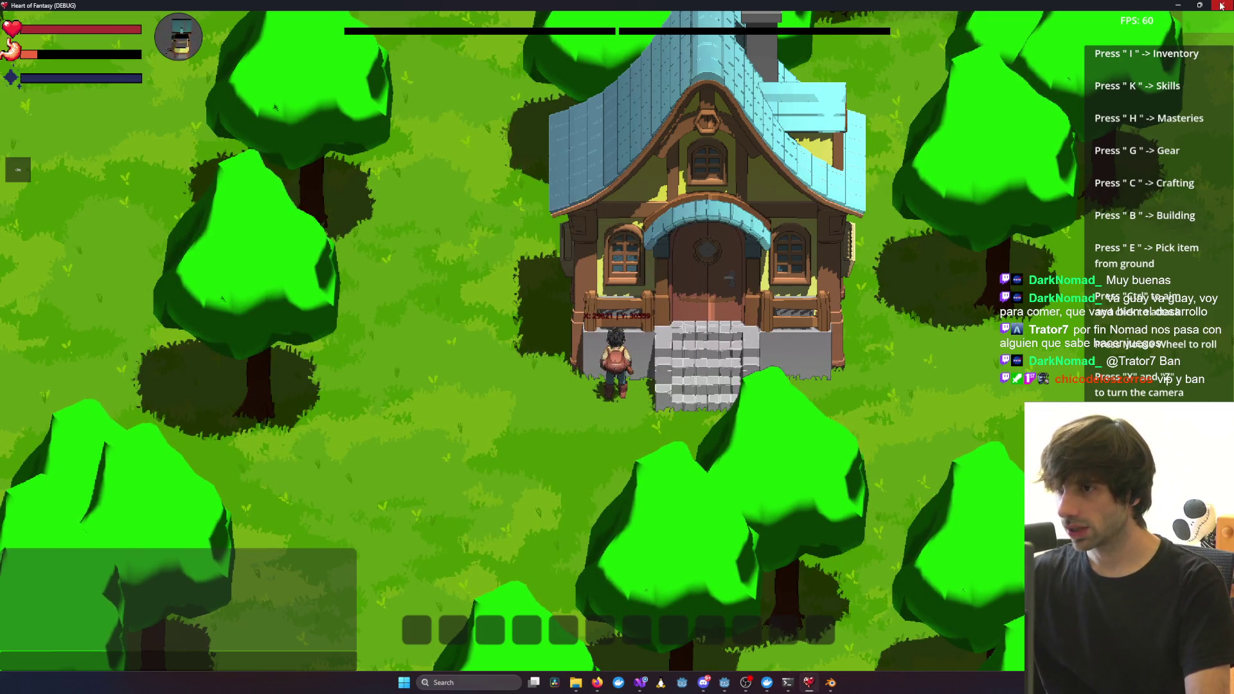
# Close the game and frame the whole house in Blender, moving the Claude terminal aside
pyautogui.hotkey('alt', 'F4')
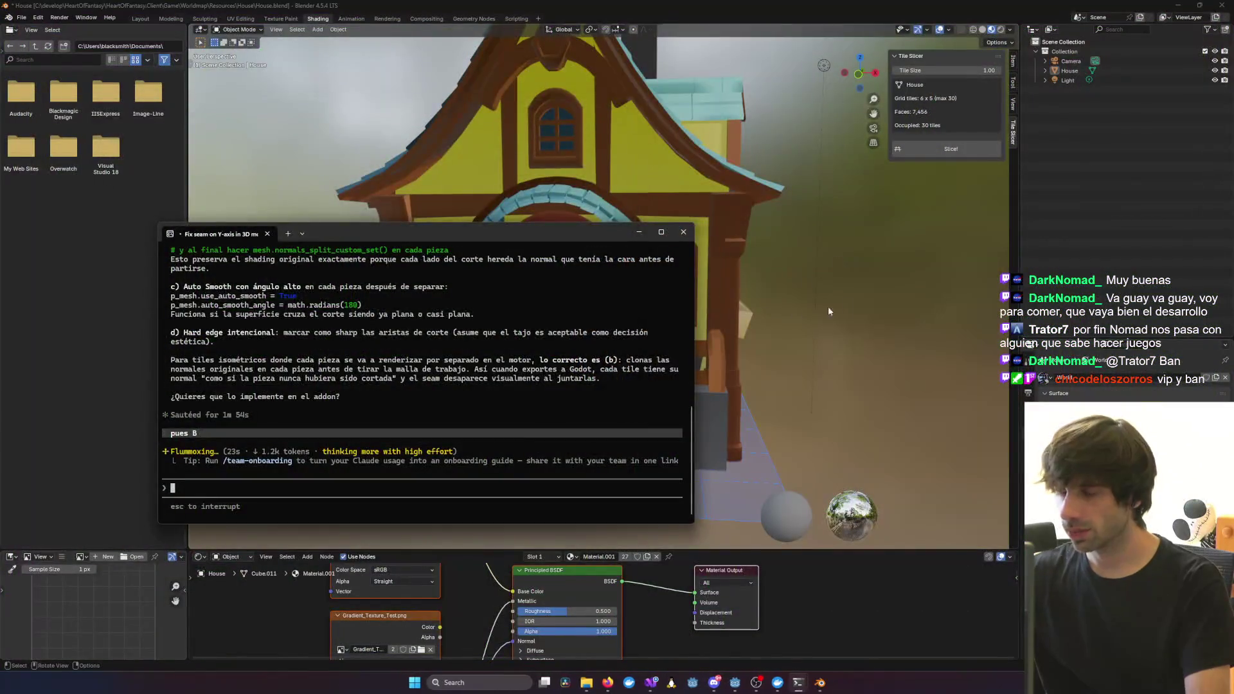
pyautogui.click(891, 291)
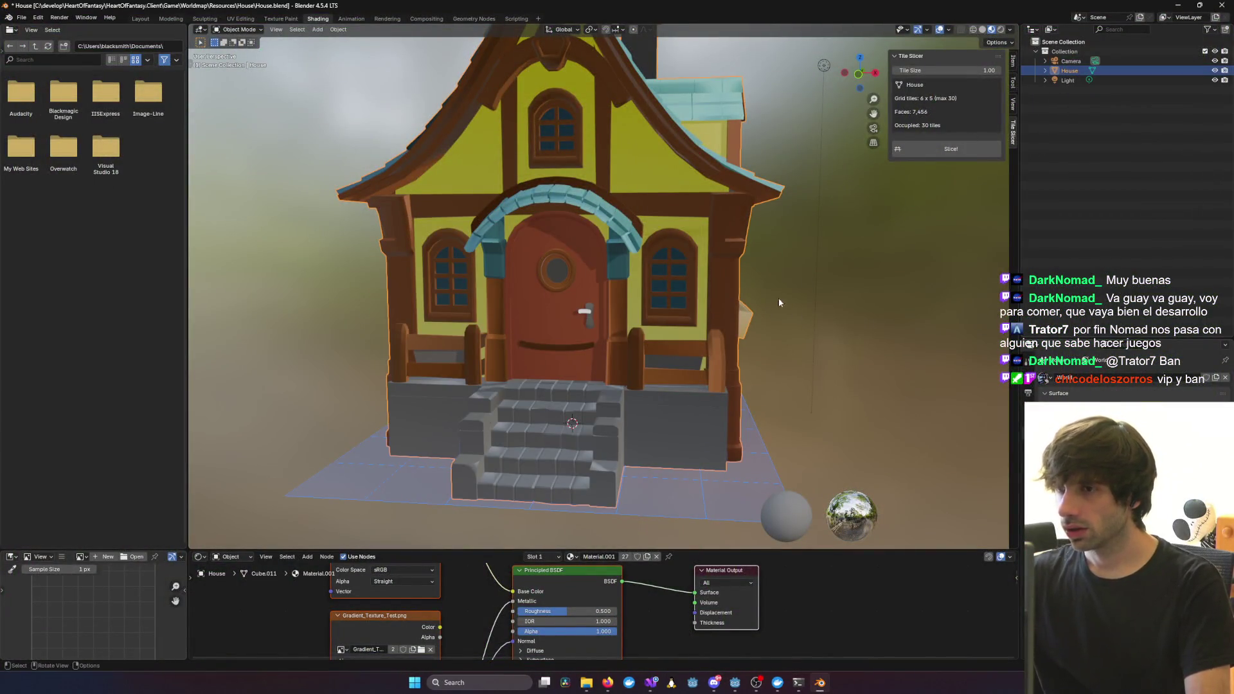
pyautogui.moveTo(779, 302); pyautogui.dragTo(919, 211, button='middle')
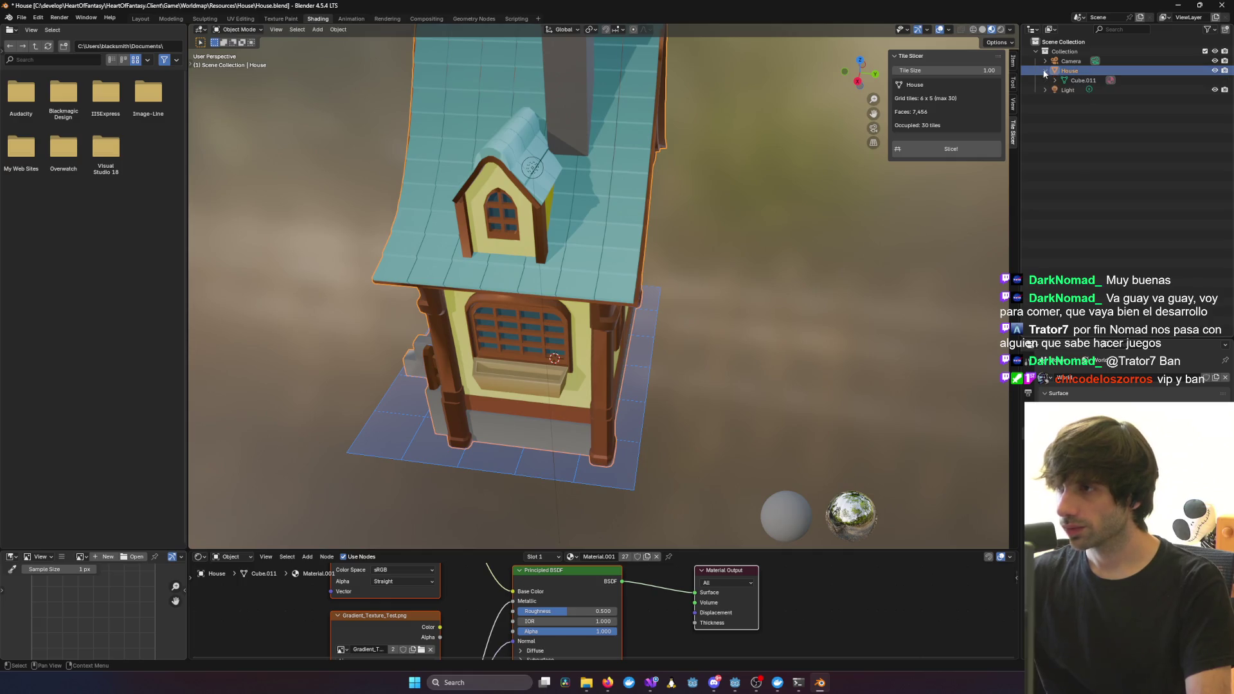
pyautogui.hotkey('alt', 'Tab')
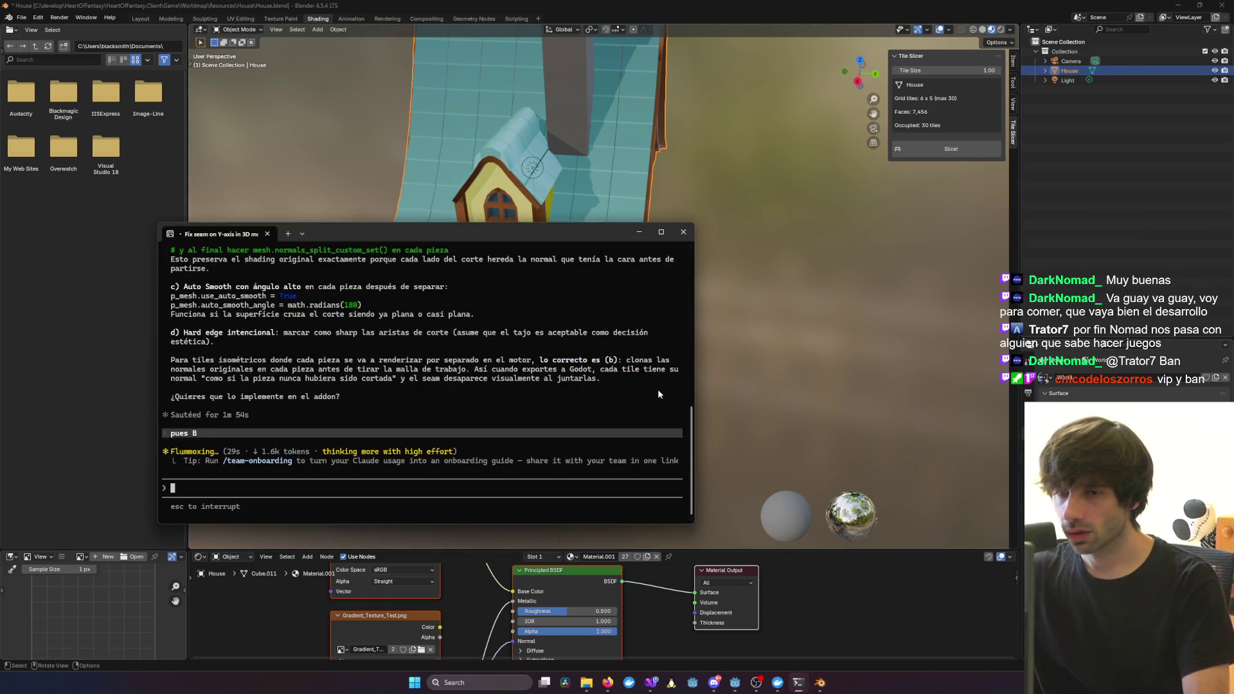
pyautogui.moveTo(762, 317)
pyautogui.mouseDown(button='middle')
pyautogui.moveTo(658, 322)
pyautogui.moveTo(655, 360)
pyautogui.moveTo(746, 310)
pyautogui.mouseUp(button='middle')
pyautogui.hotkey('alt', 'Tab')
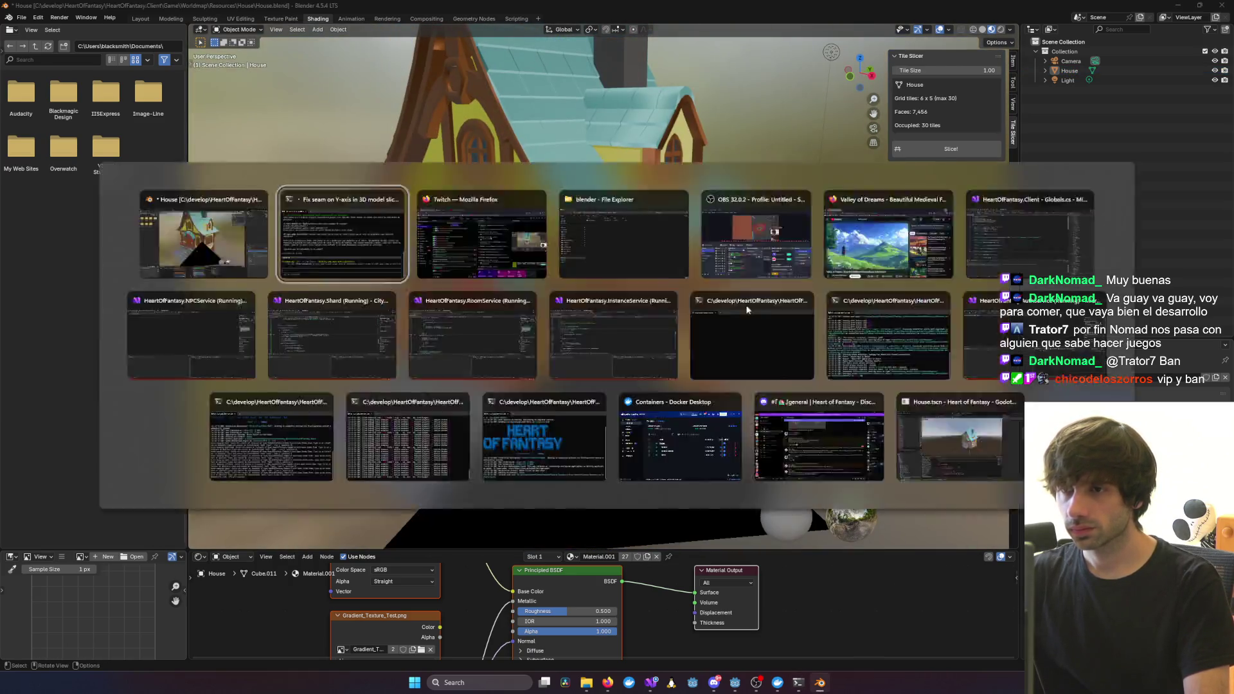
pyautogui.hotkey('alt', 'Tab')
pyautogui.press('Home')
pyautogui.scroll(3, 677, 367)
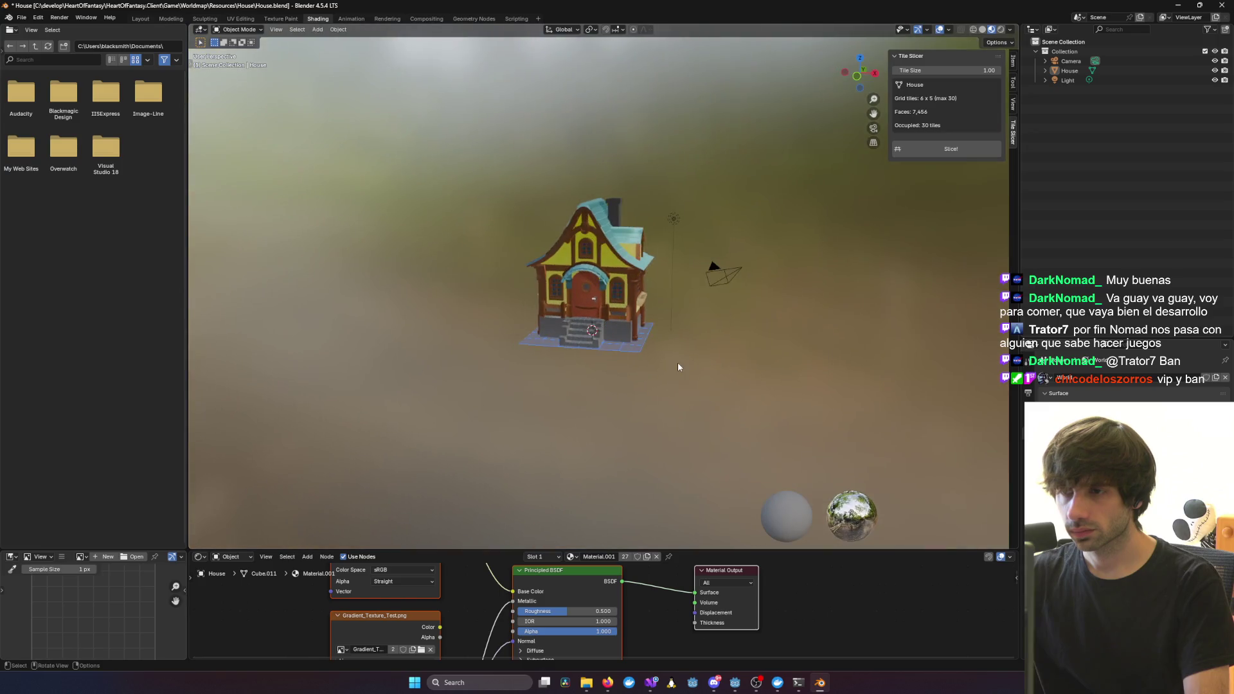
pyautogui.scroll(3, 679, 367)
pyautogui.hotkey('alt', 'Tab')
pyautogui.moveTo(419, 234)
pyautogui.mouseDown()
pyautogui.moveTo(702, 160)
pyautogui.moveTo(675, 350)
pyautogui.moveTo(464, 342)
pyautogui.mouseUp()
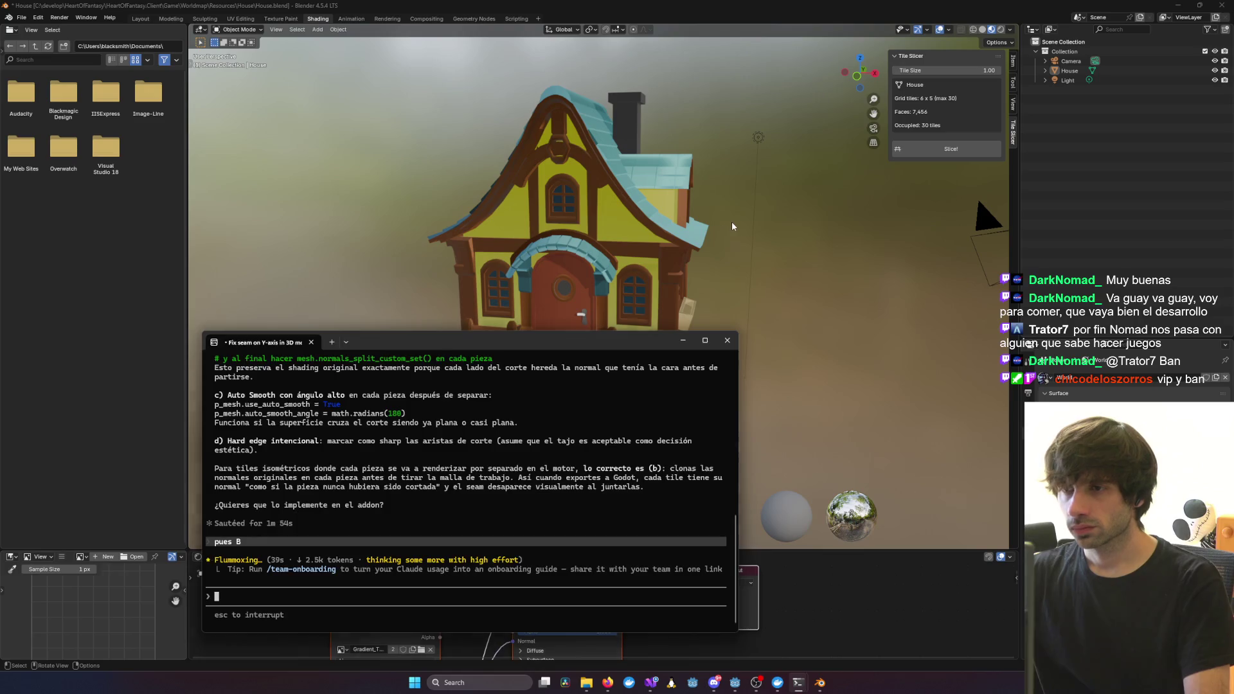
# Orbit and zoom onto the door arch and over the tiled roof, then bring up Visual Studio
pyautogui.moveTo(731, 221)
pyautogui.mouseDown(button='middle')
pyautogui.moveTo(483, 340)
pyautogui.moveTo(468, 388)
pyautogui.moveTo(681, 283)
pyautogui.moveTo(609, 241)
pyautogui.moveTo(657, 241)
pyautogui.mouseUp(button='middle')
pyautogui.scroll(10, 657, 240)
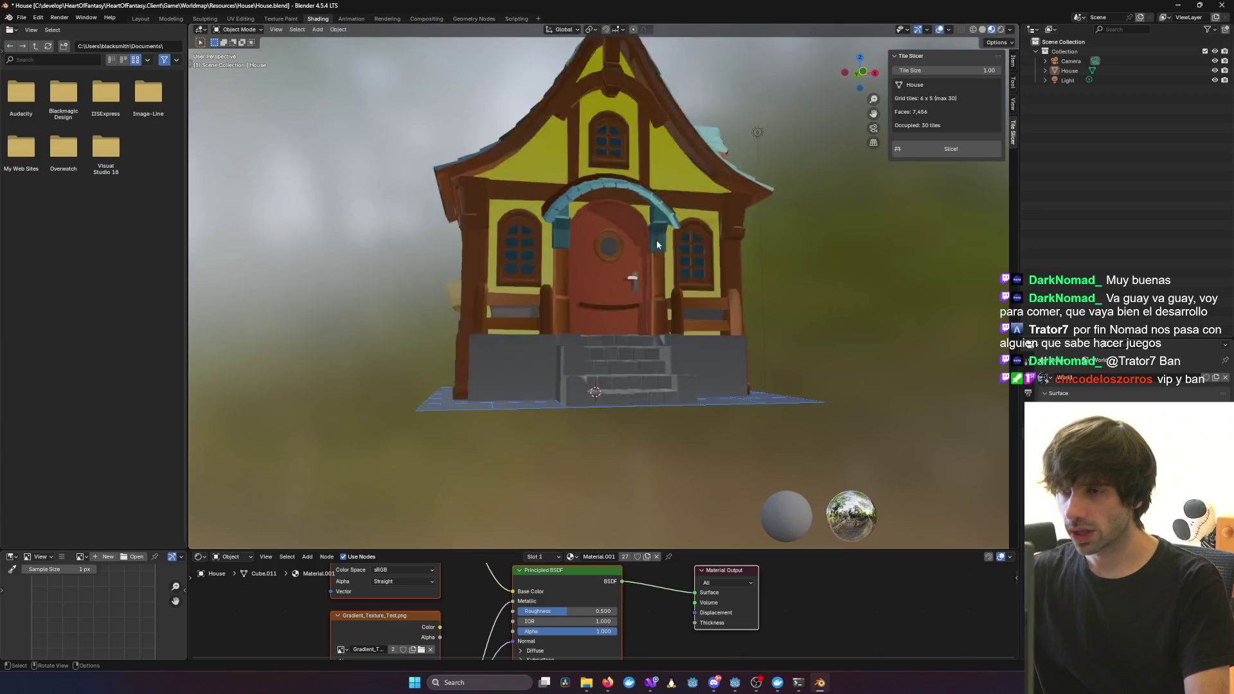
pyautogui.moveTo(736, 211)
pyautogui.mouseDown(button='middle')
pyautogui.moveTo(696, 261)
pyautogui.moveTo(730, 264)
pyautogui.moveTo(605, 317)
pyautogui.mouseUp(button='middle')
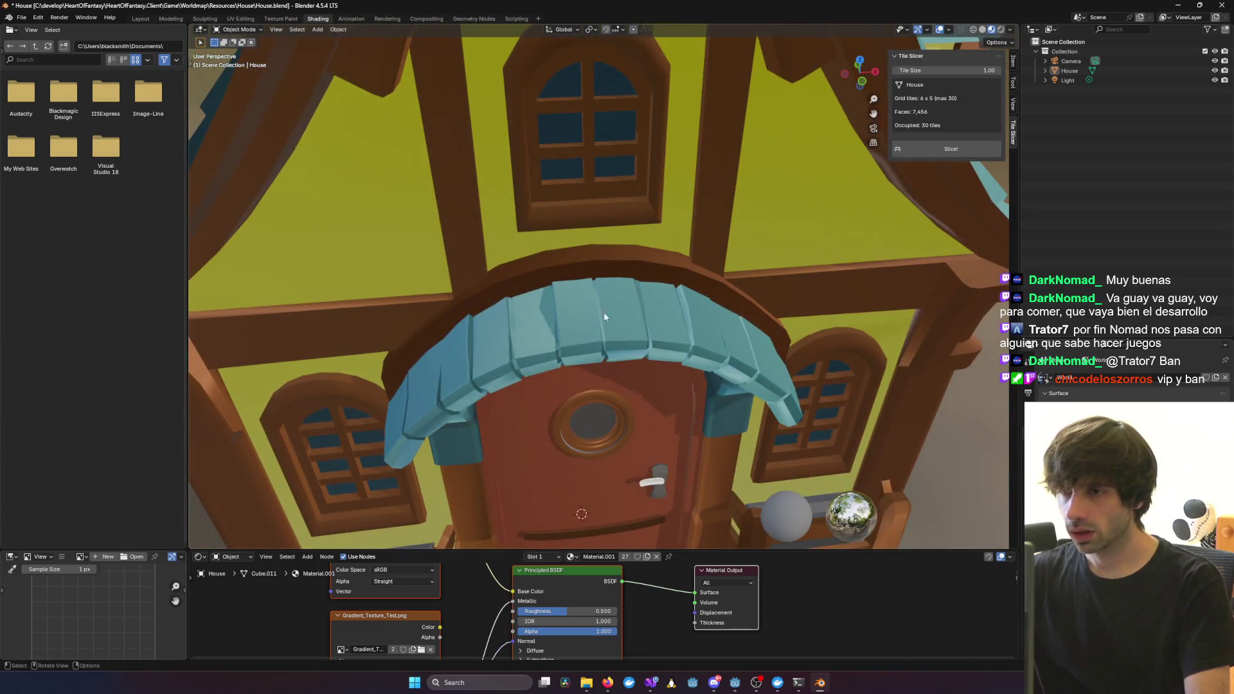
pyautogui.moveTo(674, 333); pyautogui.dragTo(682, 319, button='middle')
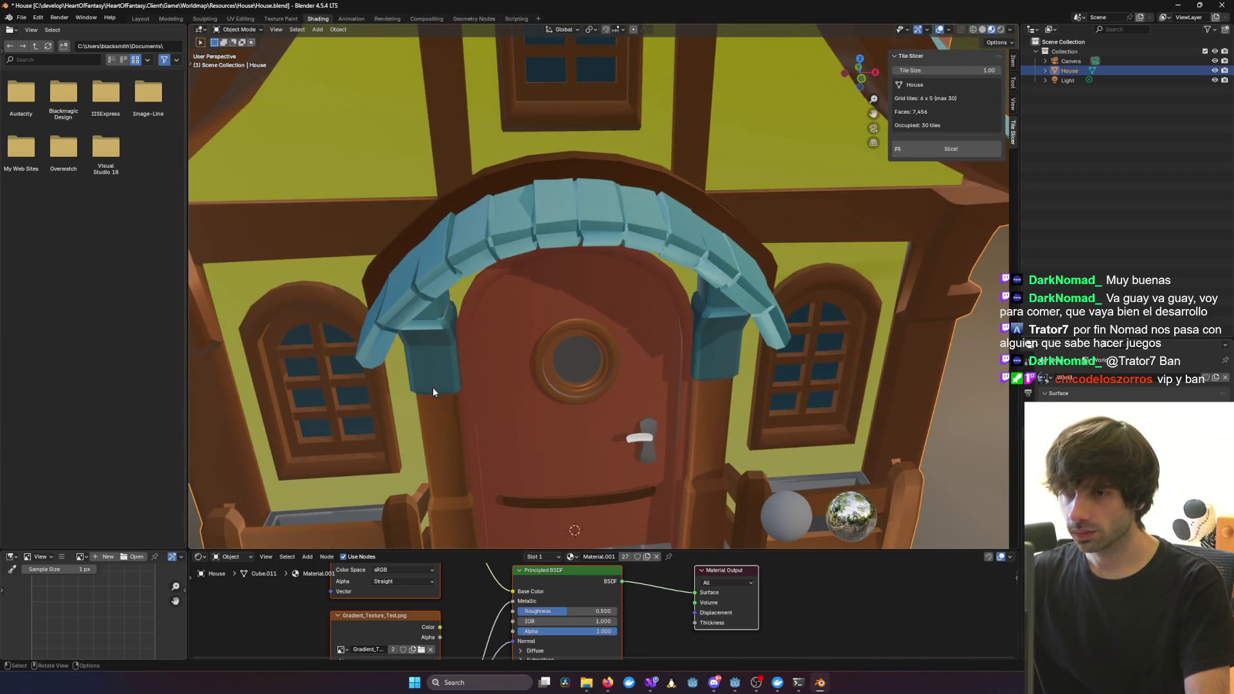
pyautogui.scroll(-4, 517, 299)
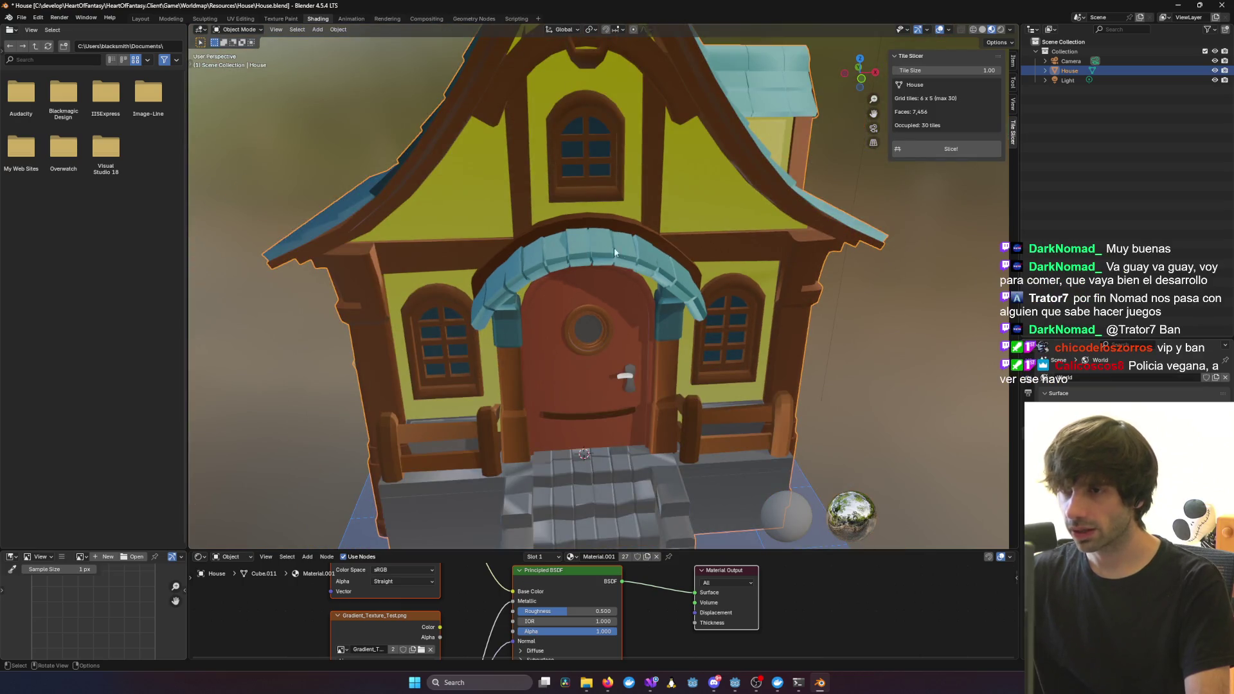
pyautogui.moveTo(484, 295)
pyautogui.mouseDown(button='middle')
pyautogui.moveTo(507, 259)
pyautogui.moveTo(545, 288)
pyautogui.moveTo(570, 286)
pyautogui.moveTo(557, 458)
pyautogui.mouseUp(button='middle')
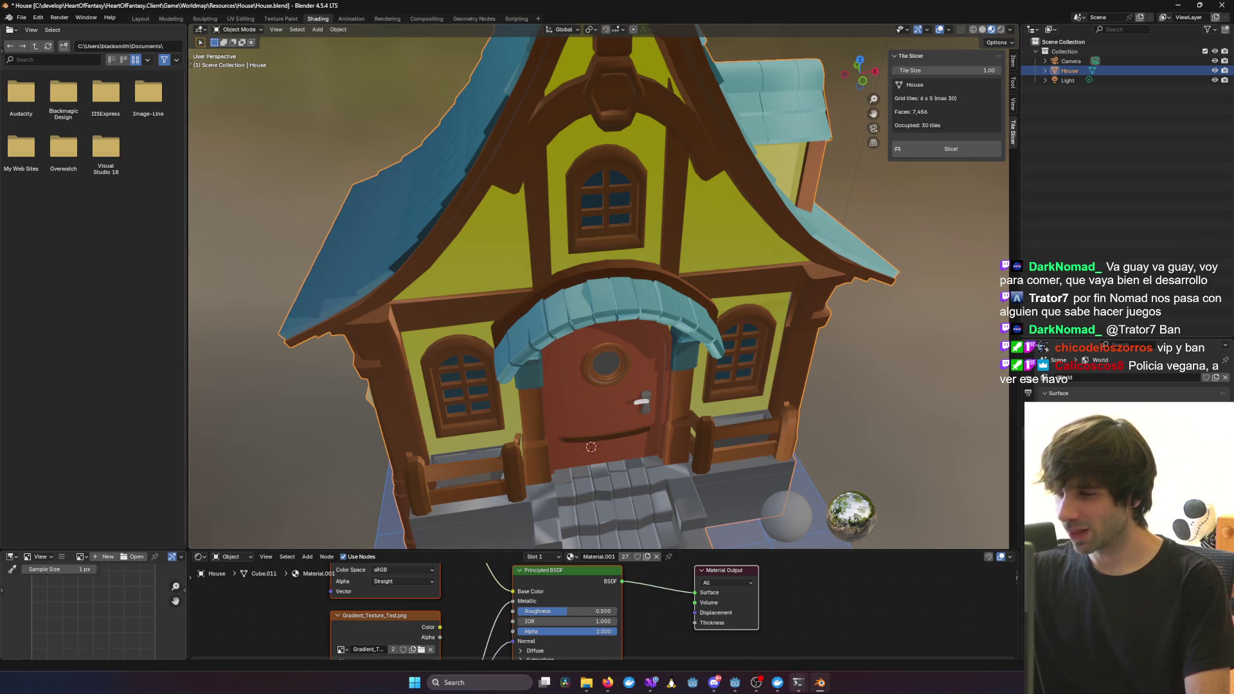
pyautogui.moveTo(652, 685)
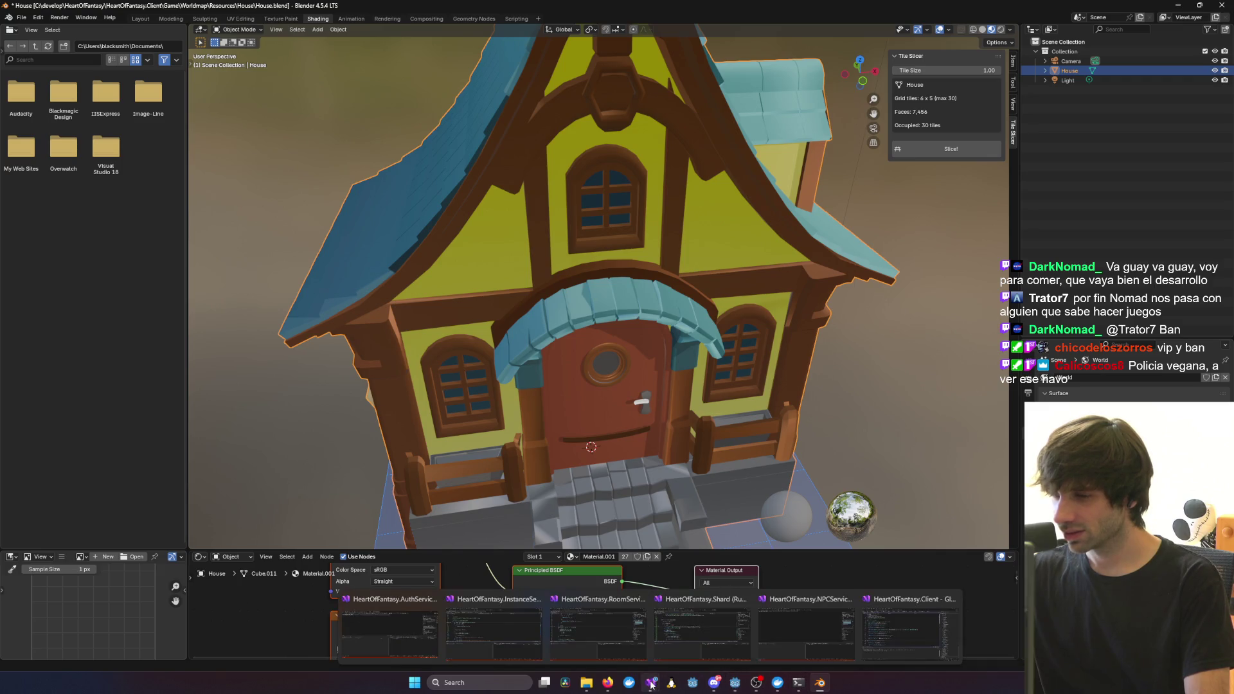
pyautogui.click(889, 631)
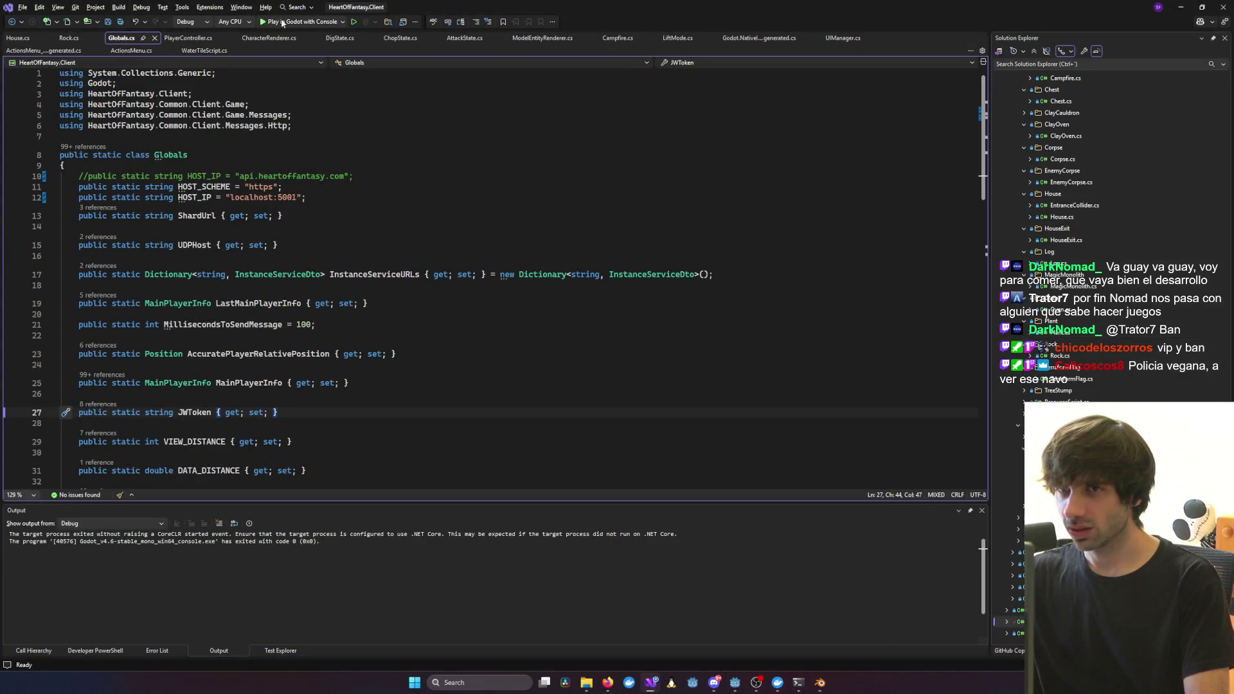
# Relaunch Heart of Fantasy as a debug build with console and play as the test1 character
pyautogui.click(283, 23)
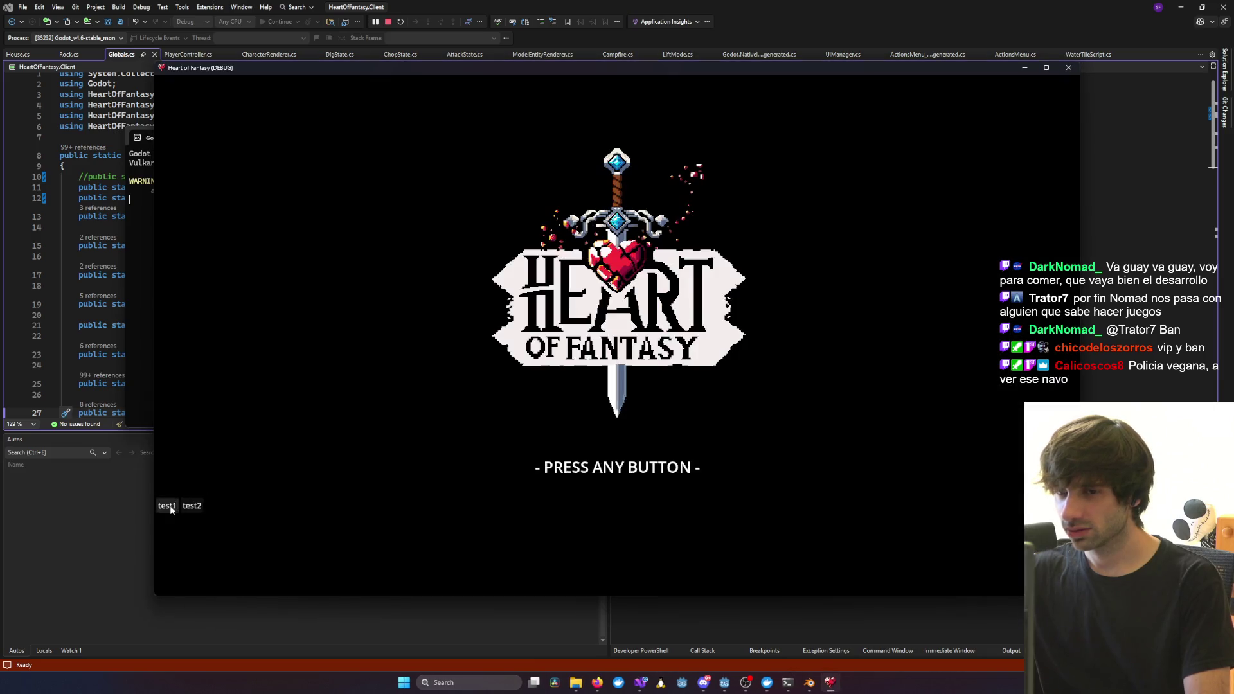
pyautogui.click(231, 428)
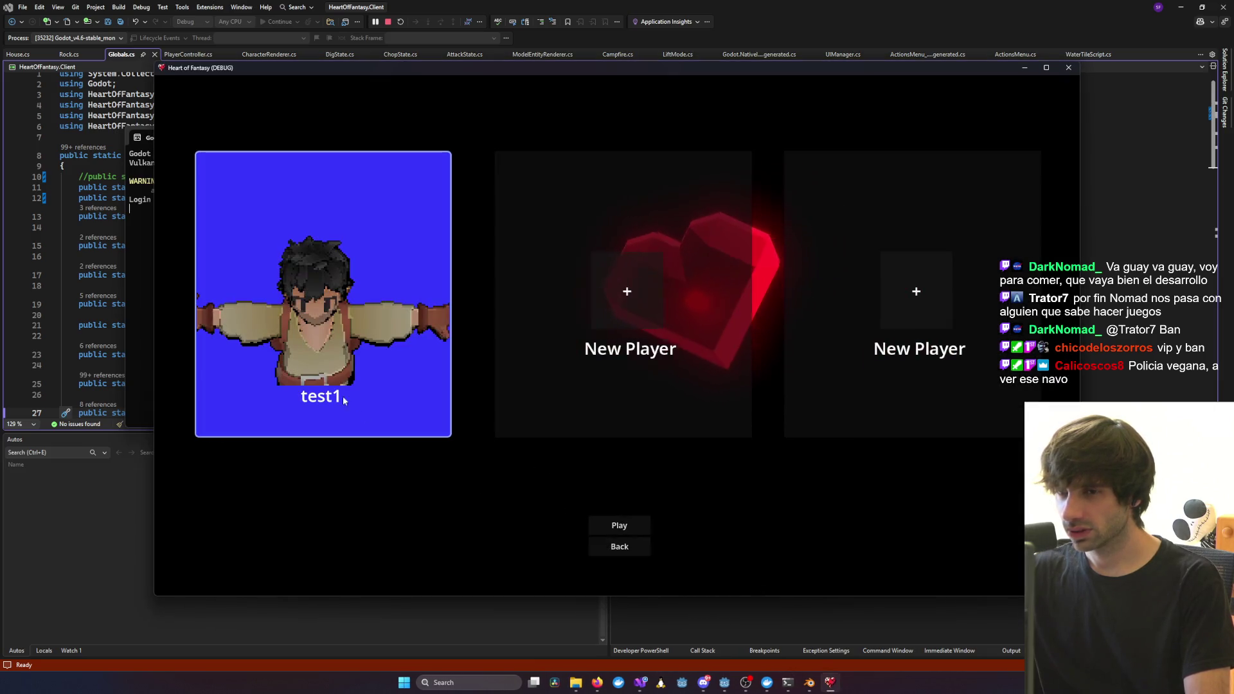
pyautogui.click(605, 518)
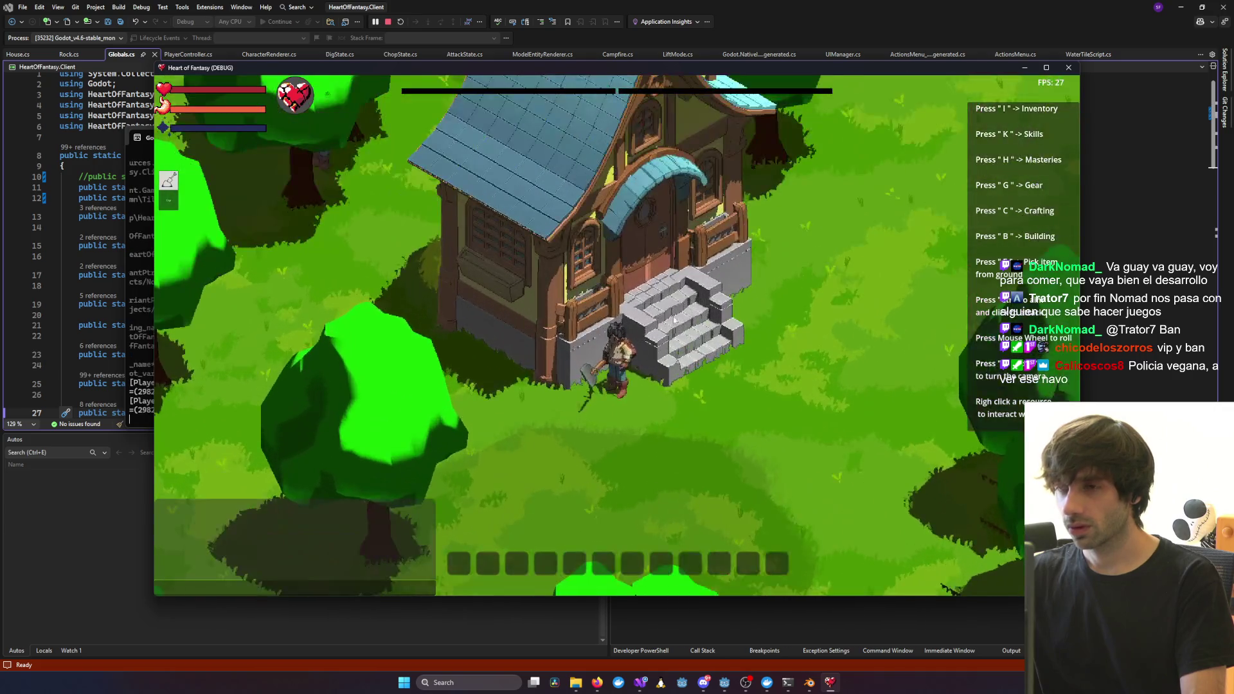
# Rotate and zoom the game camera around the house to a near top-down view
pyautogui.press('e')
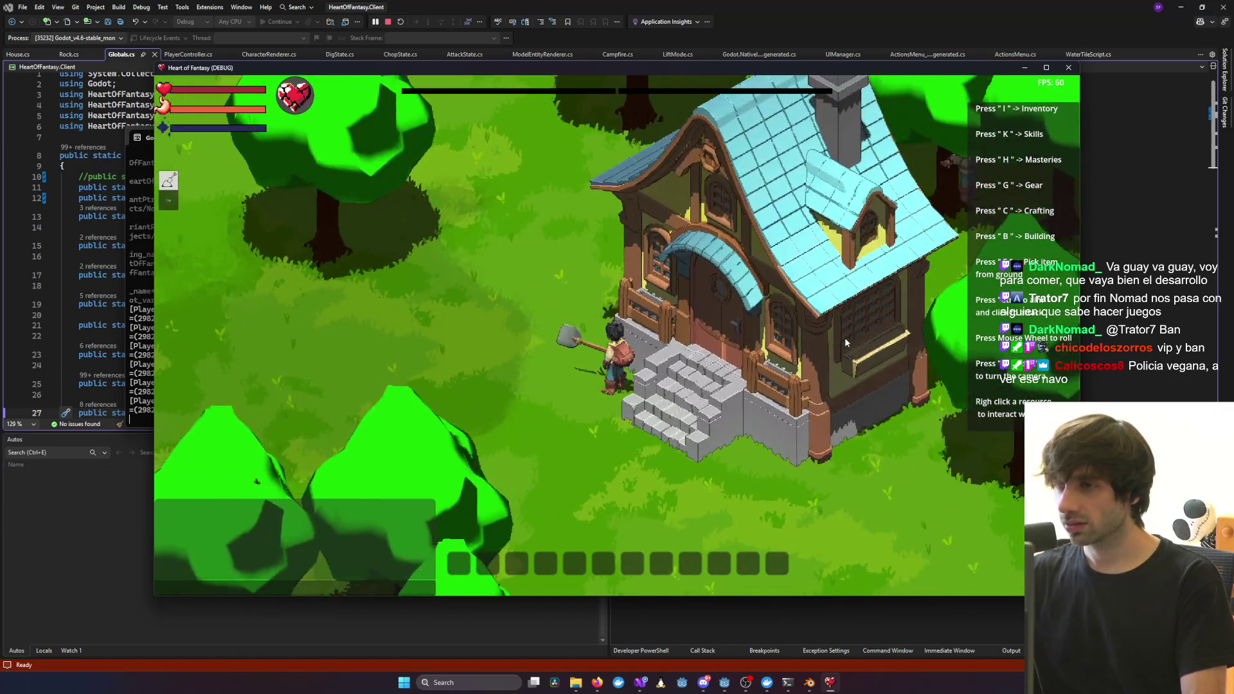
pyautogui.press('e')
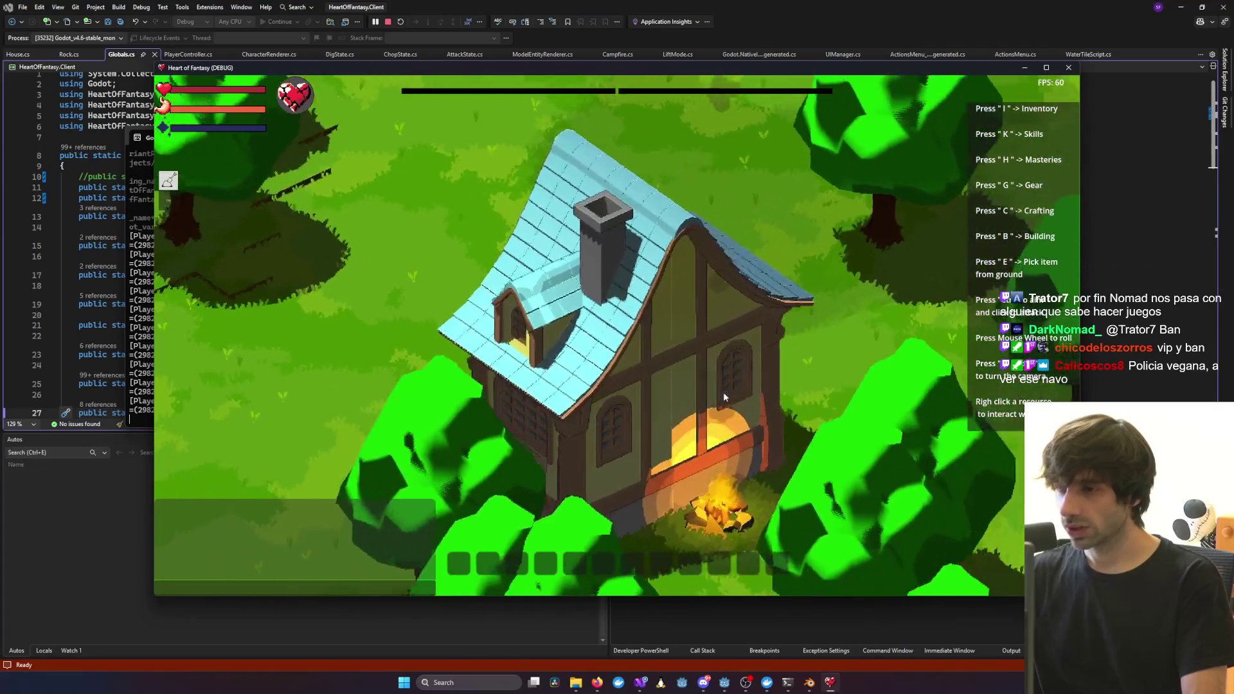
pyautogui.scroll(3, 634, 426)
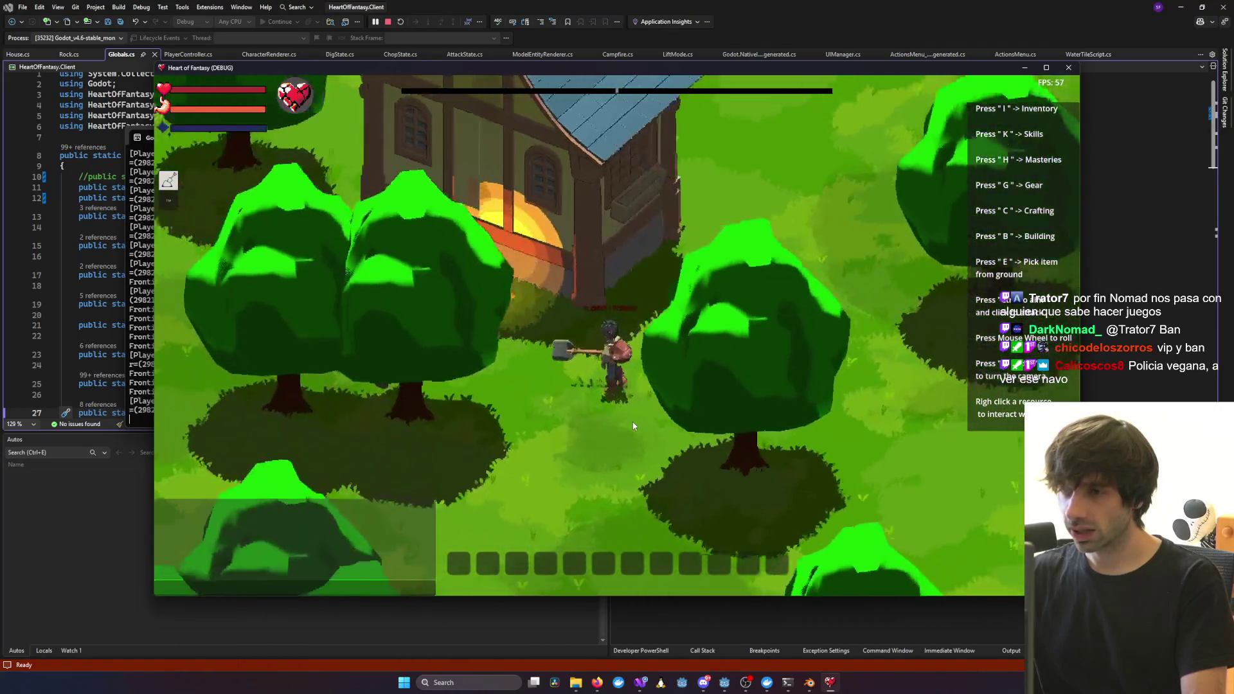
pyautogui.press('e')
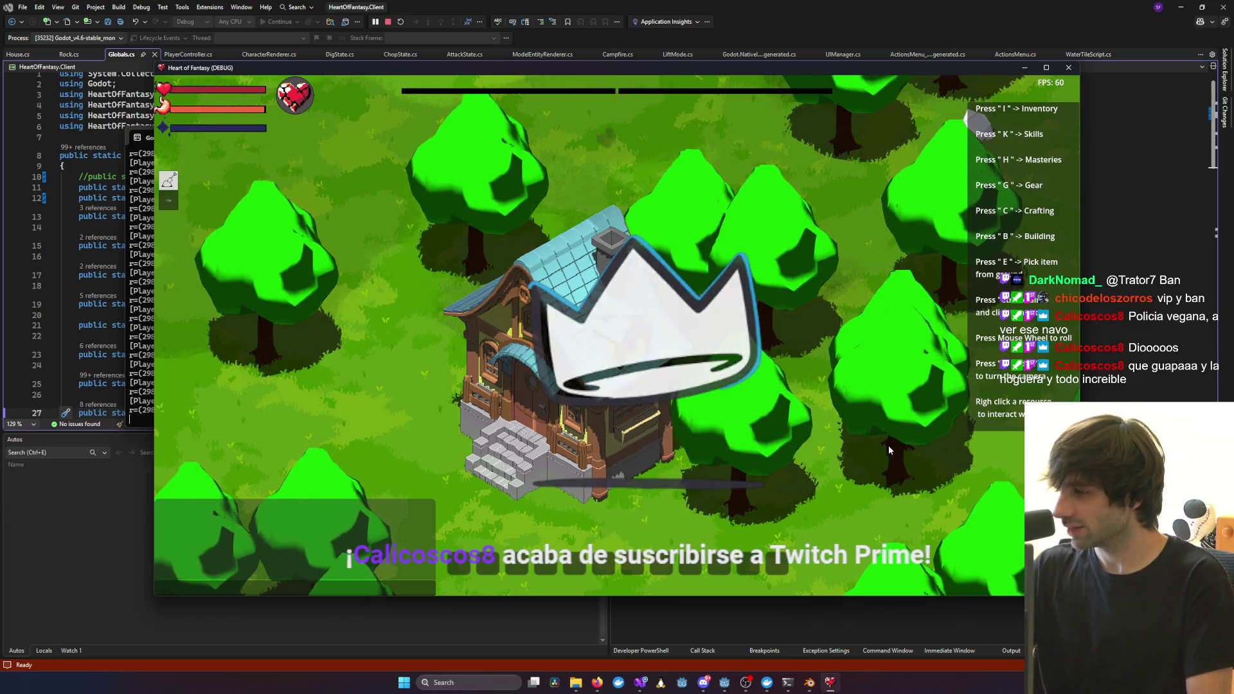
pyautogui.moveTo(889, 450); pyautogui.dragTo(595, 391, button='middle')
pyautogui.scroll(2, 600, 386)
pyautogui.scroll(3, 600, 388)
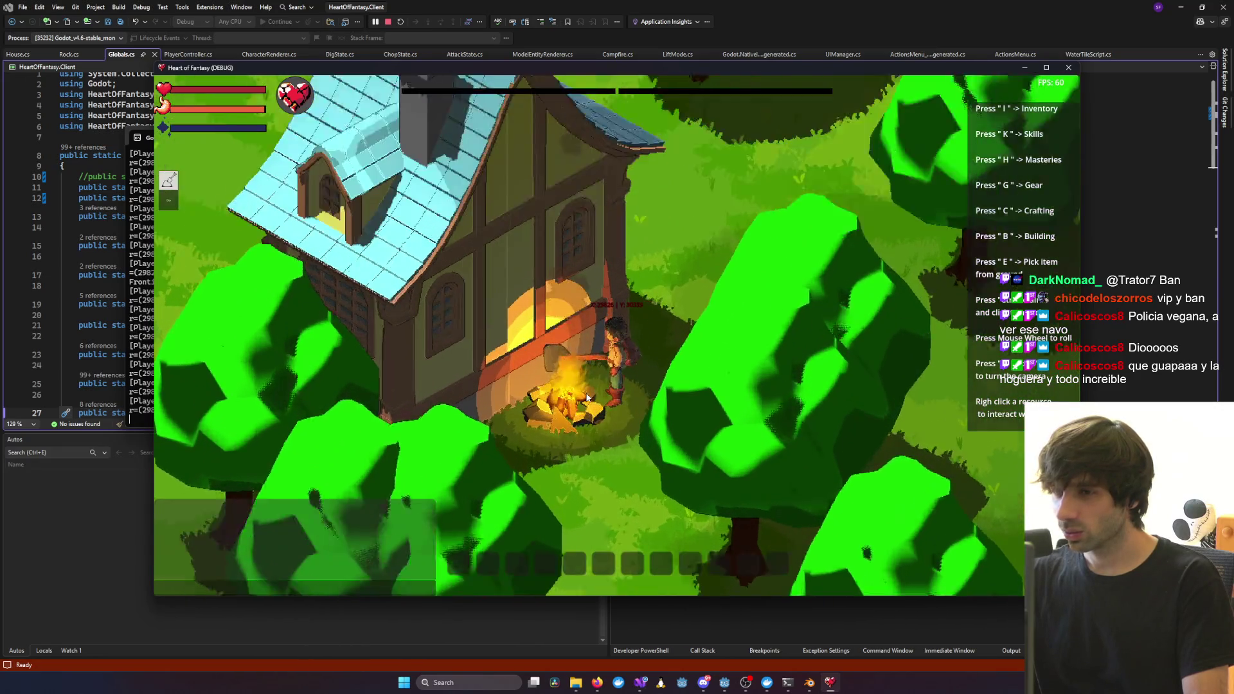
# Choose Campfire from the Building menu, place its site in the clearing and build it
pyautogui.press('b')
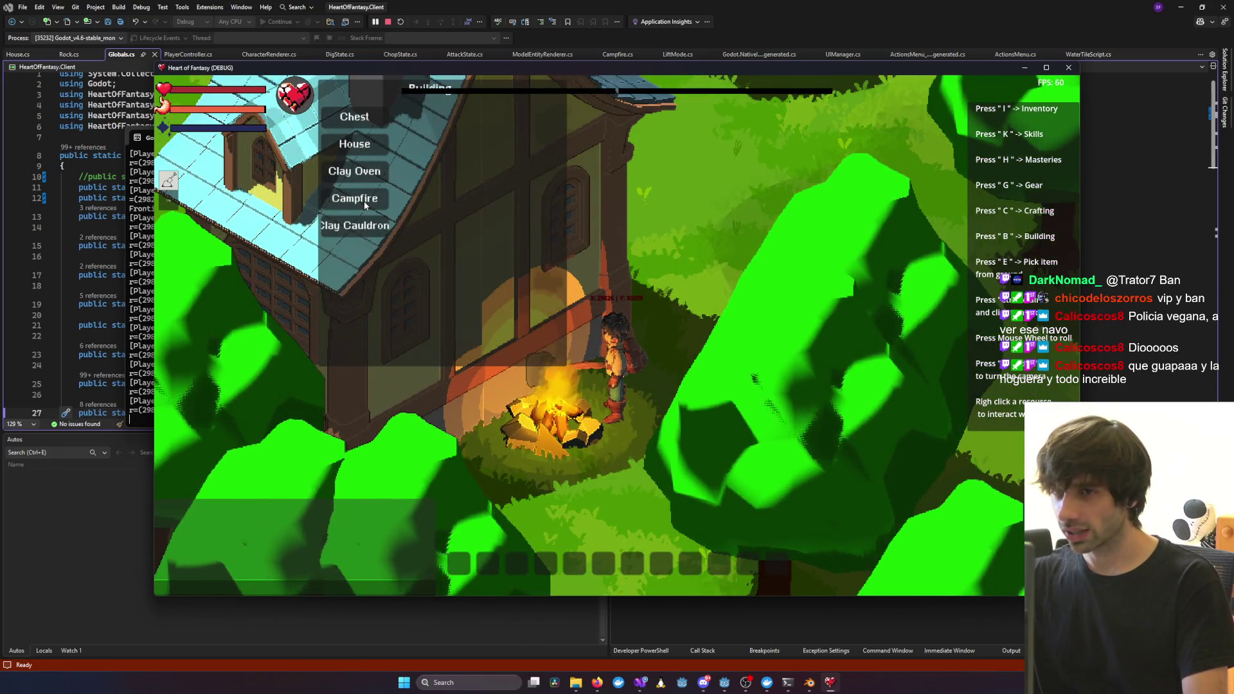
pyautogui.click(365, 203)
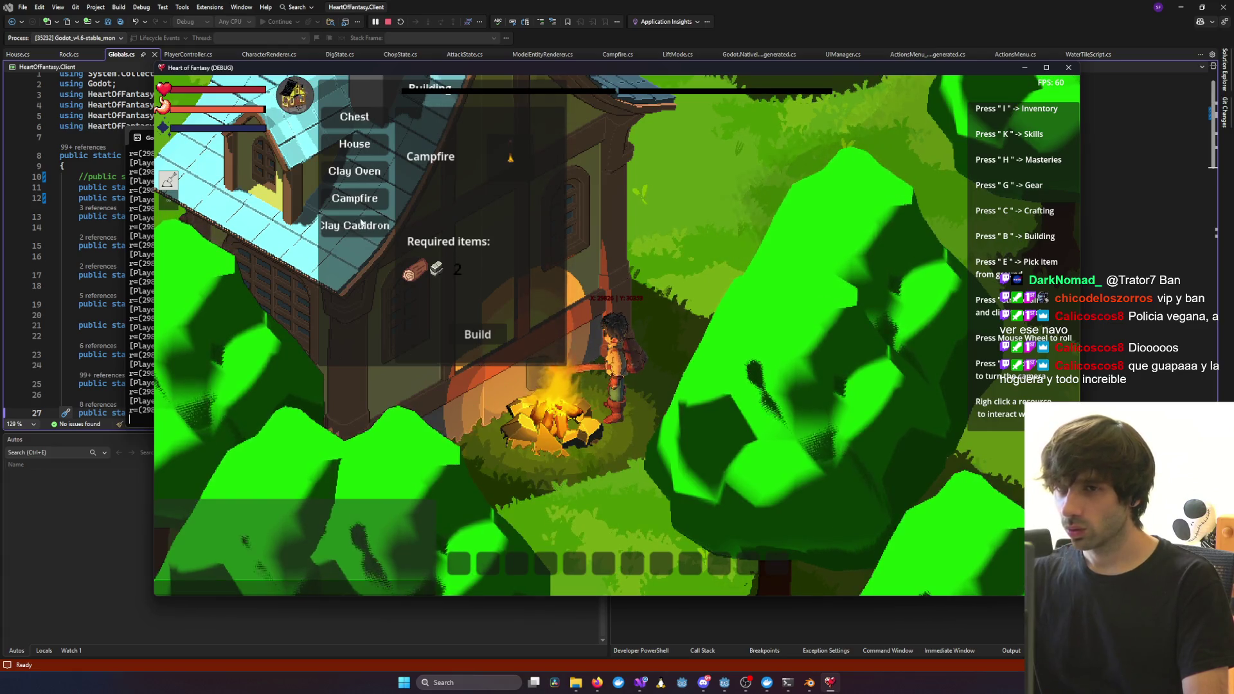
pyautogui.moveTo(362, 222)
pyautogui.mouseDown(button='middle')
pyautogui.moveTo(573, 290)
pyautogui.moveTo(740, 251)
pyautogui.moveTo(900, 498)
pyautogui.moveTo(878, 474)
pyautogui.mouseUp(button='middle')
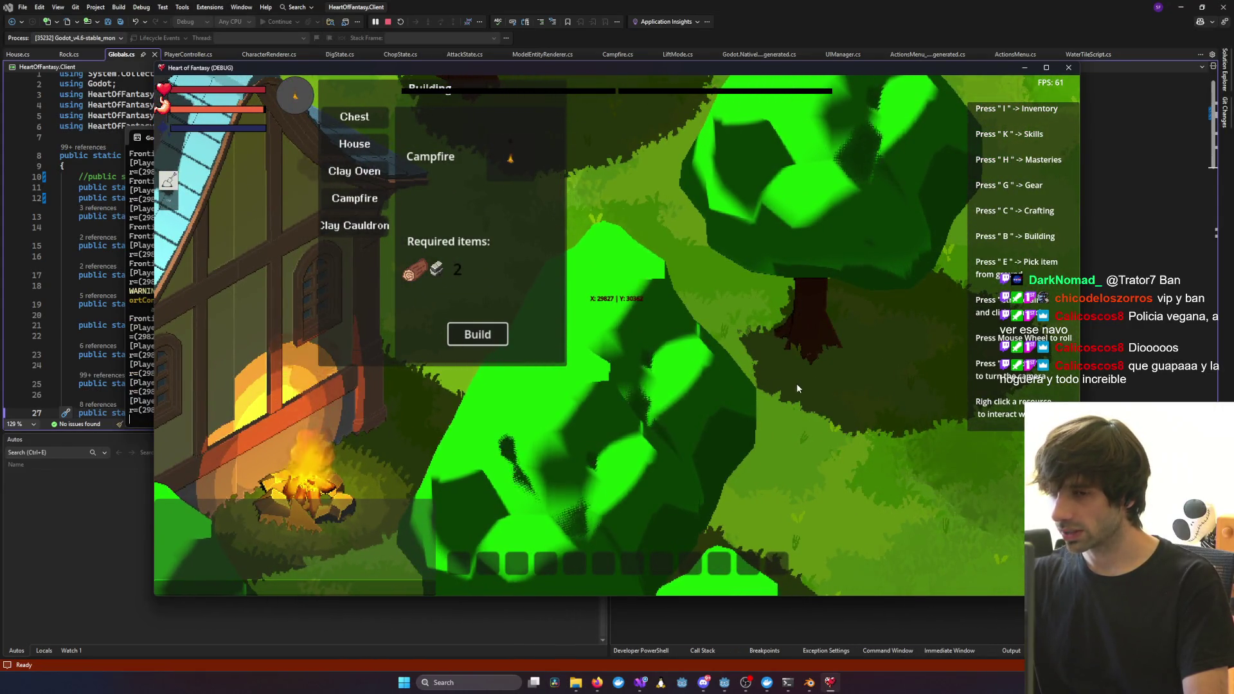
pyautogui.moveTo(797, 383)
pyautogui.mouseDown(button='middle')
pyautogui.moveTo(904, 471)
pyautogui.moveTo(774, 404)
pyautogui.mouseUp(button='middle')
pyautogui.click(774, 403)
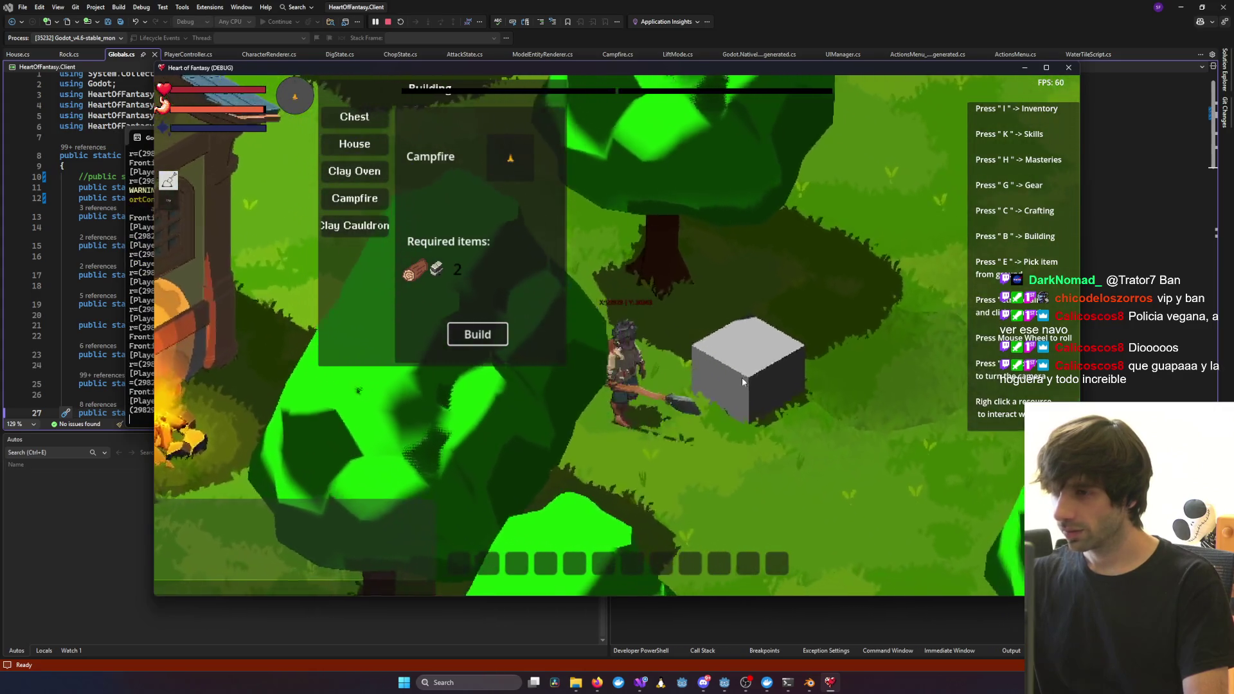
pyautogui.moveTo(684, 362)
pyautogui.mouseDown(button='middle')
pyautogui.moveTo(704, 372)
pyautogui.moveTo(688, 412)
pyautogui.moveTo(645, 462)
pyautogui.mouseUp(button='middle')
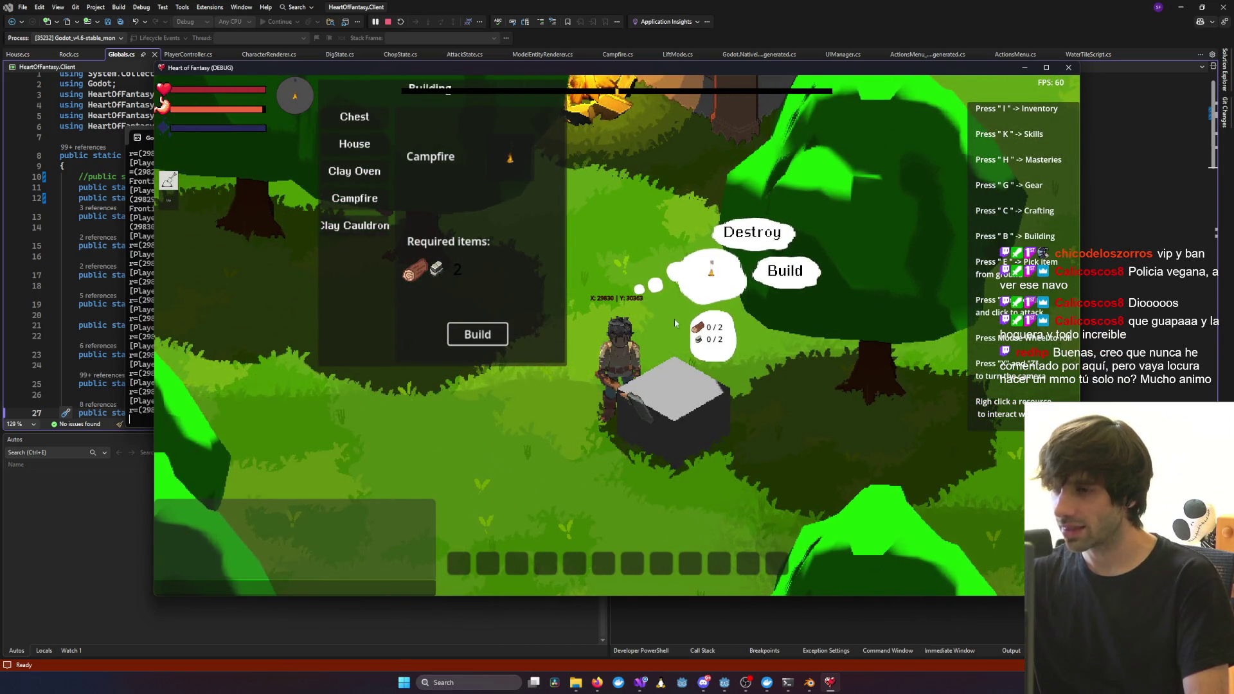
pyautogui.click(795, 273)
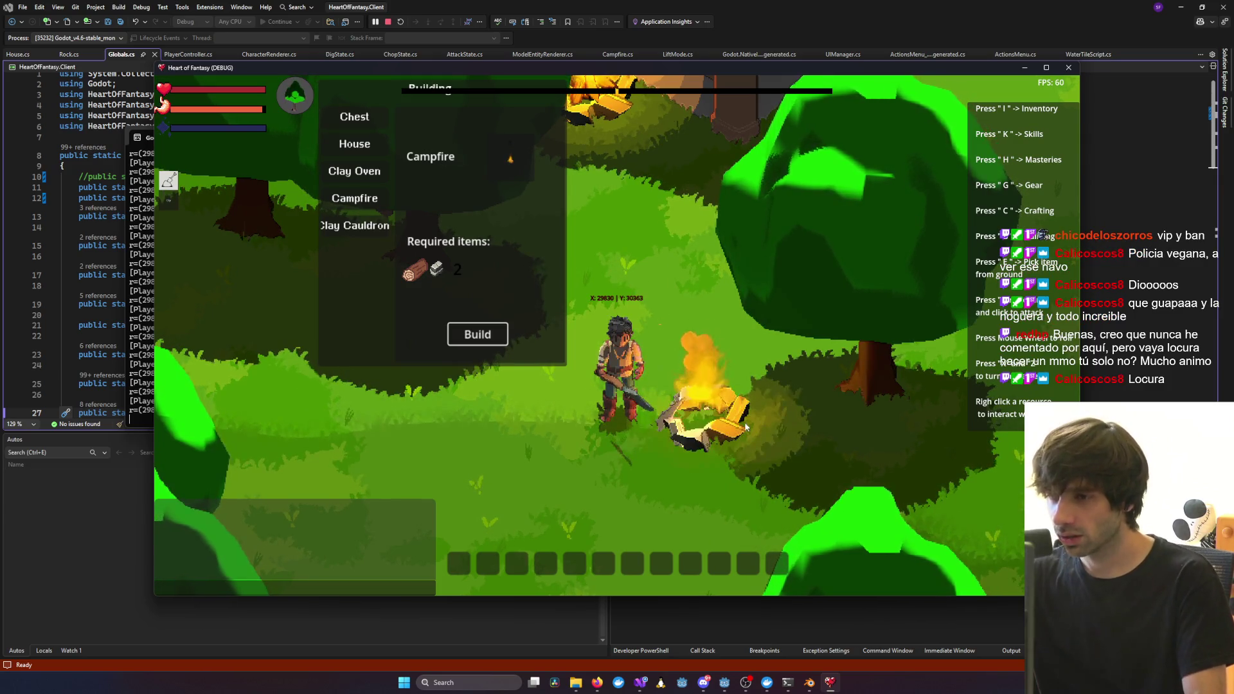
# Open the new campfire's item slots and maximize the game window
pyautogui.scroll(2, 718, 429)
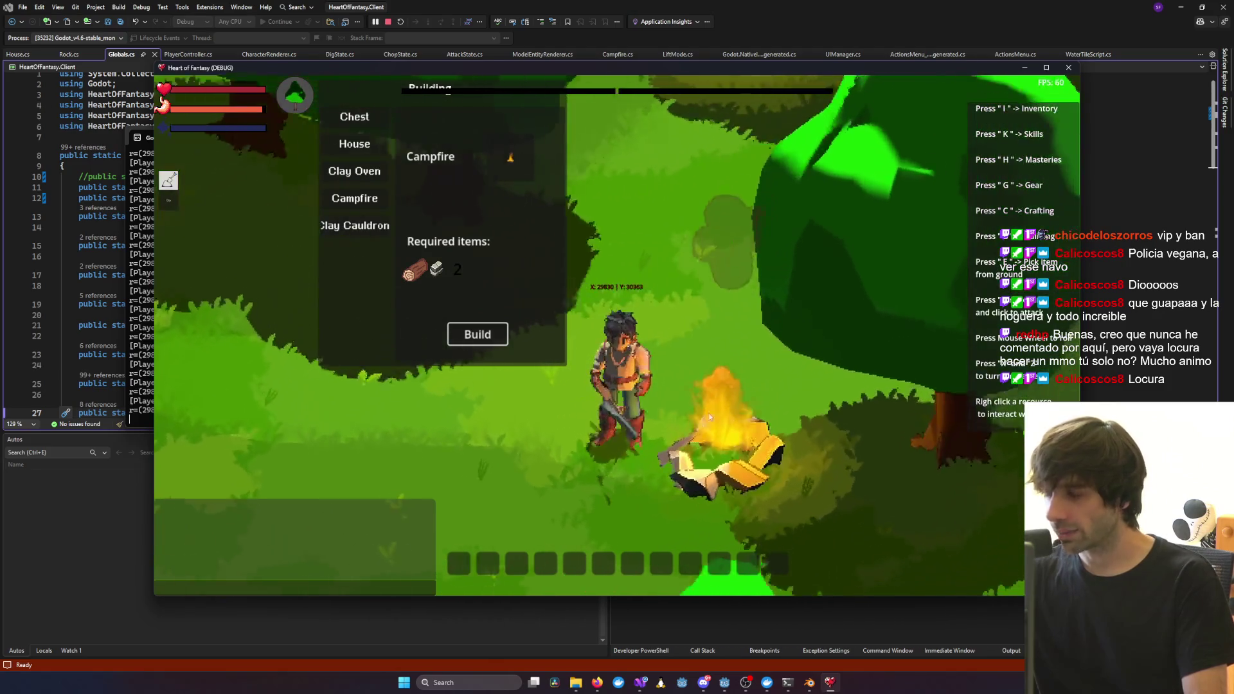
pyautogui.moveTo(739, 361); pyautogui.dragTo(746, 428, button='middle')
pyautogui.rightClick(710, 272)
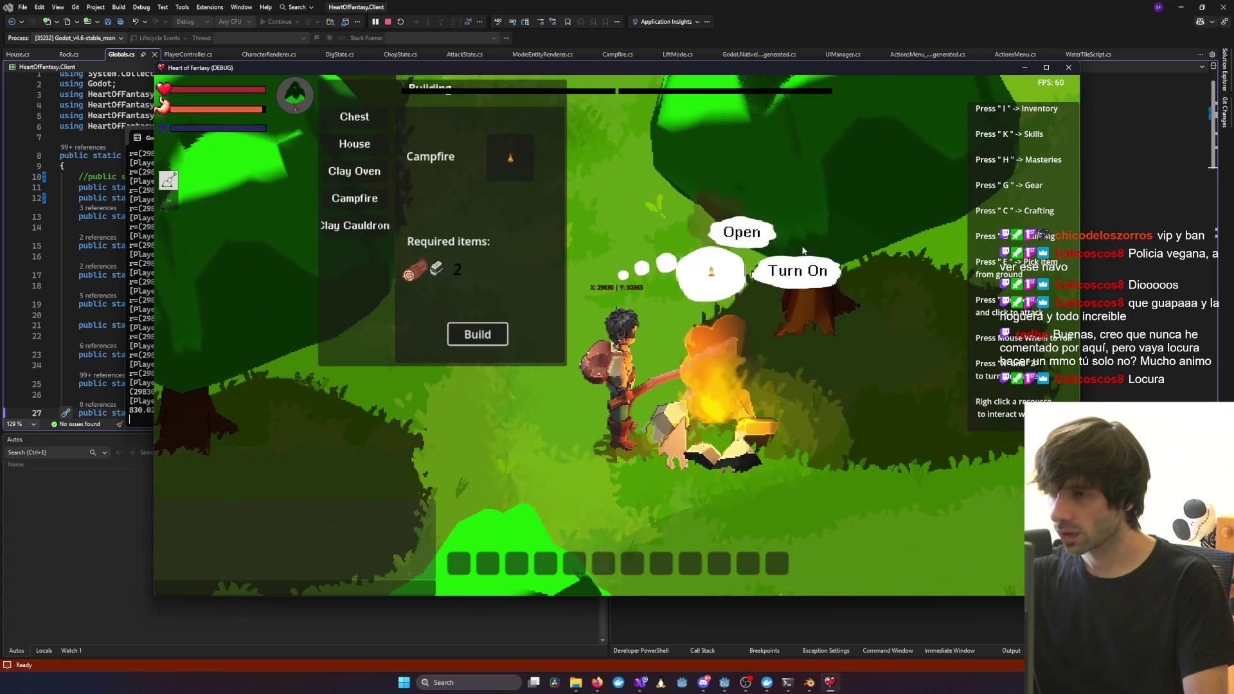
pyautogui.click(738, 231)
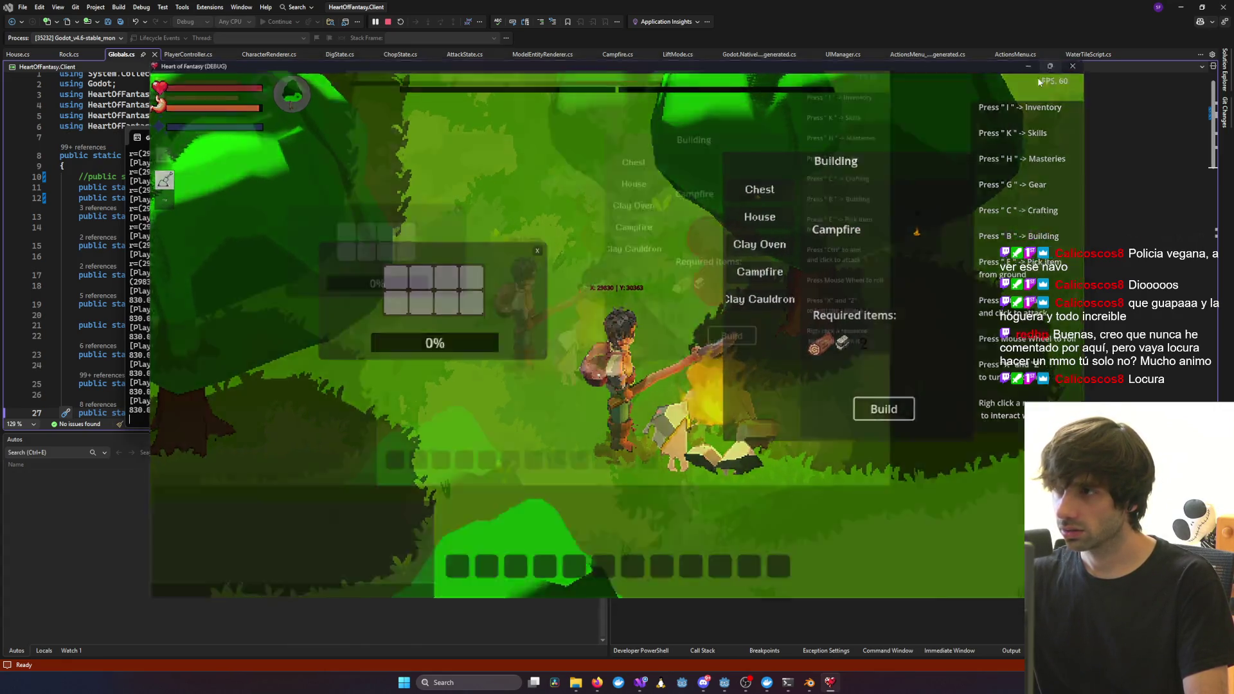
pyautogui.click(1046, 68)
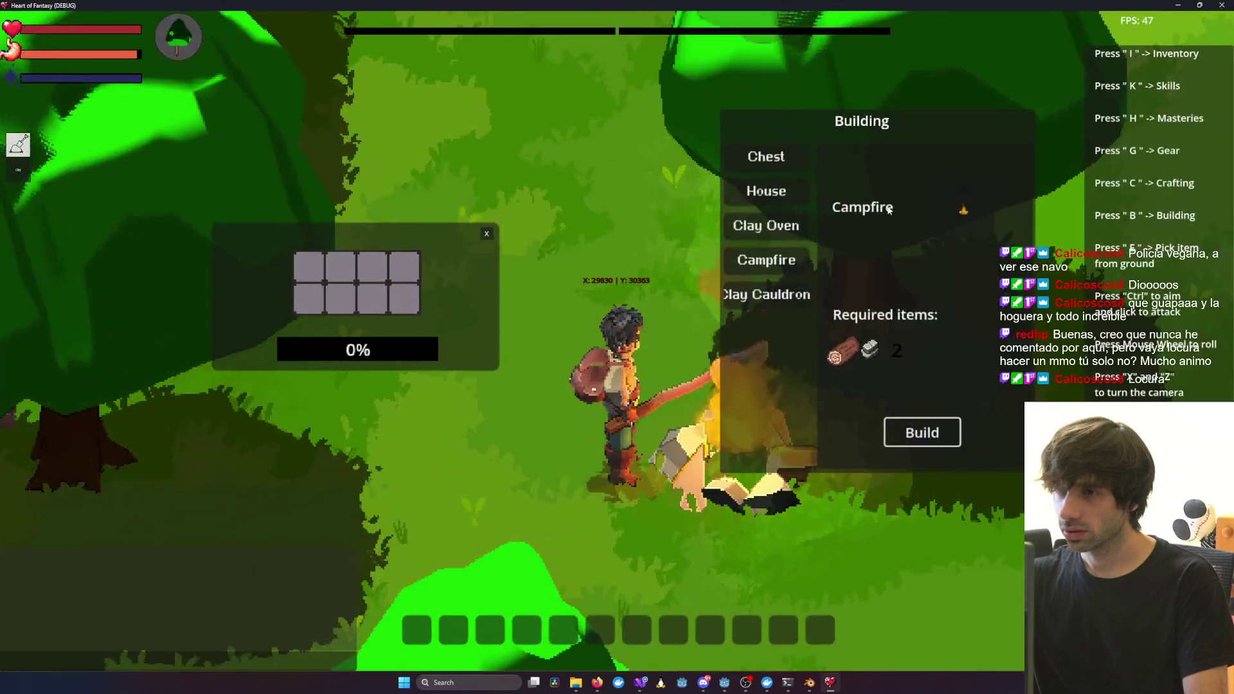
# Give the character 100 sticks with the /give chat command and load them into the campfire slots
pyautogui.press('b')
pyautogui.write('/g')
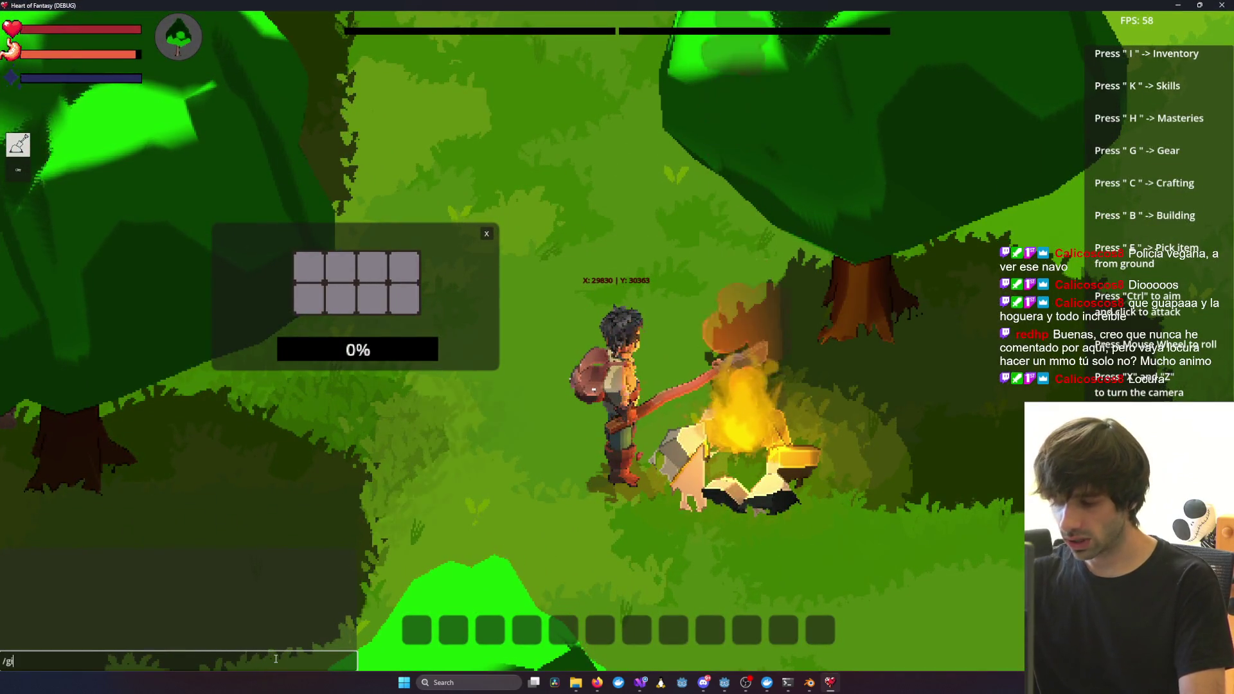
pyautogui.write('ve test')
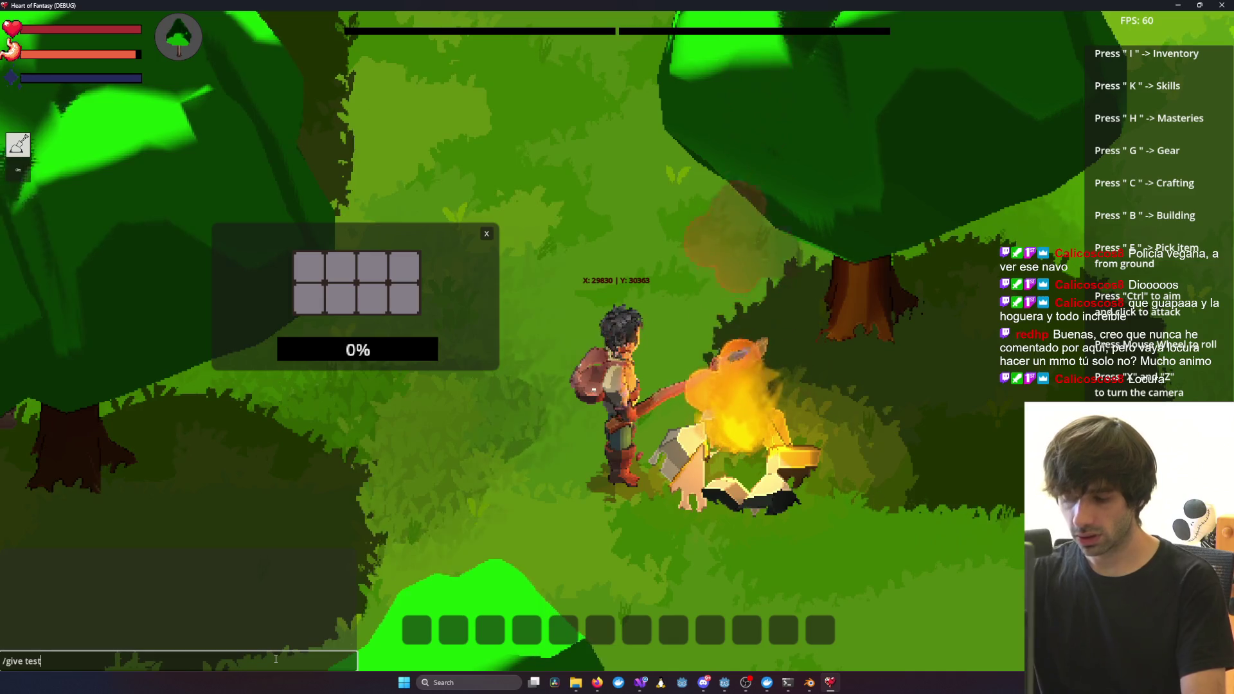
pyautogui.write('tick 100')
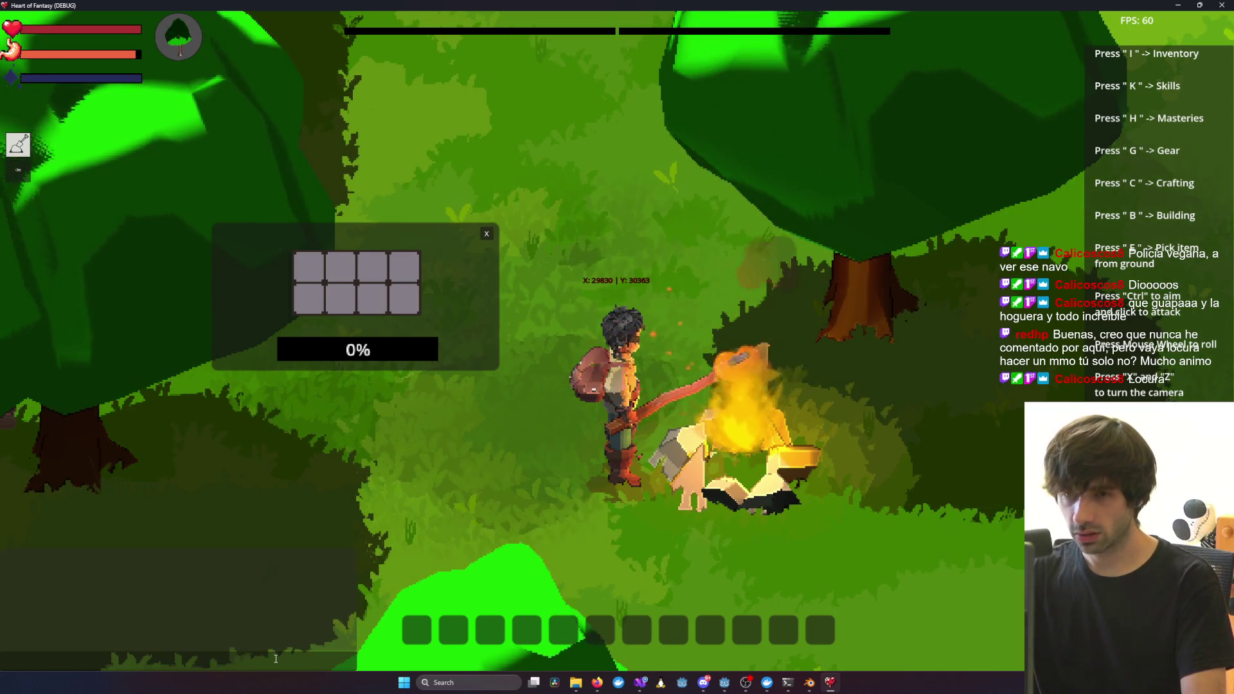
pyautogui.write('i')
pyautogui.moveTo(163, 148); pyautogui.dragTo(426, 276)
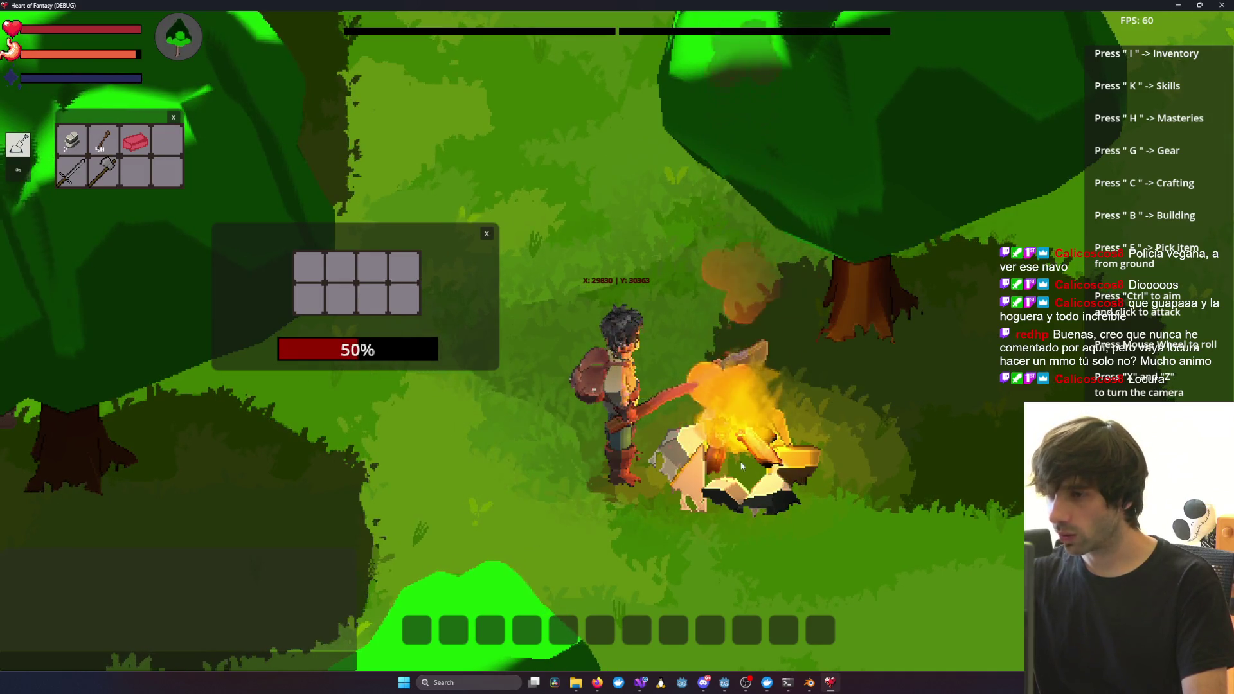
pyautogui.press('x')
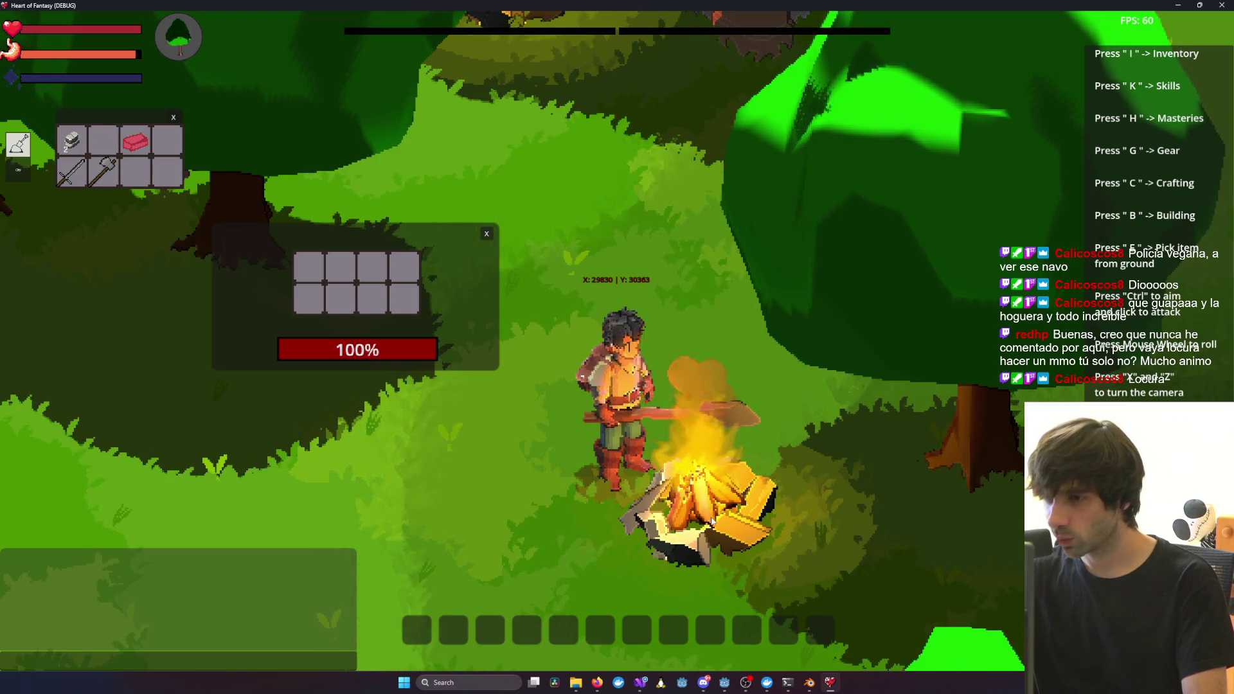
pyautogui.press('z')
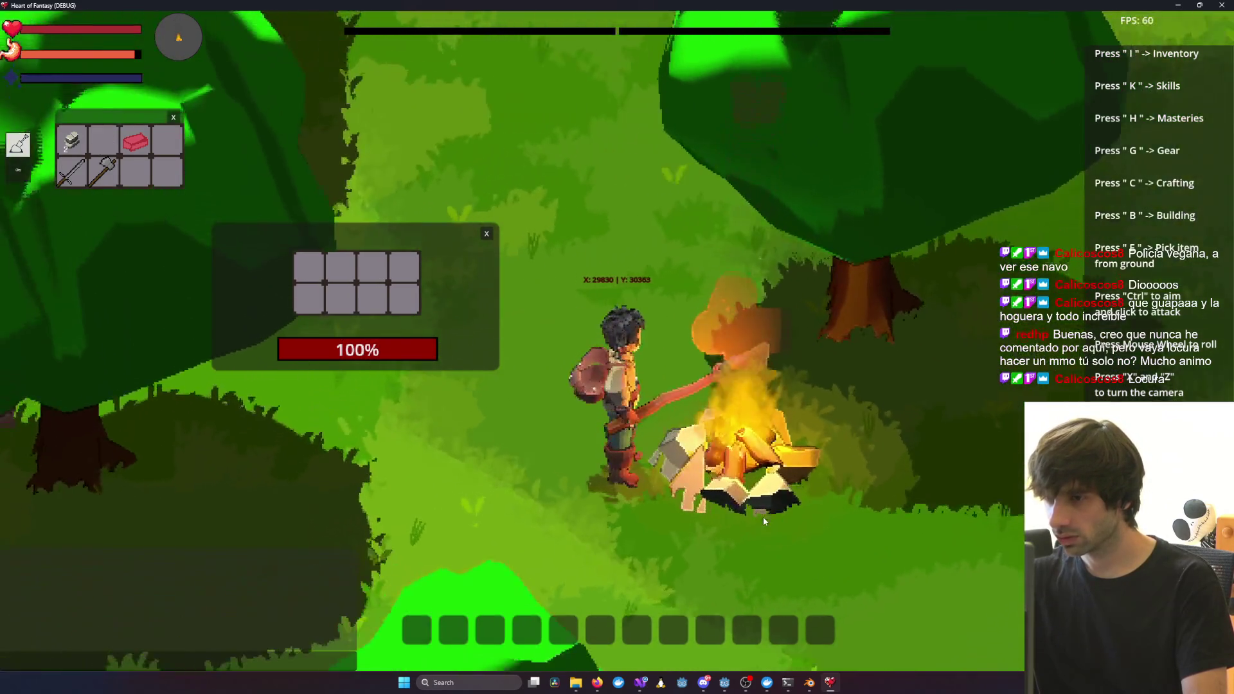
pyautogui.press('x')
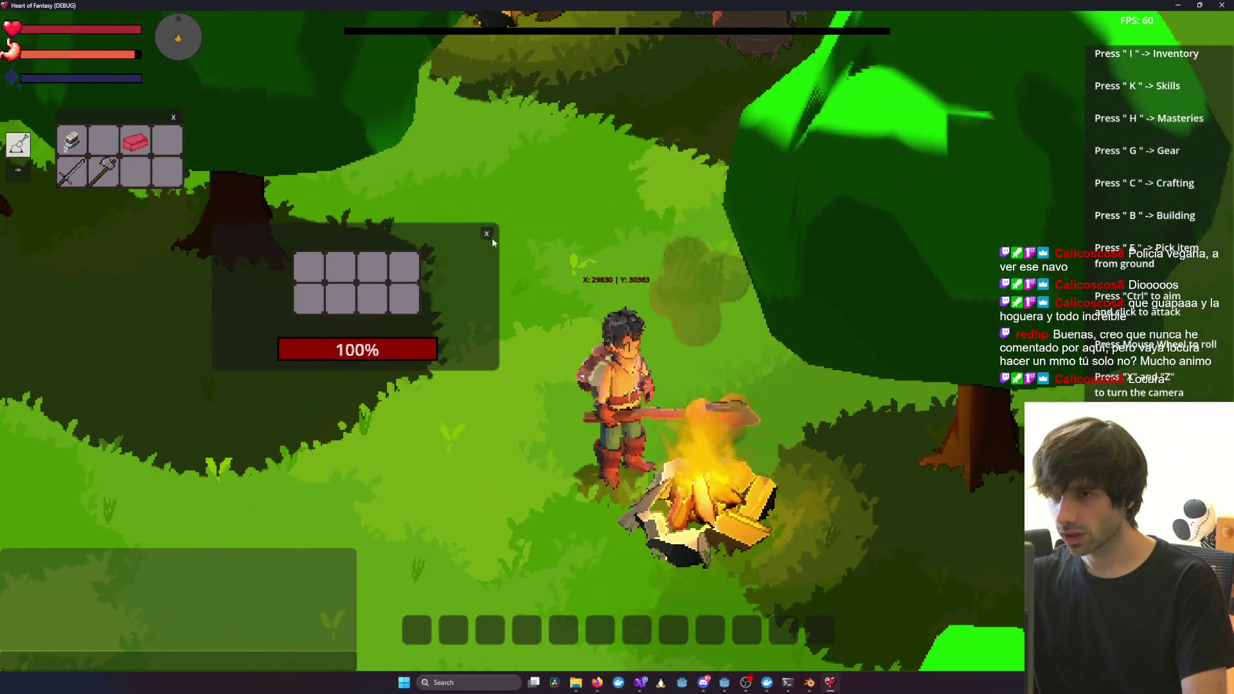
# Close the campfire panel and turn the camera to face the house front and its steps
pyautogui.click(486, 233)
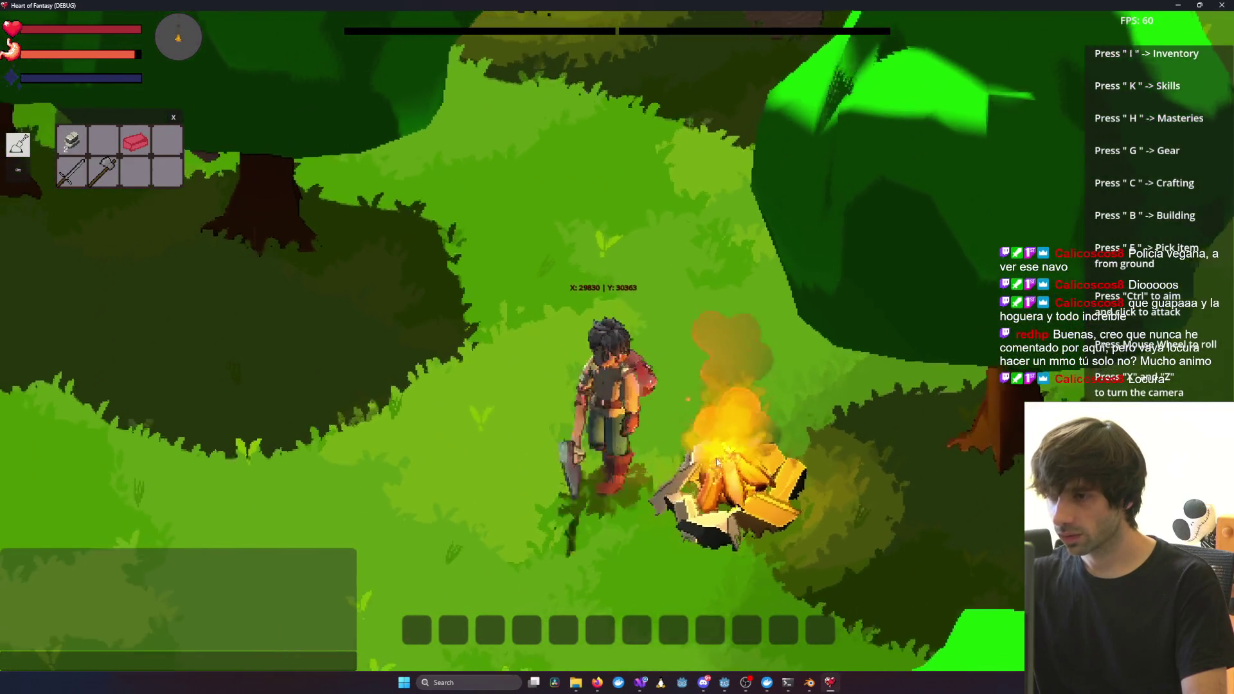
pyautogui.scroll(-3, 716, 461)
pyautogui.press('x')
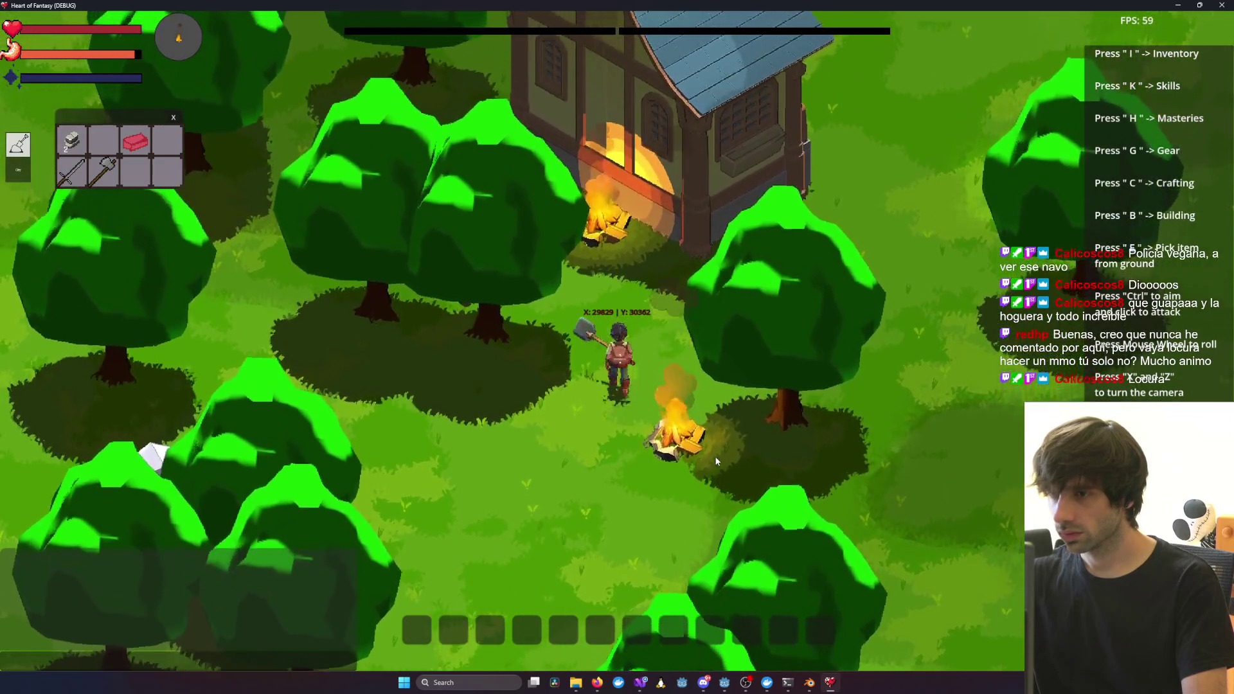
pyautogui.press('z')
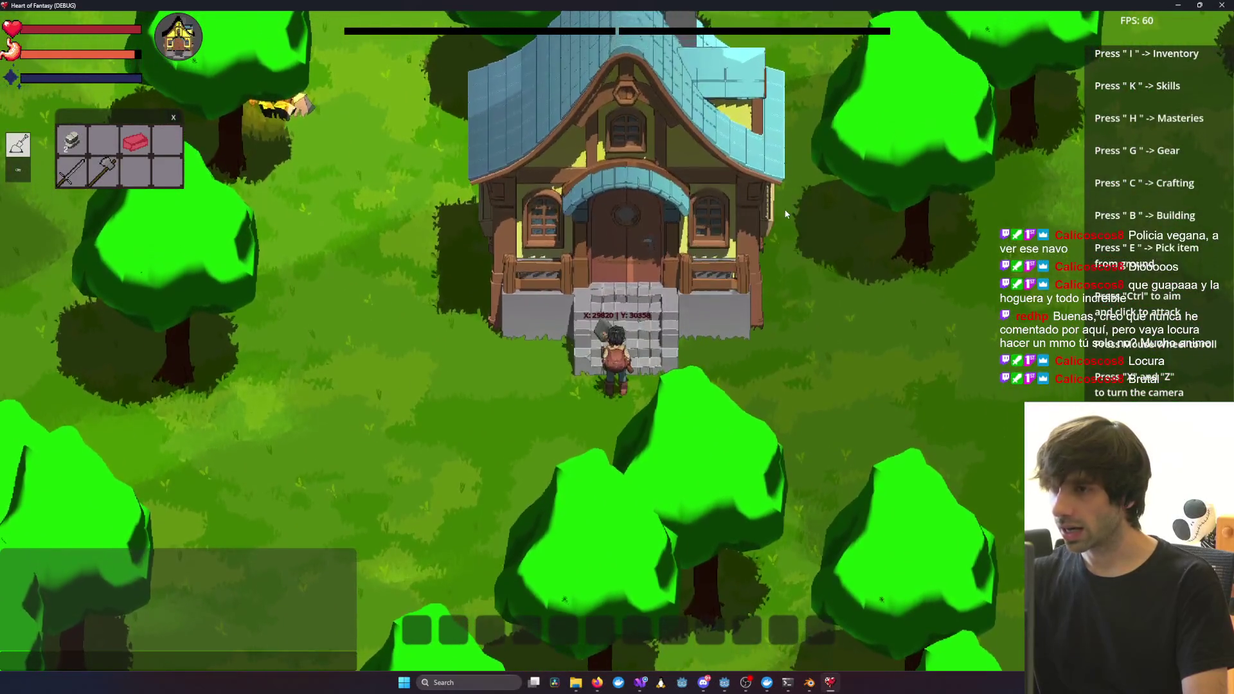
# Enter the house, walk across its yellow interior floor, and leave by the exit step
pyautogui.press('e')
pyautogui.press('x')
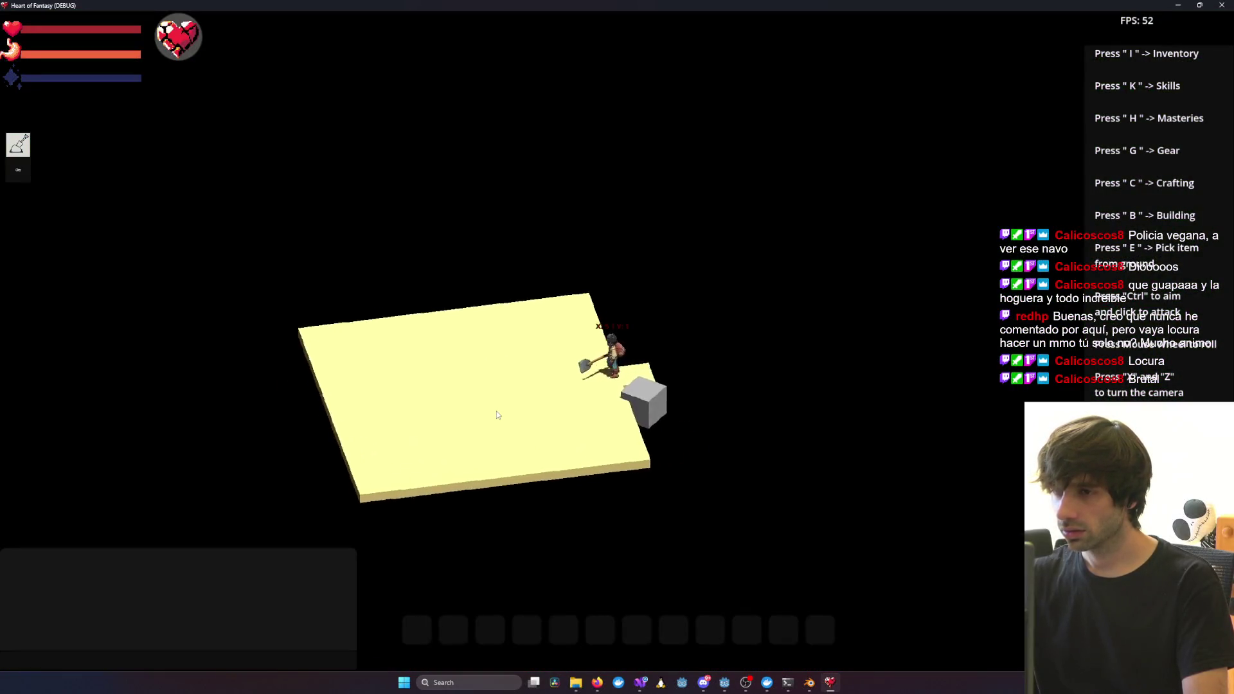
pyautogui.click(496, 415)
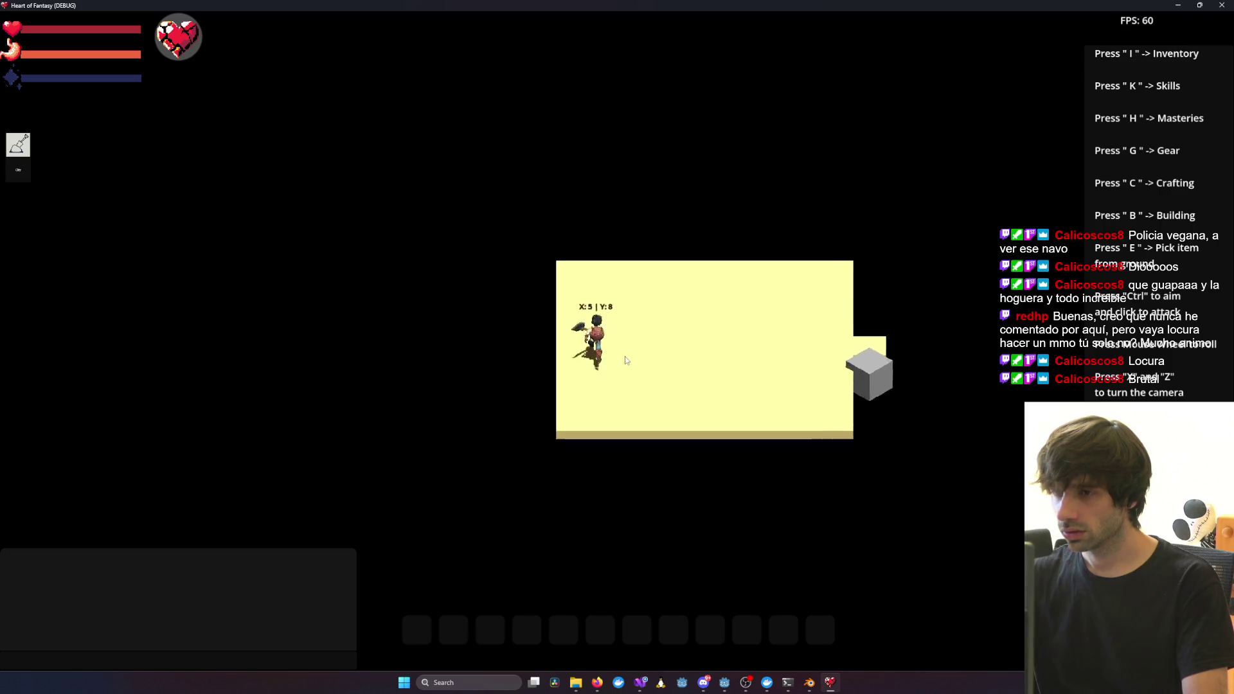
pyautogui.press('x')
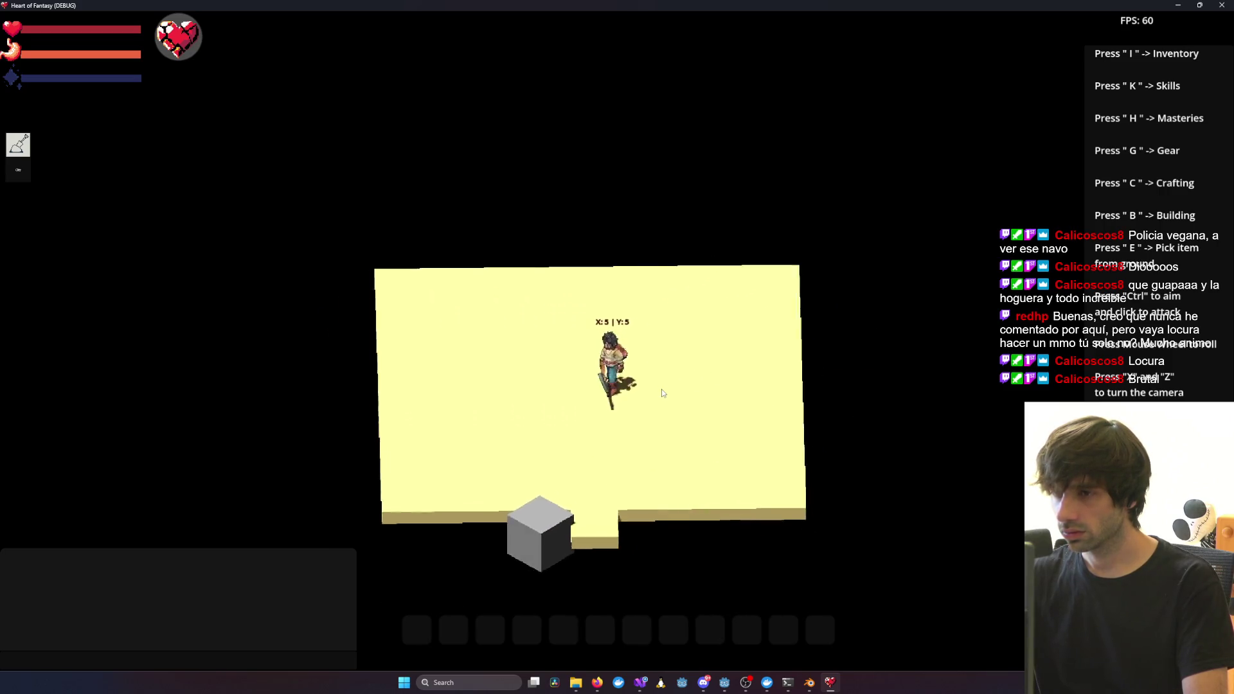
pyautogui.scroll(3, 614, 396)
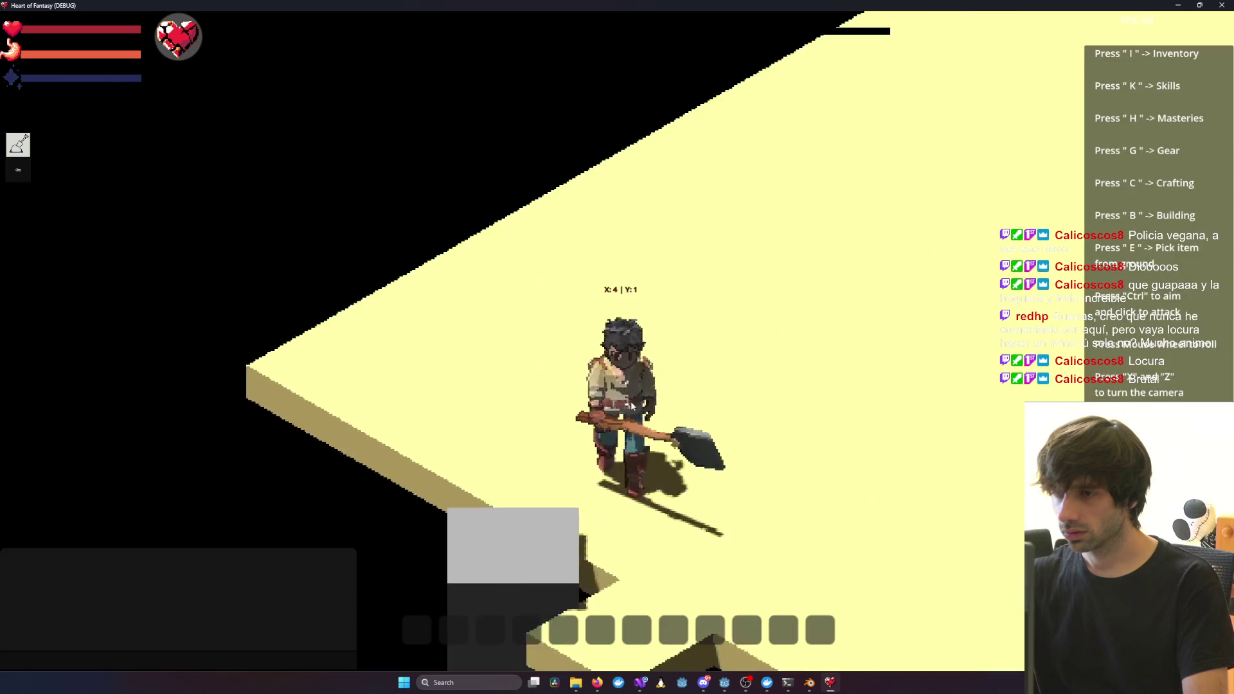
pyautogui.scroll(3, 617, 398)
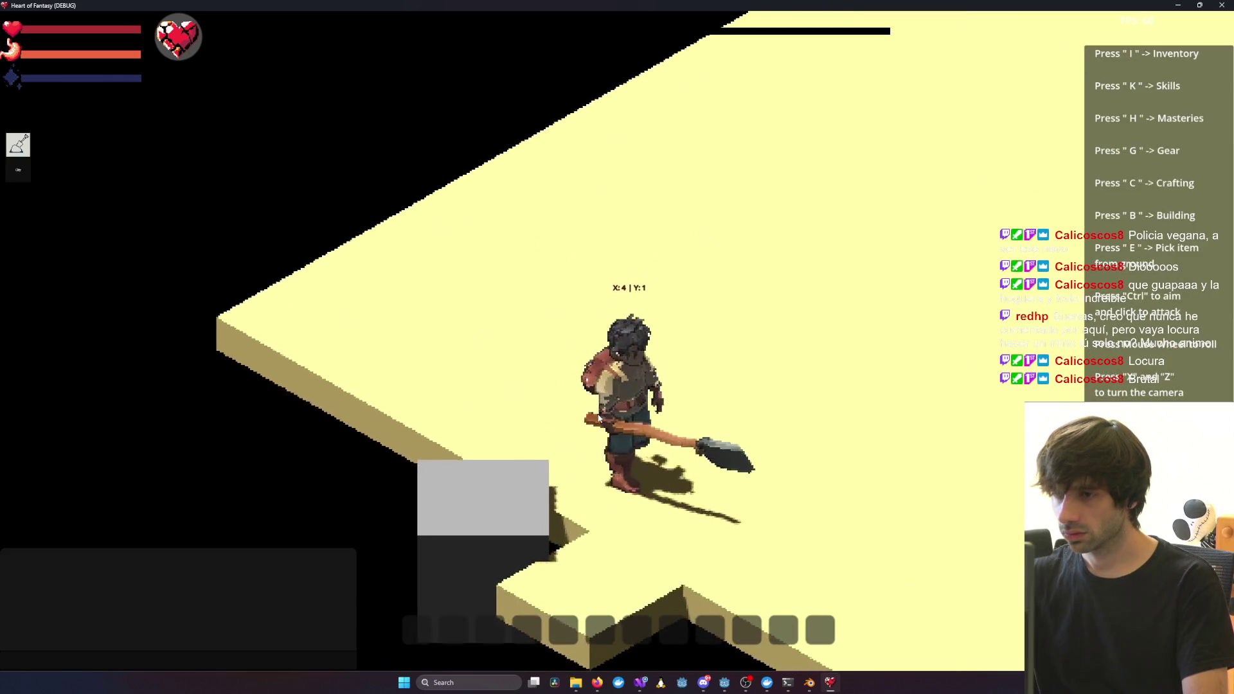
pyautogui.click(480, 428)
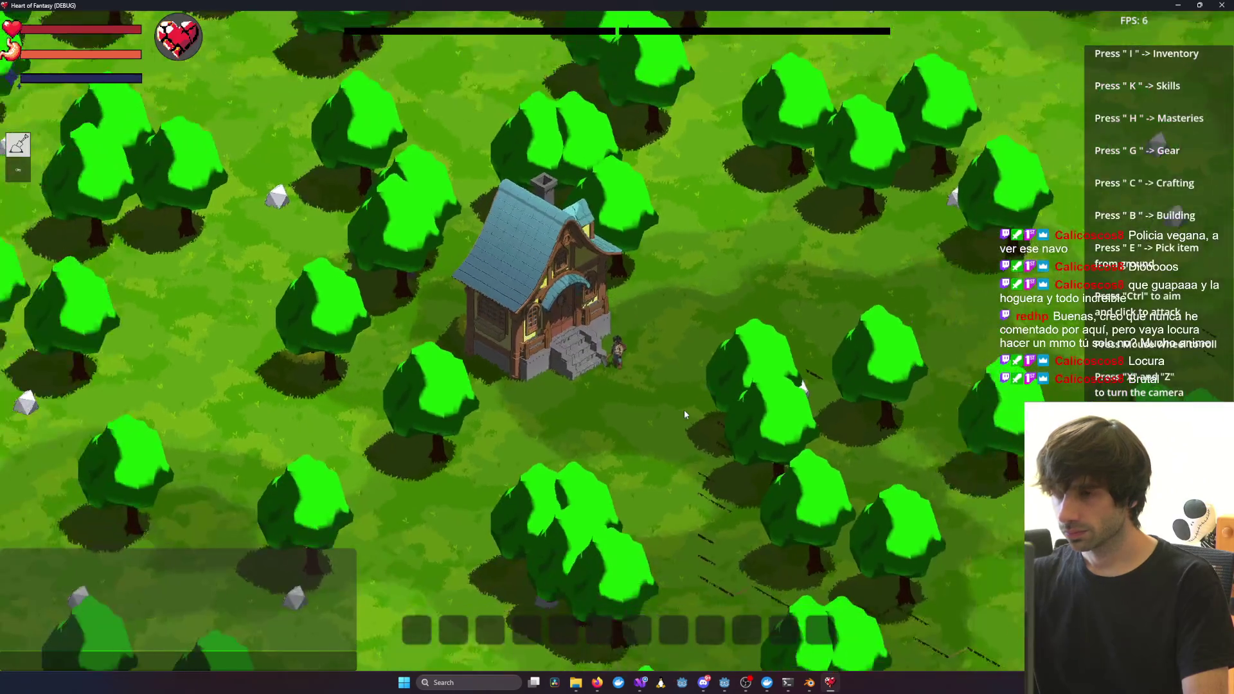
# Orbit the game camera around the house, then zoom out to see it among the forest trees
pyautogui.press('z')
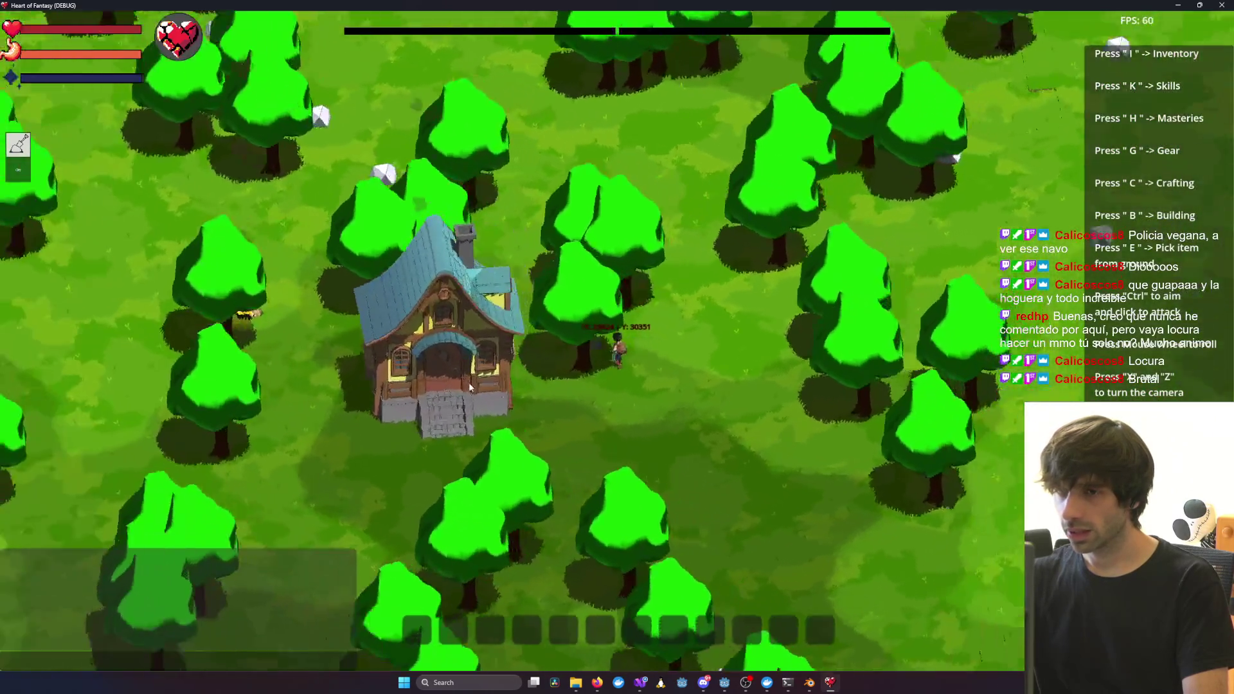
pyautogui.scroll(5, 475, 381)
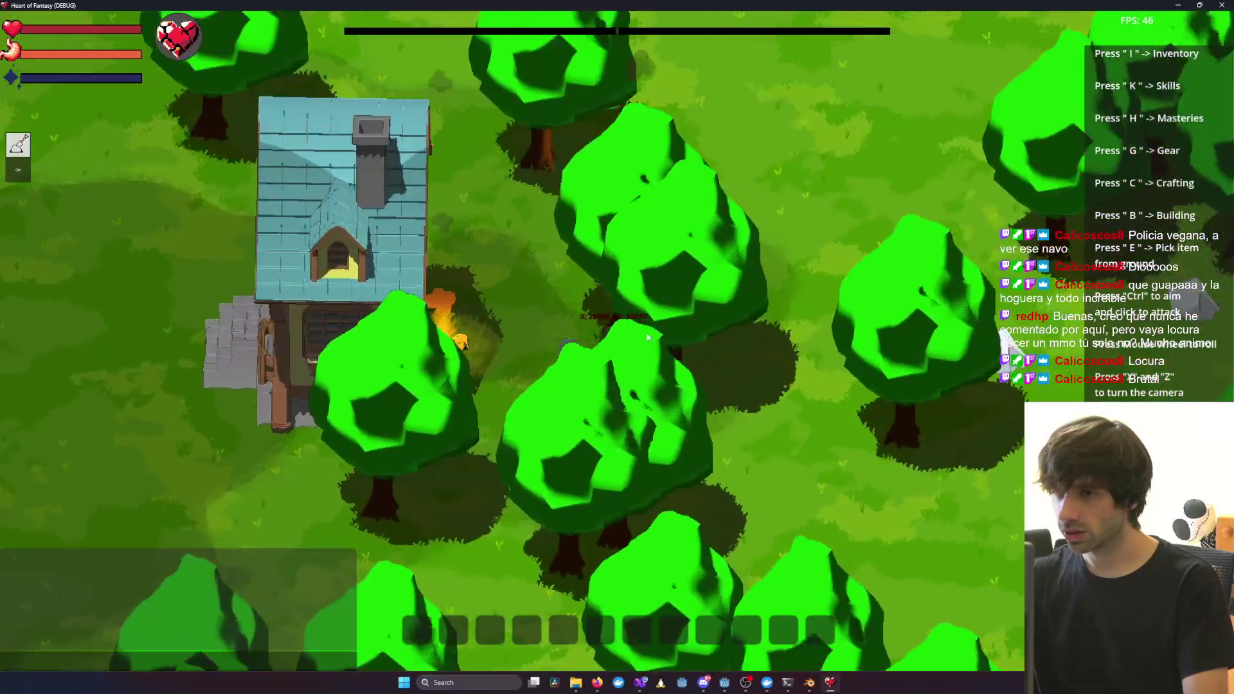
pyautogui.scroll(5, 787, 394)
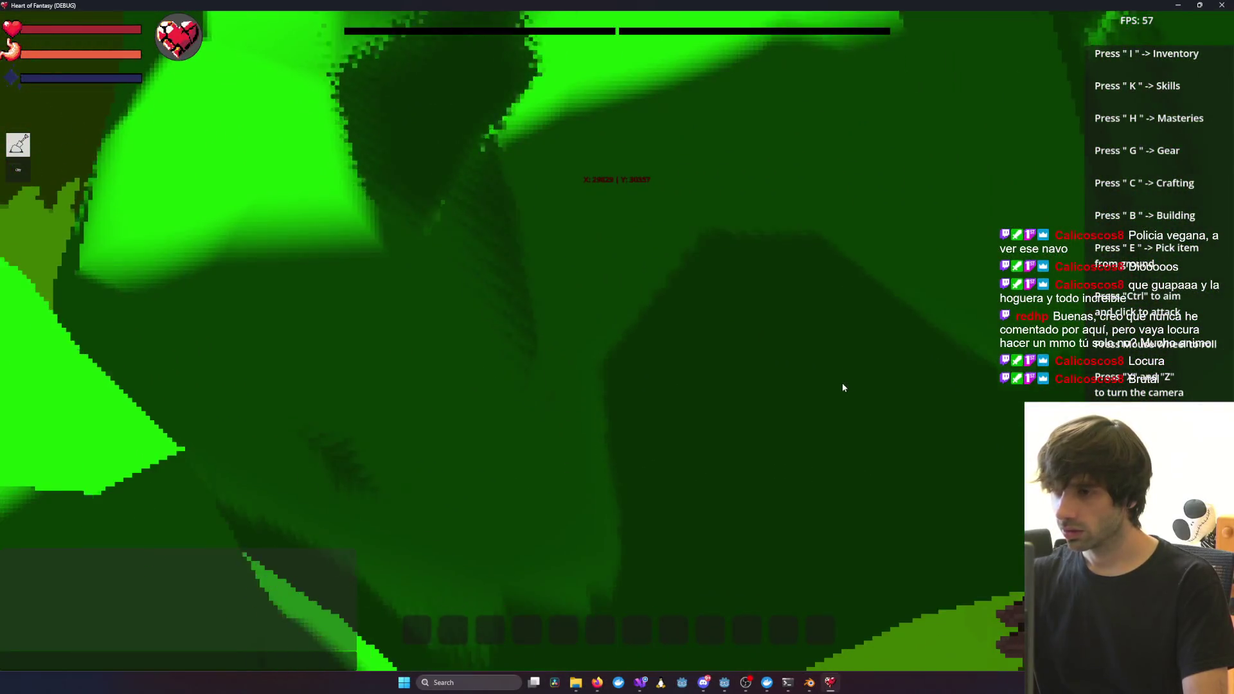
pyautogui.scroll(5, 945, 423)
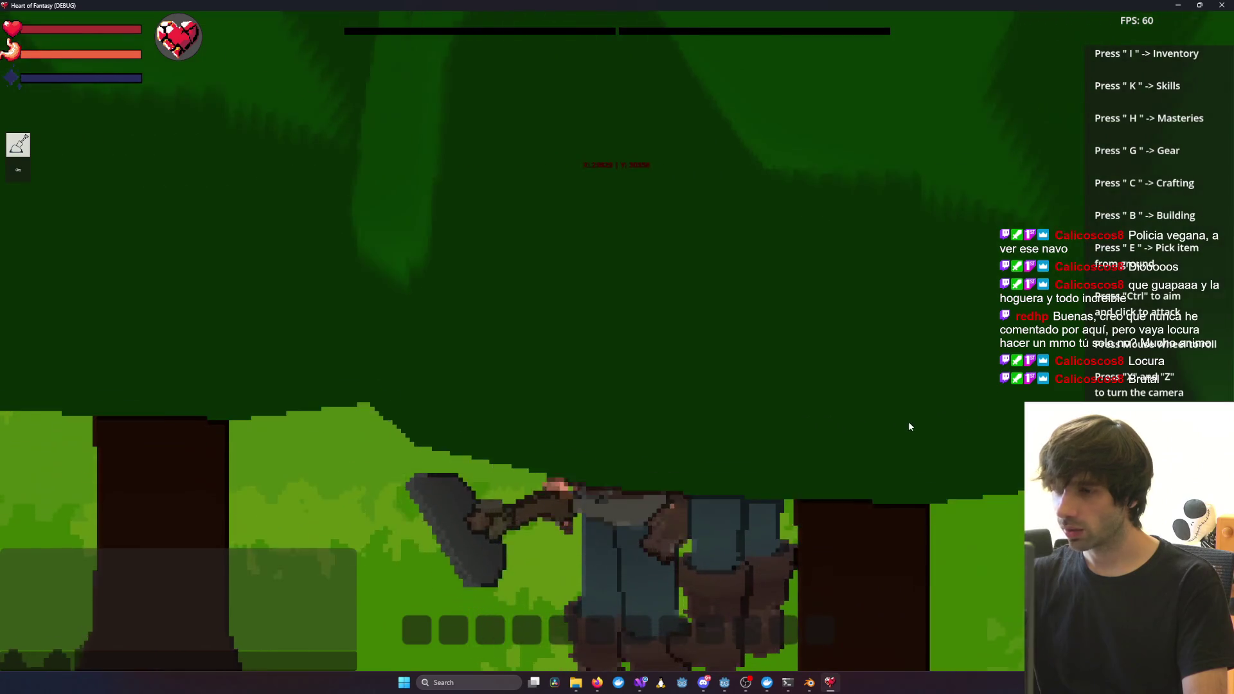
pyautogui.press('x')
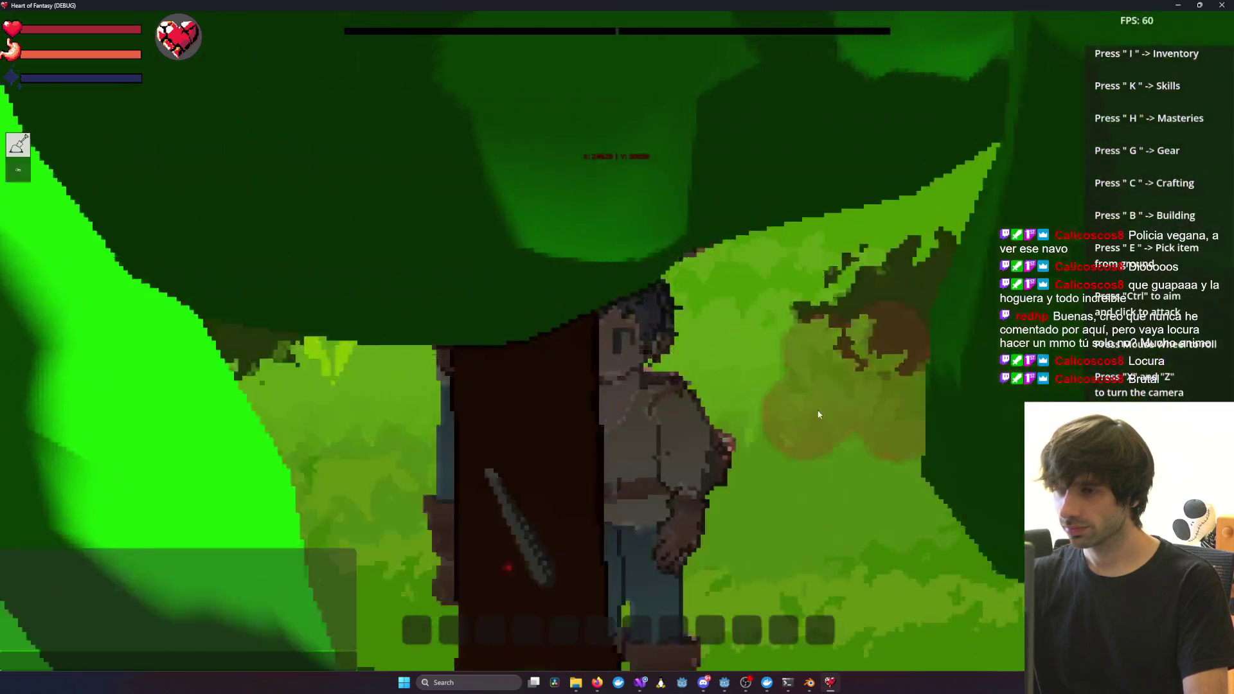
pyautogui.press('x')
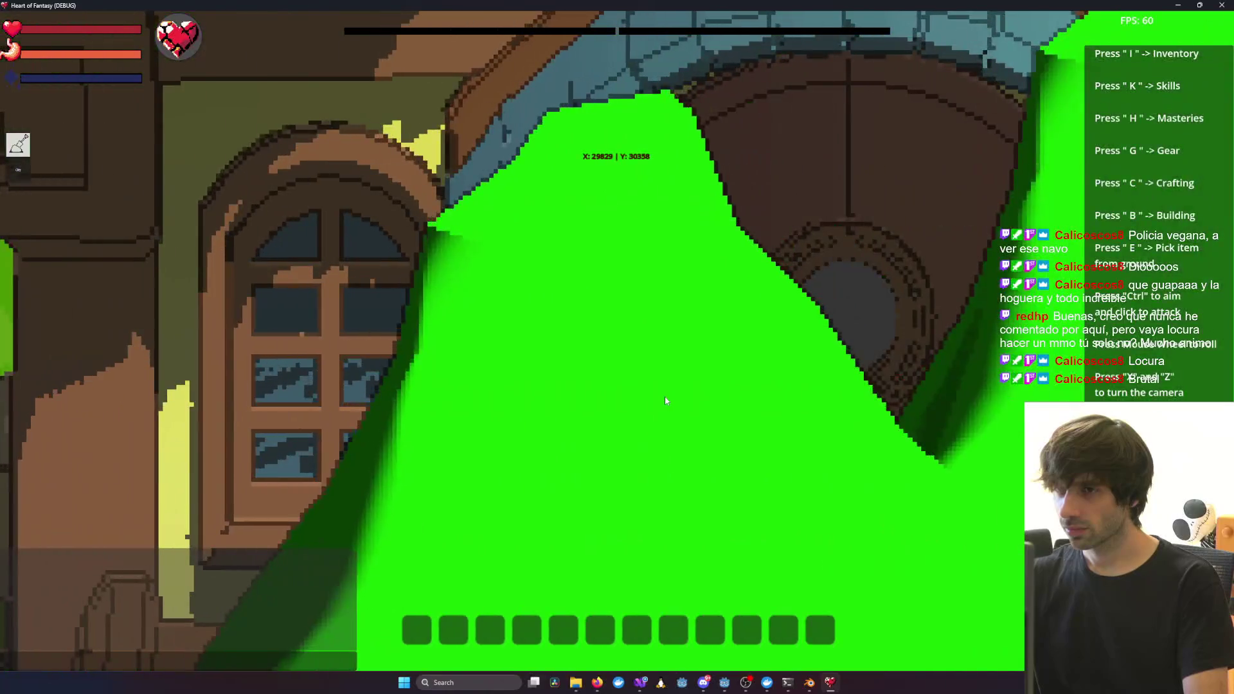
pyautogui.scroll(-5, 666, 401)
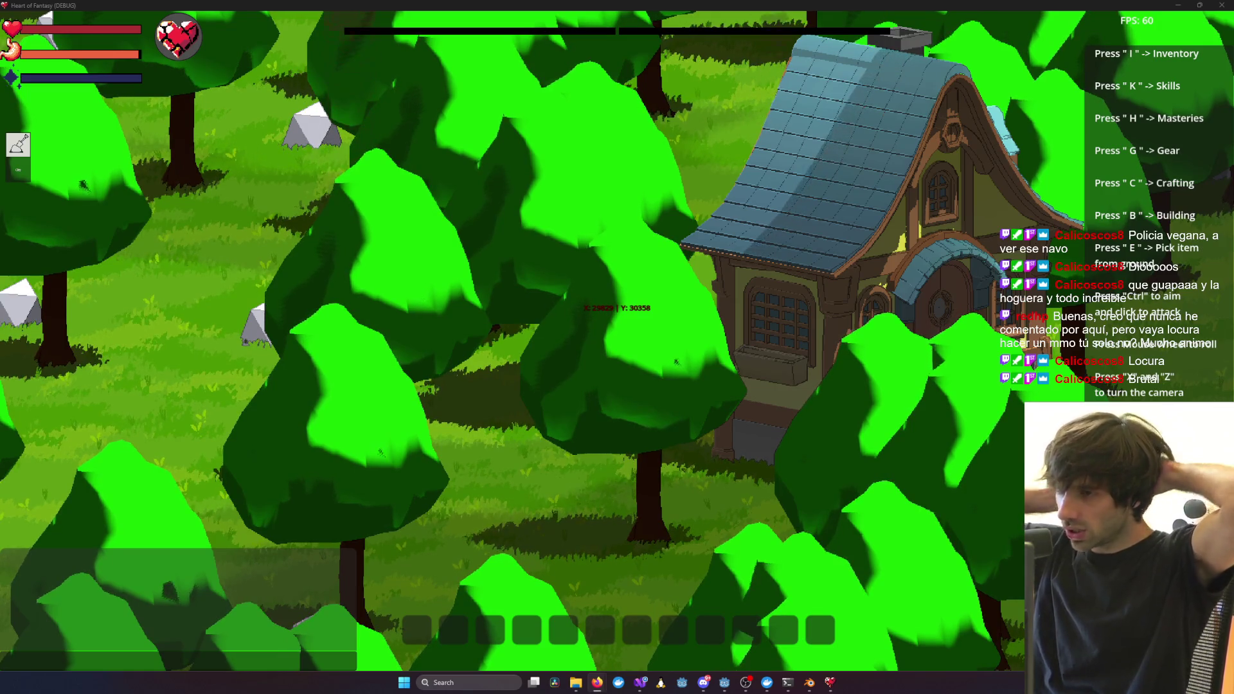
pyautogui.scroll(-5, 853, 422)
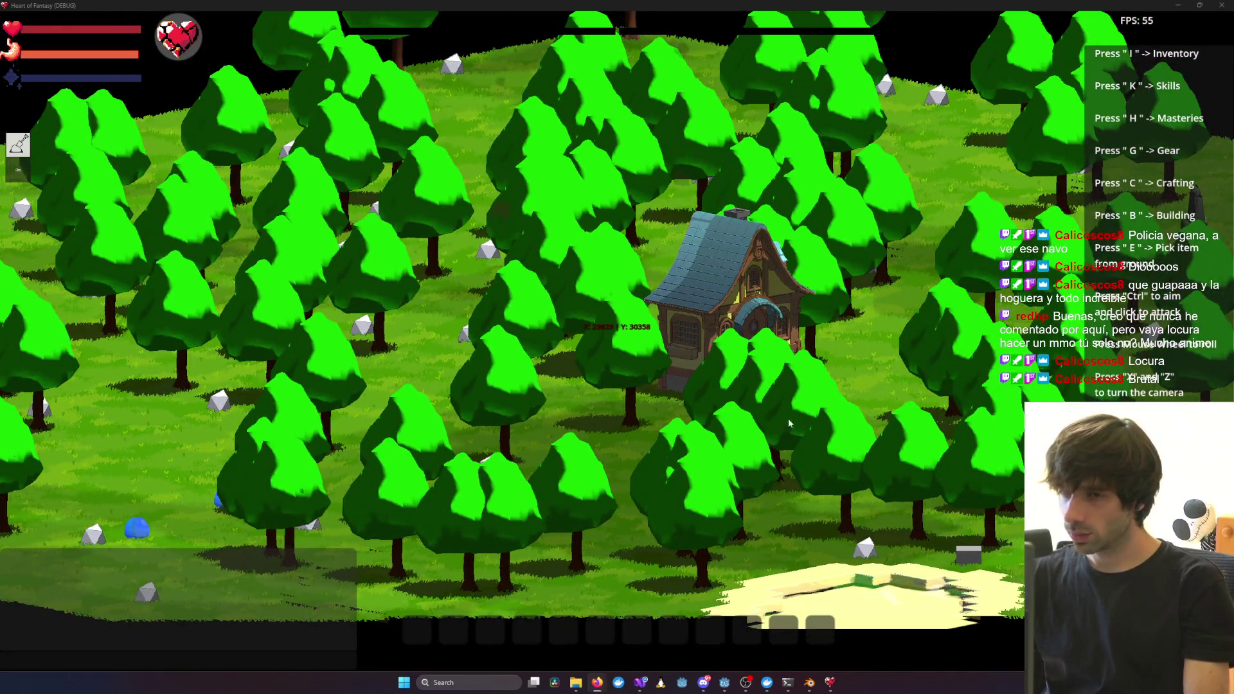
pyautogui.click(759, 390)
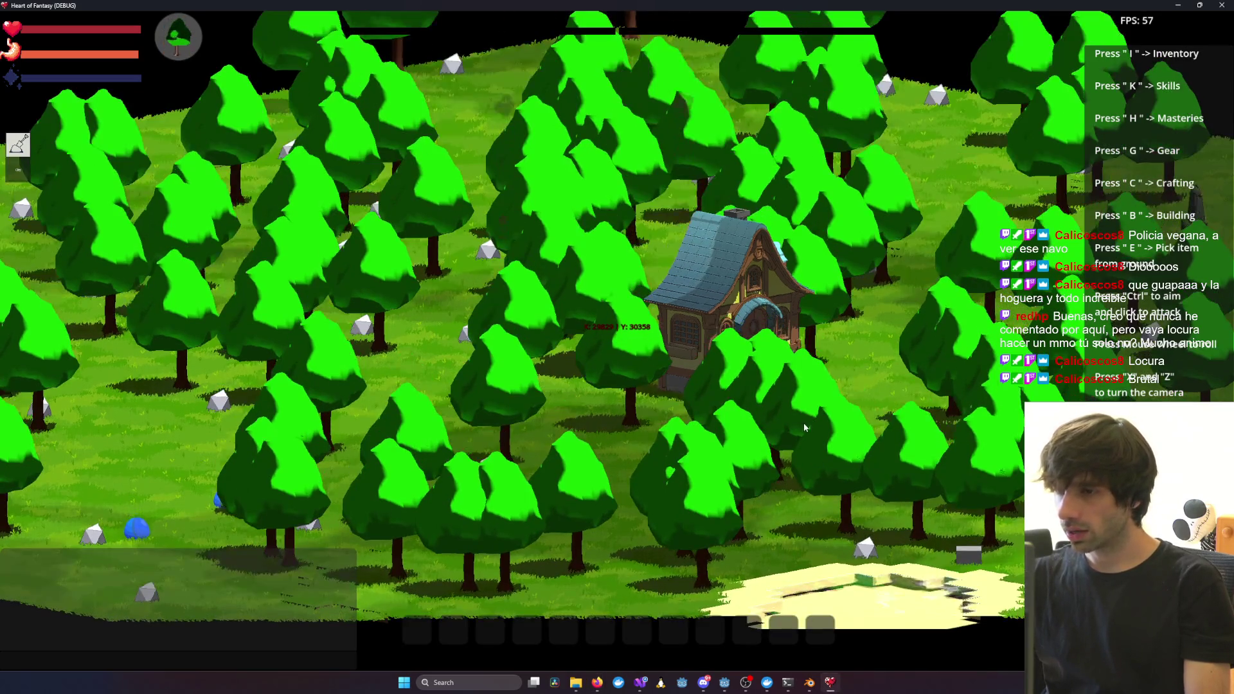
# Walk the character to the house's front stairs, adjusting the camera zoom
pyautogui.scroll(5, 804, 422)
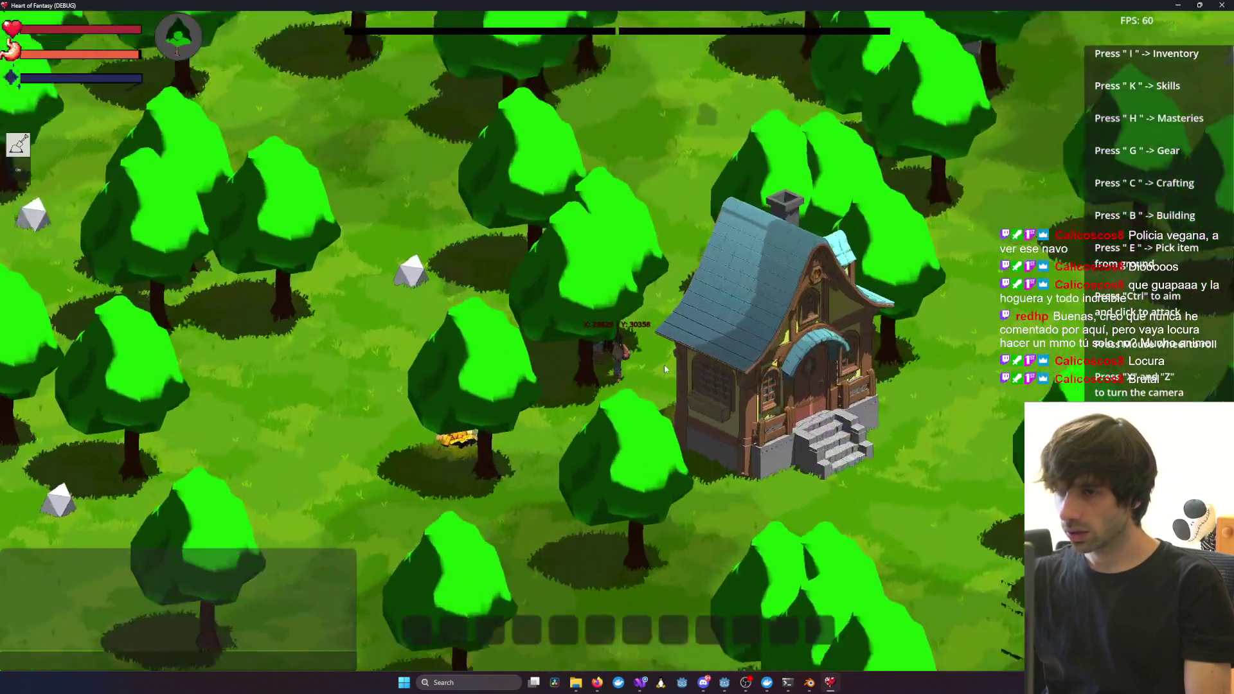
pyautogui.scroll(5, 665, 368)
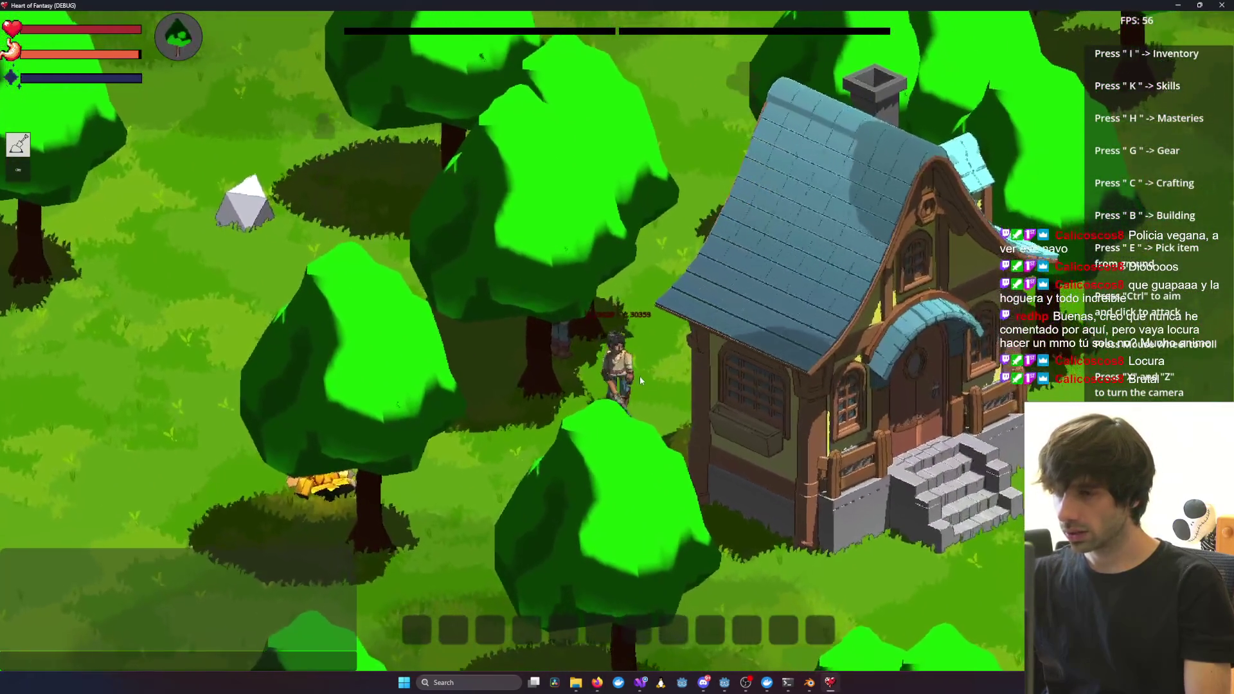
pyautogui.press('s')
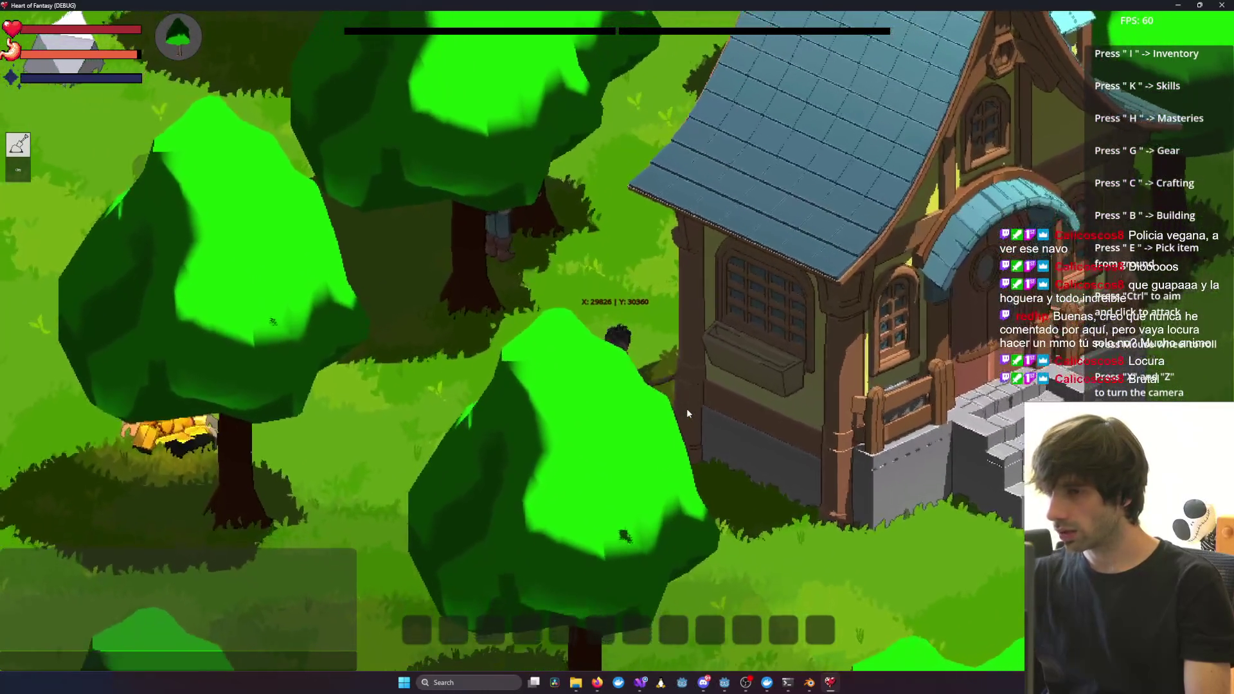
pyautogui.scroll(-5, 687, 412)
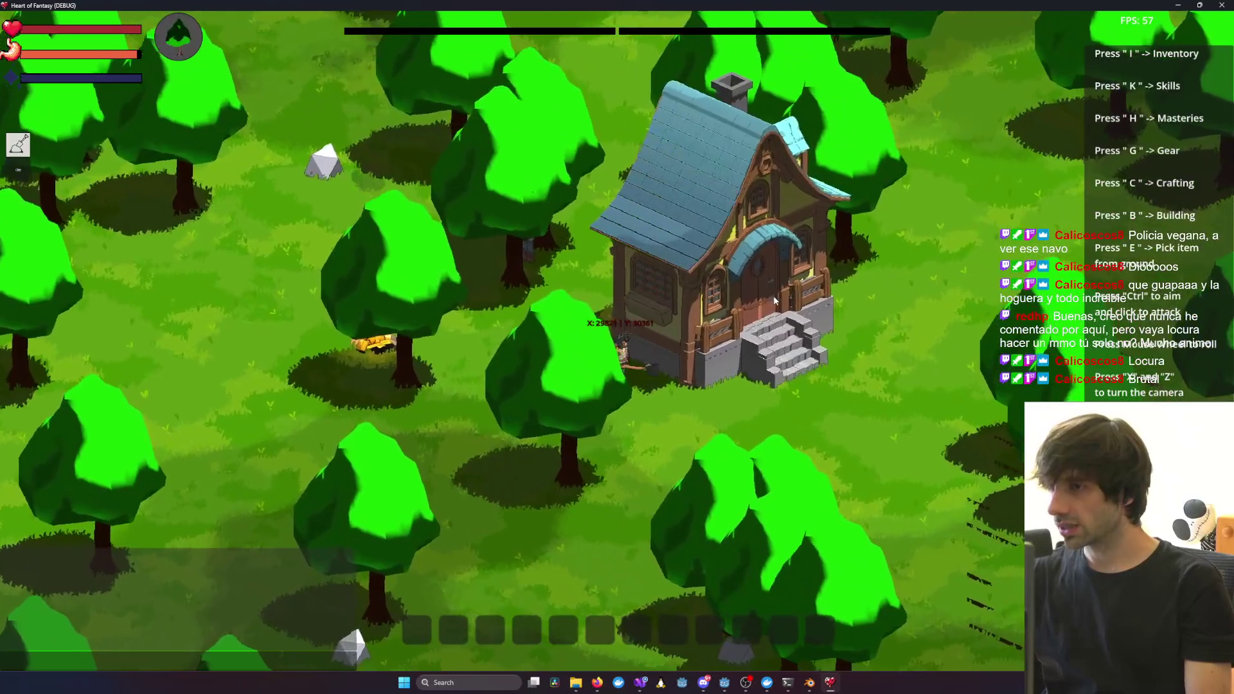
pyautogui.press('d')
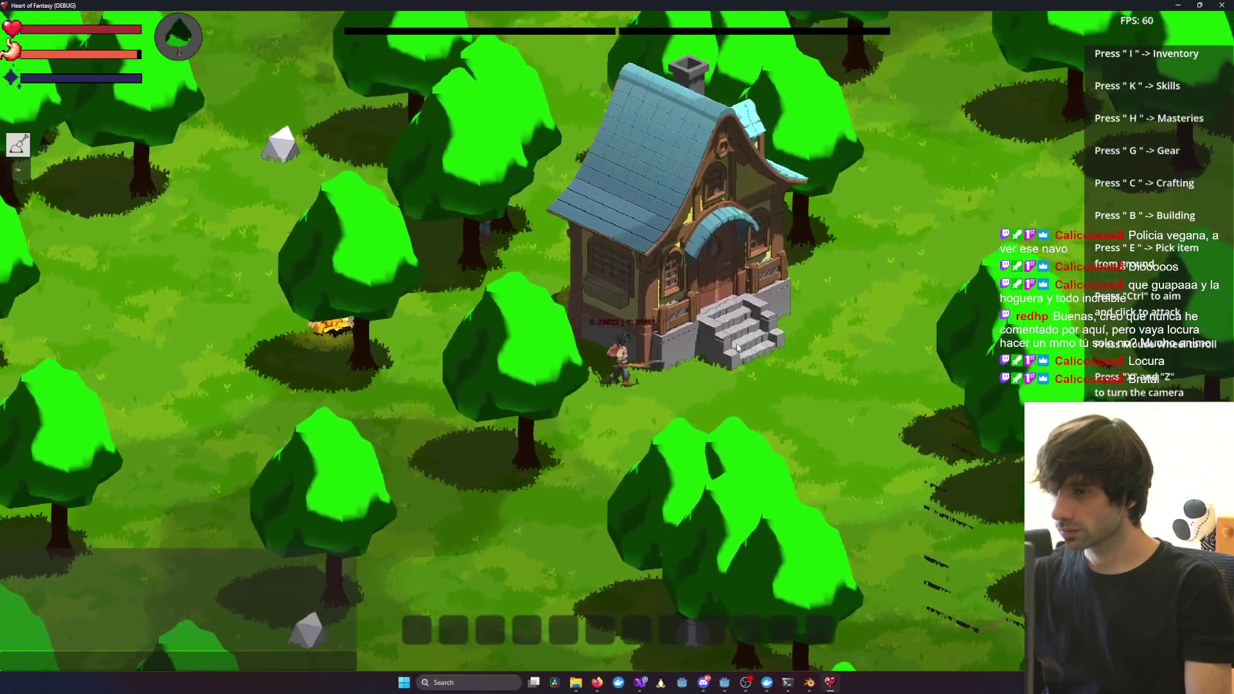
pyautogui.scroll(3, 696, 329)
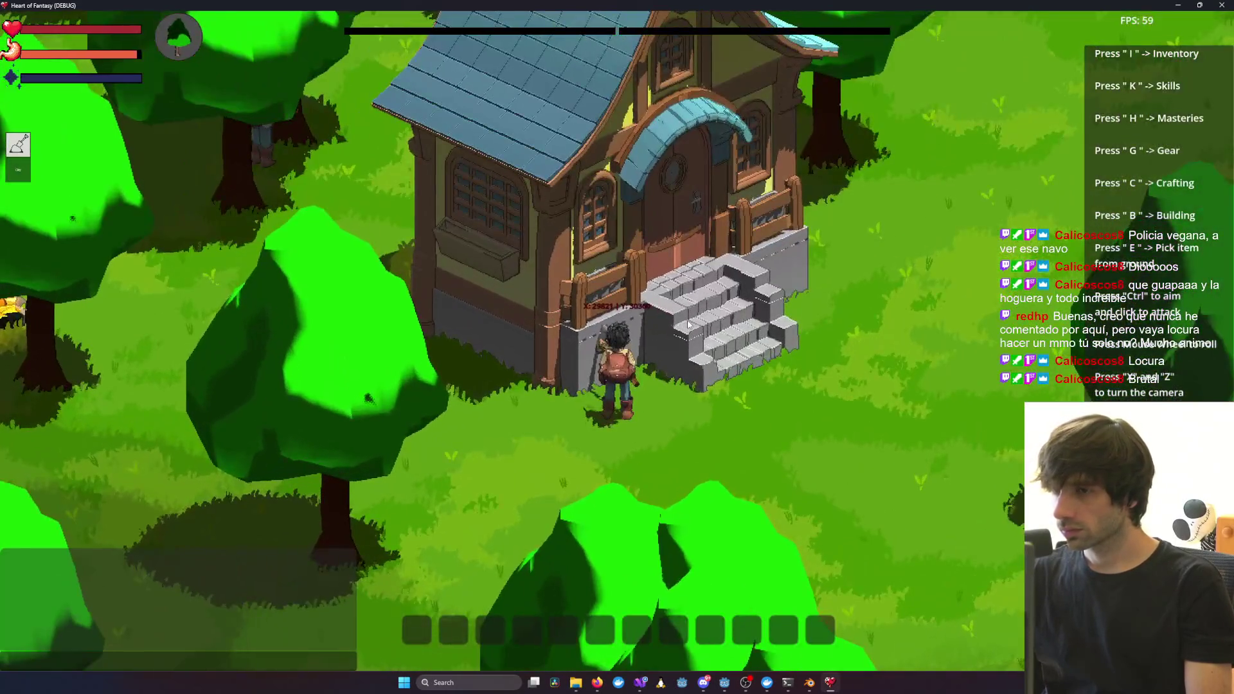
pyautogui.scroll(-3, 688, 324)
# Circle the camera with Z around the house to view it from several sides
pyautogui.press('z')
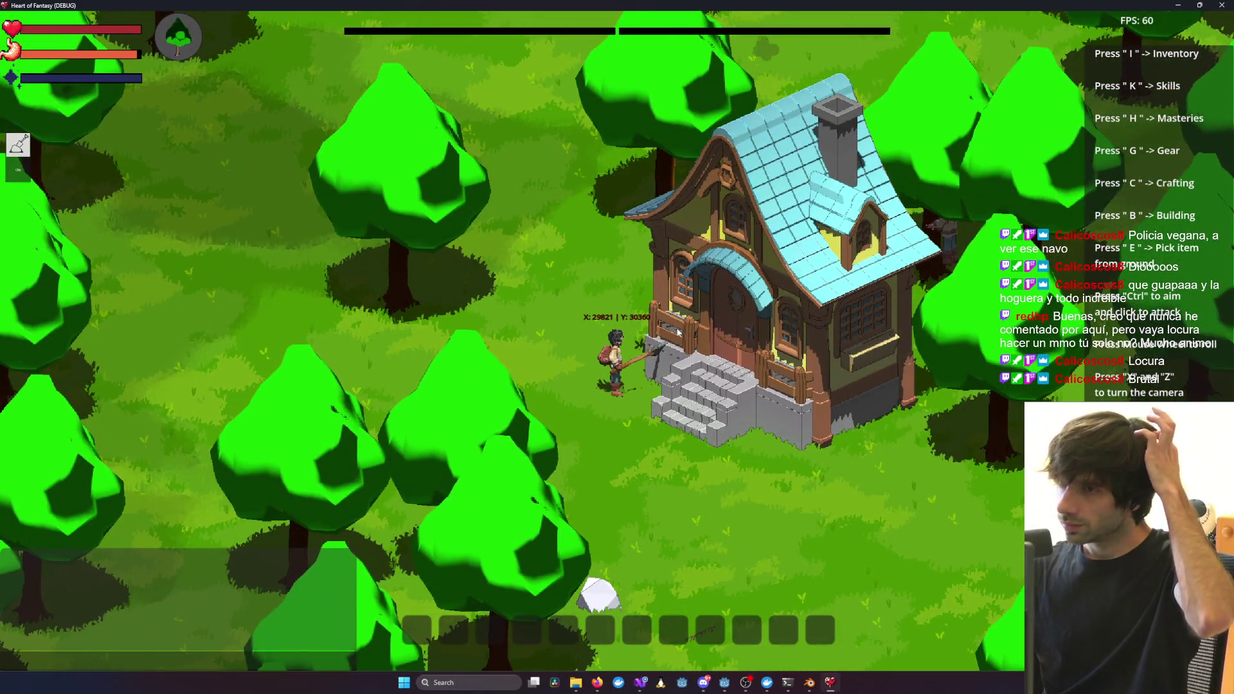
pyautogui.press('z')
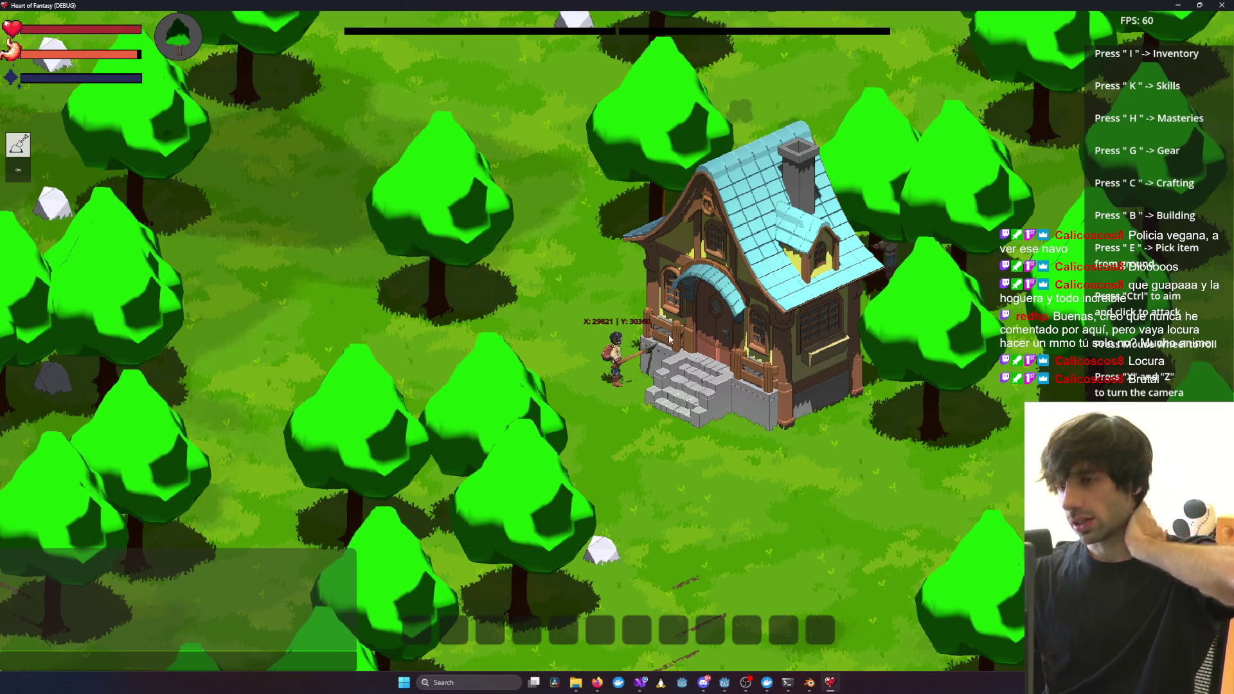
pyautogui.press('z')
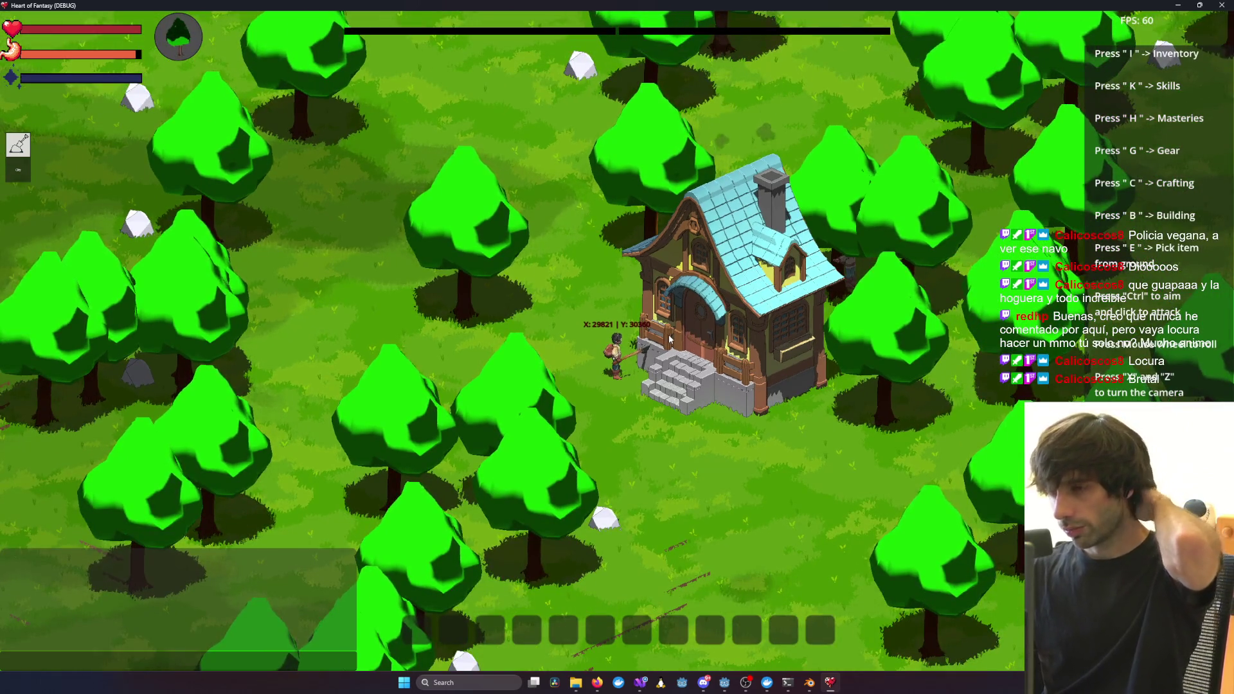
pyautogui.scroll(8, 670, 338)
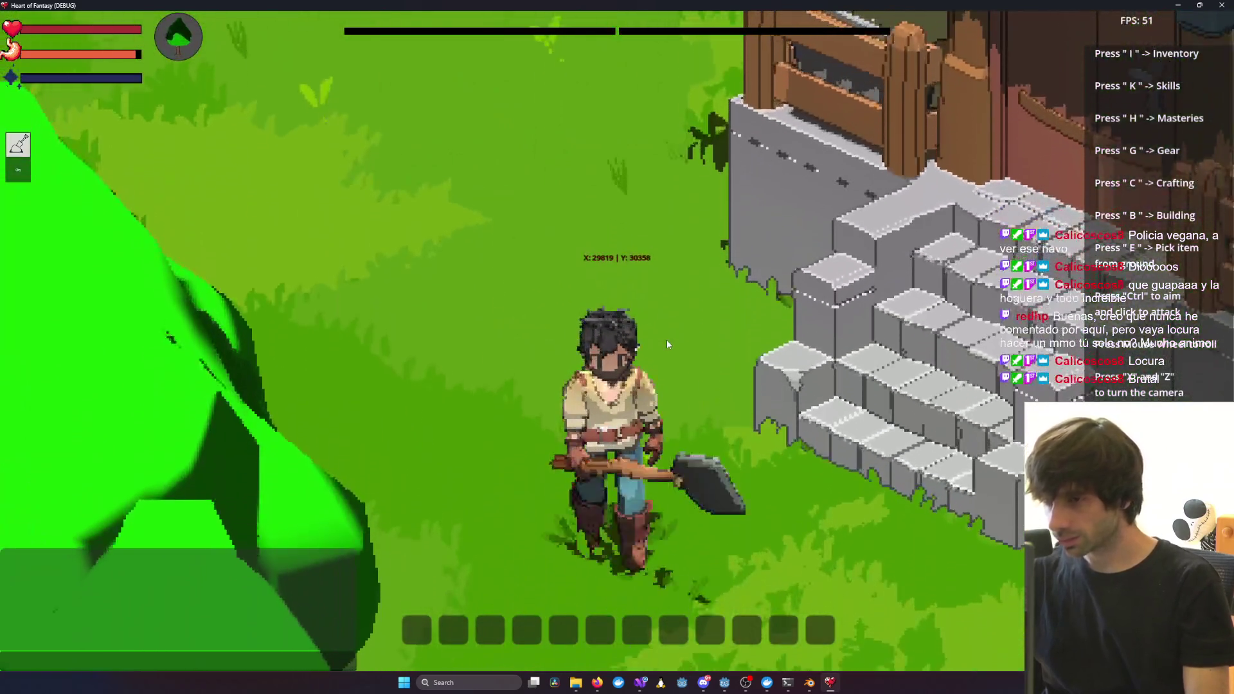
pyautogui.scroll(-8, 668, 344)
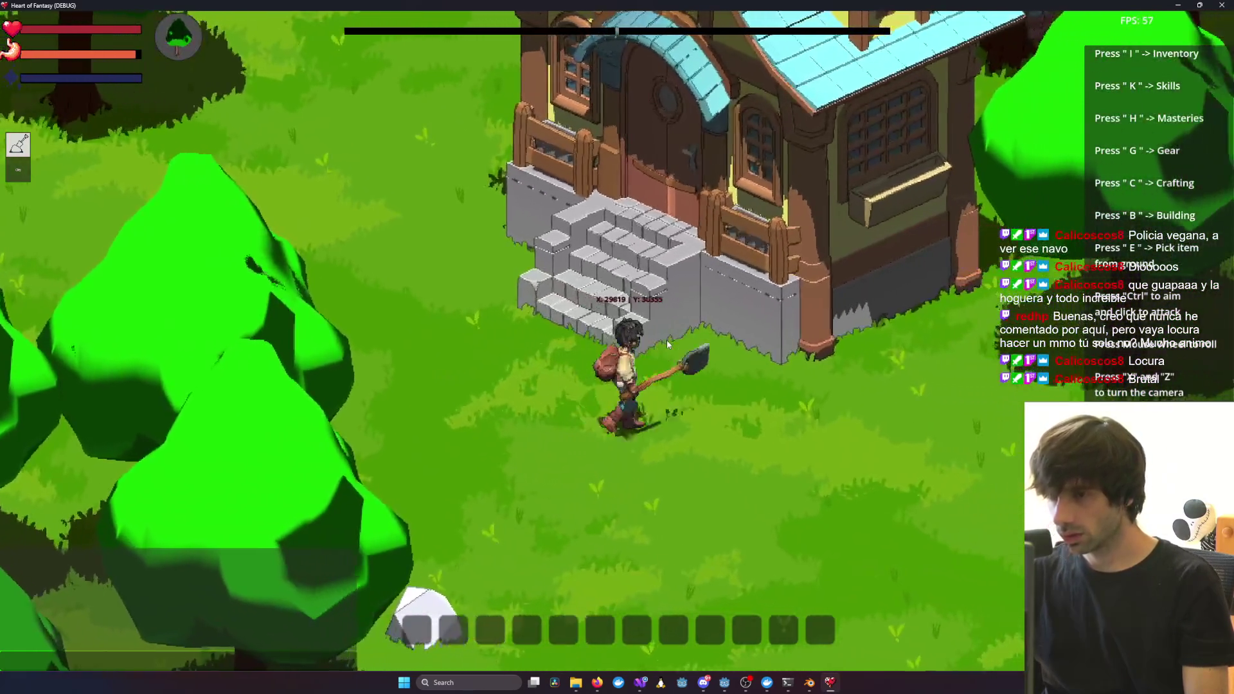
pyautogui.press('z')
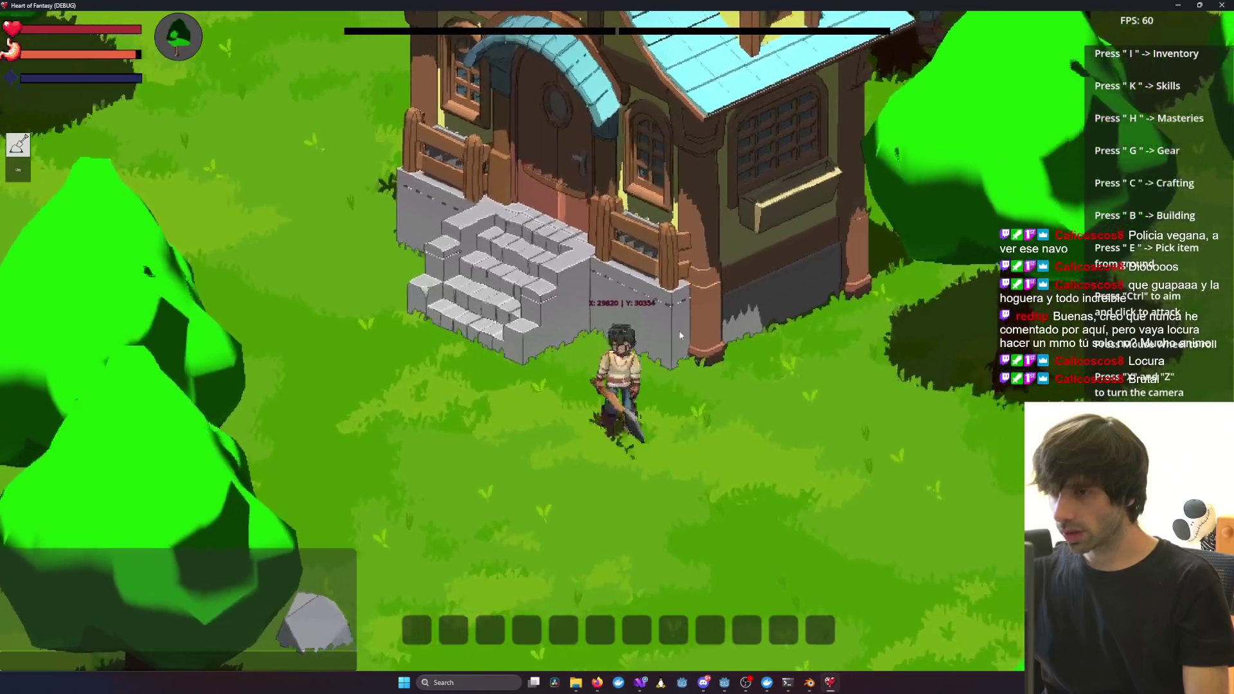
pyautogui.press('z')
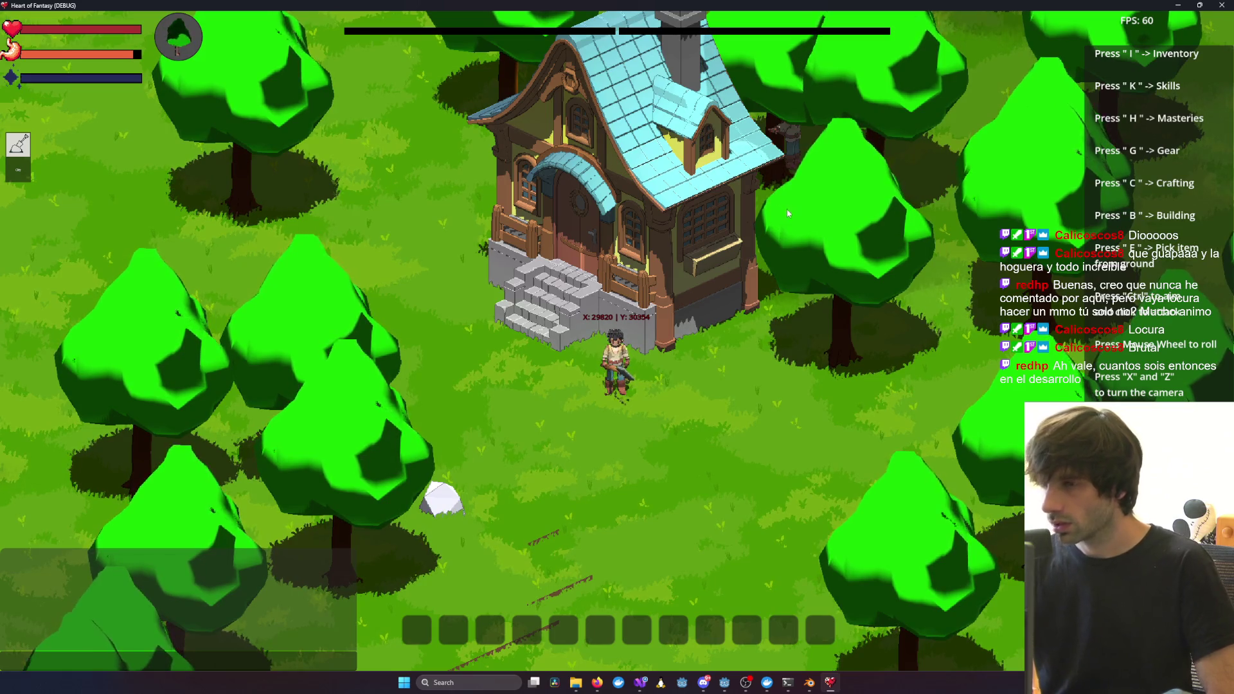
# Zoom the game camera in and out and walk the character left from the stairs
pyautogui.scroll(2, 597, 350)
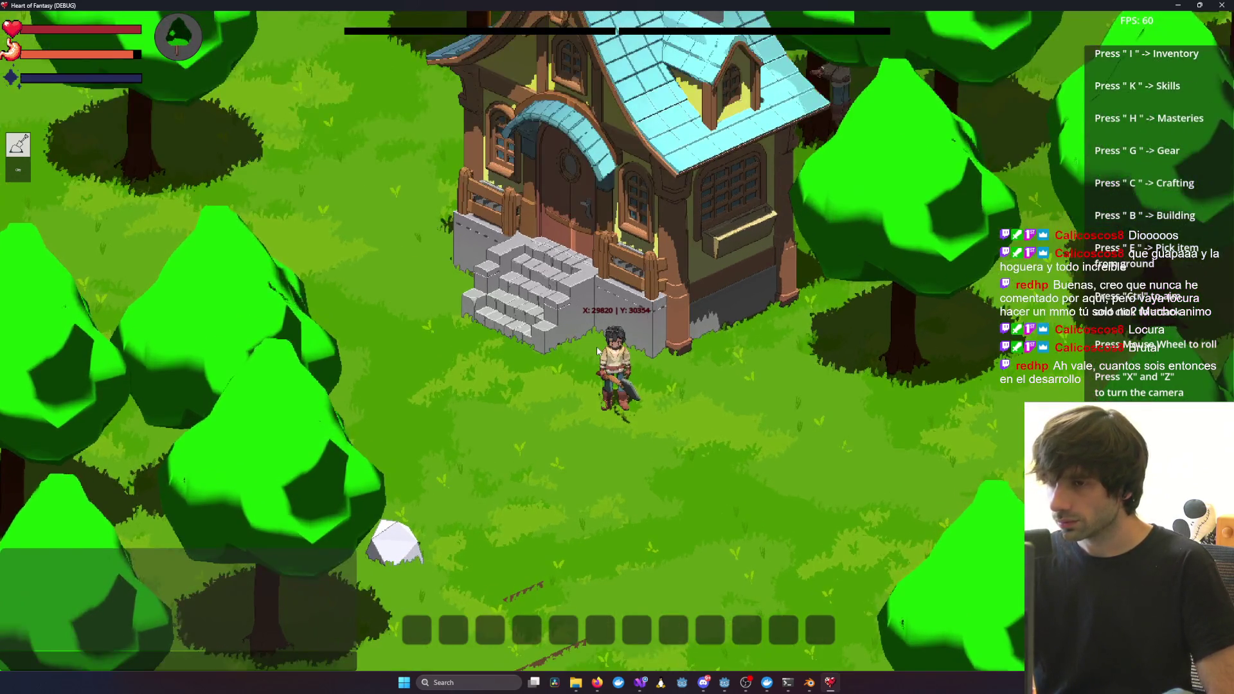
pyautogui.scroll(-2, 597, 350)
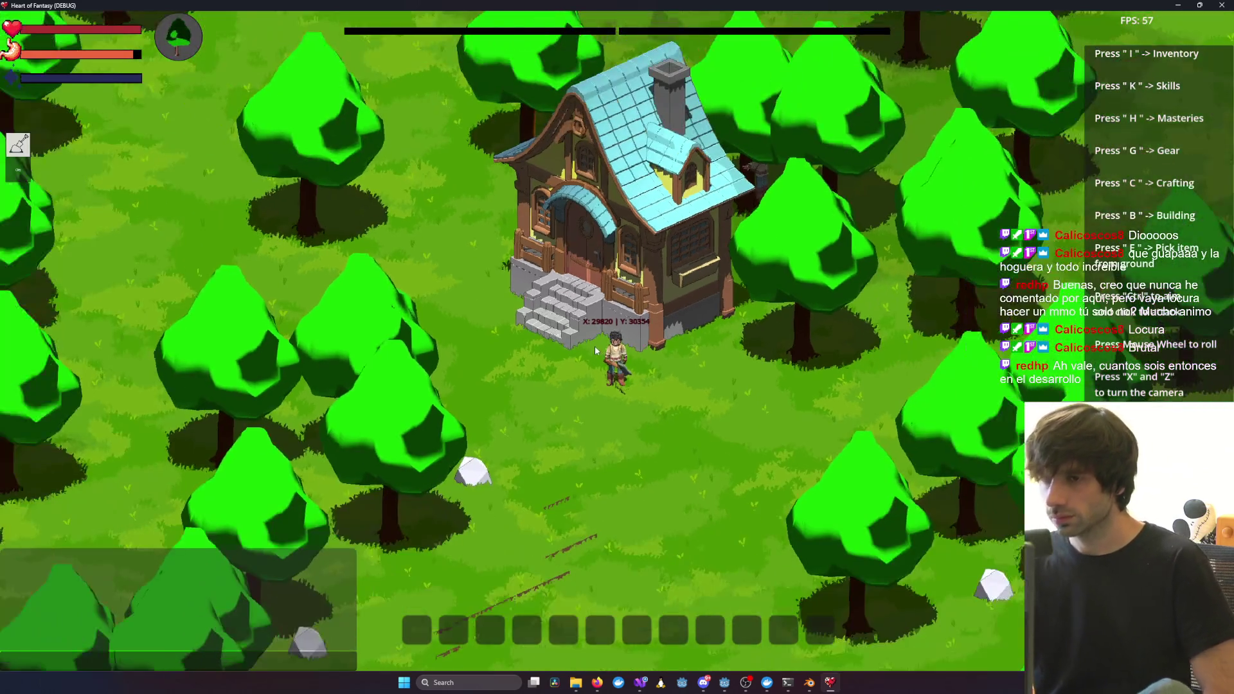
pyautogui.scroll(3, 615, 321)
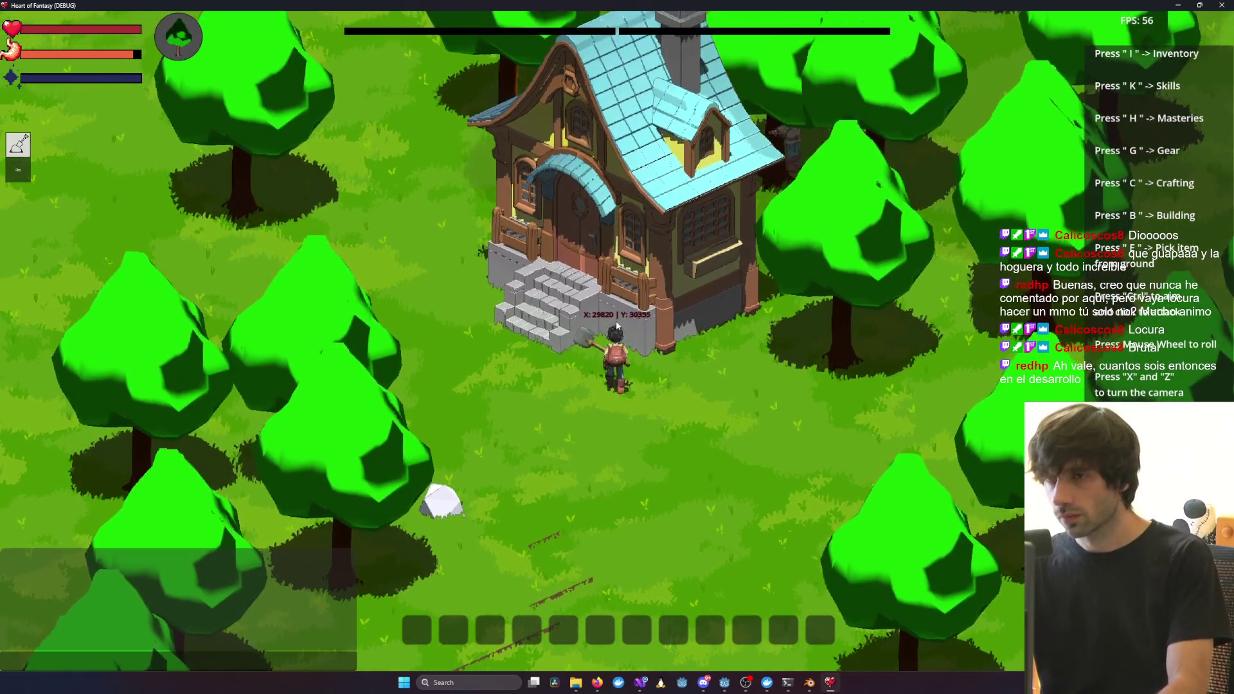
pyautogui.scroll(-2, 614, 323)
pyautogui.press('a')
pyautogui.scroll(2, 627, 313)
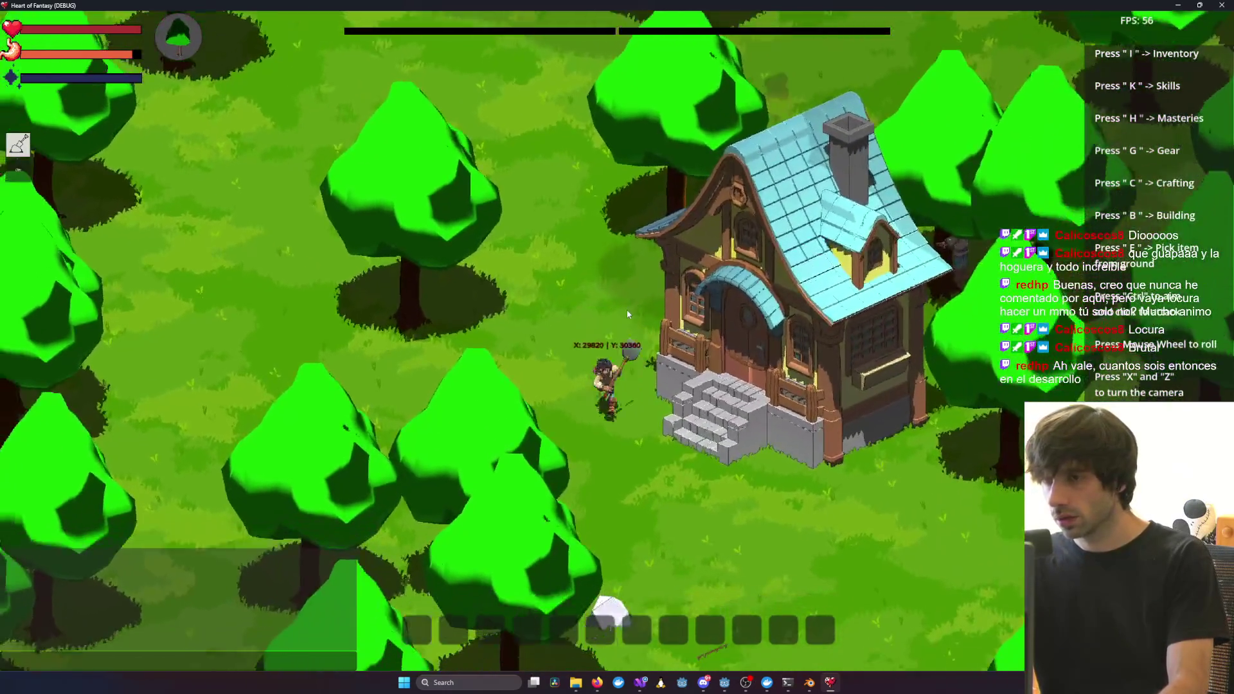
pyautogui.scroll(-2, 627, 313)
# Rotate the camera with X and Z to show the house front, left side and stairs
pyautogui.press('x')
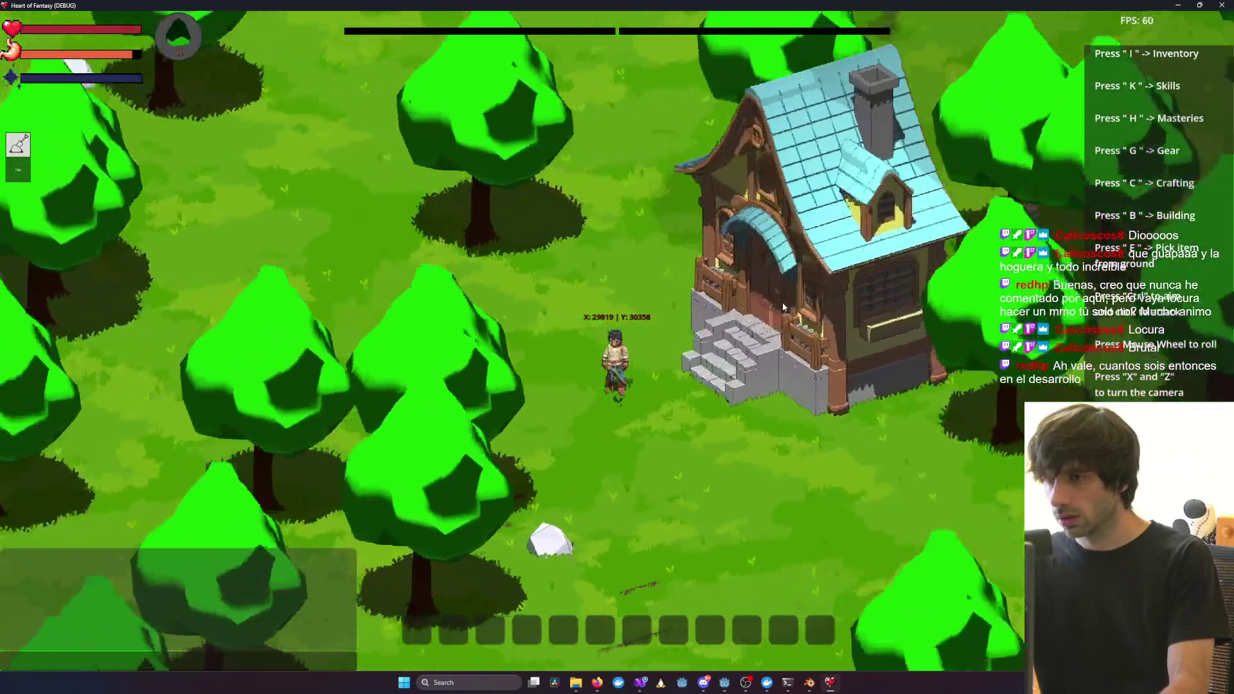
pyautogui.scroll(3, 678, 300)
pyautogui.press('x')
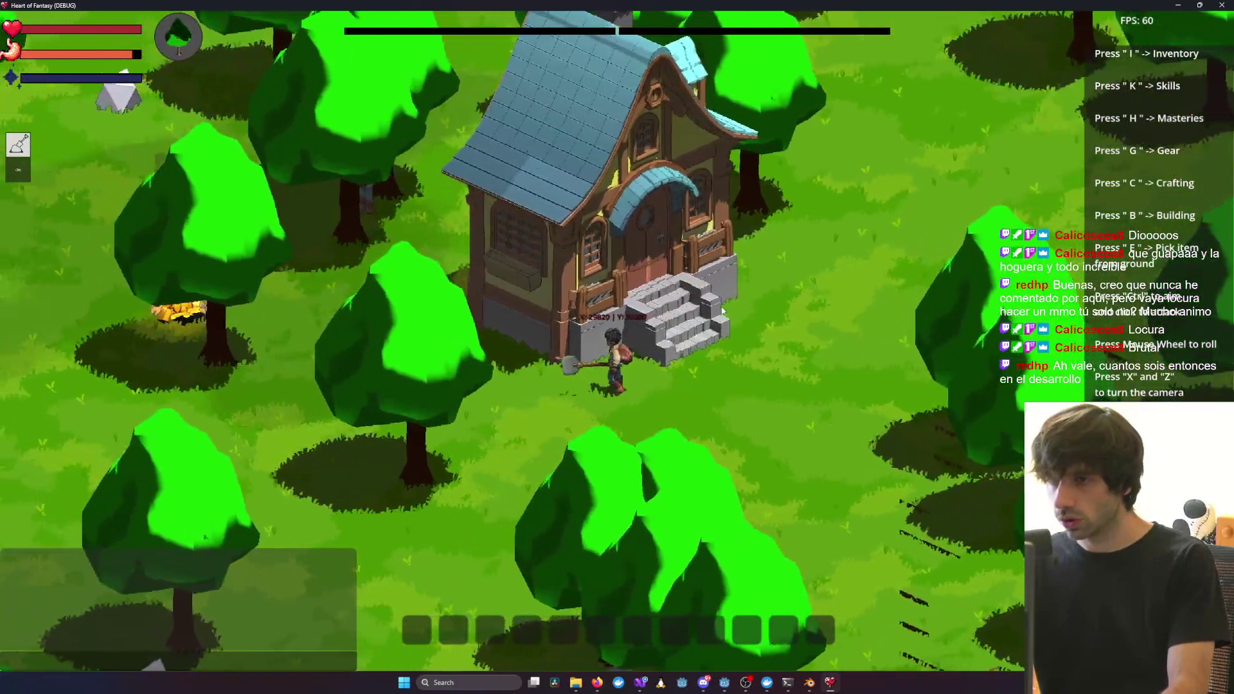
pyautogui.press('z')
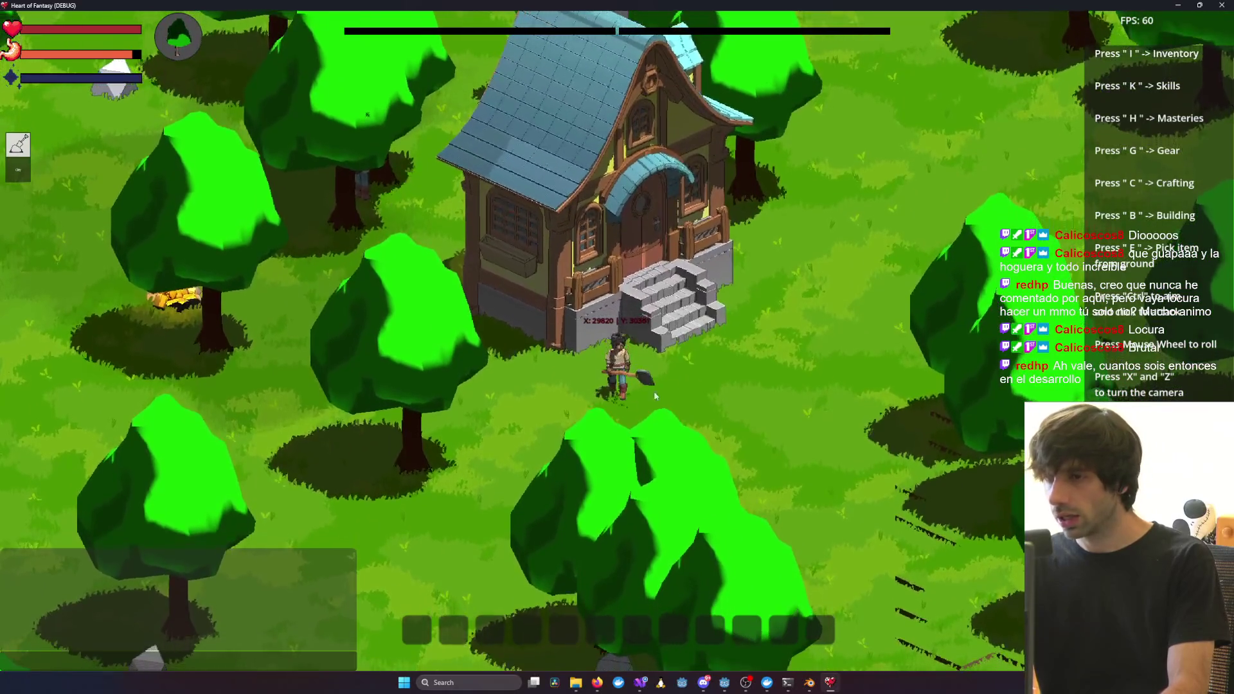
pyautogui.scroll(4, 675, 314)
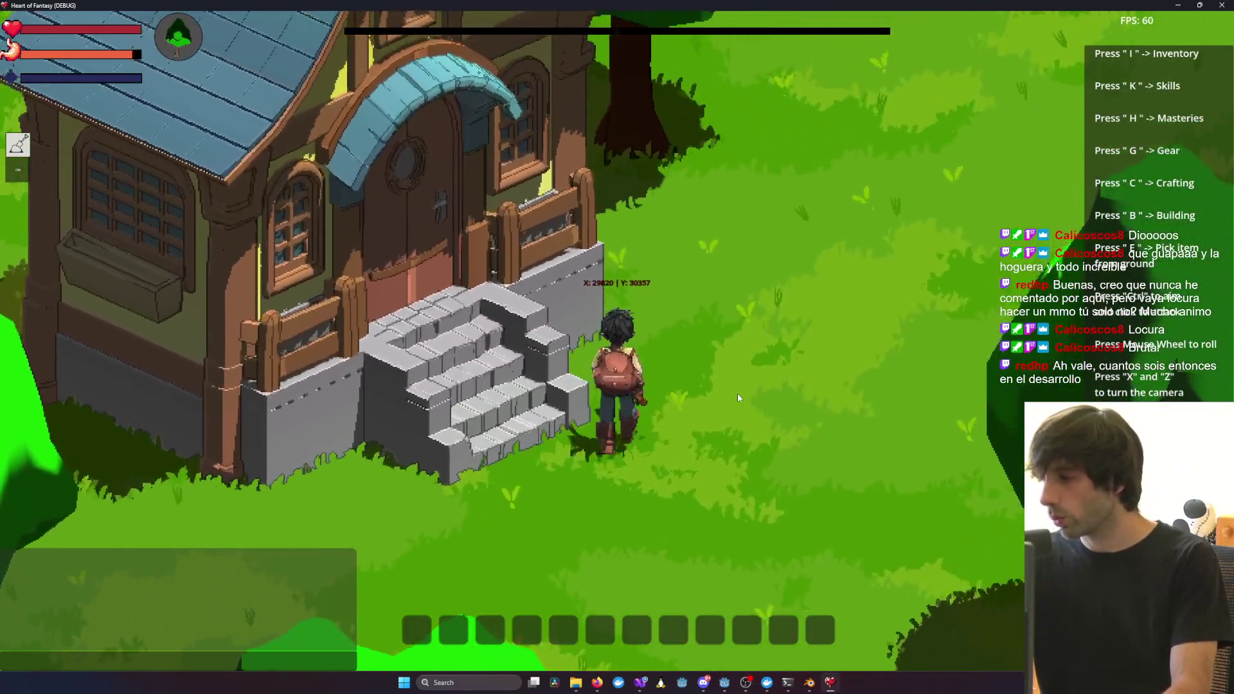
pyautogui.press('z')
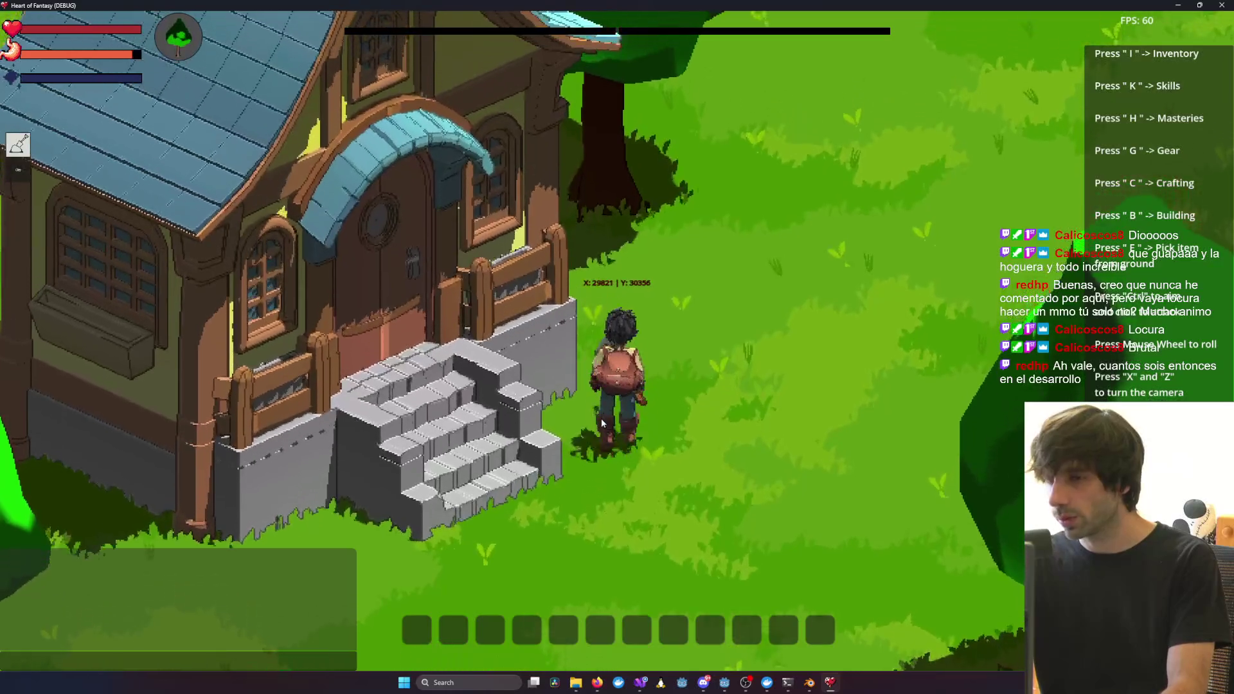
pyautogui.press('z')
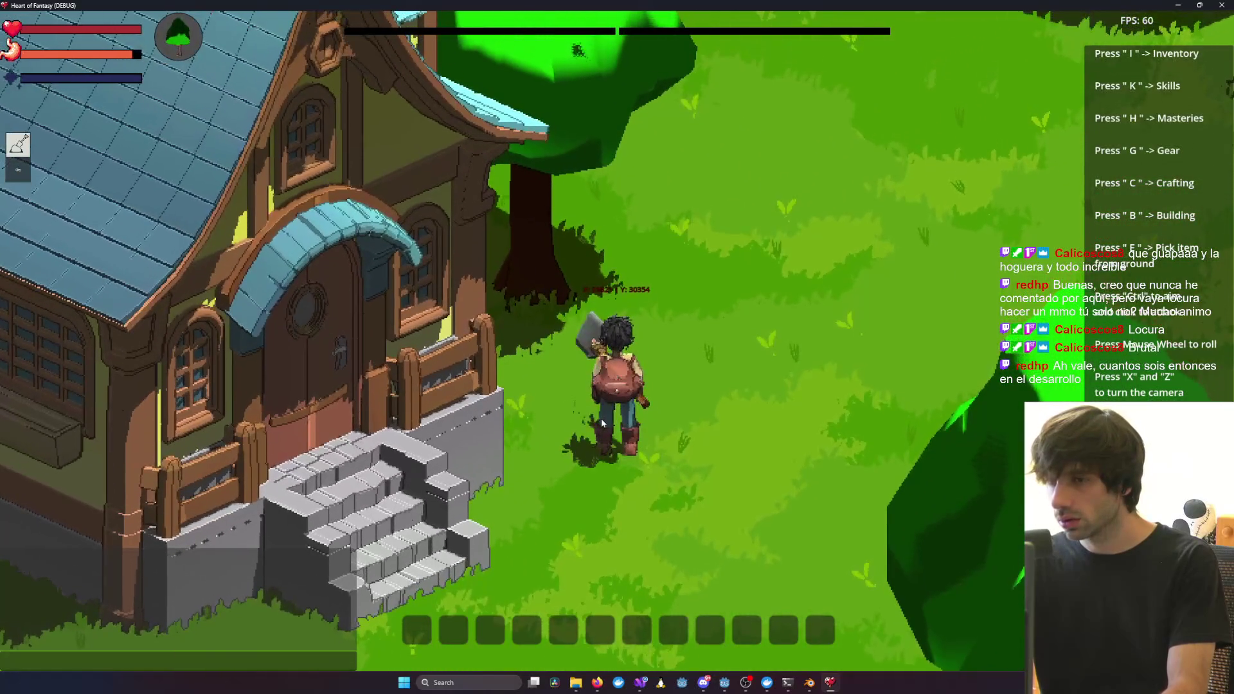
pyautogui.press('z')
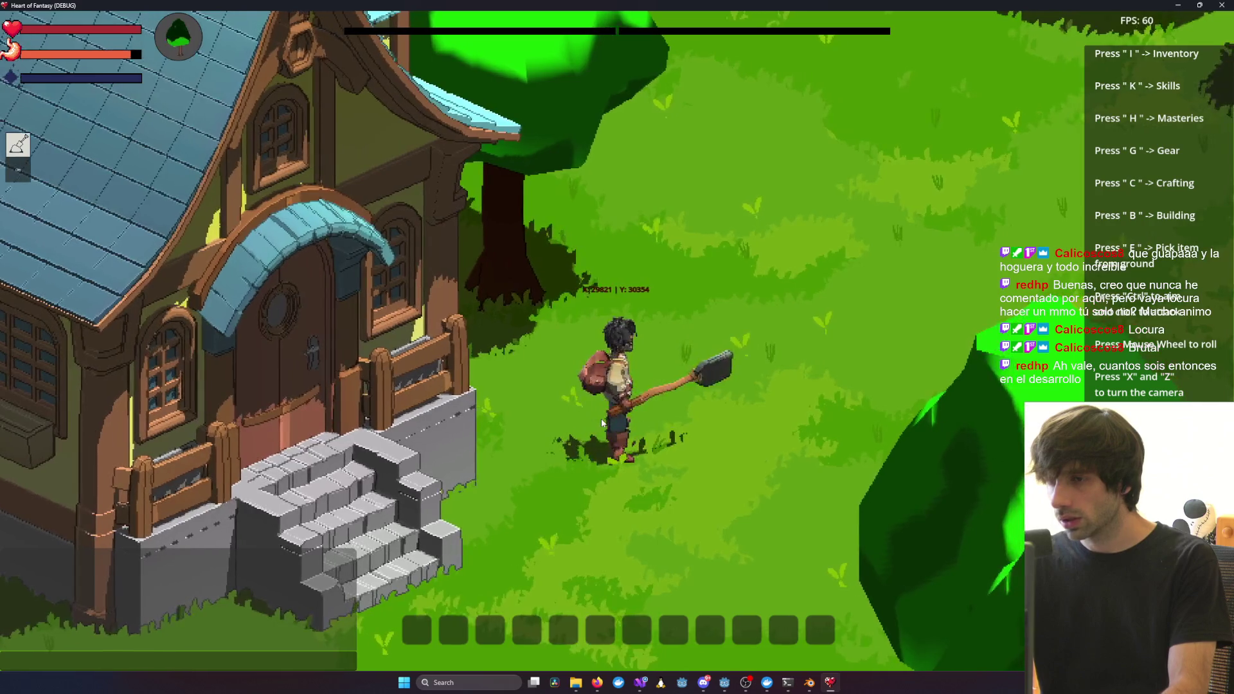
# Zoom the game camera in and out on the house and player
pyautogui.scroll(-3, 638, 402)
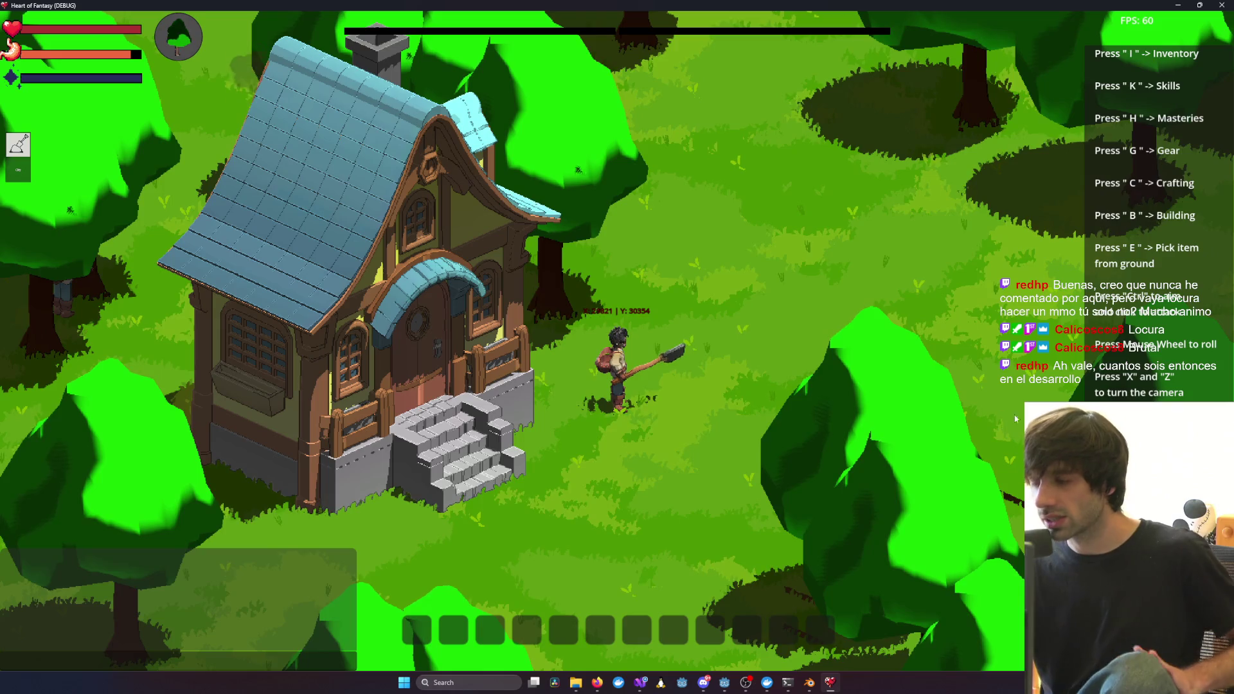
pyautogui.scroll(-2, 797, 445)
pyautogui.scroll(4, 765, 448)
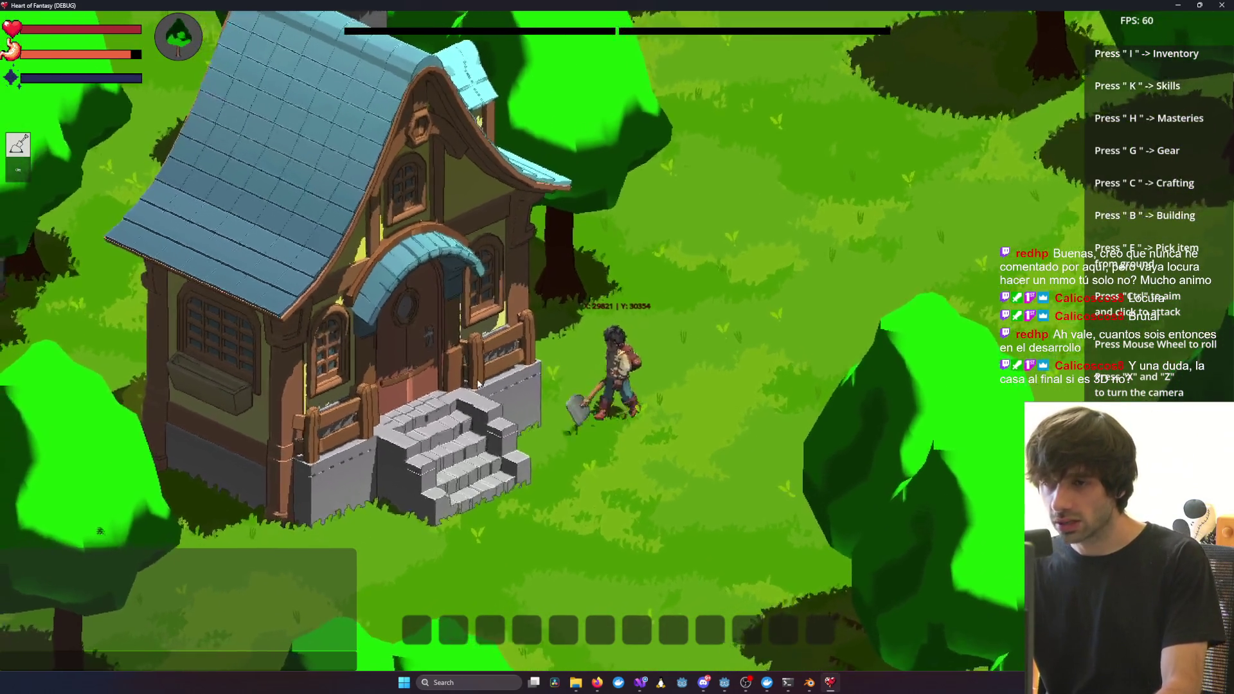
pyautogui.scroll(-2, 755, 511)
pyautogui.scroll(-5, 755, 511)
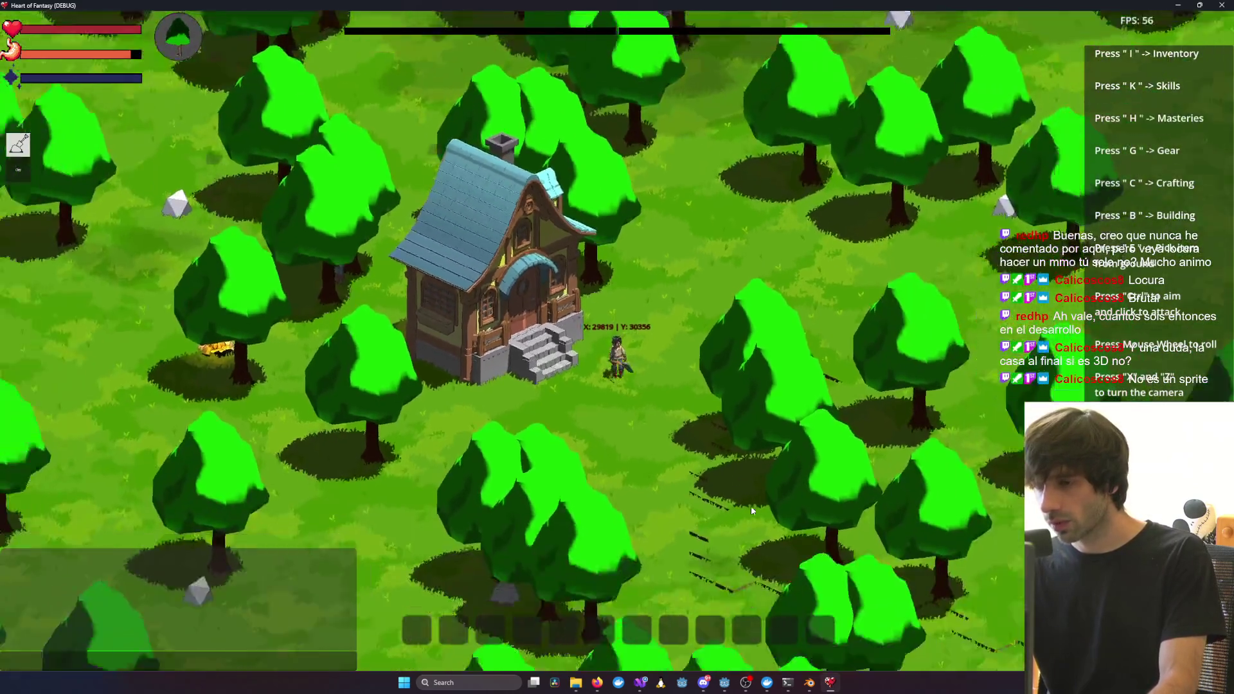
pyautogui.scroll(5, 753, 511)
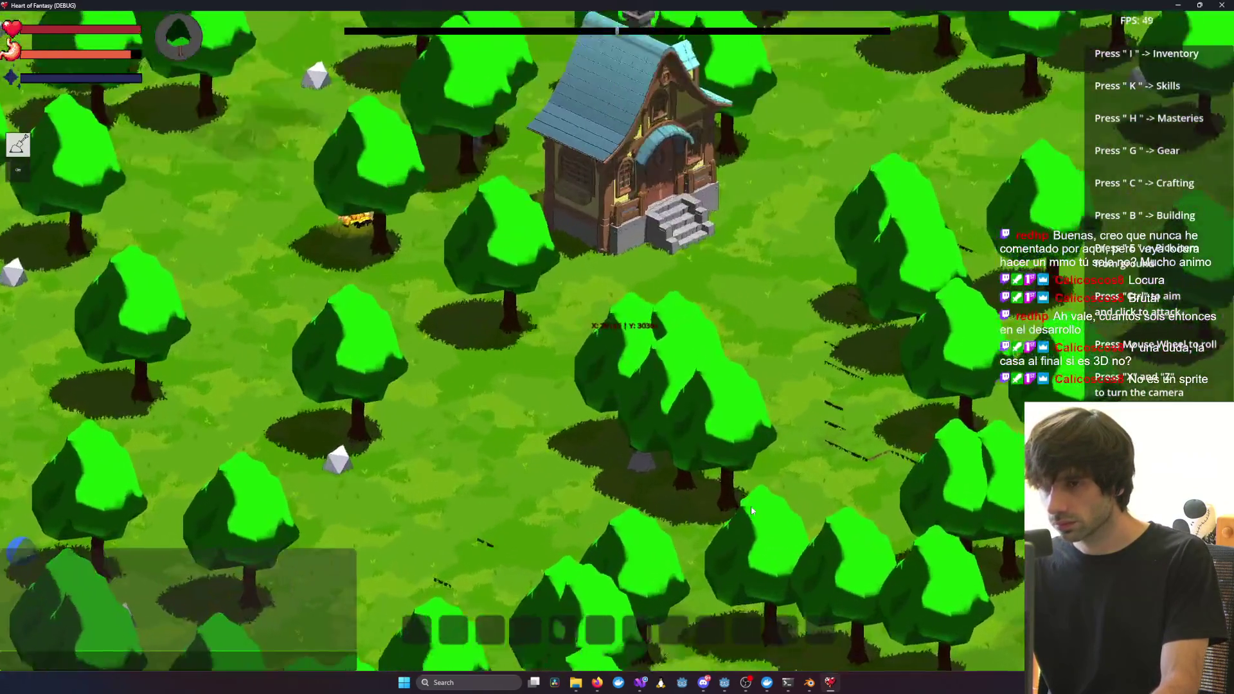
pyautogui.scroll(-3, 751, 511)
pyautogui.scroll(2, 751, 511)
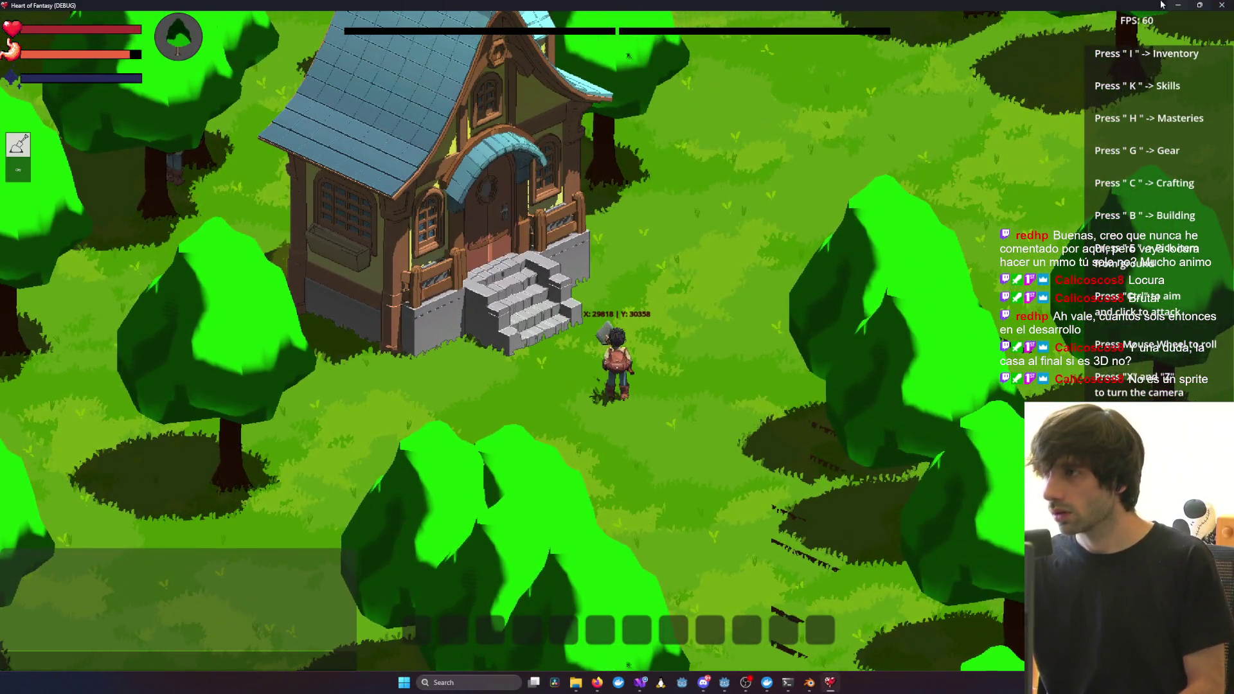
# Minimize the game to read the Godot debug console, then restore it from the taskbar
pyautogui.click(1178, 5)
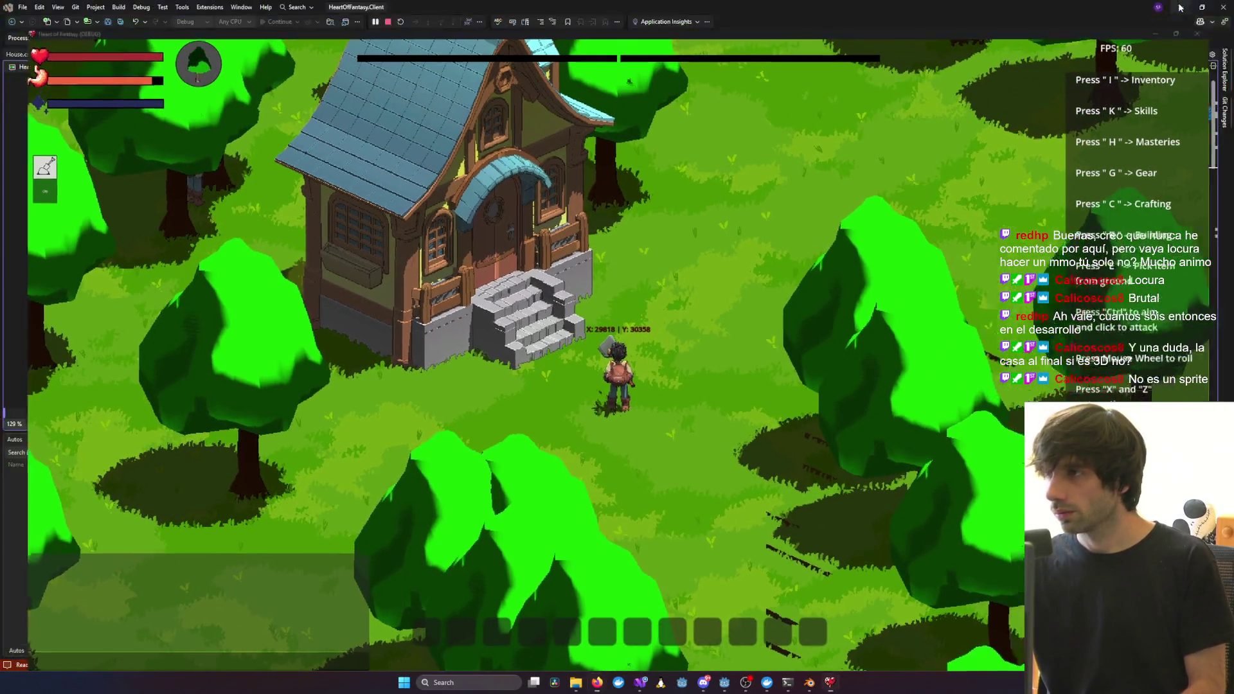
pyautogui.moveTo(791, 685)
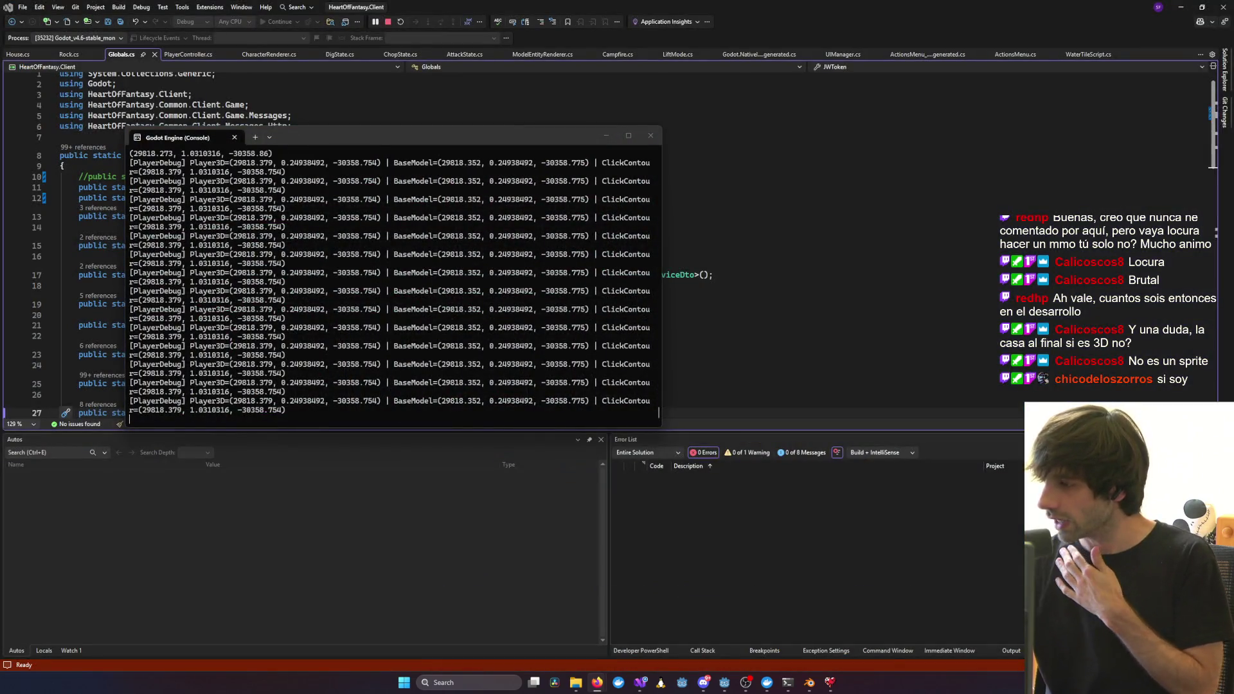
pyautogui.click(832, 686)
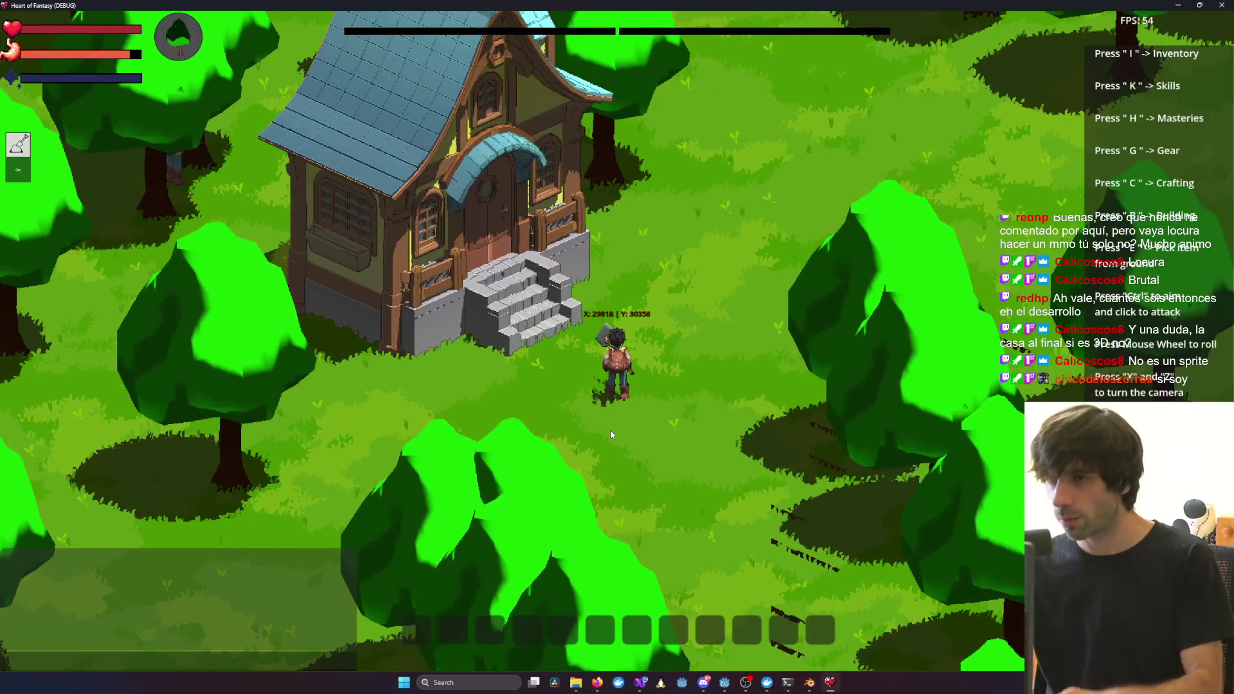
# Rotate the camera around the player, then switch over to House.blend in Blender
pyautogui.press('y')
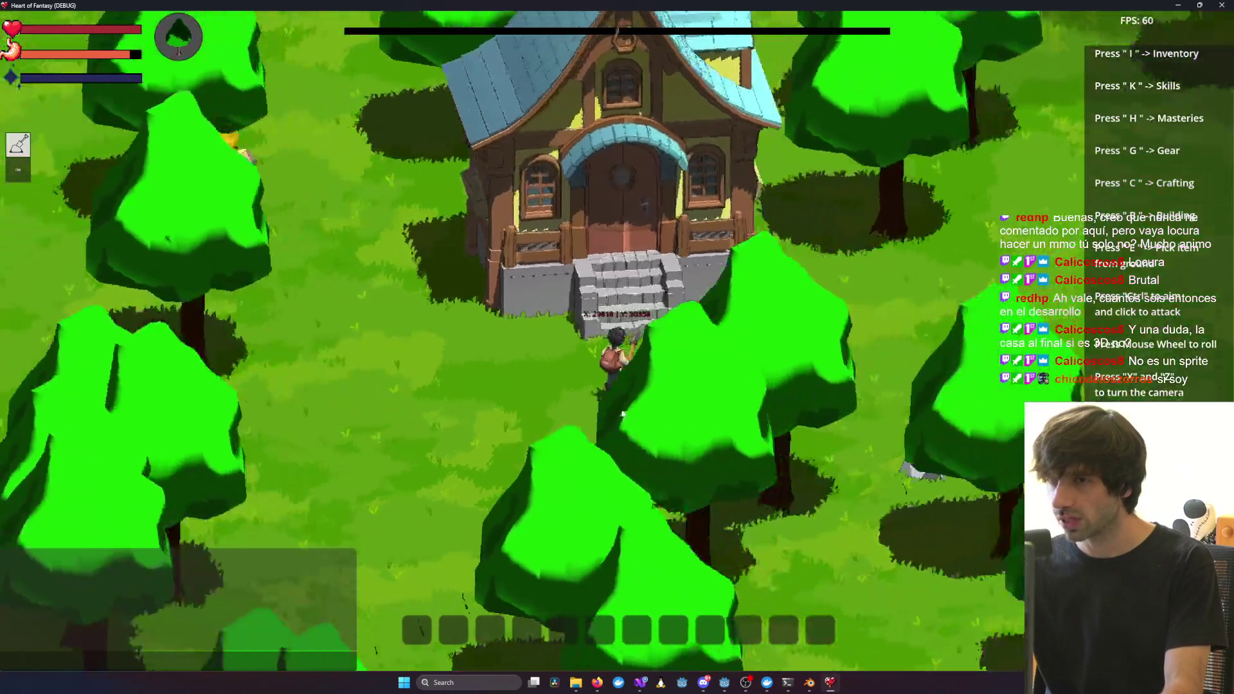
pyautogui.press('y')
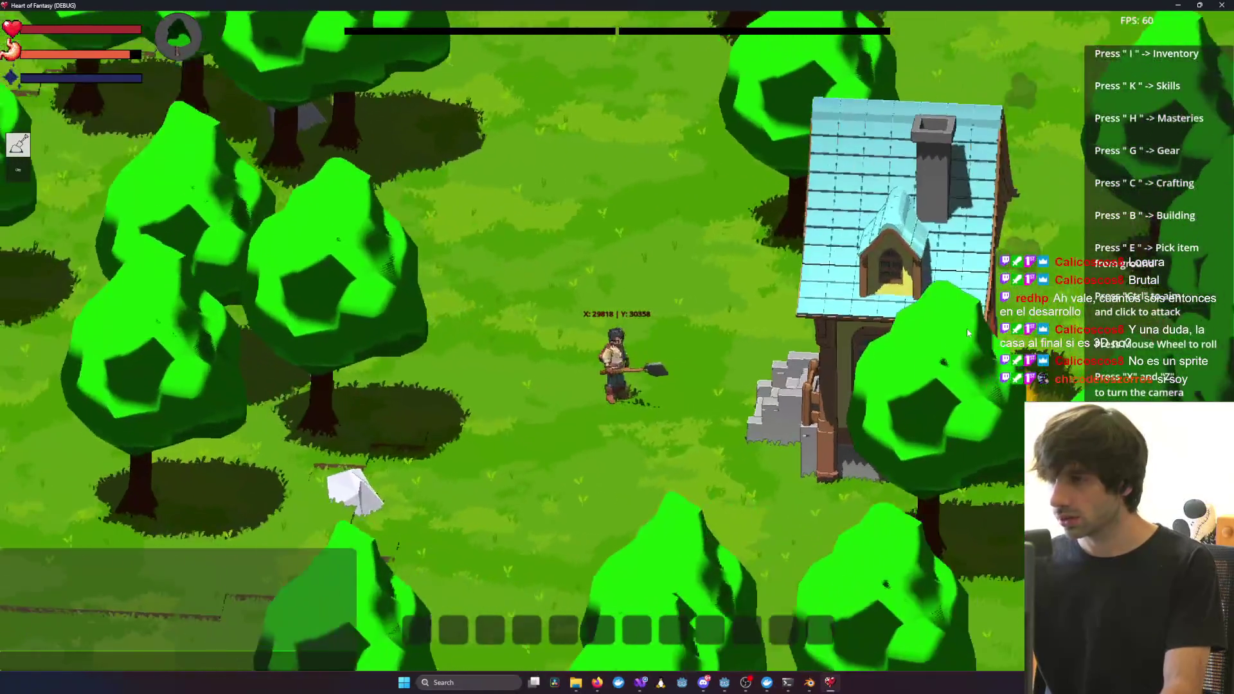
pyautogui.hotkey('alt', 'Tab')
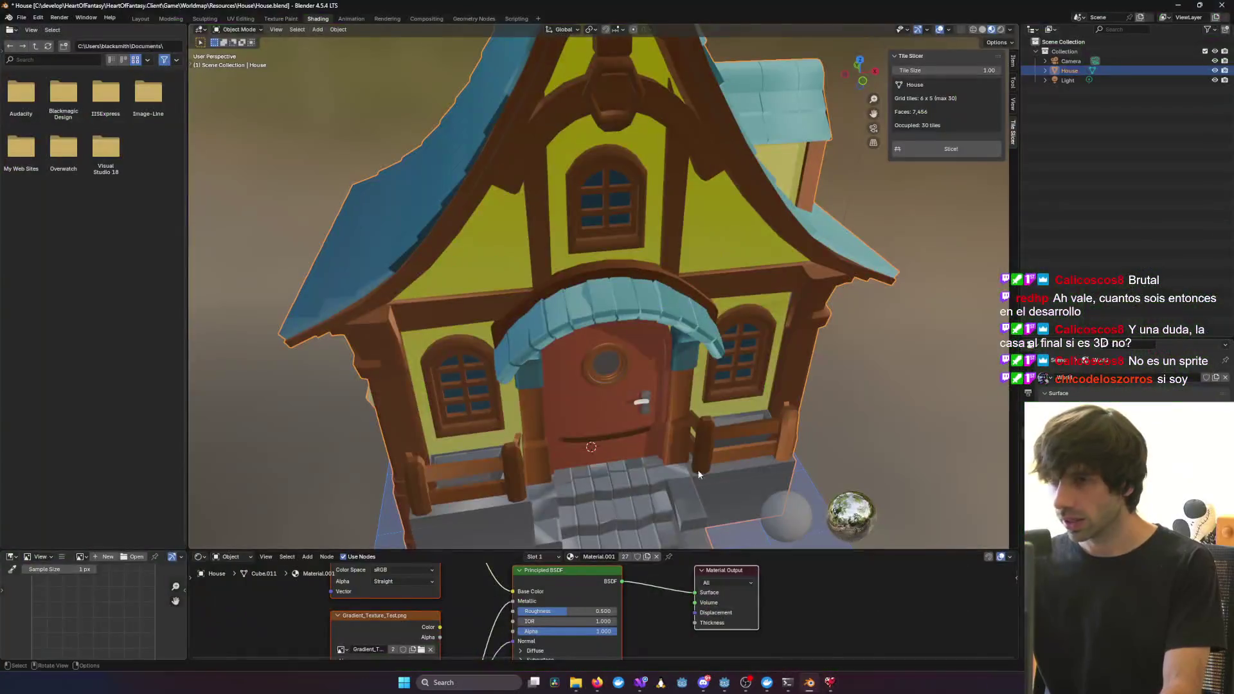
# Briefly orbit the house in Blender, then return to the game and zoom in on the player
pyautogui.moveTo(697, 469)
pyautogui.mouseDown(button='middle')
pyautogui.moveTo(684, 376)
pyautogui.moveTo(393, 337)
pyautogui.moveTo(680, 330)
pyautogui.mouseUp(button='middle')
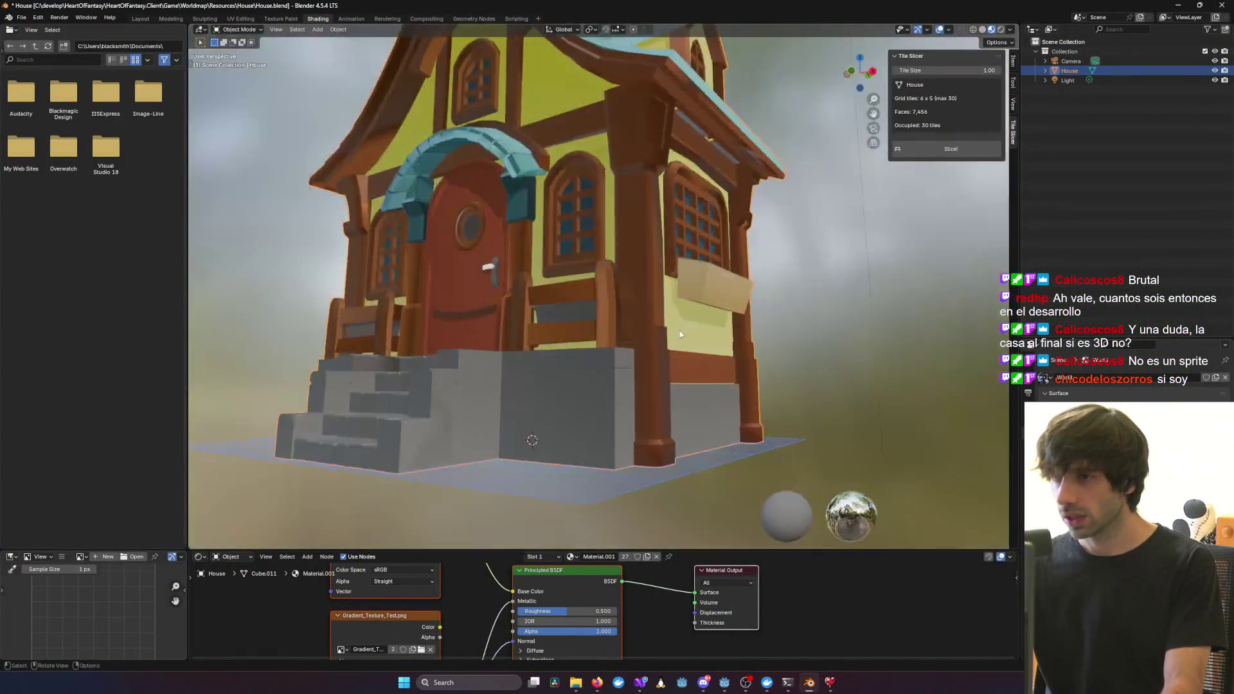
pyautogui.hotkey('alt', 'Tab')
pyautogui.scroll(-5, 634, 363)
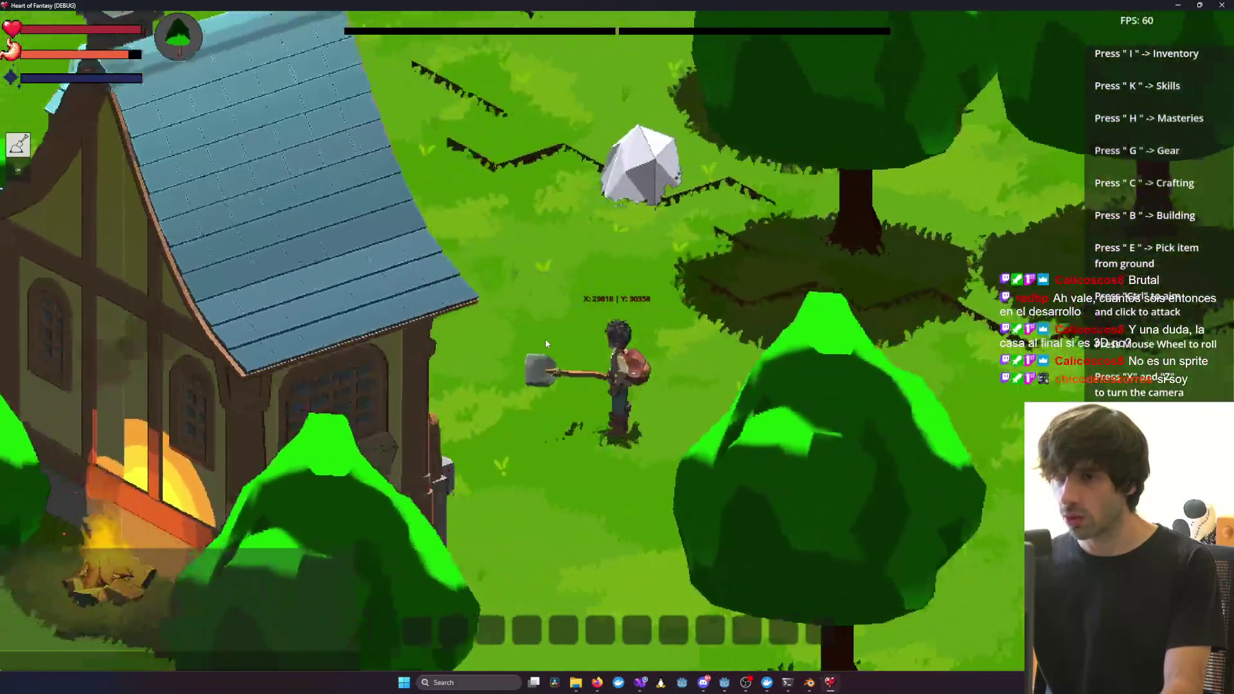
pyautogui.scroll(10, 409, 377)
pyautogui.scroll(-5, 409, 378)
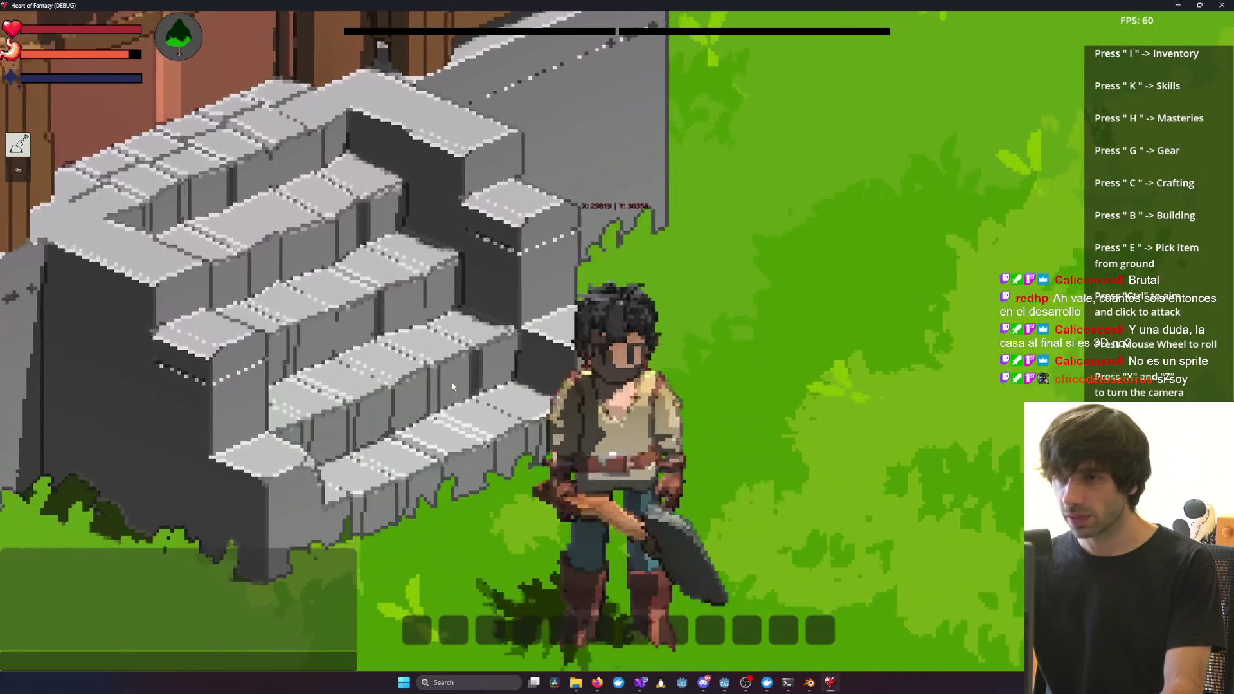
# Circle the camera around the player and stone stairs, then zoom back out to a wide view
pyautogui.press('z')
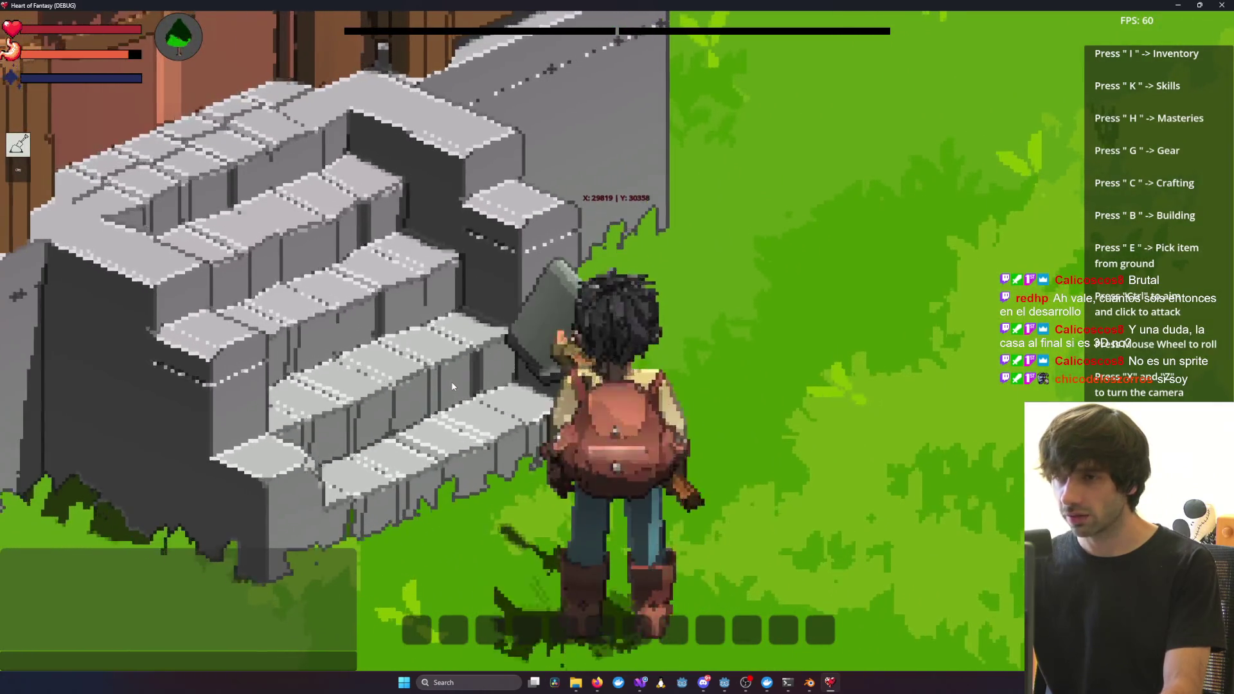
pyautogui.press('z')
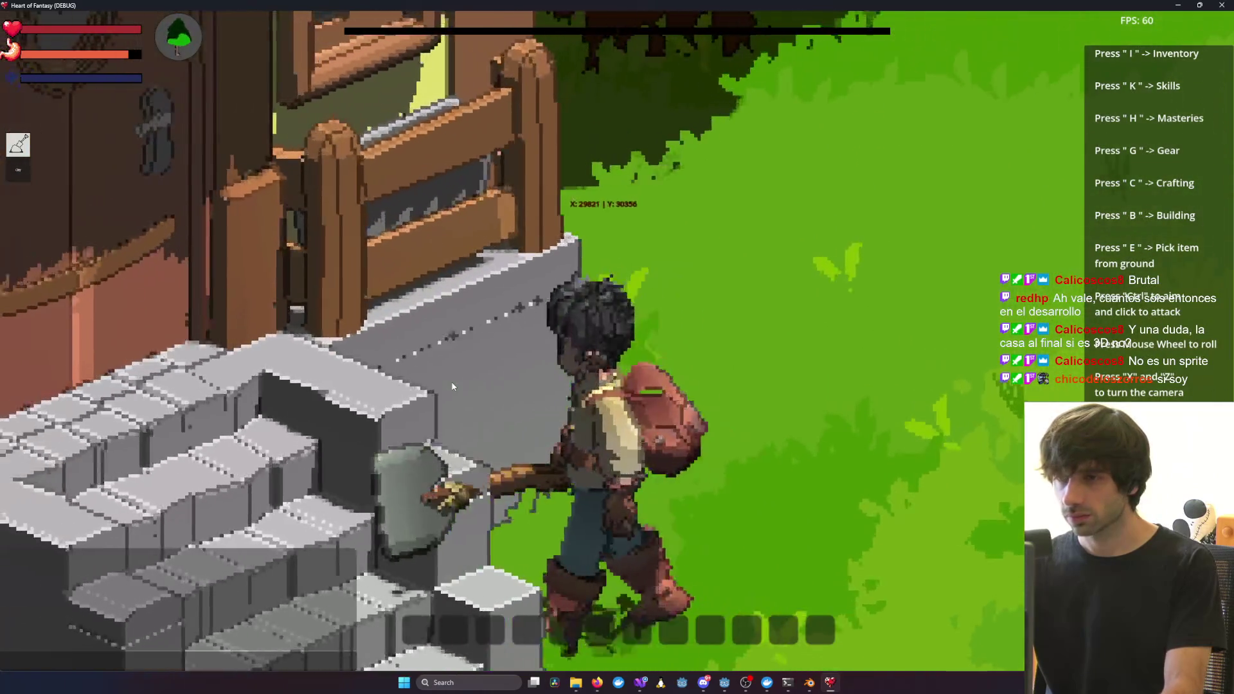
pyautogui.scroll(-5, 453, 386)
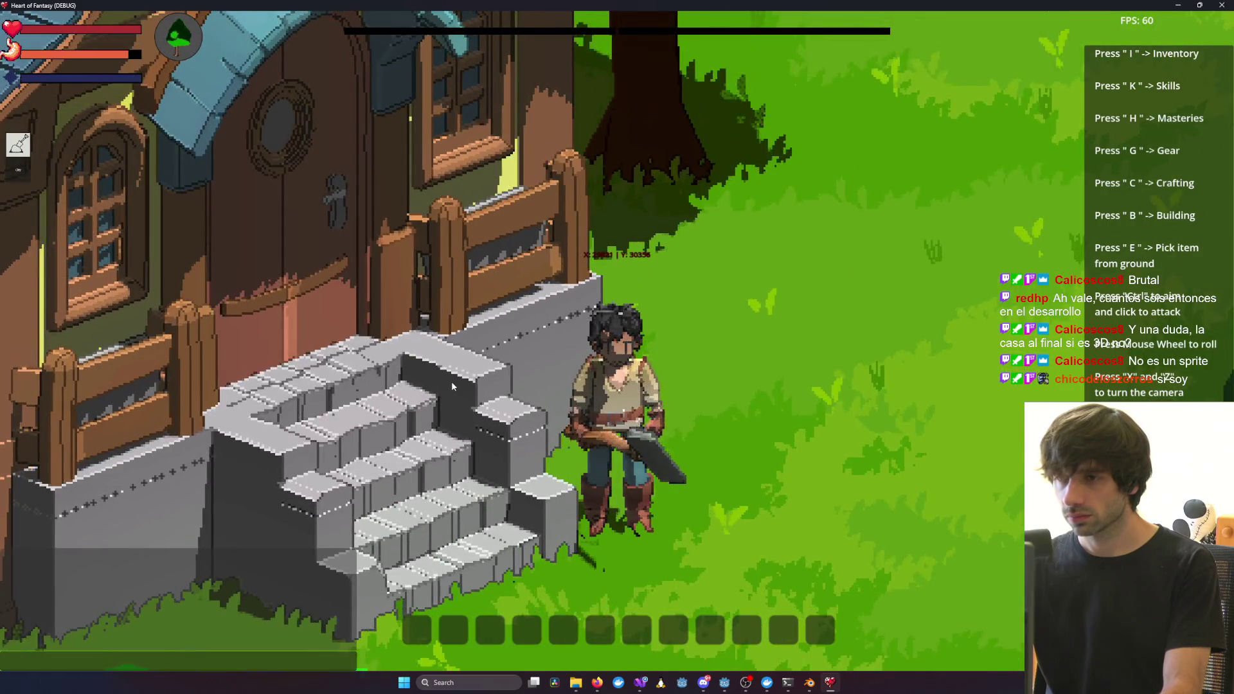
pyautogui.press('z')
pyautogui.scroll(5, 453, 385)
pyautogui.scroll(-5, 506, 379)
pyautogui.press('z')
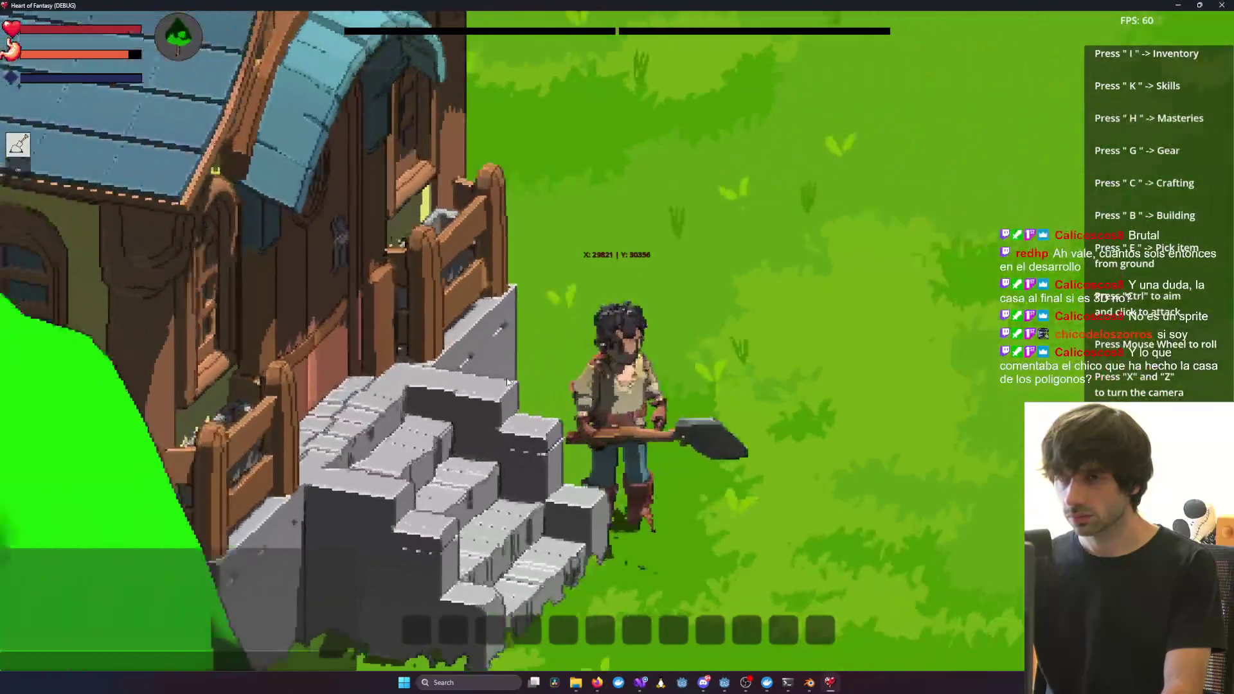
pyautogui.scroll(5, 506, 382)
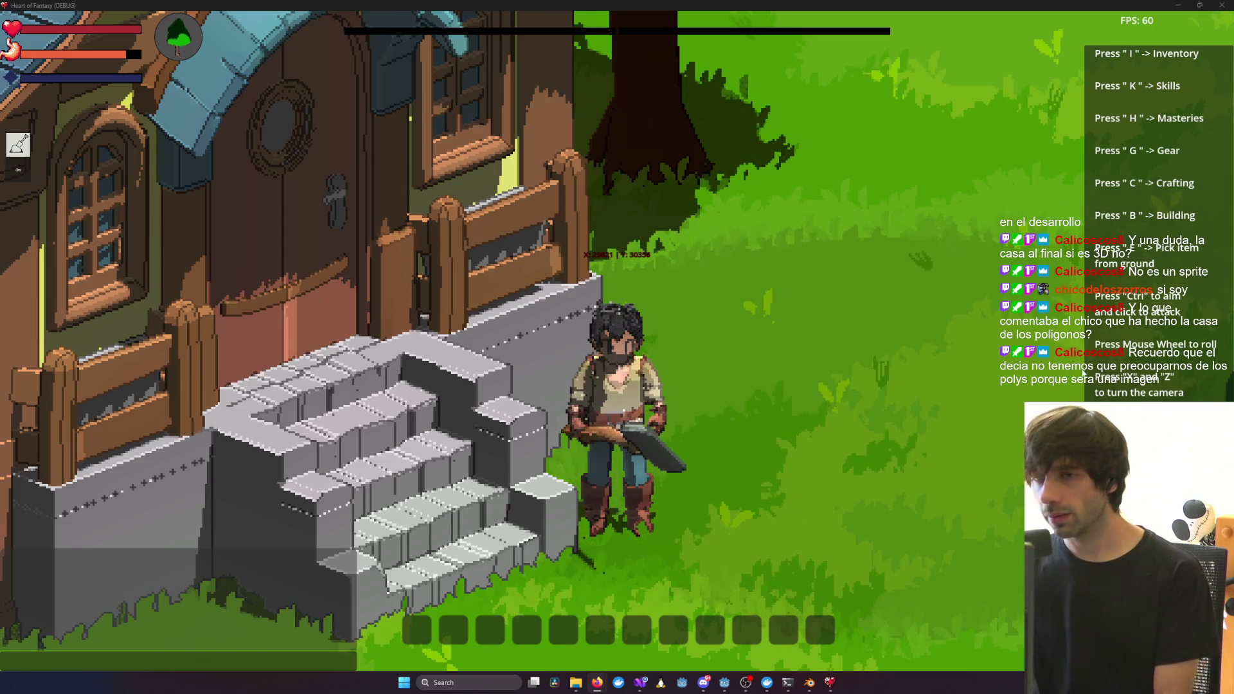
pyautogui.scroll(-5, 1083, 373)
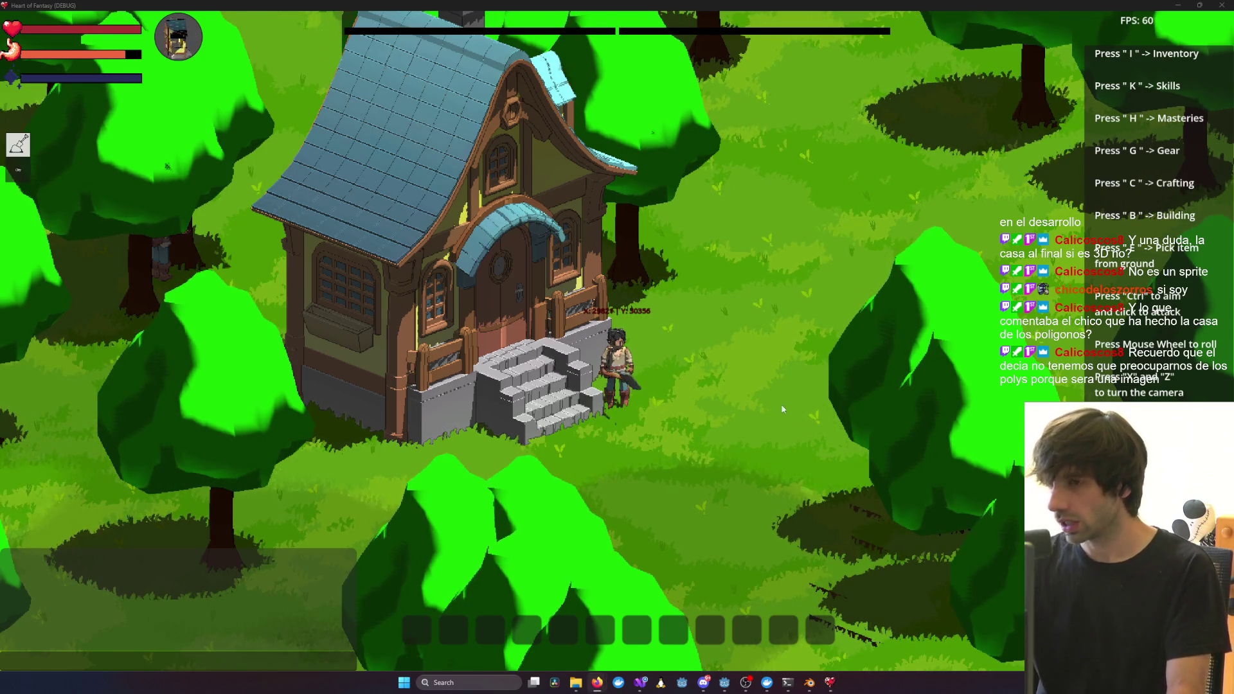
# Rotate the game camera around the house and its side, then bring House.blend in Blender forward
pyautogui.press('b')
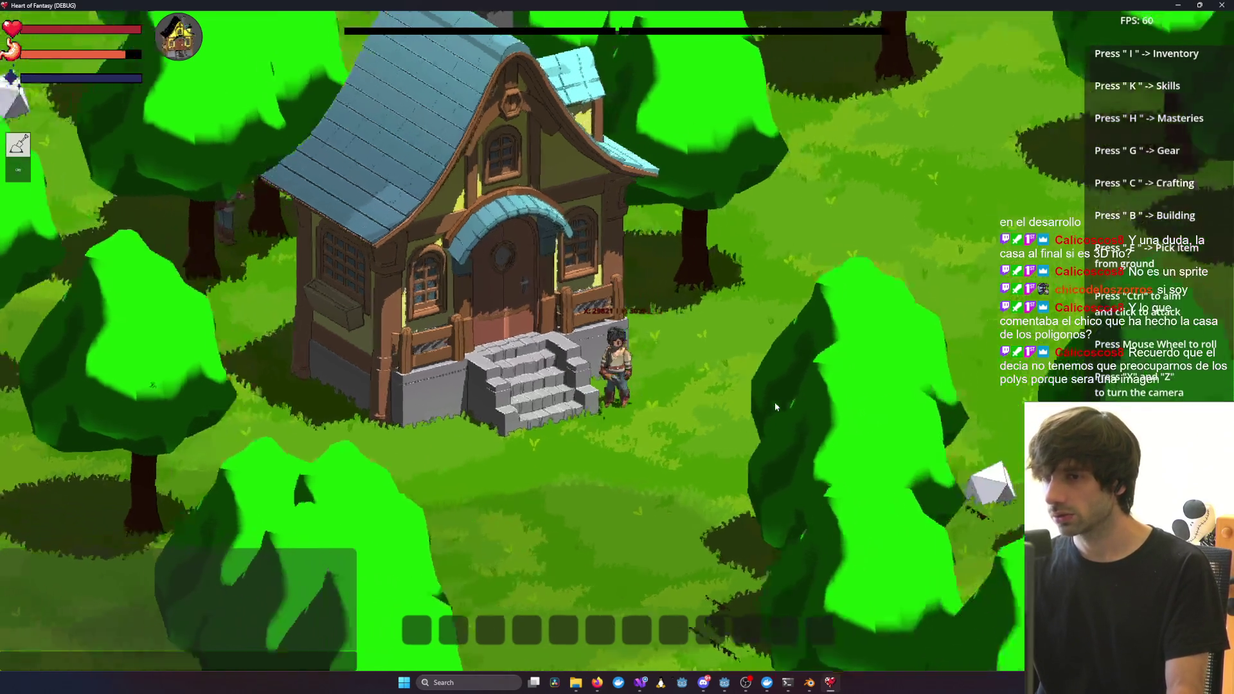
pyautogui.press('x')
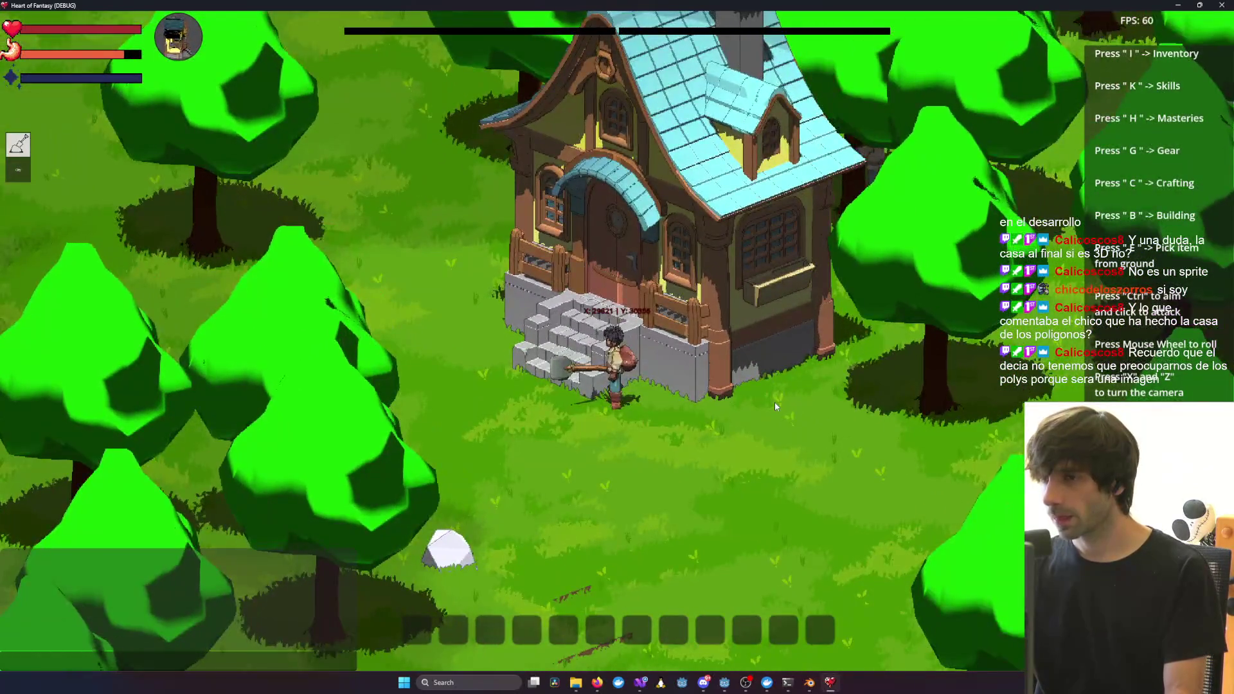
pyautogui.press('x')
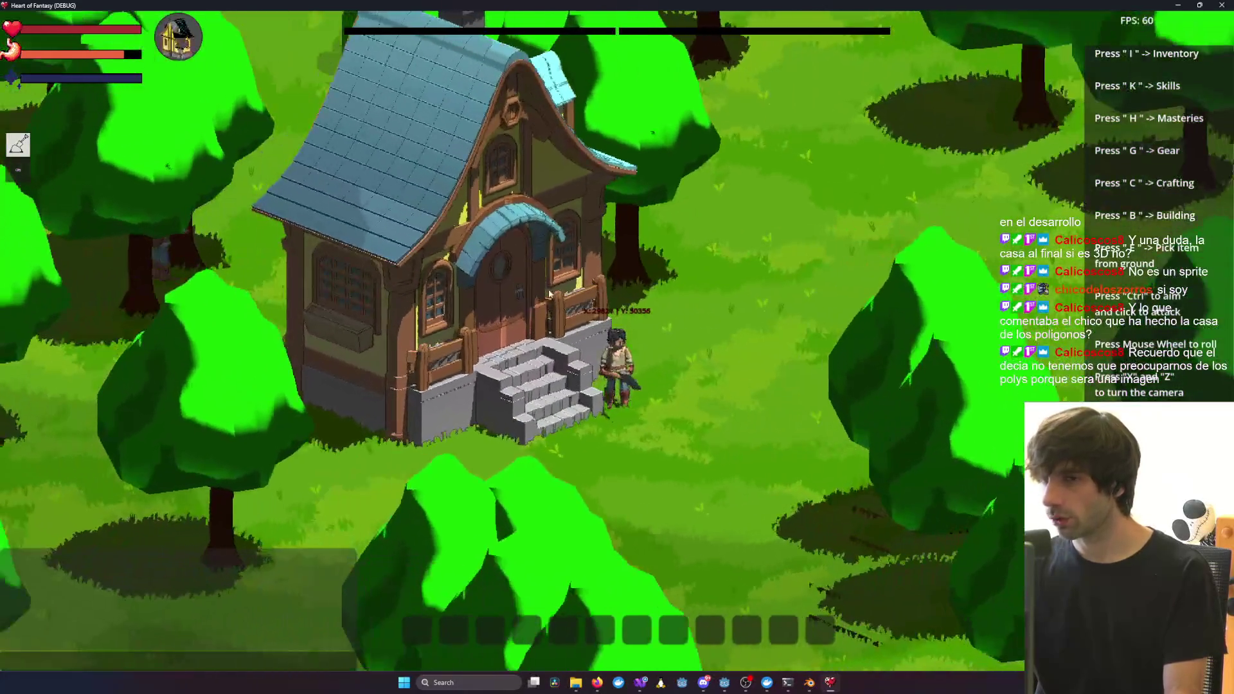
pyautogui.press('x')
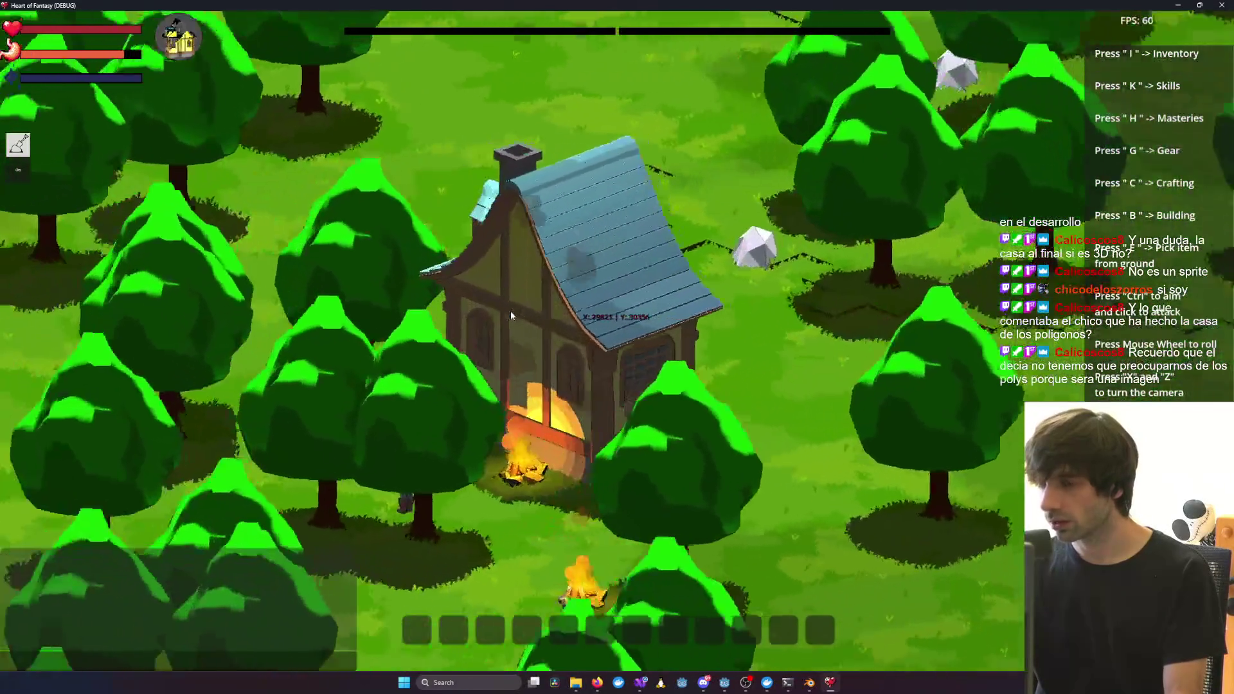
pyautogui.press('x')
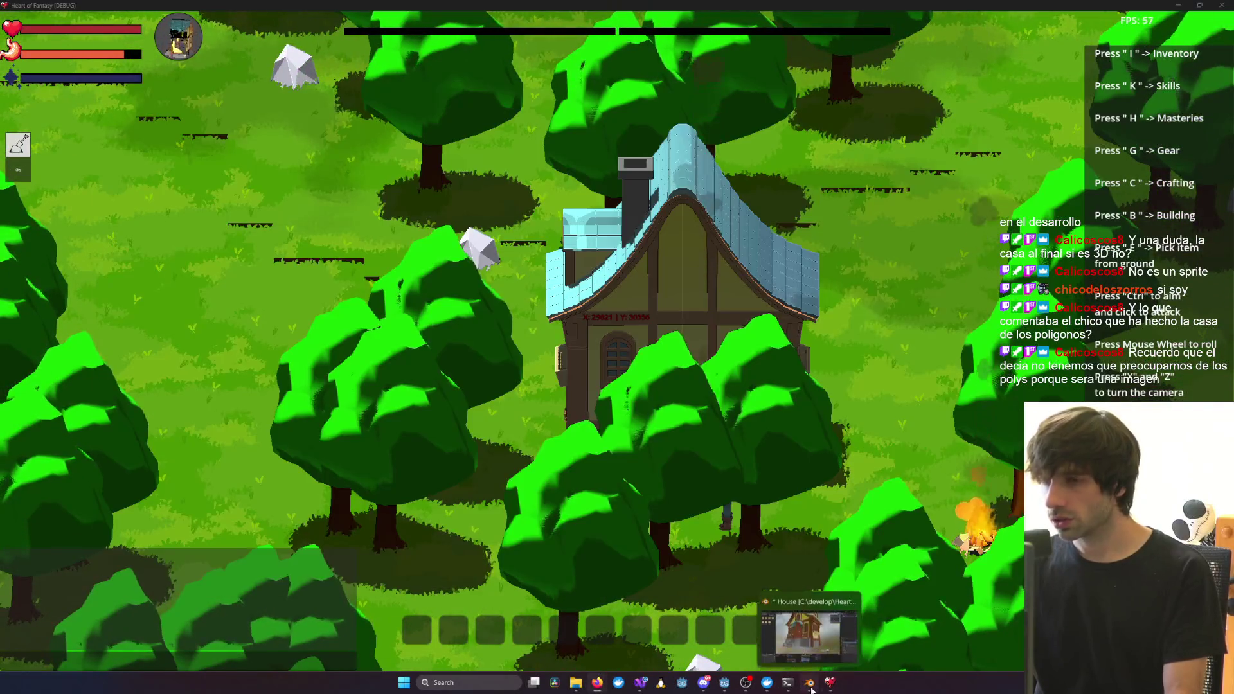
pyautogui.click(811, 689)
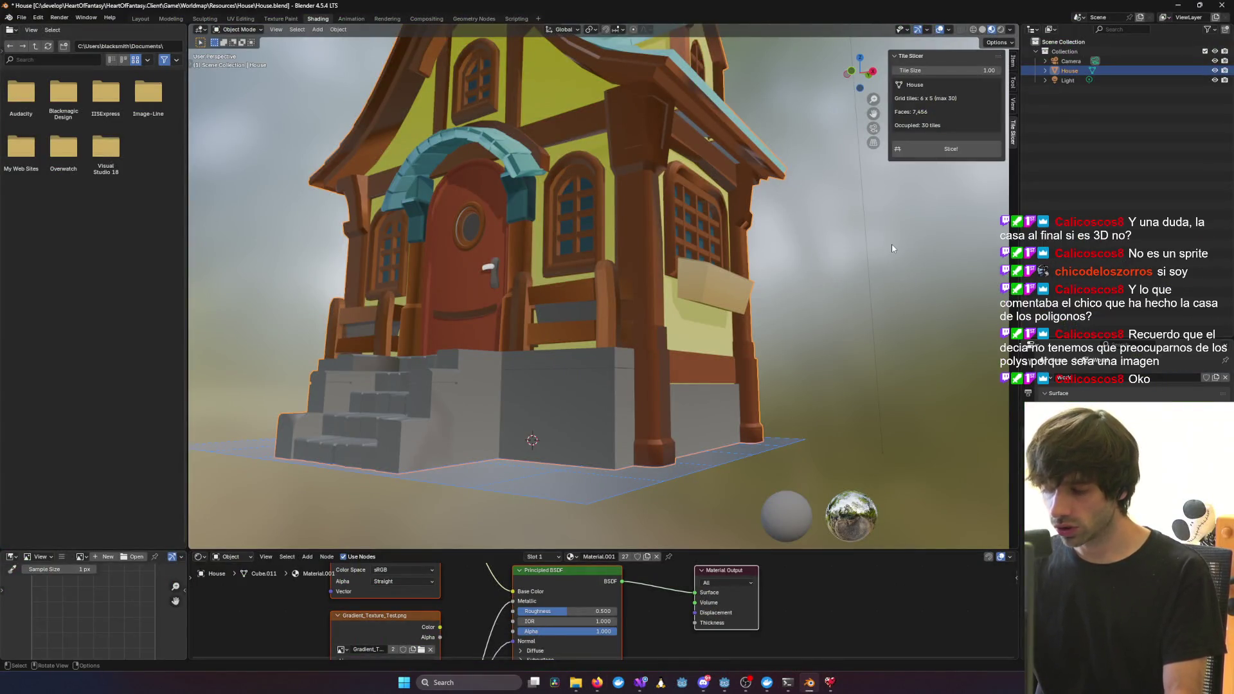
# Inspect the house's Edit Mode wireframe around the side planter window and front door, then minimize Blender
pyautogui.press('Tab')
pyautogui.moveTo(887, 250)
pyautogui.mouseDown(button='middle')
pyautogui.moveTo(594, 288)
pyautogui.moveTo(893, 273)
pyautogui.mouseUp(button='middle')
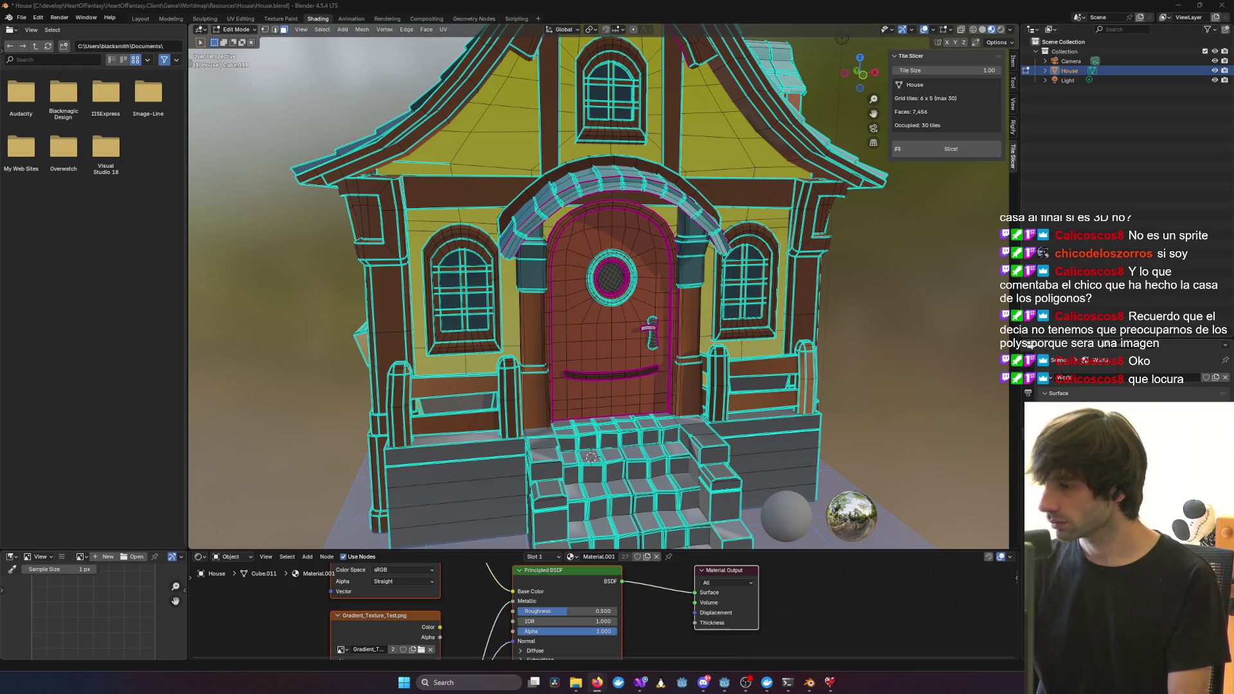
pyautogui.moveTo(945, 448)
pyautogui.mouseDown(button='middle')
pyautogui.moveTo(562, 355)
pyautogui.moveTo(519, 440)
pyautogui.mouseUp(button='middle')
pyautogui.scroll(5, 561, 354)
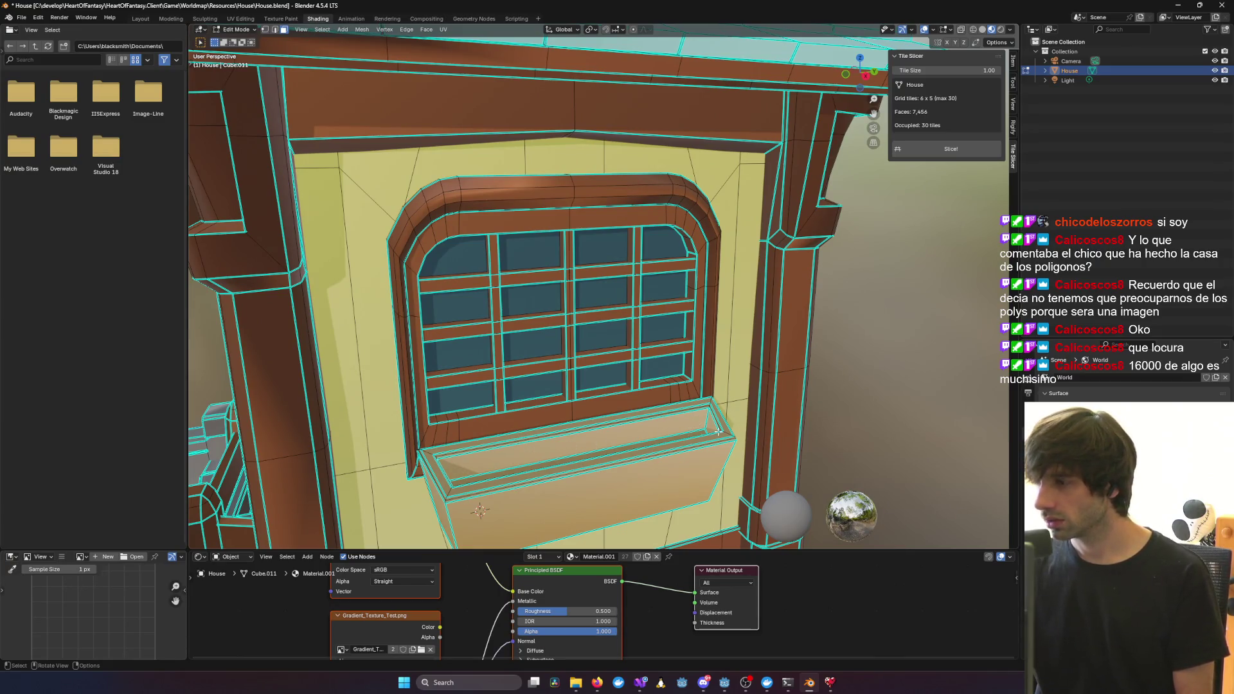
pyautogui.moveTo(668, 419); pyautogui.dragTo(739, 405, button='middle')
pyautogui.scroll(3, 740, 405)
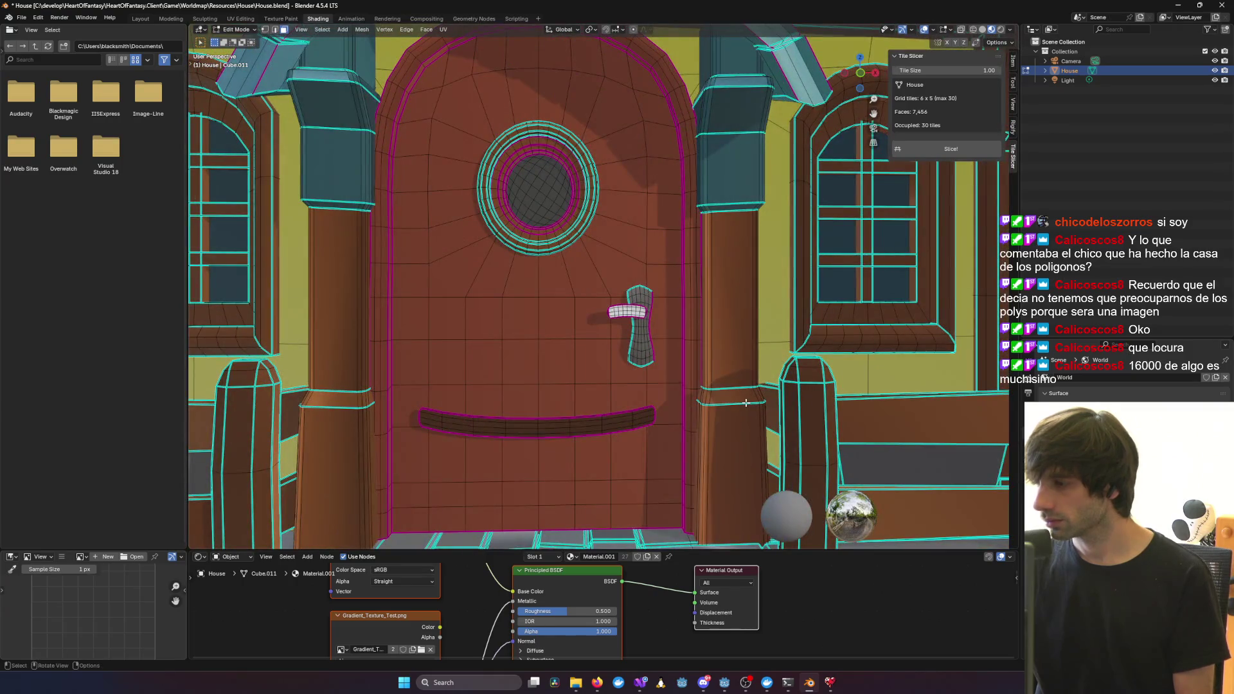
pyautogui.scroll(-2, 746, 403)
pyautogui.scroll(-2, 745, 402)
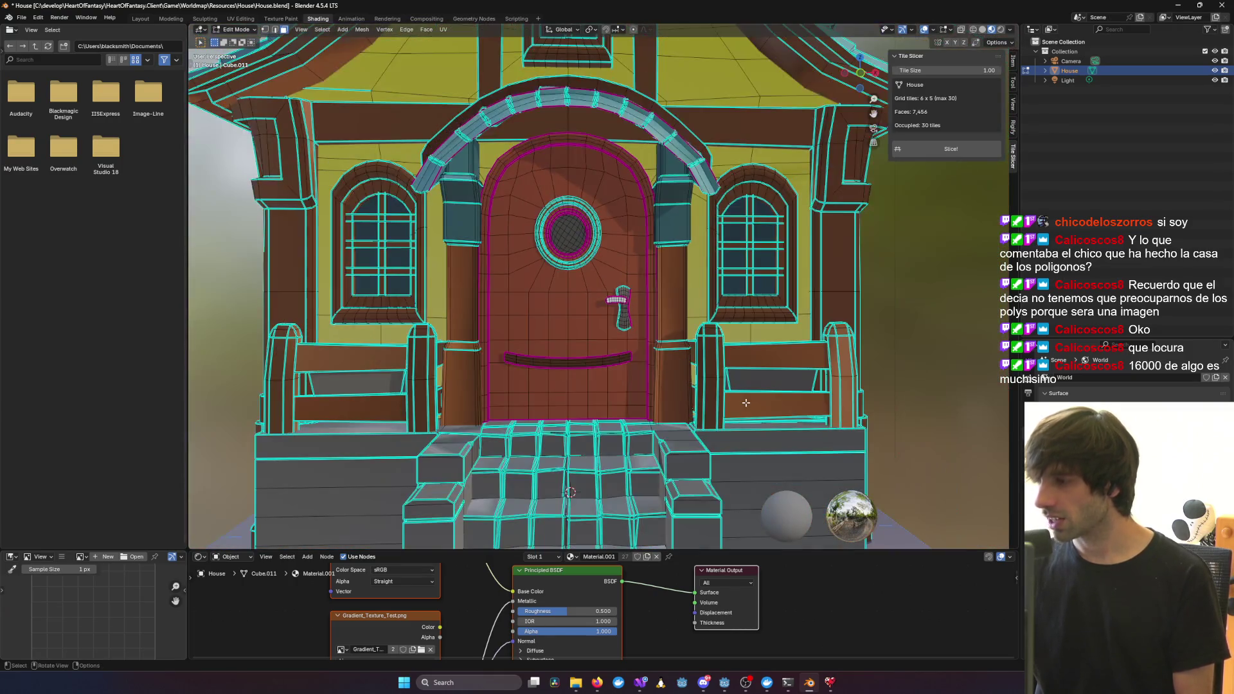
pyautogui.scroll(-3, 746, 402)
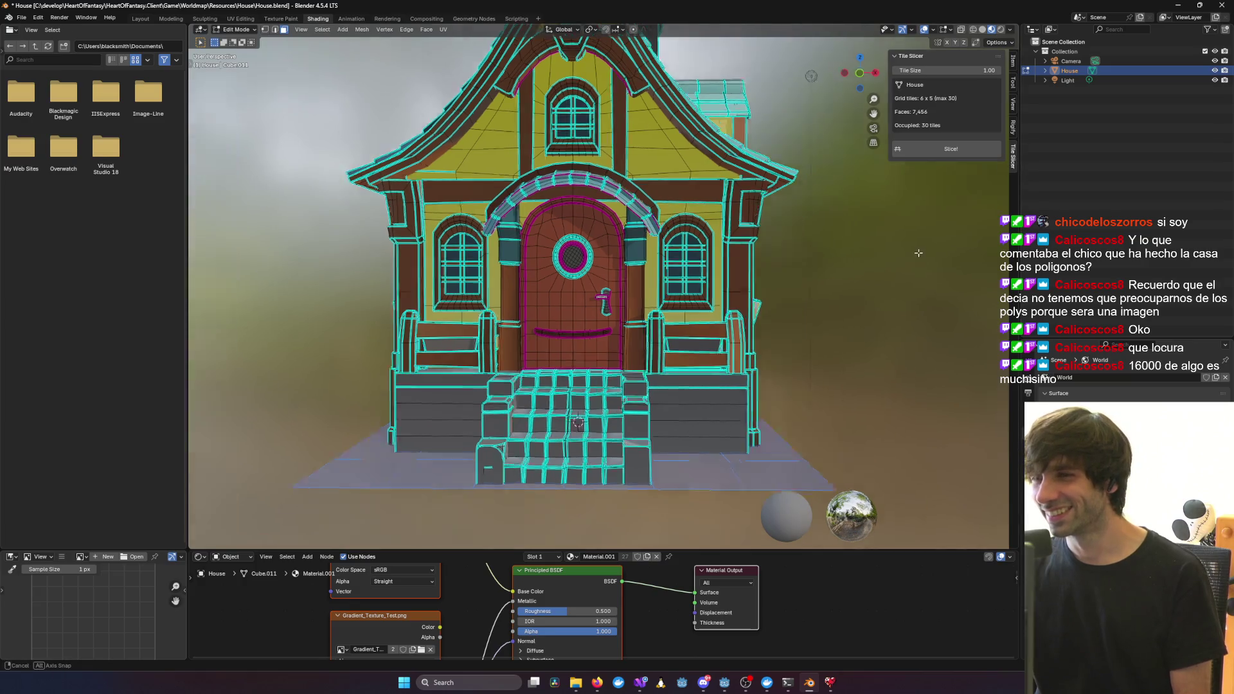
pyautogui.moveTo(990, 180); pyautogui.dragTo(857, 262, button='middle')
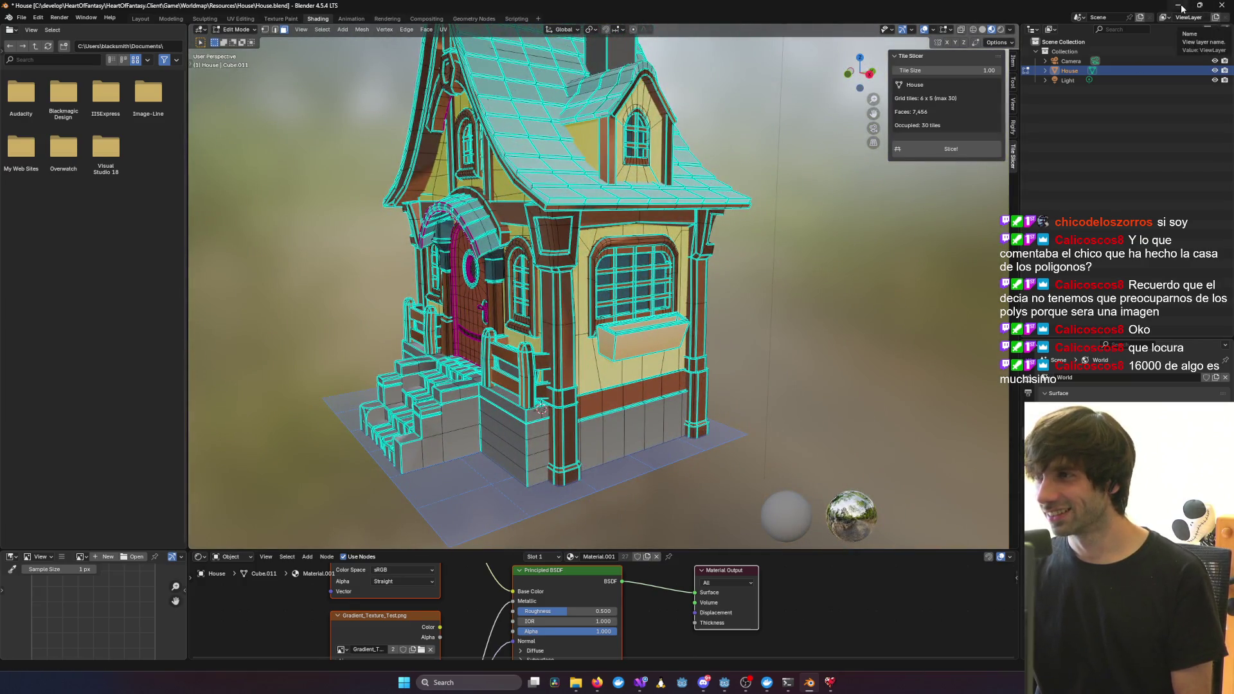
pyautogui.click(1180, 8)
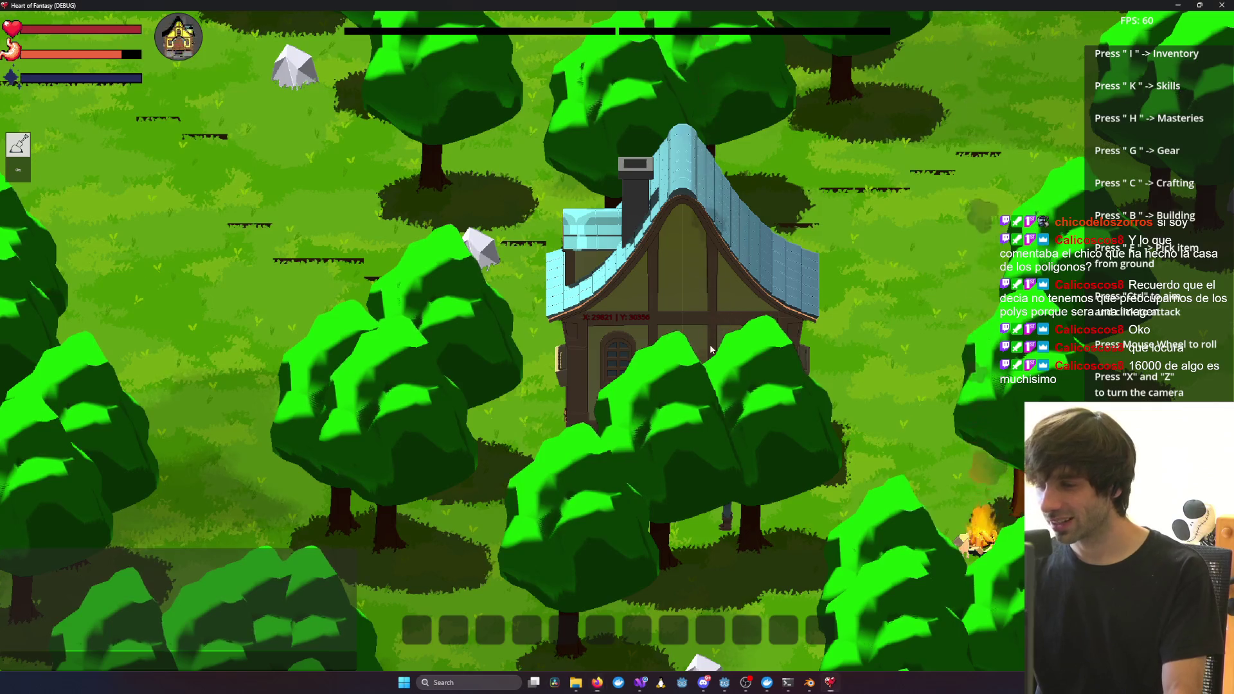
# Rotate the camera with X around the house and player, zooming in for closer views
pyautogui.press('x')
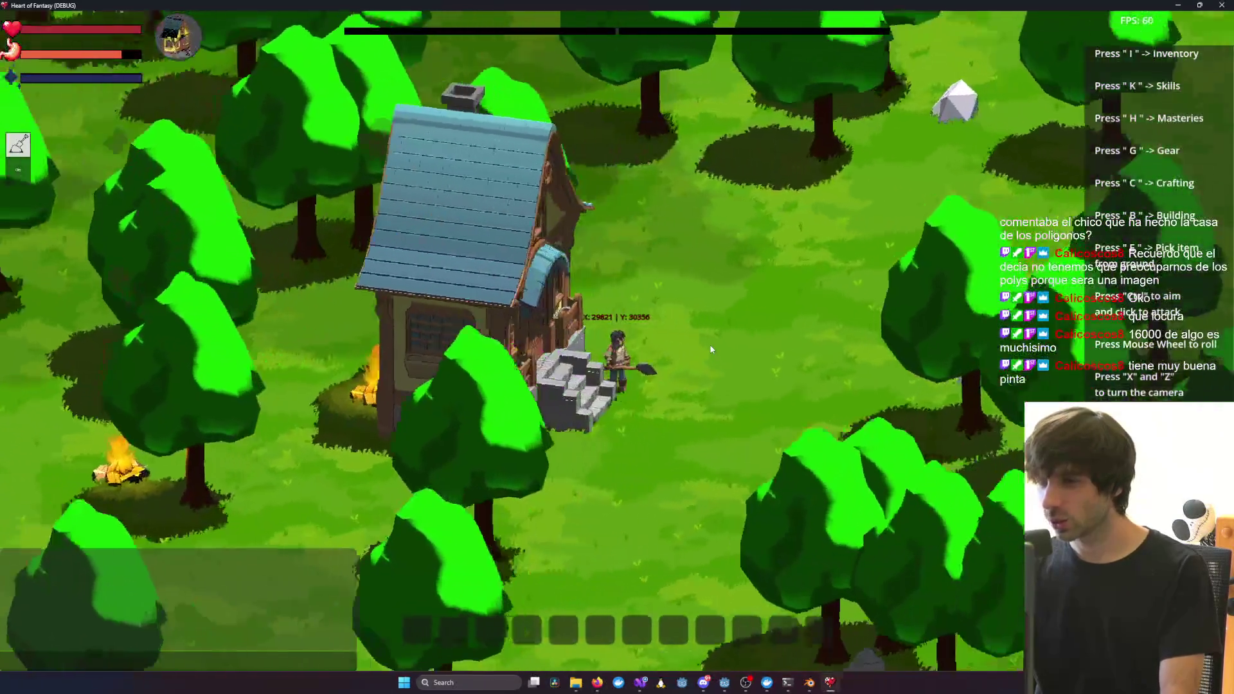
pyautogui.press('x')
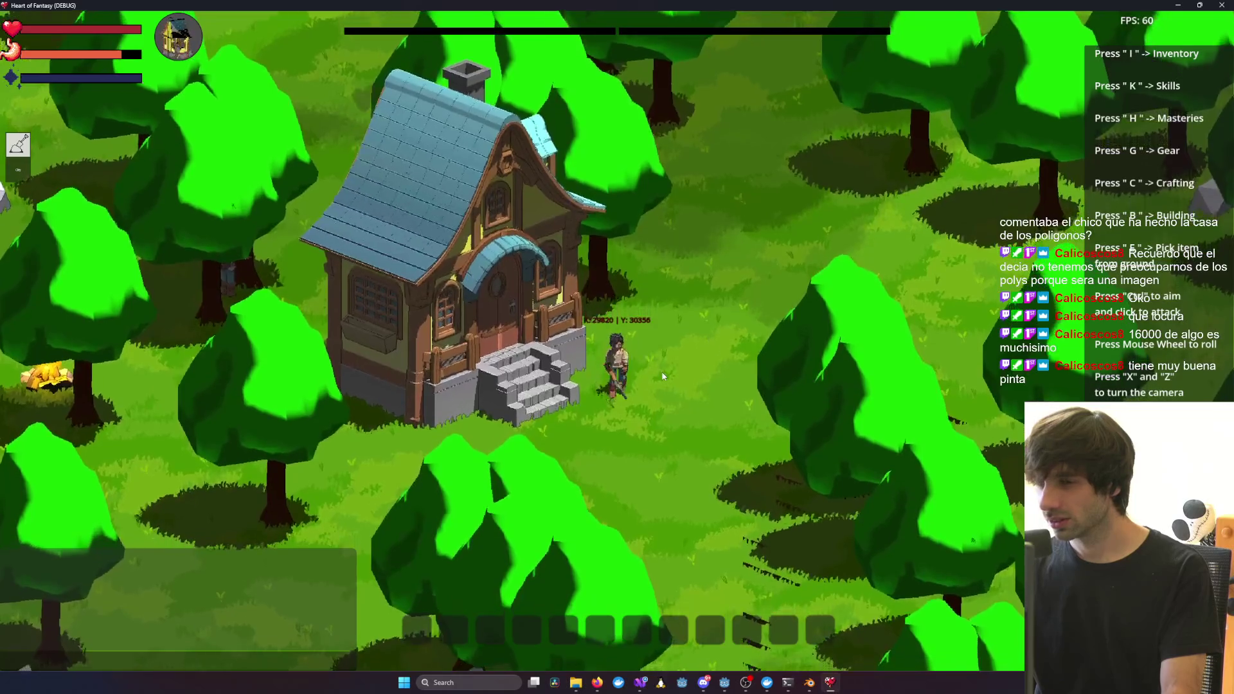
pyautogui.press('x')
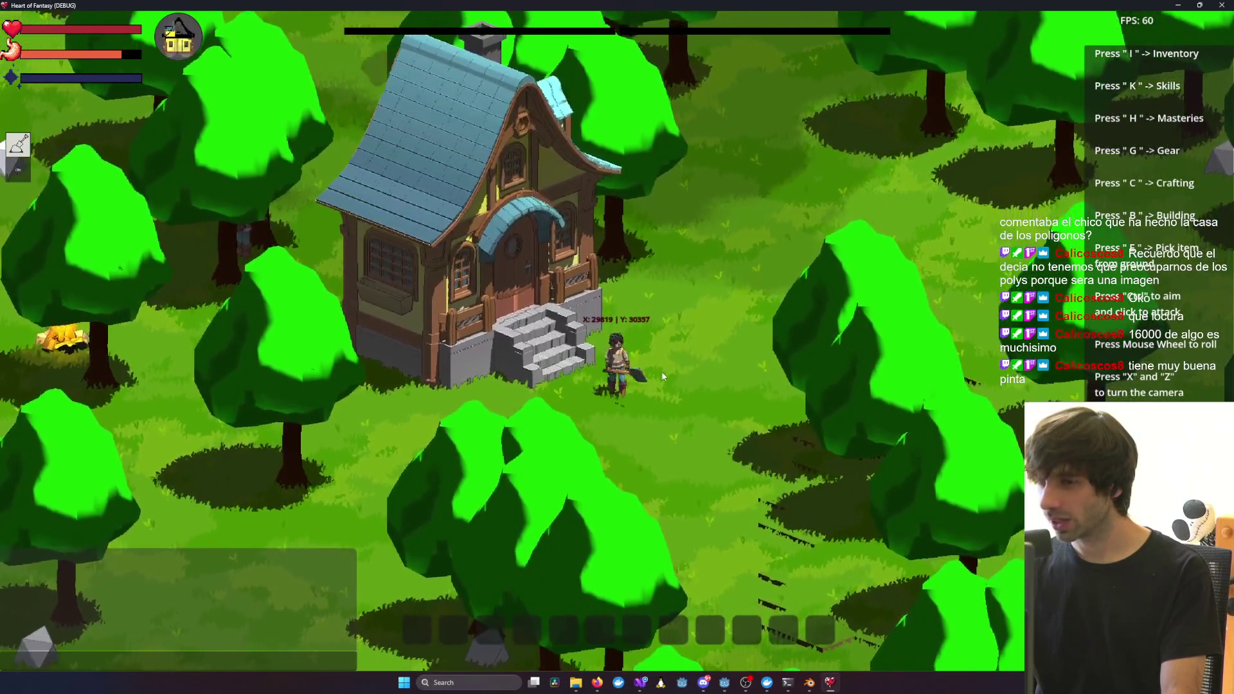
pyautogui.press('x')
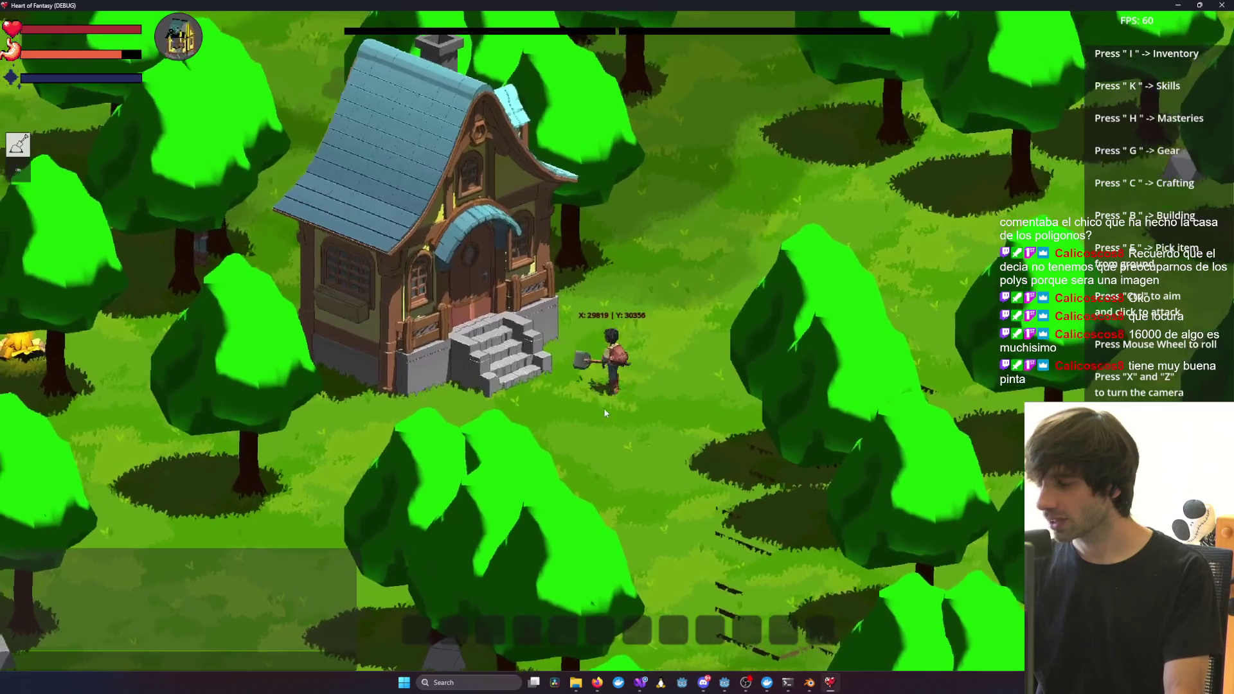
pyautogui.press('x')
pyautogui.scroll(1, 593, 409)
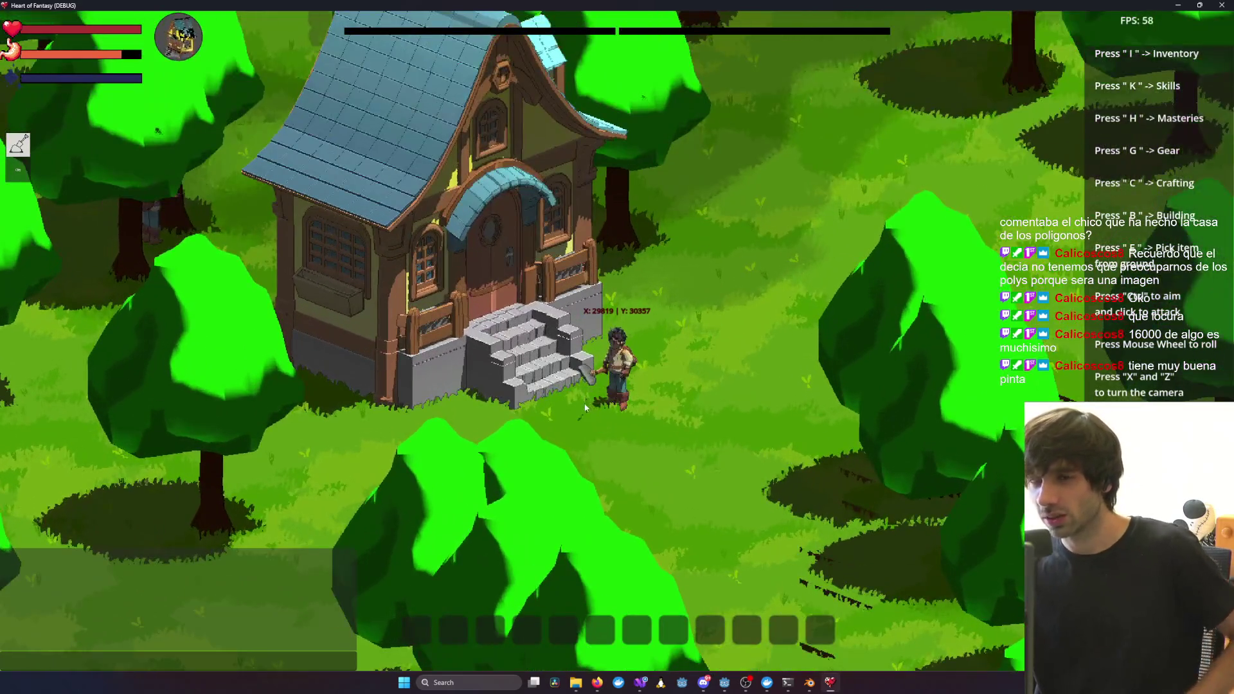
pyautogui.scroll(1, 586, 407)
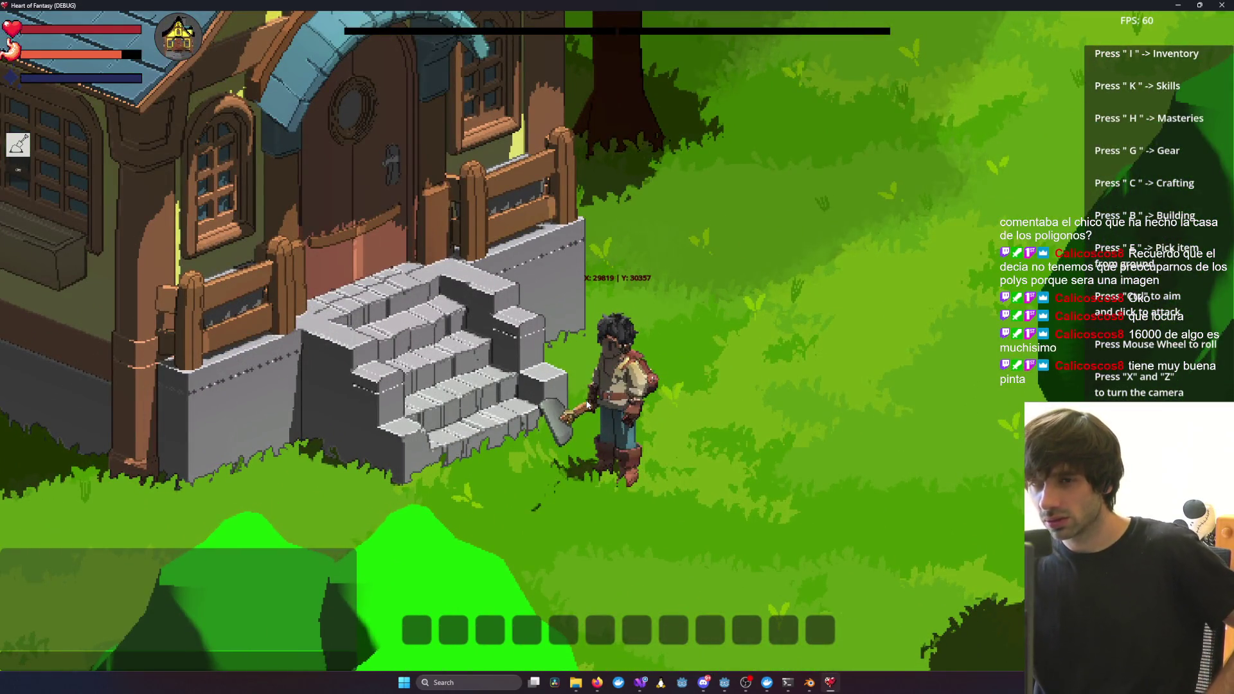
pyautogui.press('x')
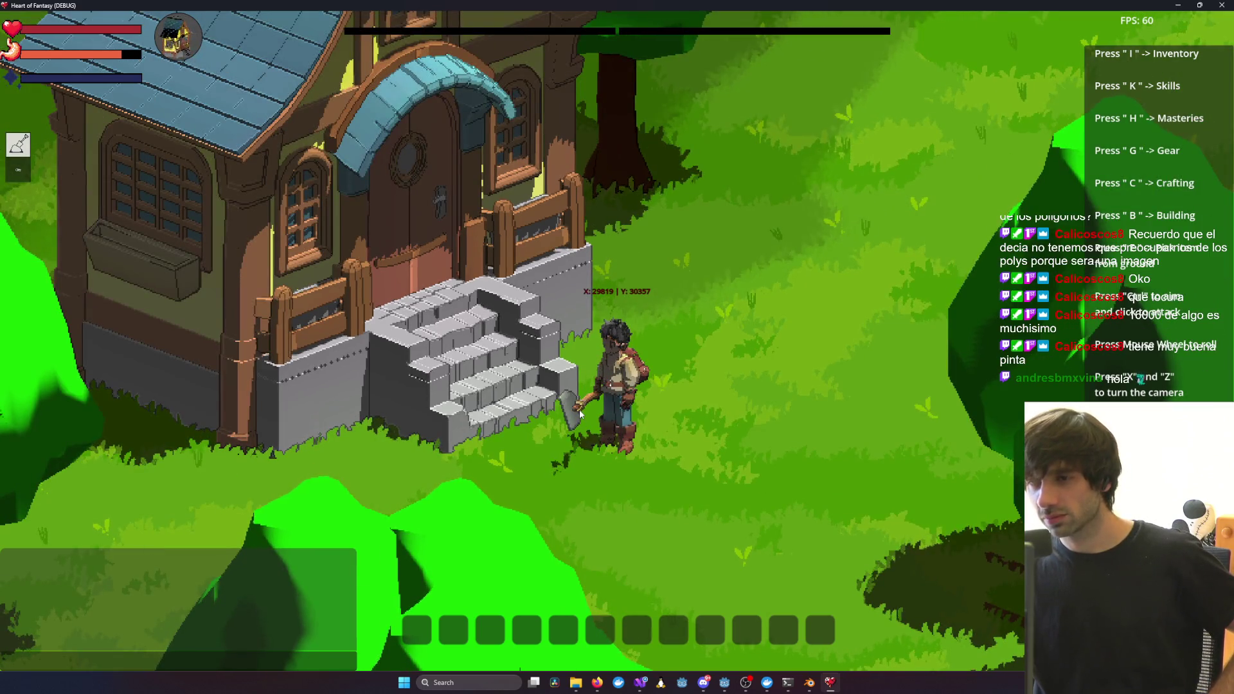
pyautogui.press('x')
# Swing the shovel three times beside the stairs, then switch to the Godot console log
pyautogui.press('x')
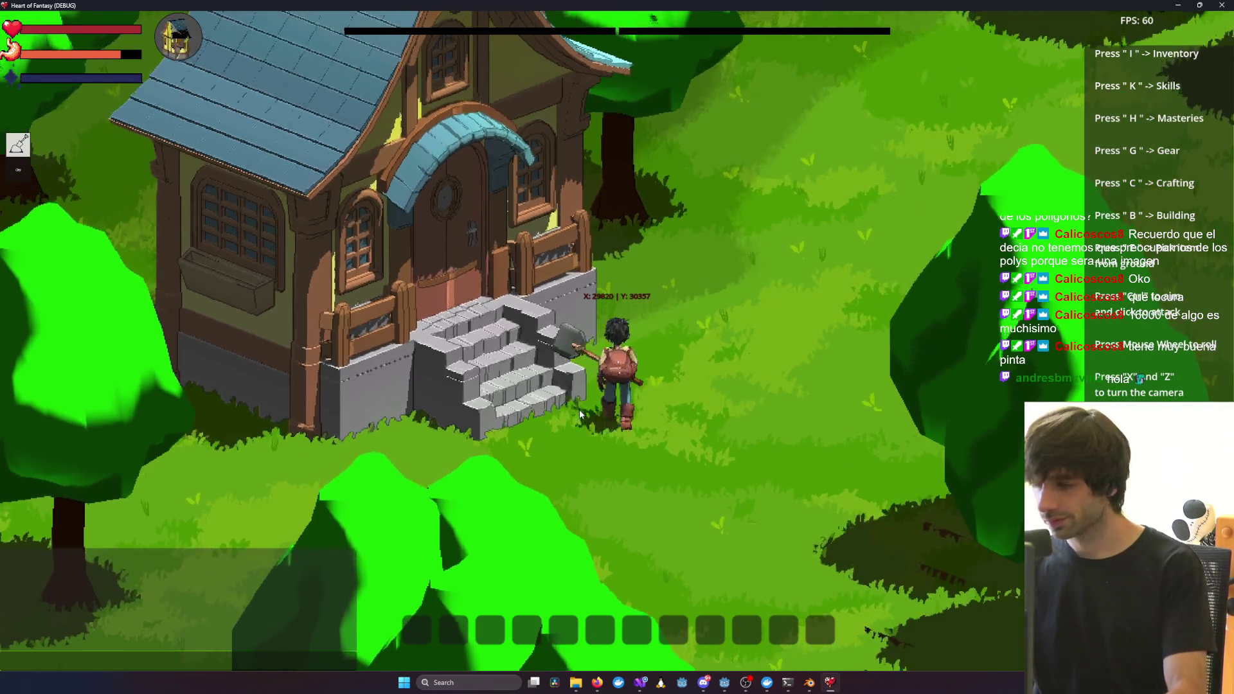
pyautogui.click(580, 410)
pyautogui.press('x')
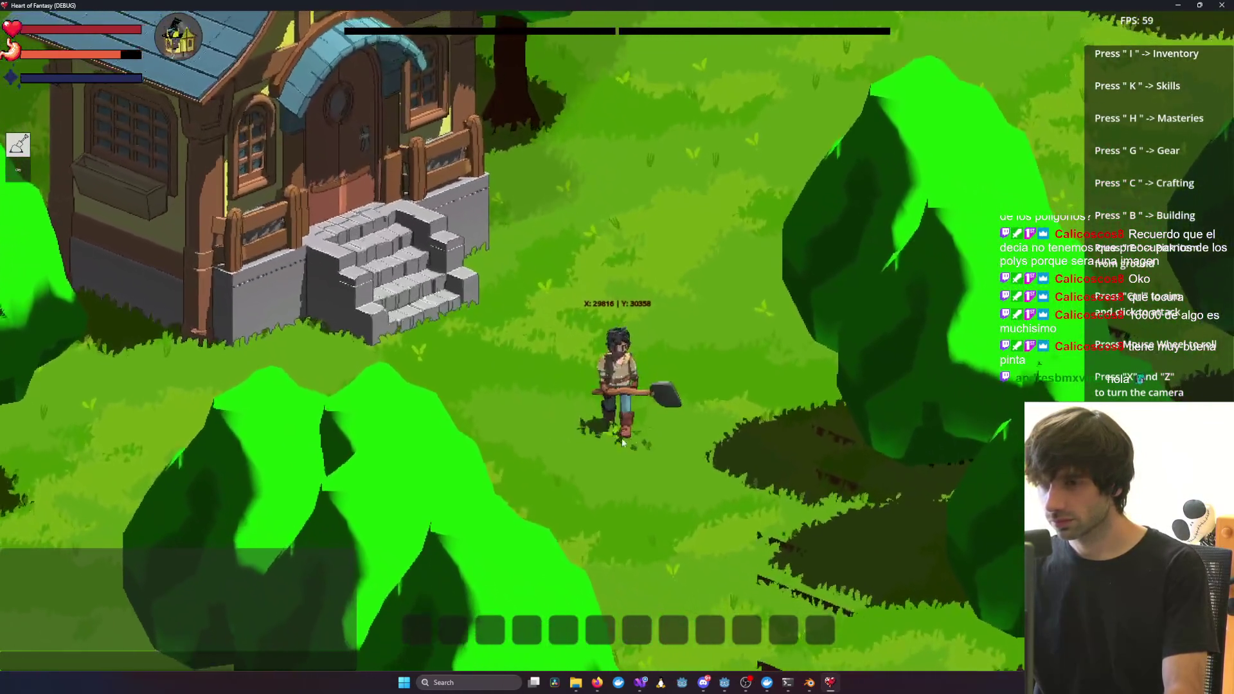
pyautogui.click(538, 438)
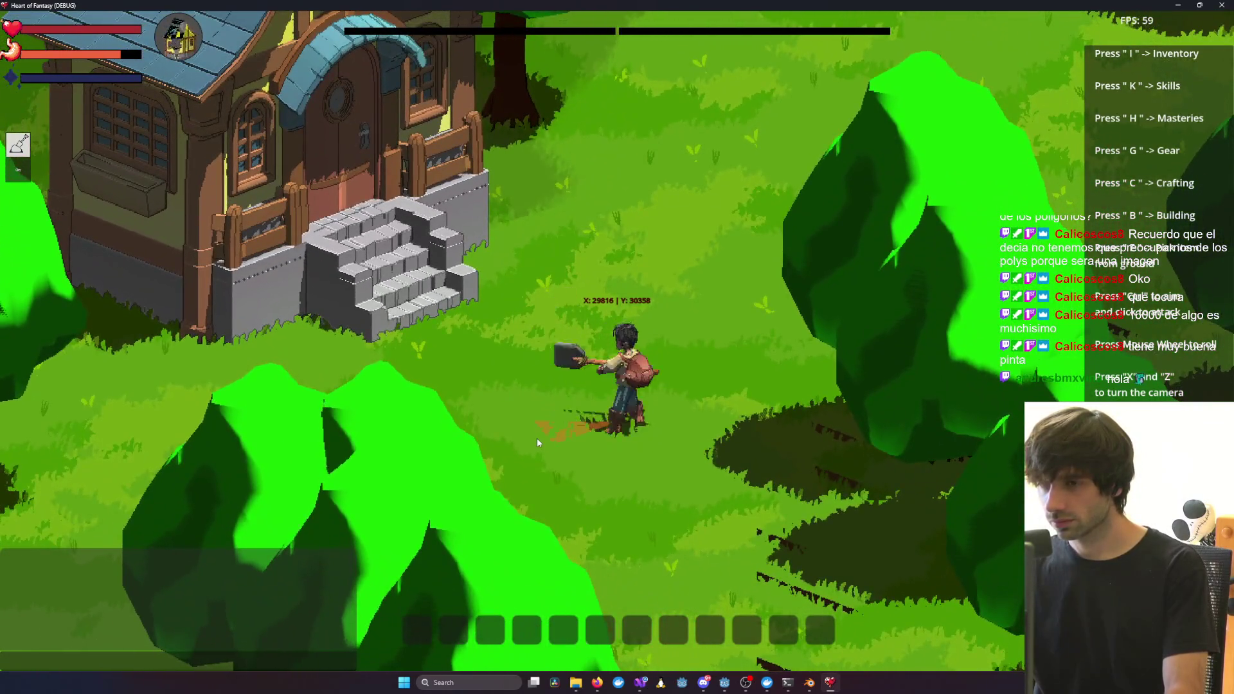
pyautogui.click(684, 457)
pyautogui.press('x')
pyautogui.scroll(-10, 570, 330)
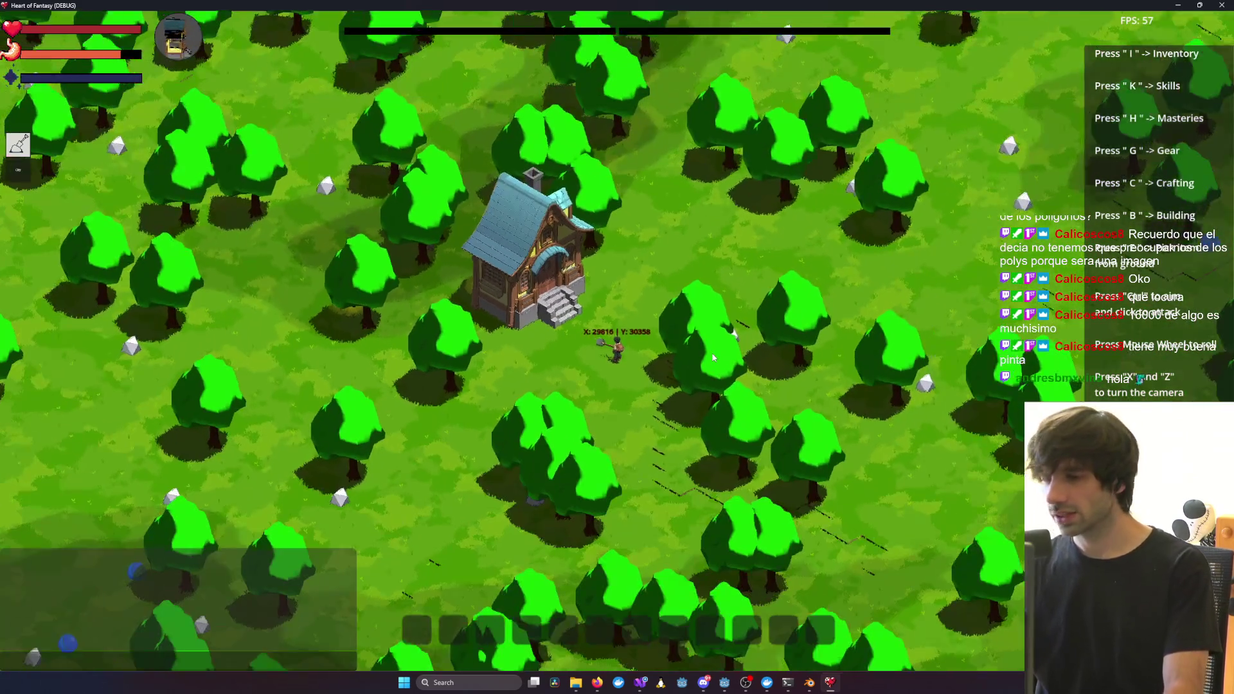
pyautogui.press('x')
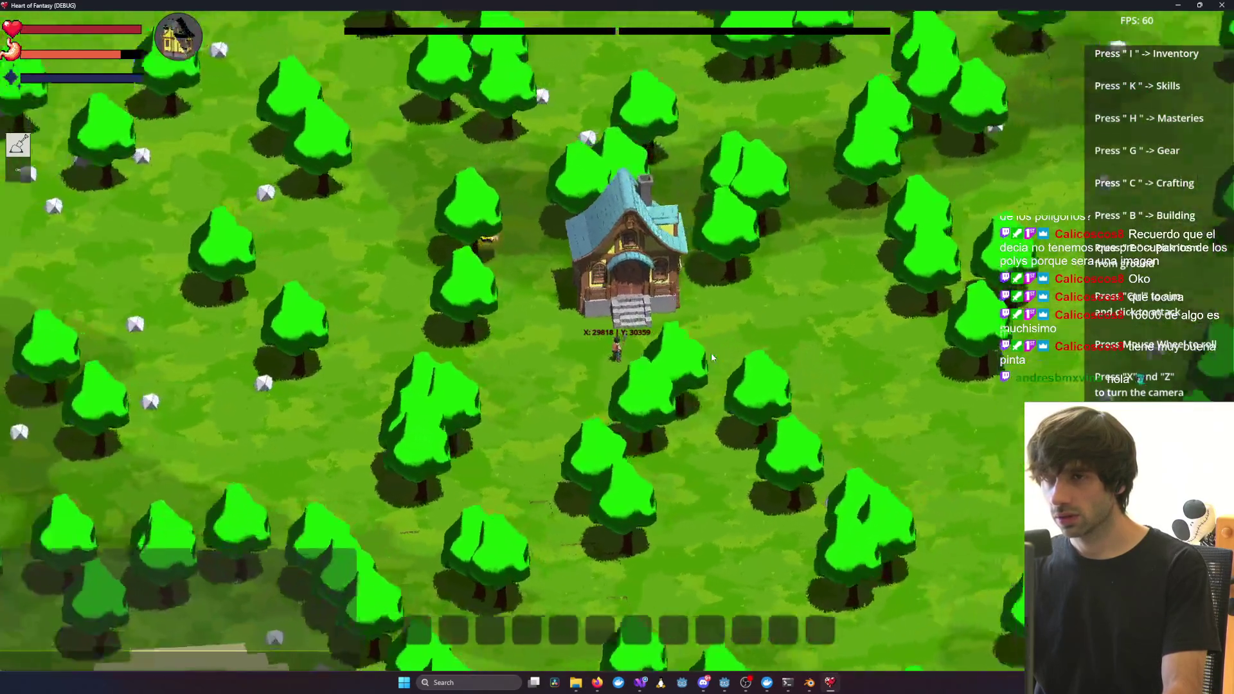
pyautogui.hotkey('alt', 'Tab')
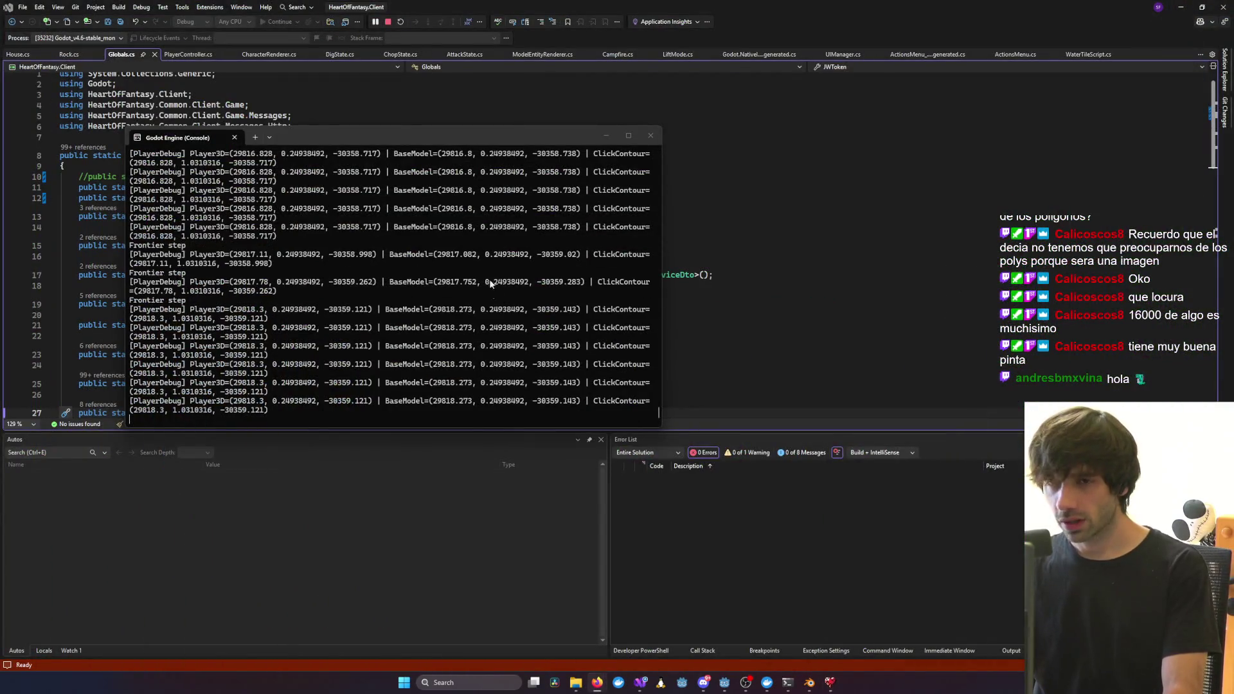
# In Claude Code, choose 'Yes, allow all edits during this session' for the tile_slicer_addon.py edit
pyautogui.moveTo(787, 682)
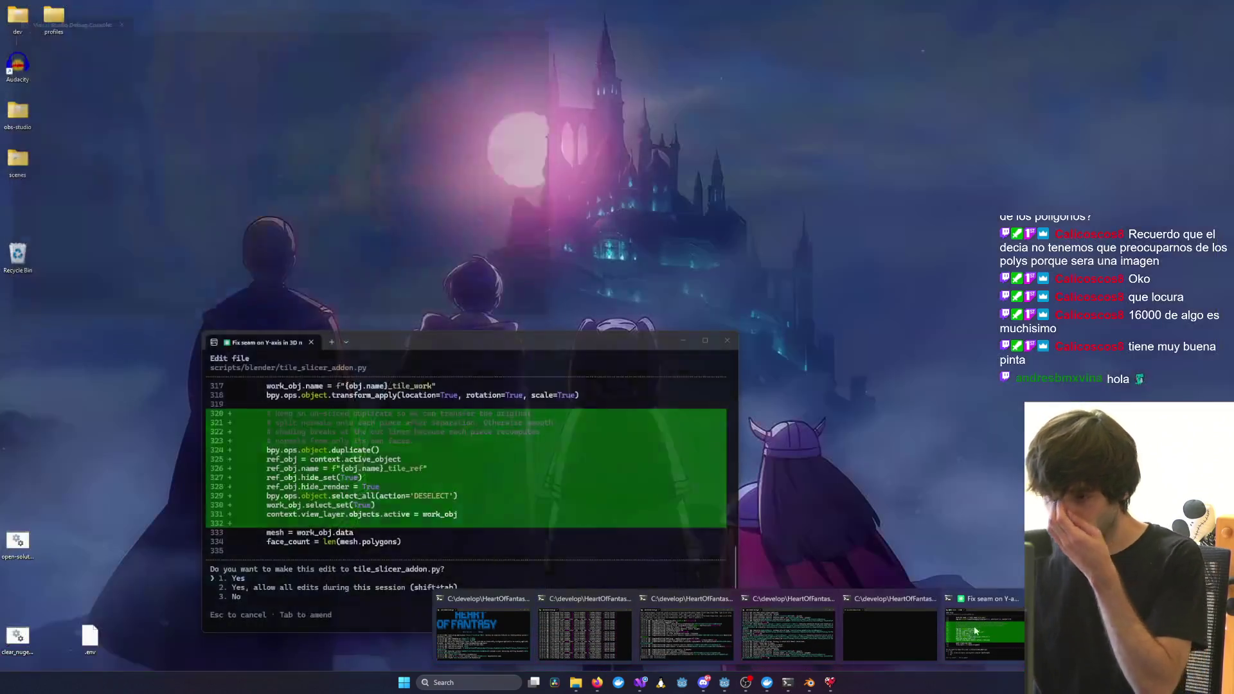
pyautogui.click(984, 636)
pyautogui.press('2')
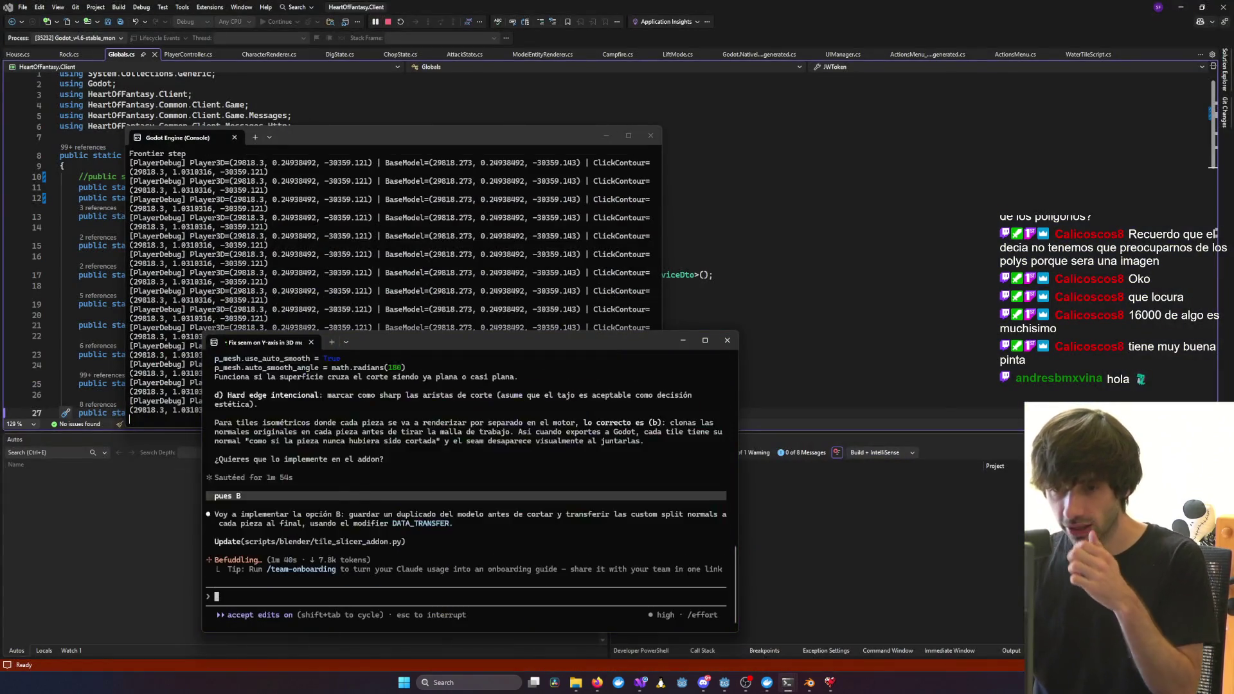
pyautogui.moveTo(455, 336); pyautogui.dragTo(525, 154)
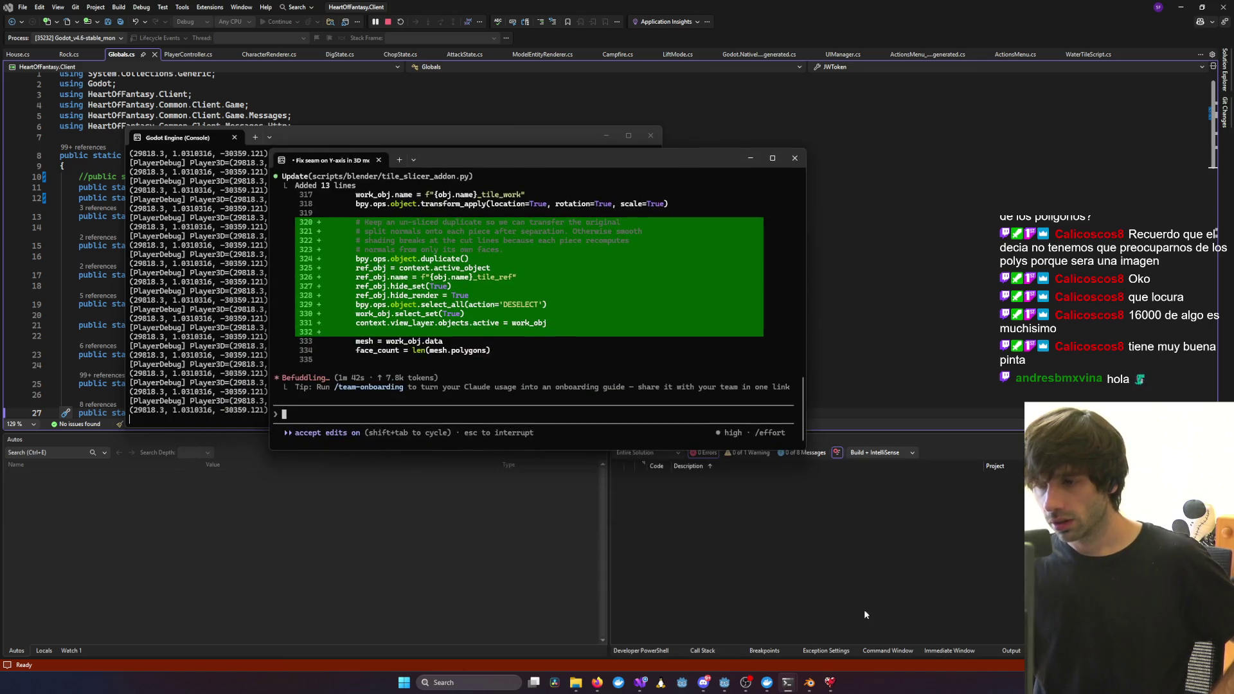
# Pass through Blender, minimizing it, and bring Heart of Fantasy back to the front
pyautogui.hotkey('alt', 'Tab')
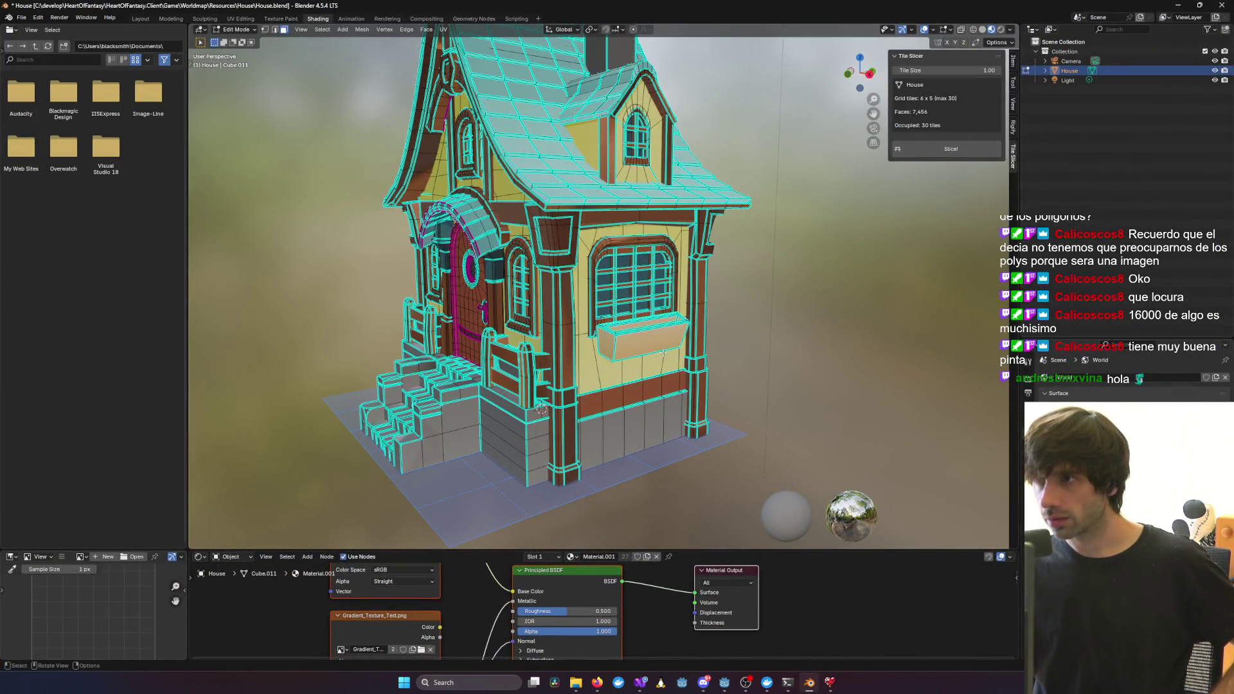
pyautogui.click(1178, 6)
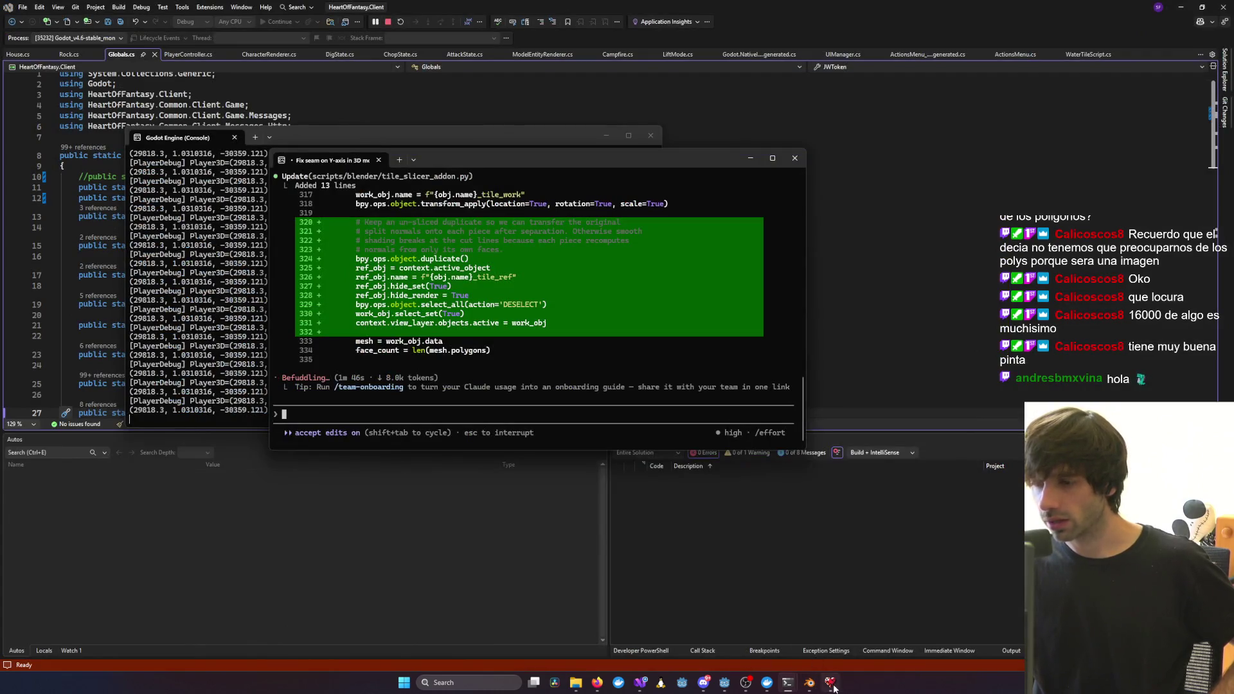
pyautogui.click(831, 682)
pyautogui.scroll(5, 932, 195)
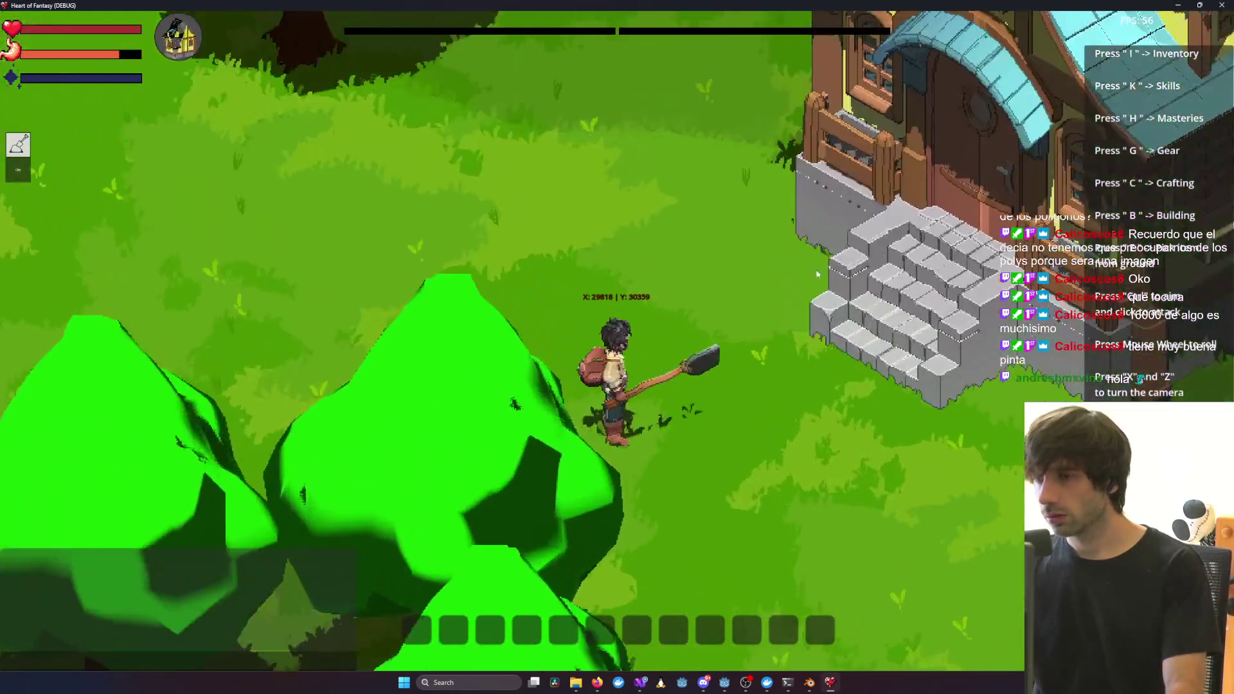
# Rotate the camera to front-door, oblique left-front and head-on stairs views, zooming in and out
pyautogui.press('x')
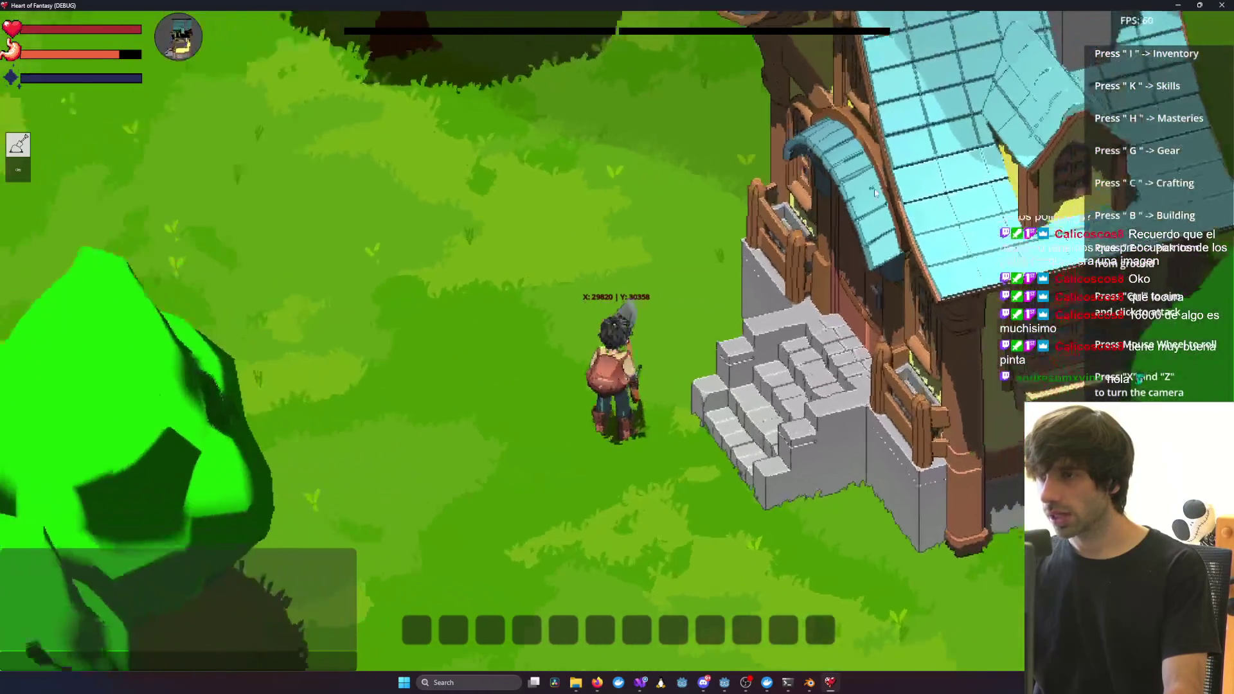
pyautogui.press('x')
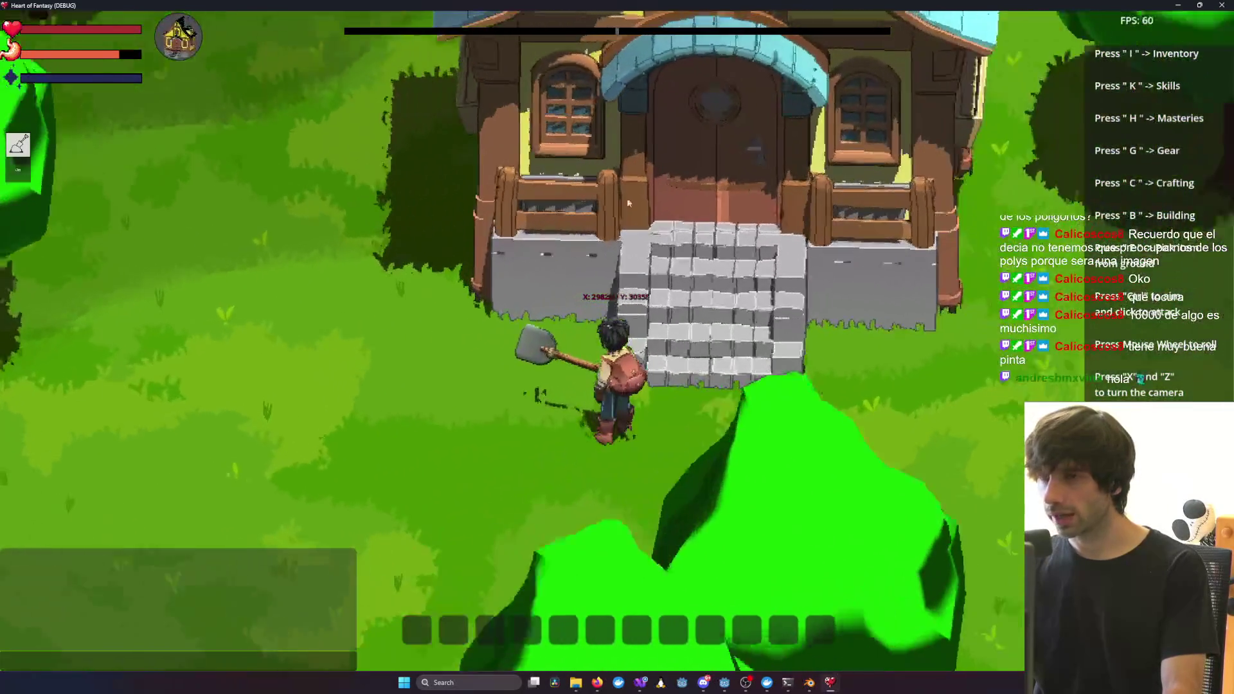
pyautogui.scroll(-5, 521, 251)
pyautogui.press('x')
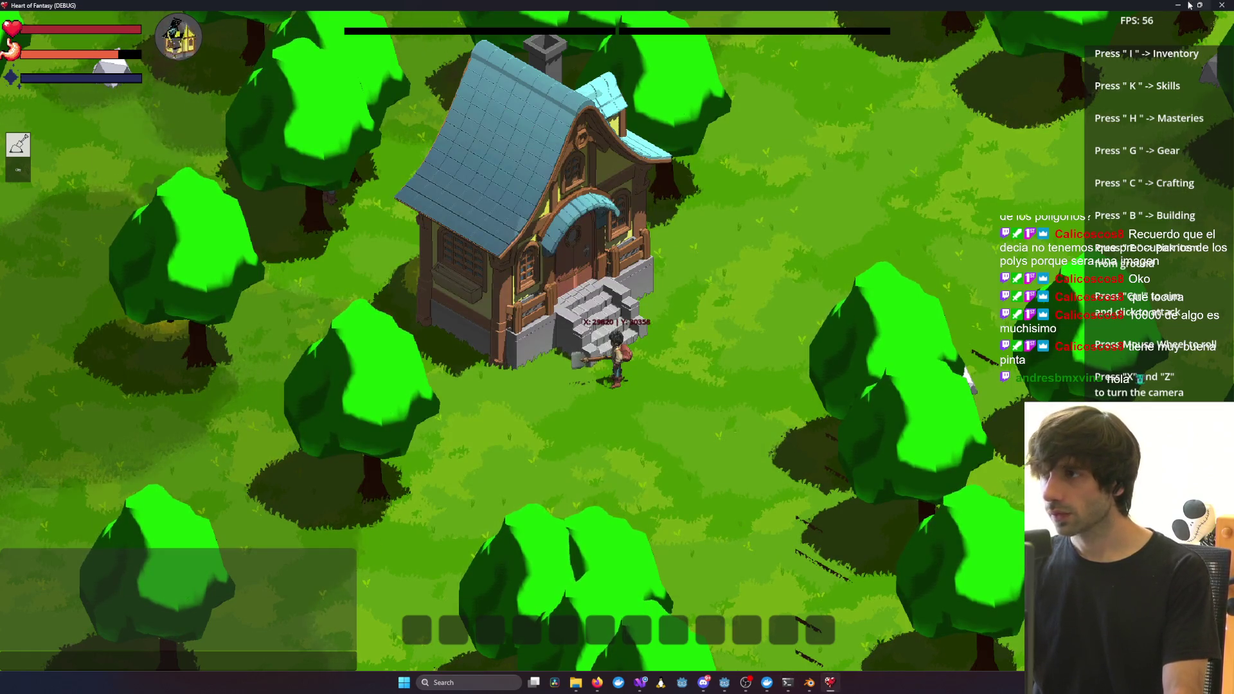
pyautogui.scroll(5, 504, 144)
pyautogui.scroll(-2, 504, 143)
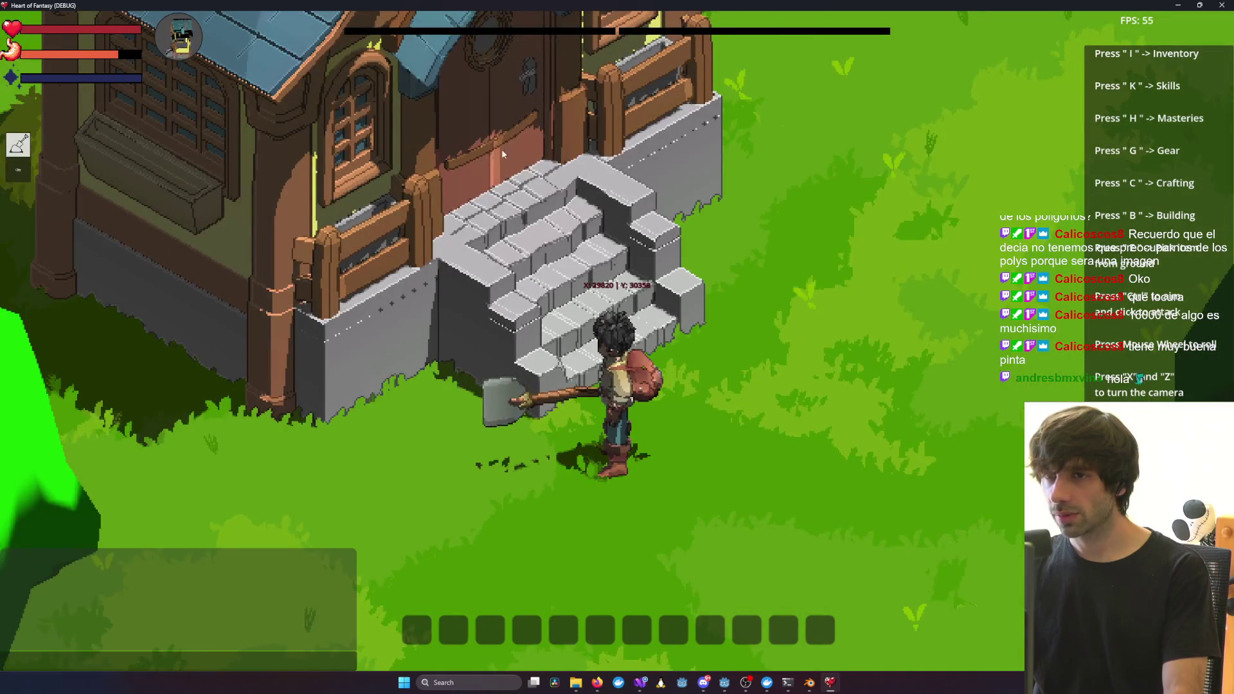
pyautogui.press('x')
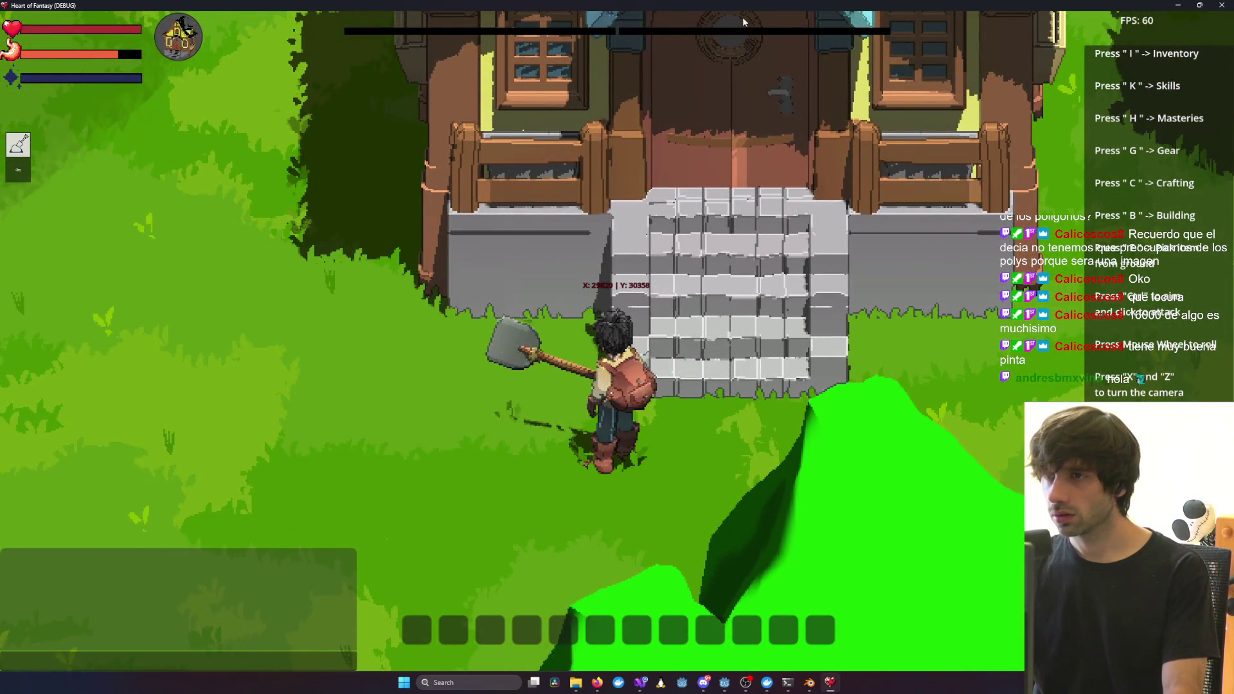
# Continue to diagonal views of the house, then return to the Claude Code terminal
pyautogui.scroll(-5, 743, 22)
pyautogui.press('x')
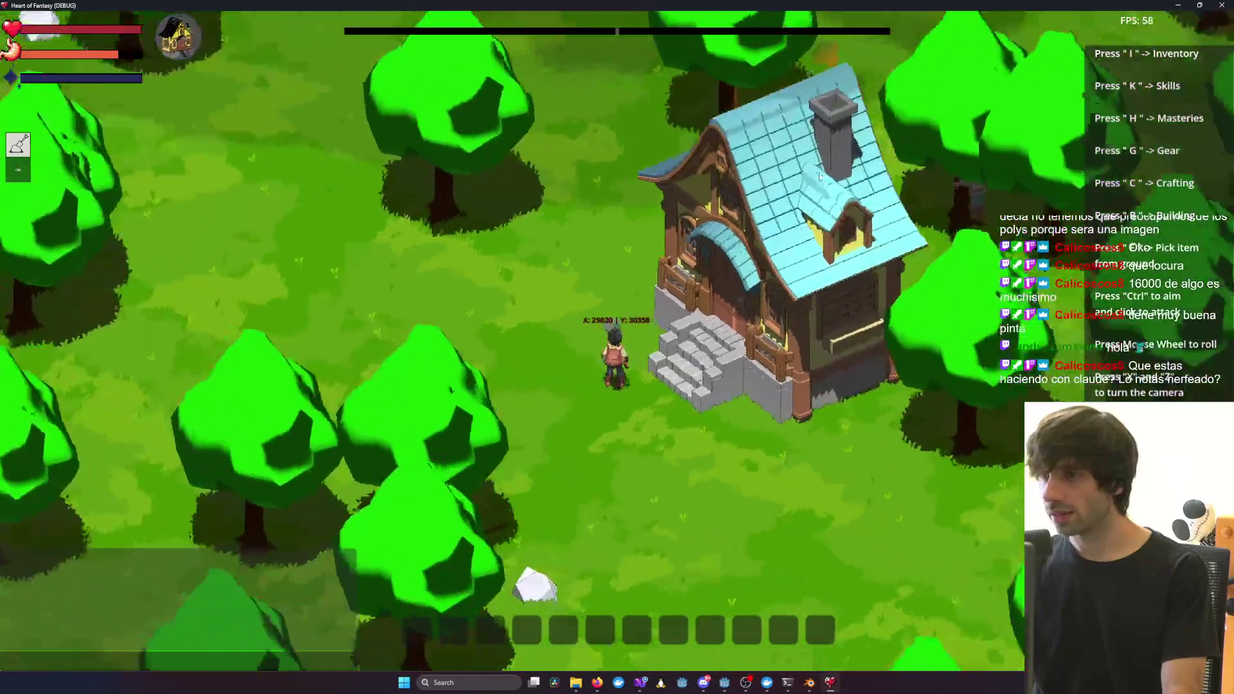
pyautogui.scroll(-3, 819, 176)
pyautogui.press('x')
pyautogui.scroll(5, 724, 455)
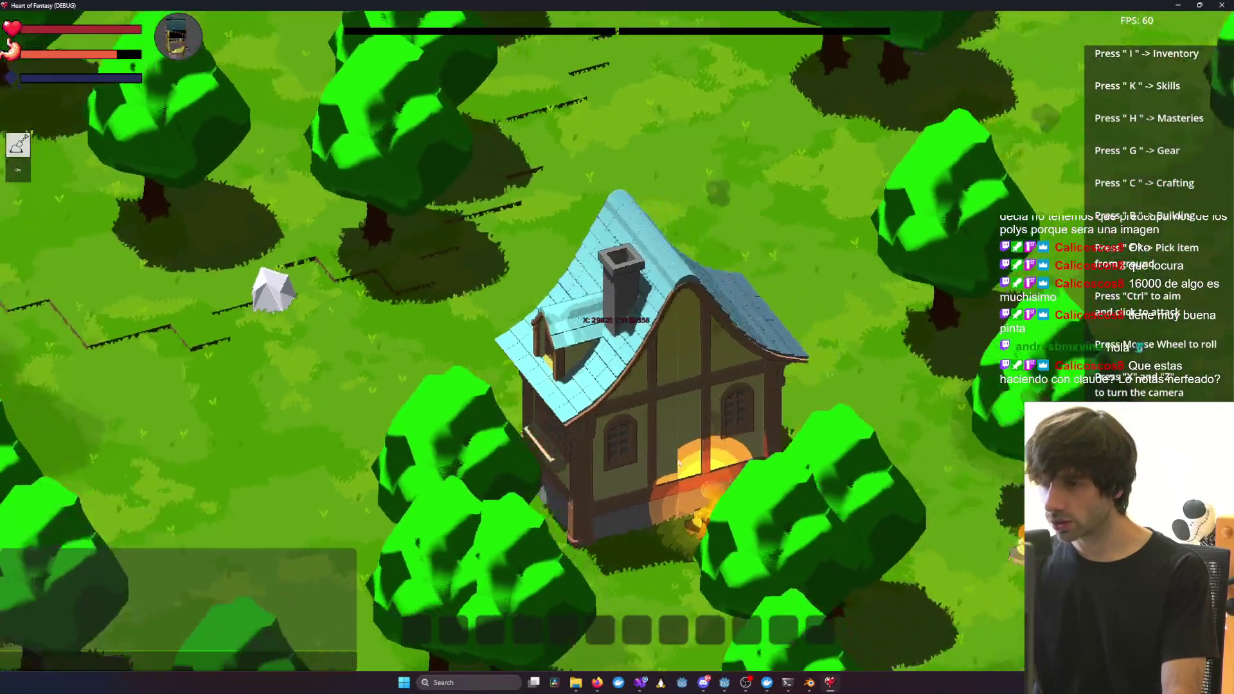
pyautogui.scroll(-5, 679, 463)
pyautogui.press('x')
pyautogui.hotkey('alt', 'Tab')
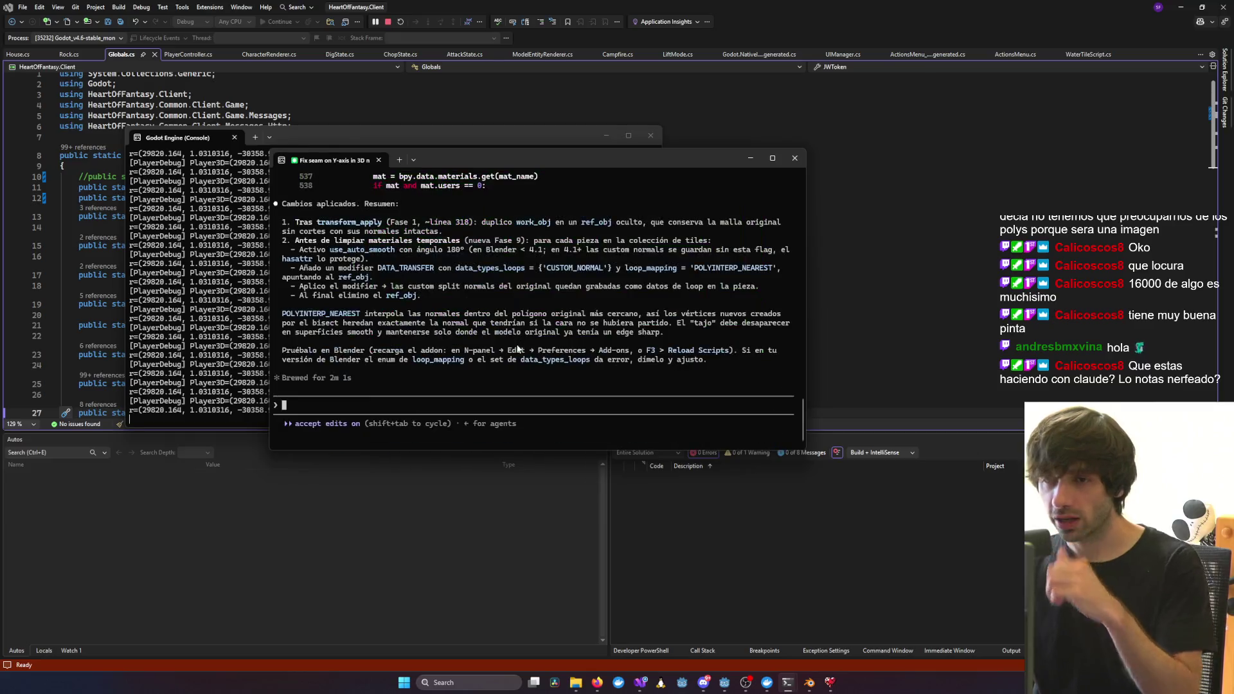
# Open Blender's Preferences on the Add-ons page and center the window
pyautogui.click(809, 683)
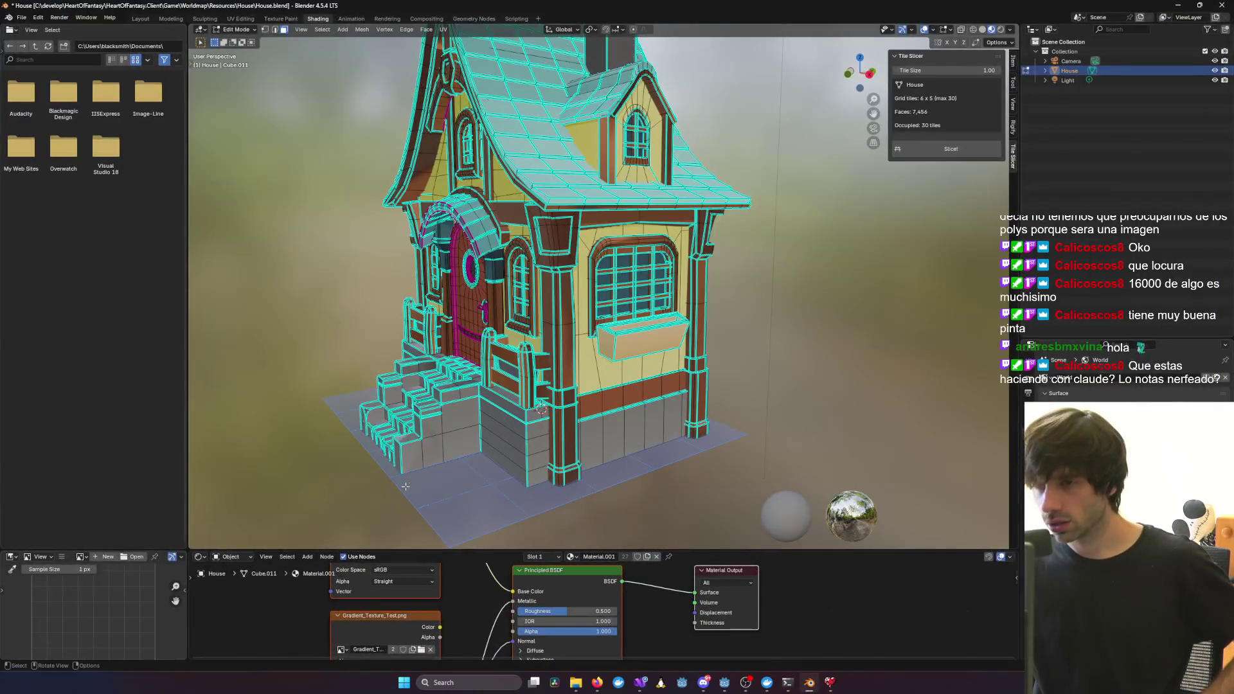
pyautogui.click(23, 20)
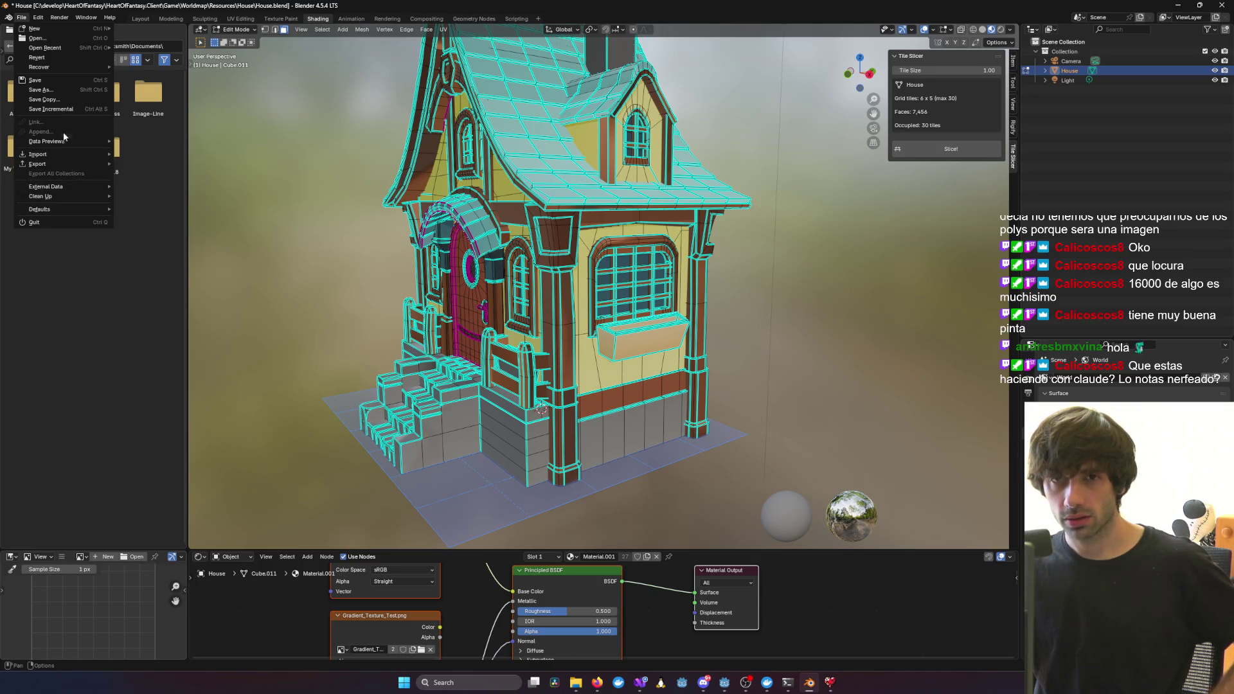
pyautogui.moveTo(35, 28)
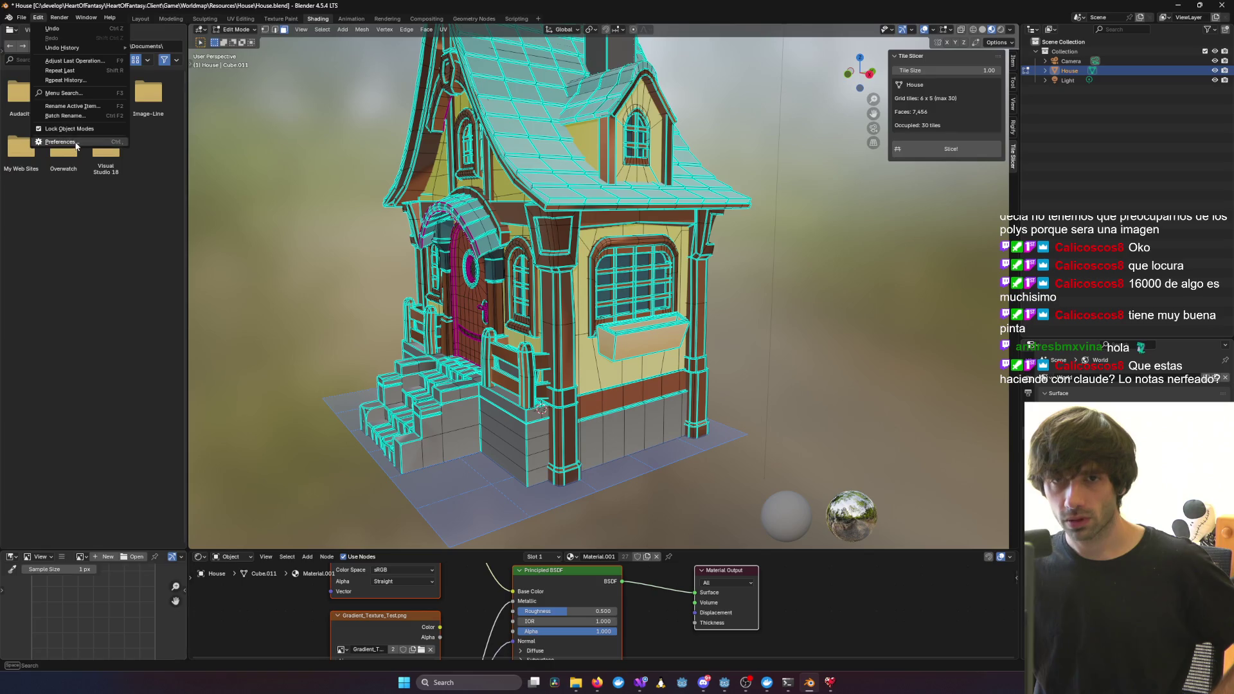
pyautogui.click(40, 144)
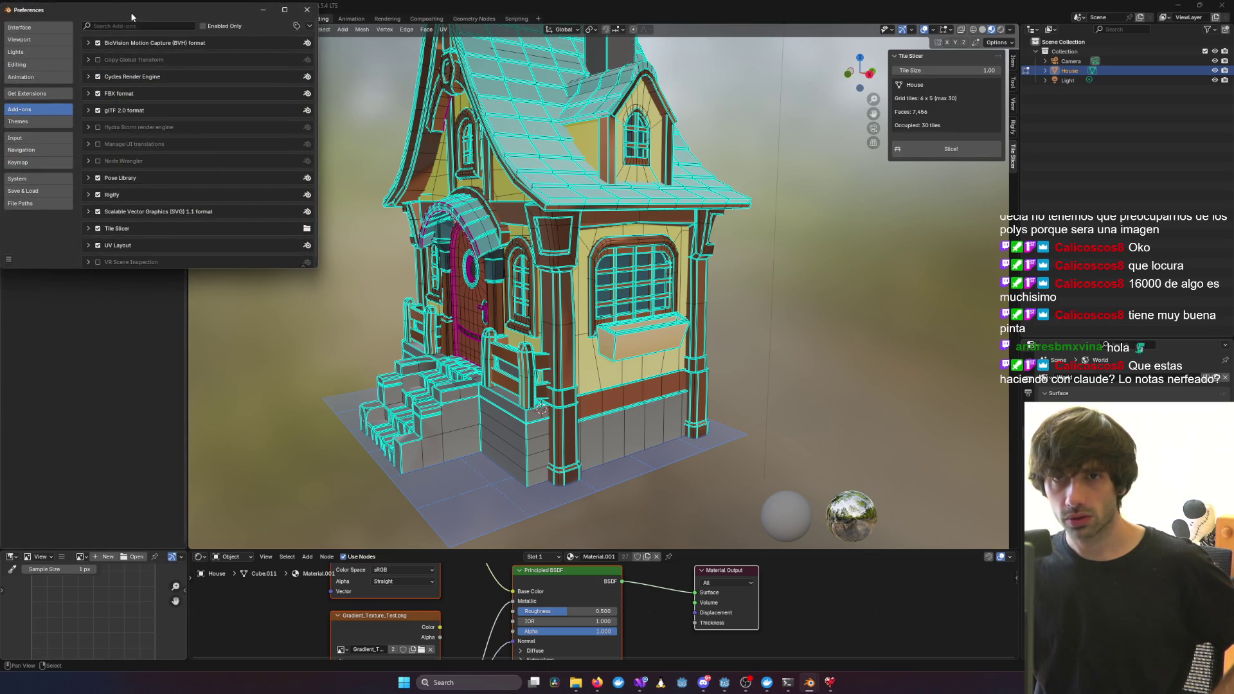
pyautogui.moveTo(133, 16); pyautogui.dragTo(443, 115)
# Search 'Tile', remove the Tile Slicer add-on, and choose Install from Disk
pyautogui.hotkey('ctrl', 'f')
pyautogui.write('T')
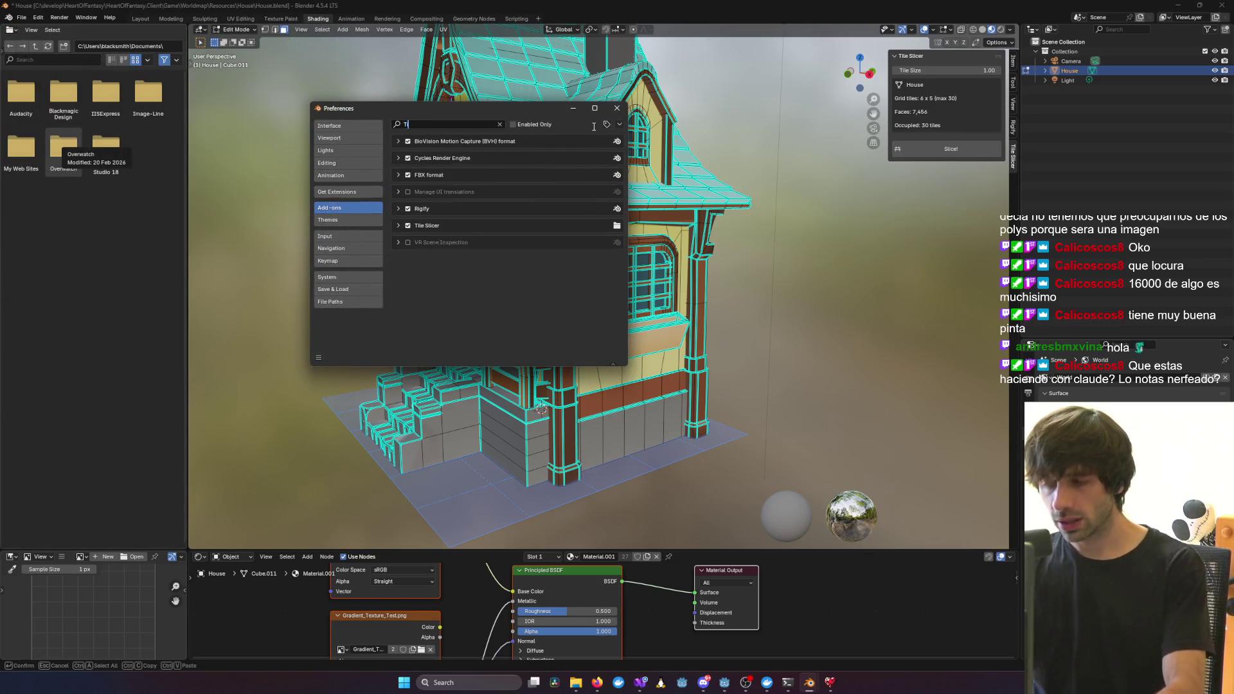
pyautogui.write('ile')
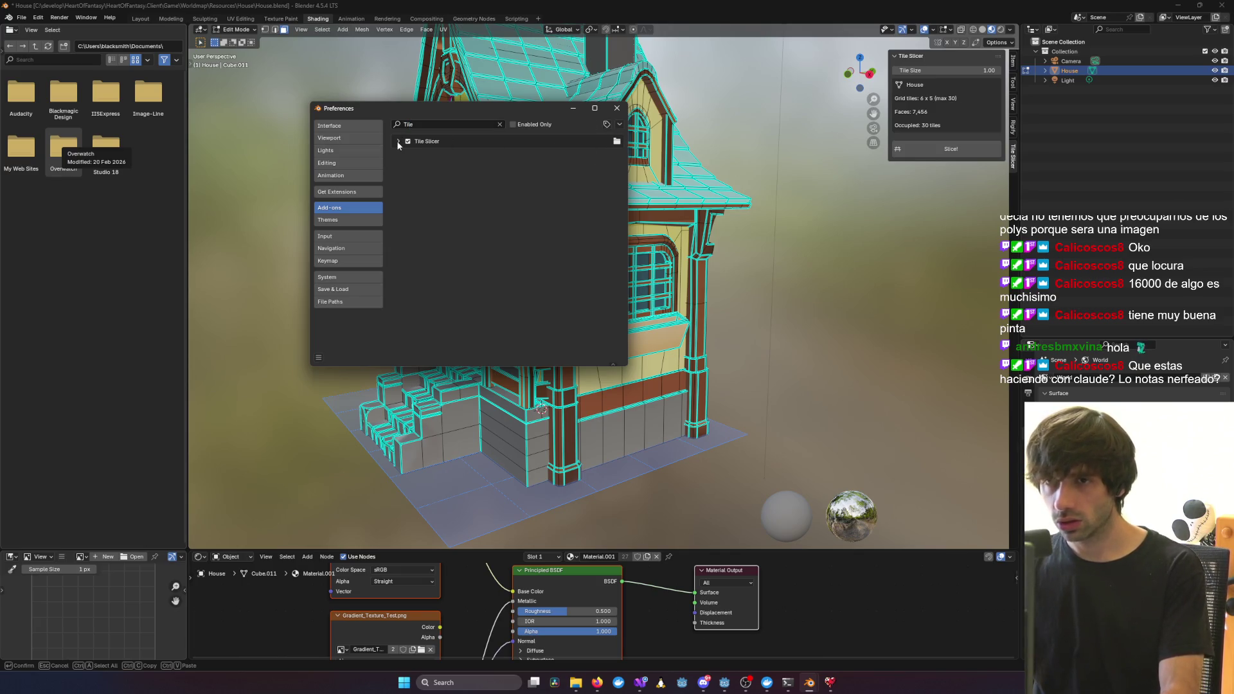
pyautogui.click(398, 145)
pyautogui.click(597, 153)
pyautogui.click(457, 185)
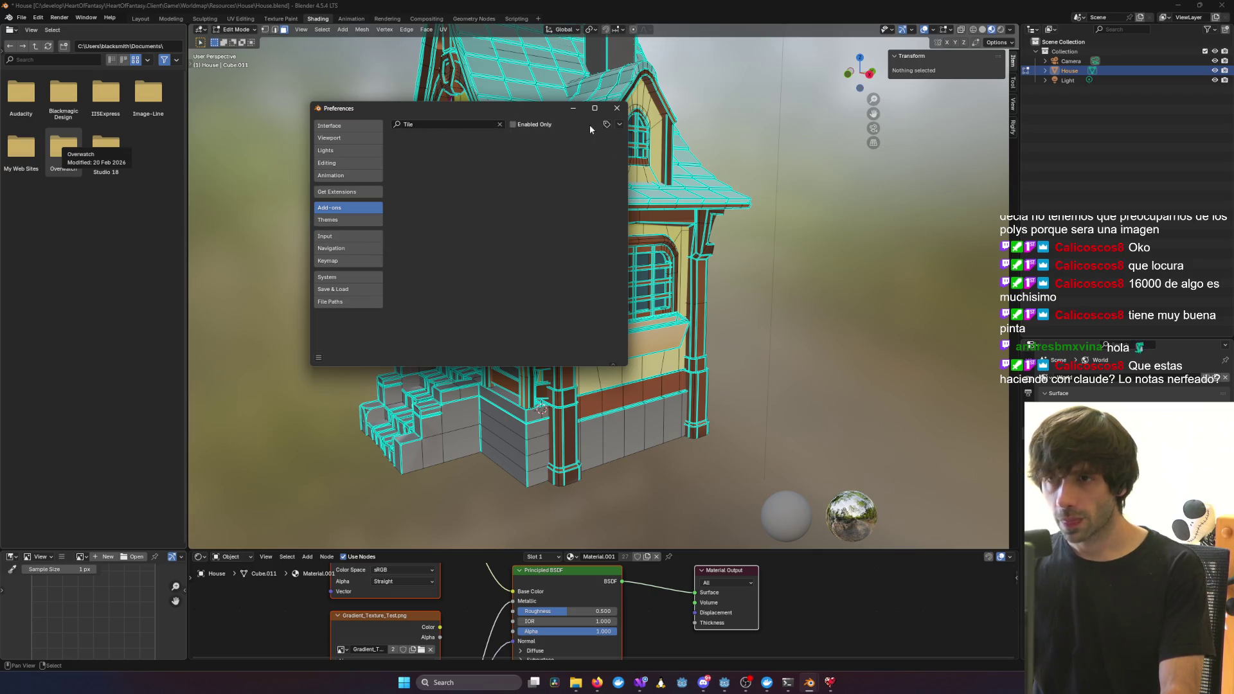
pyautogui.click(619, 124)
pyautogui.click(592, 150)
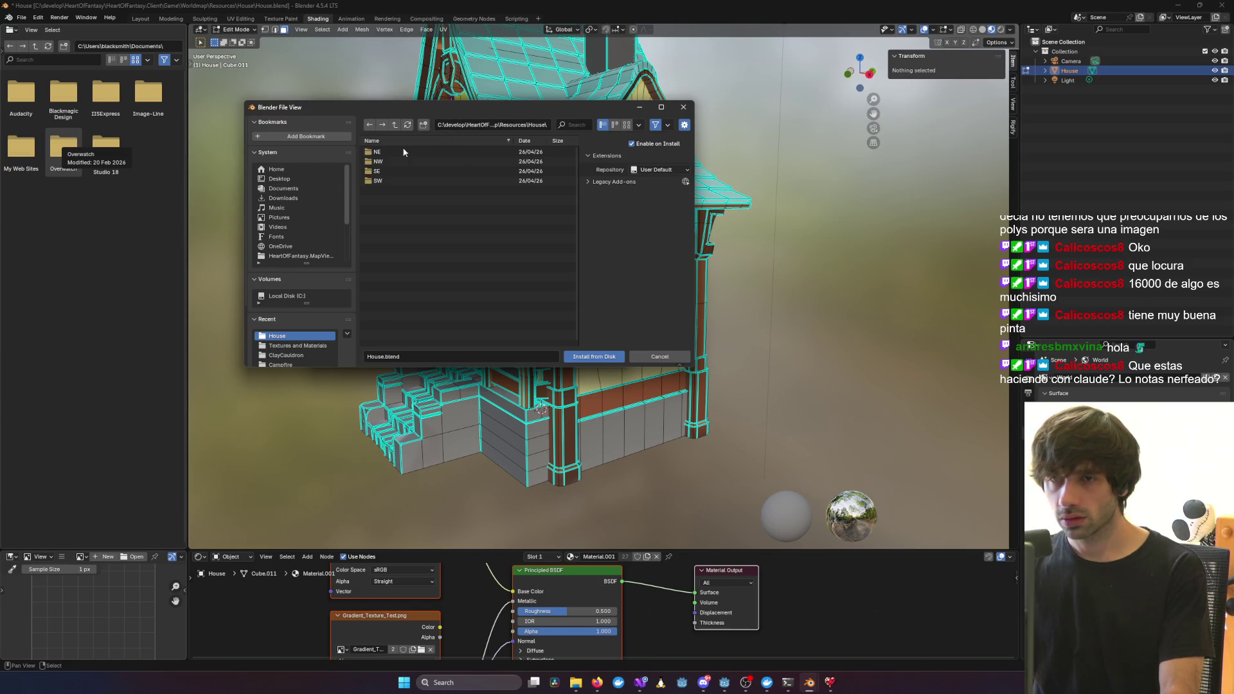
# Install tile_slicer_addon.py from C:\develop\HeartOfFantasy\scripts\blender and close Preferences
pyautogui.click(302, 256)
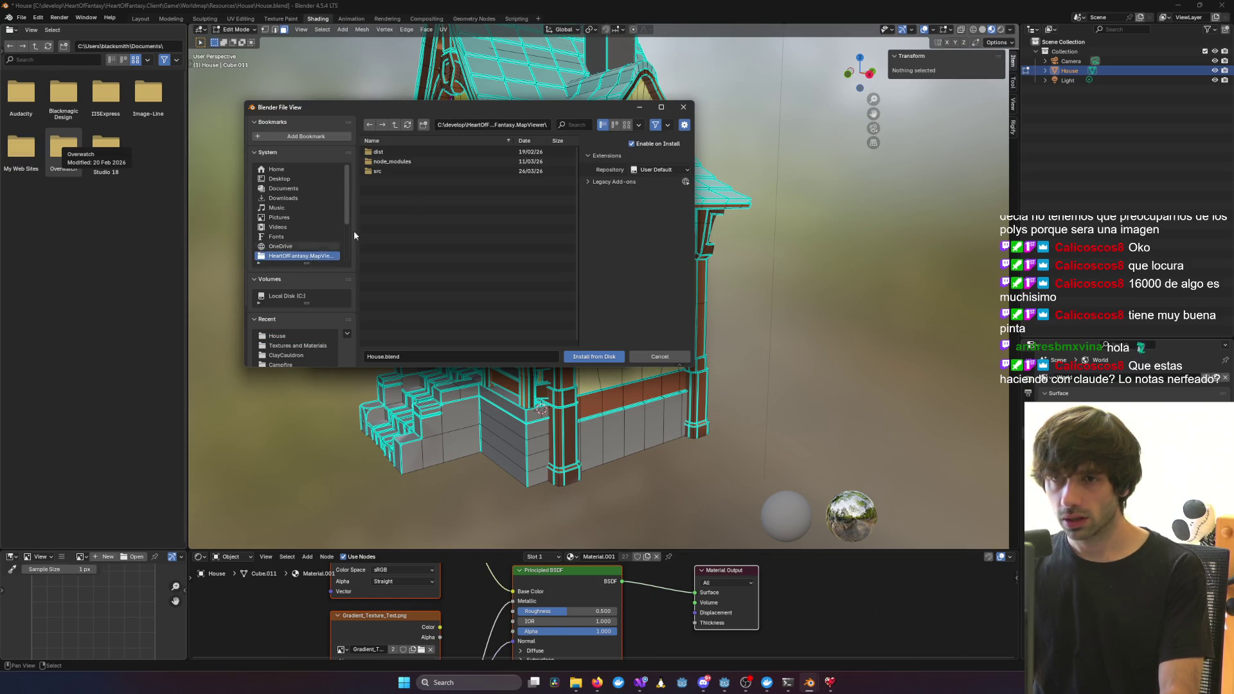
pyautogui.click(395, 125)
pyautogui.scroll(-3, 396, 308)
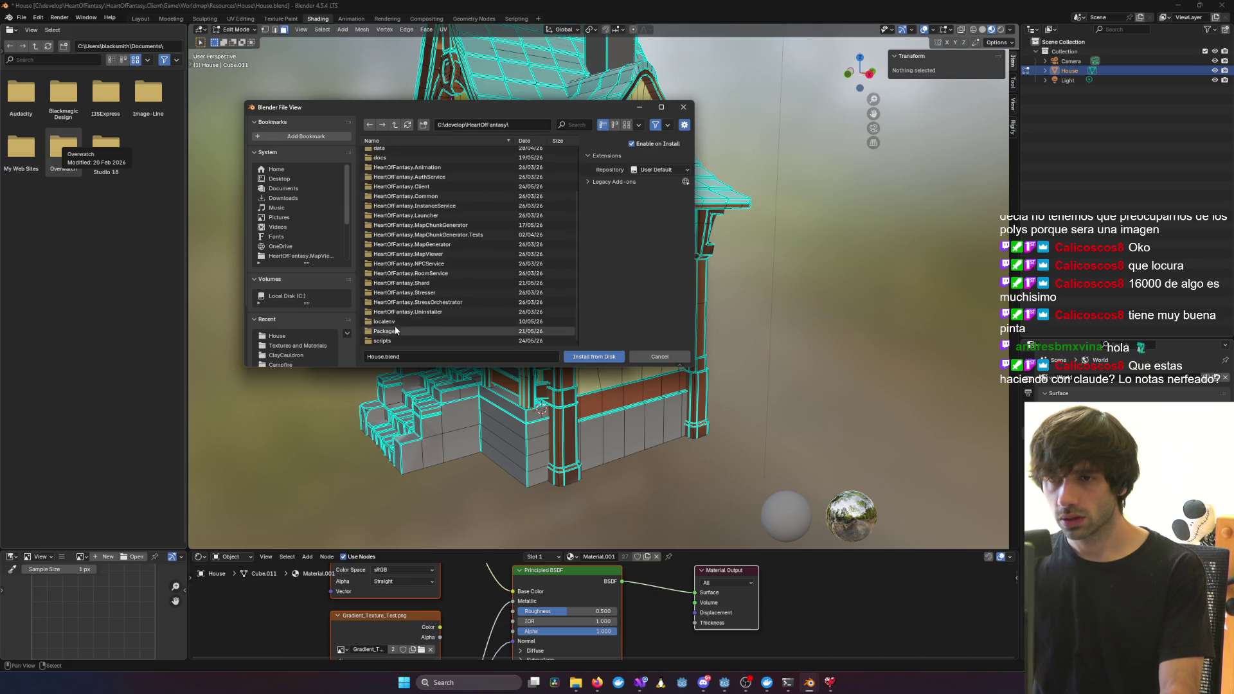
pyautogui.doubleClick(384, 341)
pyautogui.doubleClick(393, 154)
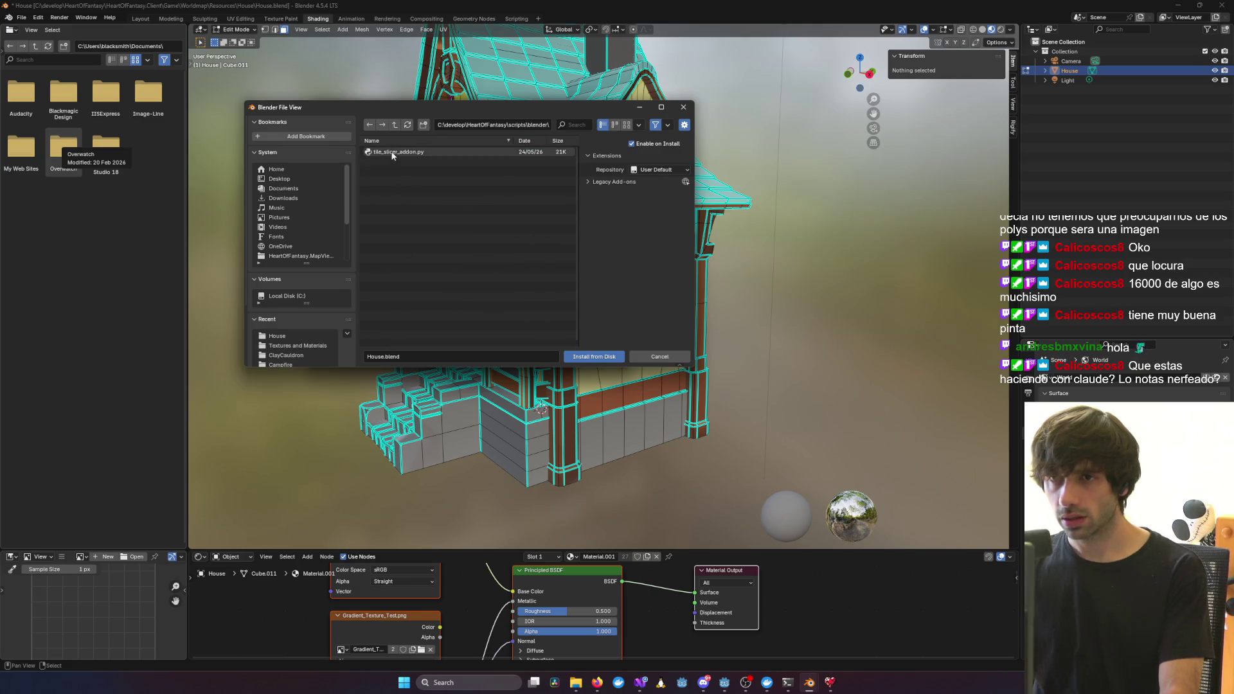
pyautogui.doubleClick(393, 153)
pyautogui.click(617, 108)
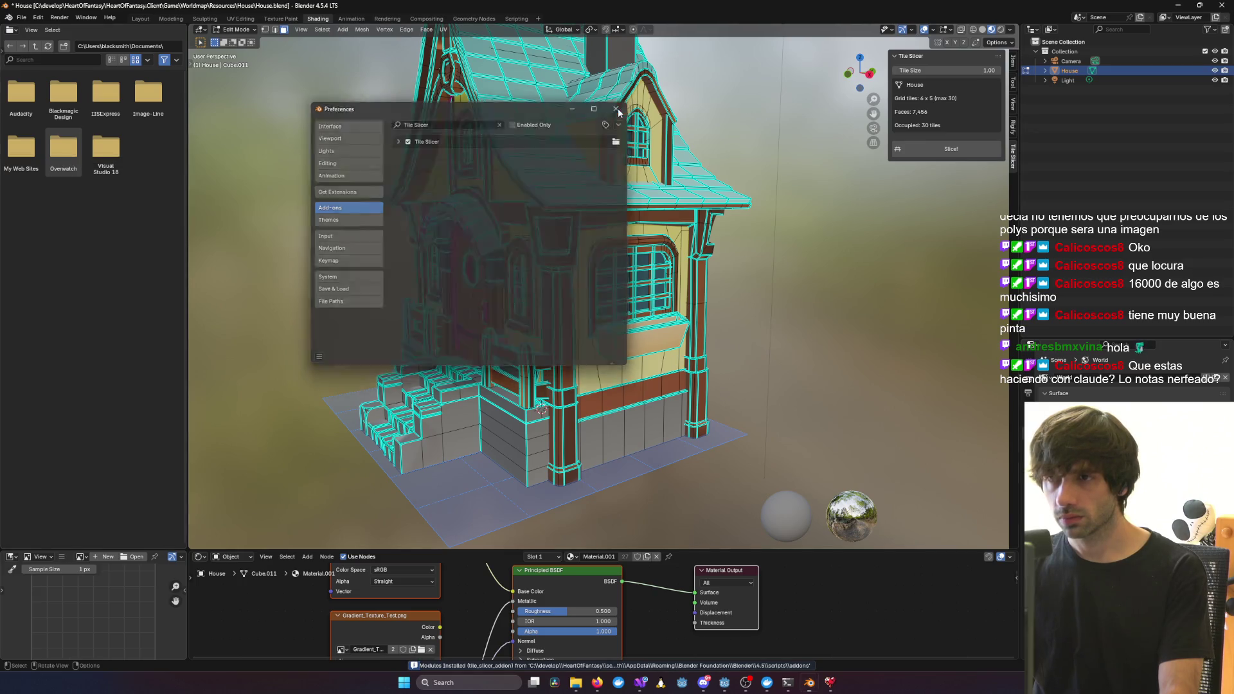
pyautogui.moveTo(617, 193)
pyautogui.mouseDown(button='middle')
pyautogui.moveTo(598, 212)
pyautogui.moveTo(767, 219)
pyautogui.moveTo(762, 270)
pyautogui.moveTo(732, 129)
pyautogui.moveTo(726, 236)
pyautogui.moveTo(710, 241)
pyautogui.mouseUp(button='middle')
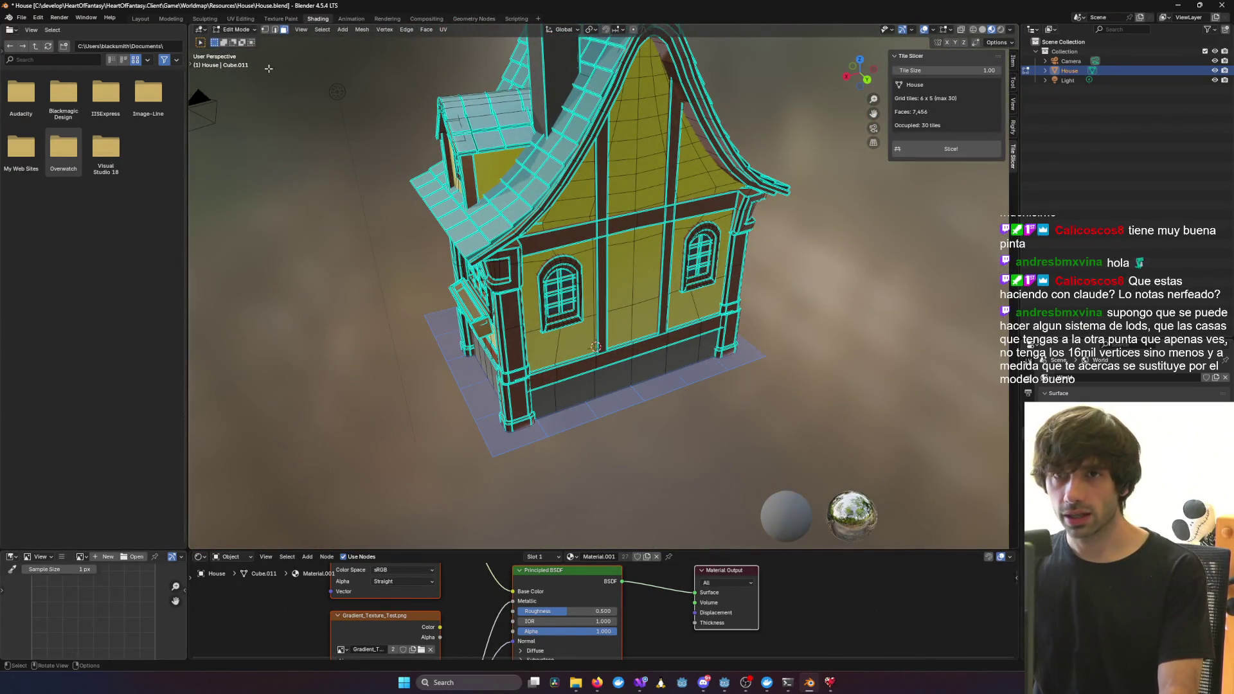
# In the Layout workspace, return House to Object Mode and move it to a new position
pyautogui.click(140, 19)
pyautogui.moveTo(758, 157)
pyautogui.mouseDown(button='middle')
pyautogui.moveTo(904, 531)
pyautogui.moveTo(612, 379)
pyautogui.moveTo(707, 321)
pyautogui.moveTo(270, 276)
pyautogui.moveTo(707, 308)
pyautogui.moveTo(662, 303)
pyautogui.moveTo(678, 379)
pyautogui.mouseUp(button='middle')
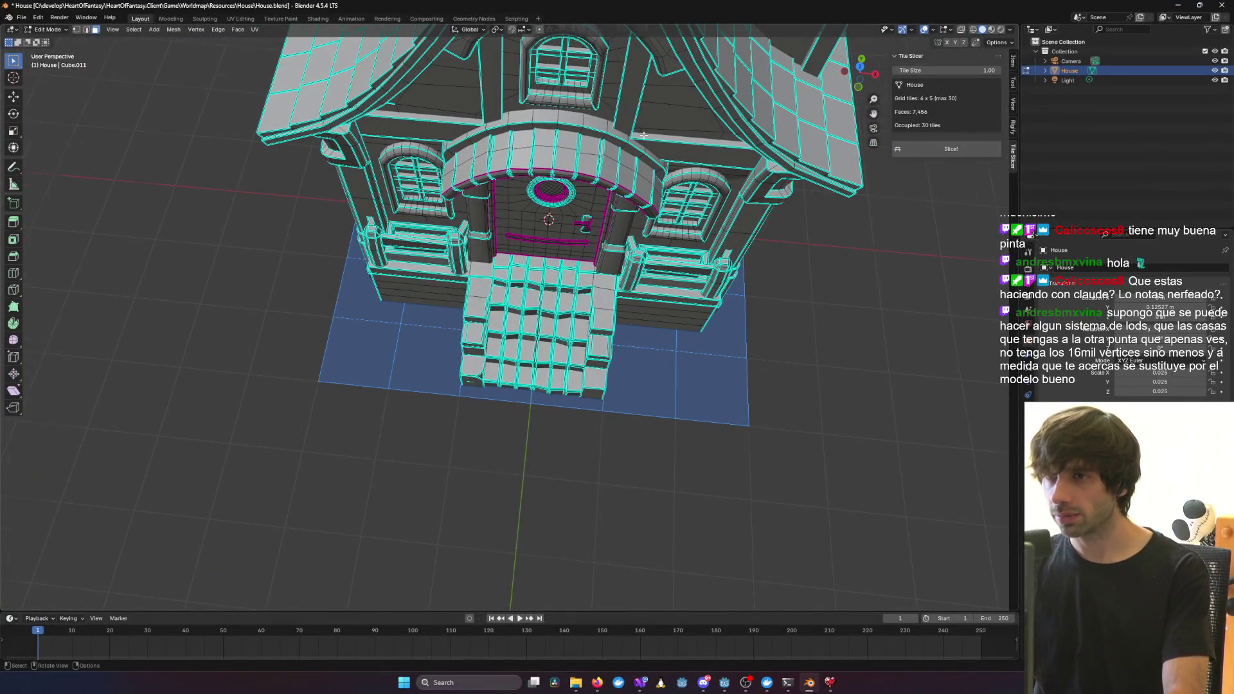
pyautogui.press('Tab')
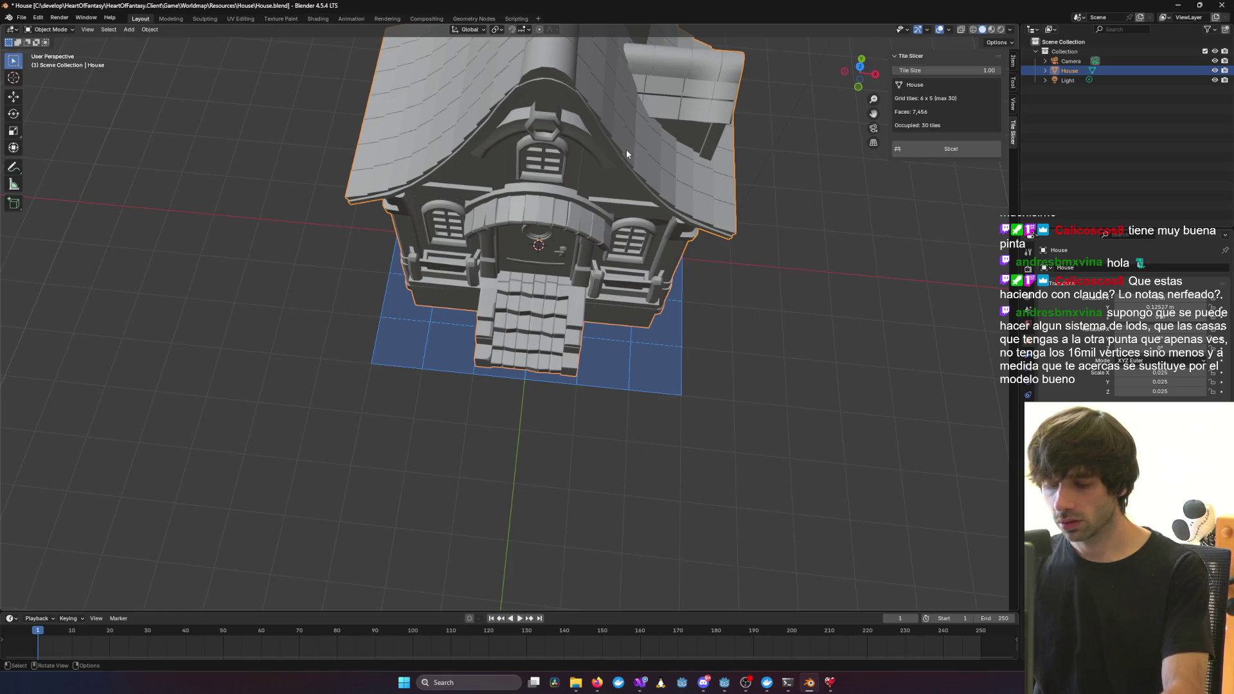
pyautogui.press('g')
pyautogui.click(592, 177)
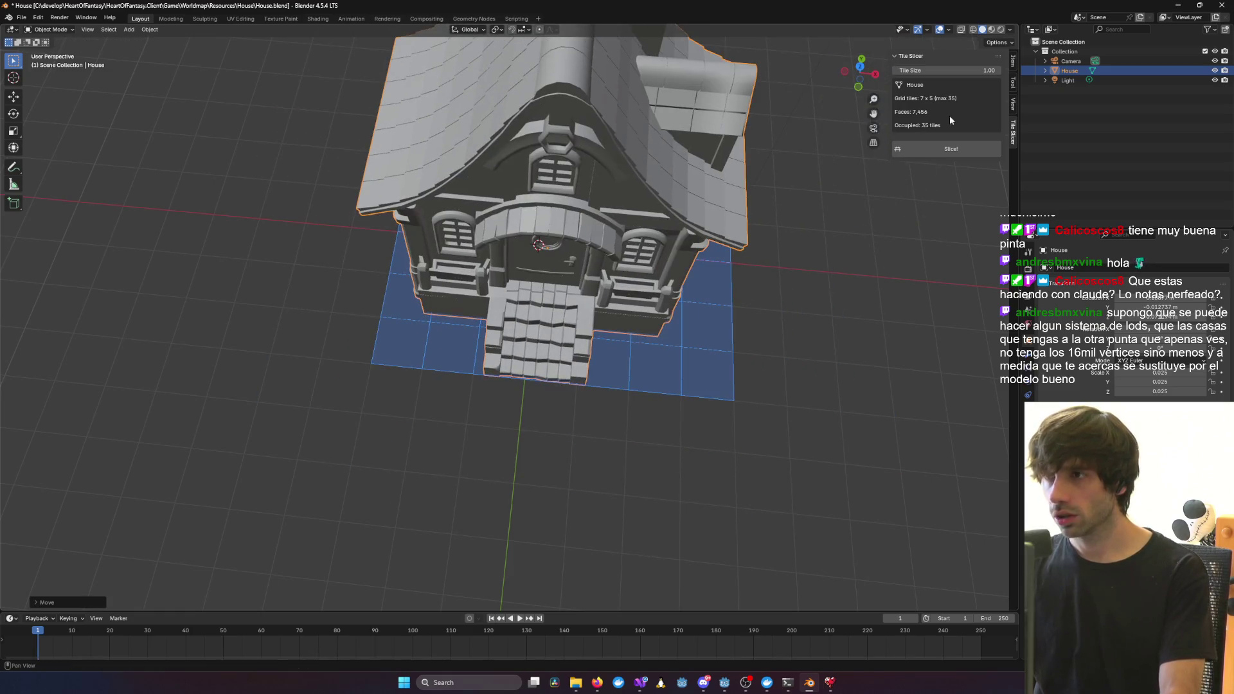
# Set the Tile Slicer Tile Size back to 1.00 and put House into Edit Mode
pyautogui.moveTo(945, 70)
pyautogui.mouseDown()
pyautogui.moveTo(970, 71)
pyautogui.moveTo(927, 70)
pyautogui.mouseUp()
pyautogui.write('1')
pyautogui.press('Return')
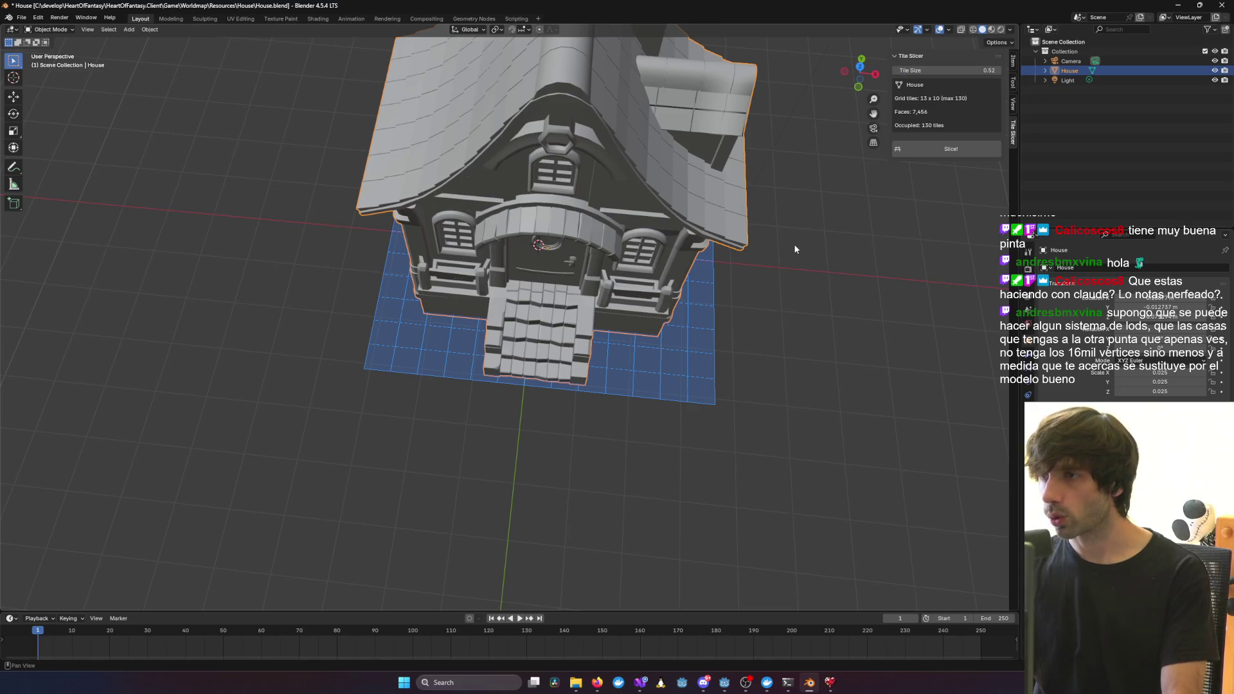
pyautogui.moveTo(811, 271)
pyautogui.mouseDown(button='middle')
pyautogui.moveTo(96, 450)
pyautogui.moveTo(851, 230)
pyautogui.moveTo(799, 253)
pyautogui.moveTo(790, 287)
pyautogui.moveTo(826, 229)
pyautogui.mouseUp(button='middle')
pyautogui.press('Tab')
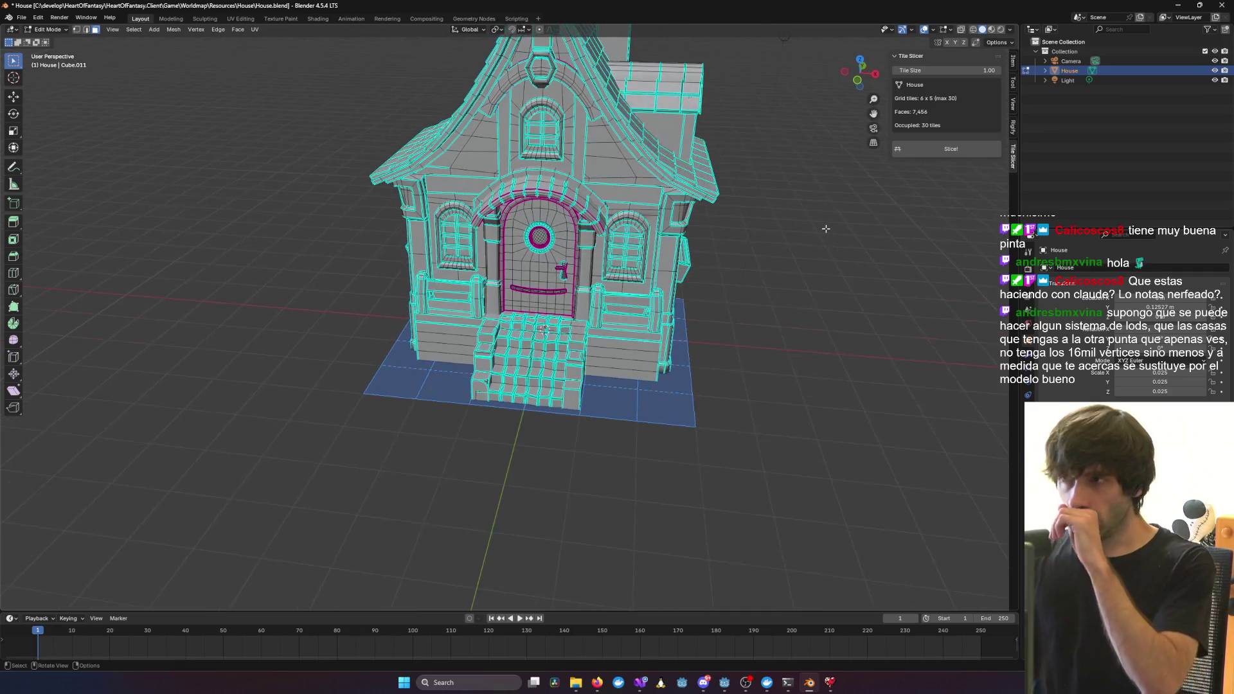
# In Object Mode with Material Preview, slice House into 26 tiles using Slice!
pyautogui.press('Tab')
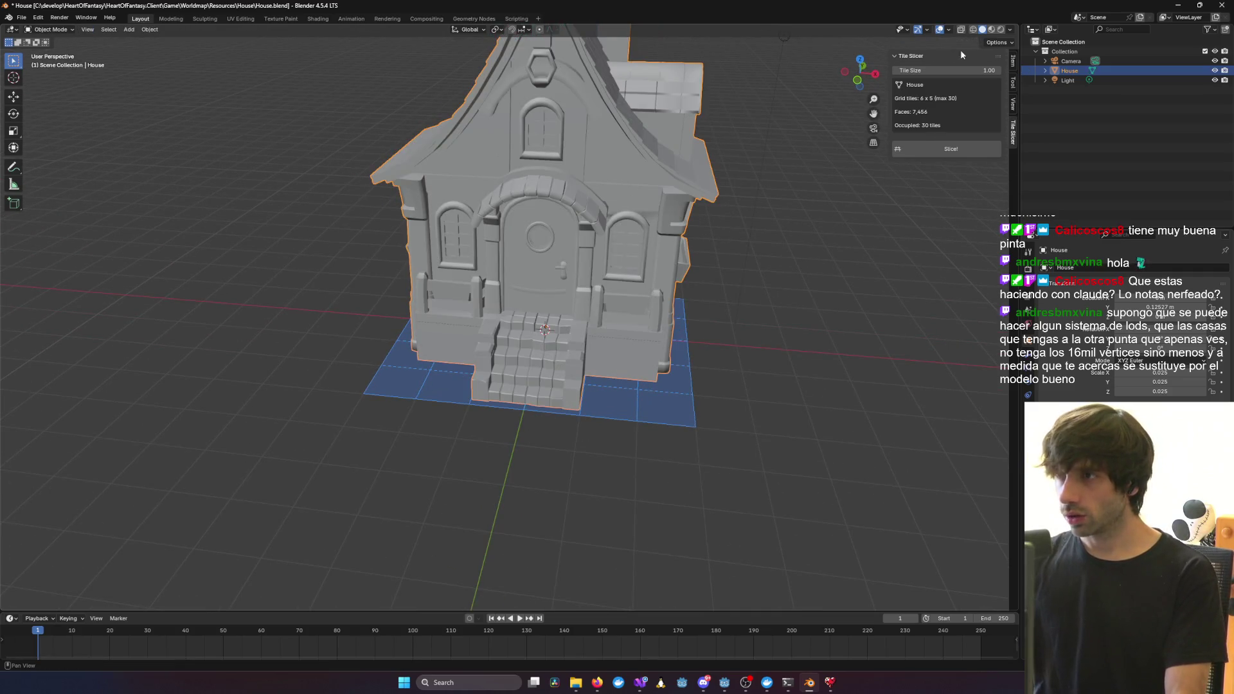
pyautogui.click(991, 30)
pyautogui.moveTo(775, 316); pyautogui.dragTo(788, 264, button='middle')
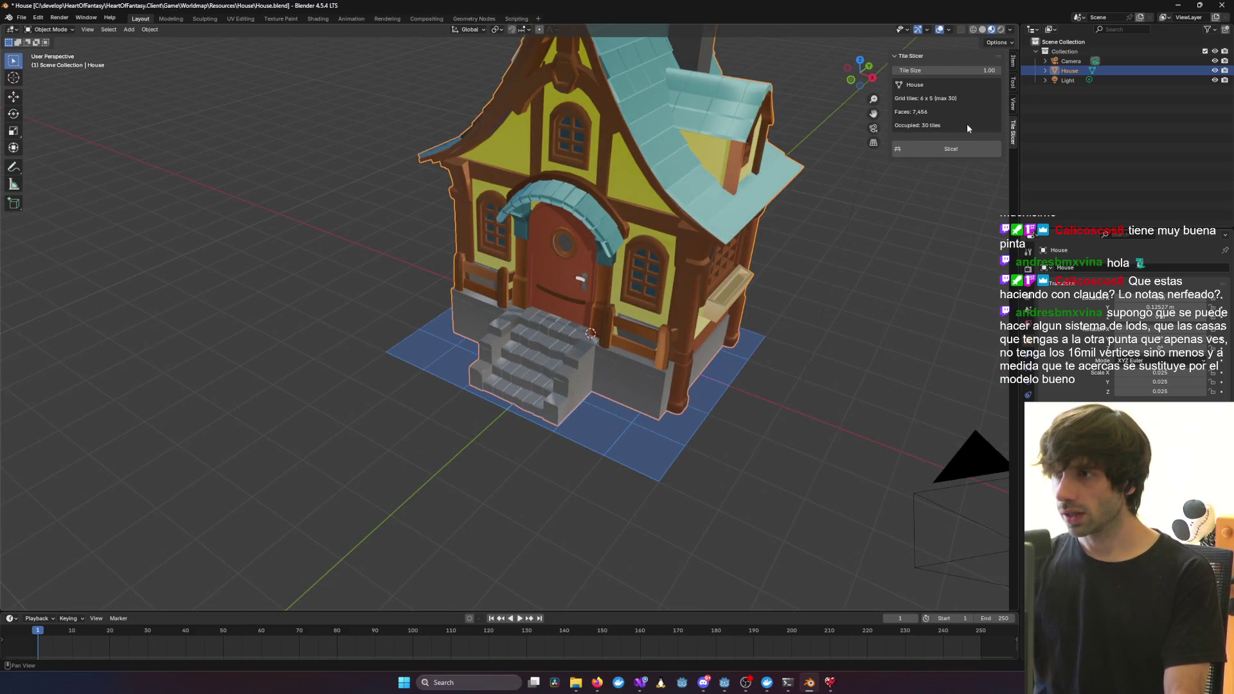
pyautogui.click(940, 149)
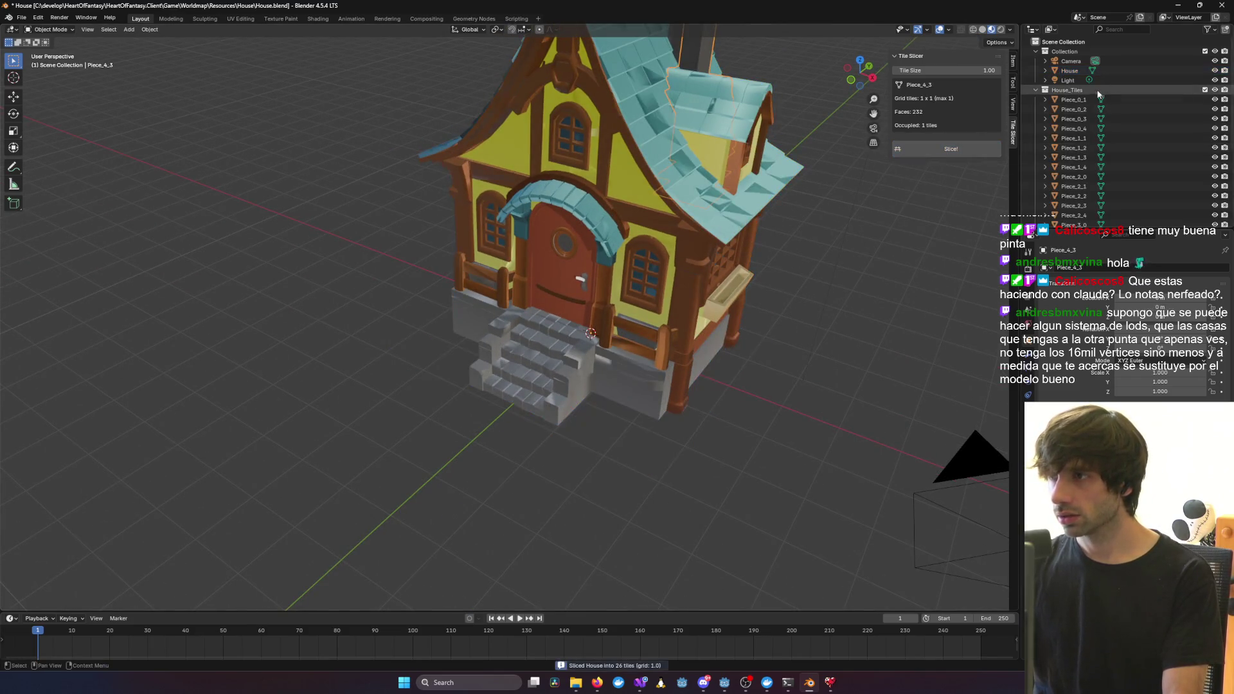
# Hide the original House and inspect the sliced tiles around door tile Piece_3_1
pyautogui.click(1214, 70)
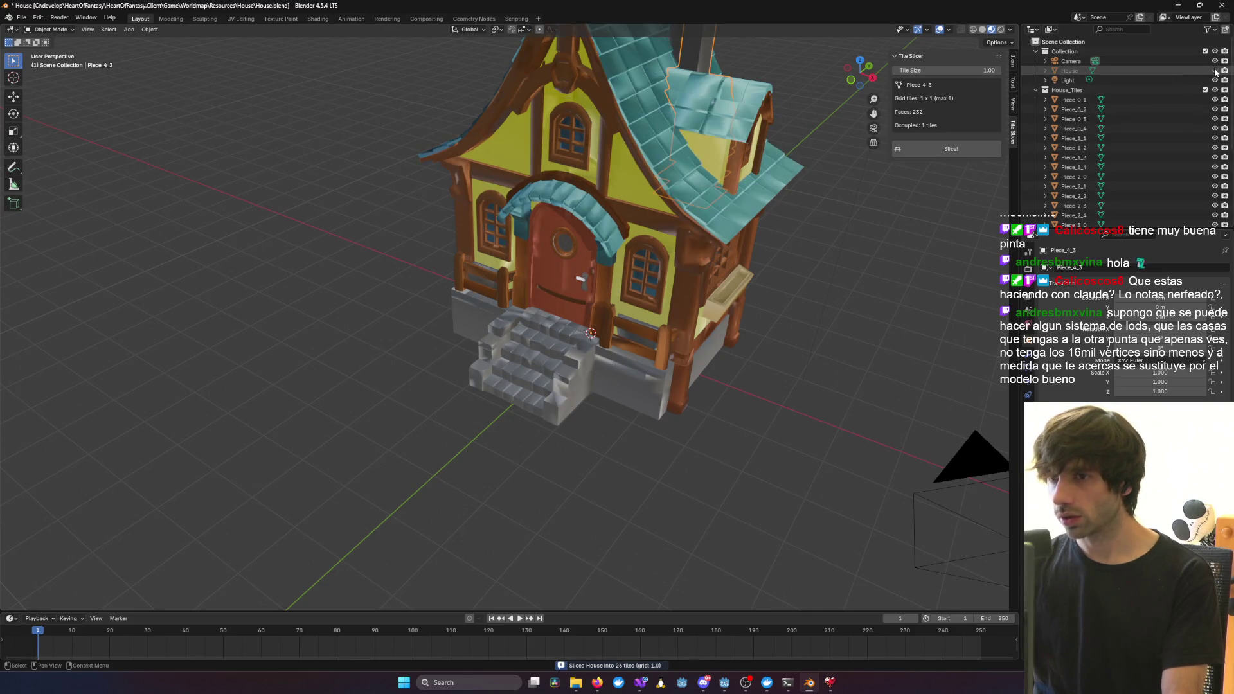
pyautogui.moveTo(666, 321); pyautogui.dragTo(765, 279, button='middle')
pyautogui.scroll(4, 695, 277)
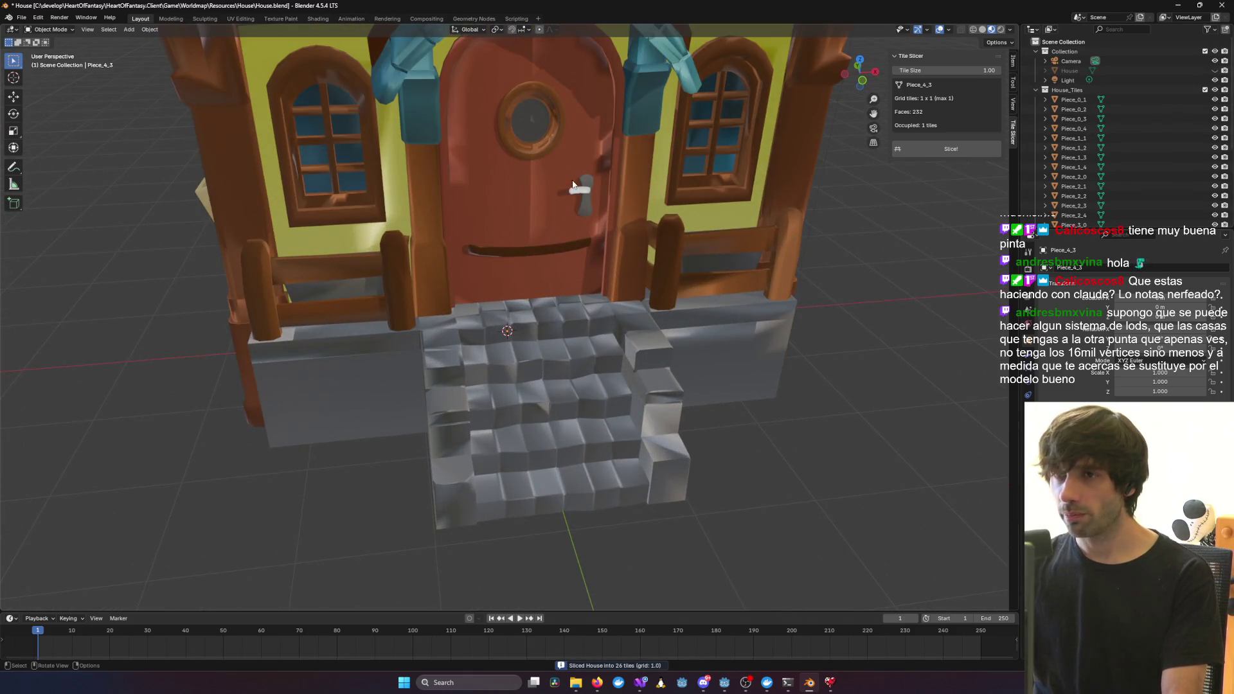
pyautogui.click(574, 185)
pyautogui.moveTo(574, 185)
pyautogui.mouseDown(button='middle')
pyautogui.moveTo(603, 166)
pyautogui.moveTo(505, 130)
pyautogui.moveTo(604, 260)
pyautogui.moveTo(694, 241)
pyautogui.mouseUp(button='middle')
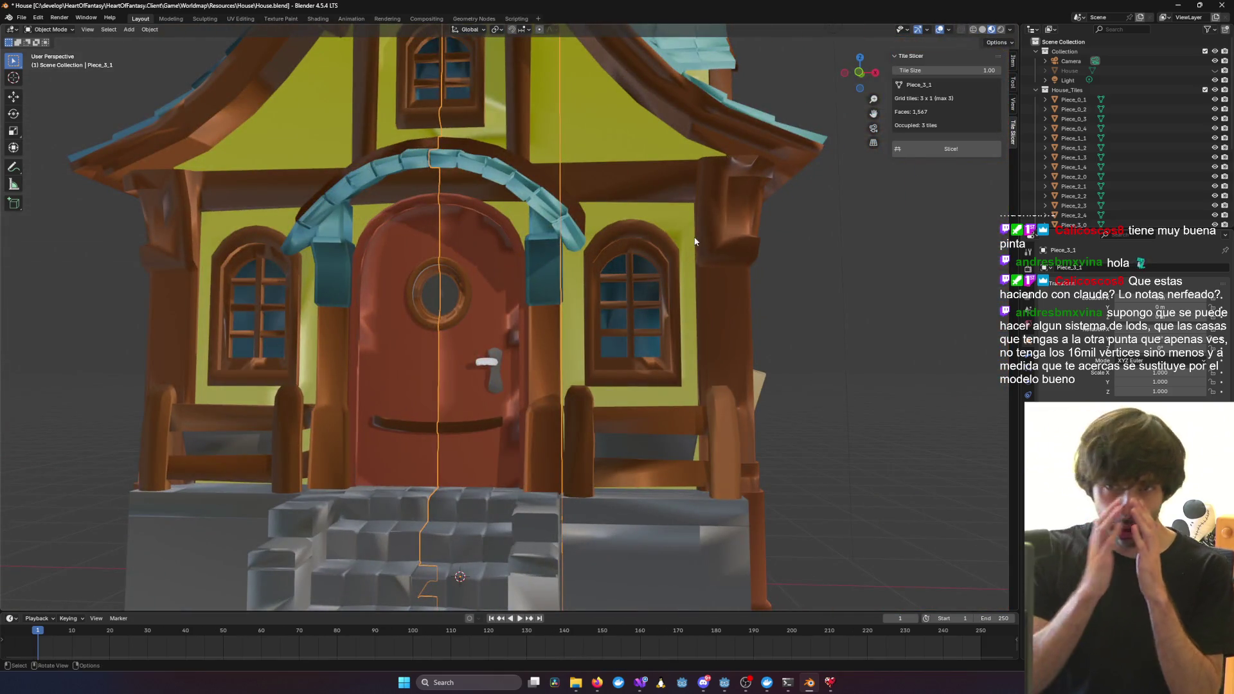
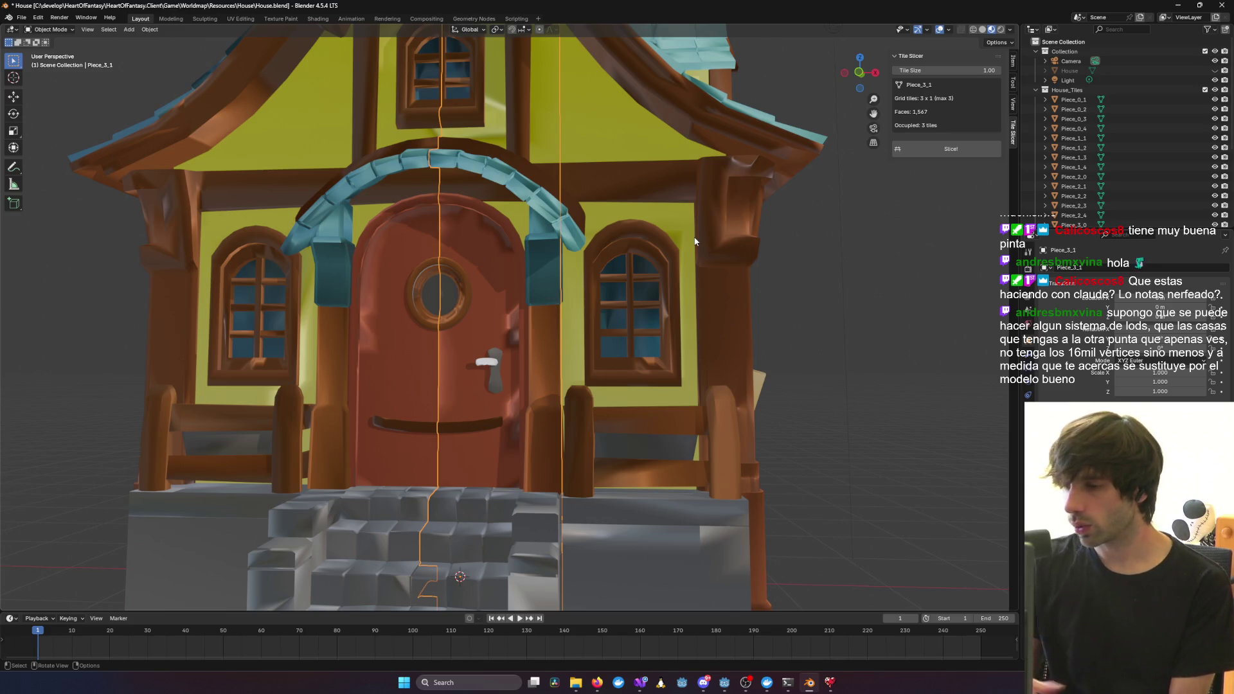
# Bring the Heart of Fantasy game forward and zoom its camera in and out on the forest house
pyautogui.moveTo(829, 683)
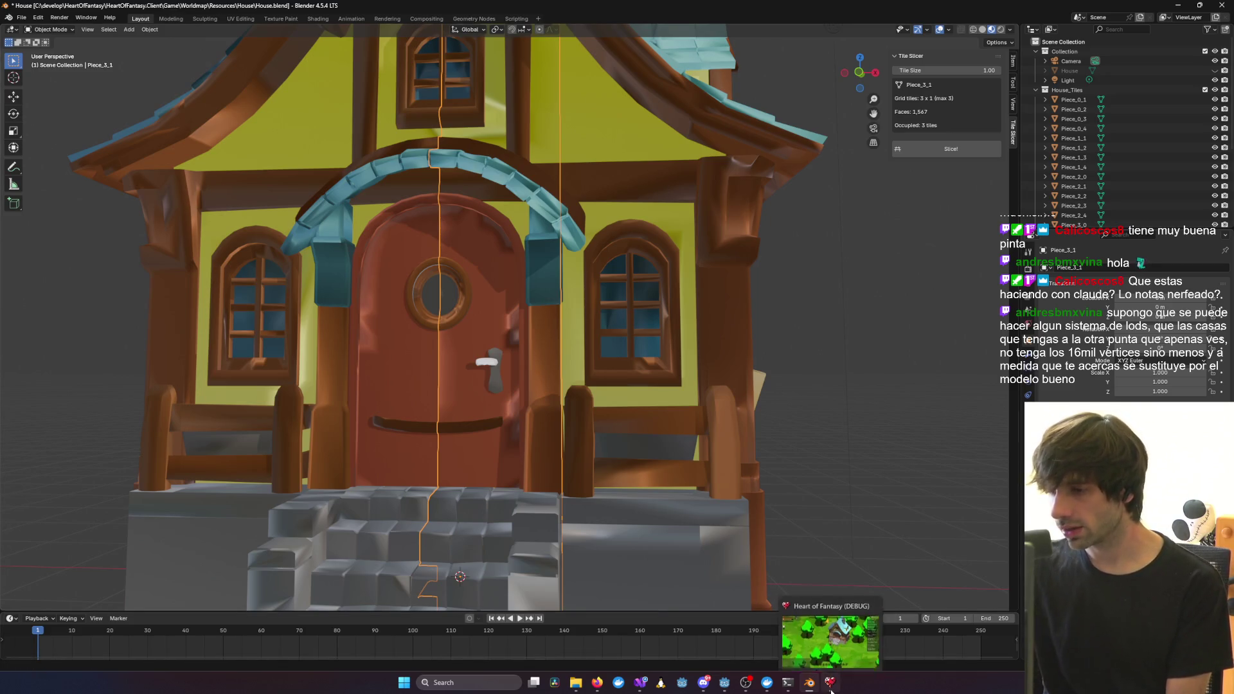
pyautogui.click(829, 633)
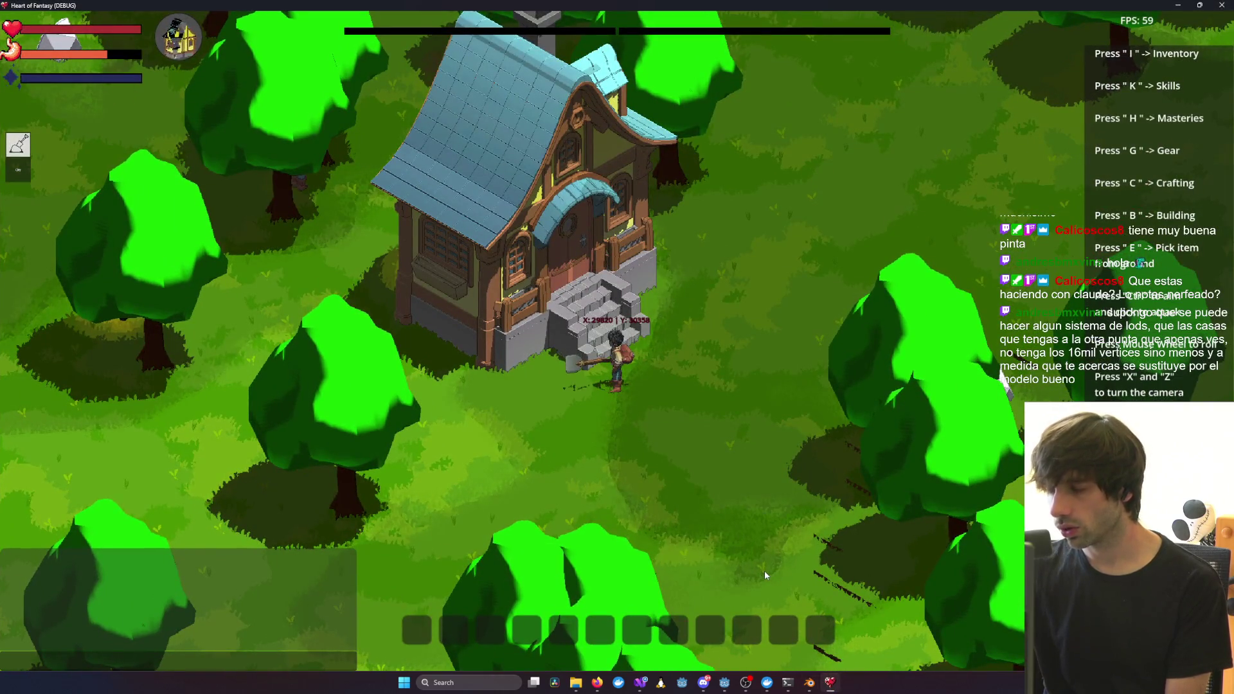
pyautogui.scroll(-3, 722, 559)
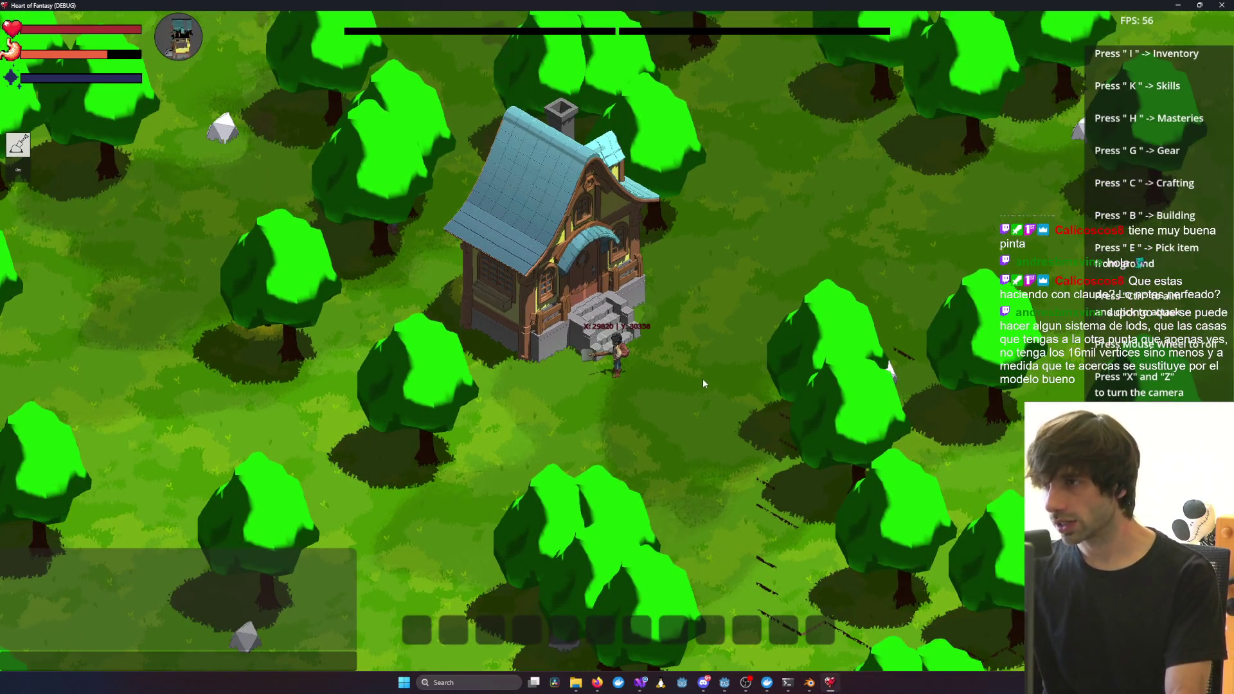
pyautogui.scroll(-3, 703, 380)
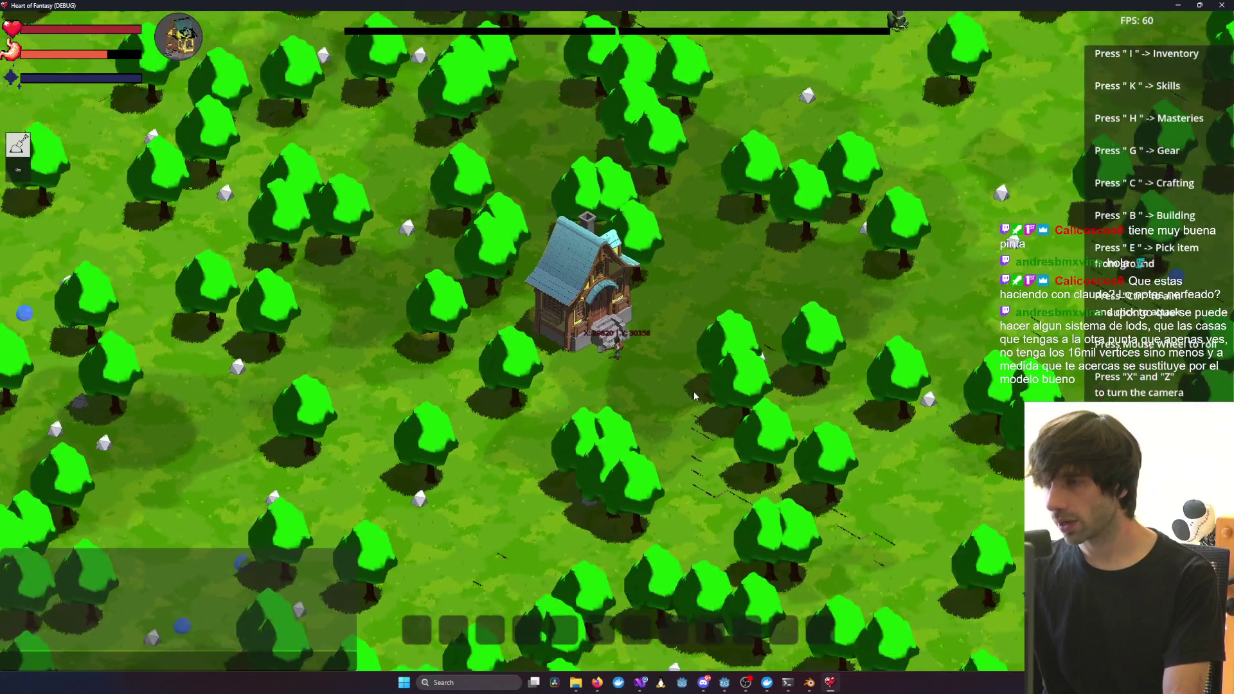
pyautogui.scroll(-5, 694, 395)
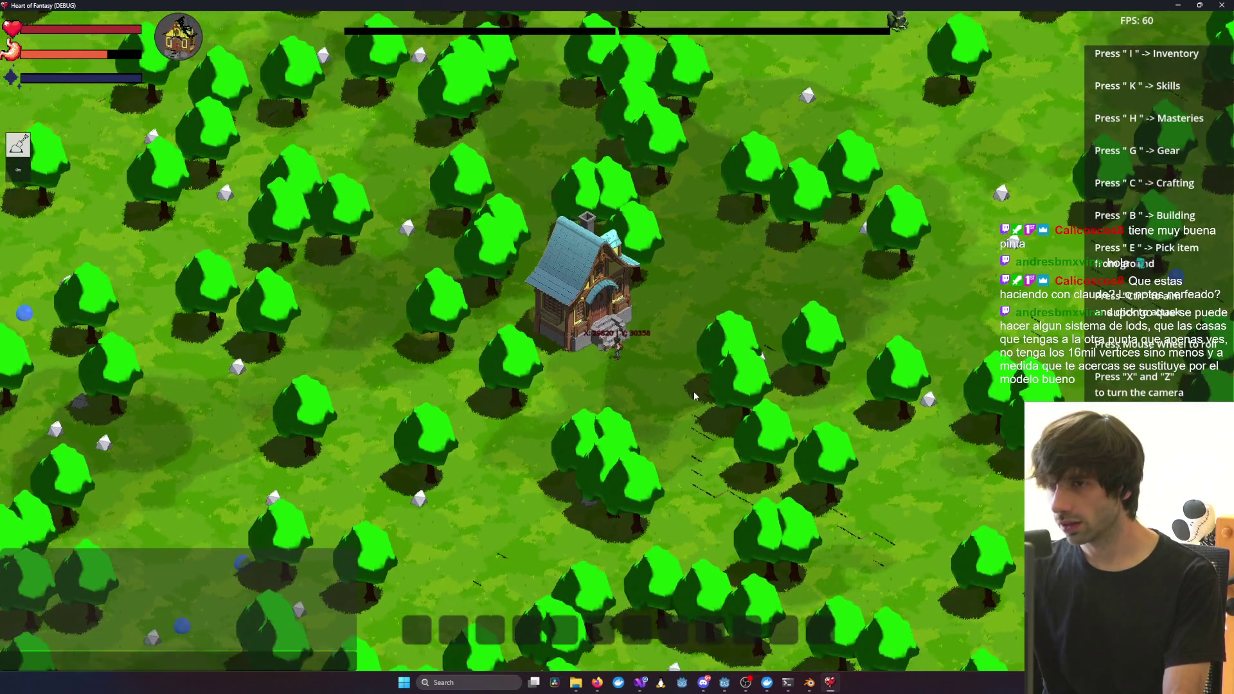
pyautogui.scroll(-2, 707, 108)
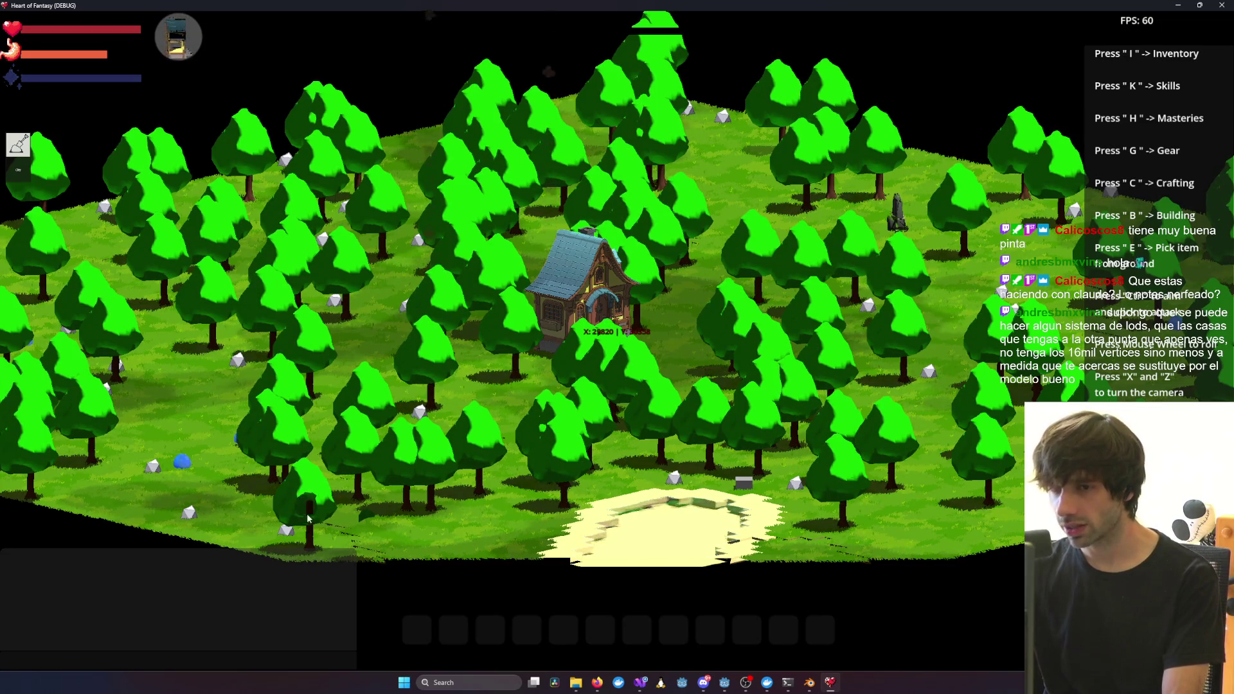
pyautogui.scroll(-5, 310, 485)
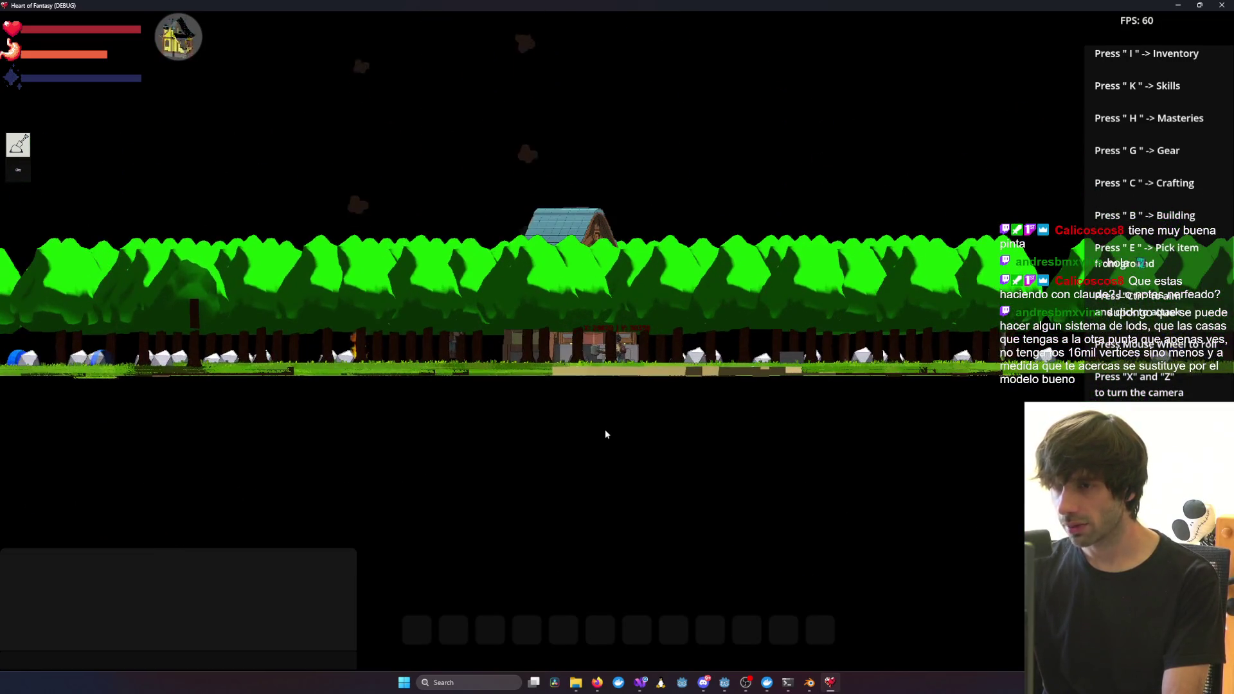
pyautogui.scroll(4, 585, 441)
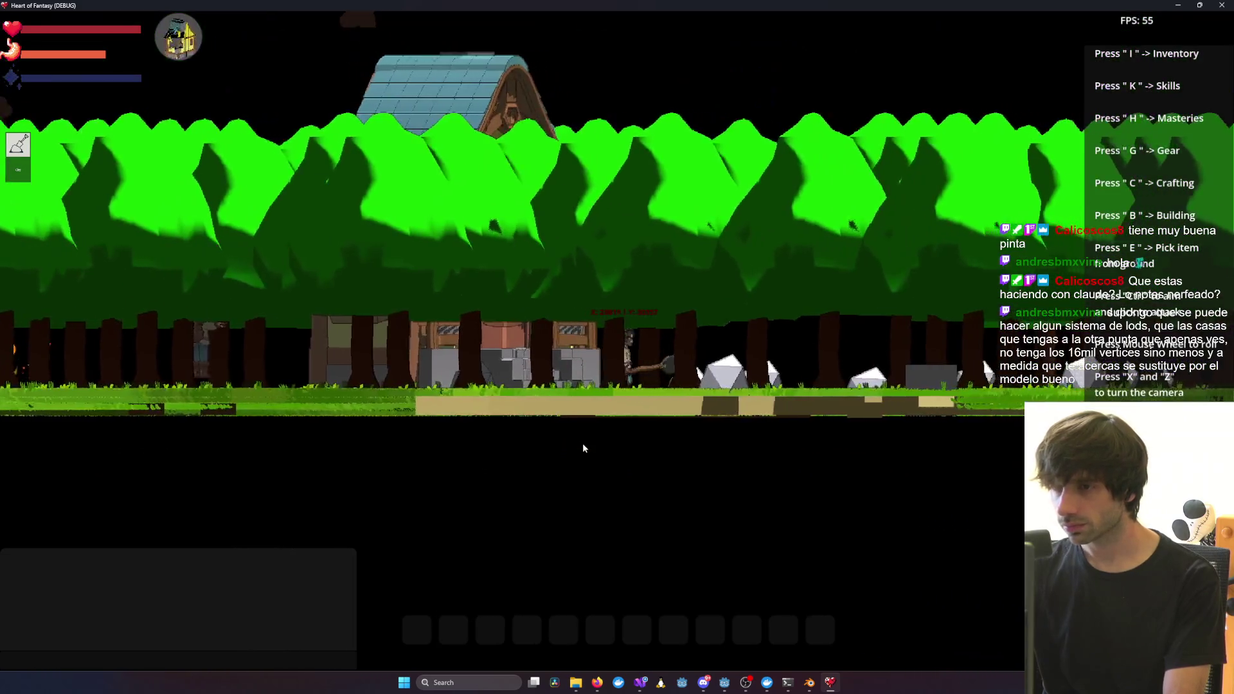
pyautogui.scroll(-4, 584, 448)
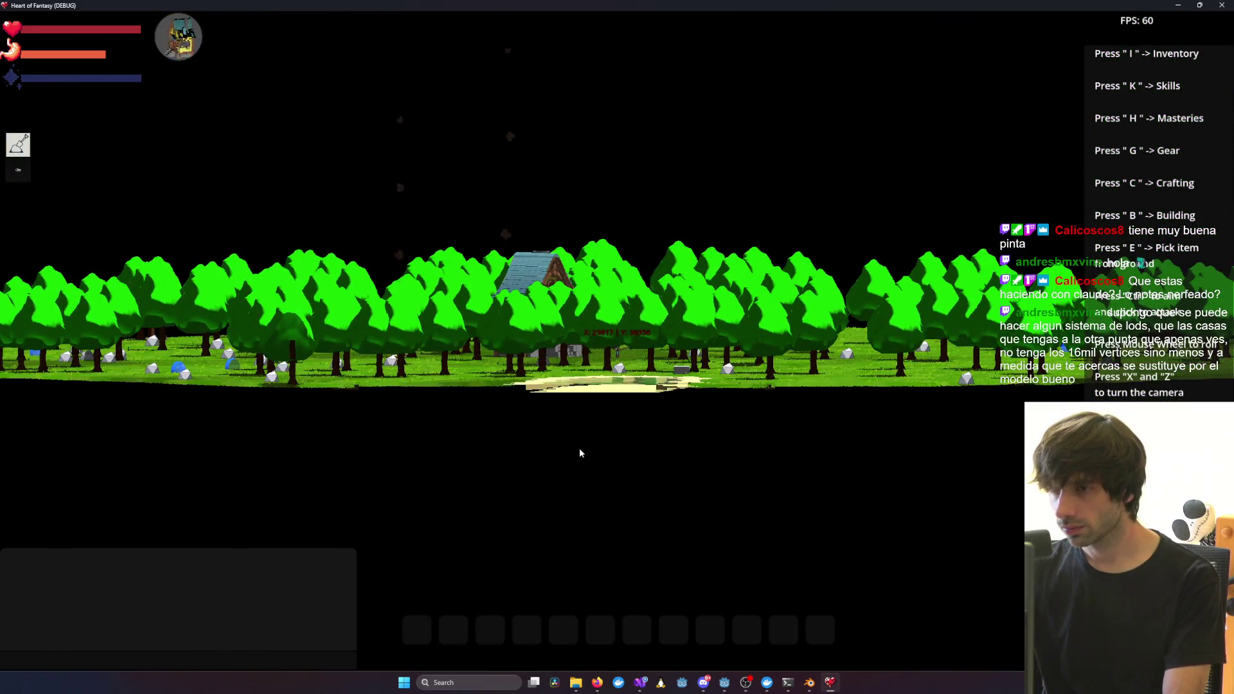
pyautogui.scroll(5, 579, 449)
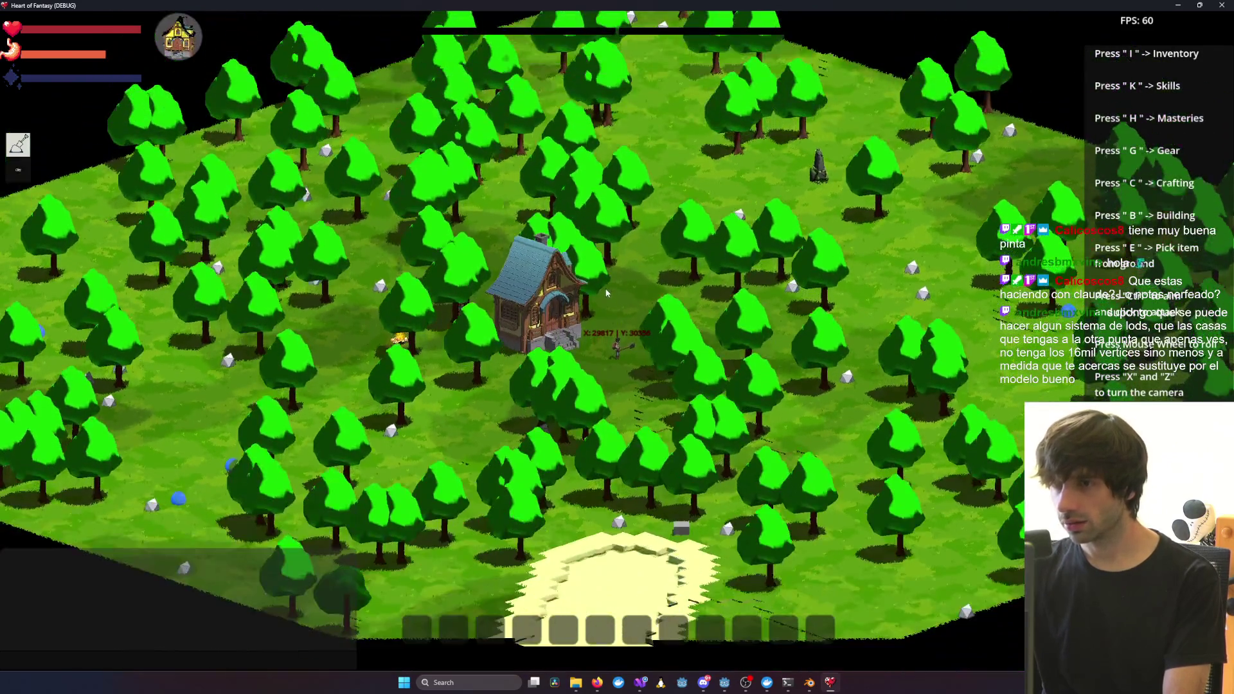
pyautogui.scroll(-2, 606, 293)
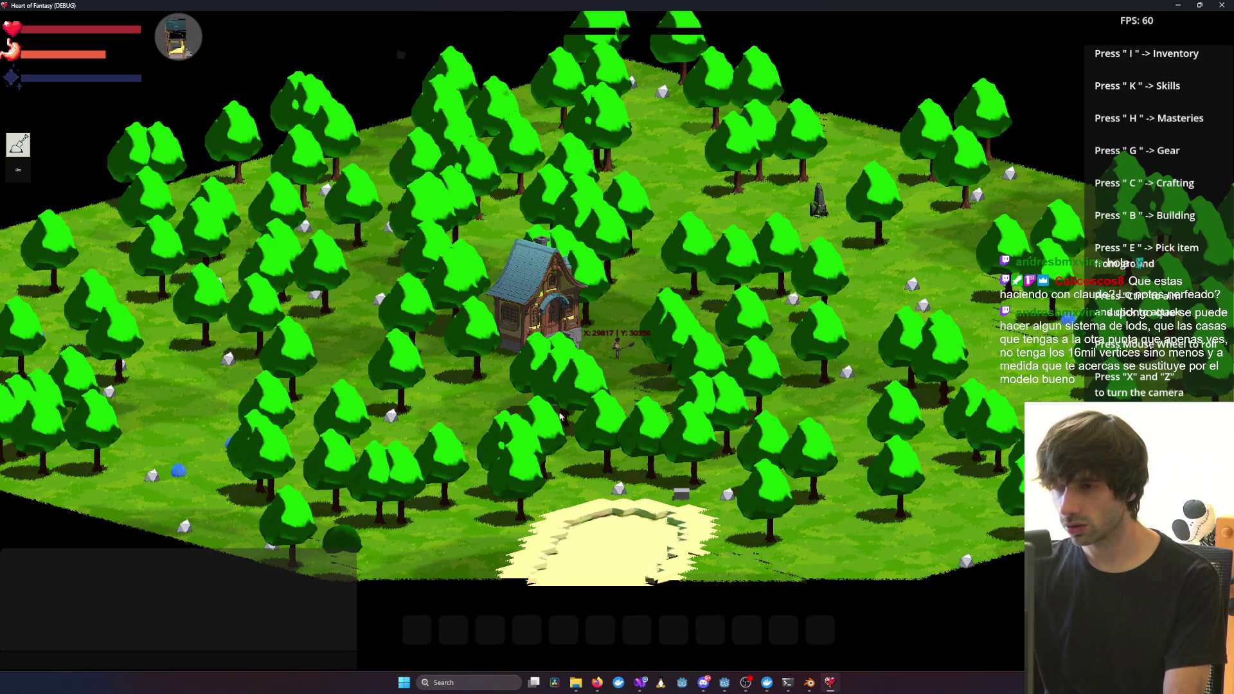
# Rotate the game camera around the house and the player, zooming to check other angles
pyautogui.press('x')
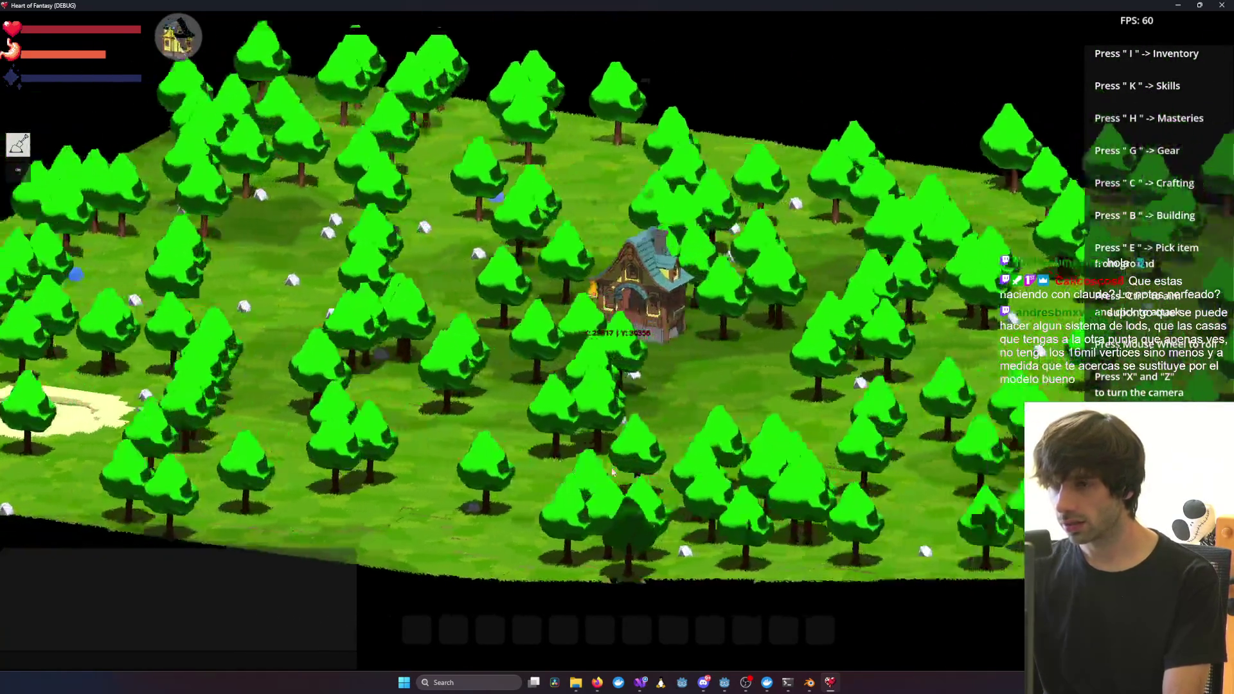
pyautogui.scroll(4, 668, 456)
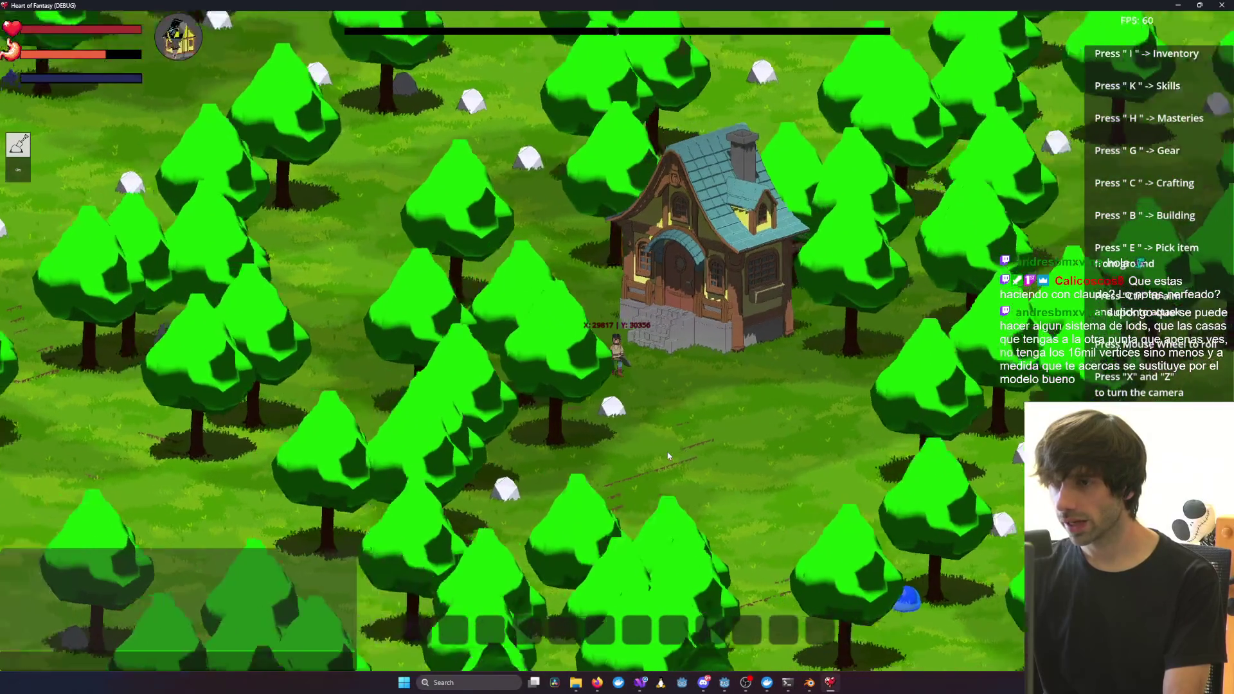
pyautogui.scroll(-5, 668, 456)
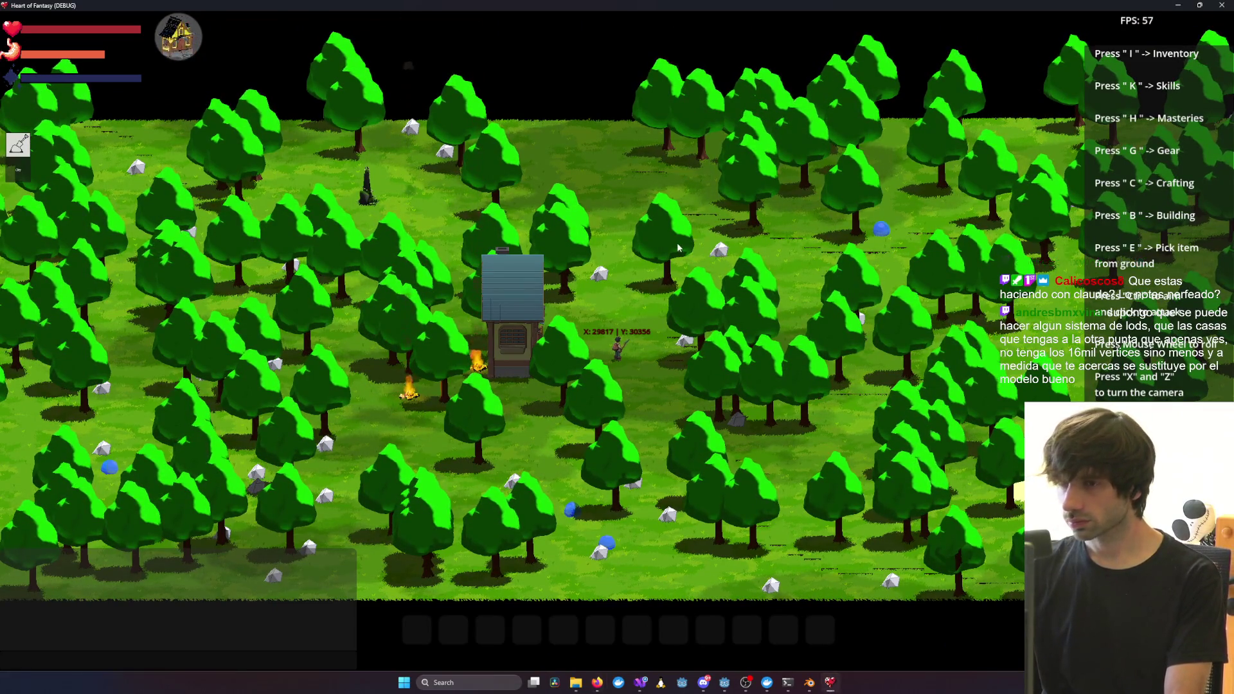
pyautogui.scroll(-1, 678, 248)
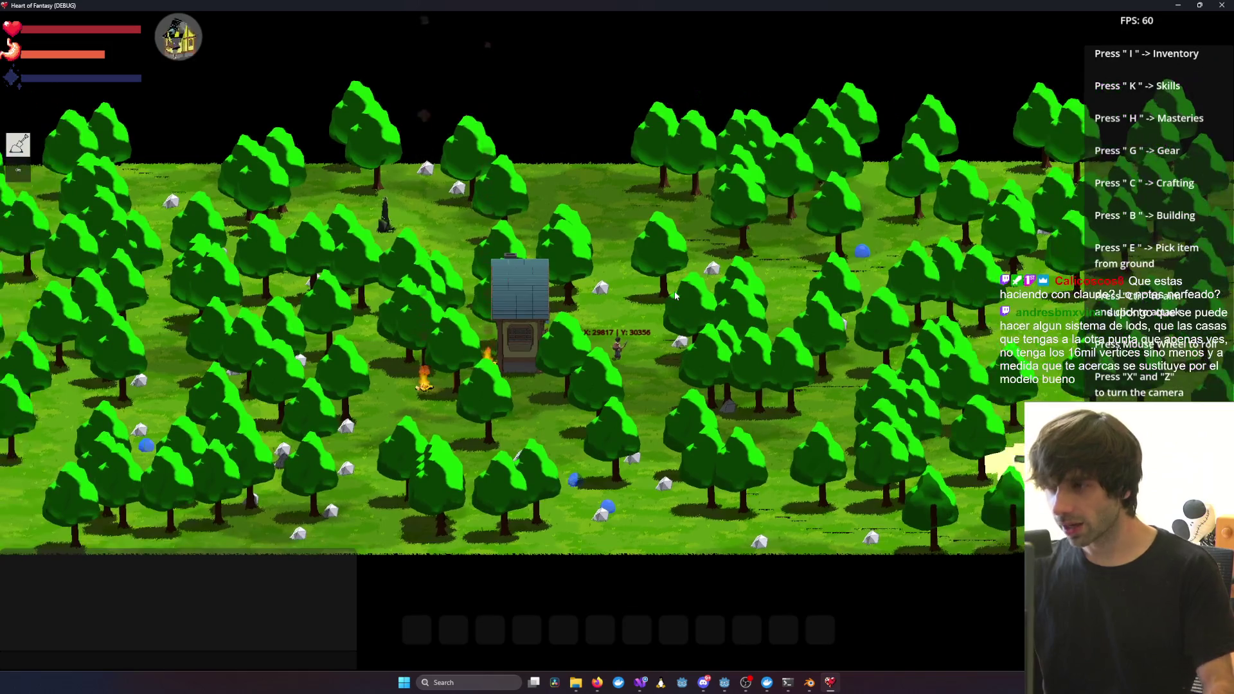
pyautogui.scroll(1, 688, 328)
pyautogui.scroll(5, 613, 375)
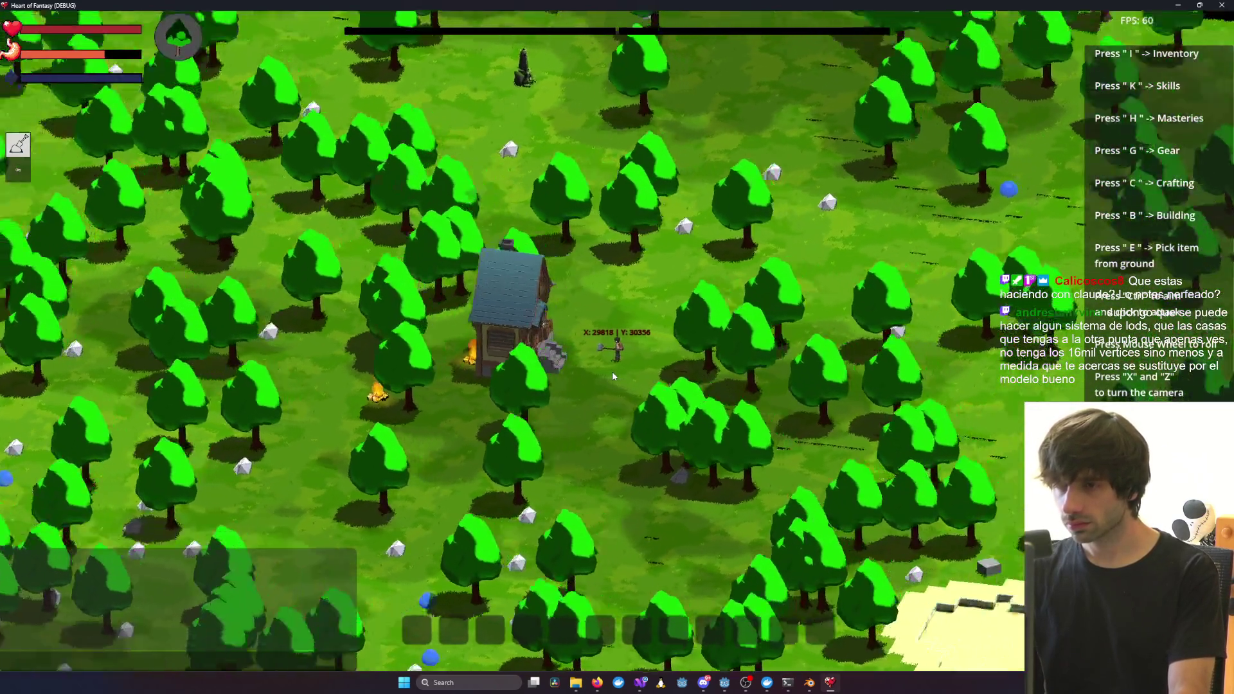
pyautogui.press('x')
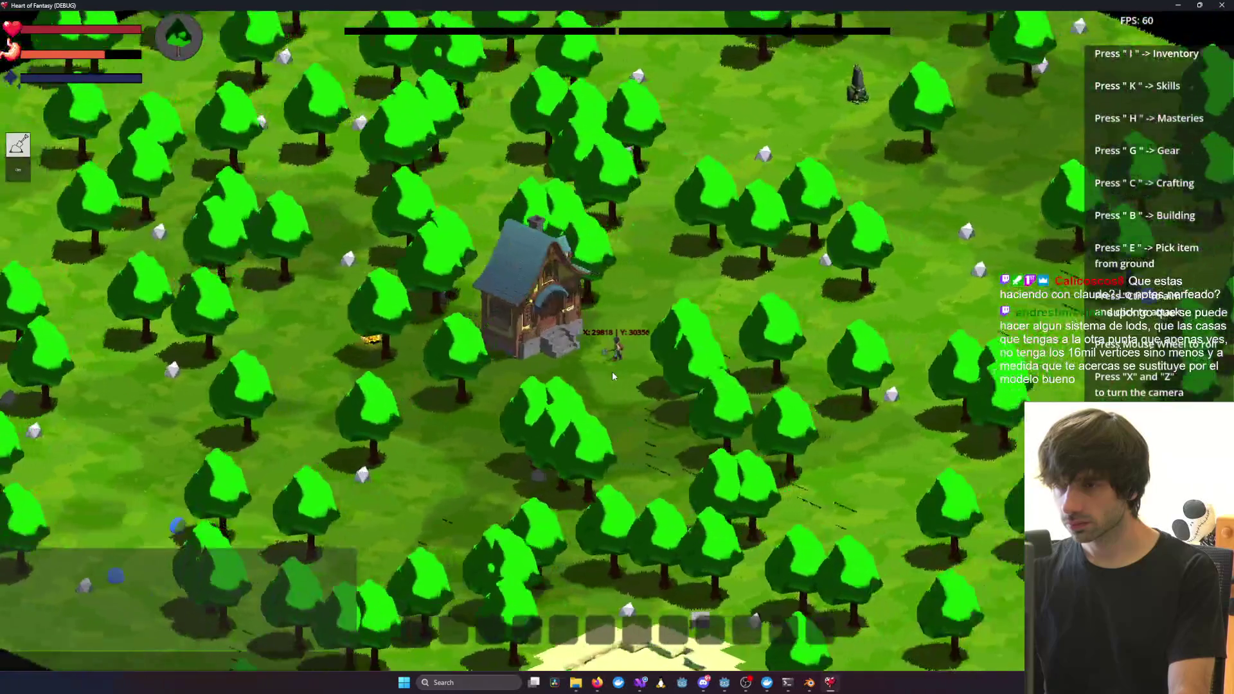
pyautogui.click(1178, 5)
# Select tile Piece_4_3, undo the slicing with Ctrl+Z to restore the whole house, then deselect
pyautogui.moveTo(851, 225)
pyautogui.mouseDown(button='middle')
pyautogui.moveTo(716, 296)
pyautogui.moveTo(565, 296)
pyautogui.moveTo(558, 329)
pyautogui.moveTo(731, 308)
pyautogui.moveTo(724, 273)
pyautogui.moveTo(637, 270)
pyautogui.moveTo(709, 265)
pyautogui.moveTo(584, 305)
pyautogui.moveTo(697, 283)
pyautogui.moveTo(386, 300)
pyautogui.moveTo(424, 318)
pyautogui.mouseUp(button='middle')
pyautogui.scroll(5, 386, 300)
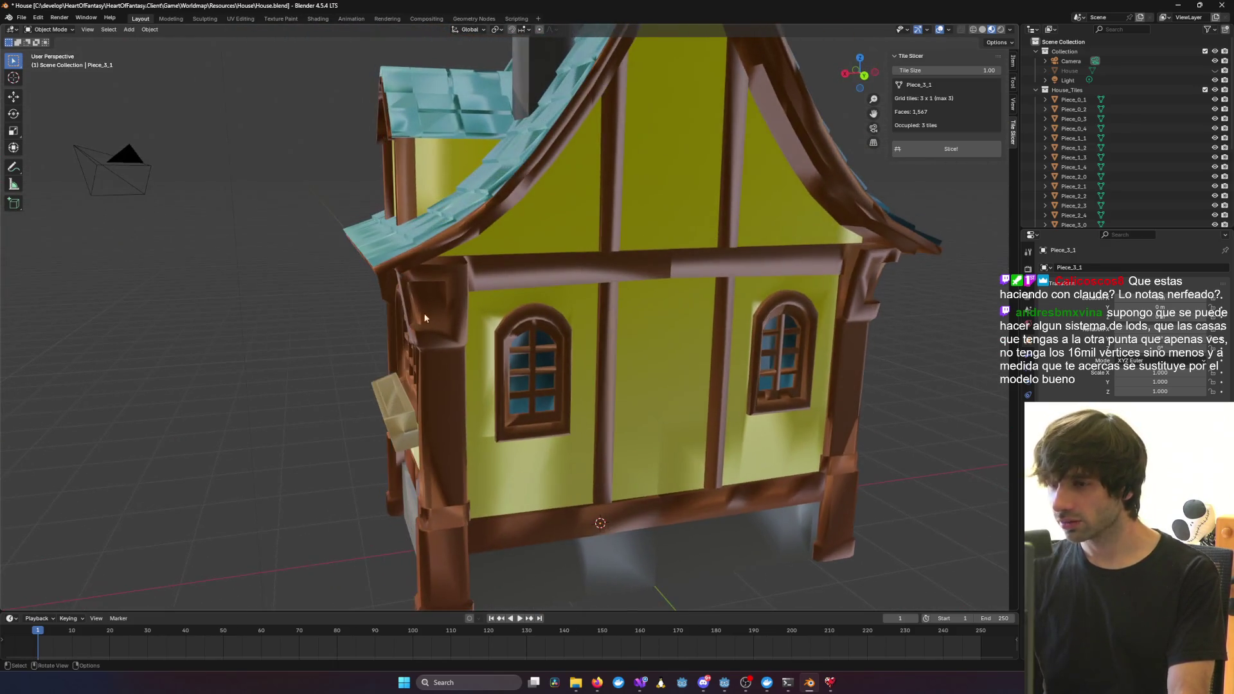
pyautogui.moveTo(619, 317)
pyautogui.mouseDown(button='middle')
pyautogui.moveTo(502, 362)
pyautogui.moveTo(779, 340)
pyautogui.mouseUp(button='middle')
pyautogui.scroll(-5, 779, 339)
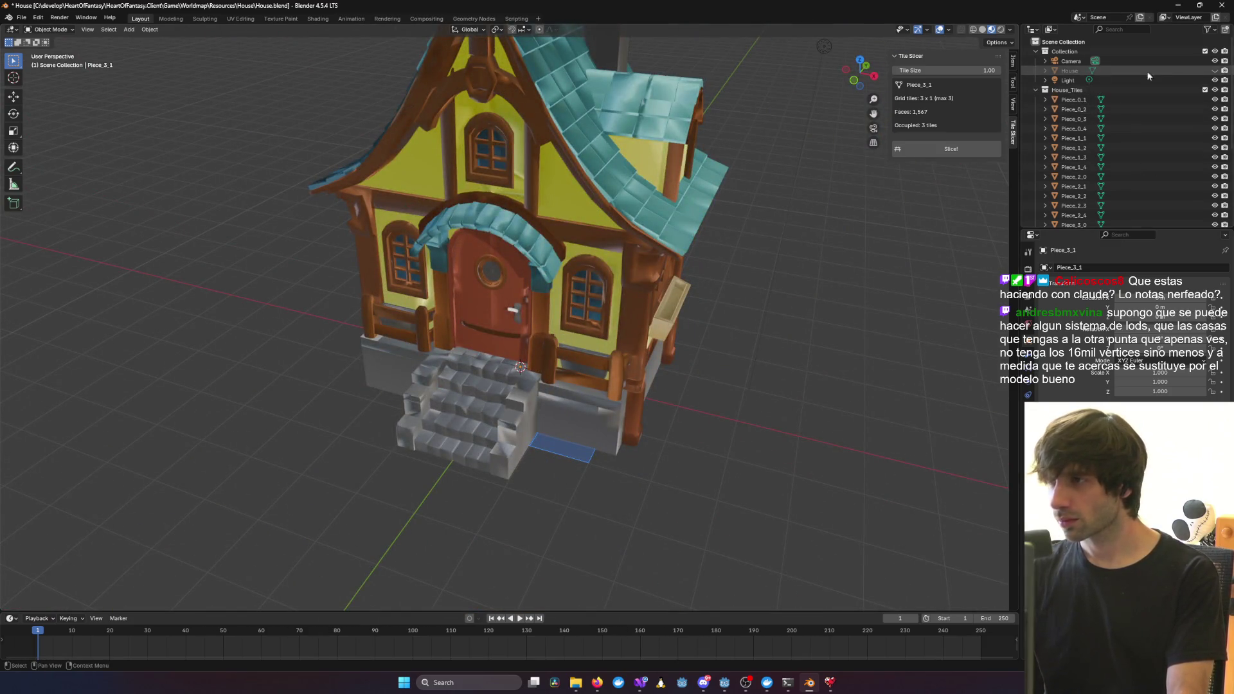
pyautogui.click(712, 286)
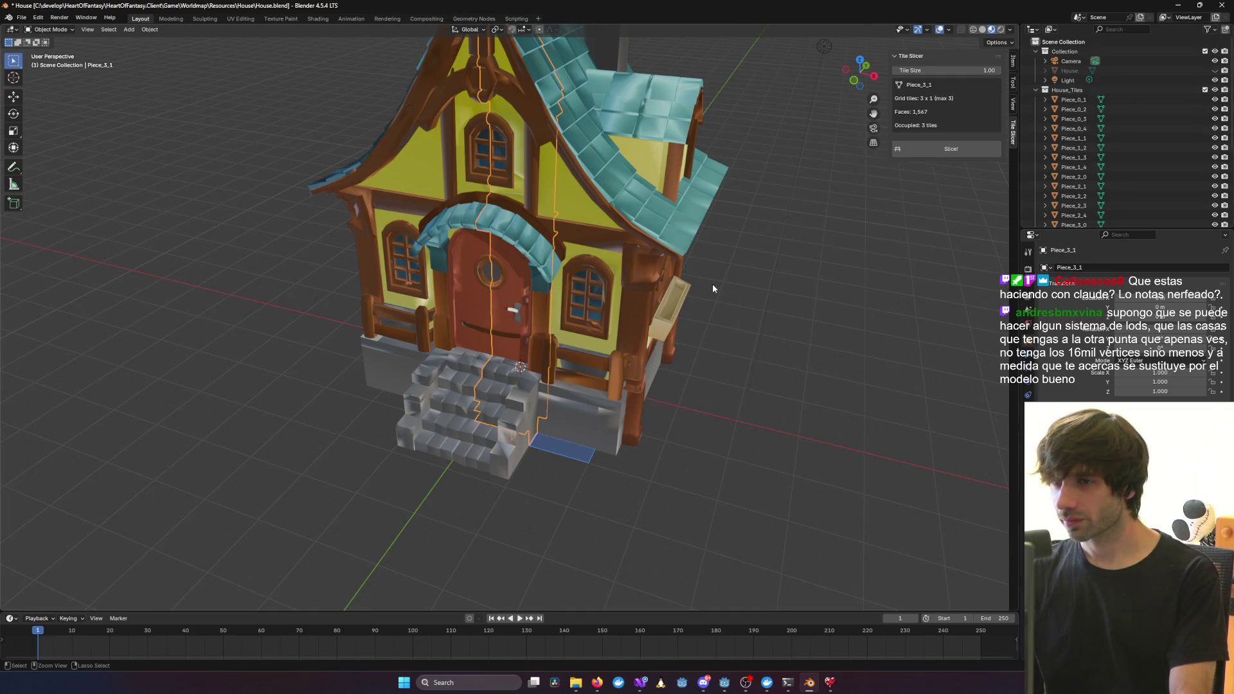
pyautogui.hotkey('ctrl', 'z')
pyautogui.hotkey('ctrl', 'z')
pyautogui.hotkey('ctrl', 'z')
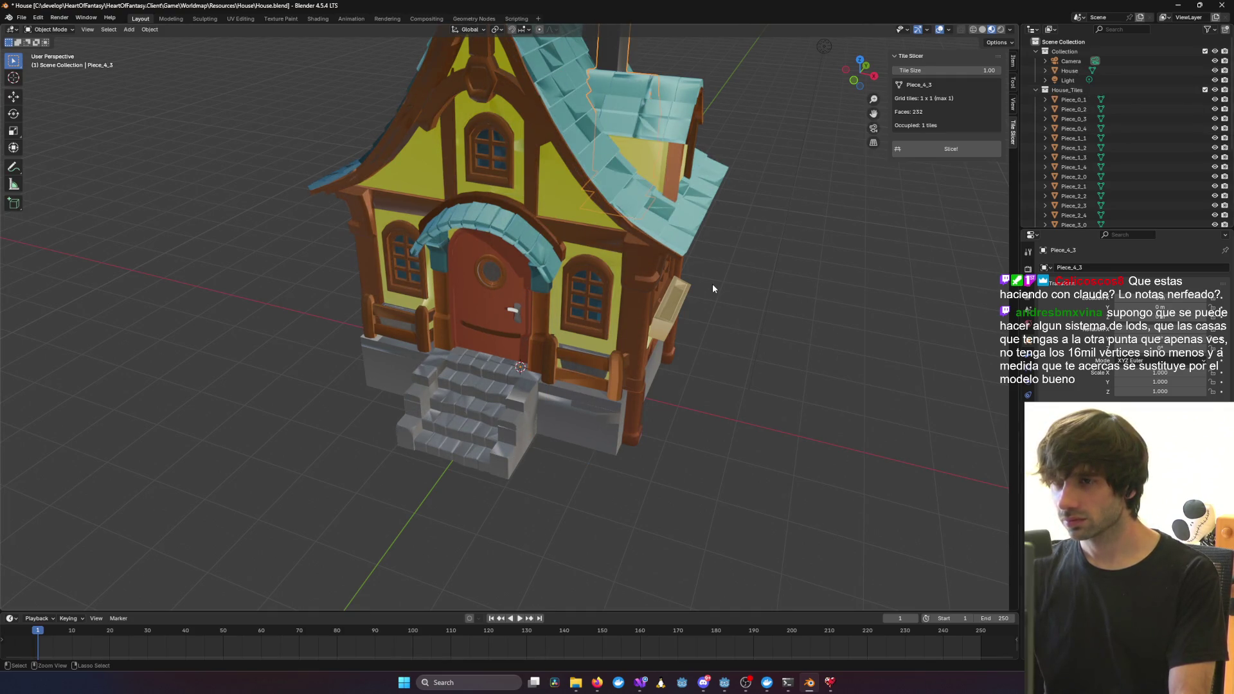
pyautogui.click(823, 491)
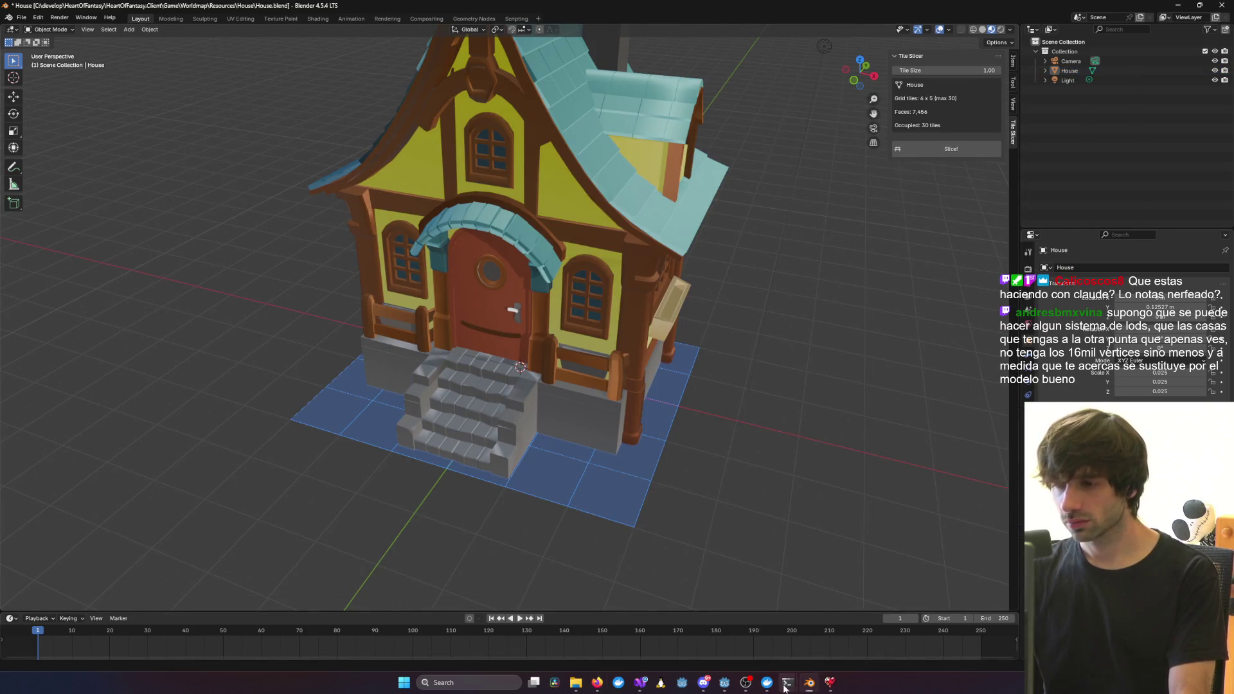
pyautogui.moveTo(787, 683)
pyautogui.moveTo(903, 609)
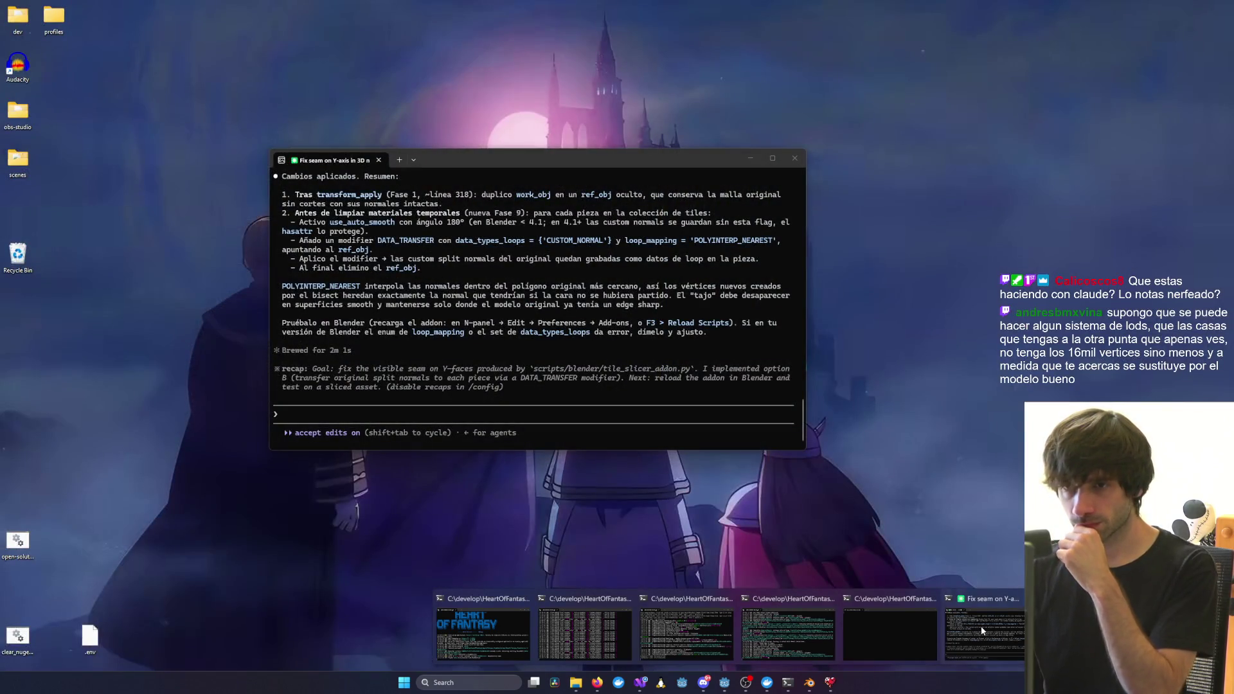
# Bring up the Claude terminal, reposition it, and scroll through the tile slicer change summary and diff
pyautogui.click(981, 632)
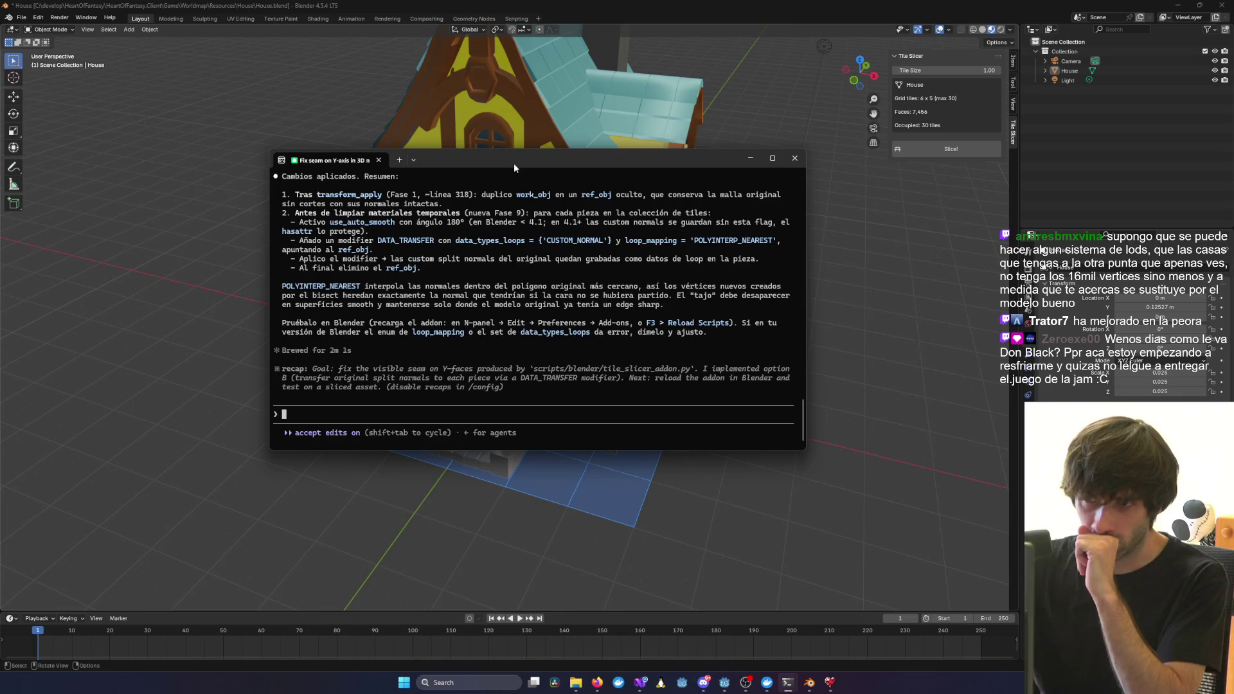
pyautogui.moveTo(514, 164)
pyautogui.mouseDown()
pyautogui.moveTo(637, 179)
pyautogui.moveTo(467, 124)
pyautogui.moveTo(360, 177)
pyautogui.moveTo(533, 221)
pyautogui.moveTo(497, 283)
pyautogui.mouseUp()
pyautogui.moveTo(498, 283)
pyautogui.mouseDown(button='middle')
pyautogui.moveTo(649, 233)
pyautogui.moveTo(647, 295)
pyautogui.mouseUp(button='middle')
pyautogui.hotkey('alt', 'Tab')
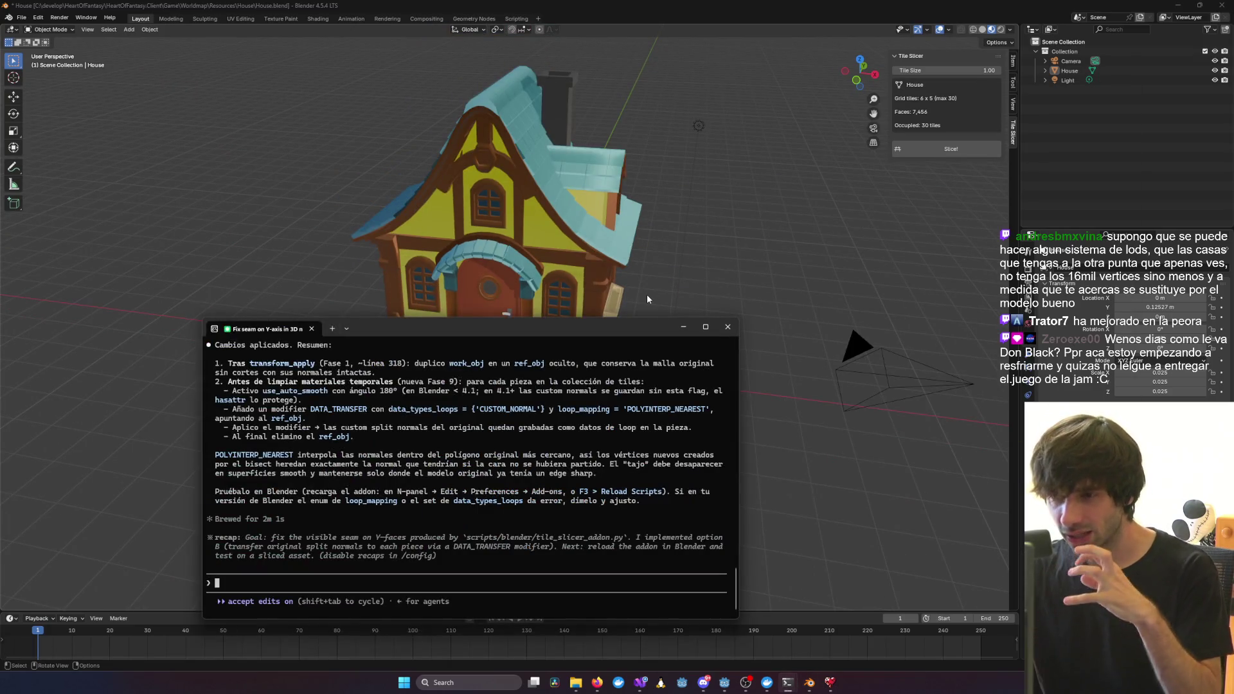
pyautogui.moveTo(612, 331)
pyautogui.mouseDown()
pyautogui.moveTo(614, 277)
pyautogui.moveTo(829, 388)
pyautogui.moveTo(707, 519)
pyautogui.moveTo(717, 269)
pyautogui.mouseUp()
pyautogui.scroll(10, 621, 326)
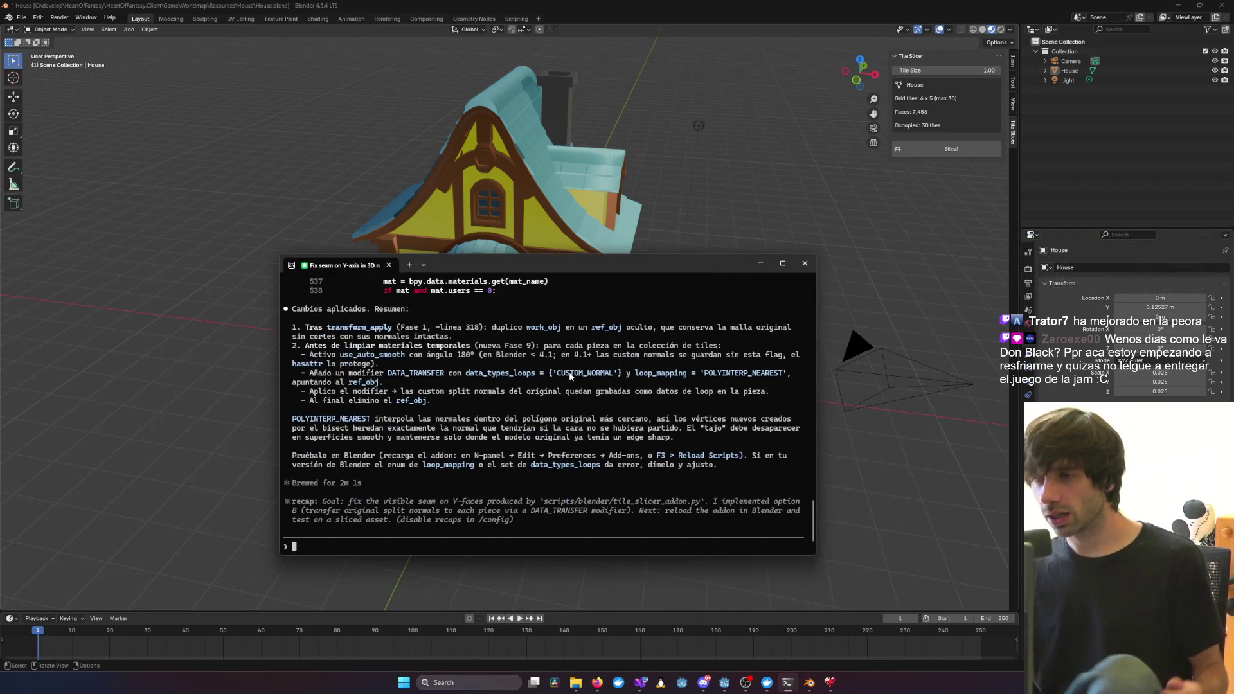
pyautogui.scroll(5, 558, 372)
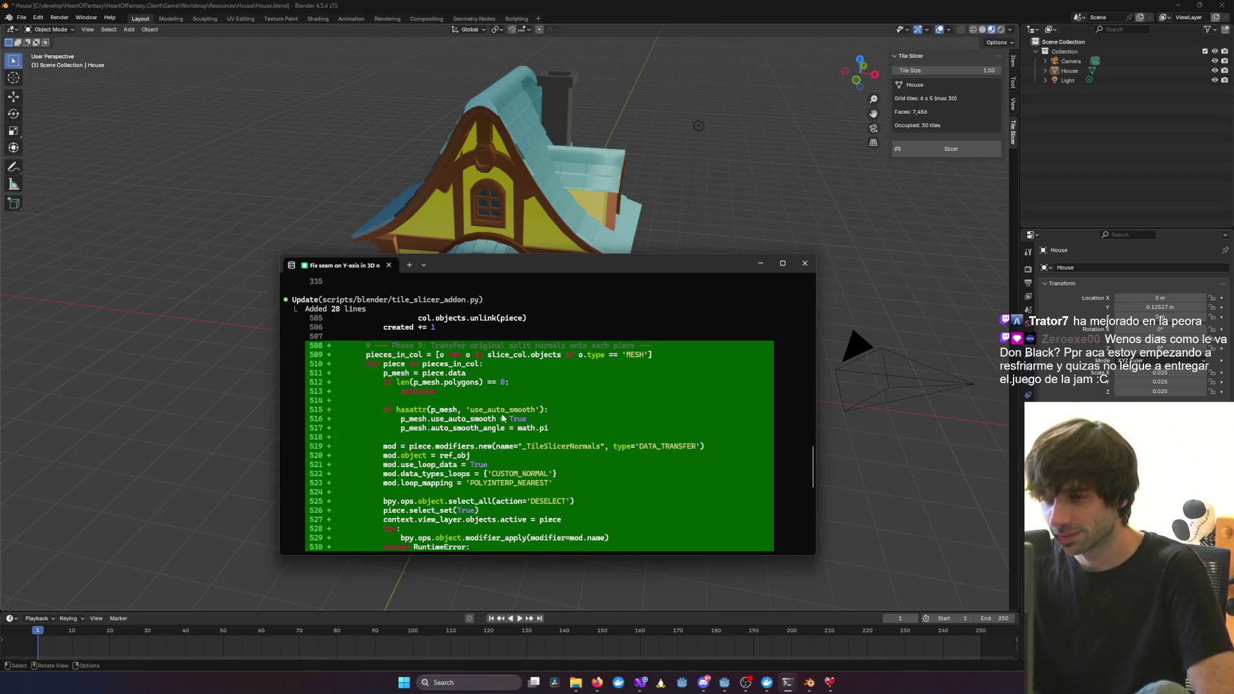
pyautogui.scroll(-2, 411, 471)
pyautogui.scroll(-10, 442, 482)
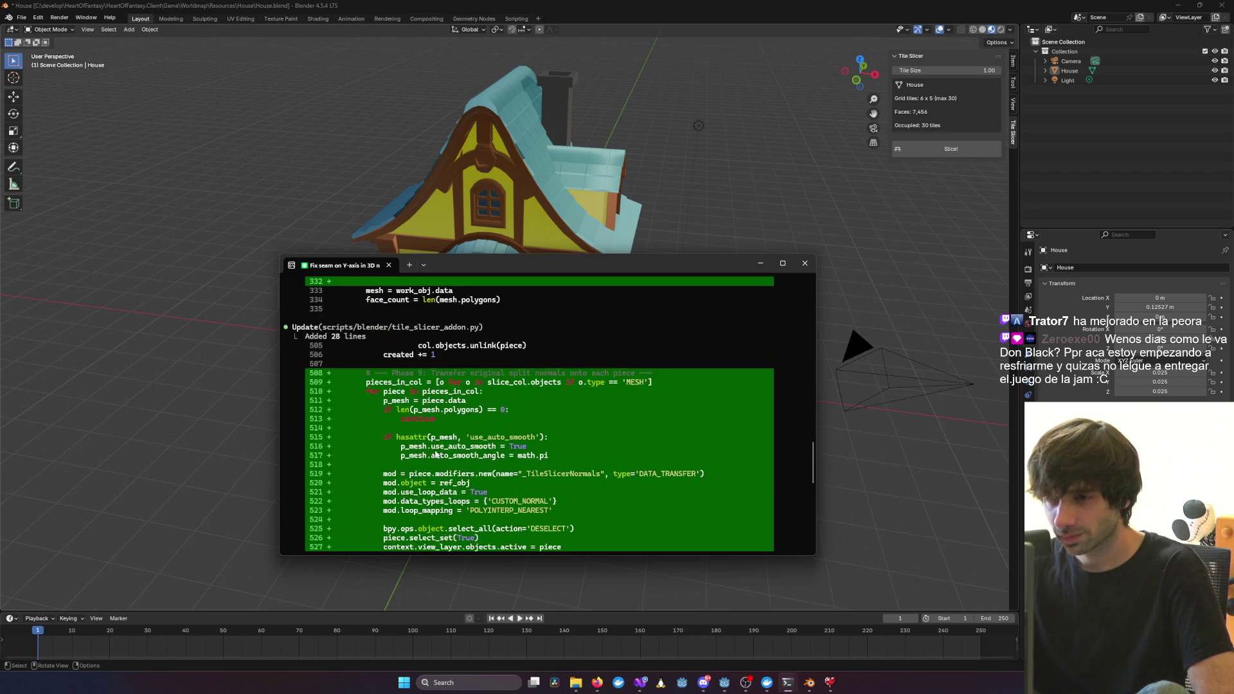
# Move the terminal down and orbit the house to top-down and right-side views of the door
pyautogui.moveTo(673, 269)
pyautogui.mouseDown()
pyautogui.moveTo(678, 518)
pyautogui.moveTo(688, 380)
pyautogui.mouseUp()
pyautogui.moveTo(620, 312)
pyautogui.mouseDown(button='middle')
pyautogui.moveTo(658, 306)
pyautogui.moveTo(744, 342)
pyautogui.moveTo(639, 342)
pyautogui.moveTo(673, 291)
pyautogui.mouseUp(button='middle')
pyautogui.scroll(5, 773, 294)
pyautogui.moveTo(772, 295); pyautogui.dragTo(733, 289, button='middle')
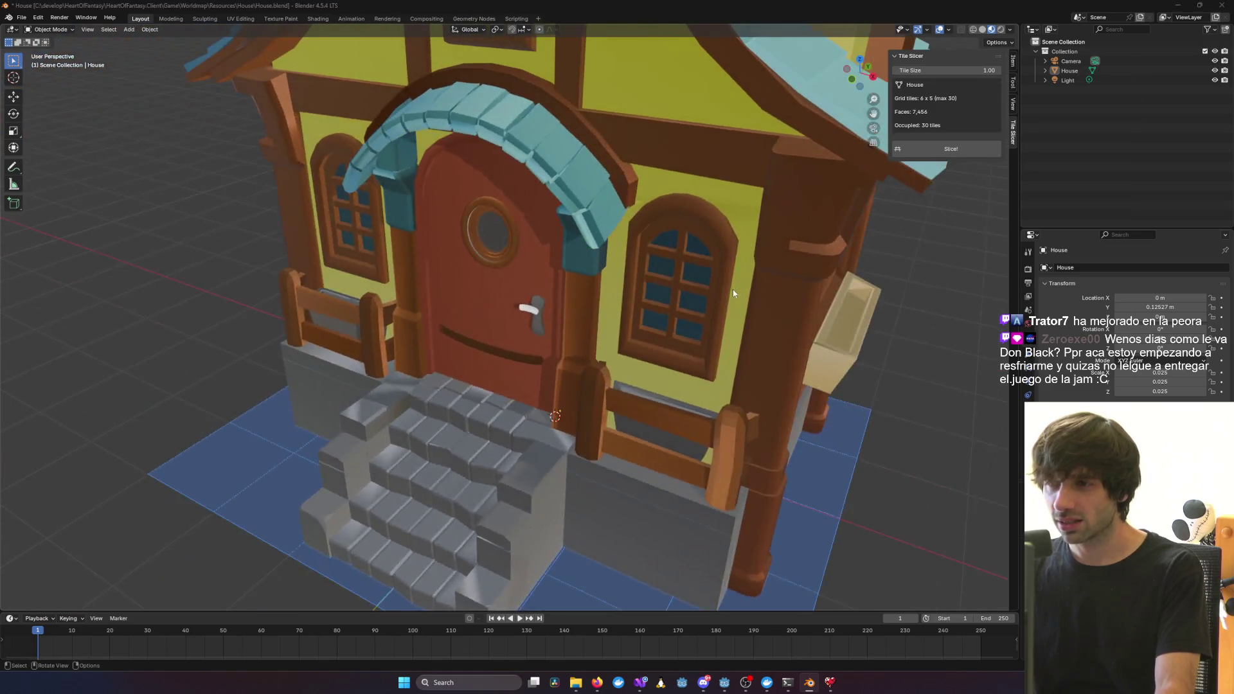
# Send Claude Code the complaint 'AHORA SE VE PEOR' about the seam fix, then return to Blender
pyautogui.hotkey('alt', 'Tab')
pyautogui.moveTo(539, 386); pyautogui.dragTo(593, 317)
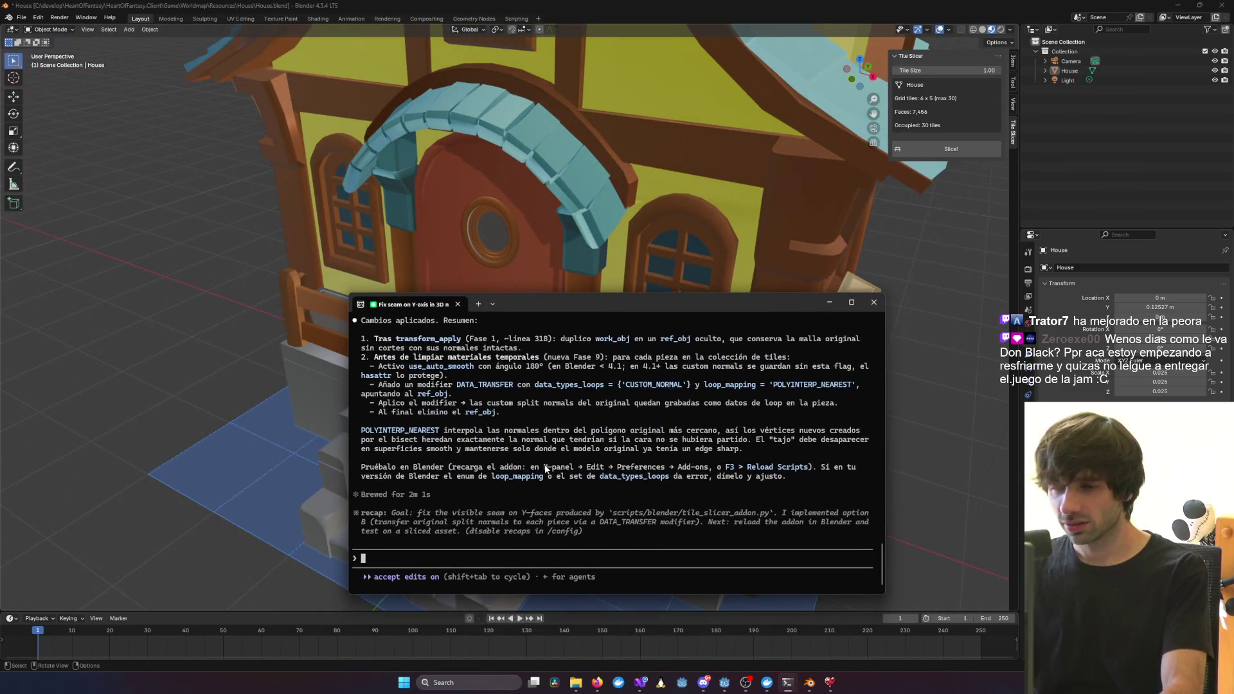
pyautogui.write('AHORA SE VE PEOR')
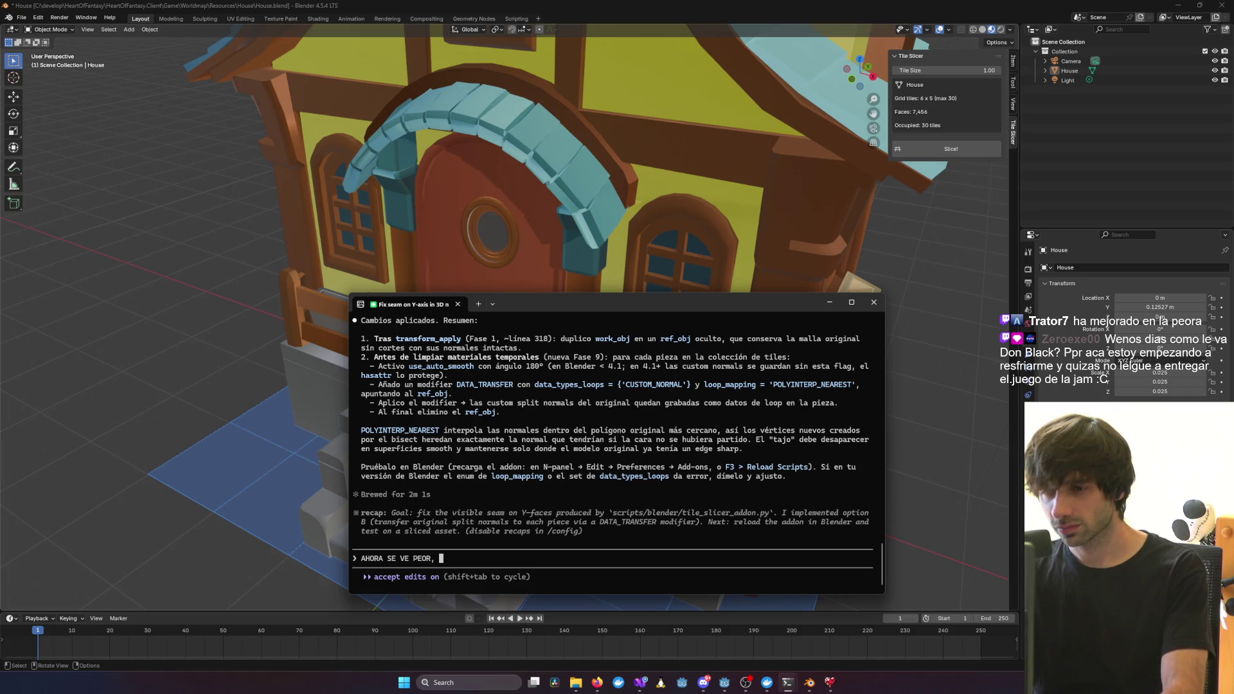
pyautogui.press('Return')
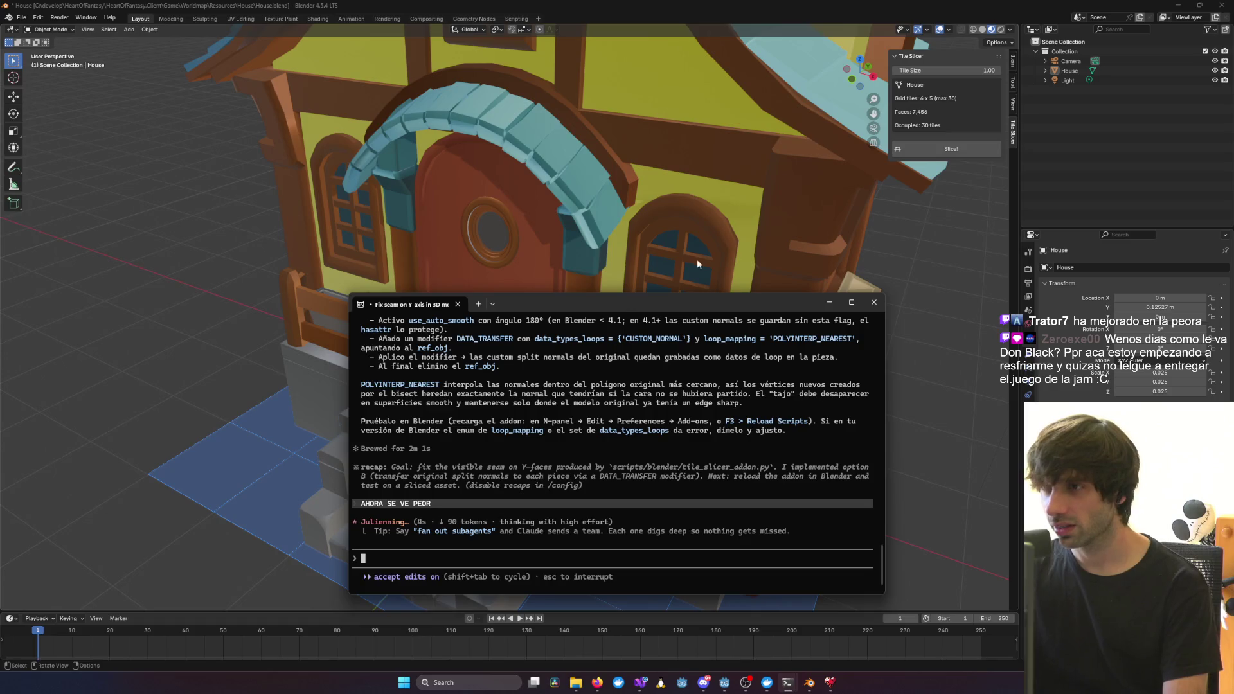
pyautogui.click(973, 218)
# Zoom out and orbit the house to a tilted top-down view, briefly toggling the terminal
pyautogui.scroll(3, 690, 252)
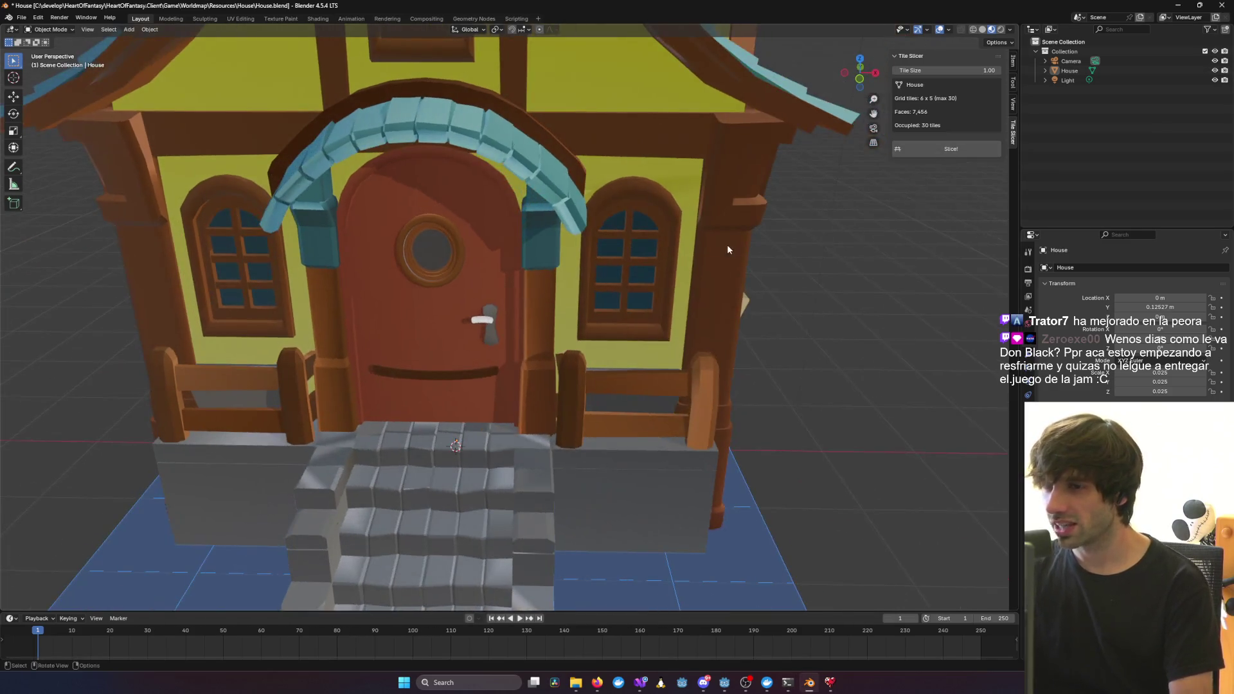
pyautogui.scroll(-3, 727, 249)
pyautogui.moveTo(766, 230)
pyautogui.mouseDown(button='middle')
pyautogui.moveTo(722, 287)
pyautogui.moveTo(744, 249)
pyautogui.mouseUp(button='middle')
pyautogui.hotkey('alt', 'Tab')
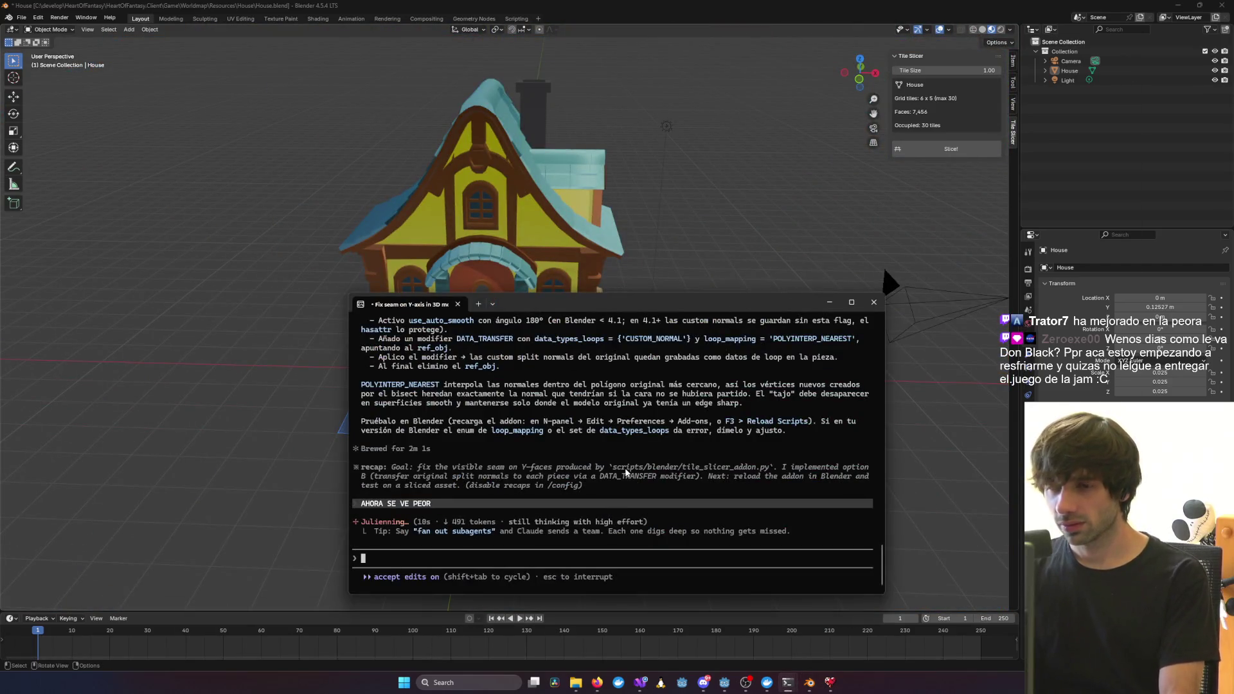
pyautogui.hotkey('alt', 'Tab')
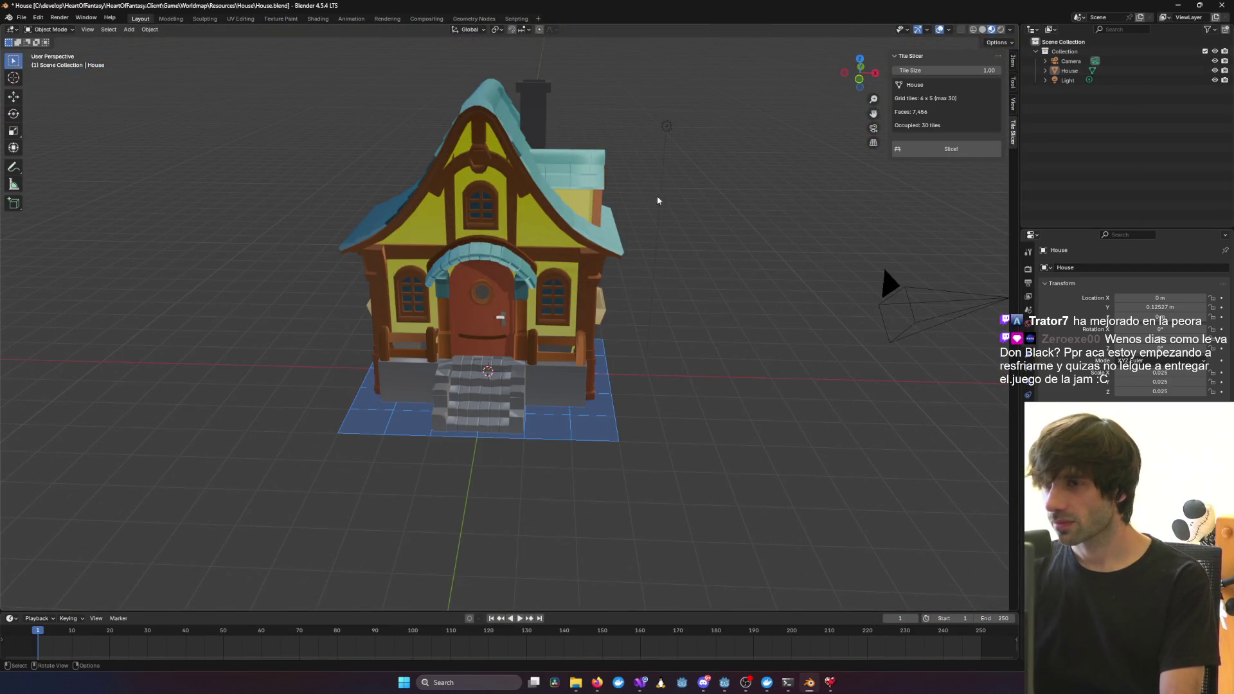
pyautogui.moveTo(657, 195)
pyautogui.mouseDown(button='middle')
pyautogui.moveTo(520, 284)
pyautogui.moveTo(515, 330)
pyautogui.moveTo(631, 234)
pyautogui.moveTo(574, 243)
pyautogui.mouseUp(button='middle')
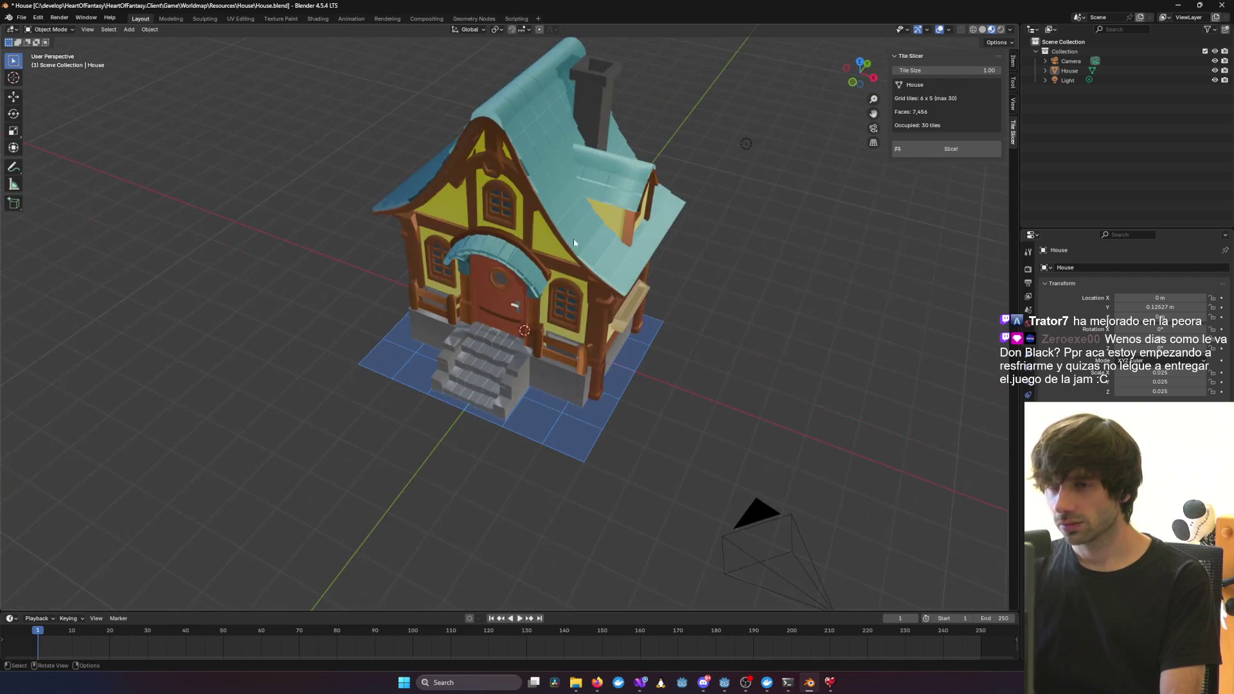
# Bring the assistant terminal up, drag it down off the model, and orbit to the front door
pyautogui.moveTo(576, 683)
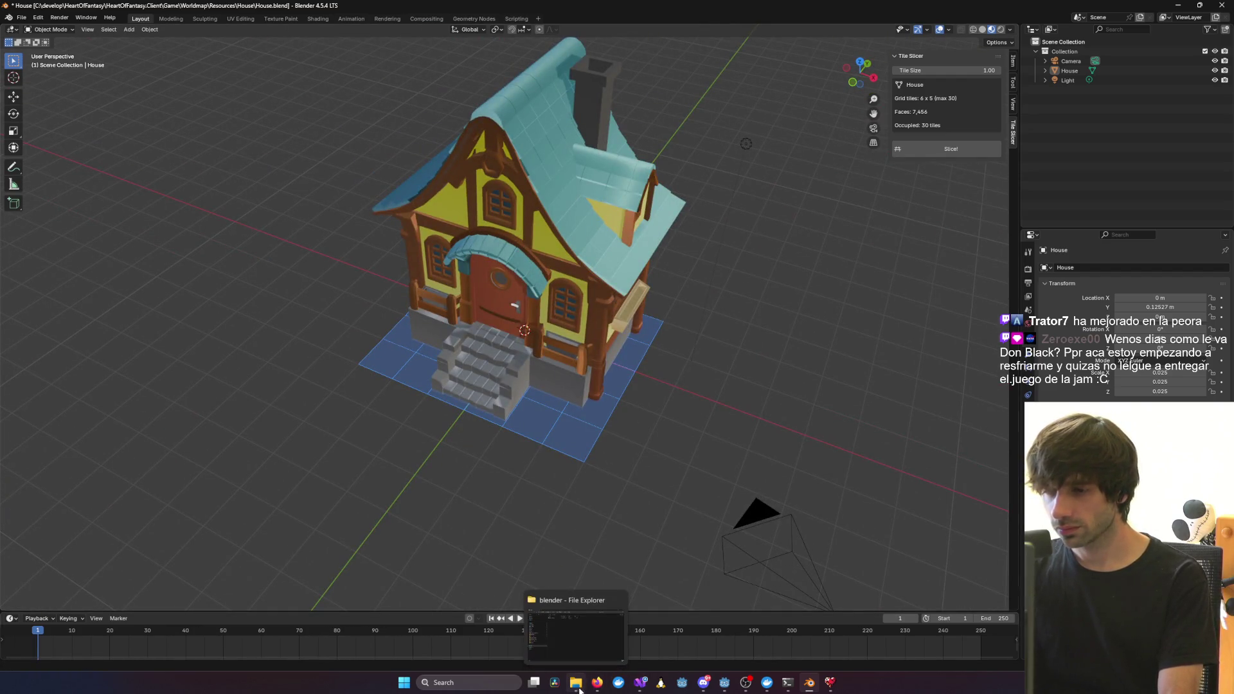
pyautogui.click(787, 682)
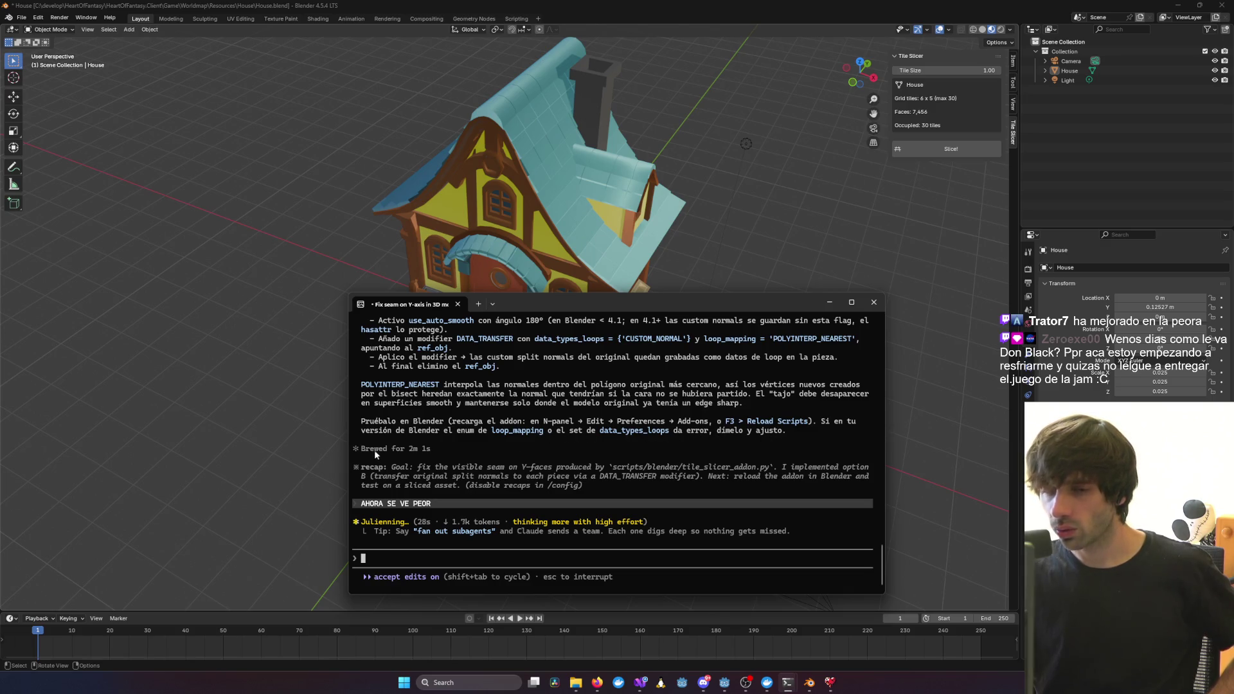
pyautogui.moveTo(633, 306)
pyautogui.mouseDown()
pyautogui.moveTo(362, 609)
pyautogui.moveTo(396, 525)
pyautogui.moveTo(488, 586)
pyautogui.moveTo(580, 514)
pyautogui.moveTo(560, 306)
pyautogui.mouseUp()
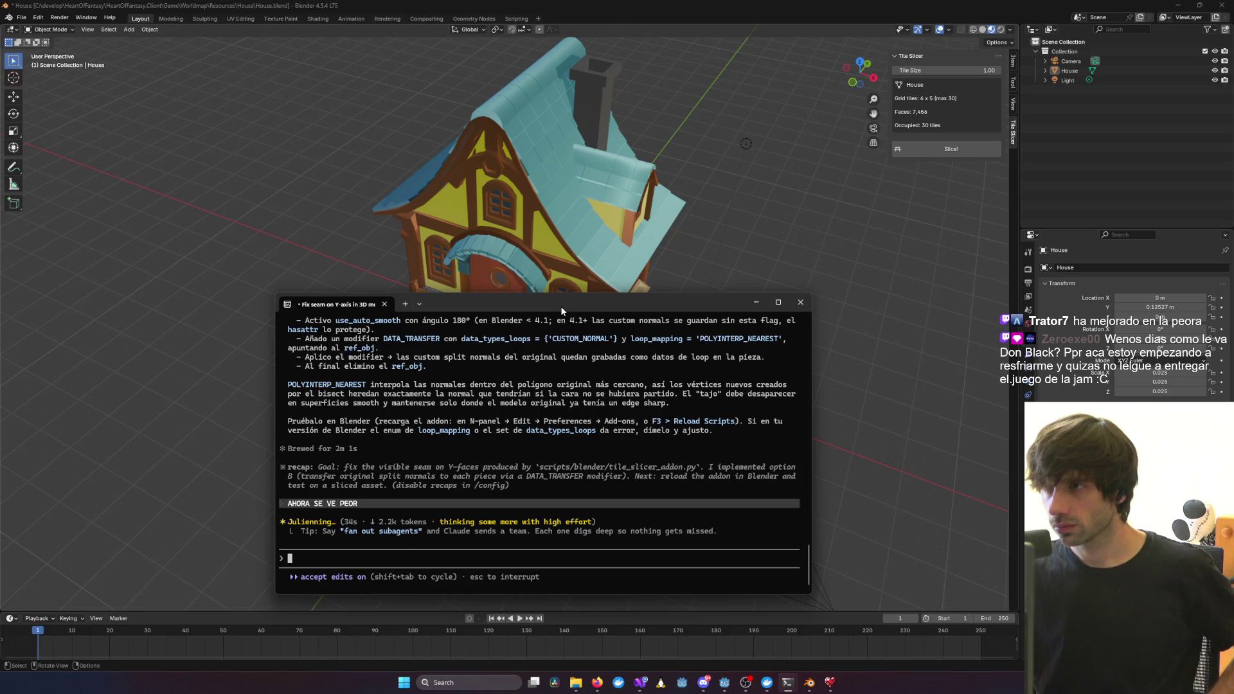
pyautogui.moveTo(560, 306)
pyautogui.mouseDown()
pyautogui.moveTo(563, 519)
pyautogui.moveTo(563, 484)
pyautogui.mouseUp()
pyautogui.moveTo(563, 450)
pyautogui.mouseDown(button='middle')
pyautogui.moveTo(675, 290)
pyautogui.moveTo(771, 215)
pyautogui.moveTo(462, 243)
pyautogui.moveTo(233, 309)
pyautogui.moveTo(268, 414)
pyautogui.moveTo(325, 432)
pyautogui.moveTo(343, 250)
pyautogui.moveTo(314, 263)
pyautogui.moveTo(622, 299)
pyautogui.moveTo(521, 312)
pyautogui.moveTo(739, 386)
pyautogui.moveTo(772, 411)
pyautogui.mouseUp(button='middle')
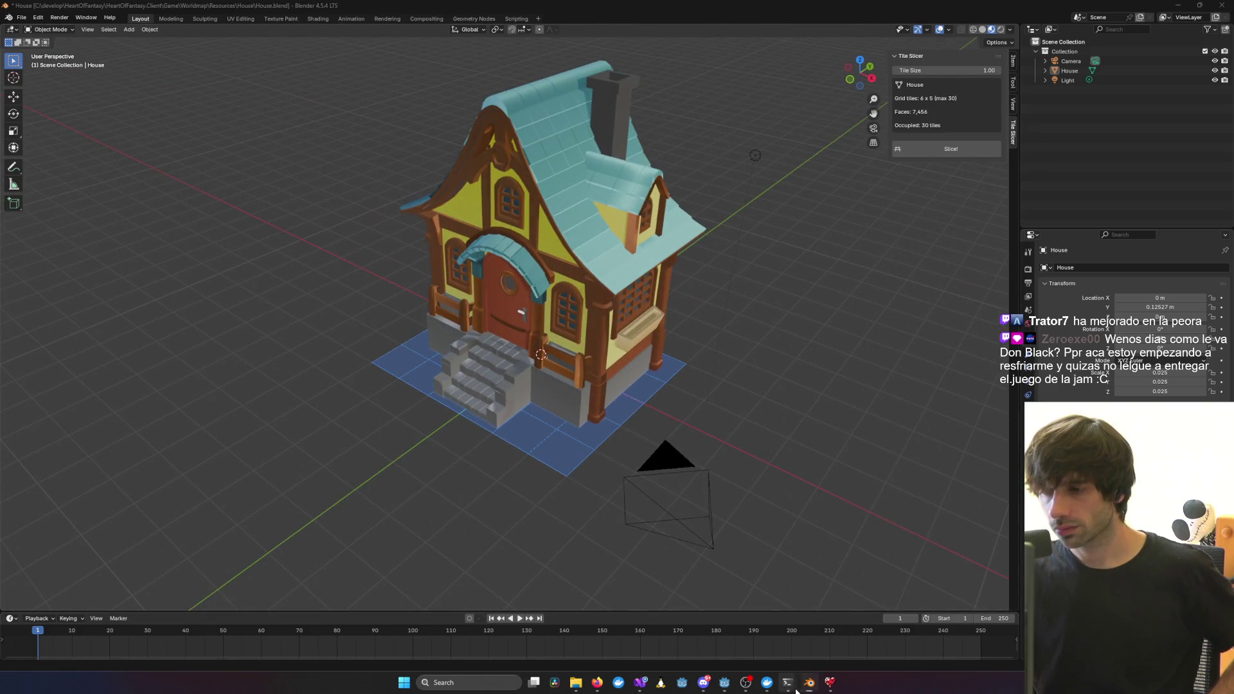
# Reopen the seam-fix session, reposition its window around the viewport, and scroll its reply
pyautogui.moveTo(787, 682)
pyautogui.click(965, 637)
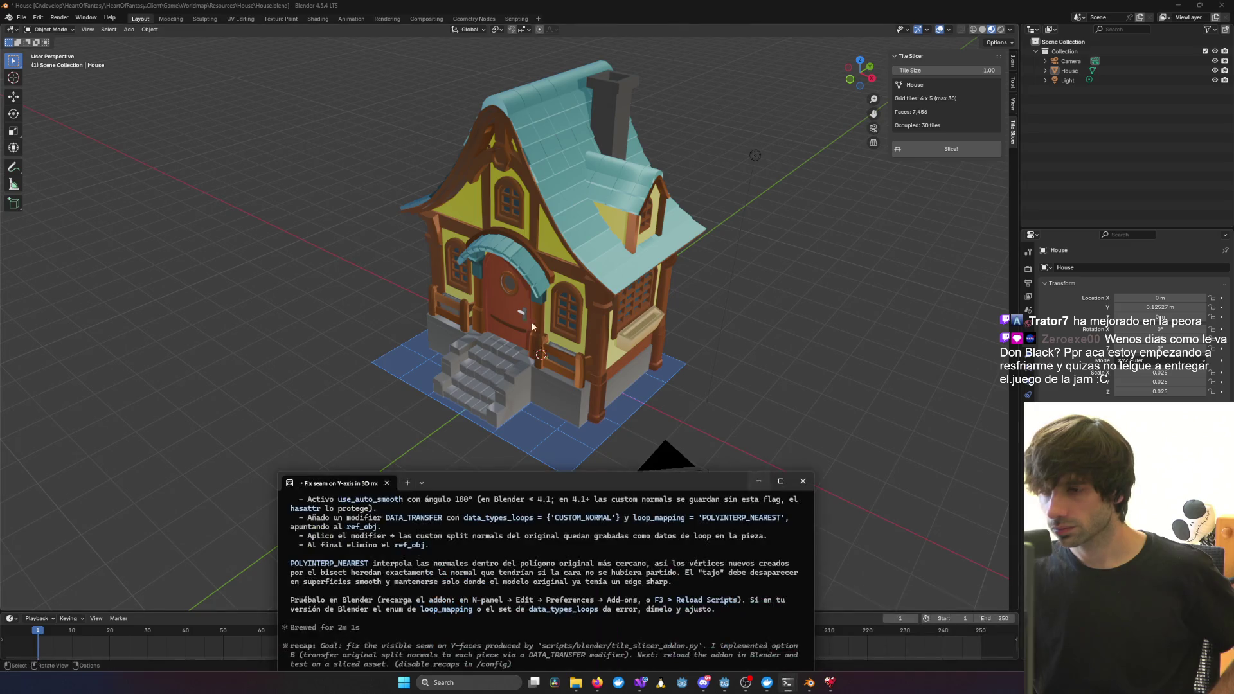
pyautogui.moveTo(537, 479)
pyautogui.mouseDown()
pyautogui.moveTo(523, 169)
pyautogui.moveTo(505, 157)
pyautogui.mouseUp()
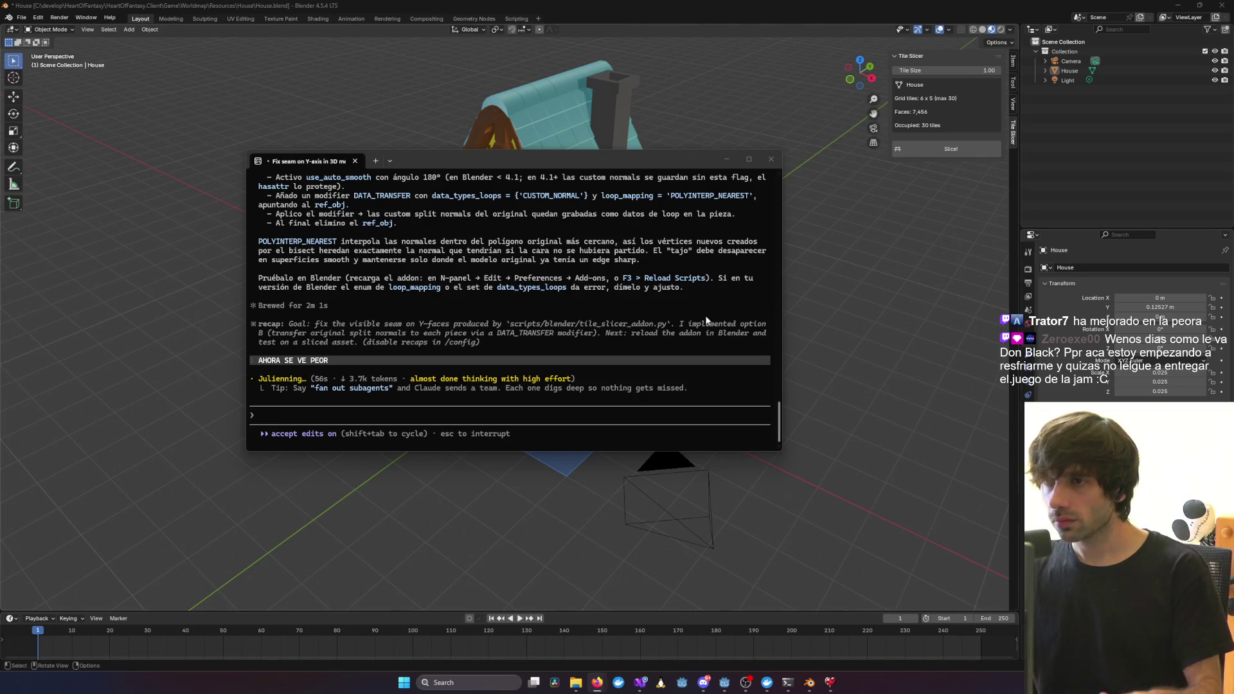
pyautogui.moveTo(632, 155)
pyautogui.mouseDown()
pyautogui.moveTo(784, 350)
pyautogui.moveTo(761, 336)
pyautogui.mouseUp()
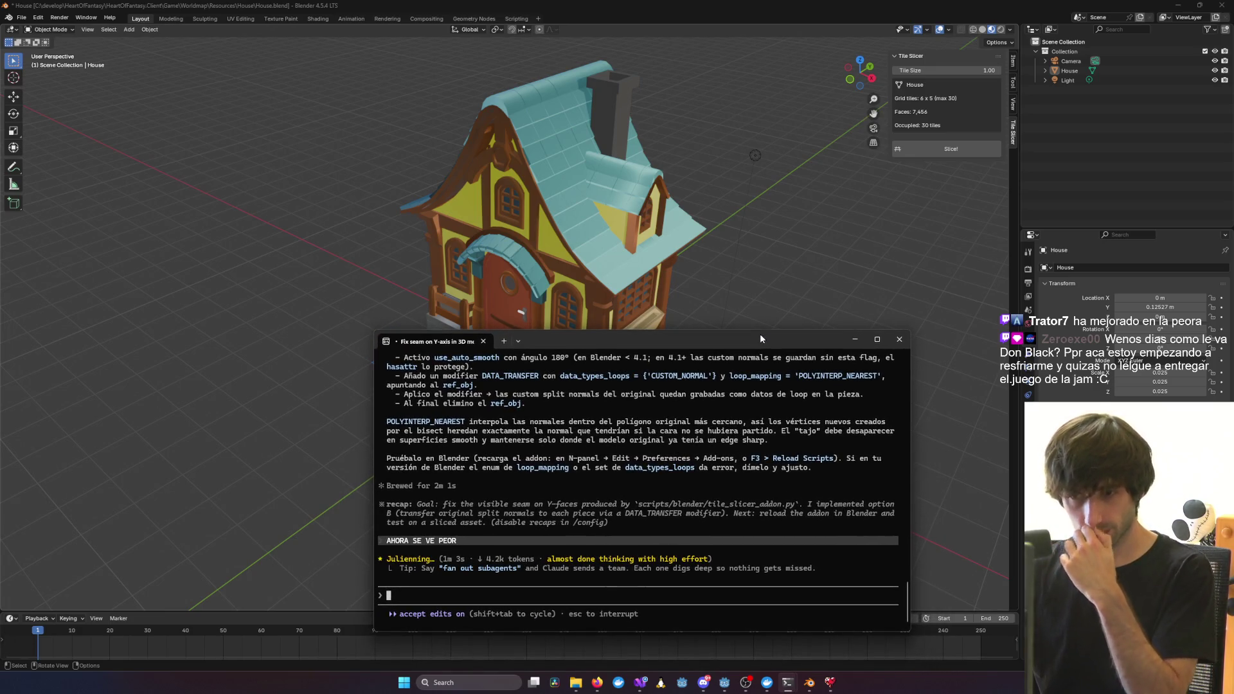
pyautogui.moveTo(761, 336)
pyautogui.mouseDown()
pyautogui.moveTo(765, 307)
pyautogui.moveTo(702, 277)
pyautogui.moveTo(785, 360)
pyautogui.moveTo(927, 205)
pyautogui.moveTo(799, 171)
pyautogui.moveTo(673, 387)
pyautogui.mouseUp()
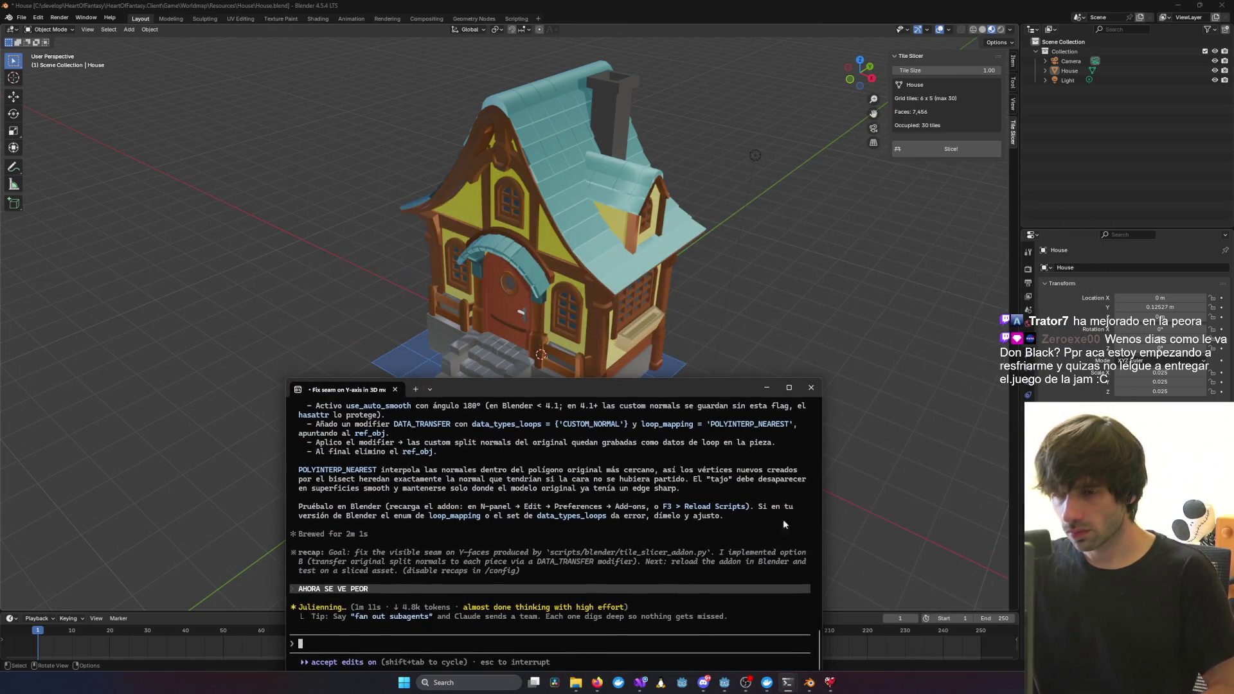
pyautogui.scroll(5, 683, 485)
pyautogui.scroll(5, 682, 485)
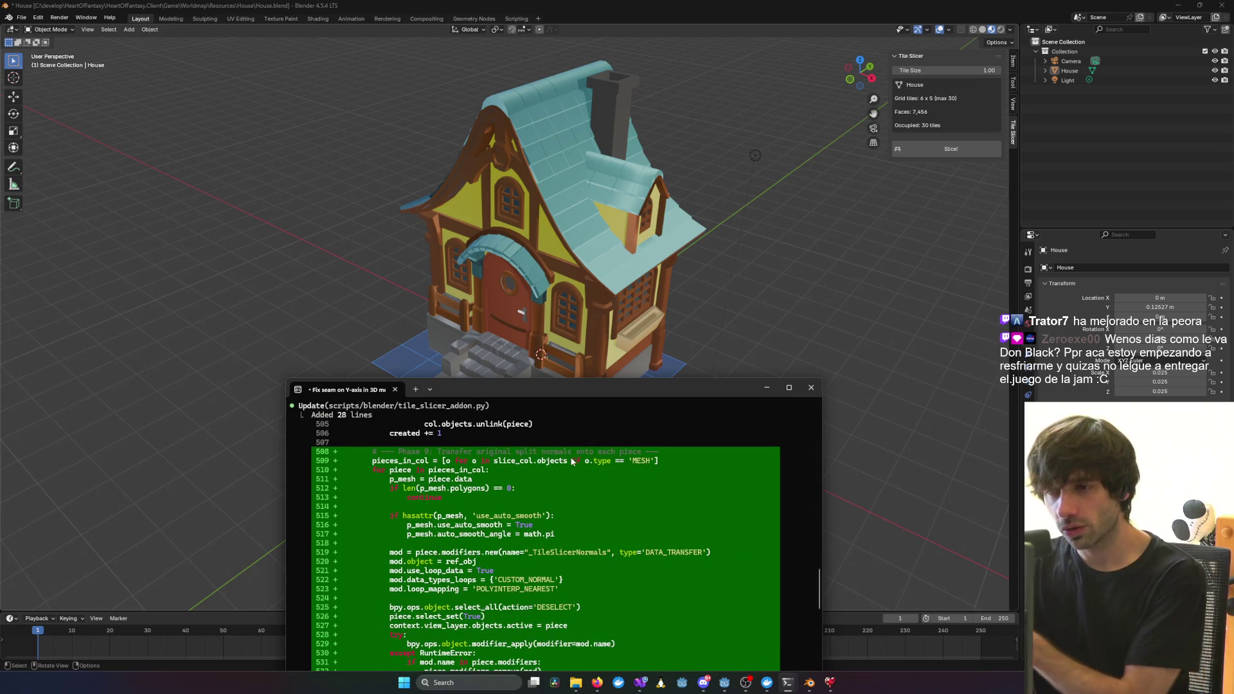
# Scroll back through the assistant's diffs to seam-fix options b–d, raising the terminal window higher
pyautogui.scroll(5, 565, 466)
pyautogui.scroll(3, 397, 513)
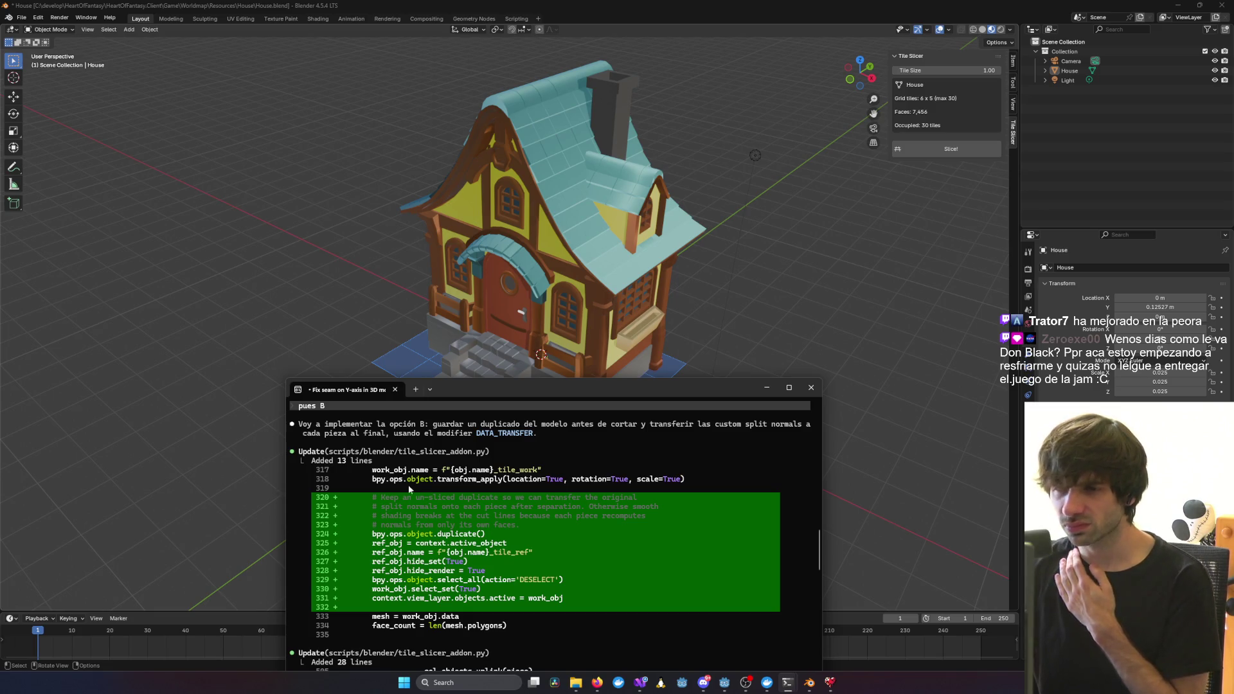
pyautogui.scroll(-1, 418, 481)
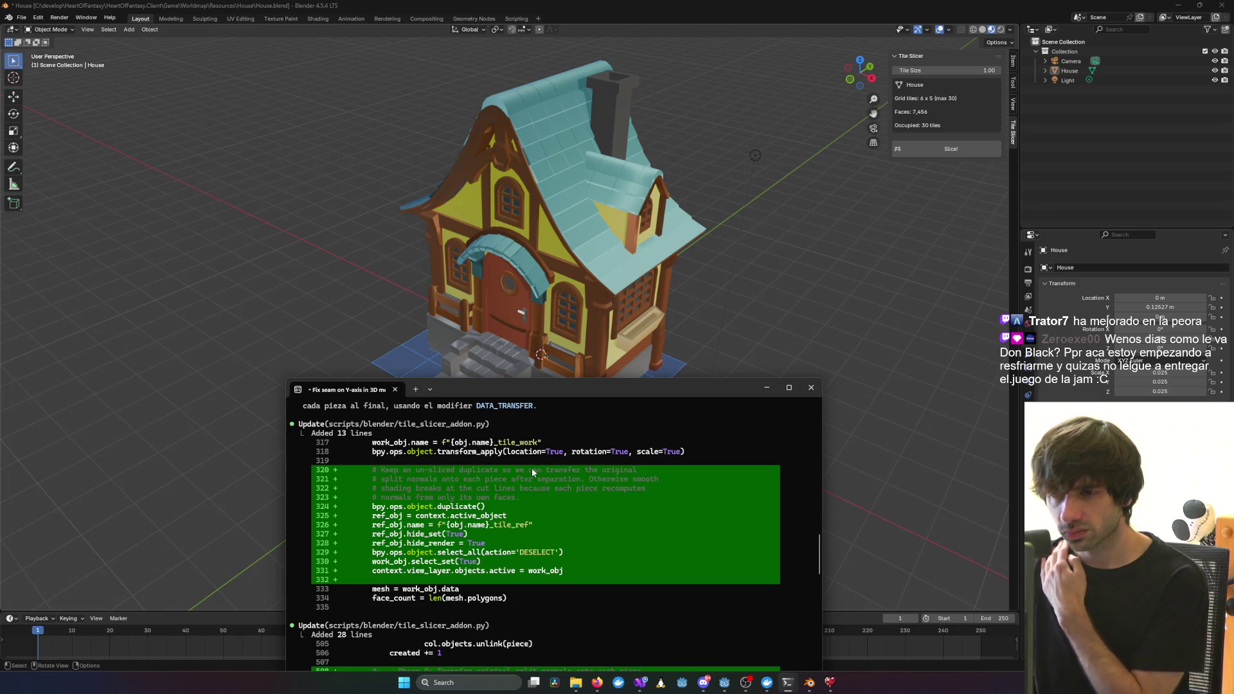
pyautogui.scroll(-10, 532, 471)
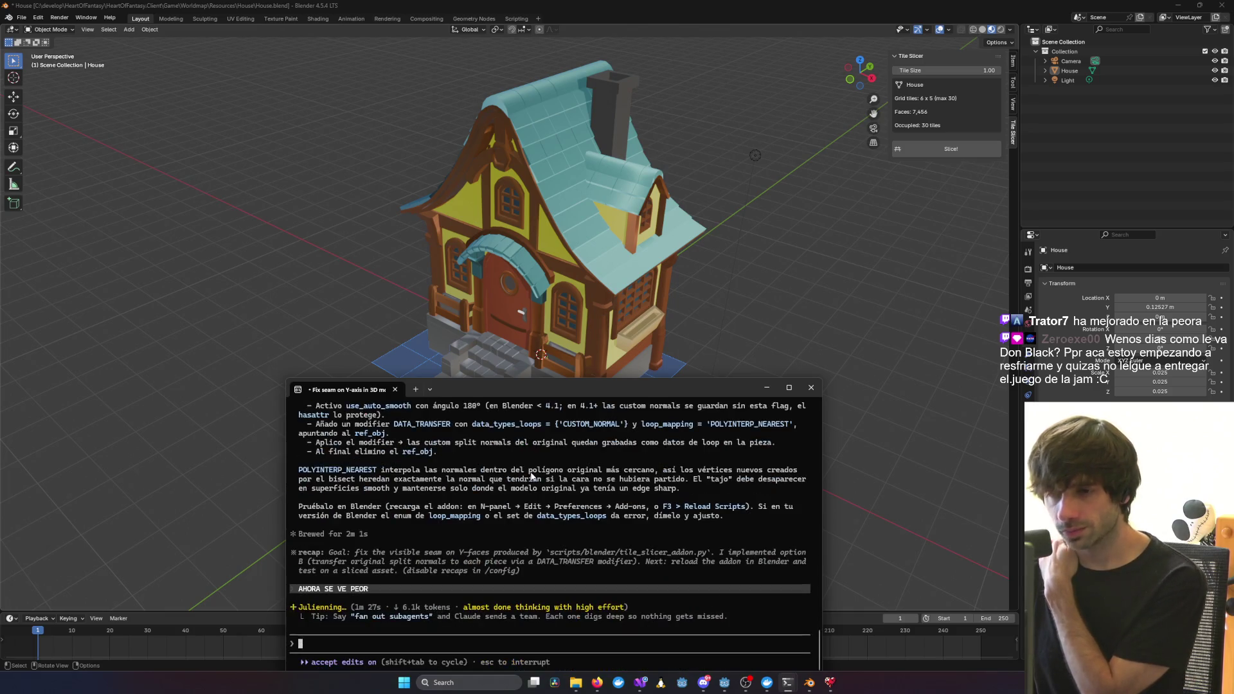
pyautogui.moveTo(573, 391)
pyautogui.mouseDown()
pyautogui.moveTo(663, 366)
pyautogui.moveTo(582, 307)
pyautogui.moveTo(565, 265)
pyautogui.mouseUp()
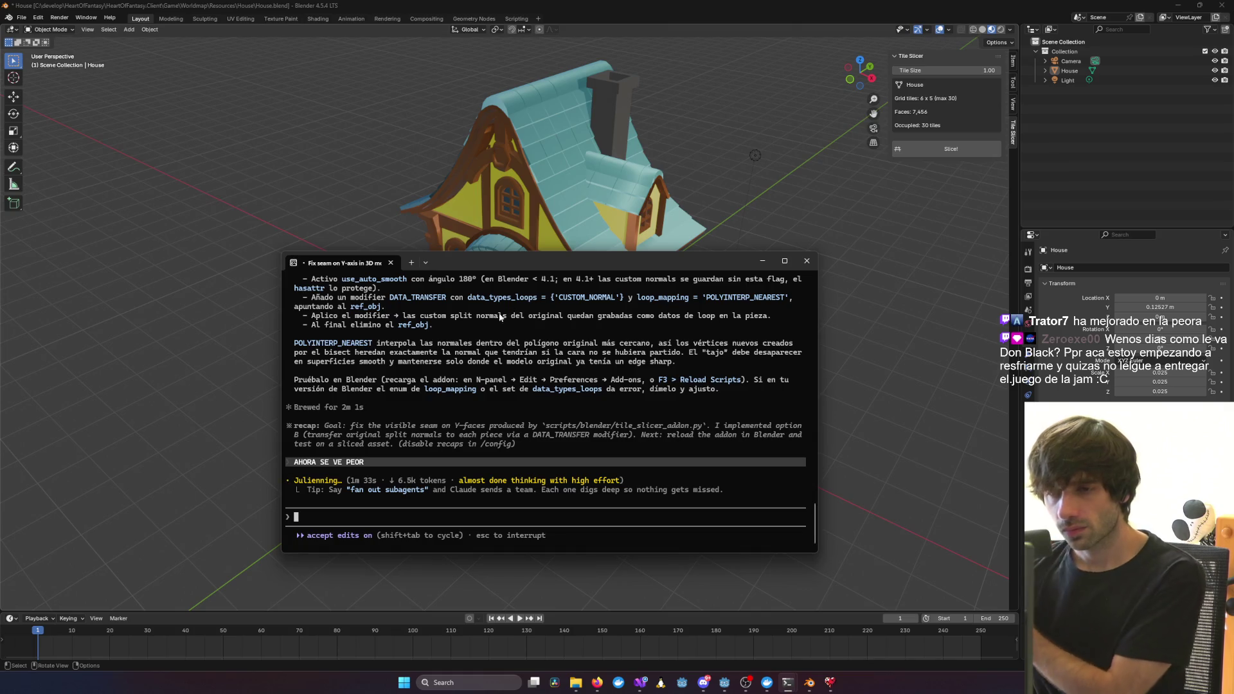
pyautogui.scroll(10, 434, 389)
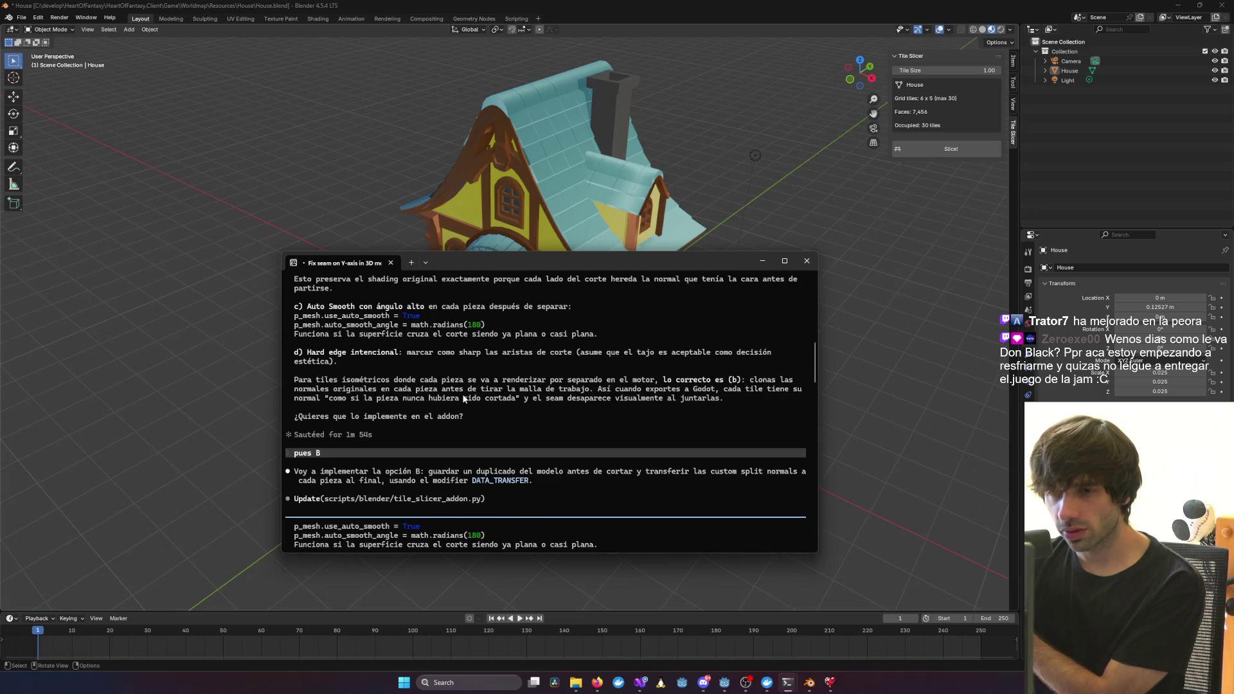
pyautogui.scroll(2, 463, 399)
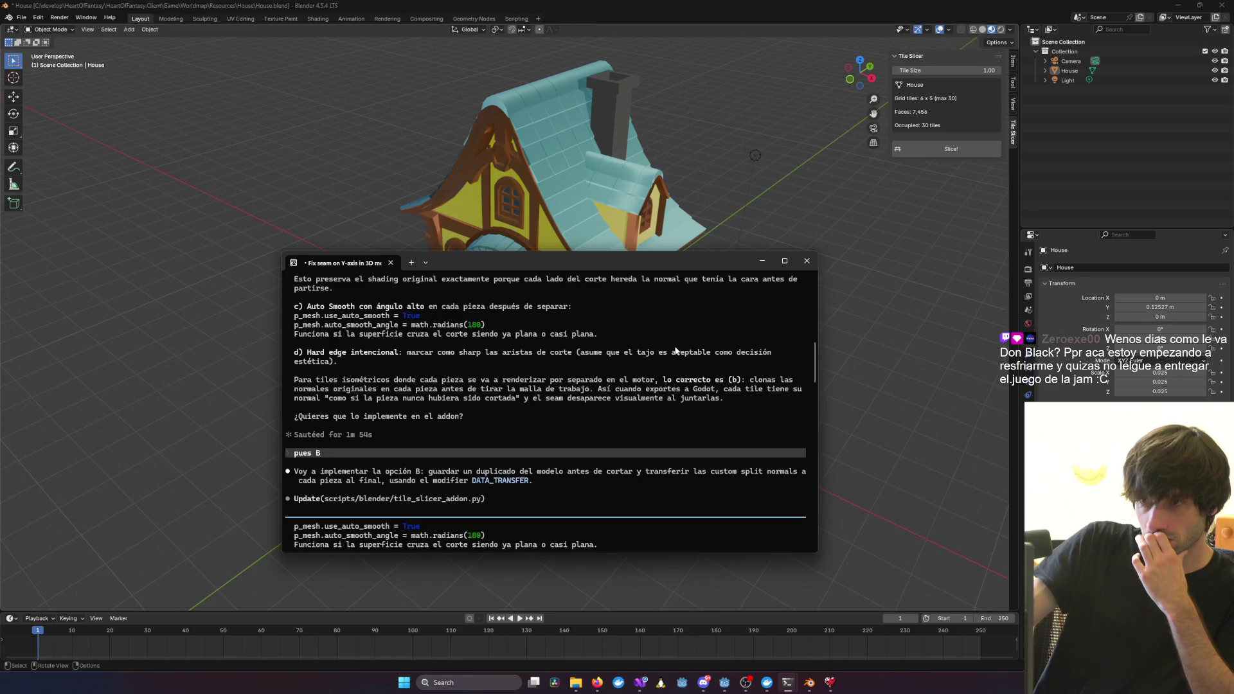
pyautogui.scroll(-15, 675, 350)
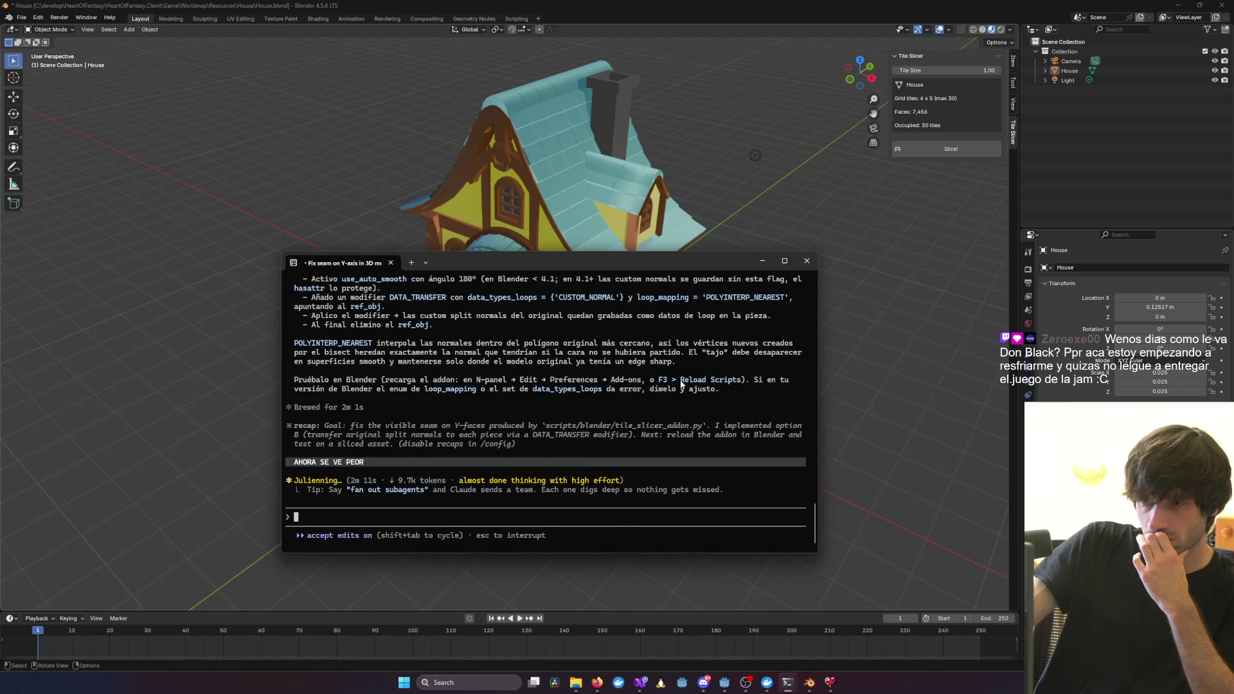
# Scroll and reposition the terminal transcript, then switch back to the Blender house scene
pyautogui.scroll(10, 626, 384)
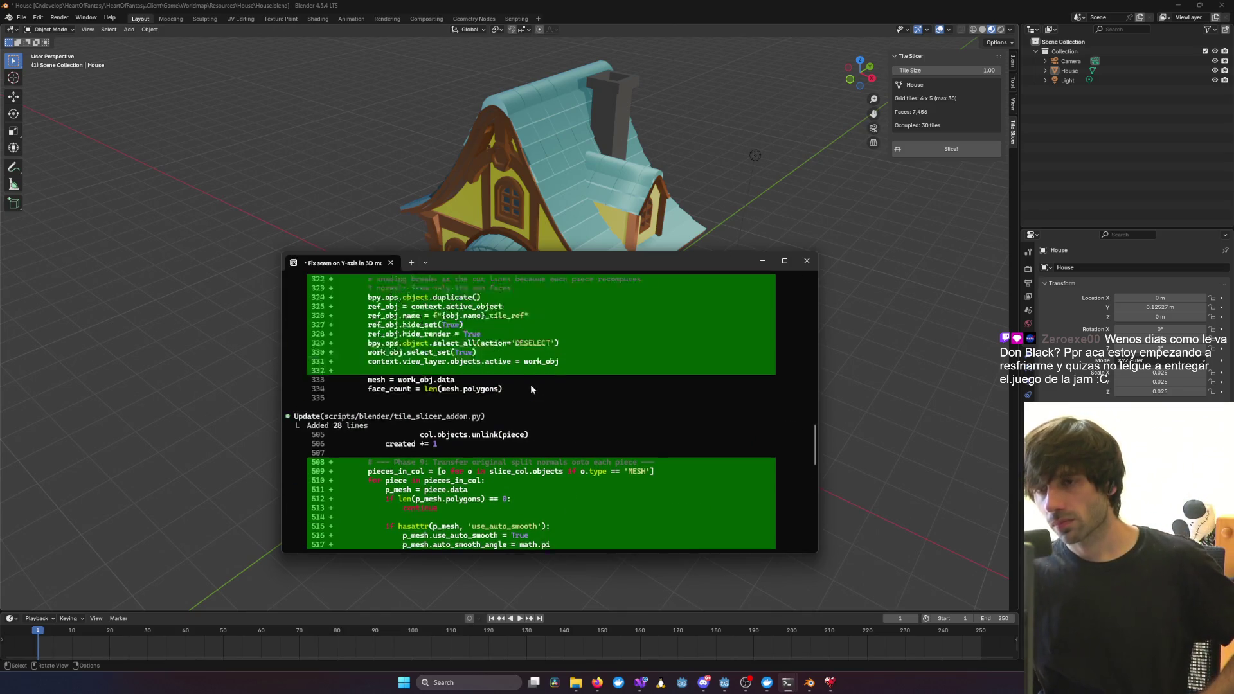
pyautogui.scroll(5, 530, 385)
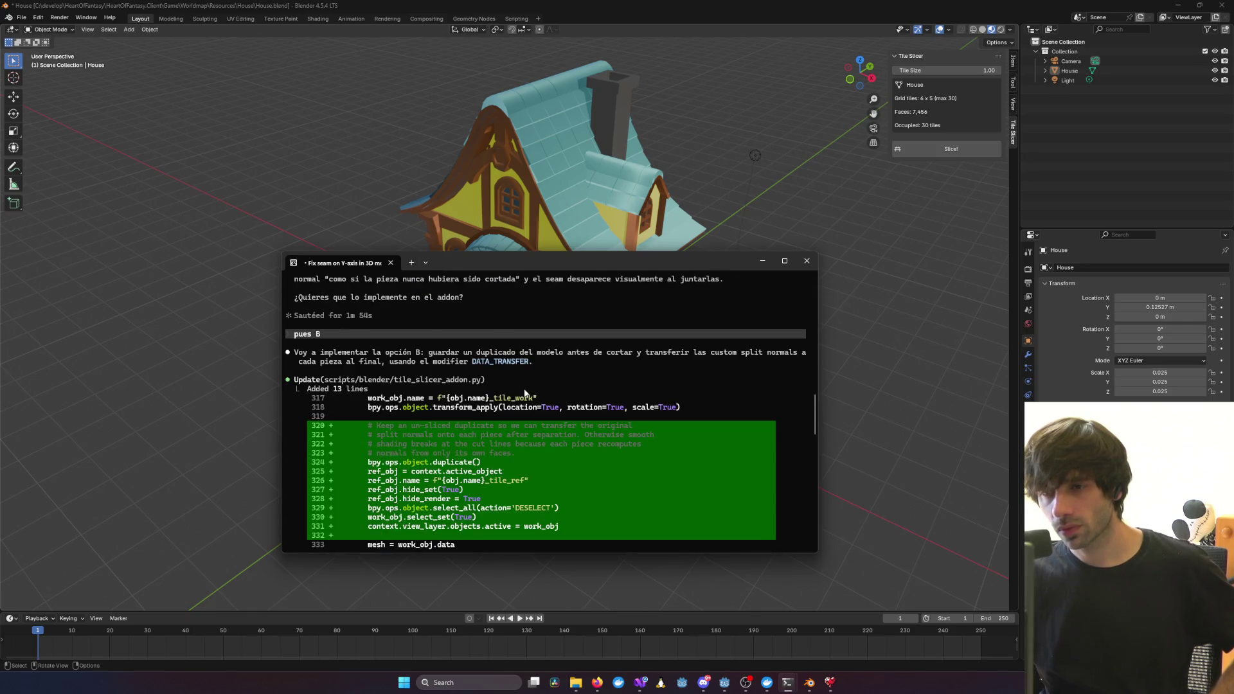
pyautogui.scroll(6, 524, 393)
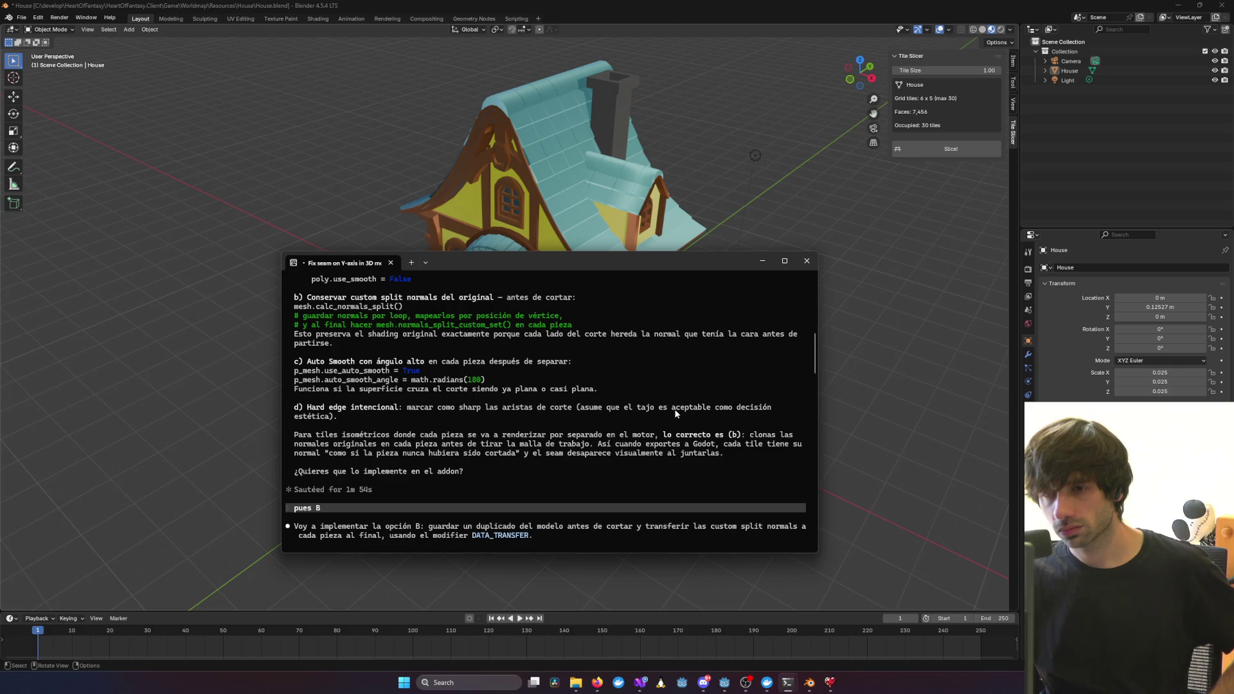
pyautogui.moveTo(597, 270); pyautogui.dragTo(609, 375)
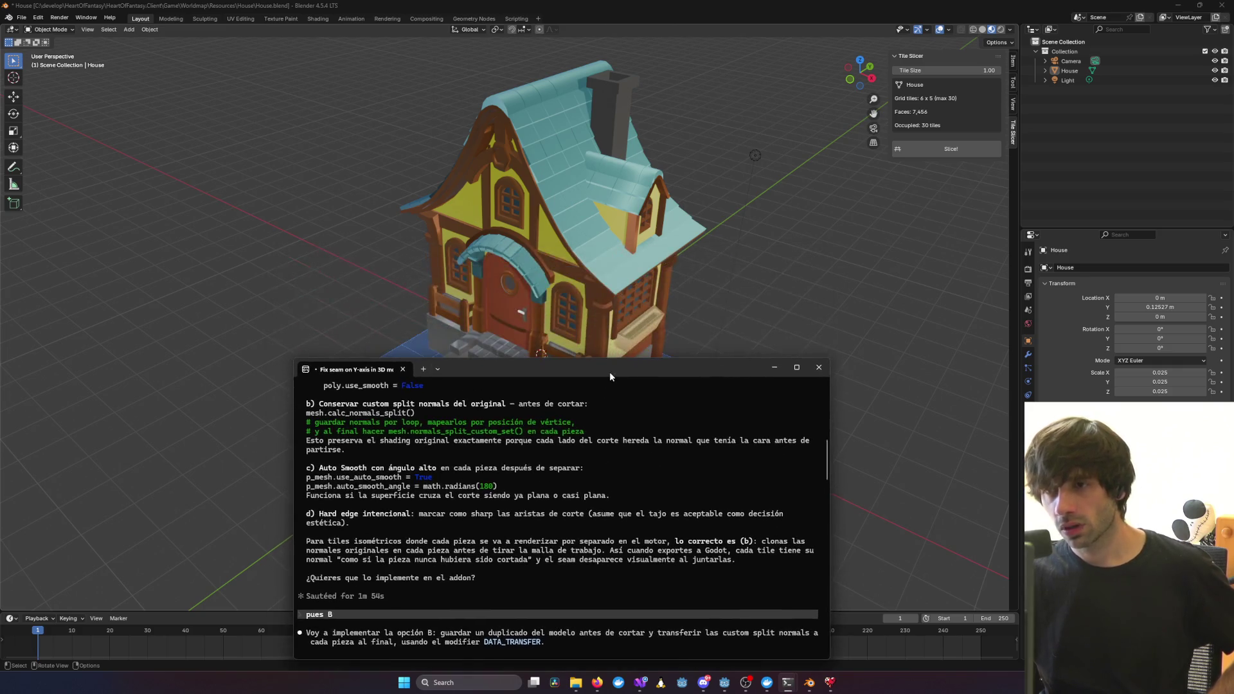
pyautogui.scroll(-15, 638, 416)
pyautogui.scroll(-8, 607, 450)
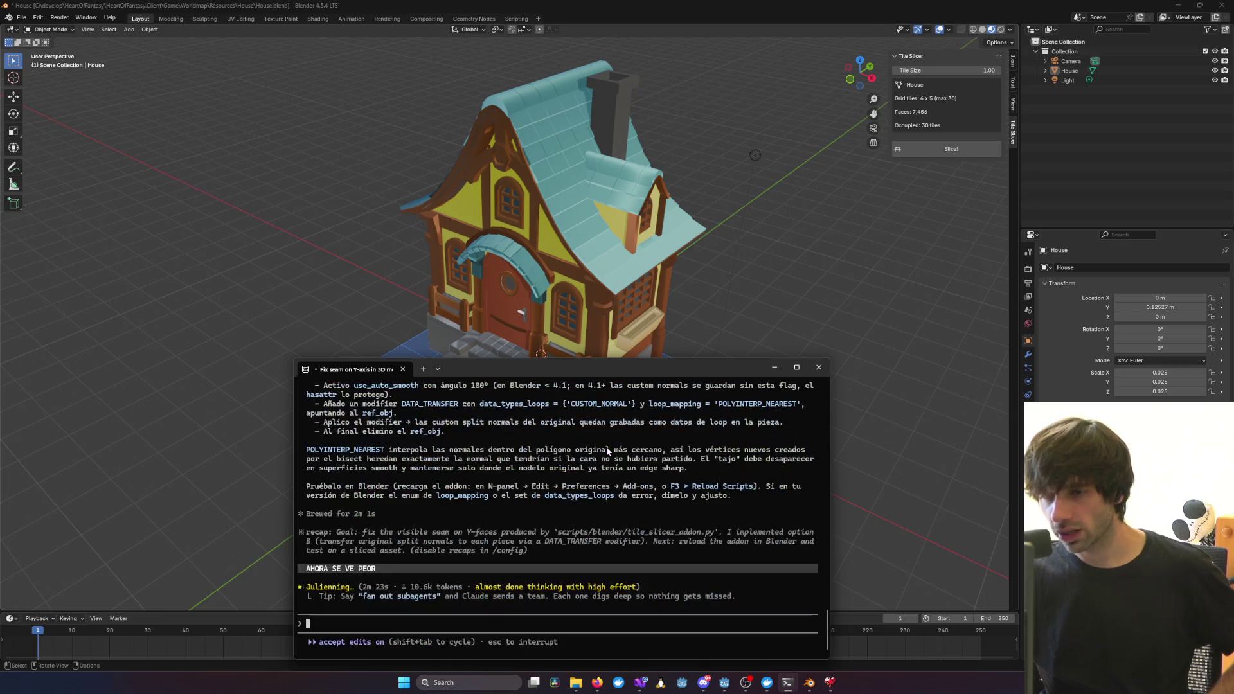
pyautogui.moveTo(549, 365)
pyautogui.mouseDown()
pyautogui.moveTo(357, 289)
pyautogui.moveTo(624, 341)
pyautogui.moveTo(634, 241)
pyautogui.mouseUp()
pyautogui.scroll(8, 623, 370)
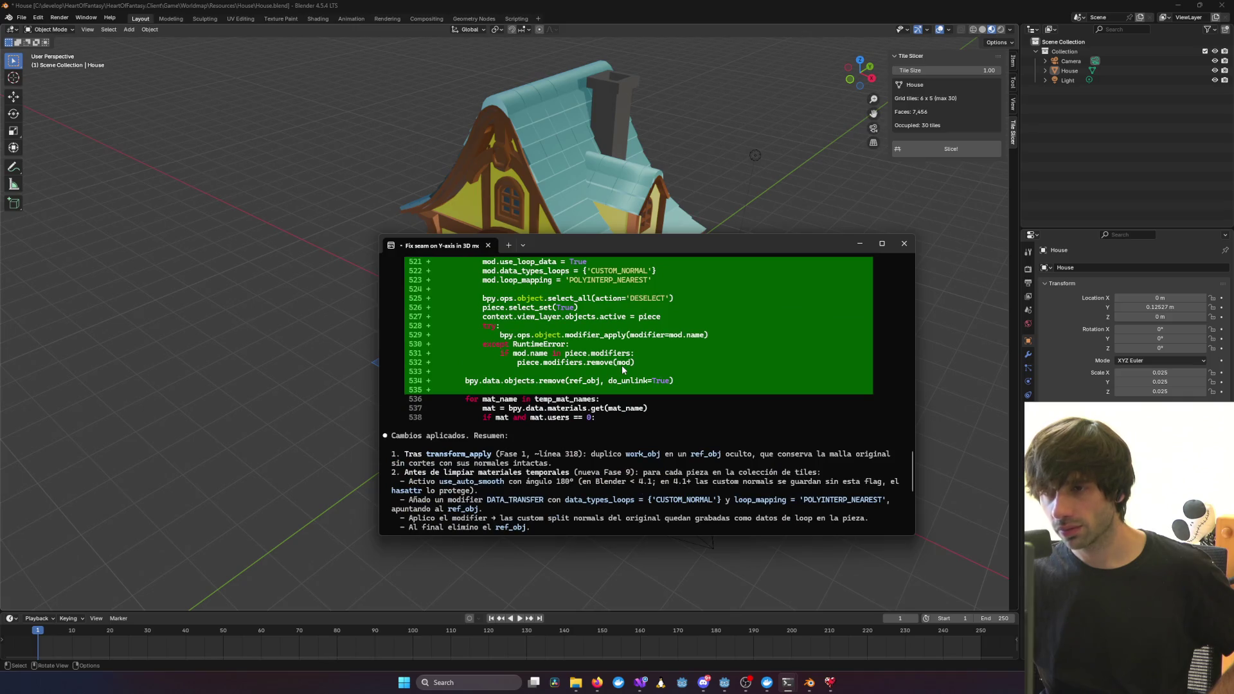
pyautogui.scroll(4, 623, 370)
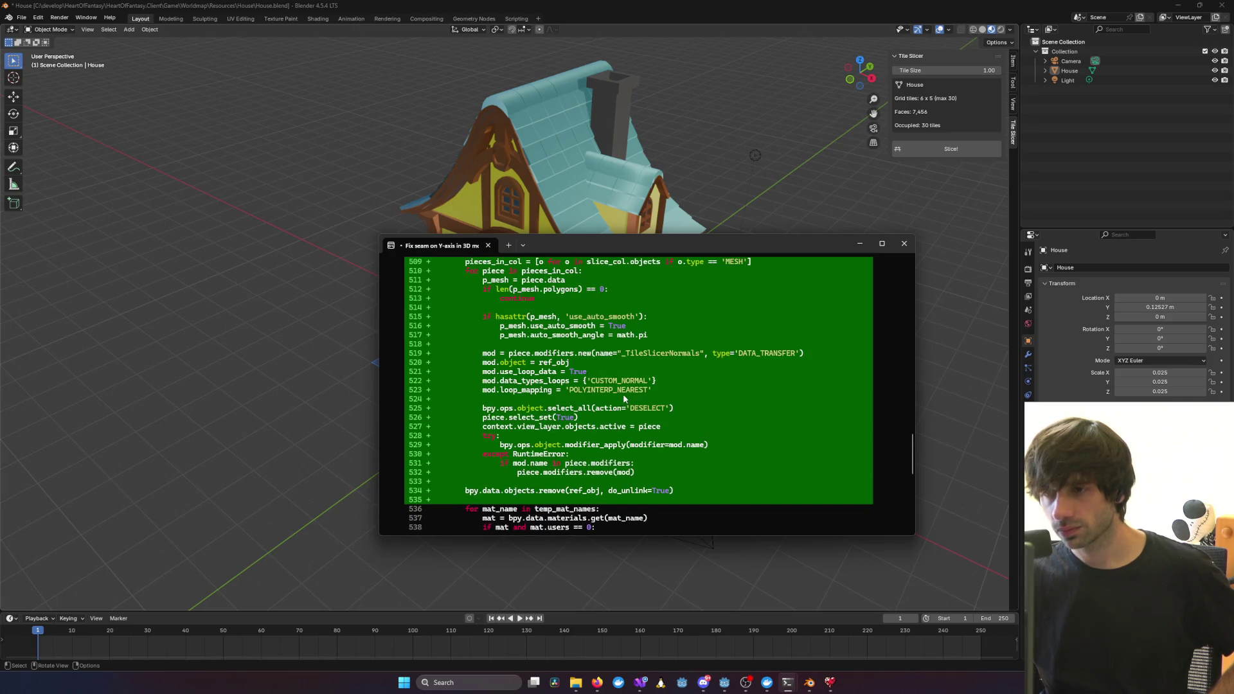
pyautogui.scroll(7, 589, 372)
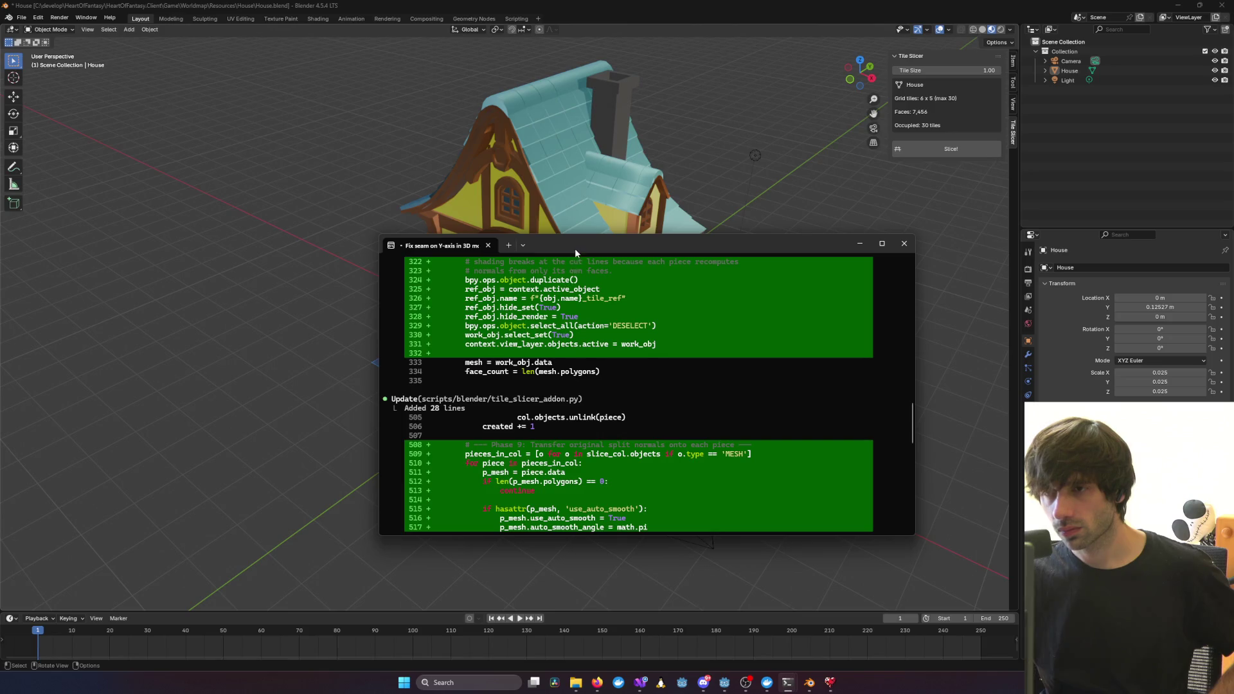
pyautogui.moveTo(576, 252)
pyautogui.mouseDown()
pyautogui.moveTo(530, 411)
pyautogui.moveTo(515, 297)
pyautogui.moveTo(511, 351)
pyautogui.moveTo(460, 438)
pyautogui.moveTo(502, 203)
pyautogui.mouseUp()
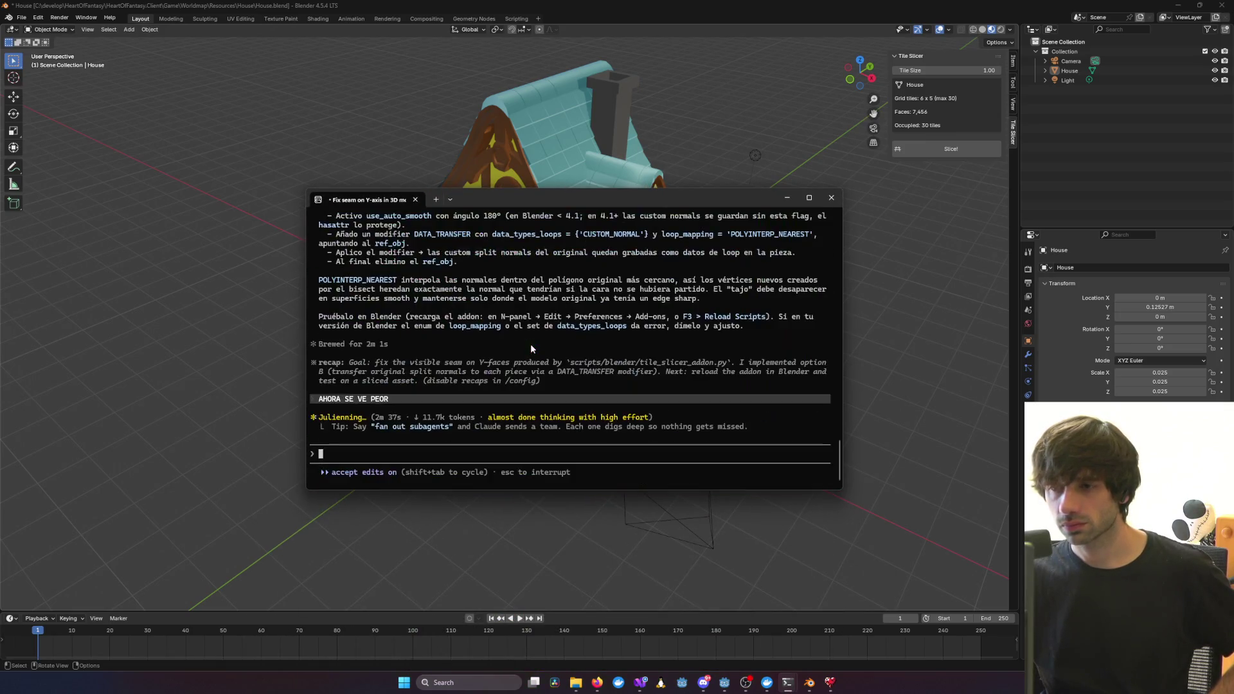
pyautogui.hotkey('alt', 'Tab')
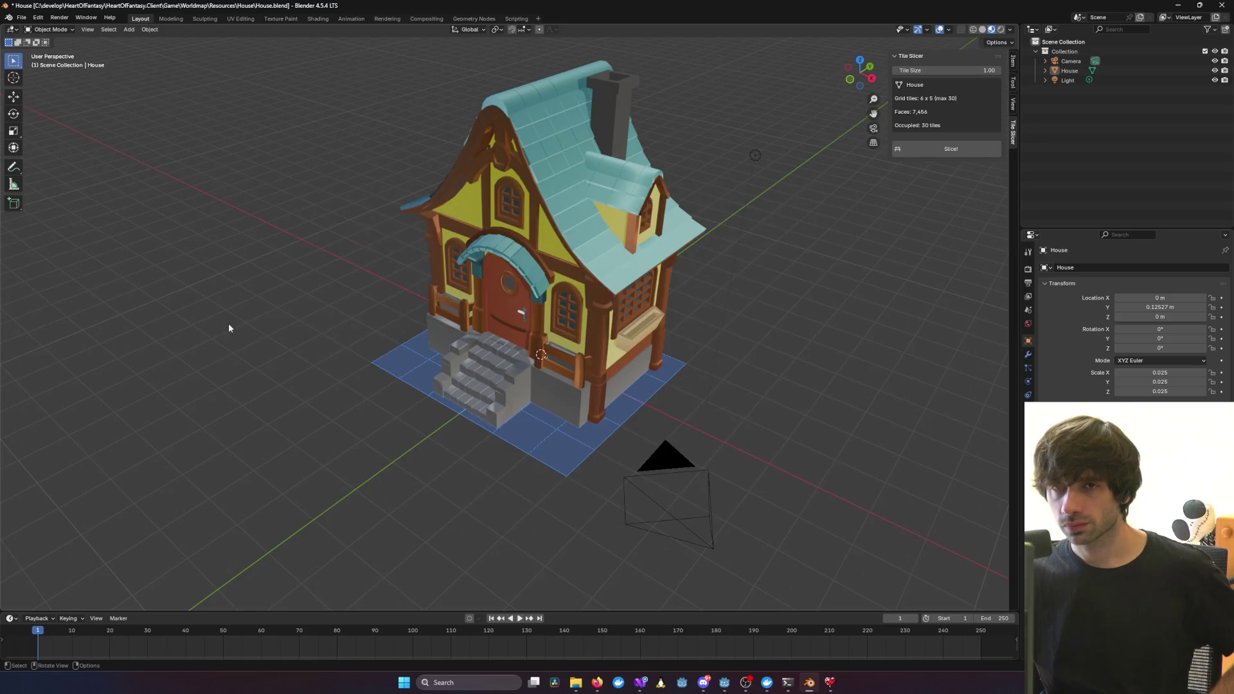
# Orbit and zoom to a head-on front view of the house's door
pyautogui.scroll(8, 462, 333)
pyautogui.moveTo(453, 329); pyautogui.dragTo(495, 318, button='middle')
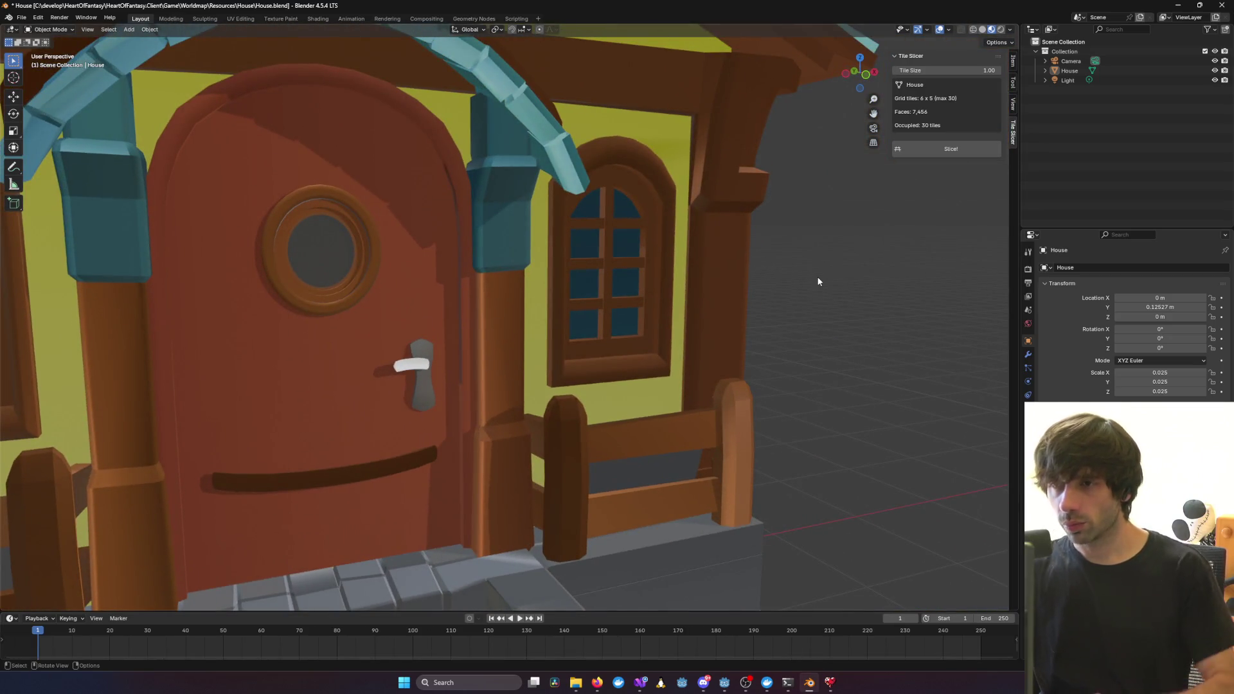
pyautogui.moveTo(819, 279)
pyautogui.mouseDown(button='middle')
pyautogui.moveTo(710, 295)
pyautogui.moveTo(743, 283)
pyautogui.mouseUp(button='middle')
pyautogui.scroll(-3, 743, 283)
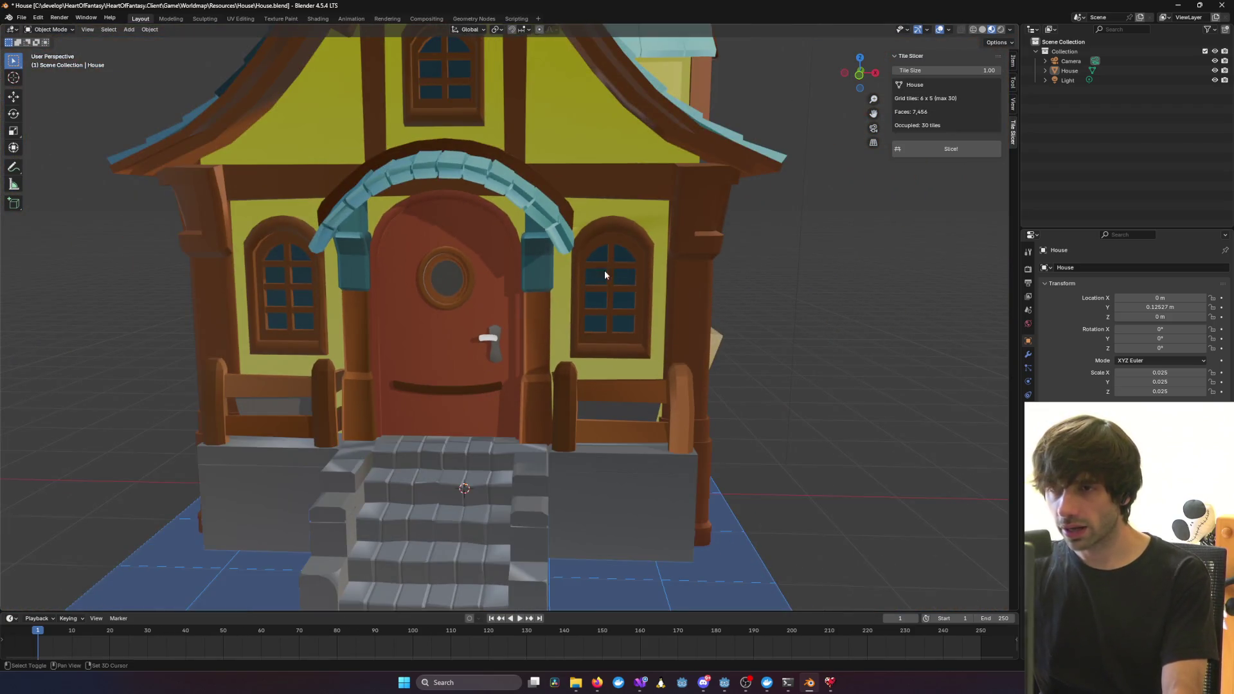
pyautogui.scroll(2, 605, 270)
pyautogui.keyDown('shift'); pyautogui.moveTo(604, 270); pyautogui.dragTo(790, 285, button='middle'); pyautogui.keyUp('shift')
pyautogui.keyDown('alt'); pyautogui.moveTo(876, 289); pyautogui.dragTo(853, 285, button='middle'); pyautogui.keyUp('alt')
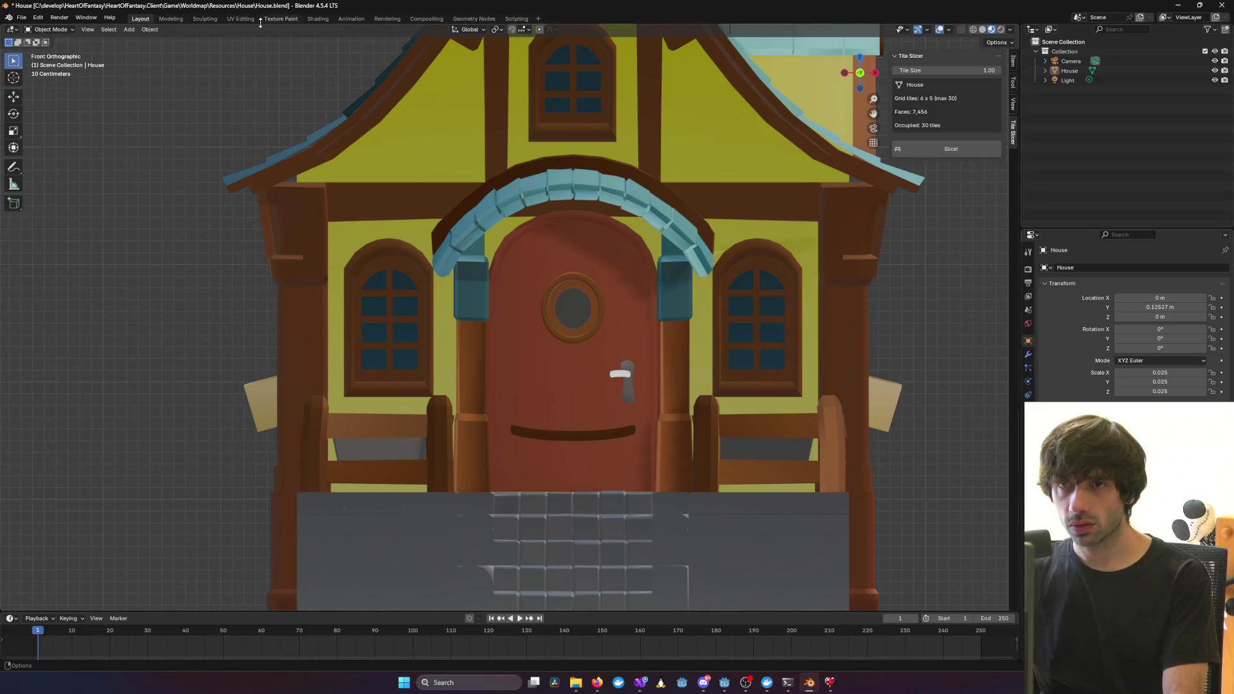
# In the UV Editing workspace, select the door arch with Select Linked and view it from above
pyautogui.click(236, 20)
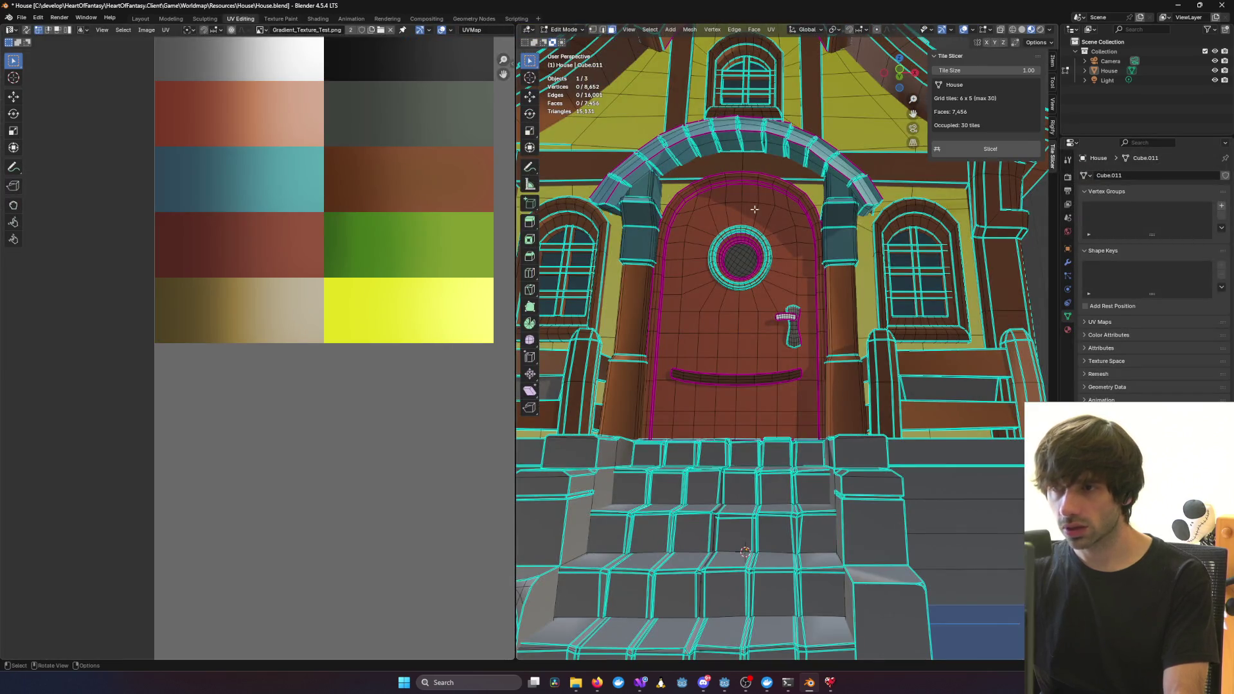
pyautogui.keyDown('alt'); pyautogui.moveTo(754, 209); pyautogui.dragTo(719, 217, button='middle'); pyautogui.keyUp('alt')
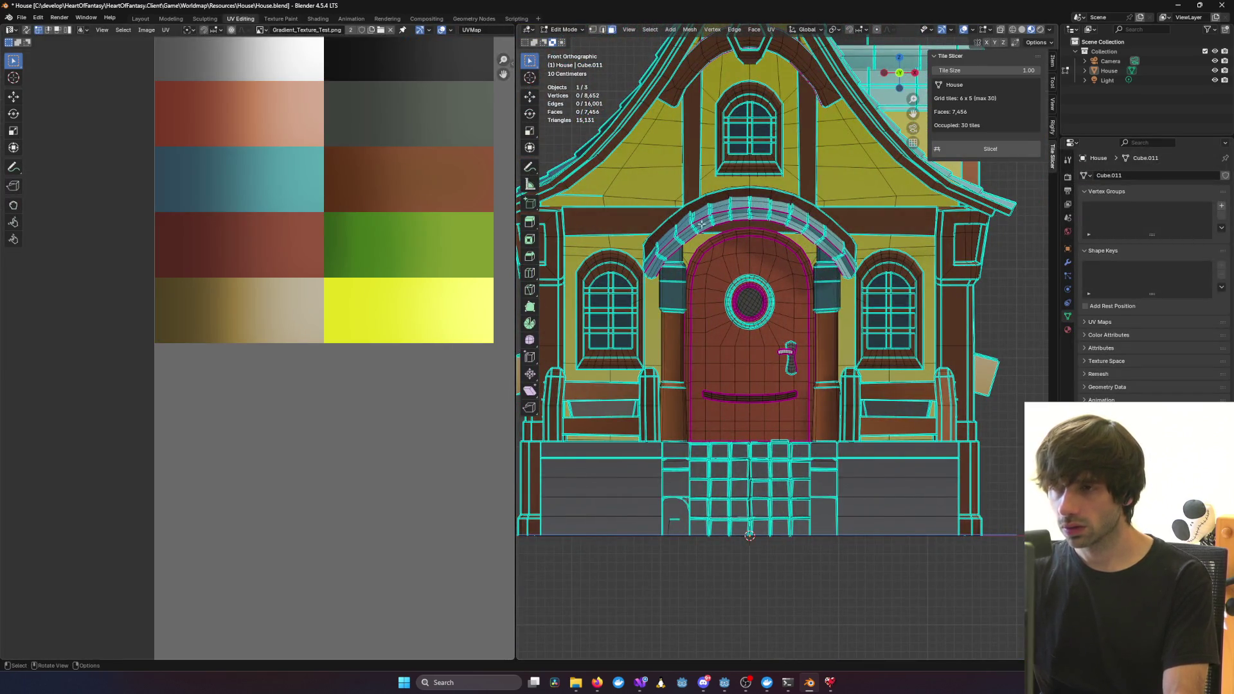
pyautogui.press('l')
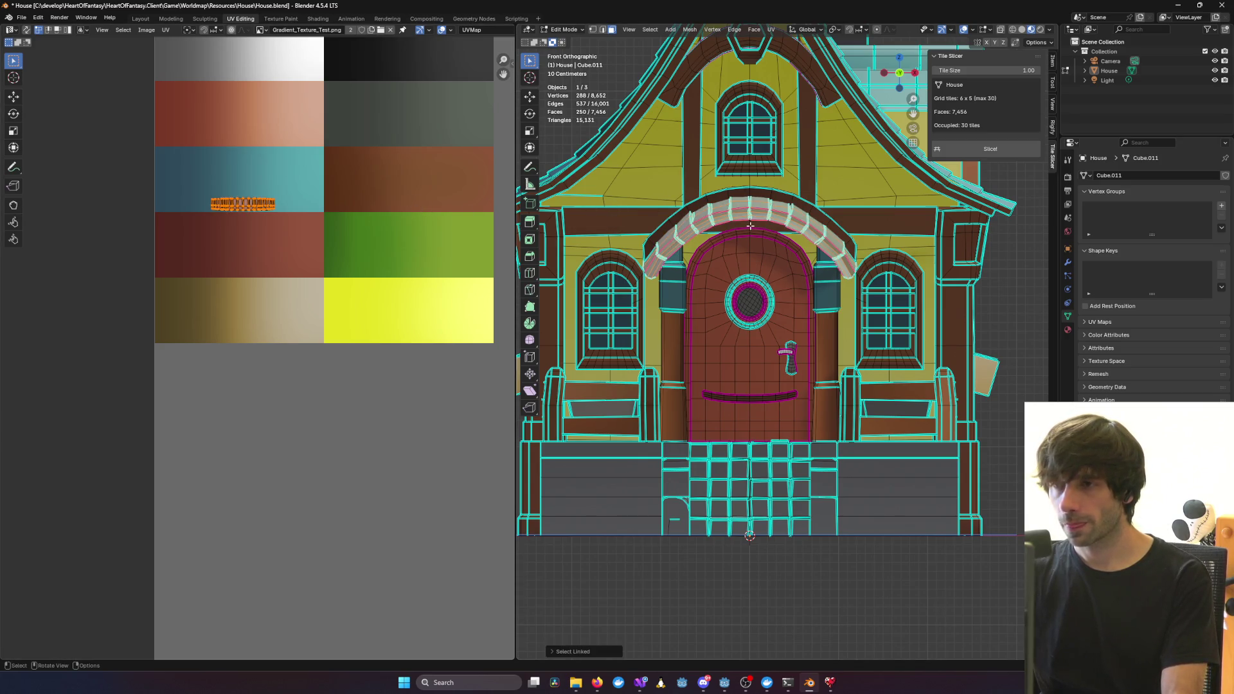
pyautogui.moveTo(735, 211)
pyautogui.keyDown('alt'); pyautogui.mouseDown(button='middle')
pyautogui.moveTo(711, 269)
pyautogui.moveTo(720, 219)
pyautogui.mouseUp(button='middle'); pyautogui.keyUp('alt')
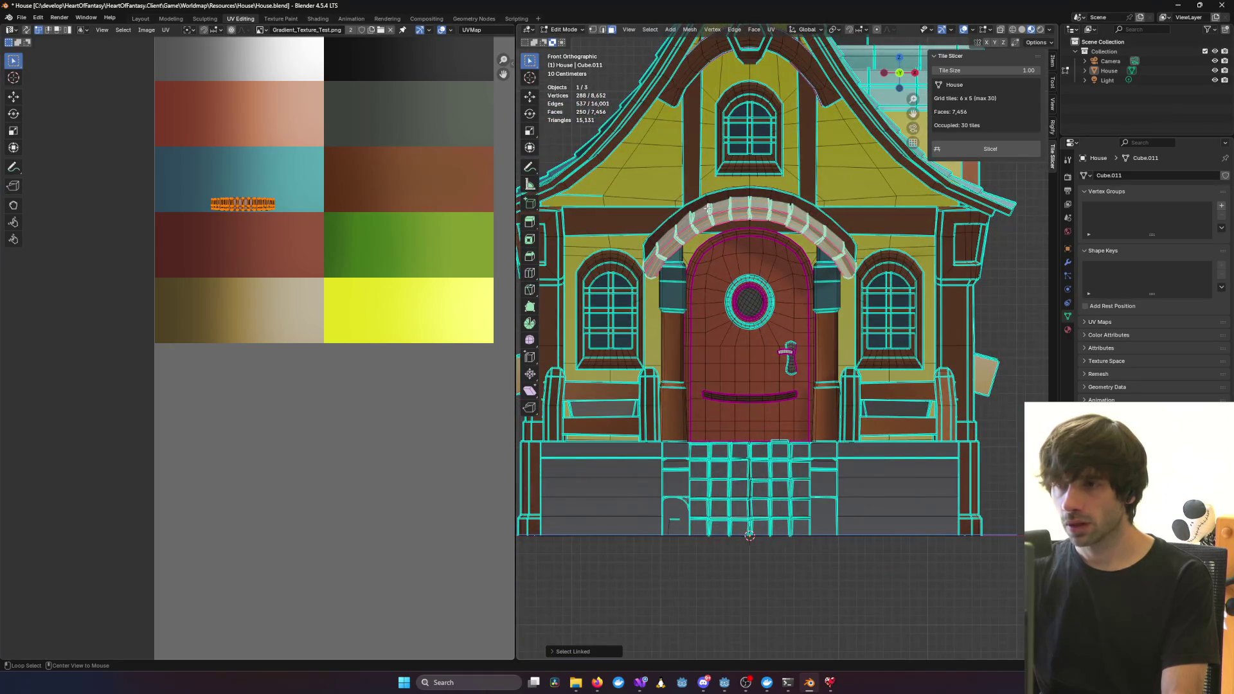
pyautogui.scroll(8, 257, 183)
pyautogui.keyDown('shift'); pyautogui.scroll(10, 292, 450); pyautogui.keyUp('shift')
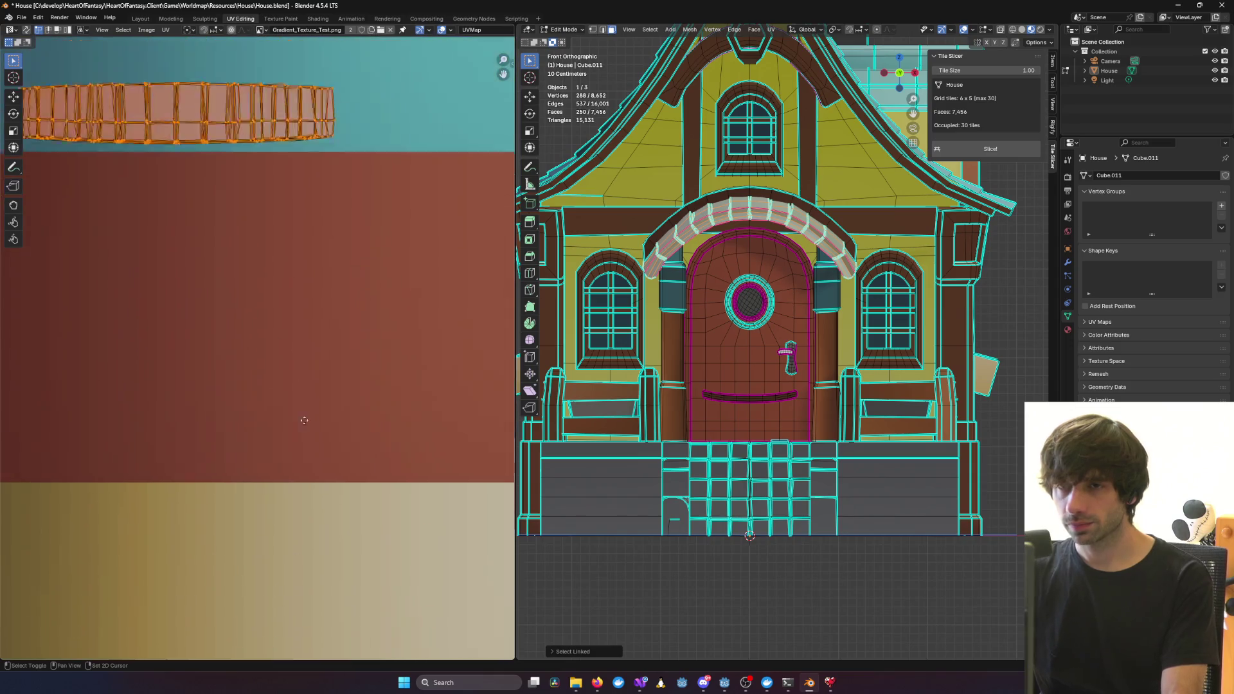
pyautogui.scroll(-5, 290, 357)
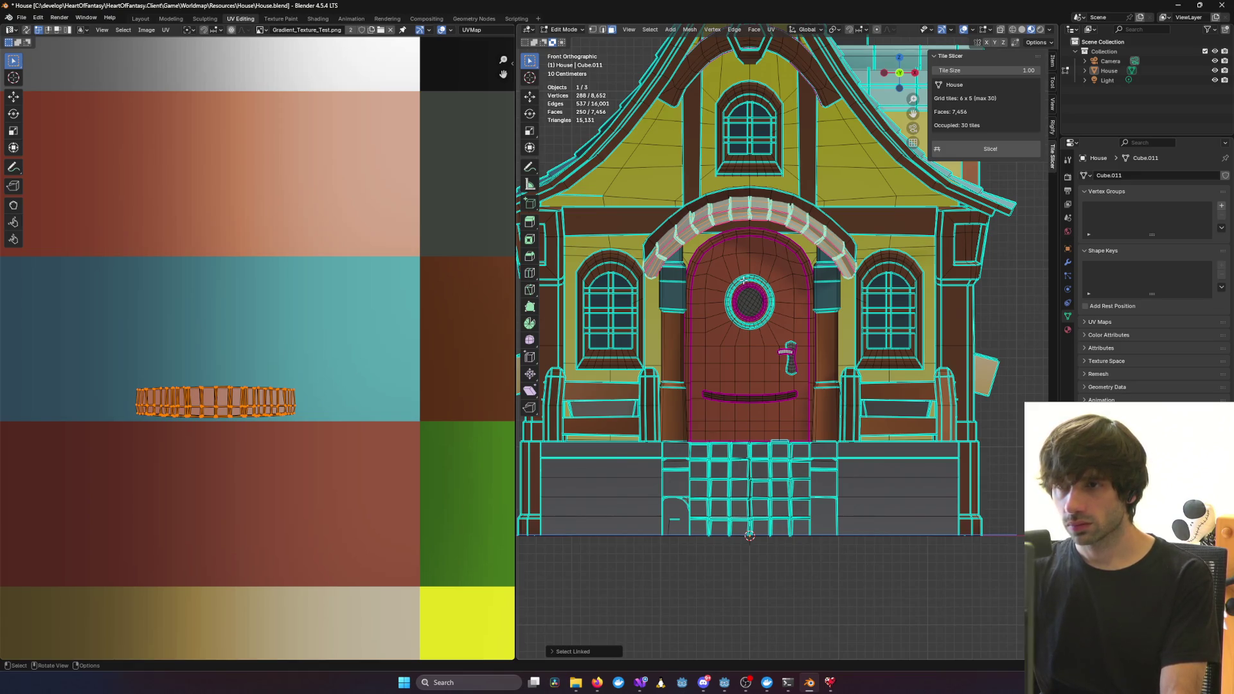
pyautogui.keyDown('alt'); pyautogui.moveTo(744, 280); pyautogui.dragTo(737, 360, button='middle'); pyautogui.keyUp('alt')
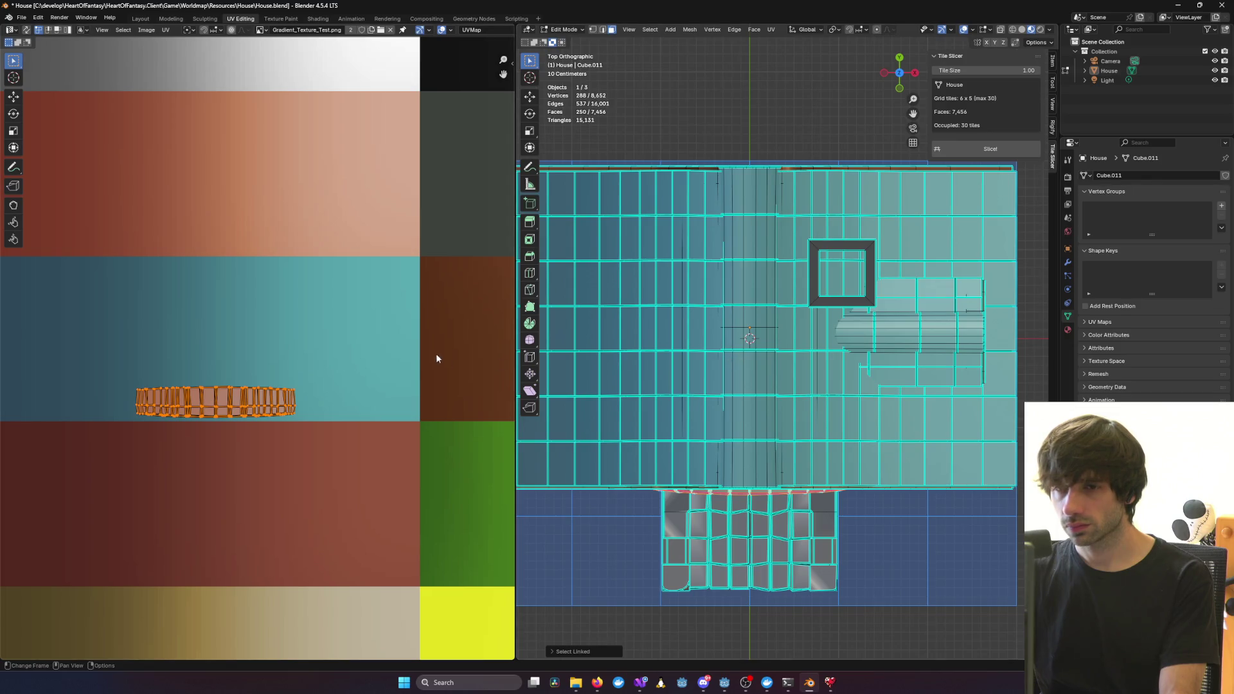
pyautogui.scroll(-4, 725, 355)
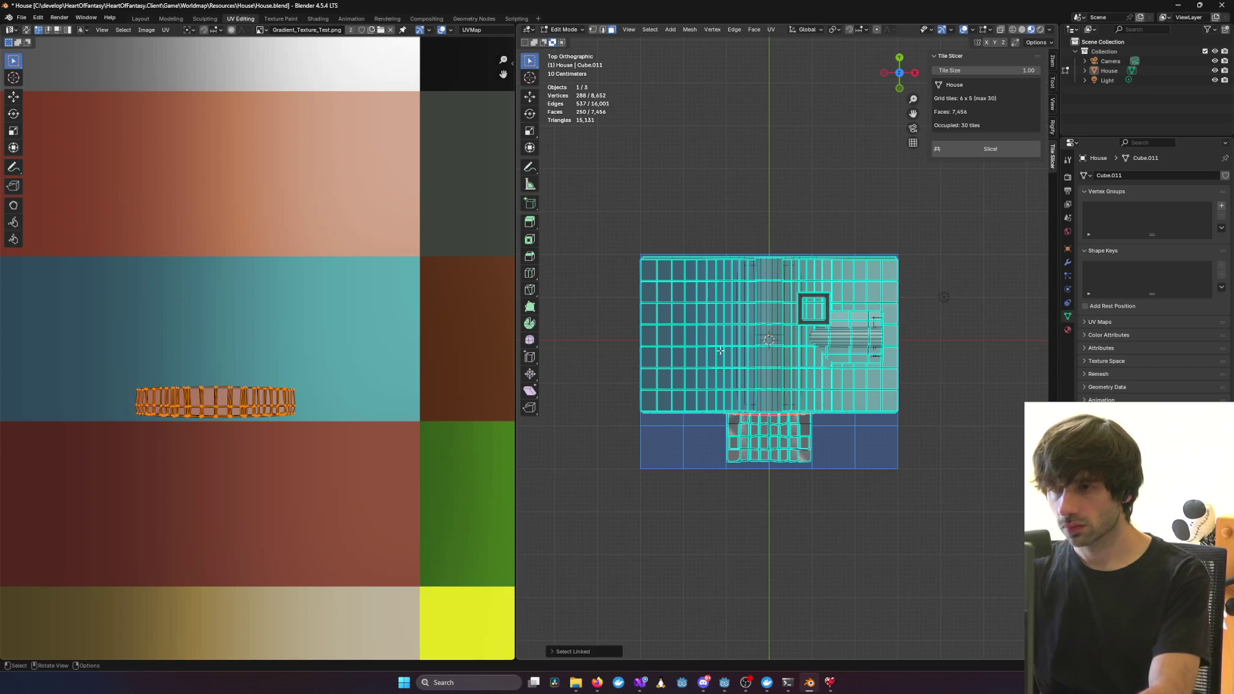
# Add all the roof strips, including those near the chimney, to the selection with Select Linked
pyautogui.press('l')
pyautogui.press('l')
pyautogui.press('l')
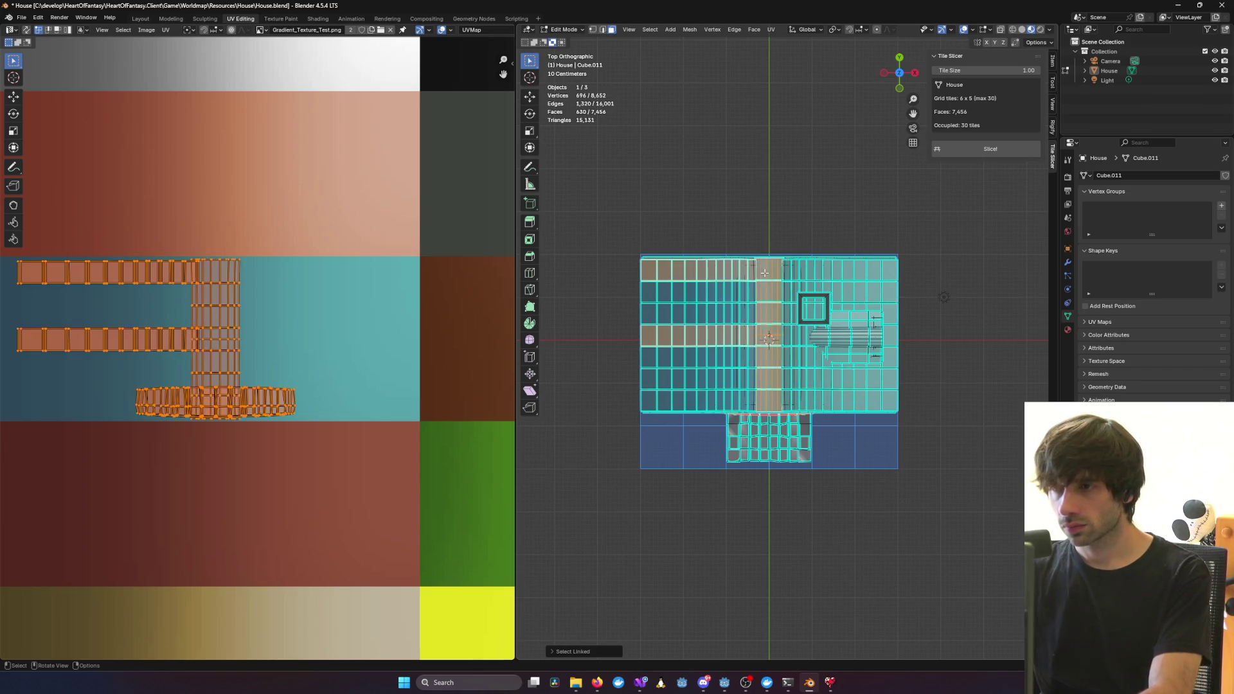
pyautogui.press('l')
pyautogui.press('l')
pyautogui.press('l')
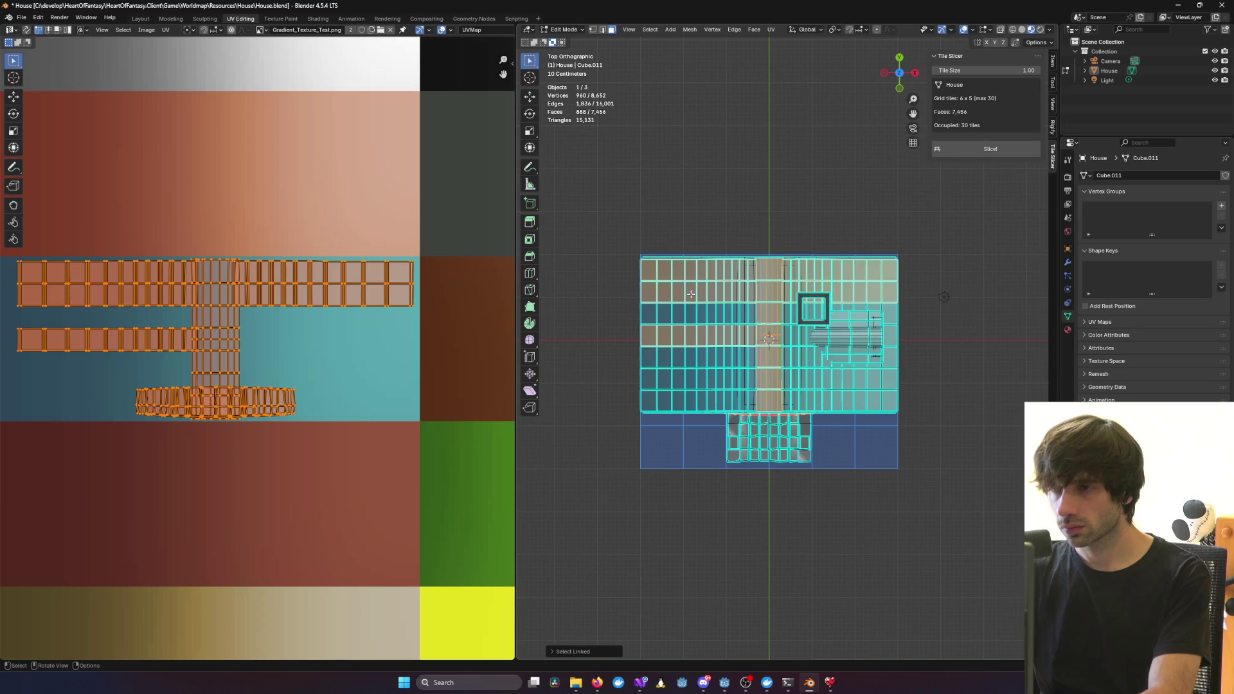
pyautogui.press('l')
pyautogui.press('l')
pyautogui.press('l')
pyautogui.press('l')
pyautogui.press('l')
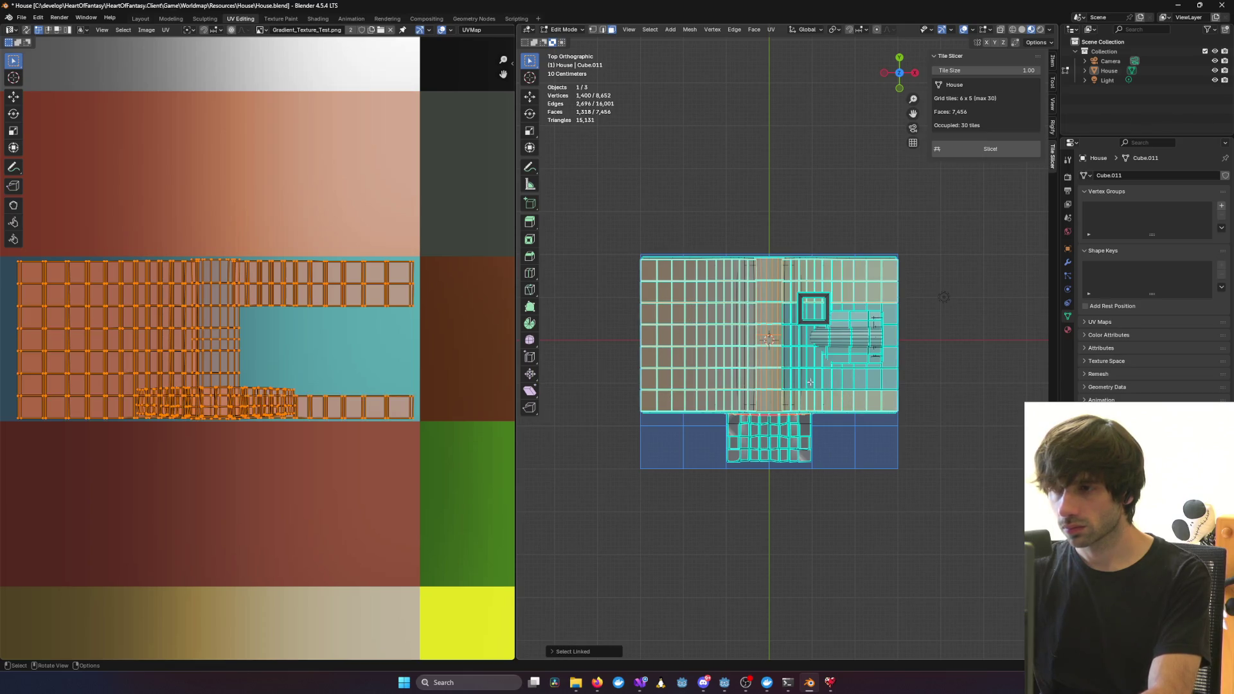
pyautogui.press('l')
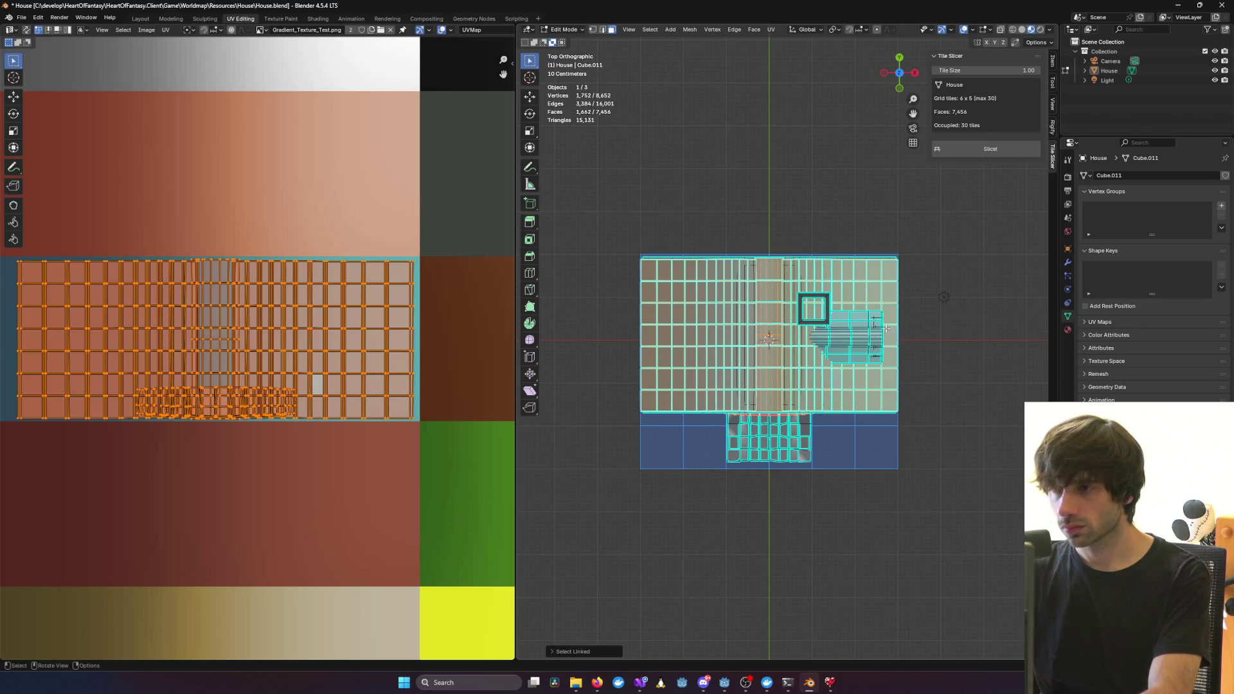
pyautogui.press('l')
pyautogui.press('l')
pyautogui.press('l')
pyautogui.press('l')
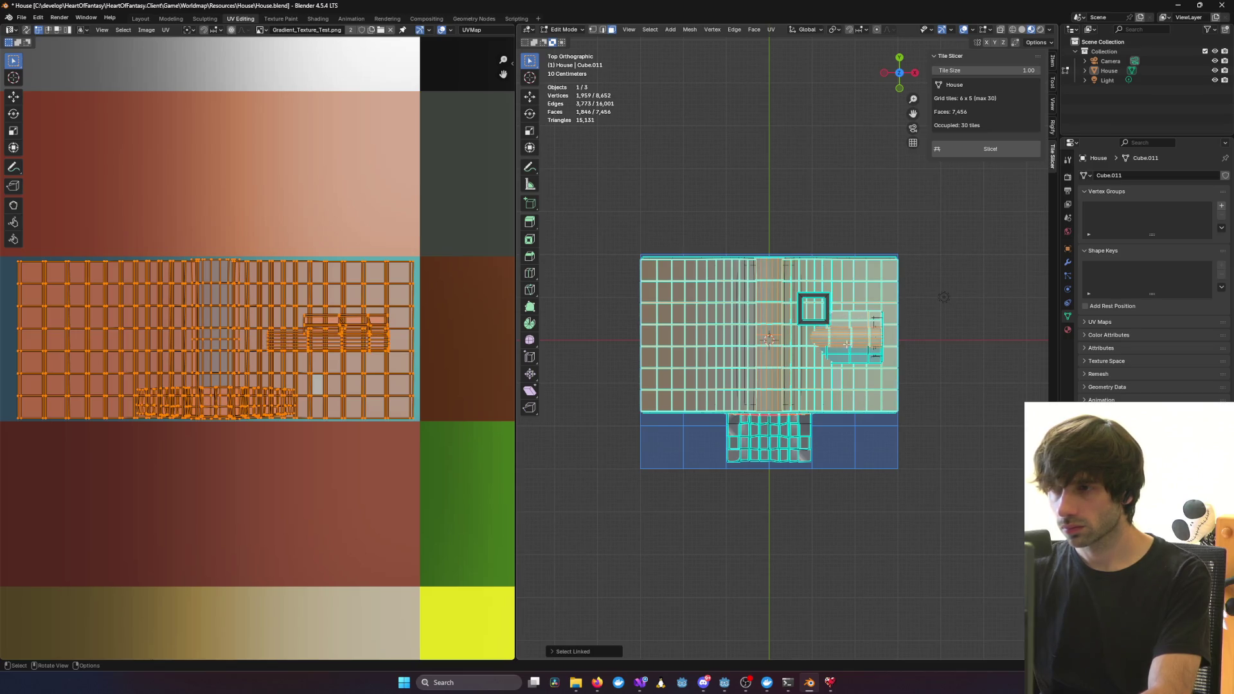
pyautogui.press('l')
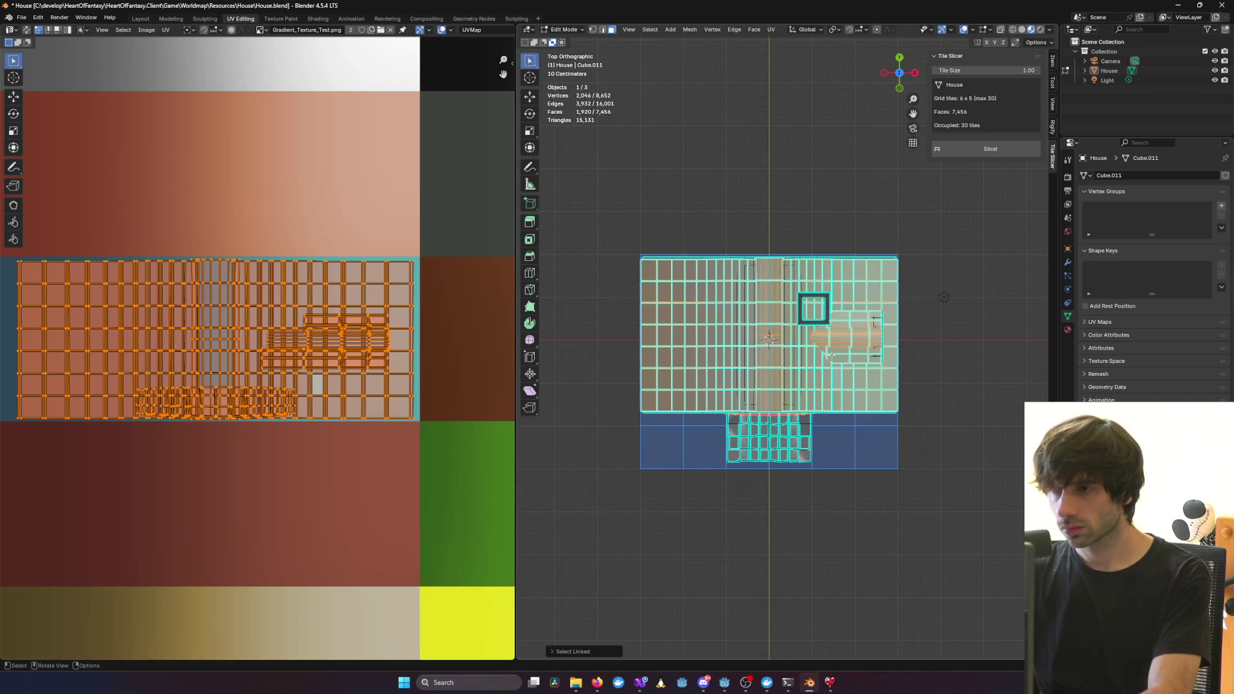
pyautogui.scroll(4, 826, 352)
pyautogui.scroll(2, 928, 318)
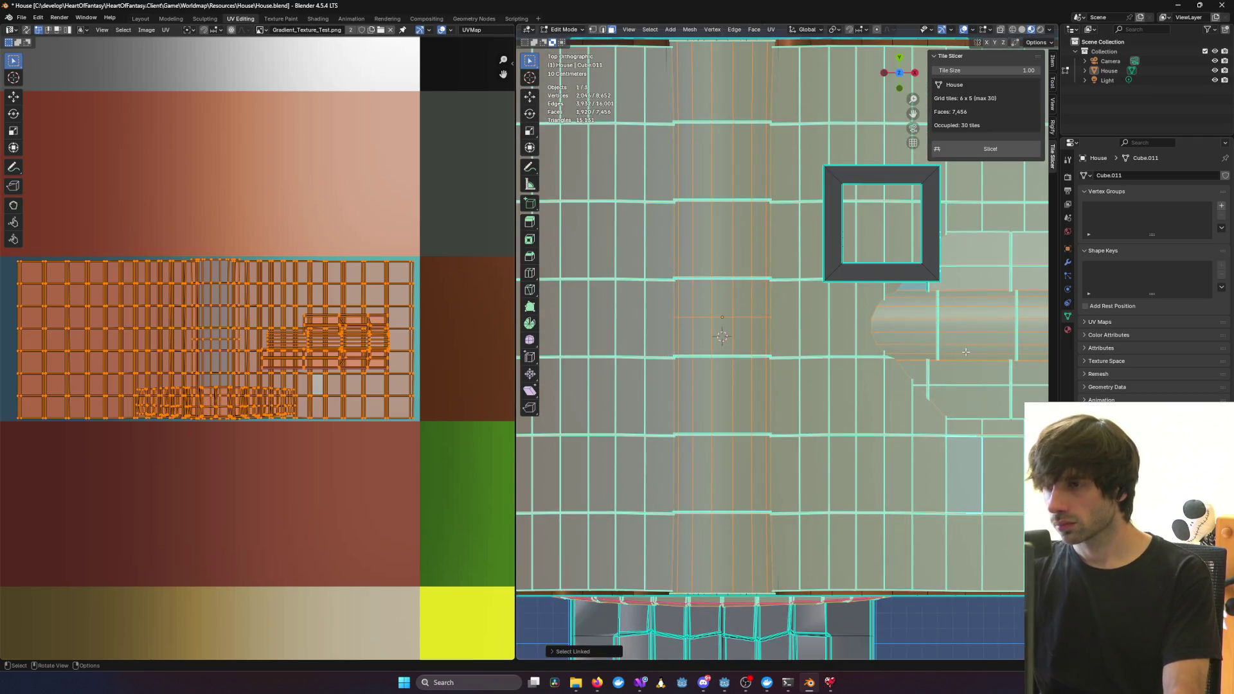
pyautogui.scroll(-5, 966, 352)
pyautogui.moveTo(965, 353)
pyautogui.mouseDown(button='middle')
pyautogui.moveTo(785, 290)
pyautogui.moveTo(681, 302)
pyautogui.mouseUp(button='middle')
pyautogui.scroll(-2, 366, 317)
# Narrow the roof UVs horizontally, shift them right into the teal band, then deselect all
pyautogui.moveTo(84, 270); pyautogui.dragTo(386, 403)
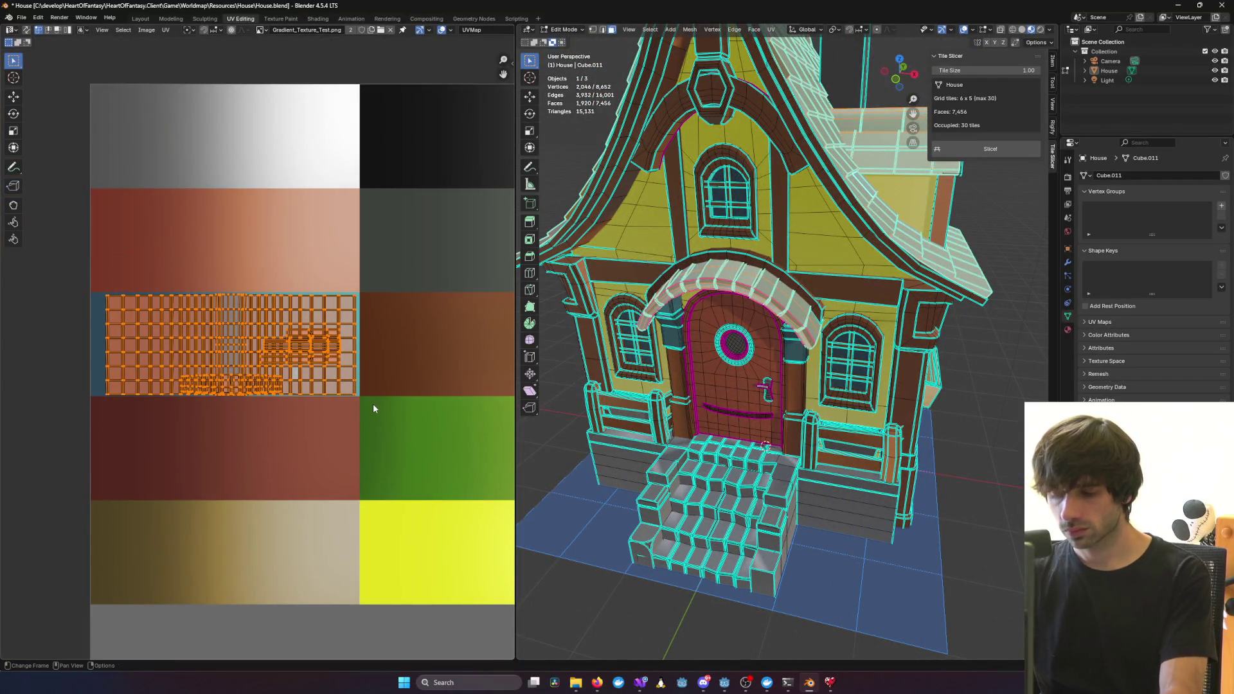
pyautogui.press('s')
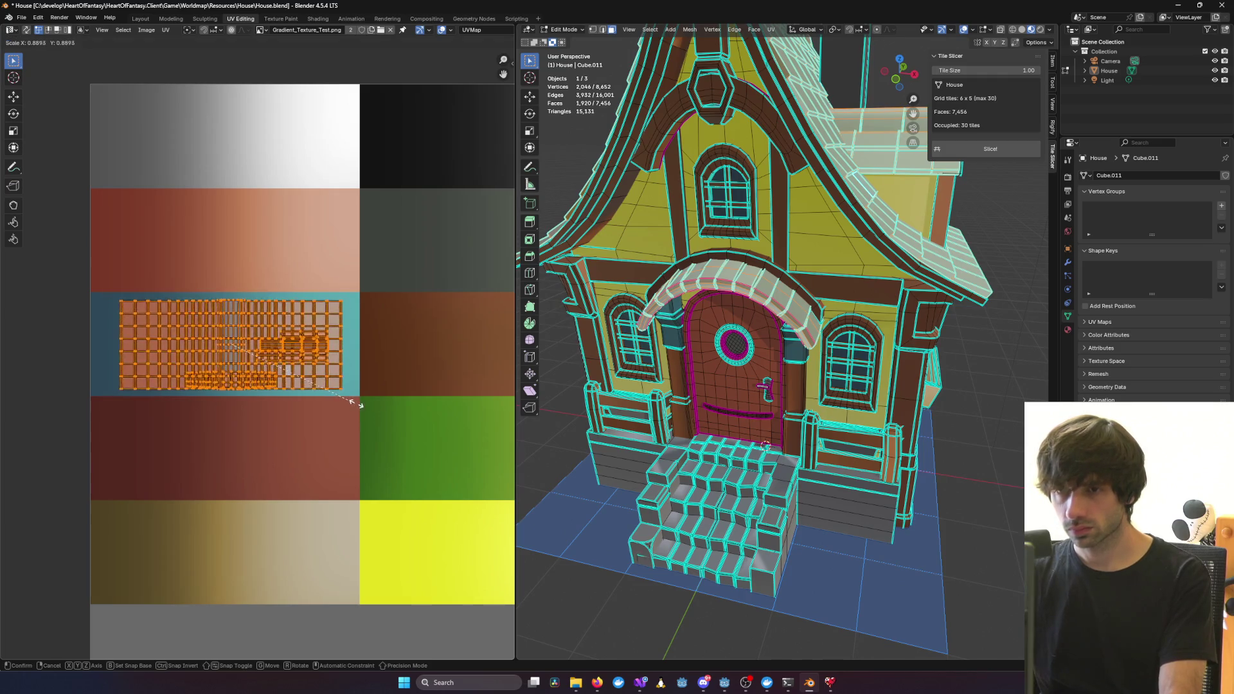
pyautogui.press('x')
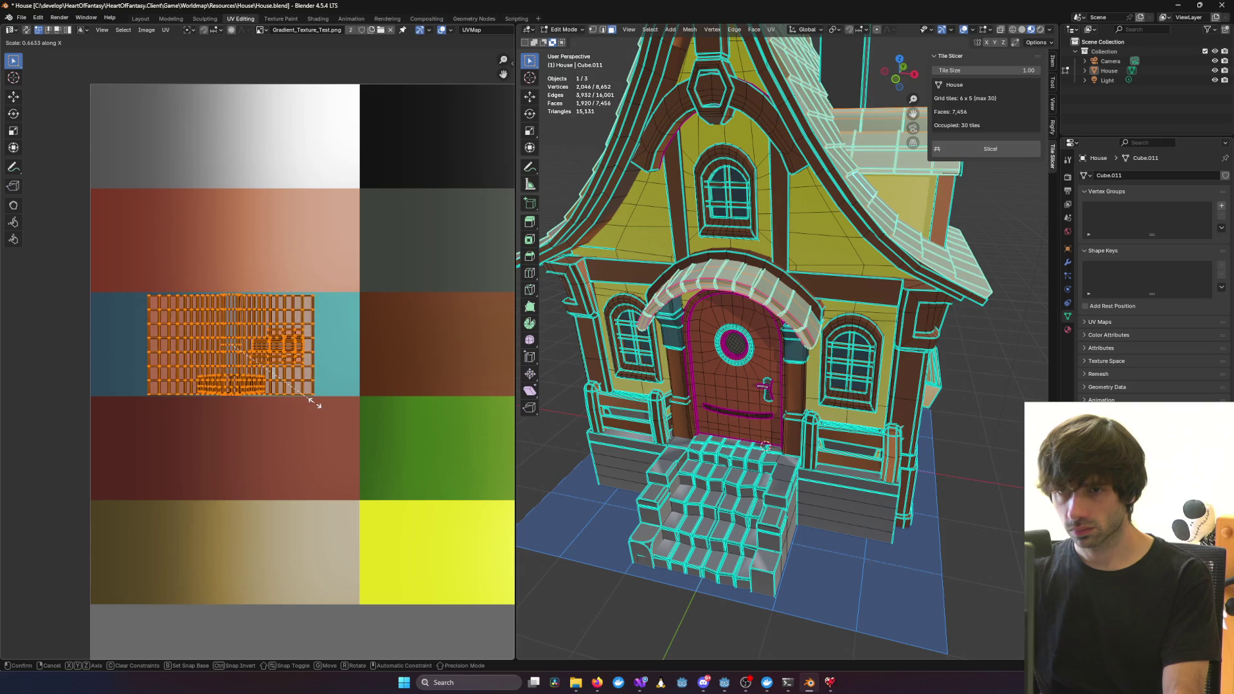
pyautogui.click(315, 406)
pyautogui.press('g')
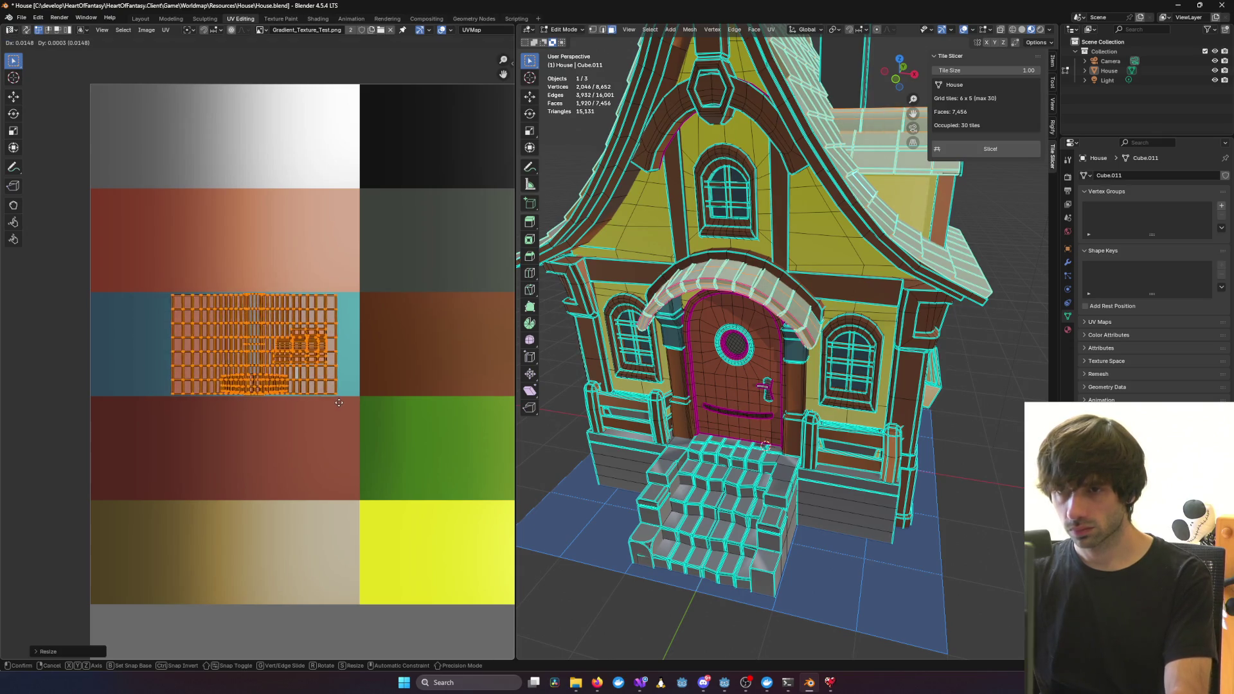
pyautogui.click(359, 402)
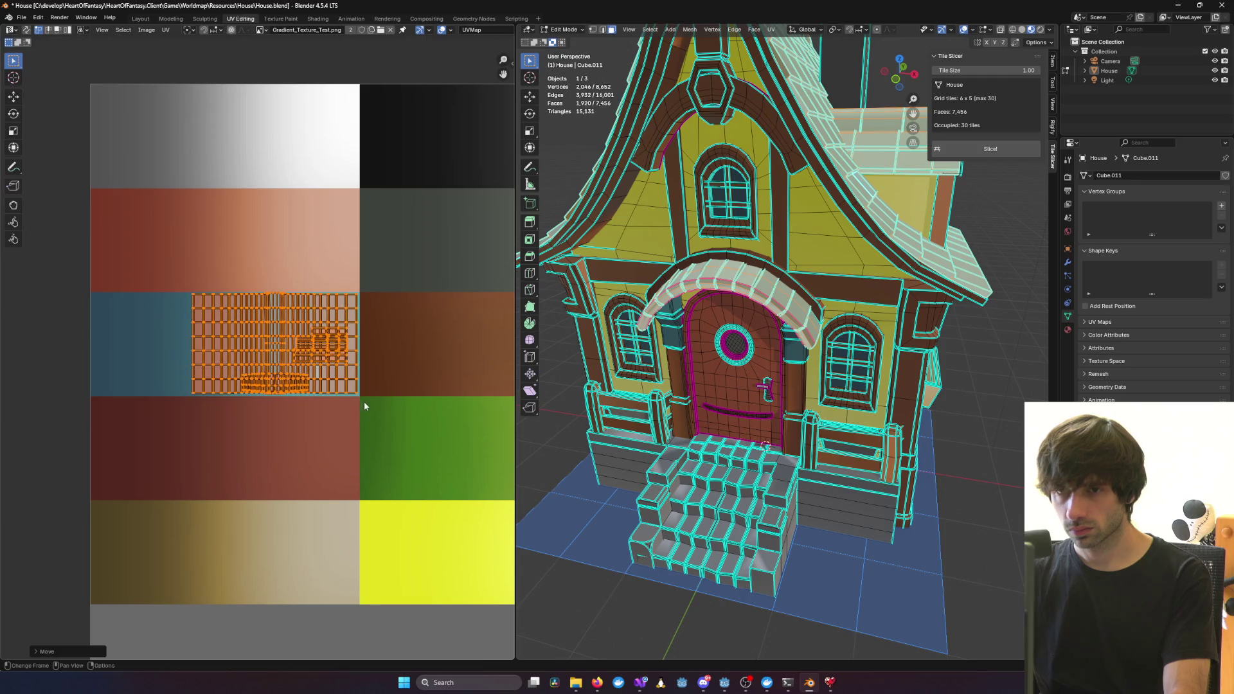
pyautogui.moveTo(803, 385)
pyautogui.mouseDown(button='middle')
pyautogui.moveTo(868, 324)
pyautogui.moveTo(880, 360)
pyautogui.moveTo(823, 470)
pyautogui.mouseUp(button='middle')
pyautogui.hotkey('alt', 'a')
pyautogui.scroll(-5, 892, 396)
pyautogui.hotkey('ctrl', 'f')
pyautogui.press('Escape')
pyautogui.press('Tab')
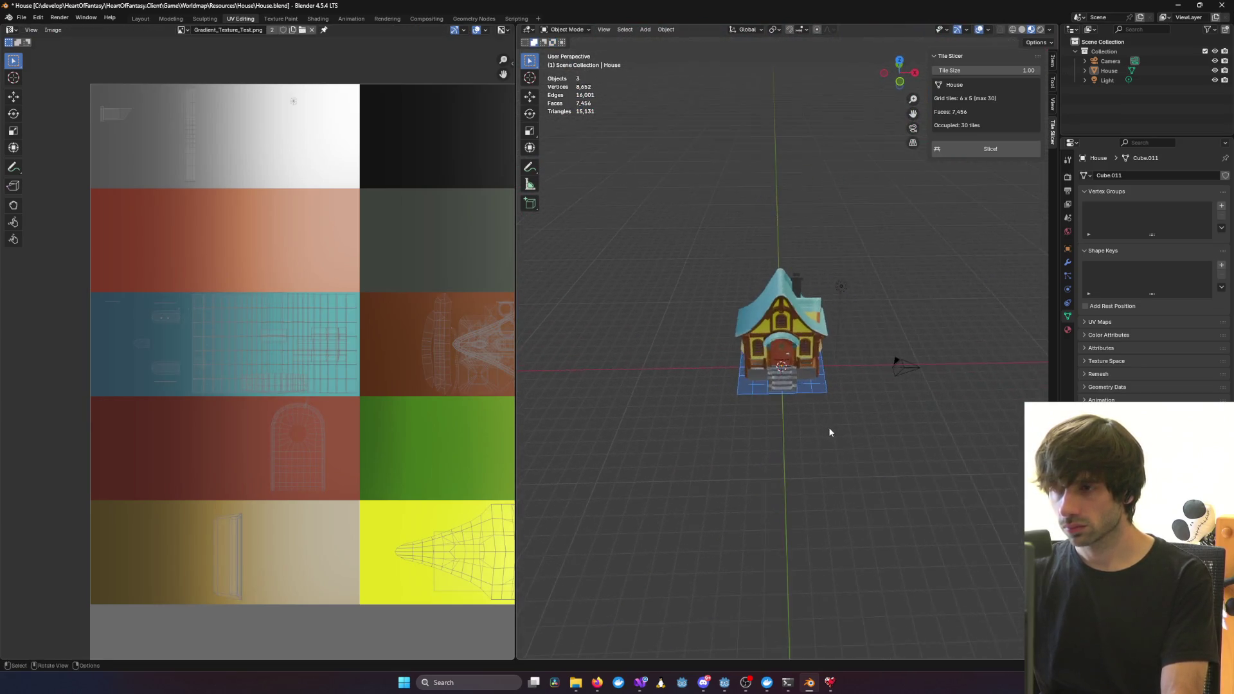
pyautogui.scroll(5, 828, 427)
pyautogui.moveTo(810, 424)
pyautogui.mouseDown(button='middle')
pyautogui.moveTo(699, 426)
pyautogui.moveTo(830, 411)
pyautogui.moveTo(812, 361)
pyautogui.moveTo(555, 386)
pyautogui.moveTo(1022, 380)
pyautogui.moveTo(648, 372)
pyautogui.moveTo(683, 367)
pyautogui.moveTo(633, 380)
pyautogui.moveTo(723, 374)
pyautogui.moveTo(573, 395)
pyautogui.moveTo(711, 373)
pyautogui.mouseUp(button='middle')
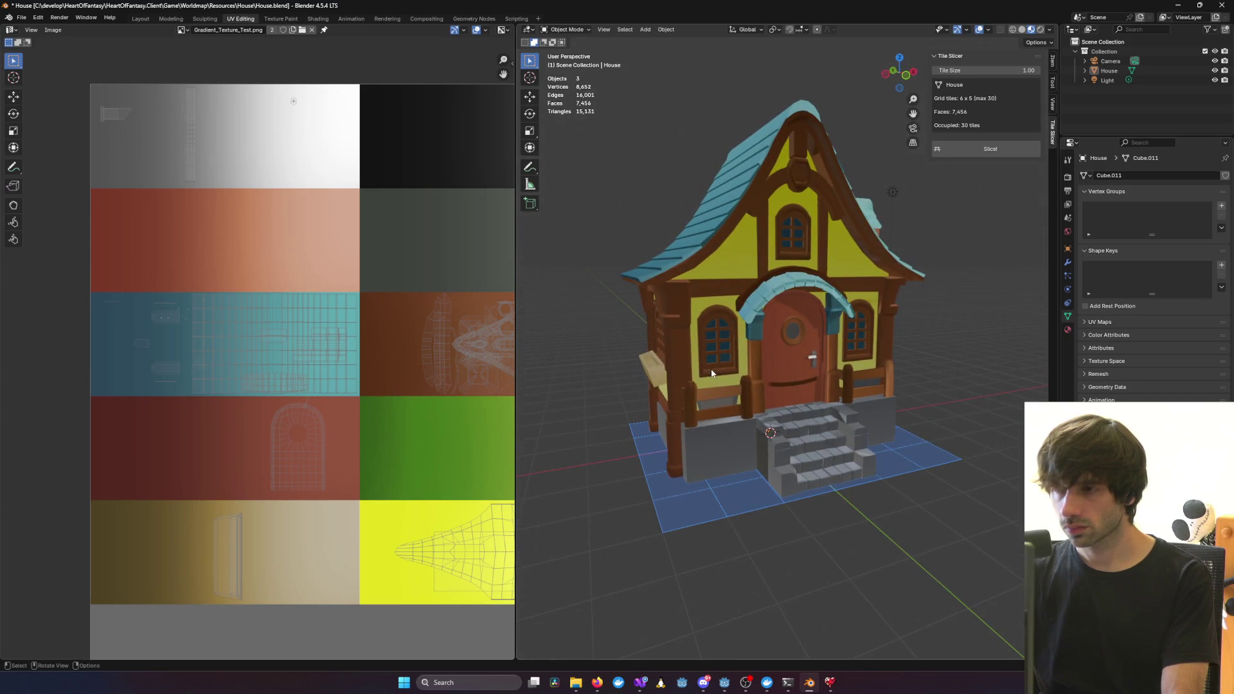
pyautogui.hotkey('alt', 'Tab')
pyautogui.scroll(7, 464, 380)
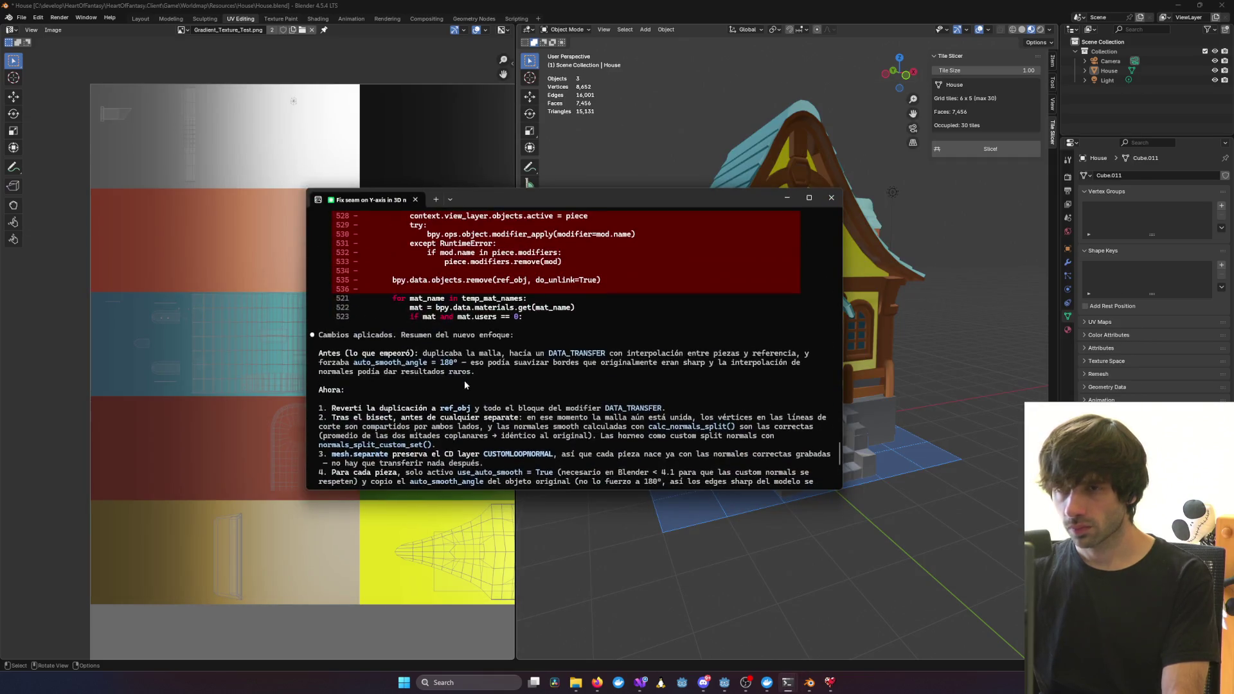
pyautogui.scroll(15, 464, 380)
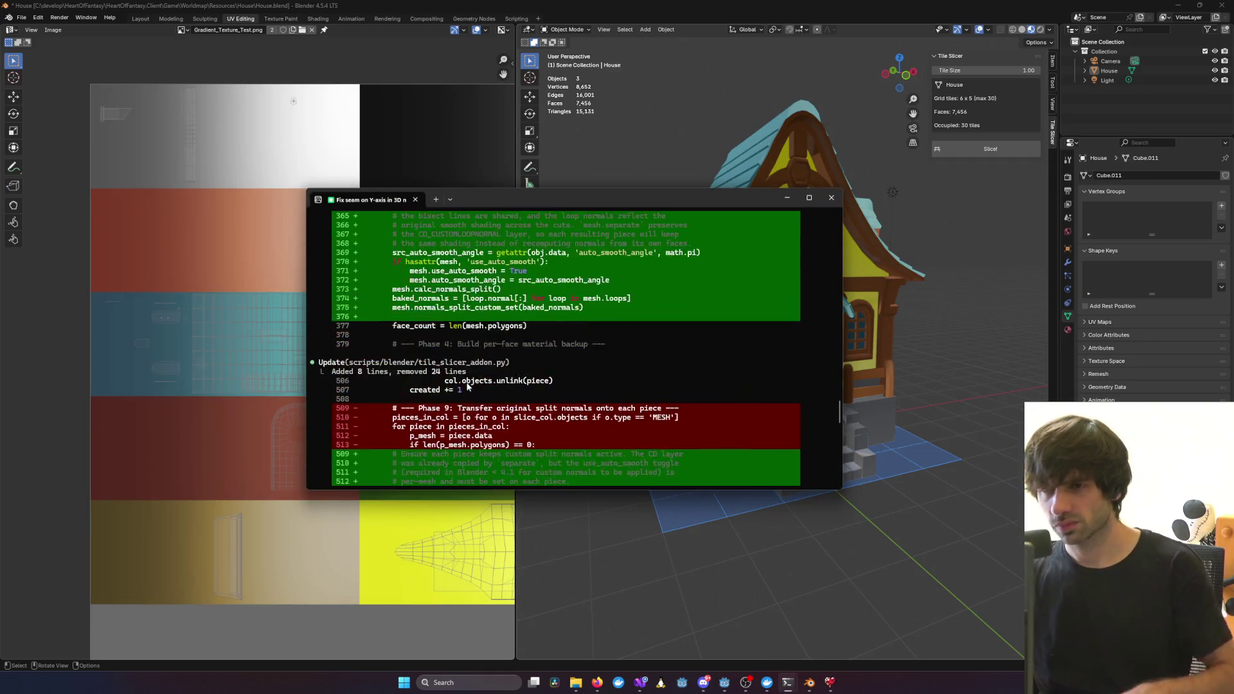
pyautogui.scroll(-20, 467, 386)
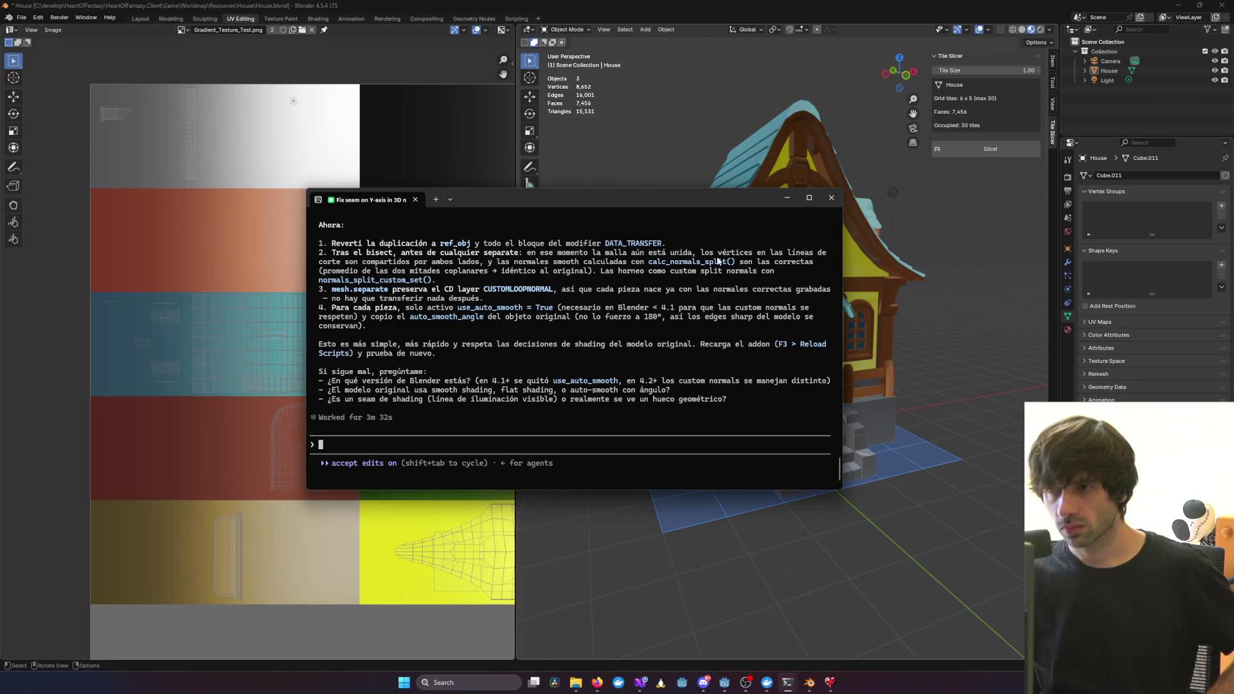
pyautogui.click(1000, 427)
pyautogui.moveTo(951, 366); pyautogui.dragTo(727, 151, button='middle')
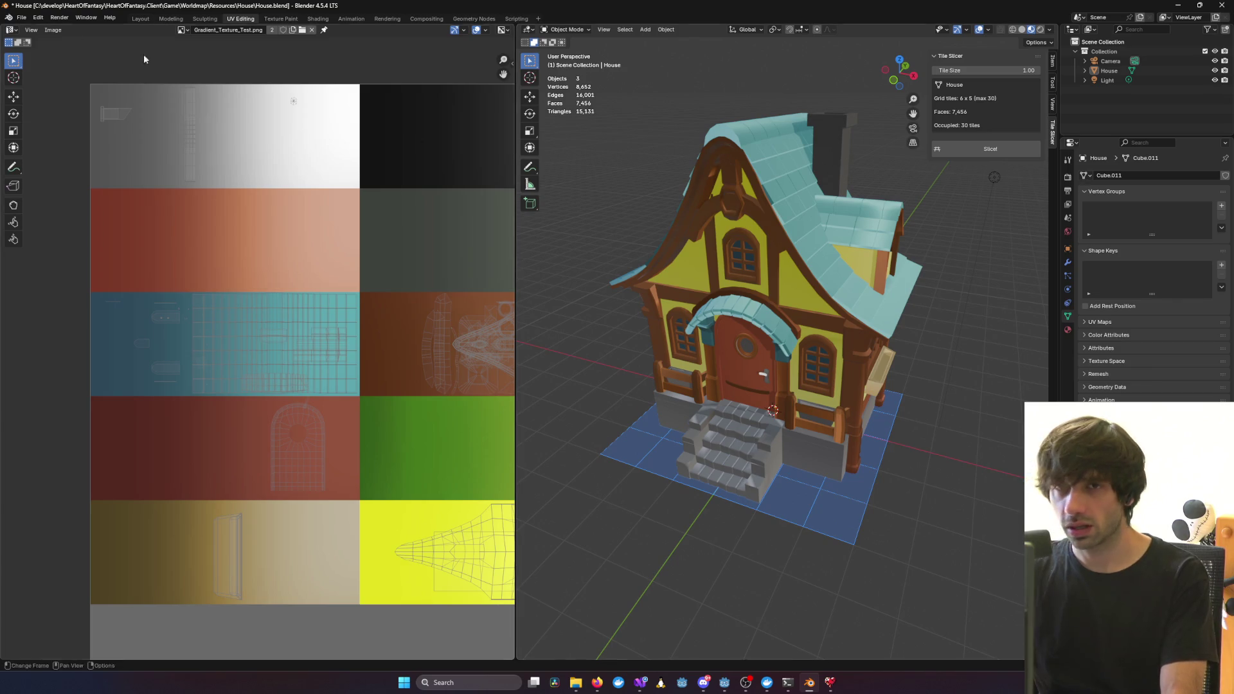
pyautogui.click(21, 18)
# Remove the Tile Slicer add-on via Edit > Preferences > Add-ons
pyautogui.moveTo(66, 158)
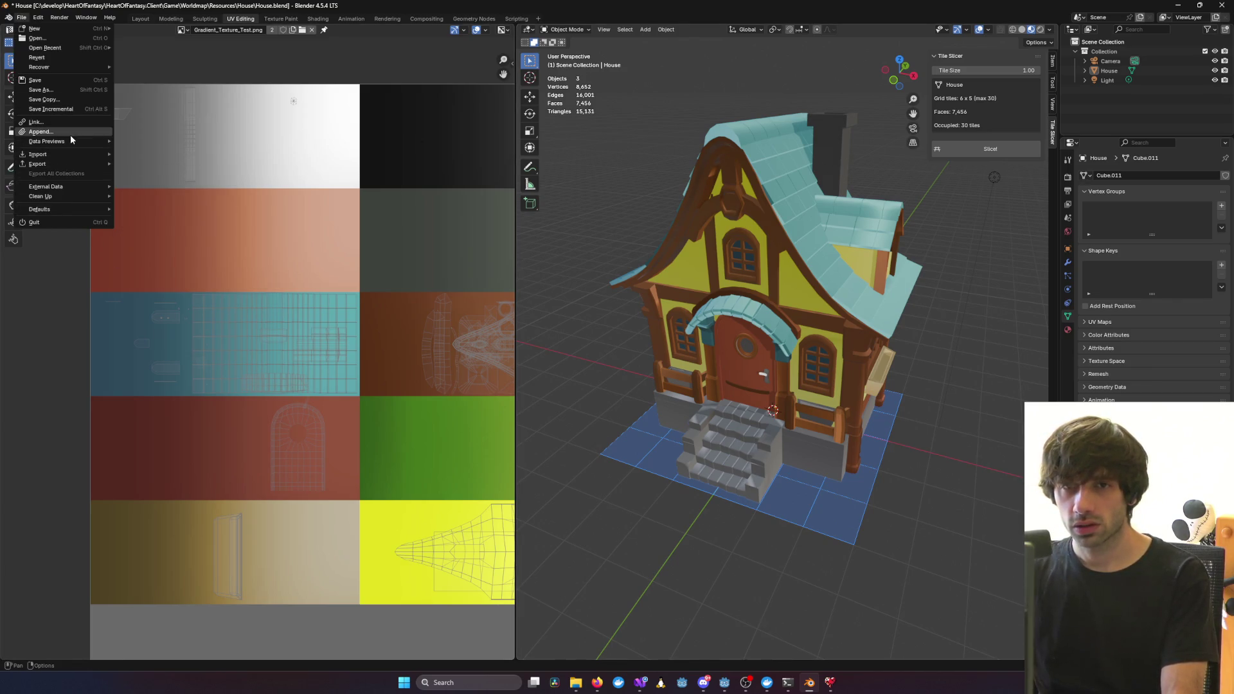
pyautogui.click(38, 17)
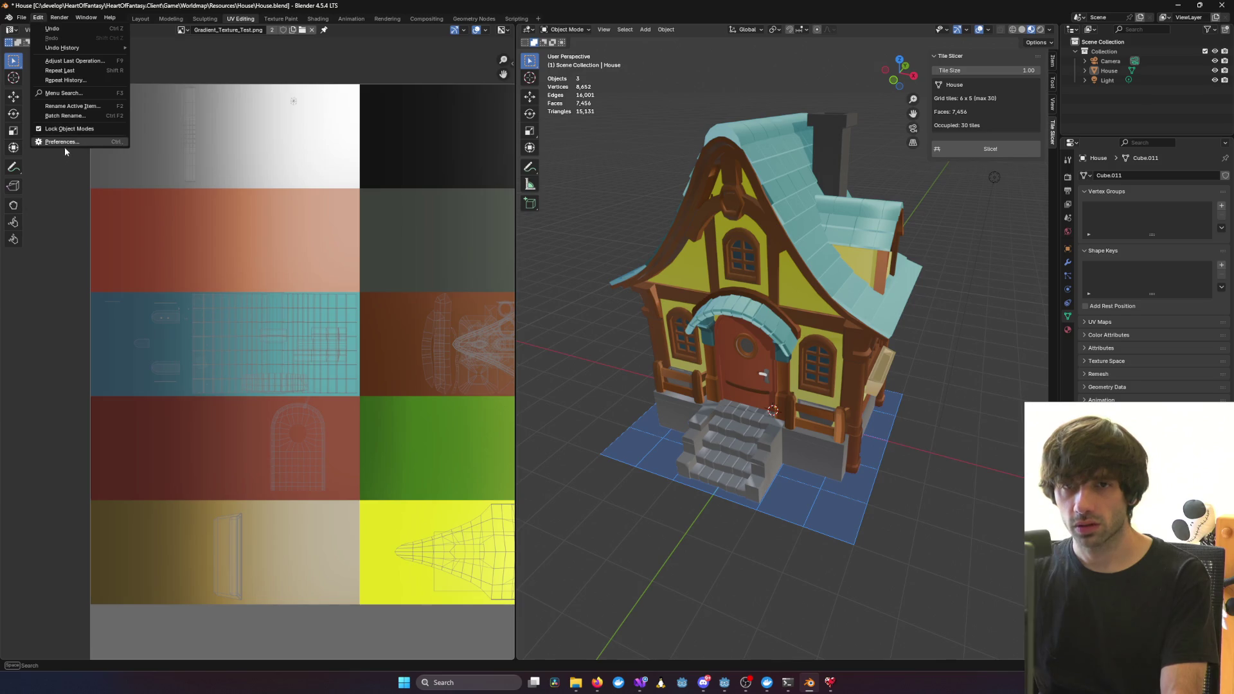
pyautogui.click(61, 142)
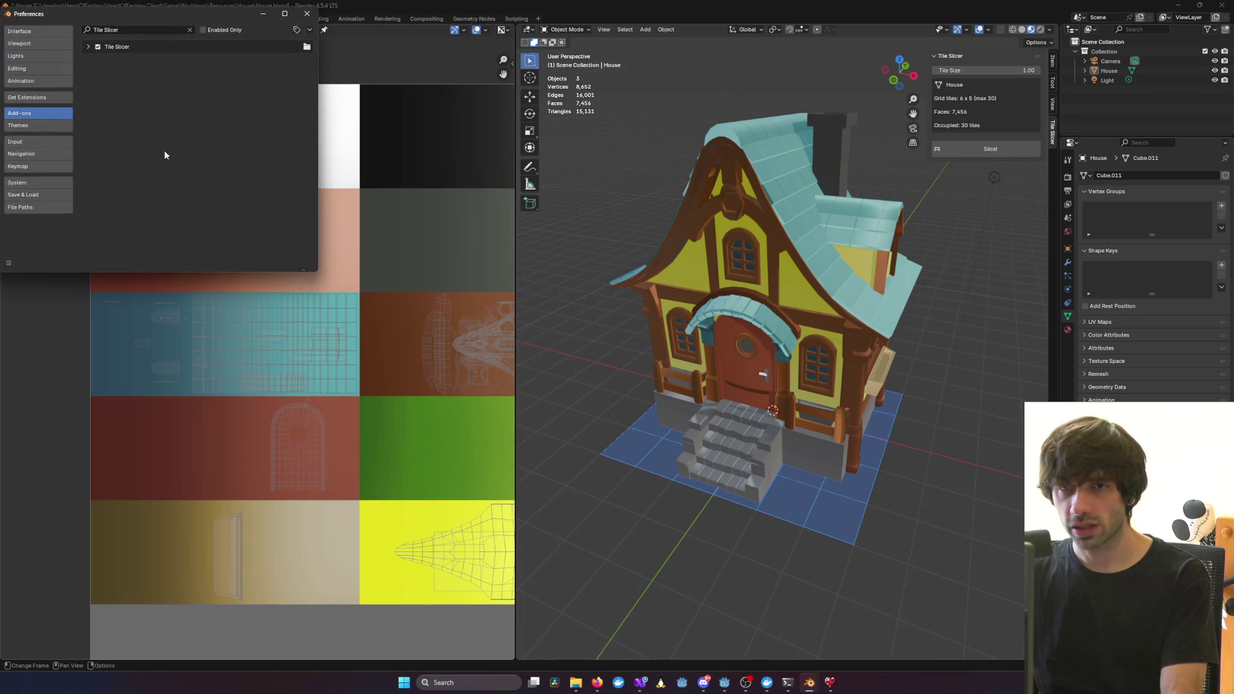
pyautogui.click(87, 47)
pyautogui.click(292, 64)
pyautogui.click(171, 97)
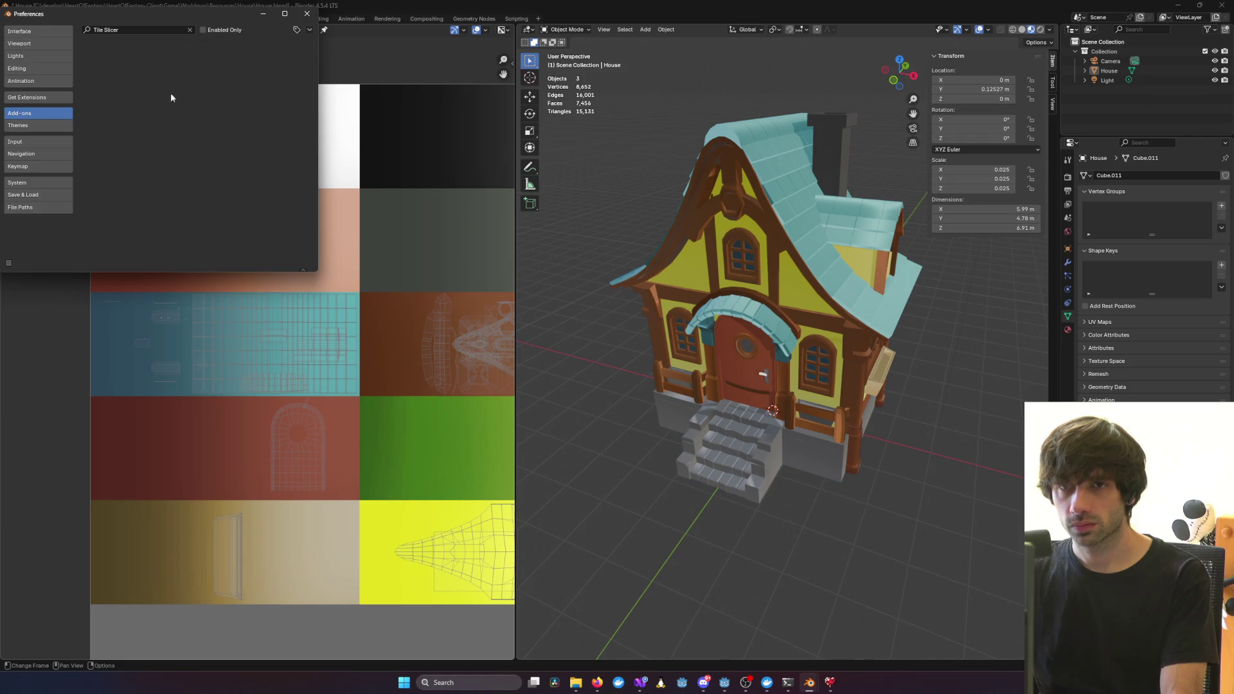
# Install the tile slicer add-on from disk in HeartOfFantasy\scripts\contabo, then select the house
pyautogui.click(309, 30)
pyautogui.click(275, 55)
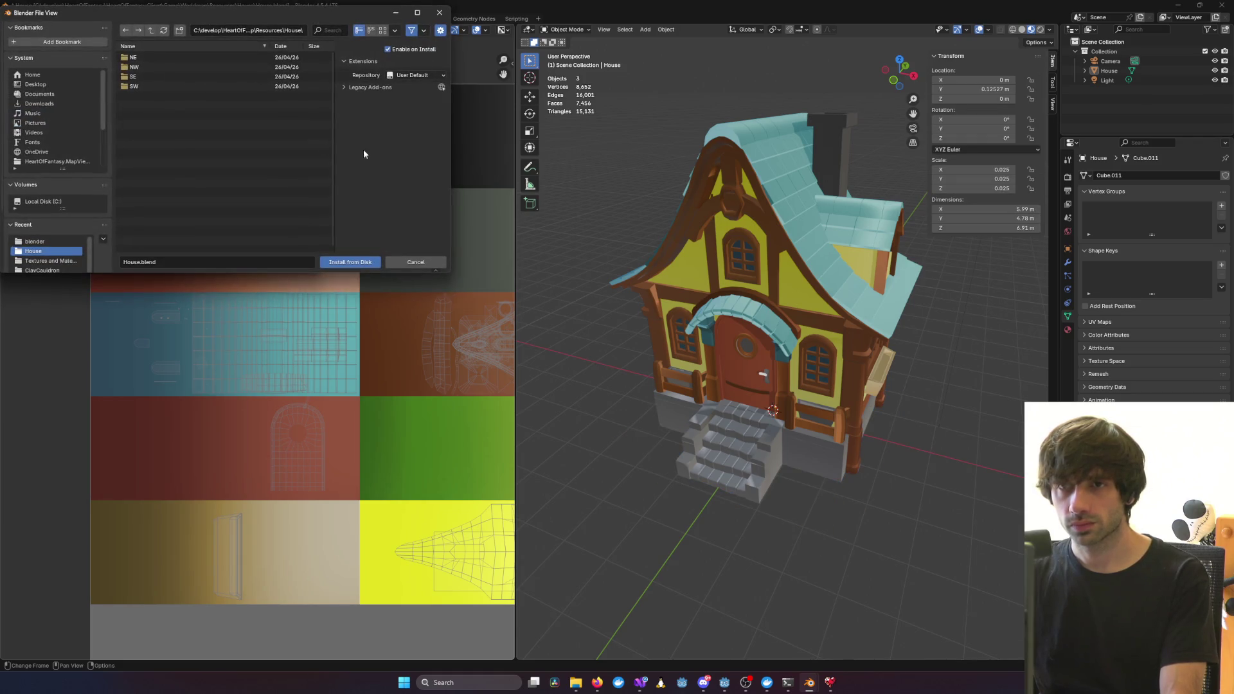
pyautogui.click(55, 162)
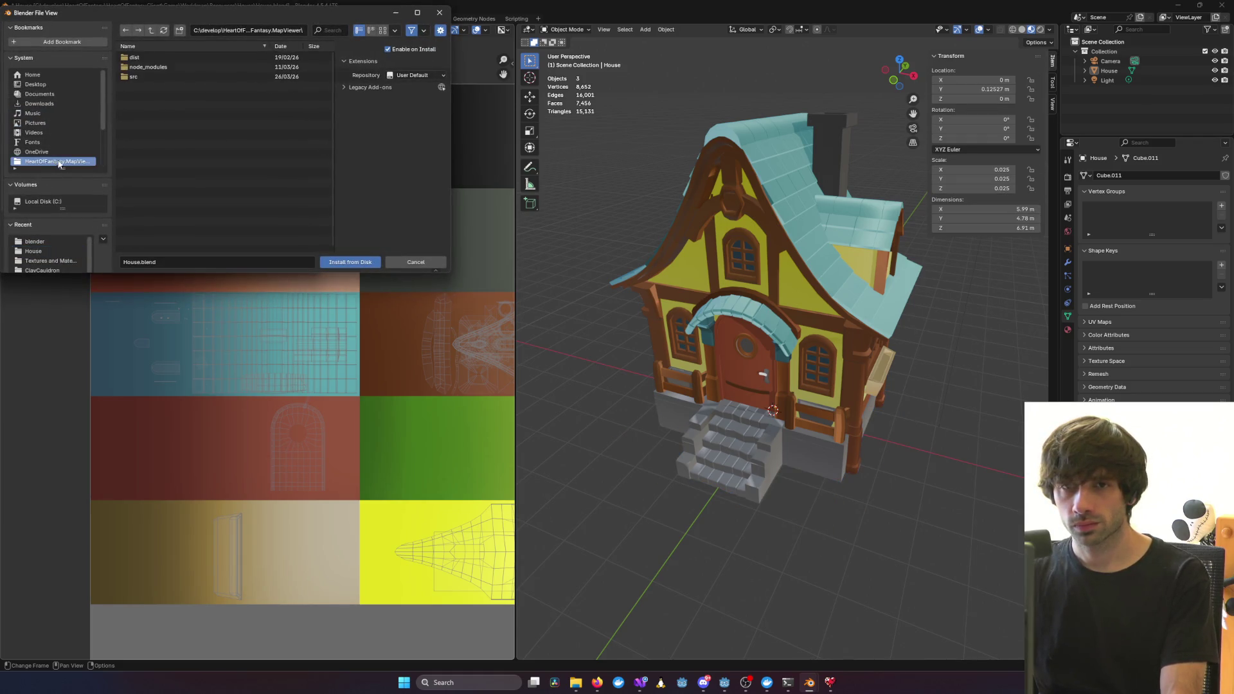
pyautogui.click(150, 32)
pyautogui.scroll(-3, 145, 127)
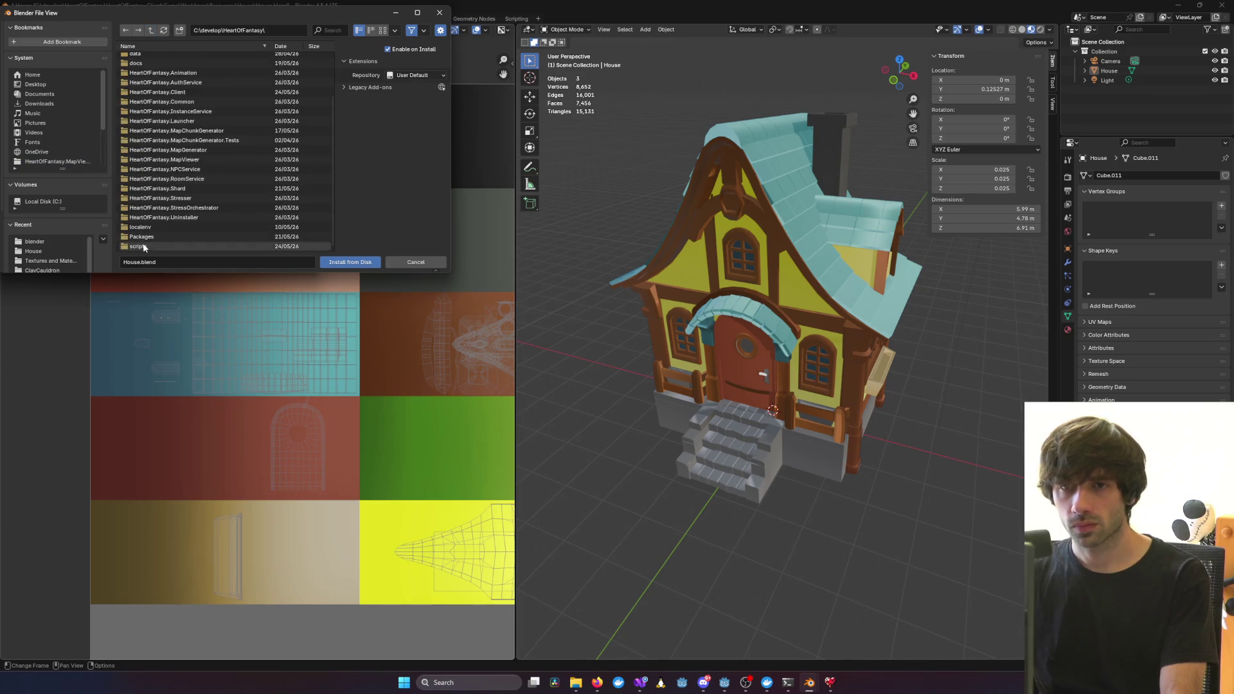
pyautogui.click(145, 128)
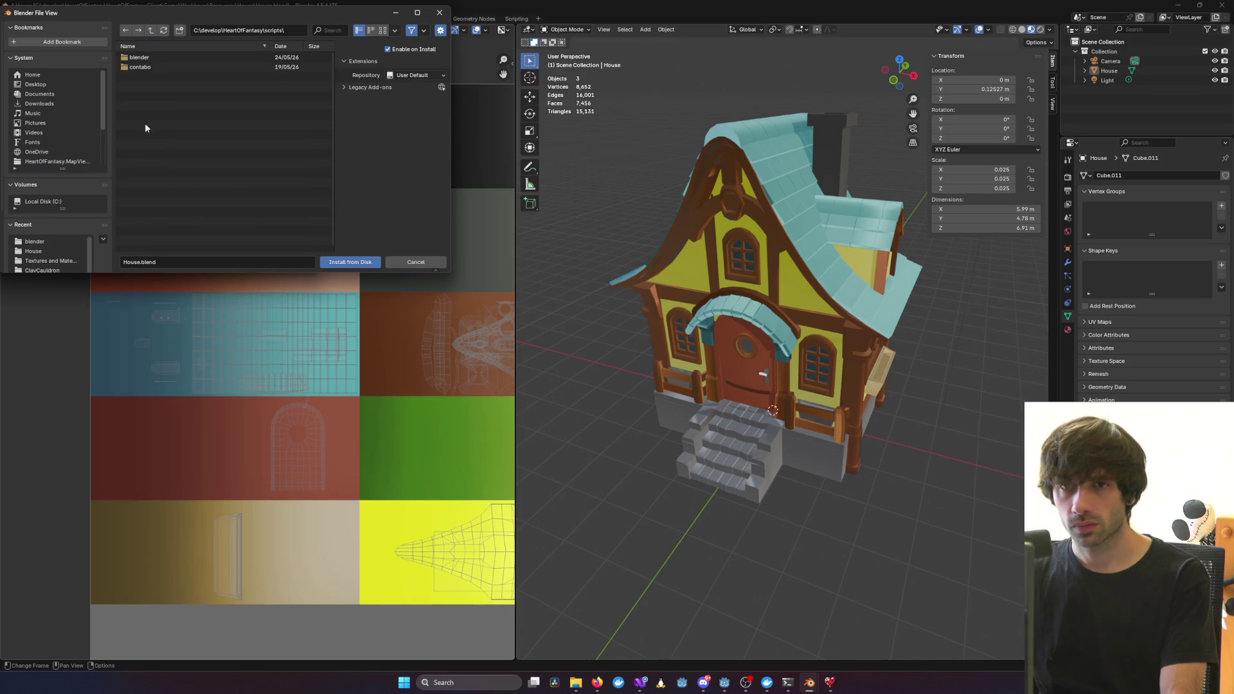
pyautogui.doubleClick(145, 64)
pyautogui.doubleClick(147, 65)
pyautogui.click(741, 189)
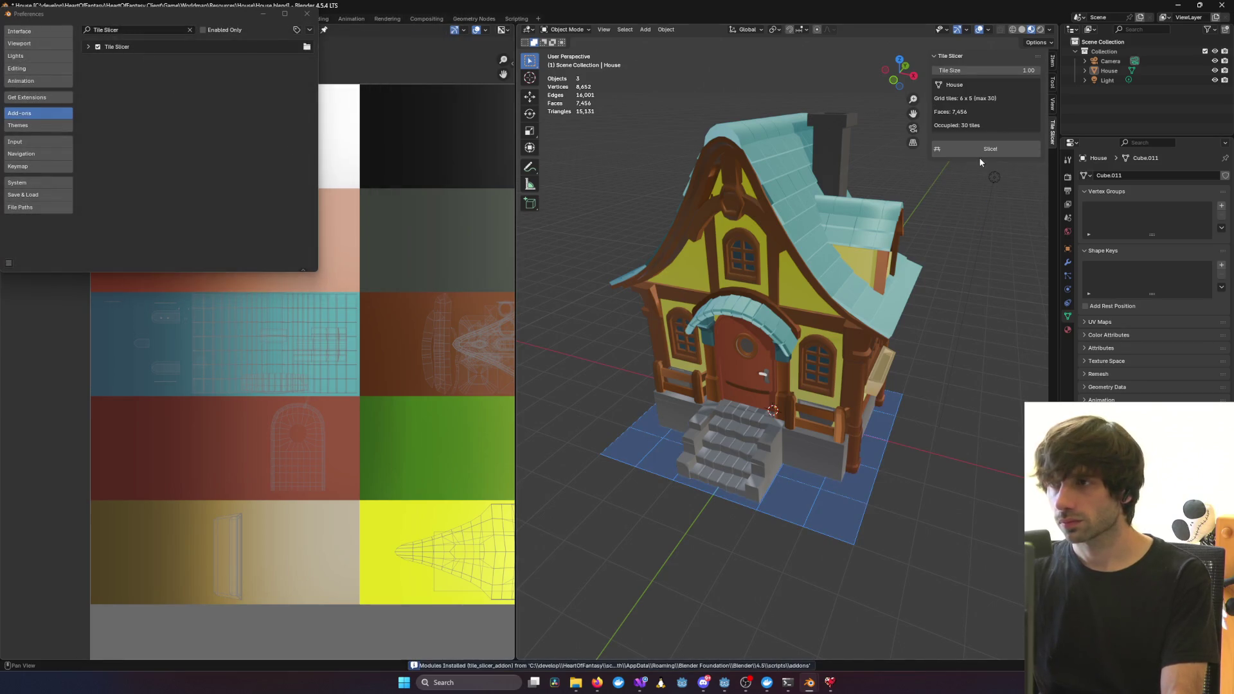
pyautogui.click(784, 215)
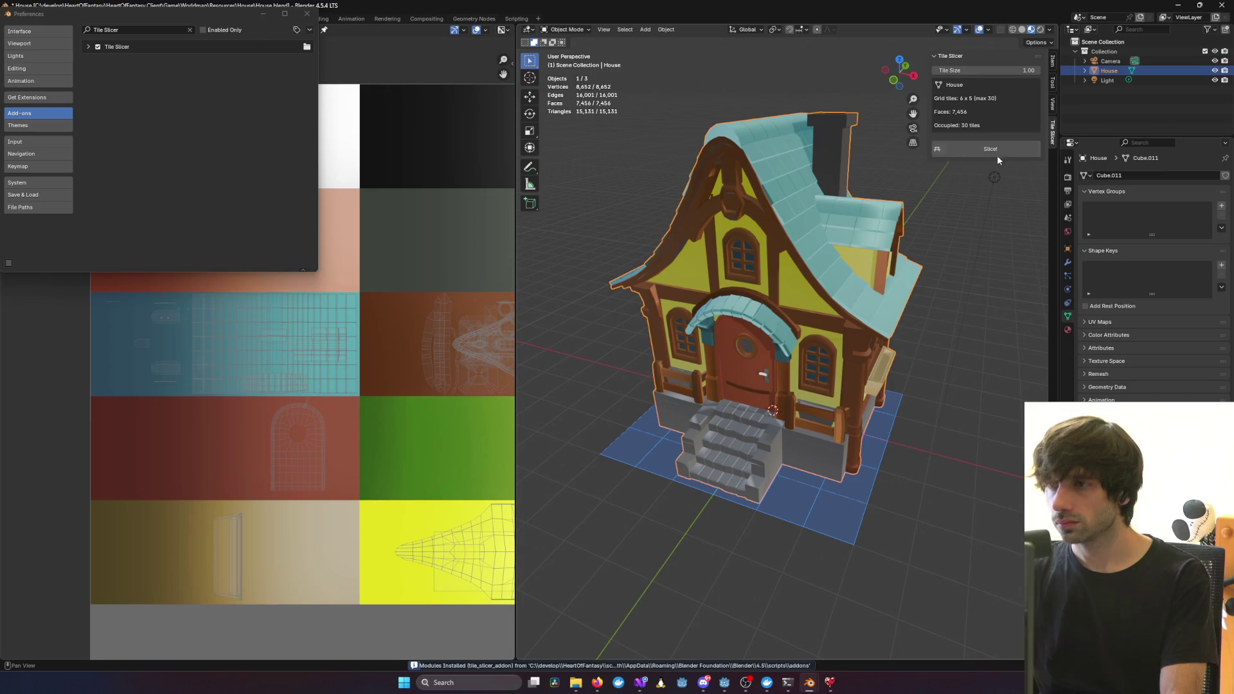
# Run Slice! on the house, inspect the failed House_tile_work result, and undo it
pyautogui.click(995, 152)
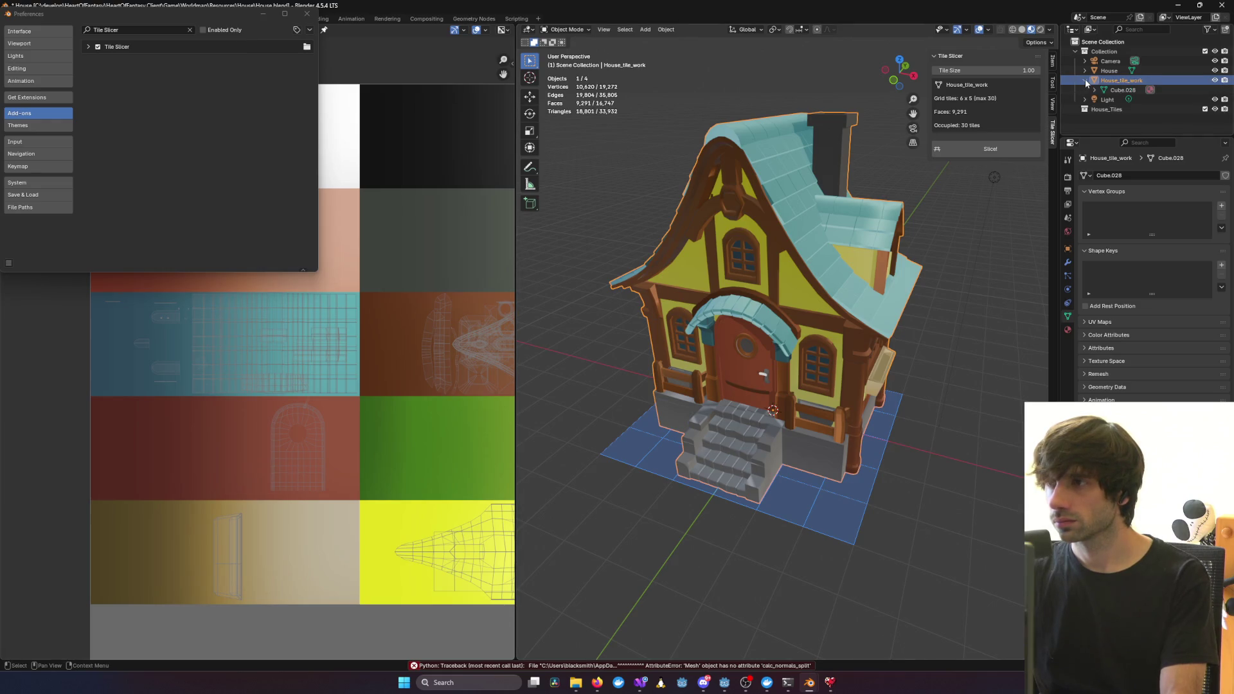
pyautogui.click(1109, 92)
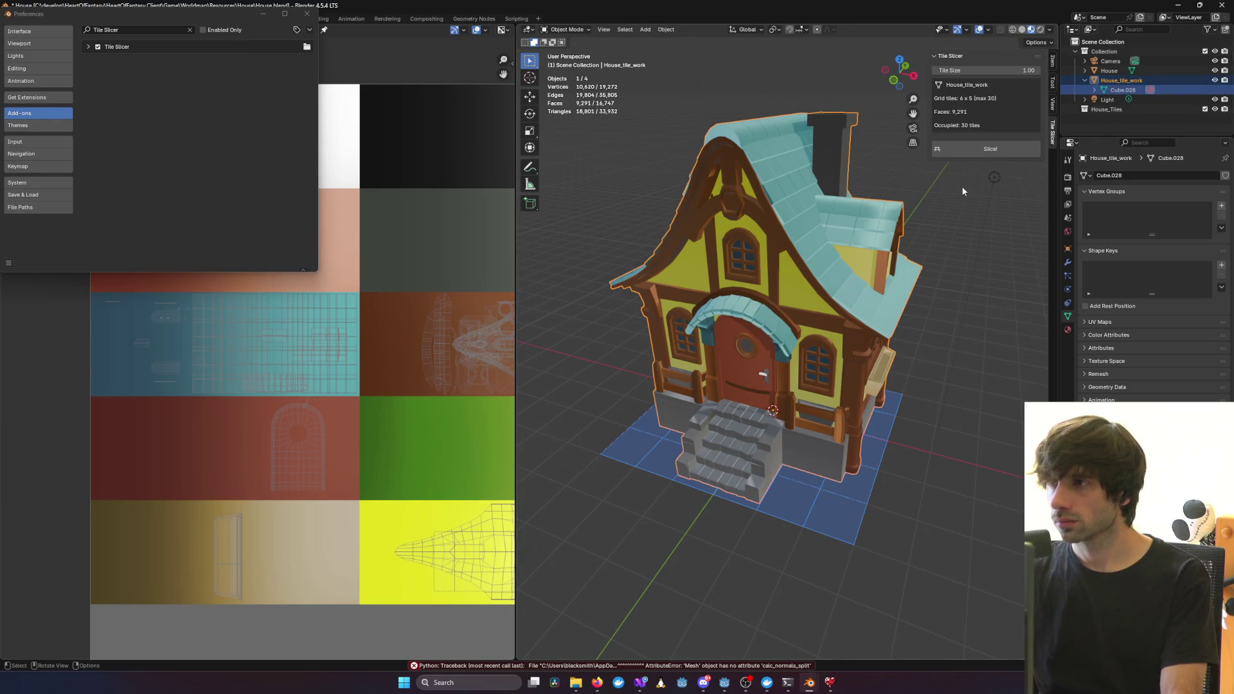
pyautogui.hotkey('ctrl', 'z')
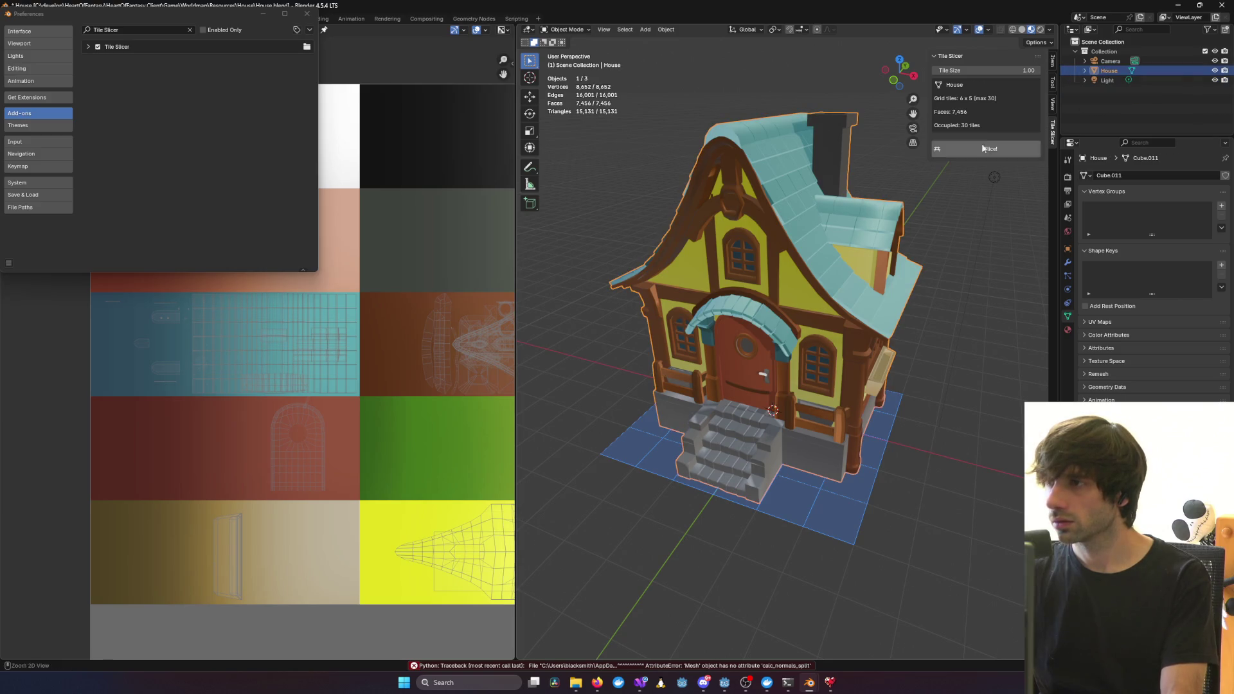
pyautogui.moveTo(723, 241); pyautogui.dragTo(945, 257, button='middle')
pyautogui.click(945, 256)
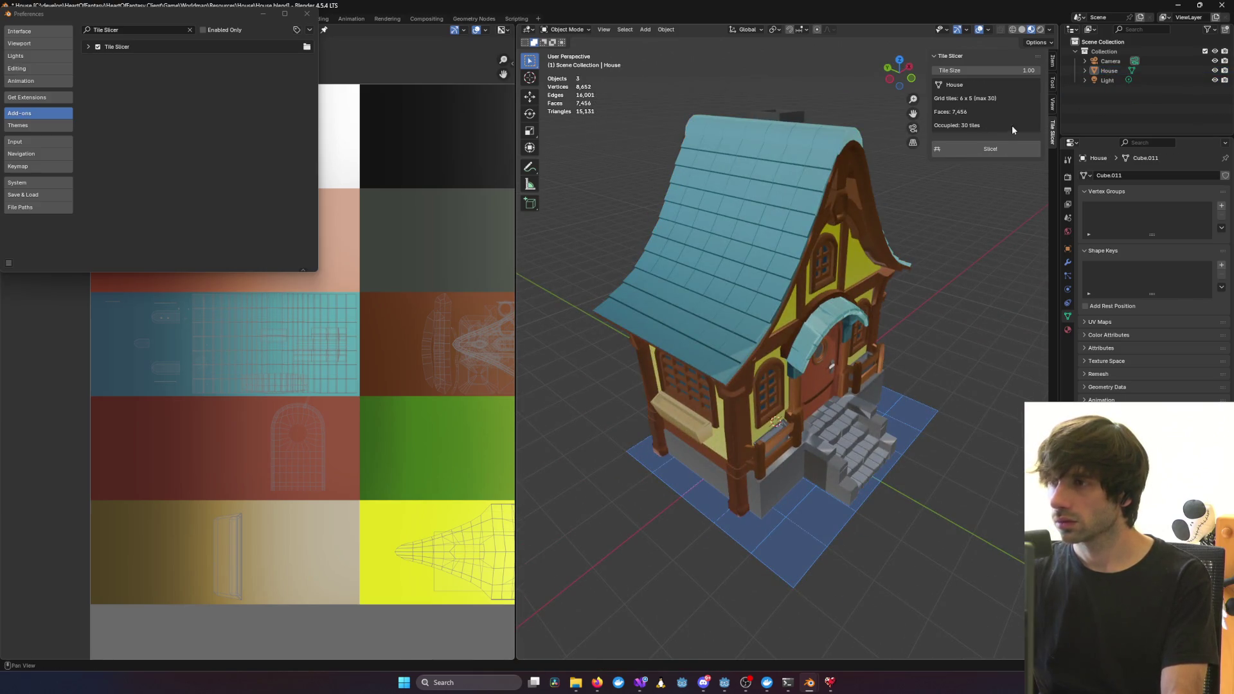
pyautogui.moveTo(964, 213)
pyautogui.mouseDown(button='middle')
pyautogui.moveTo(920, 299)
pyautogui.moveTo(857, 311)
pyautogui.mouseUp(button='middle')
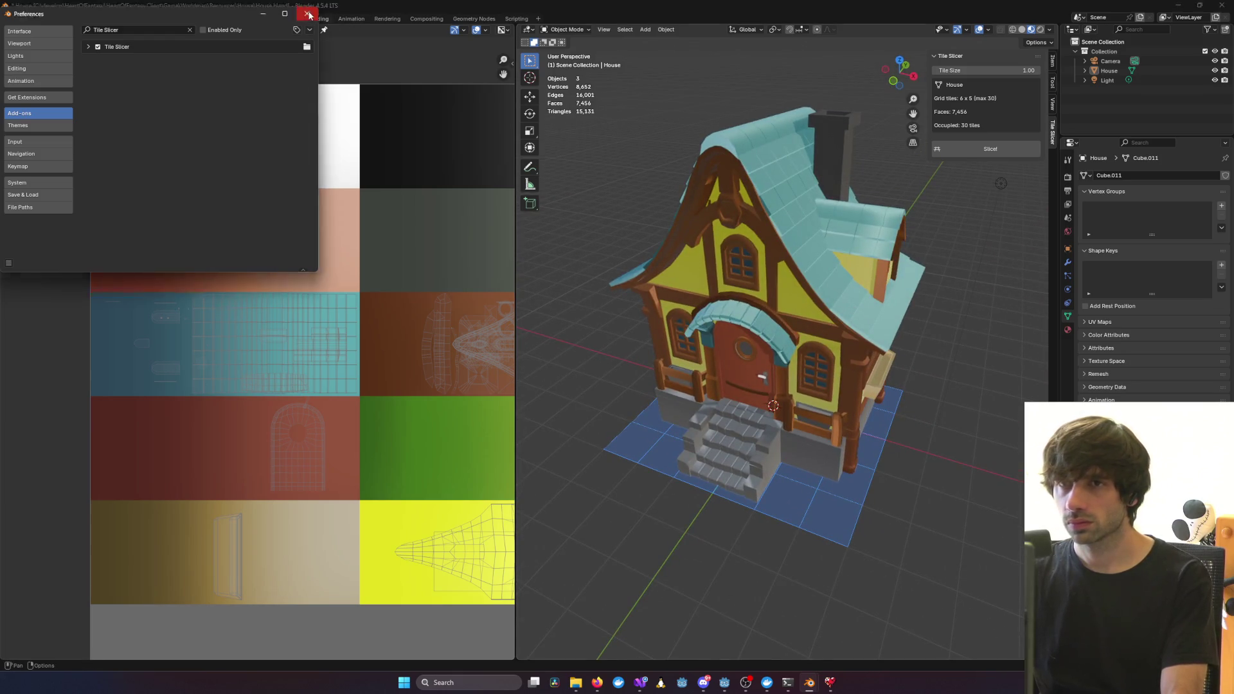
# Close Preferences, select only House, run Slice! again, and open the error log
pyautogui.click(306, 13)
pyautogui.moveTo(707, 251)
pyautogui.mouseDown(button='middle')
pyautogui.moveTo(836, 238)
pyautogui.moveTo(709, 203)
pyautogui.moveTo(850, 227)
pyautogui.mouseUp(button='middle')
pyautogui.press('a')
pyautogui.hotkey('shift', 'c')
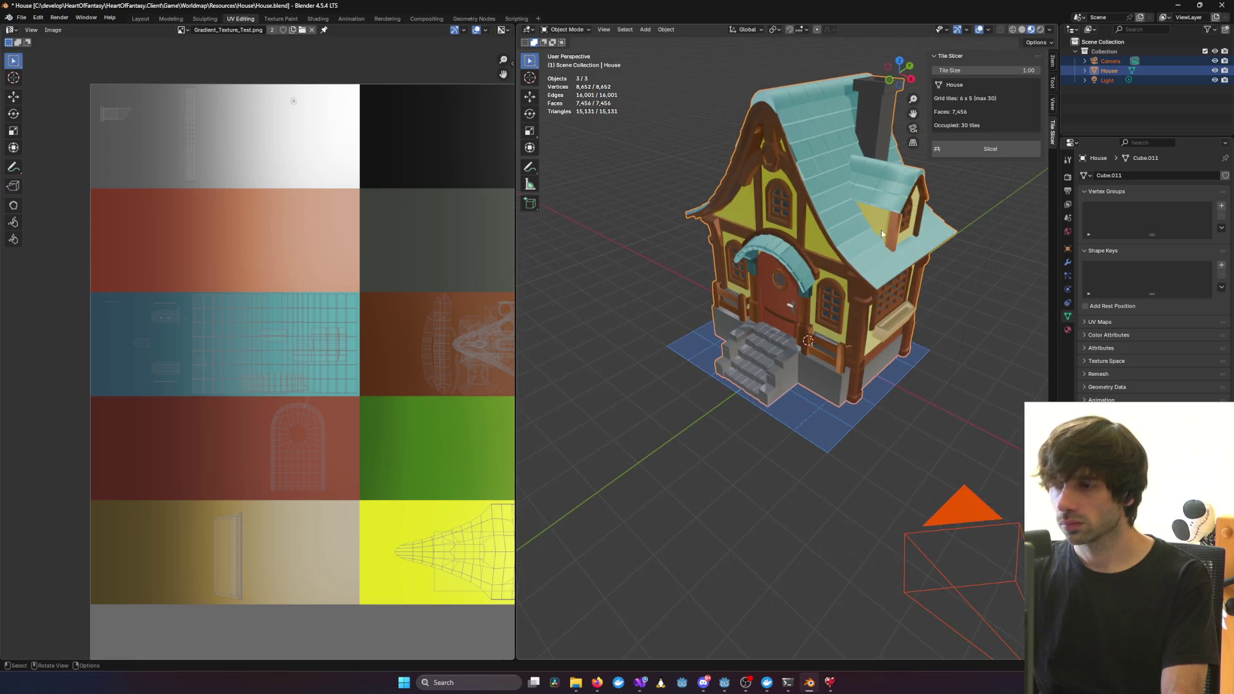
pyautogui.click(1117, 68)
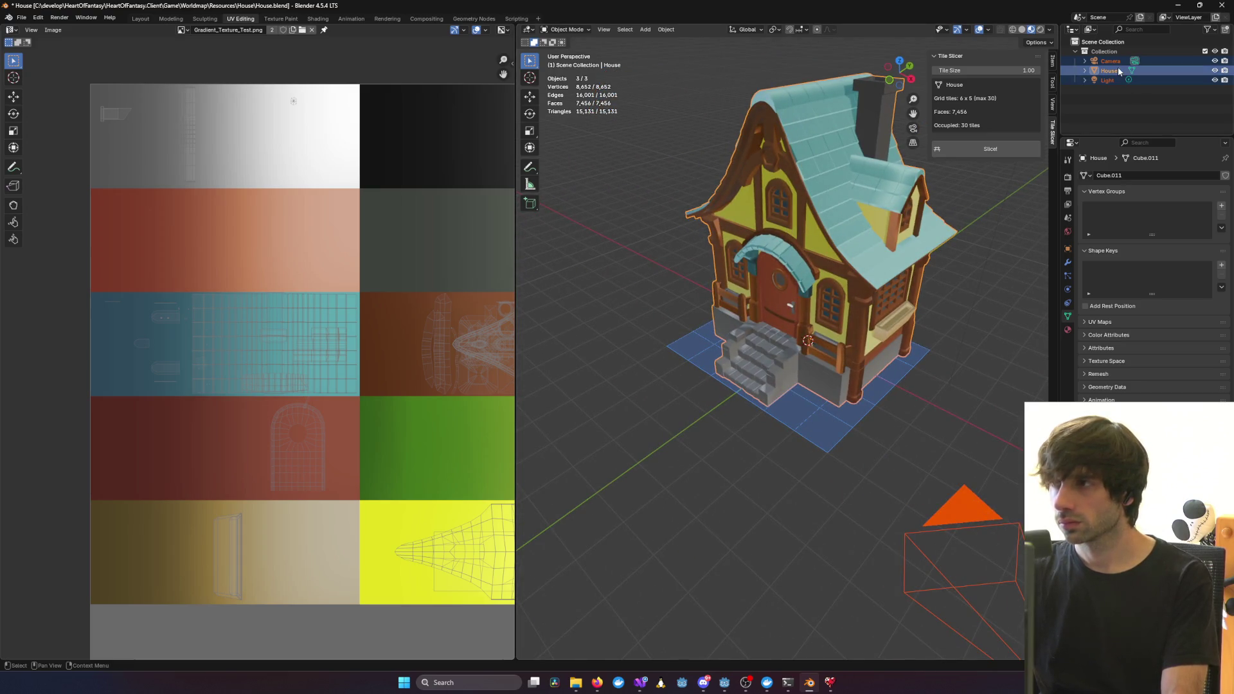
pyautogui.click(986, 151)
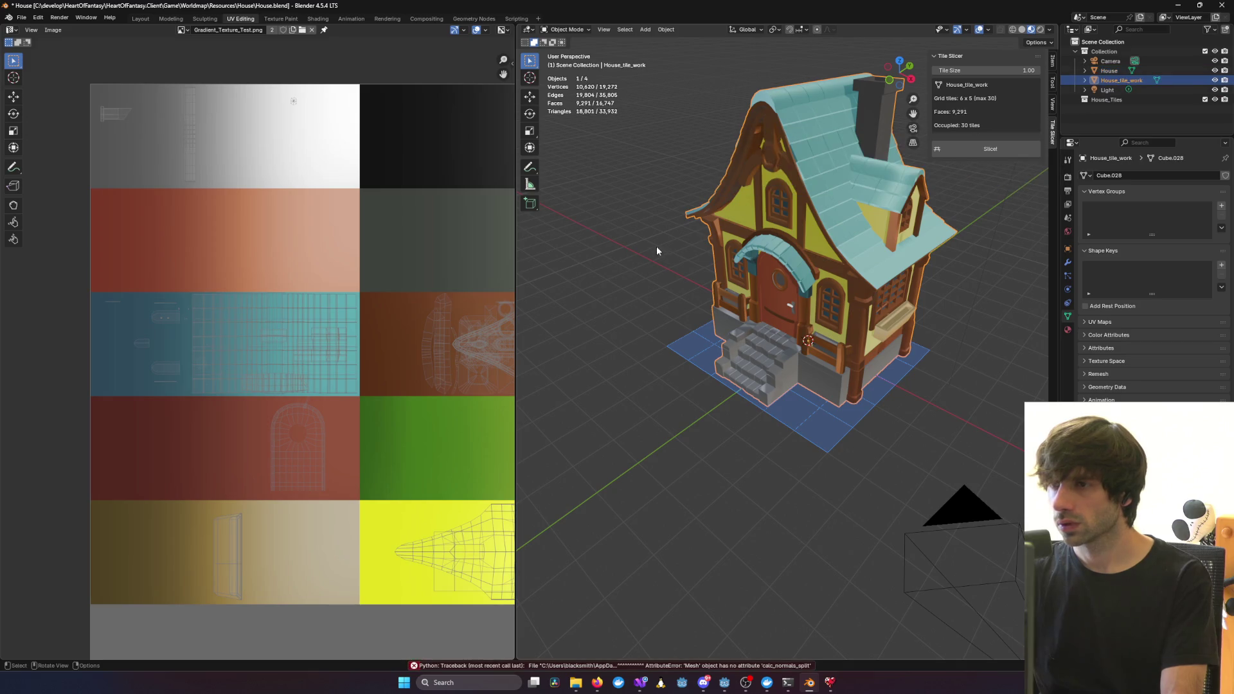
pyautogui.click(594, 669)
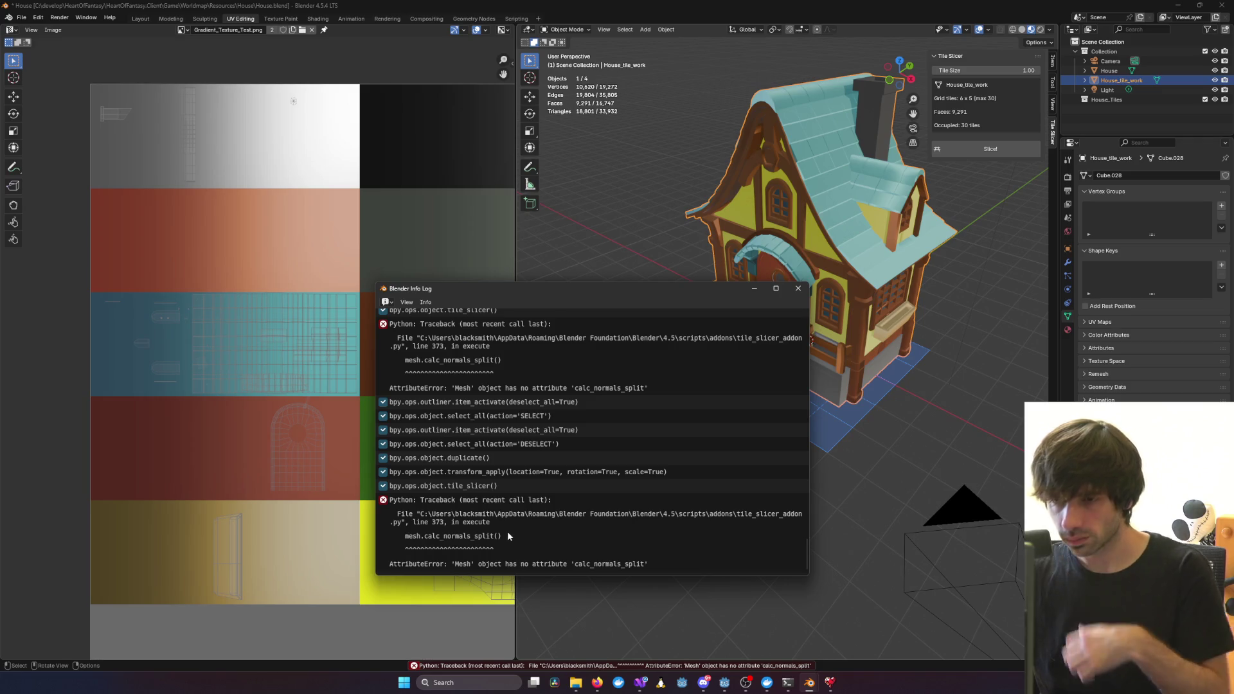
# Copy the last calc_normals_split traceback from the Info Log and paste it into the Claude Code prompt
pyautogui.moveTo(506, 537); pyautogui.dragTo(385, 500)
pyautogui.rightClick(430, 508)
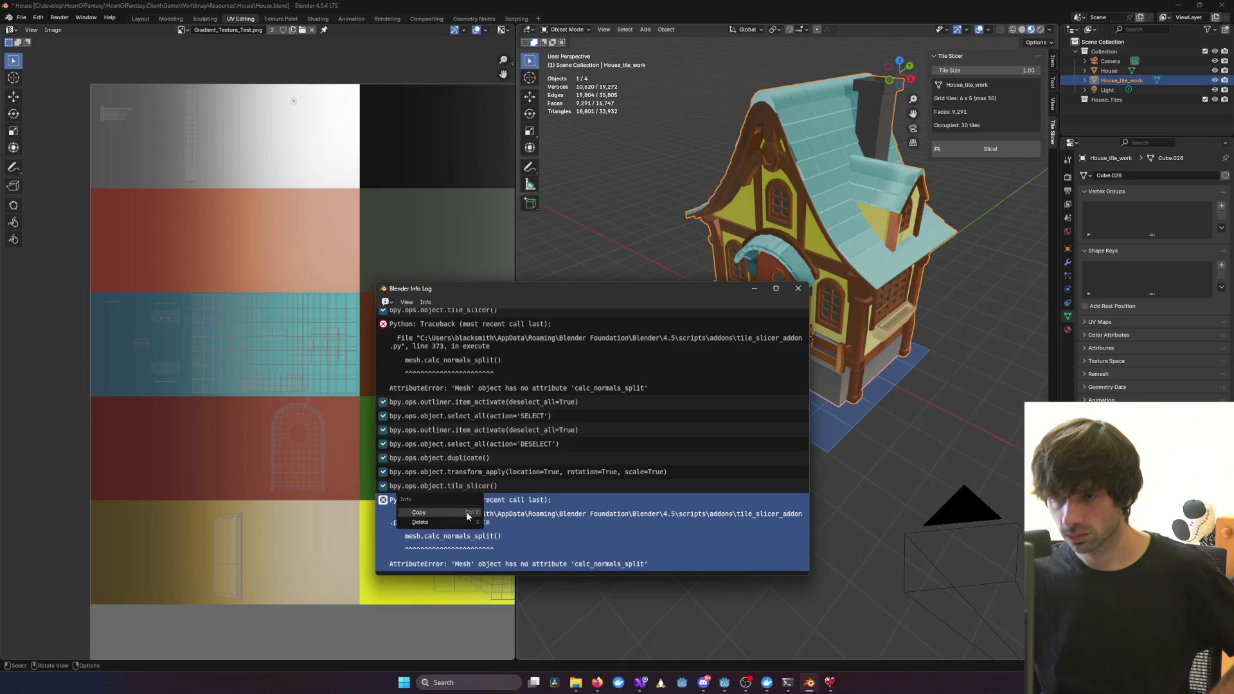
pyautogui.click(416, 513)
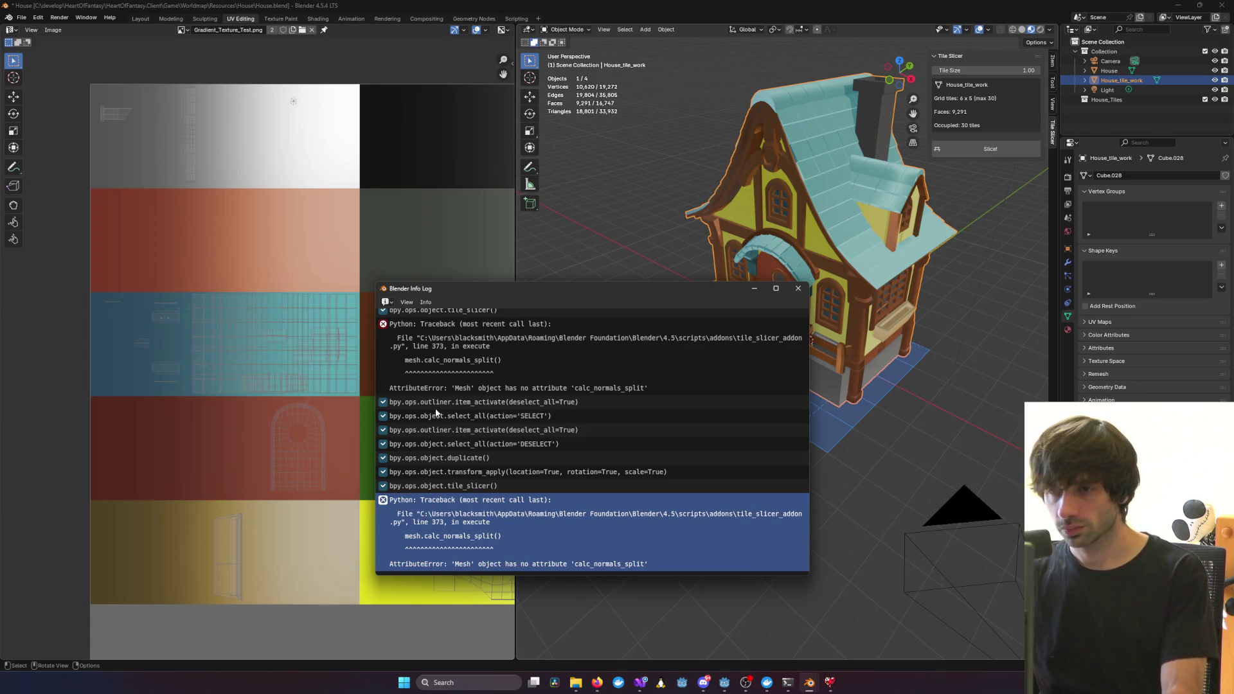
pyautogui.scroll(10, 434, 407)
pyautogui.scroll(-9, 476, 415)
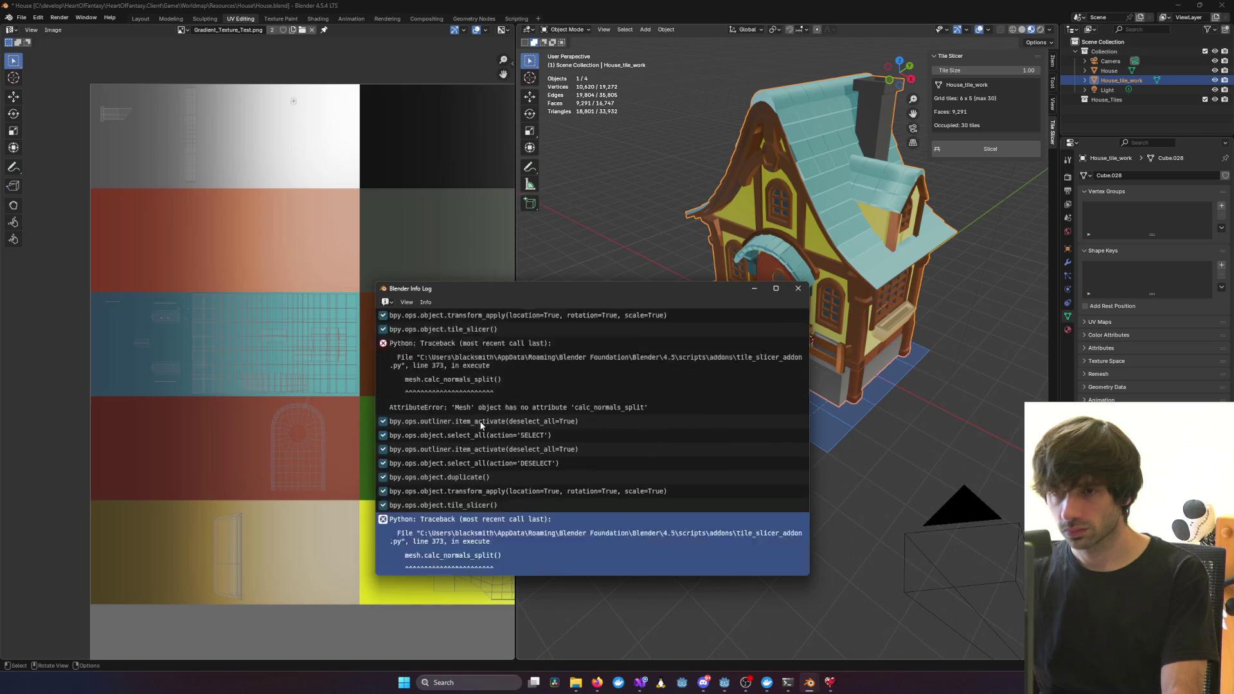
pyautogui.scroll(-1, 480, 425)
pyautogui.hotkey('alt', 'Tab')
pyautogui.hotkey('ctrl', 'v')
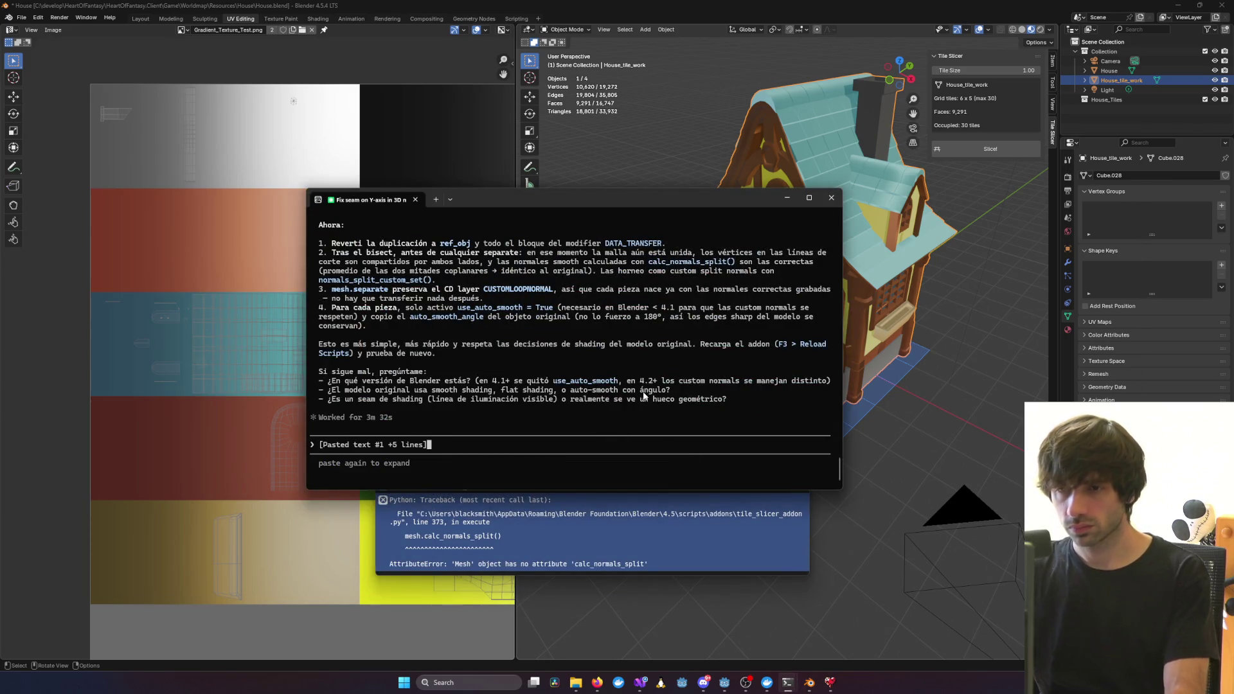
# Send the traceback so Claude Code patches tile_slicer_addon.py to use corner_normals
pyautogui.press('Return')
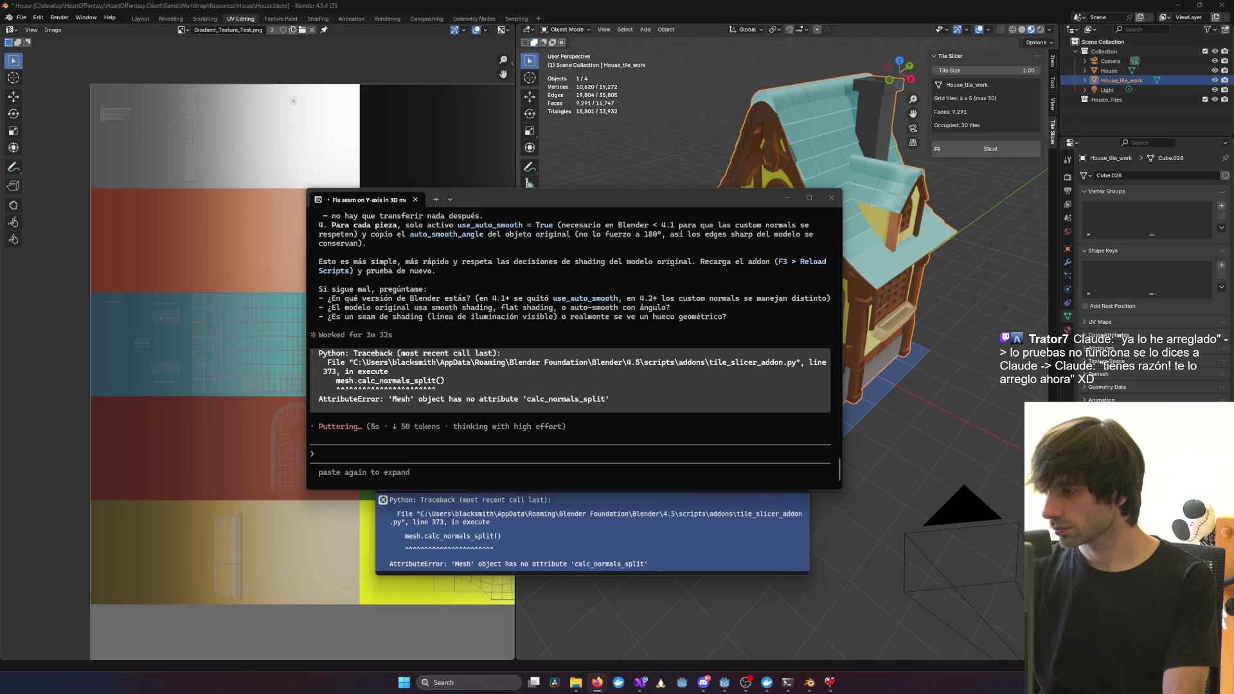
pyautogui.moveTo(668, 199); pyautogui.dragTo(528, 168)
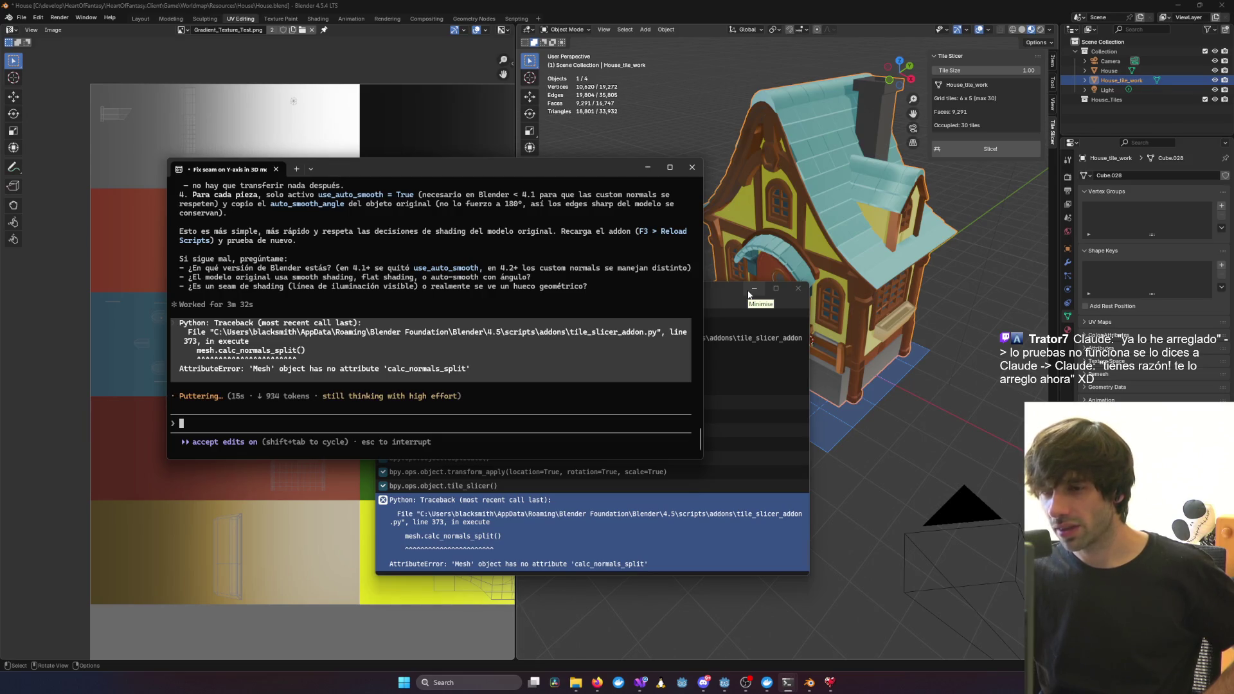
pyautogui.moveTo(742, 295); pyautogui.dragTo(723, 283)
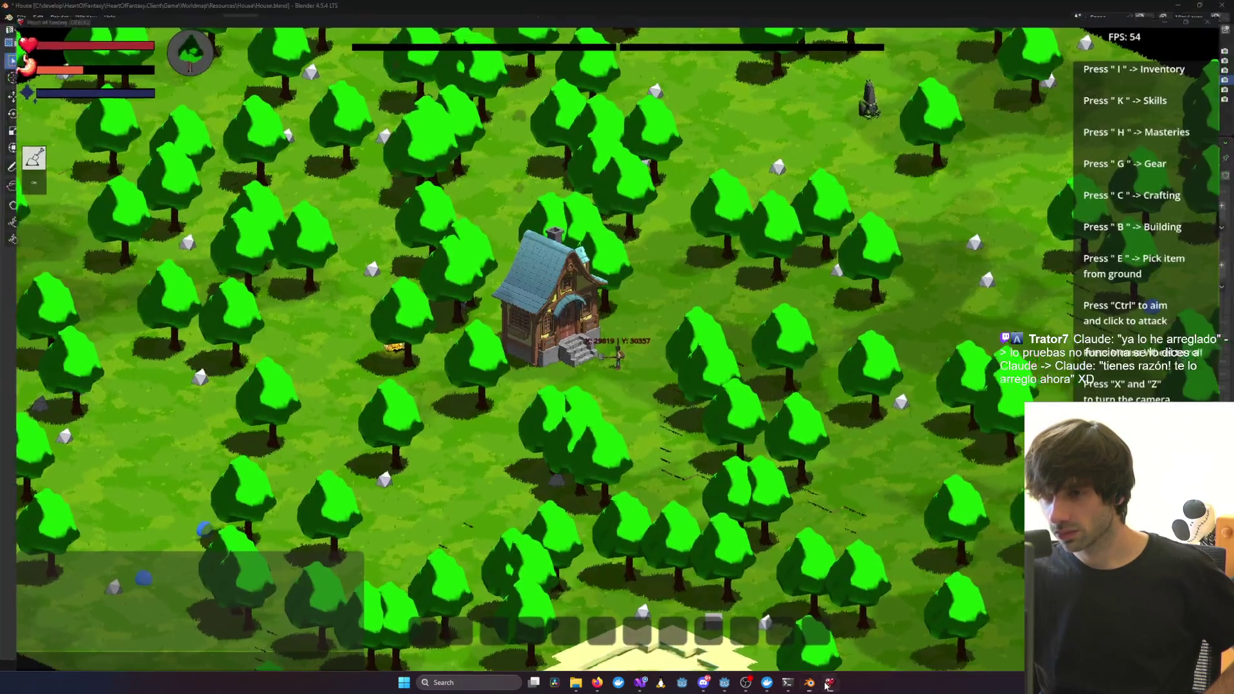
pyautogui.moveTo(814, 689)
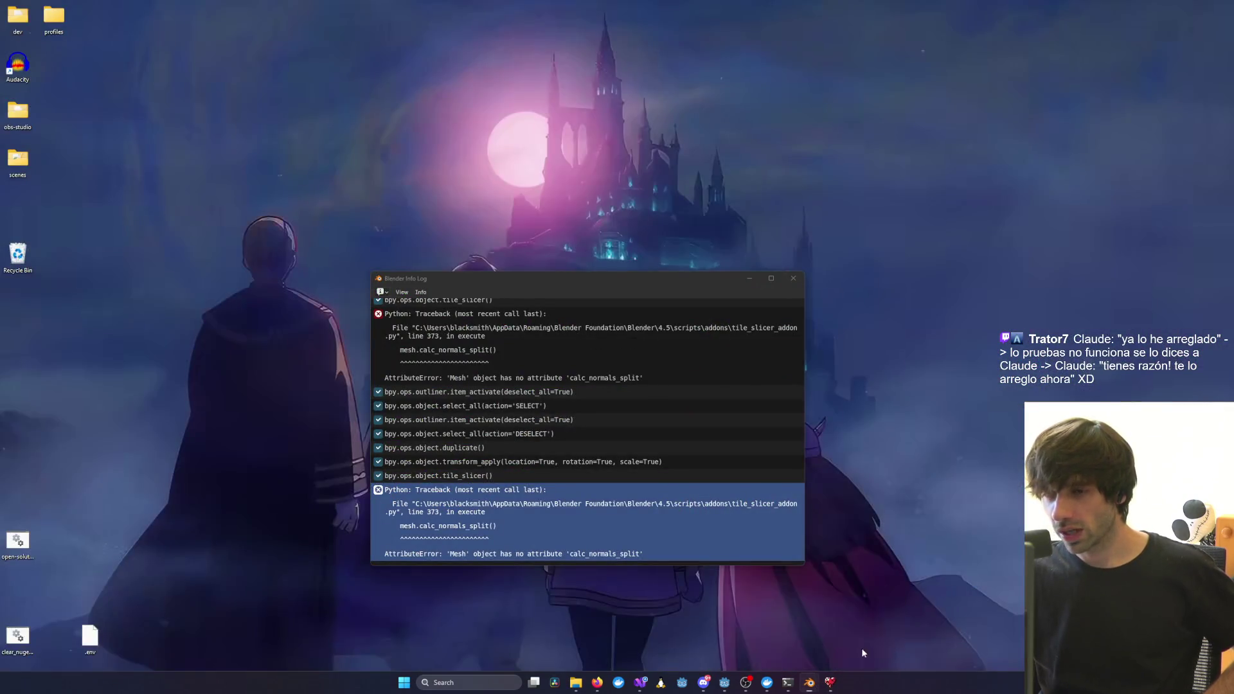
pyautogui.click(861, 648)
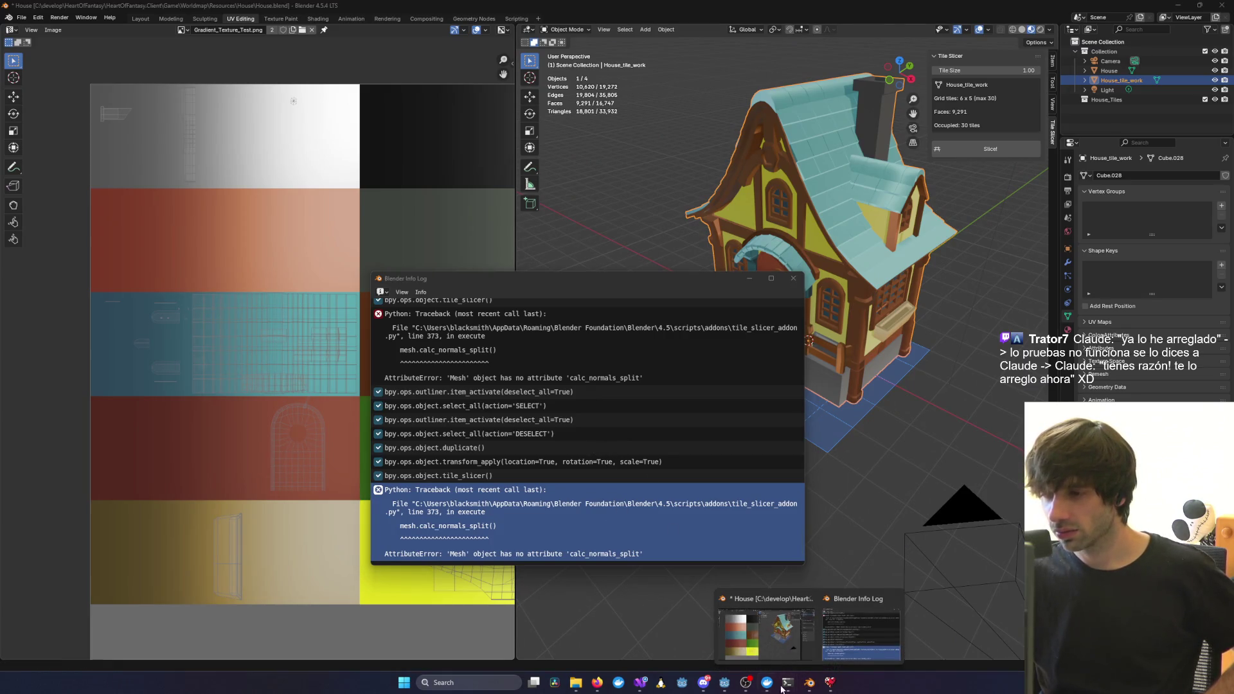
pyautogui.moveTo(789, 684)
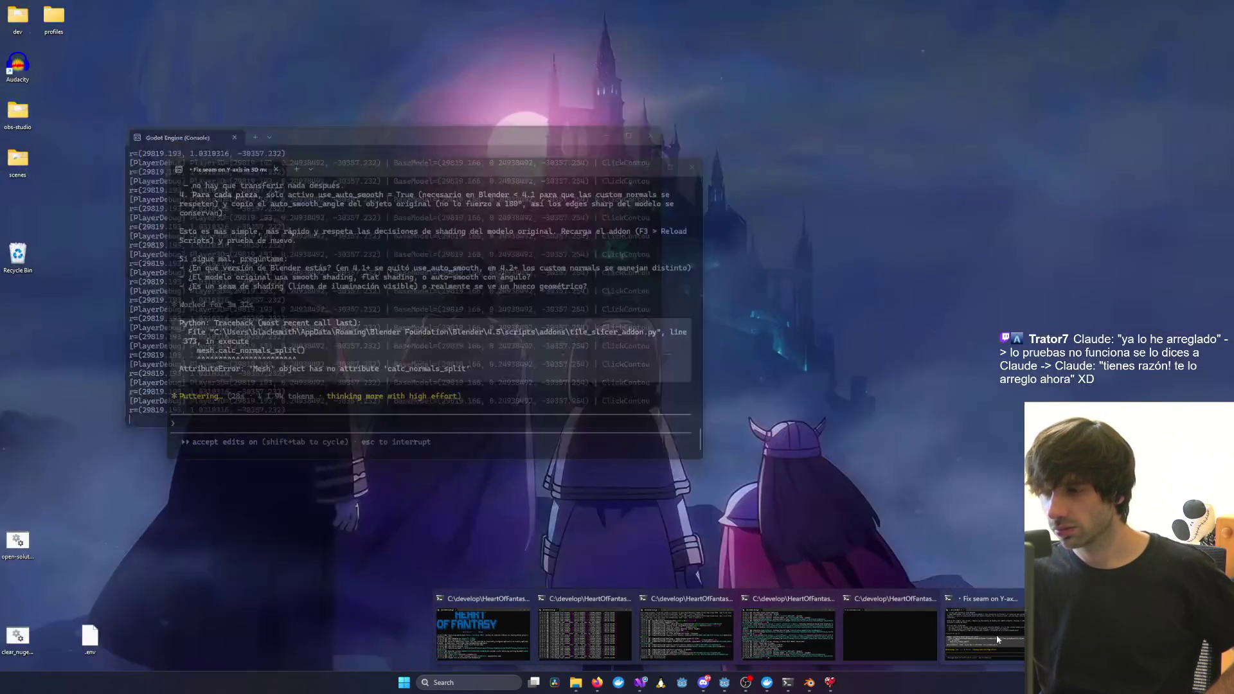
pyautogui.click(993, 634)
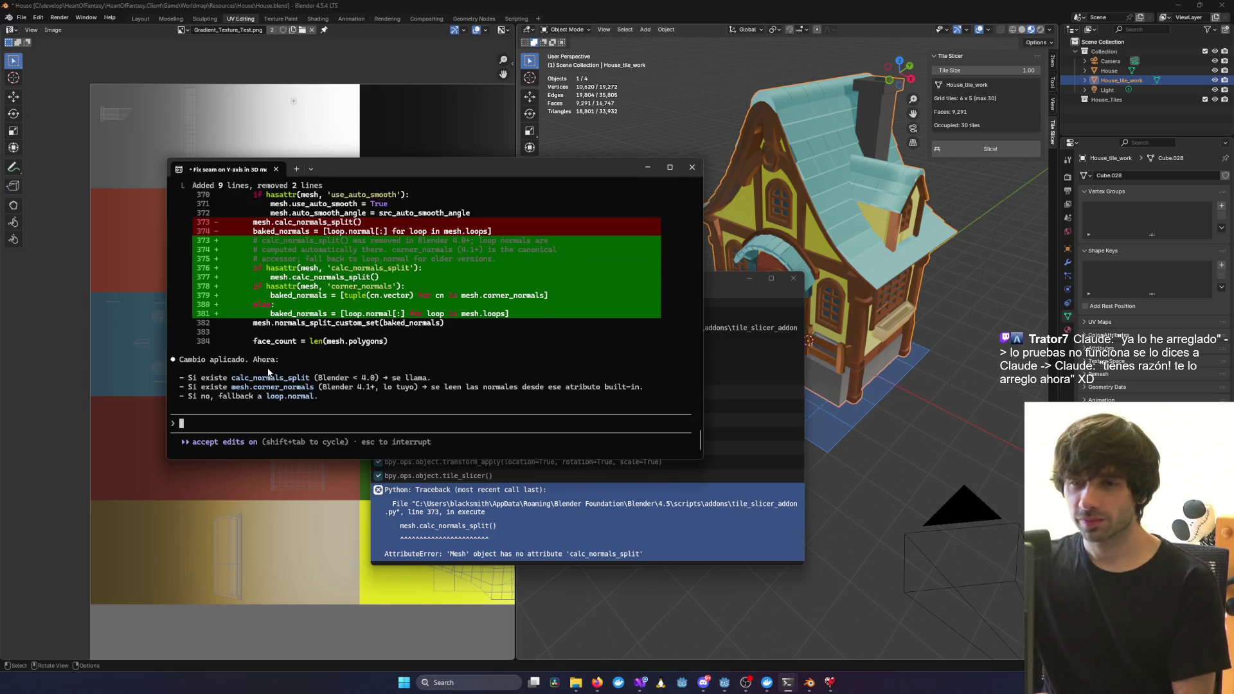
pyautogui.click(805, 315)
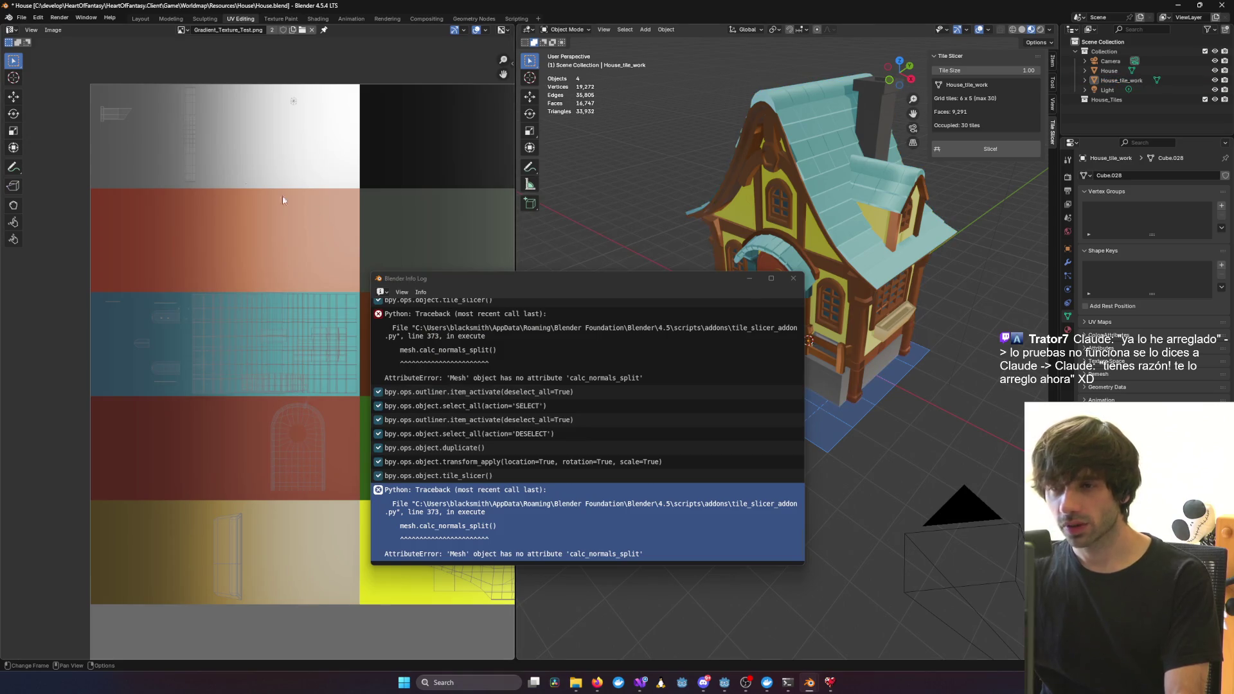
# Remove the Tile Slicer add-on in the Add-ons preferences
pyautogui.click(21, 18)
pyautogui.moveTo(40, 18)
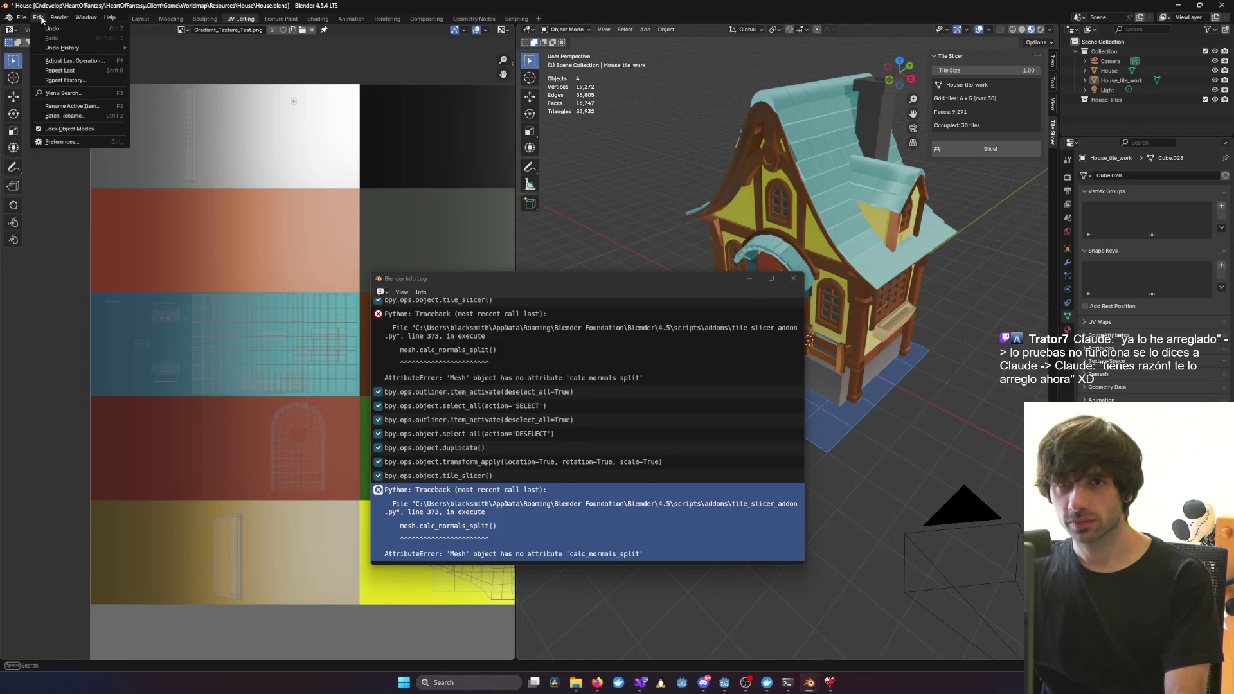
pyautogui.click(55, 142)
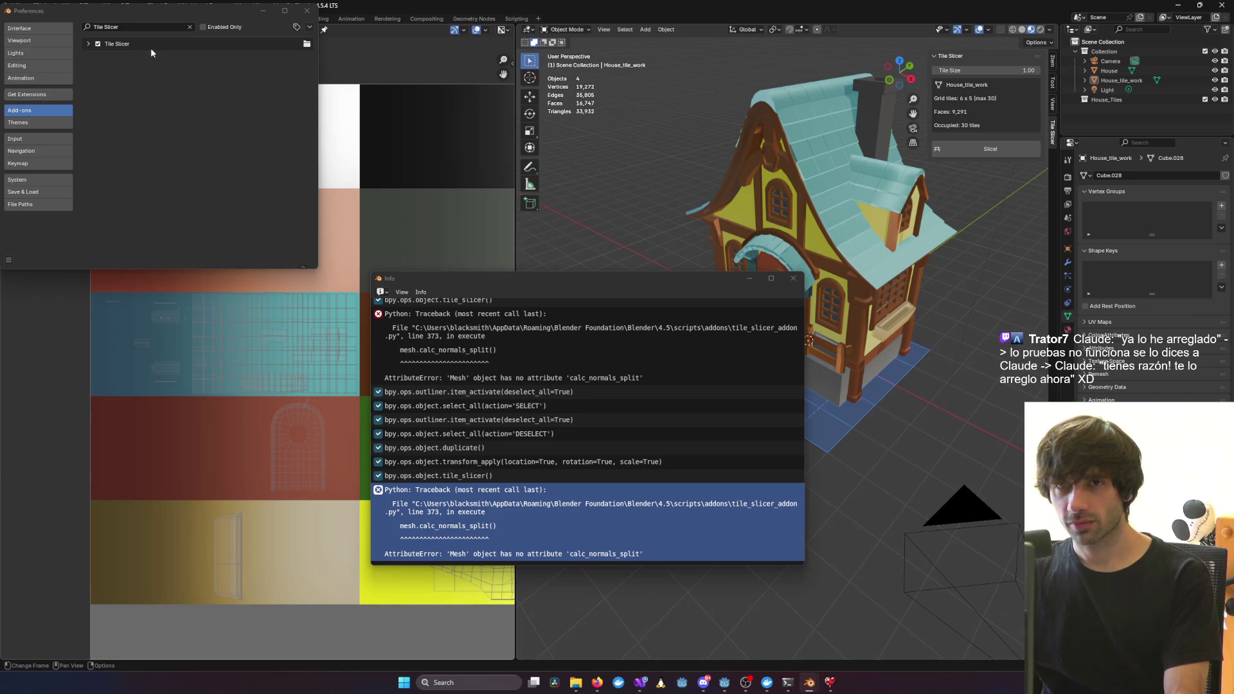
pyautogui.click(88, 44)
pyautogui.click(288, 63)
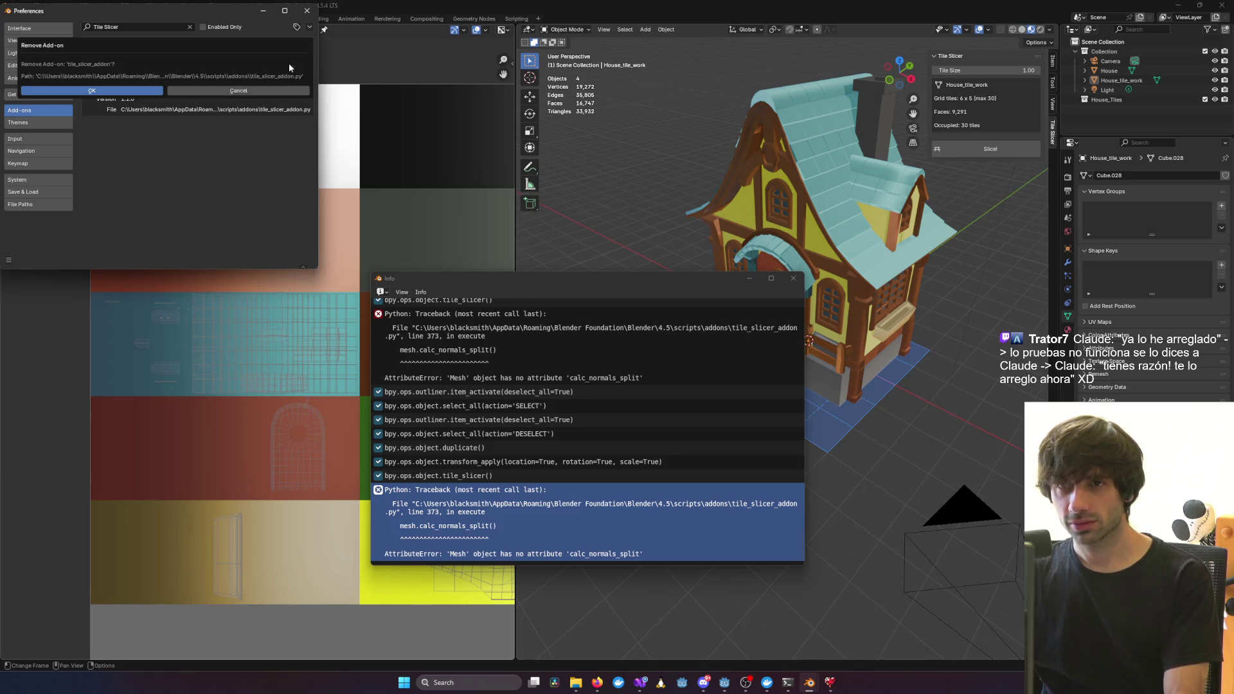
pyautogui.click(129, 100)
# Install the add-on from scripts\blender\tile_slicer_addon.py in the HeartOfFantasy project
pyautogui.click(309, 26)
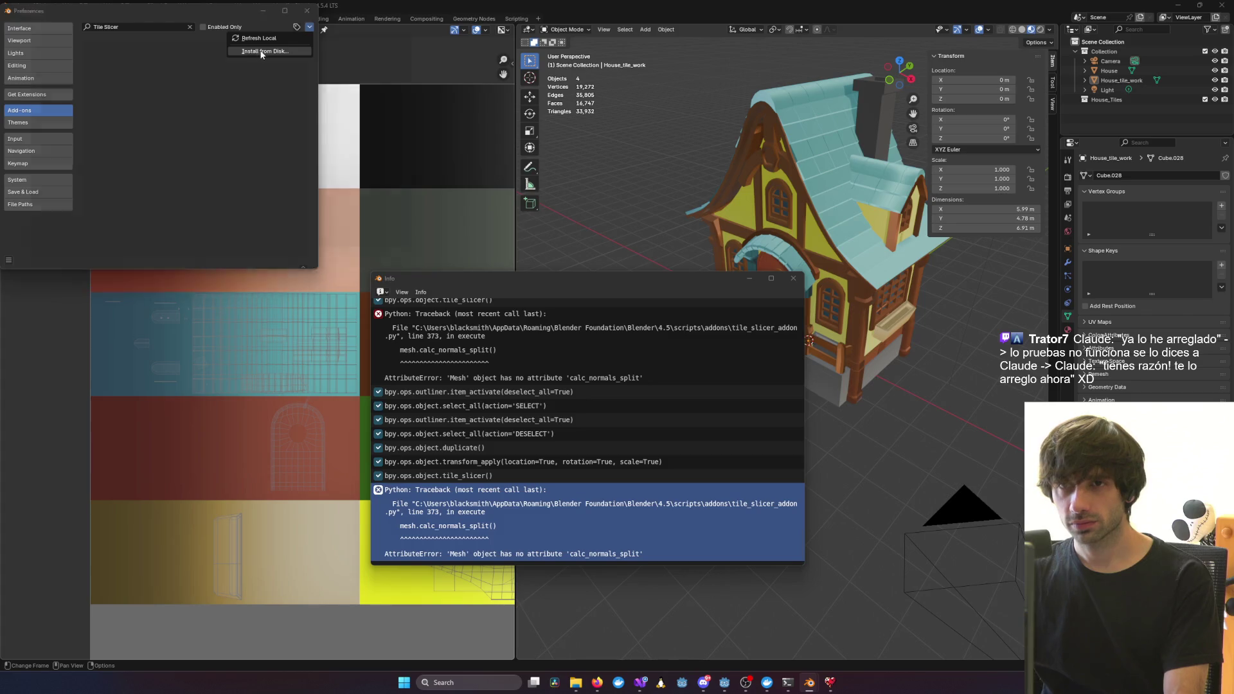
pyautogui.click(260, 47)
pyautogui.click(35, 157)
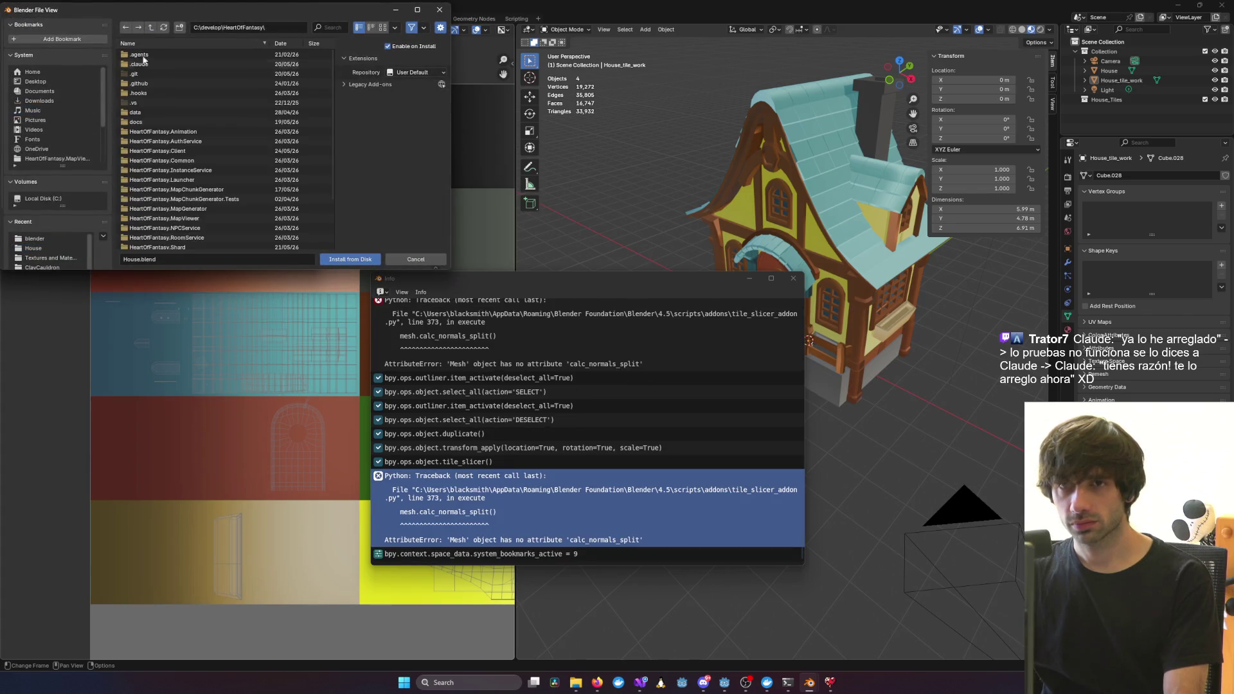
pyautogui.scroll(-3, 138, 238)
pyautogui.doubleClick(139, 243)
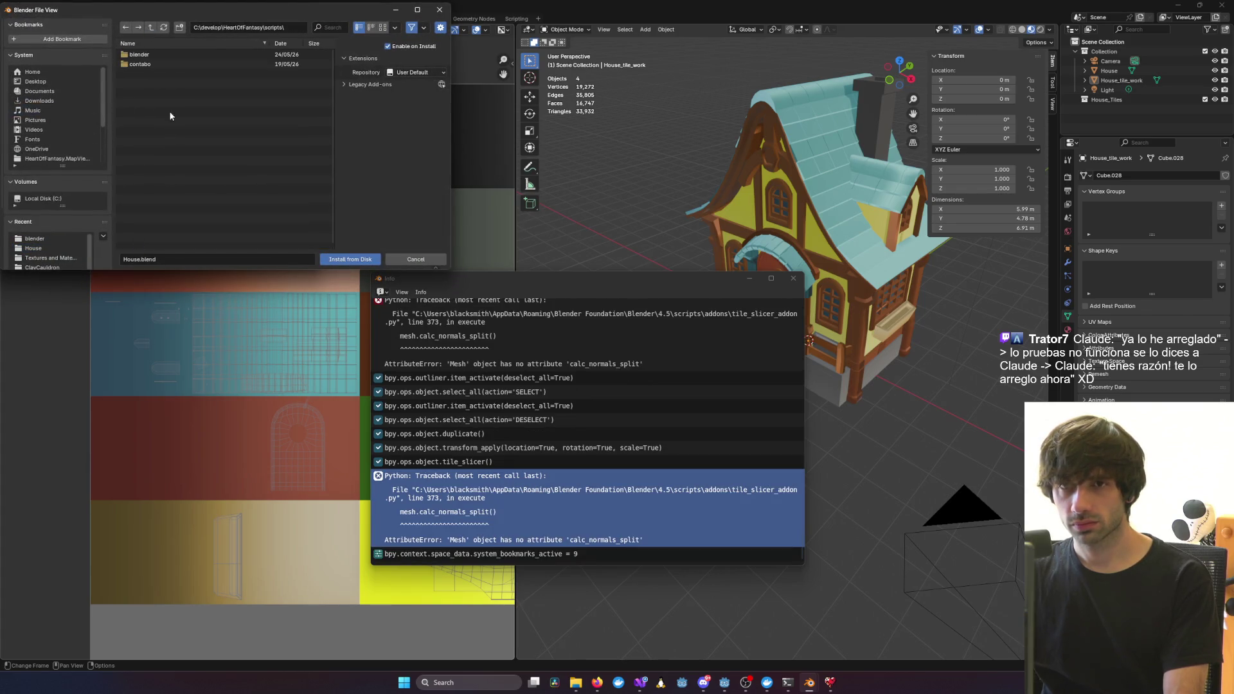
pyautogui.doubleClick(145, 62)
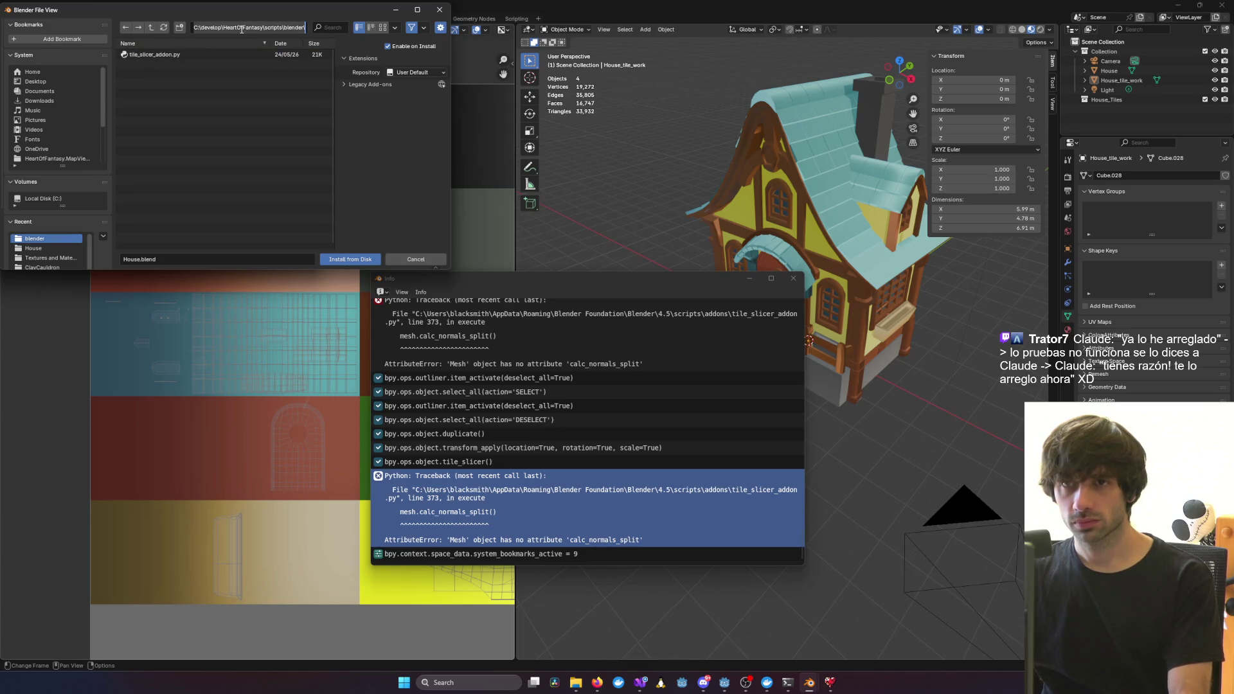
pyautogui.click(155, 56)
pyautogui.doubleClick(155, 57)
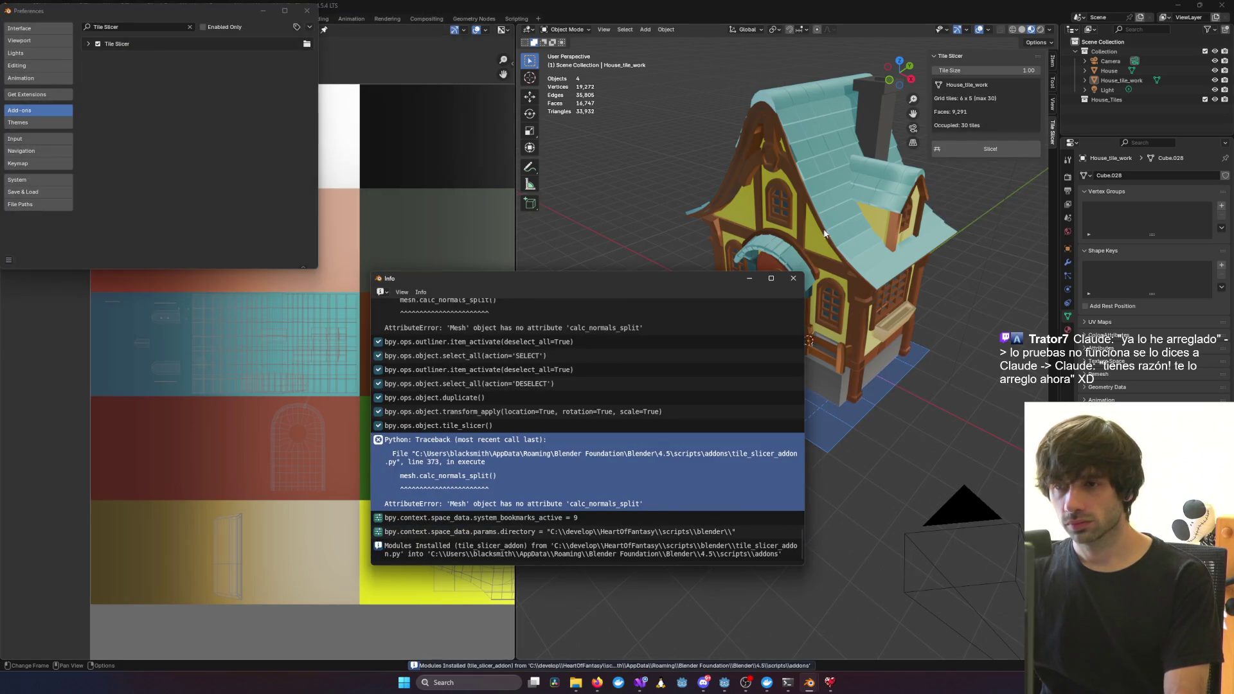
pyautogui.click(804, 210)
# Run Slice! on House to produce 26 grid tiles
pyautogui.click(980, 151)
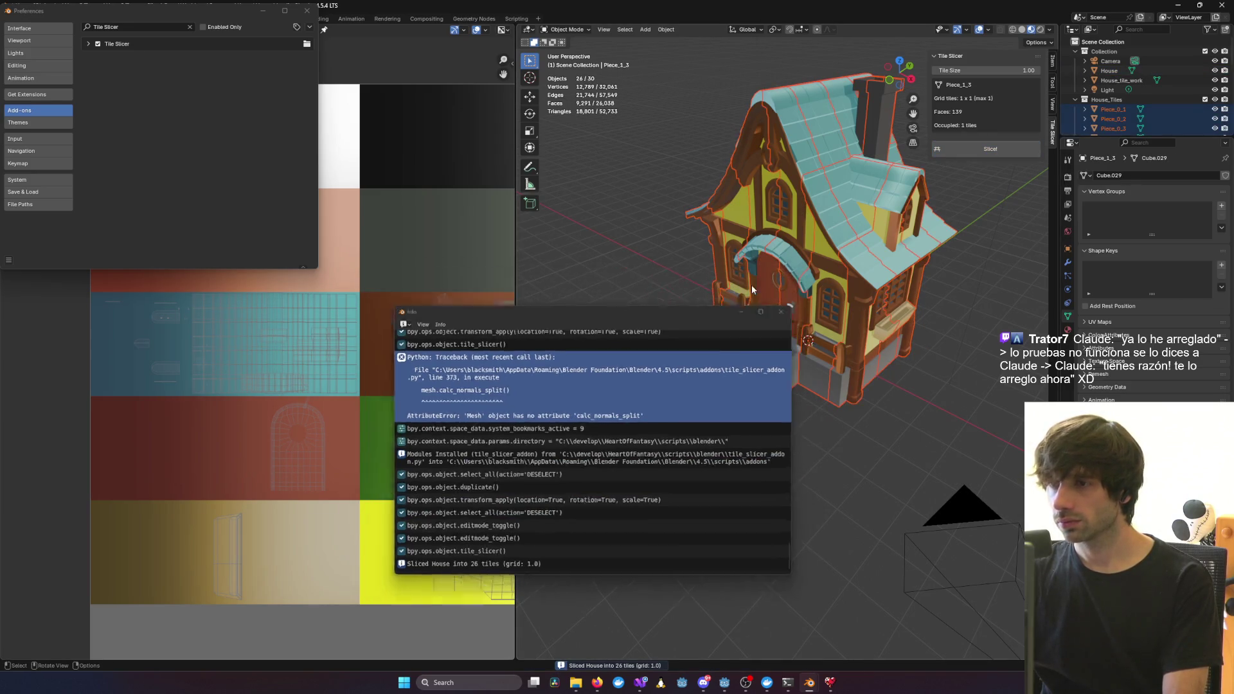
pyautogui.click(749, 280)
pyautogui.moveTo(751, 284)
pyautogui.mouseDown(button='middle')
pyautogui.moveTo(770, 315)
pyautogui.moveTo(818, 300)
pyautogui.mouseUp(button='middle')
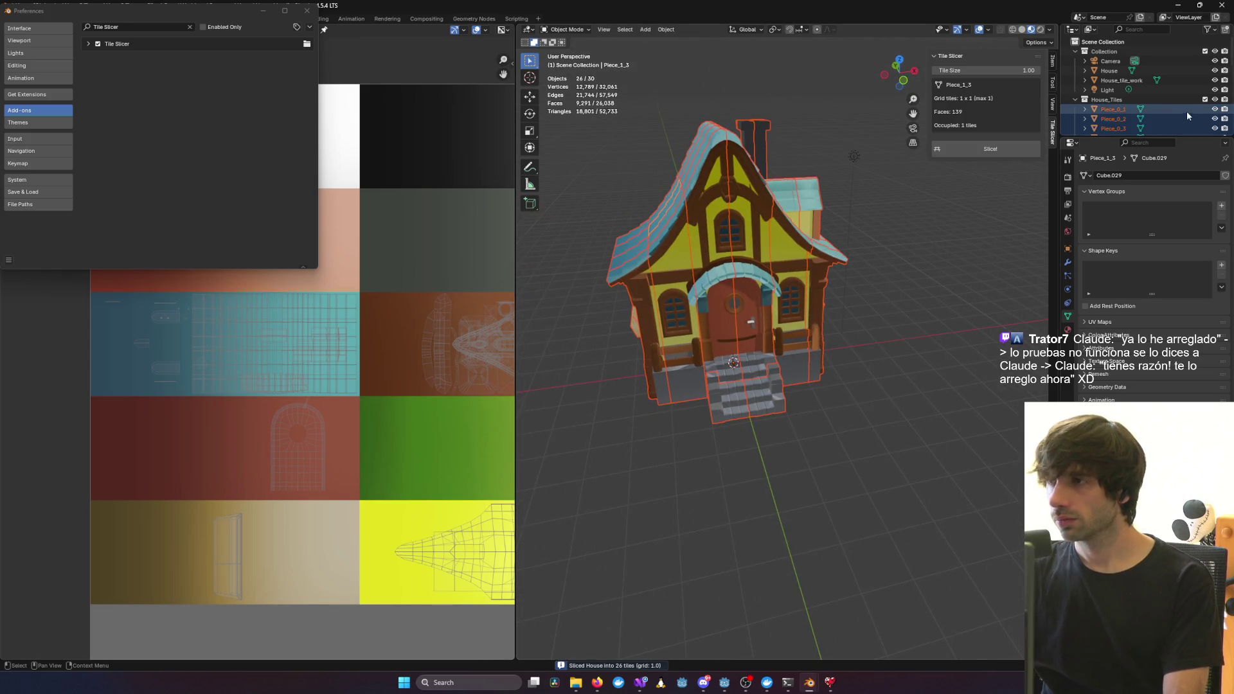
# Hide the original House and orbit around the front door to inspect the seam
pyautogui.click(1215, 71)
pyautogui.scroll(7, 837, 329)
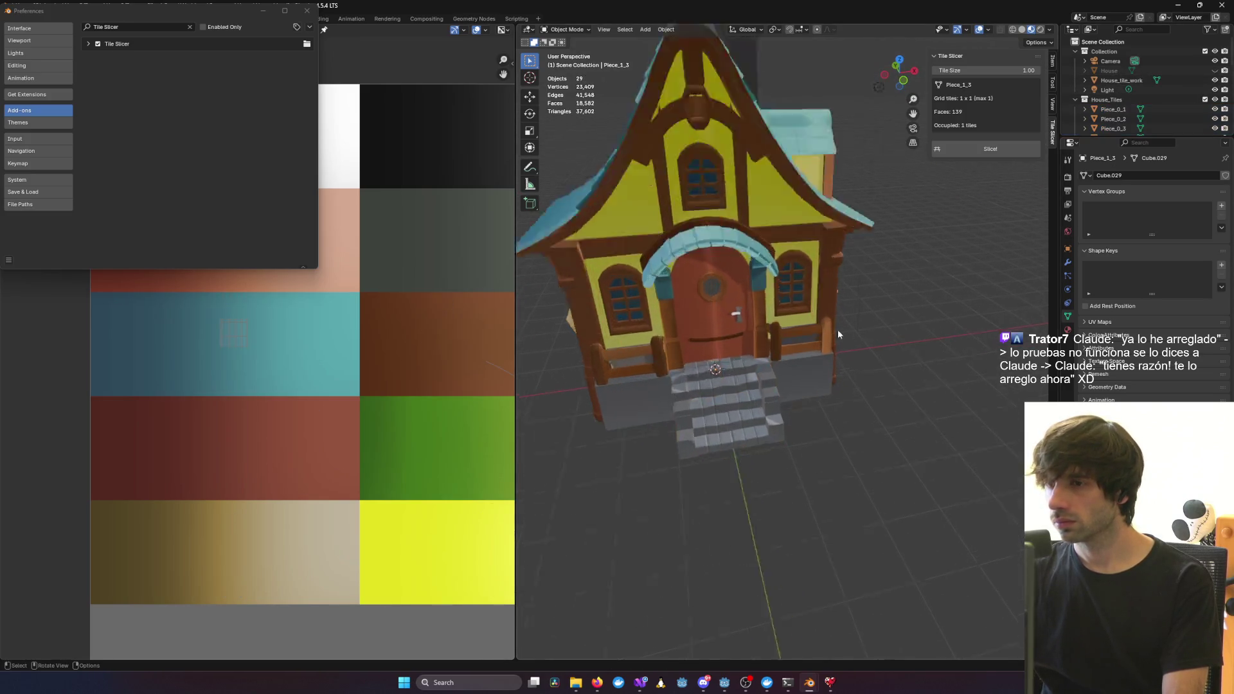
pyautogui.moveTo(612, 332)
pyautogui.mouseDown(button='middle')
pyautogui.moveTo(844, 329)
pyautogui.moveTo(888, 383)
pyautogui.moveTo(809, 362)
pyautogui.moveTo(819, 306)
pyautogui.moveTo(994, 317)
pyautogui.moveTo(873, 366)
pyautogui.moveTo(903, 366)
pyautogui.moveTo(800, 369)
pyautogui.moveTo(751, 357)
pyautogui.moveTo(758, 339)
pyautogui.moveTo(793, 336)
pyautogui.moveTo(807, 304)
pyautogui.moveTo(763, 307)
pyautogui.moveTo(770, 377)
pyautogui.moveTo(766, 243)
pyautogui.moveTo(741, 237)
pyautogui.moveTo(808, 335)
pyautogui.moveTo(843, 298)
pyautogui.moveTo(861, 341)
pyautogui.moveTo(857, 284)
pyautogui.moveTo(830, 275)
pyautogui.moveTo(782, 346)
pyautogui.moveTo(761, 488)
pyautogui.moveTo(696, 394)
pyautogui.moveTo(687, 404)
pyautogui.moveTo(704, 422)
pyautogui.moveTo(730, 408)
pyautogui.moveTo(936, 406)
pyautogui.mouseUp(button='middle')
pyautogui.hotkey('alt', 'Tab')
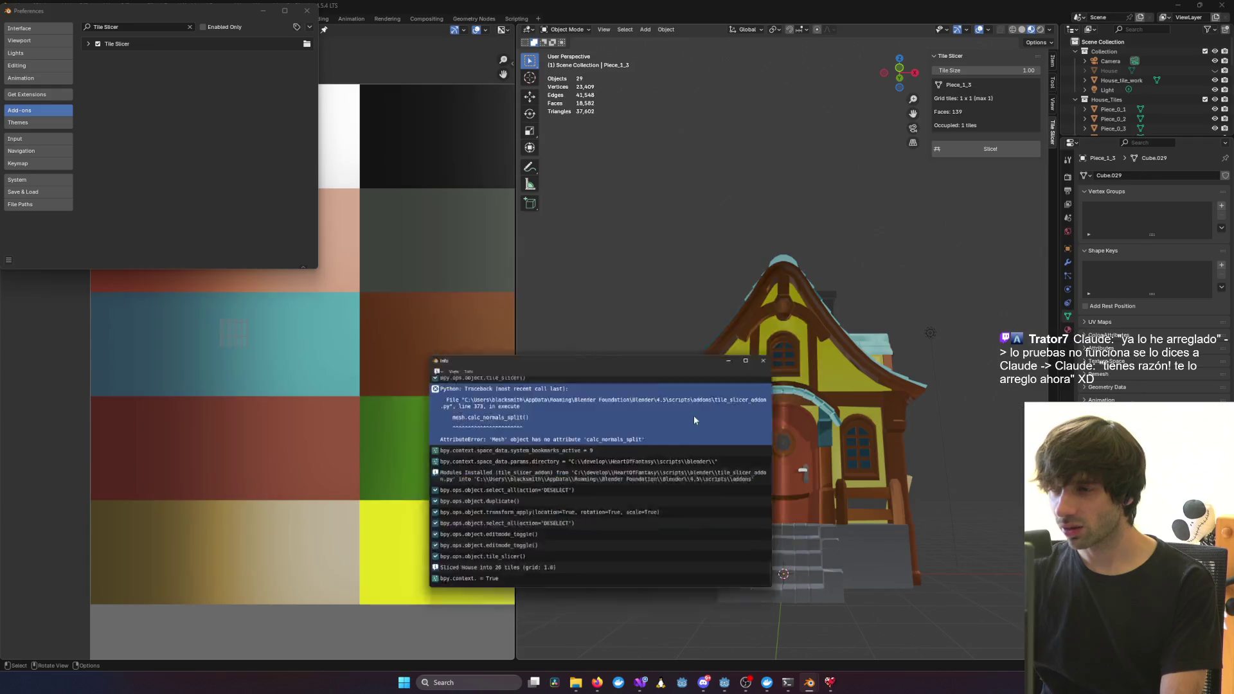
pyautogui.click(793, 279)
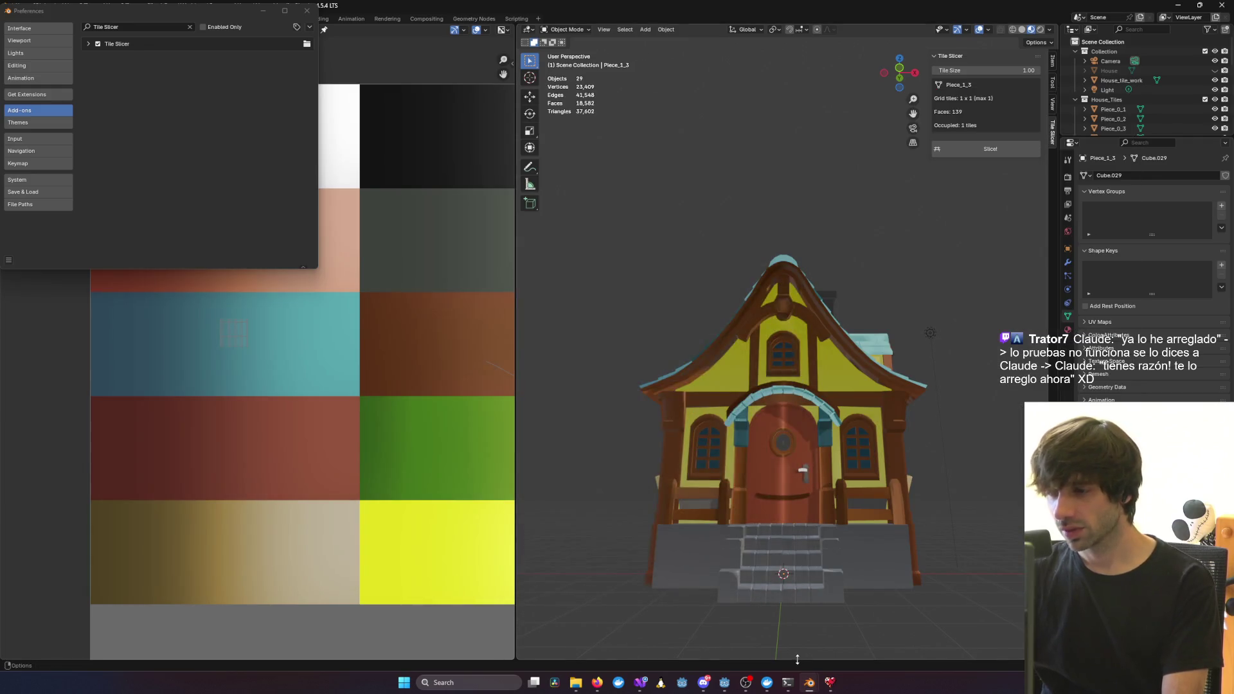
pyautogui.moveTo(788, 683)
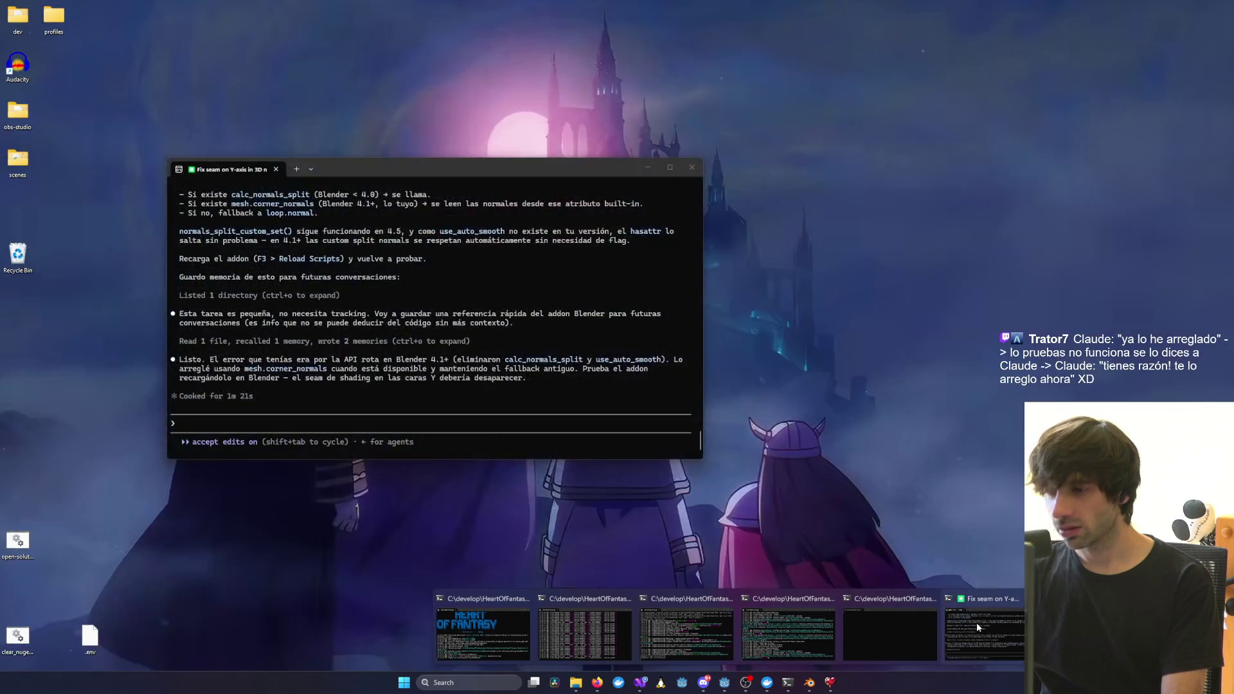
# Tell Claude in the Fix seam session the cut is smoother but a lighter texture remains
pyautogui.click(977, 622)
pyautogui.write('se ha suavizado mucho el corte, pero se sigue viendo la textura mas clara e')
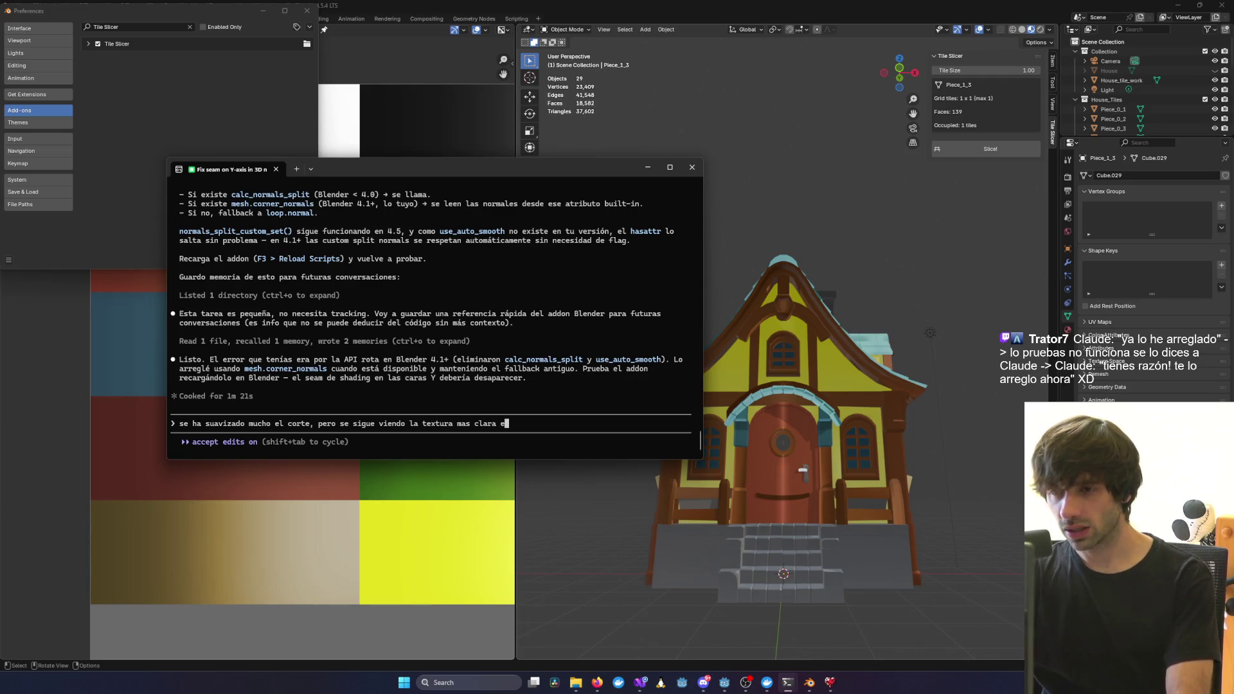
pyautogui.write('a zon')
pyautogui.press('Return')
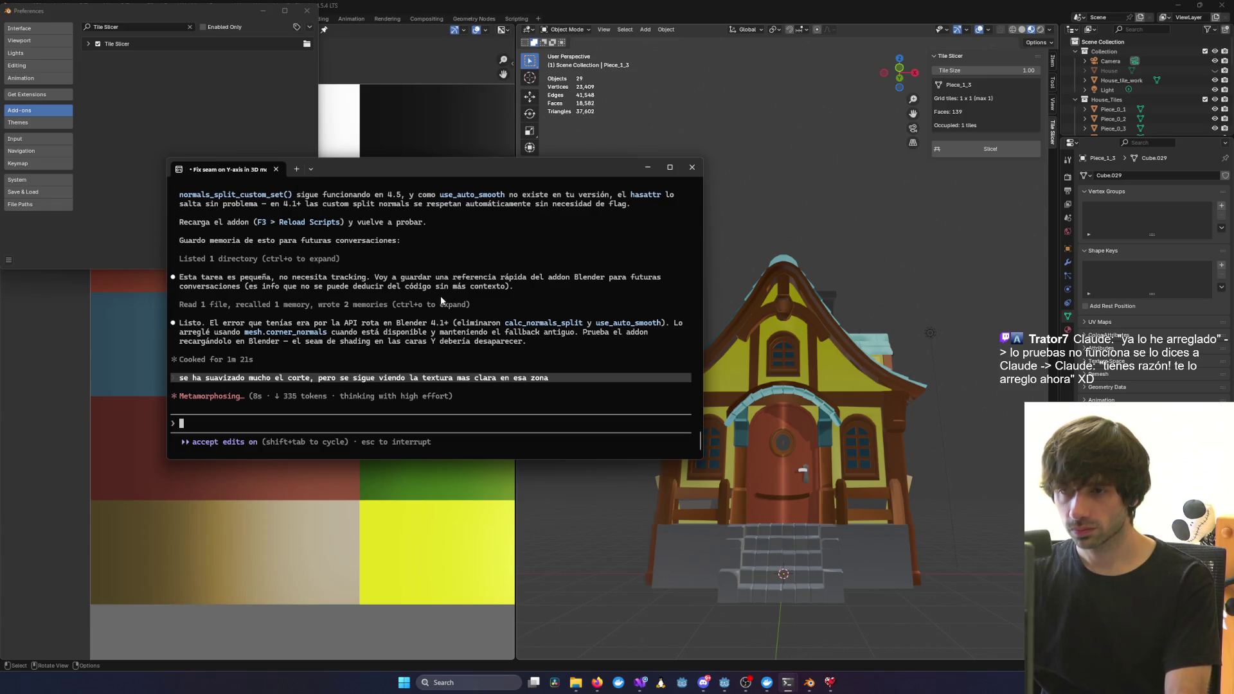
pyautogui.moveTo(790, 420); pyautogui.dragTo(743, 423, button='middle')
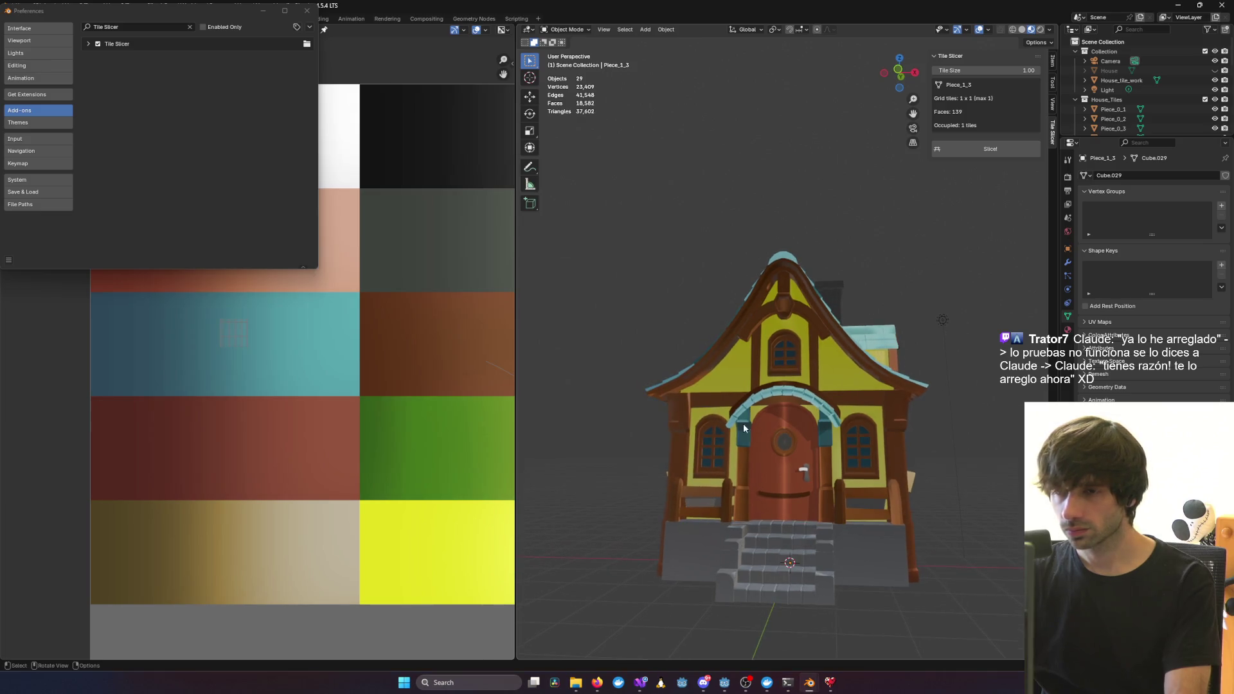
# Examine the door seam up close, then delete the House_tile_work object
pyautogui.hotkey('alt', 'Tab')
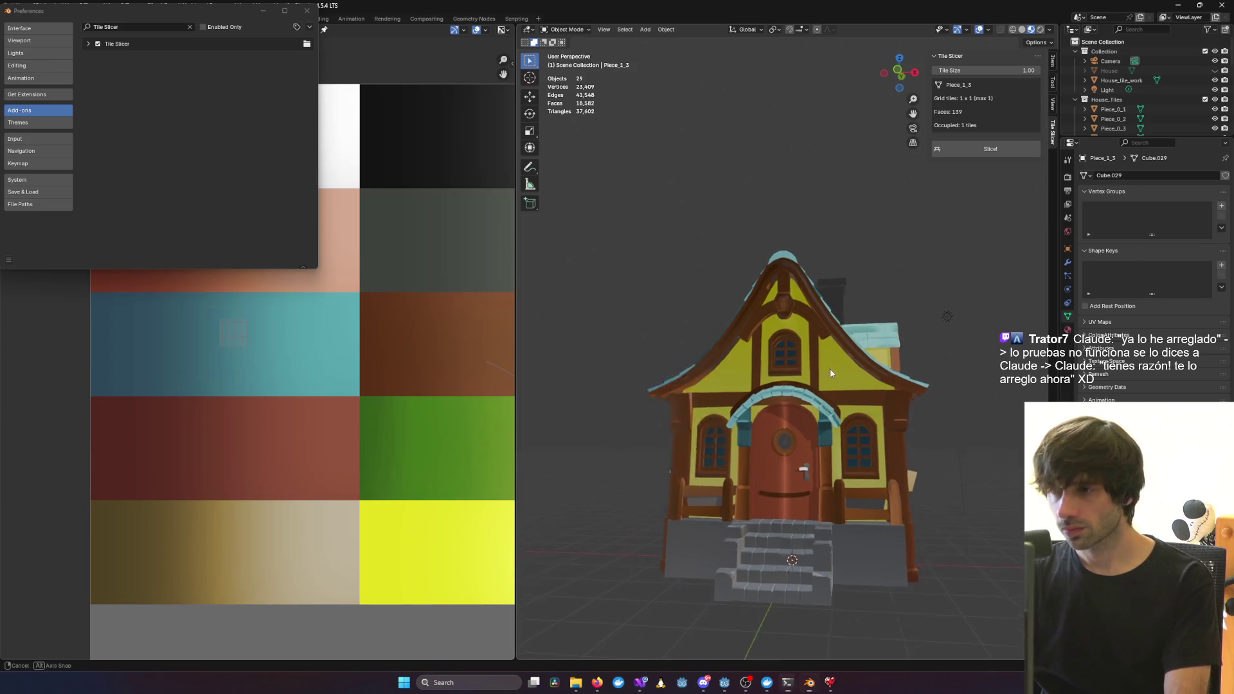
pyautogui.moveTo(831, 369); pyautogui.dragTo(794, 414, button='middle')
pyautogui.scroll(5, 815, 364)
pyautogui.scroll(-3, 772, 318)
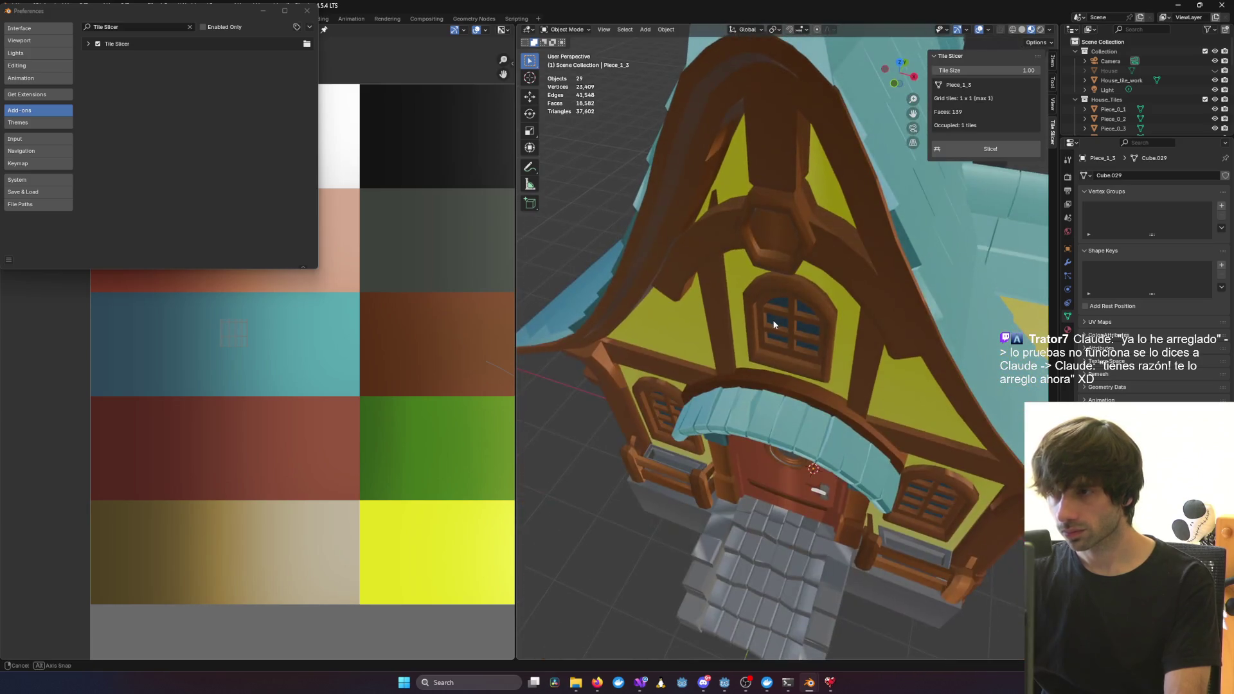
pyautogui.scroll(6, 836, 522)
pyautogui.moveTo(836, 523)
pyautogui.mouseDown(button='middle')
pyautogui.moveTo(819, 463)
pyautogui.moveTo(840, 497)
pyautogui.mouseUp(button='middle')
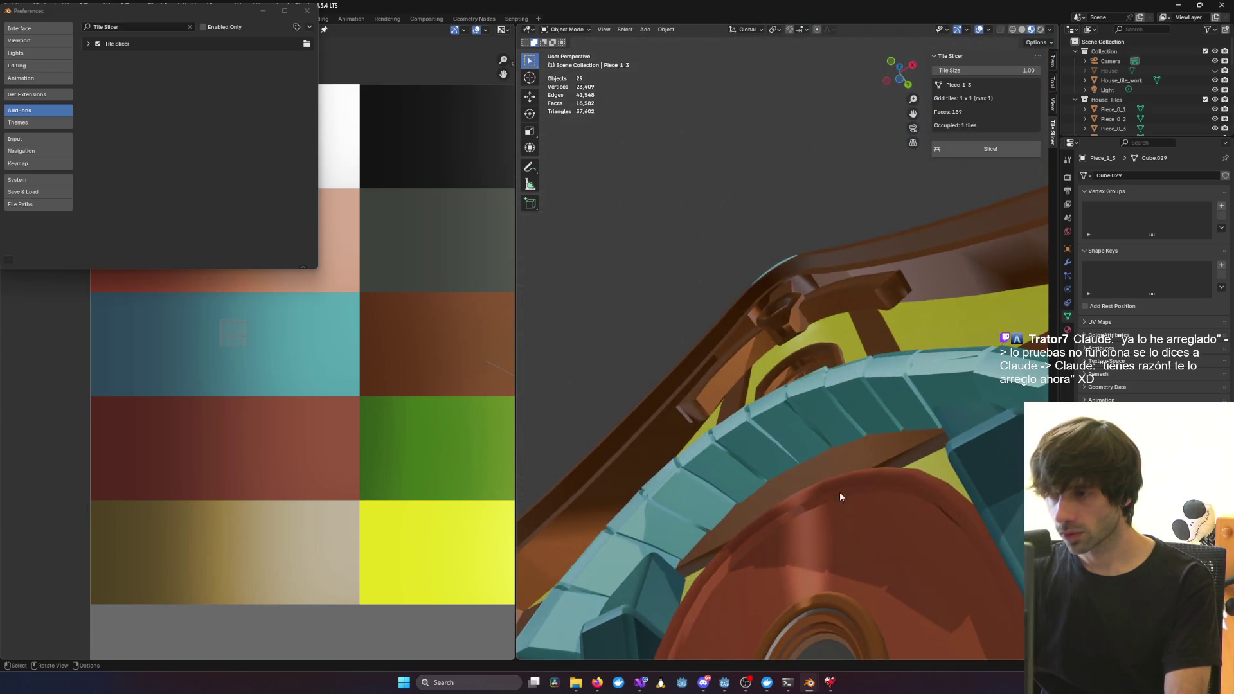
pyautogui.click(805, 525)
pyautogui.scroll(-5, 823, 550)
pyautogui.moveTo(824, 551)
pyautogui.mouseDown(button='middle')
pyautogui.moveTo(757, 516)
pyautogui.moveTo(836, 579)
pyautogui.mouseUp(button='middle')
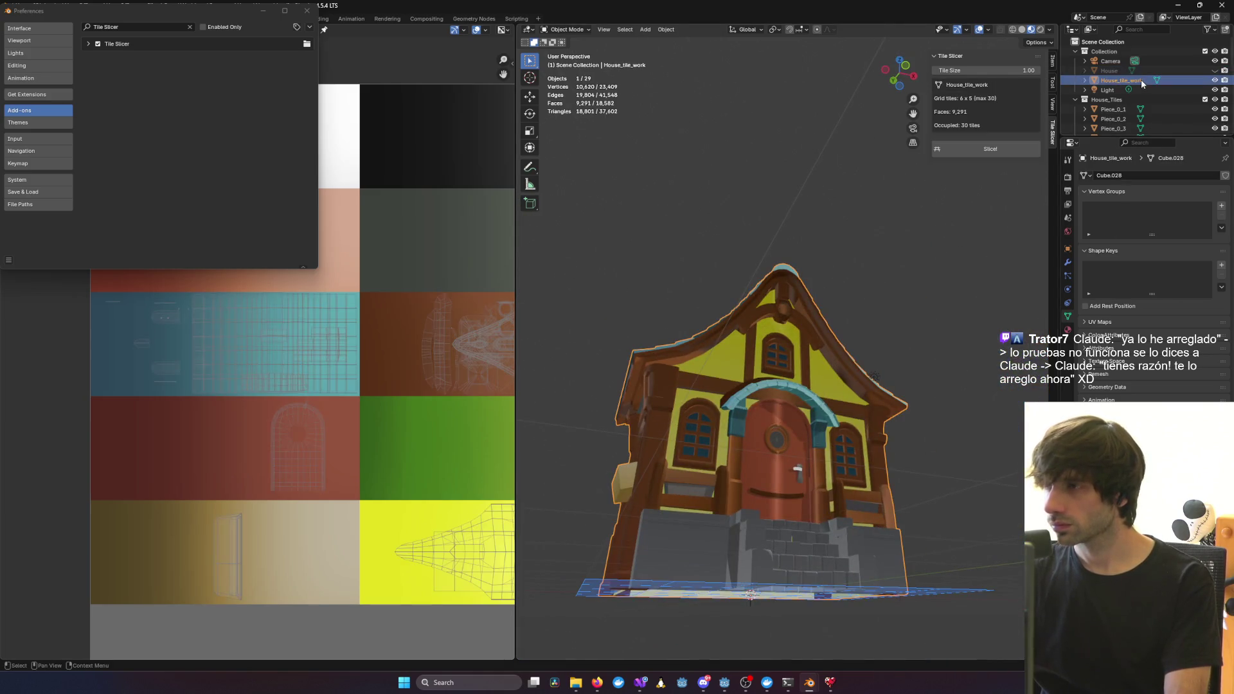
pyautogui.press('Delete')
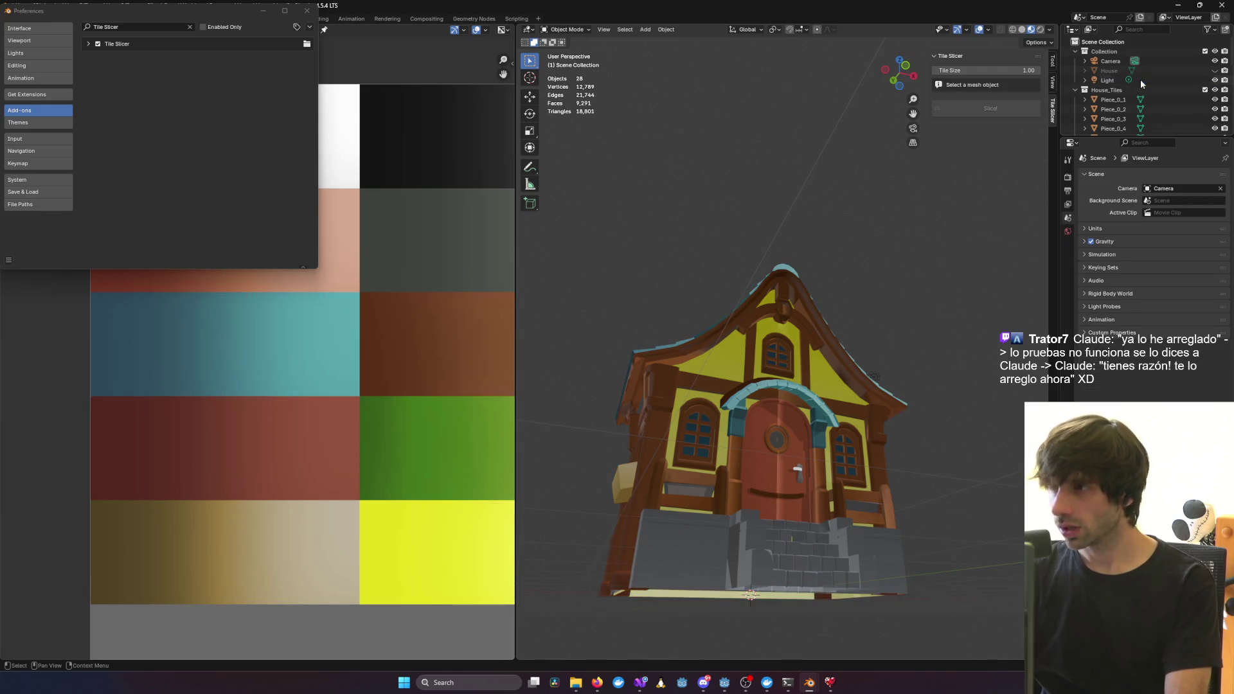
# Interrupt Claude's reply and delete the House_Tiles collection, keeping its tile pieces
pyautogui.click(1144, 71)
pyautogui.moveTo(895, 290); pyautogui.dragTo(848, 321, button='middle')
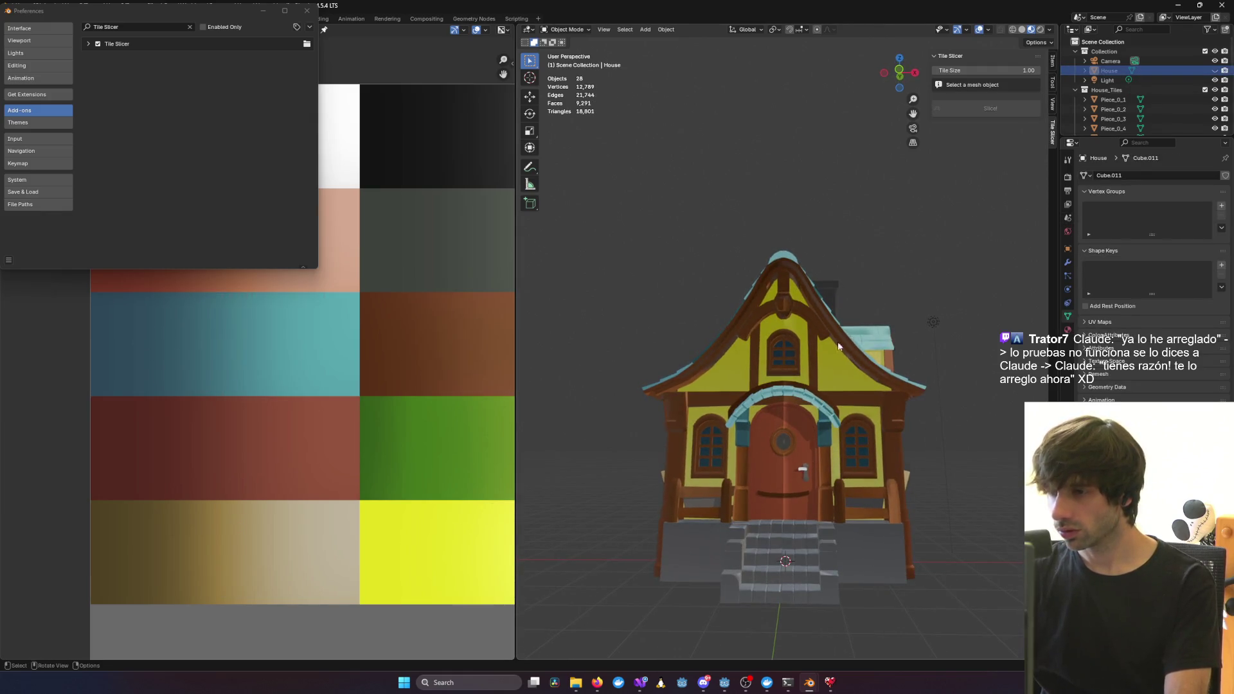
pyautogui.hotkey('alt', 'Tab')
pyautogui.press('Escape')
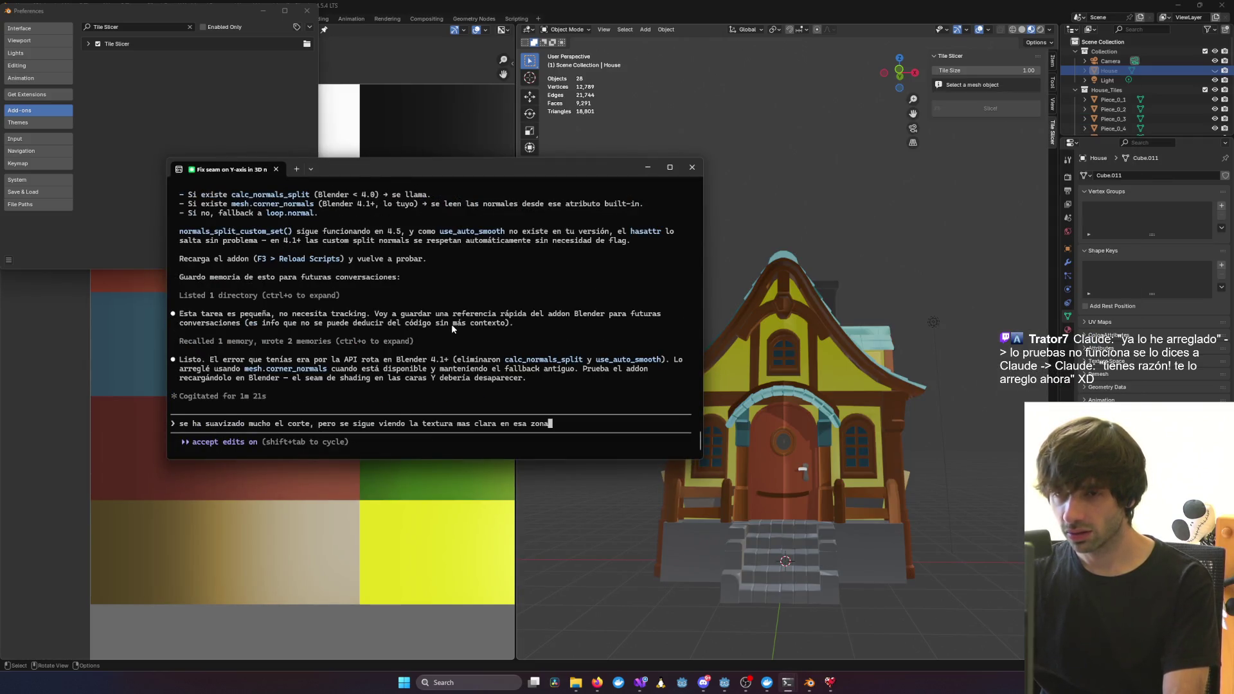
pyautogui.scroll(5, 451, 324)
pyautogui.scroll(-5, 448, 325)
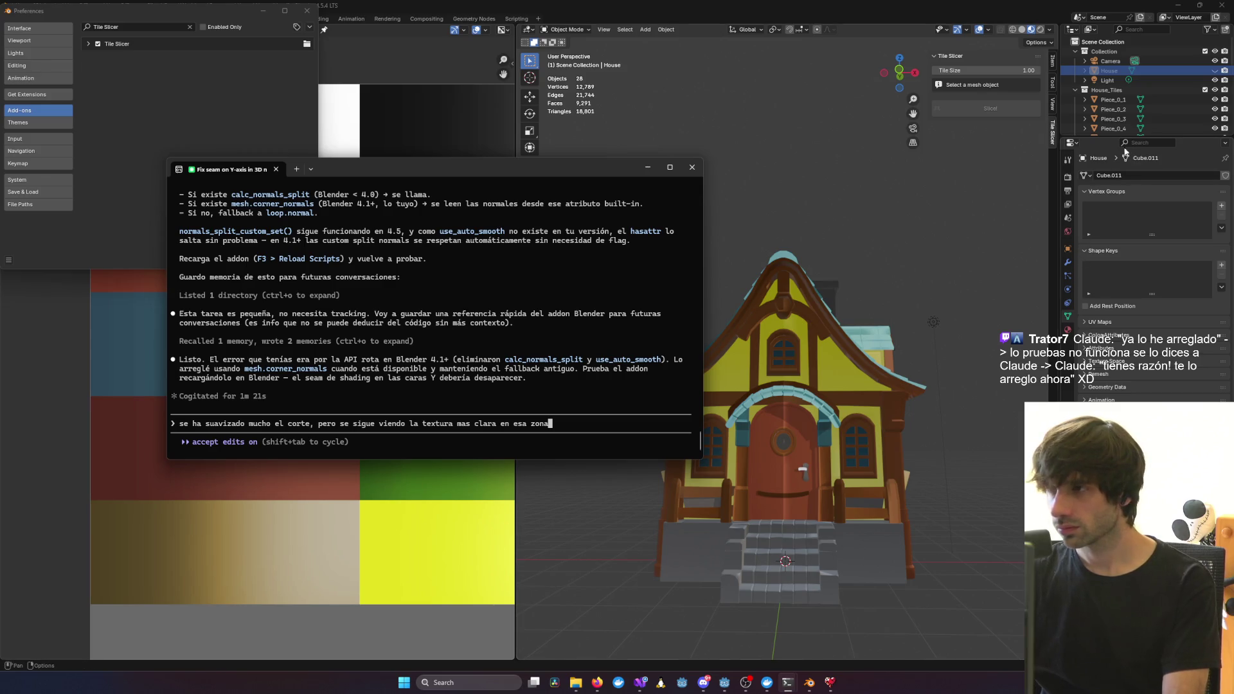
pyautogui.click(1121, 91)
pyautogui.press('Delete')
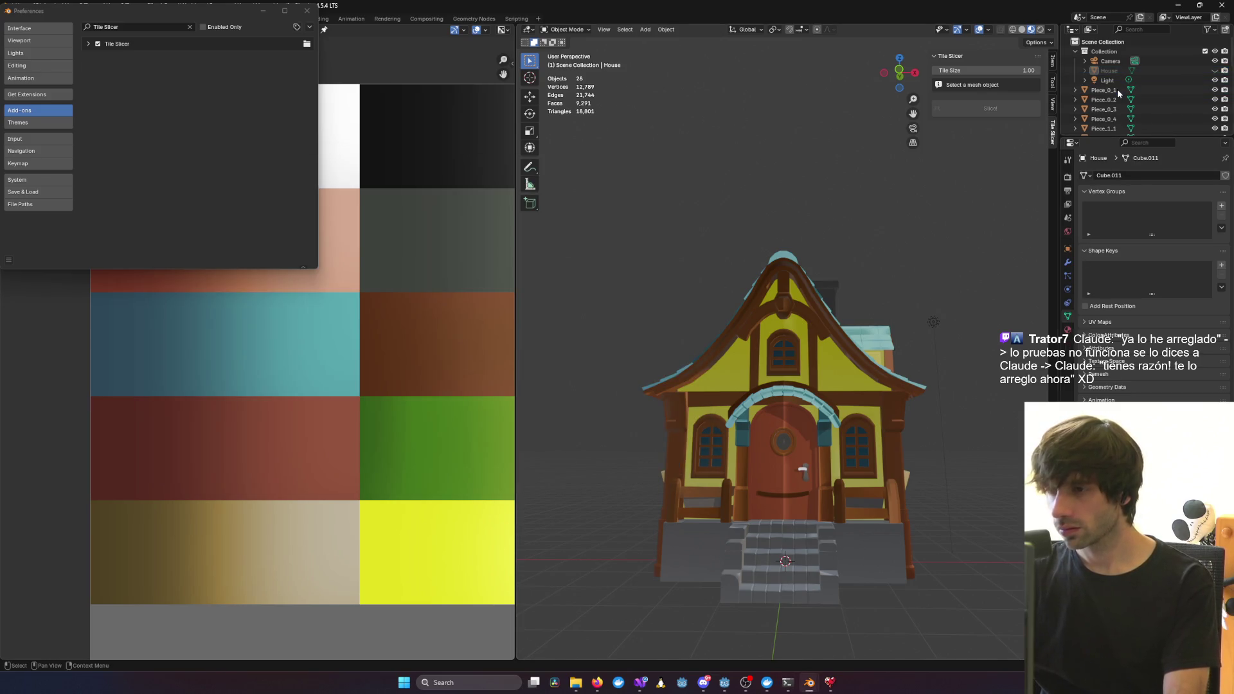
# Delete all the loose tile pieces, then unhide and select the original House
pyautogui.click(1117, 88)
pyautogui.scroll(-6, 1118, 88)
pyautogui.keyDown('shift'); pyautogui.click(1100, 124); pyautogui.keyUp('shift')
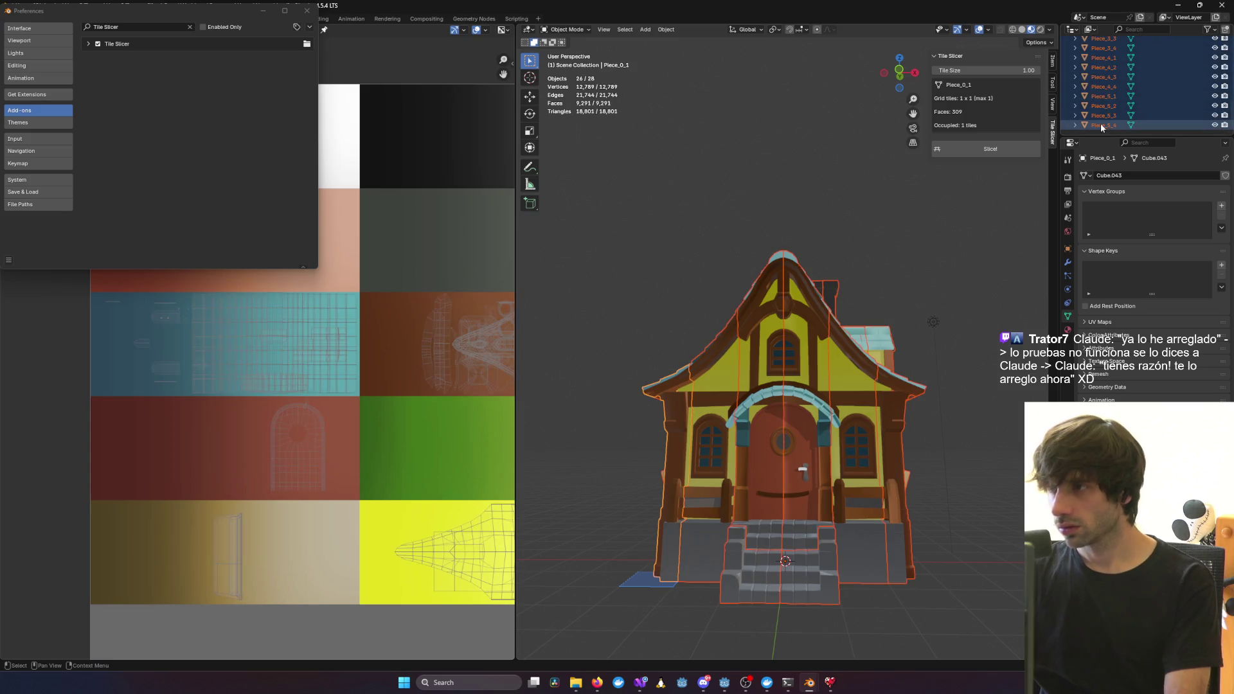
pyautogui.press('Delete')
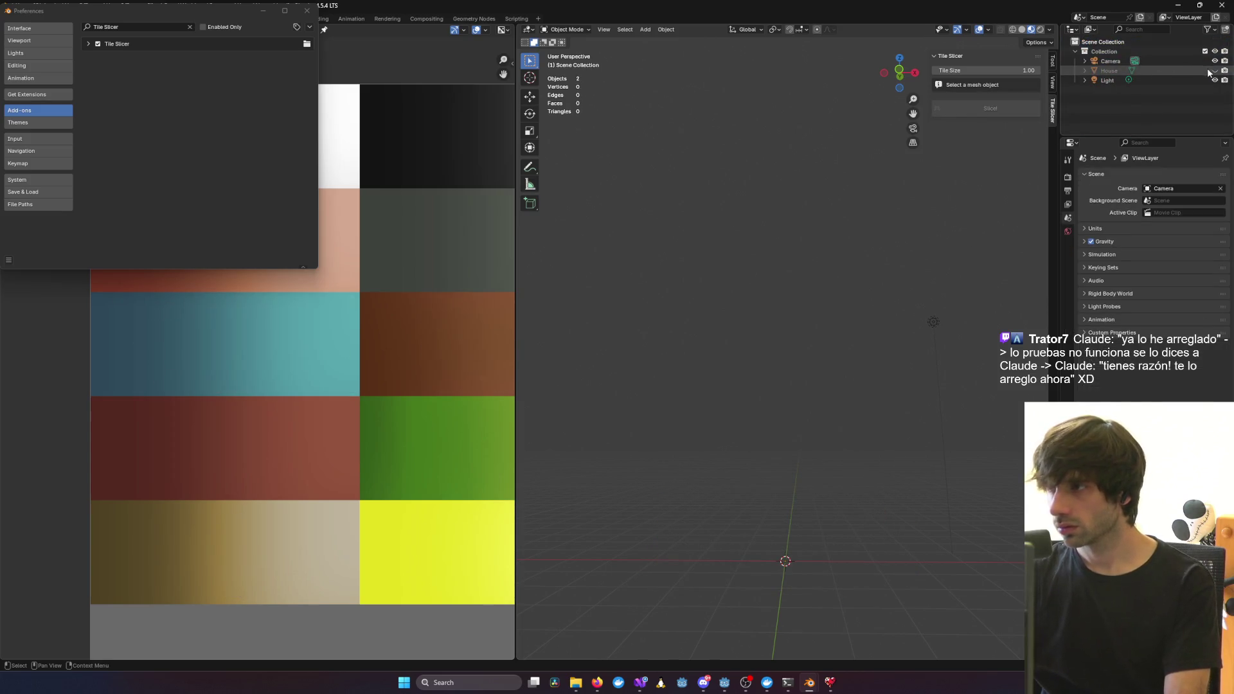
pyautogui.click(1213, 71)
pyautogui.click(820, 335)
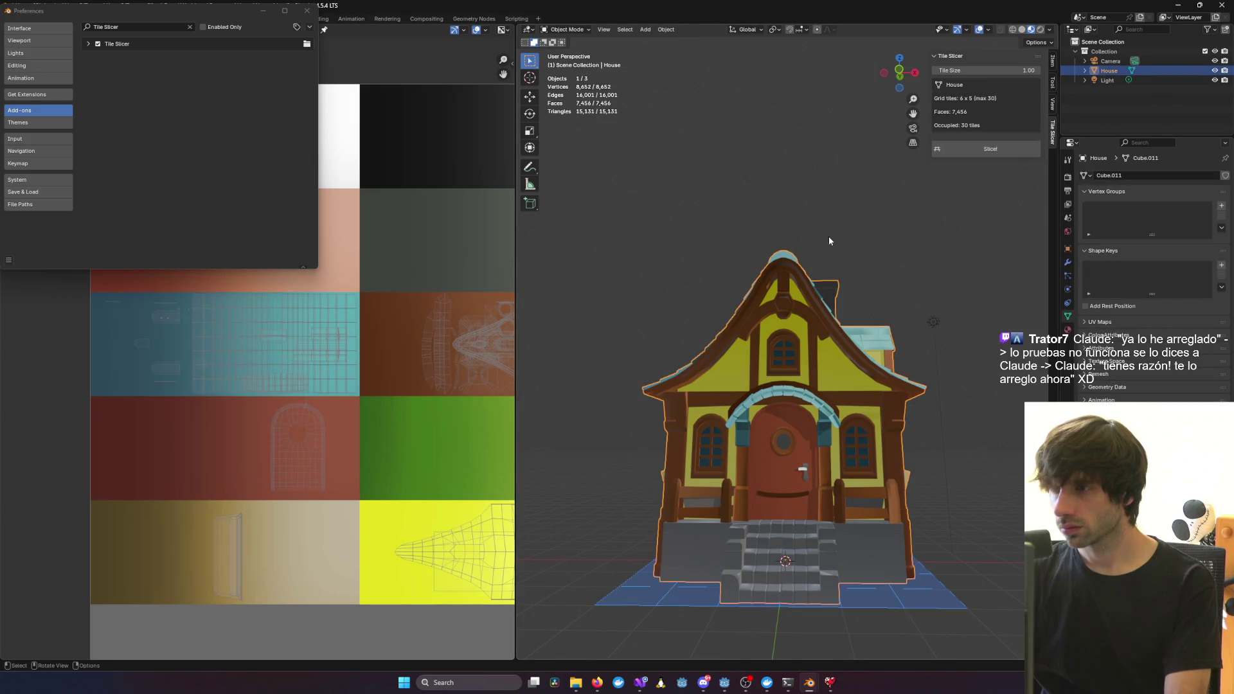
# Run Slice! again for 26 fresh tiles and hide the original House
pyautogui.moveTo(829, 241)
pyautogui.mouseDown(button='middle')
pyautogui.moveTo(862, 239)
pyautogui.moveTo(779, 135)
pyautogui.mouseUp(button='middle')
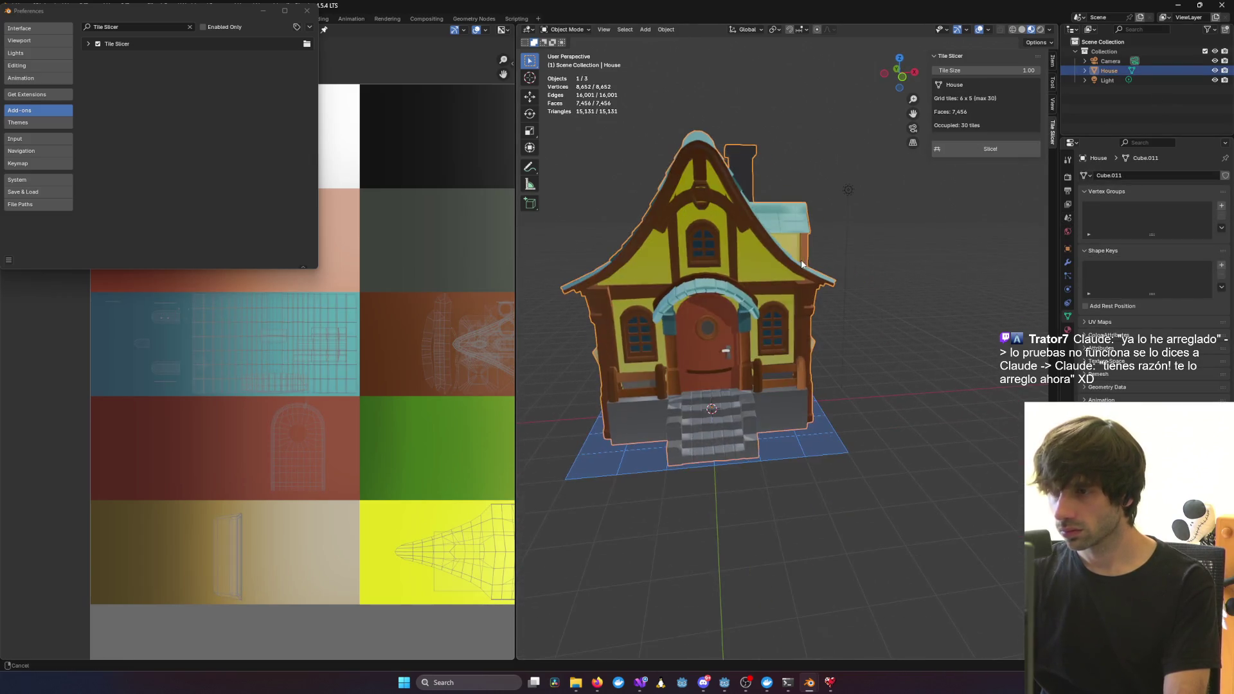
pyautogui.click(994, 150)
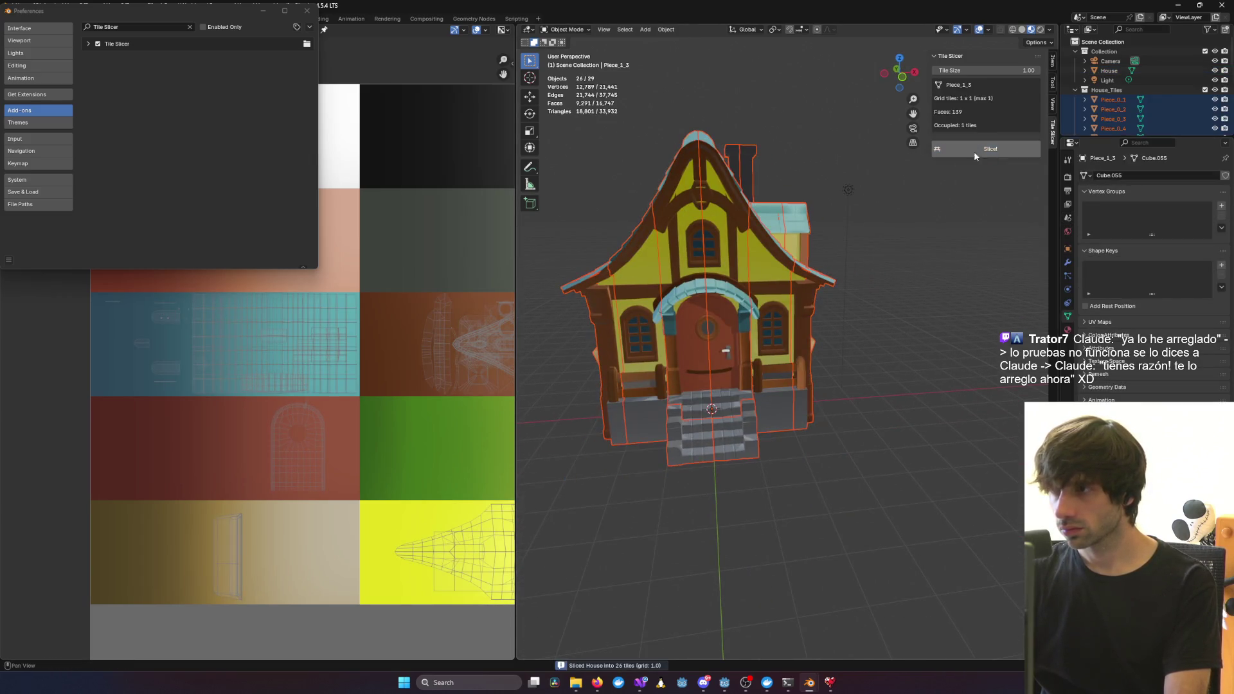
pyautogui.click(1215, 71)
pyautogui.click(1148, 81)
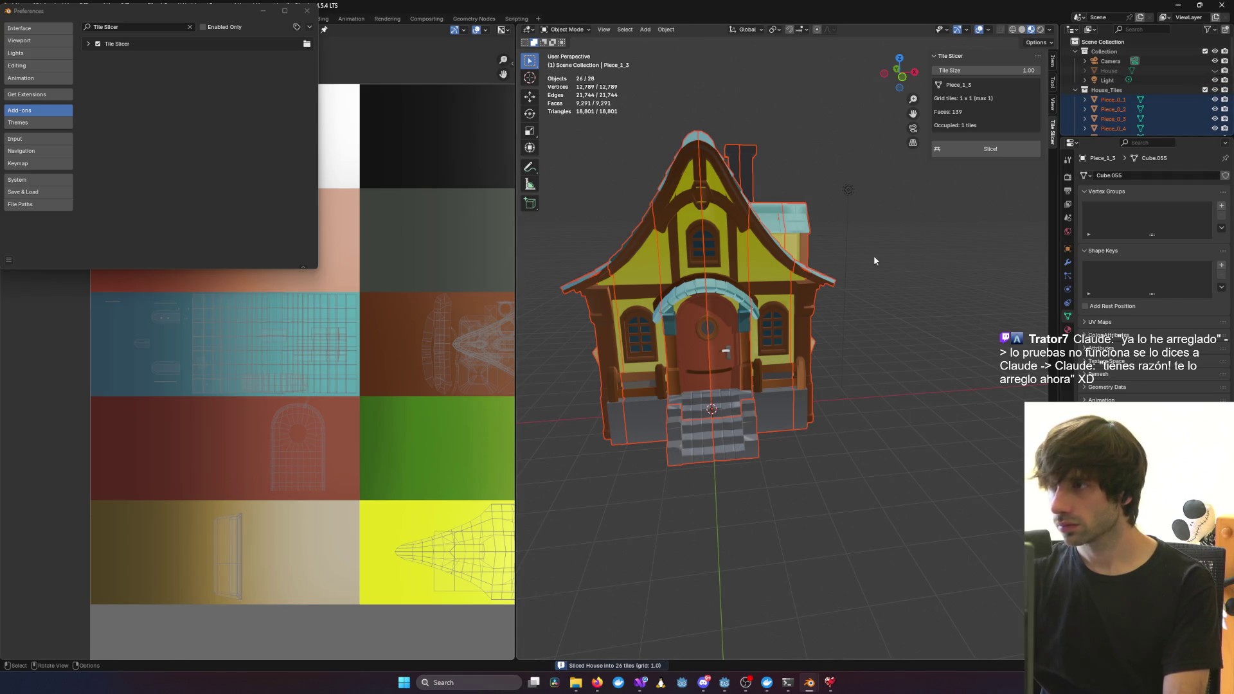
pyautogui.scroll(2, 829, 333)
pyautogui.moveTo(829, 332)
pyautogui.mouseDown(button='middle')
pyautogui.moveTo(534, 331)
pyautogui.moveTo(889, 288)
pyautogui.moveTo(836, 276)
pyautogui.moveTo(815, 301)
pyautogui.moveTo(757, 257)
pyautogui.moveTo(778, 249)
pyautogui.moveTo(843, 344)
pyautogui.moveTo(823, 329)
pyautogui.moveTo(997, 343)
pyautogui.mouseUp(button='middle')
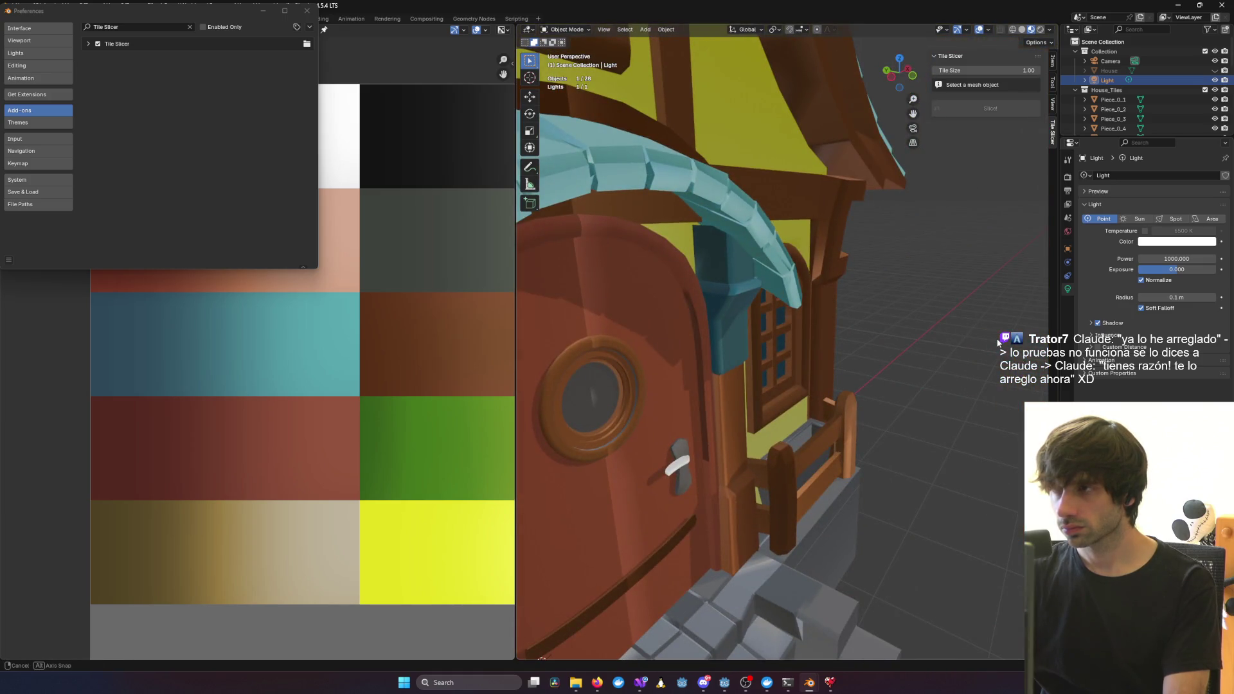
# Face the door straight on, then send Claude Code a follow-up that the seam is still visible
pyautogui.moveTo(998, 342); pyautogui.dragTo(916, 331, button='middle')
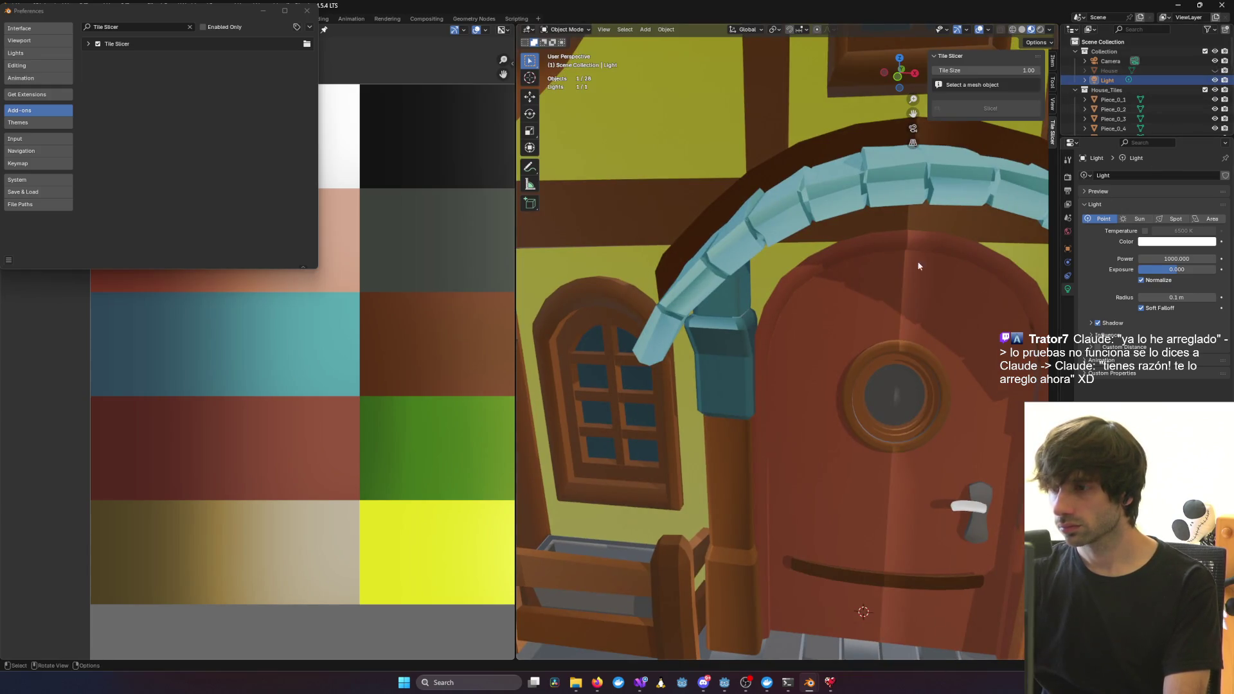
pyautogui.moveTo(891, 319); pyautogui.dragTo(693, 308, button='middle')
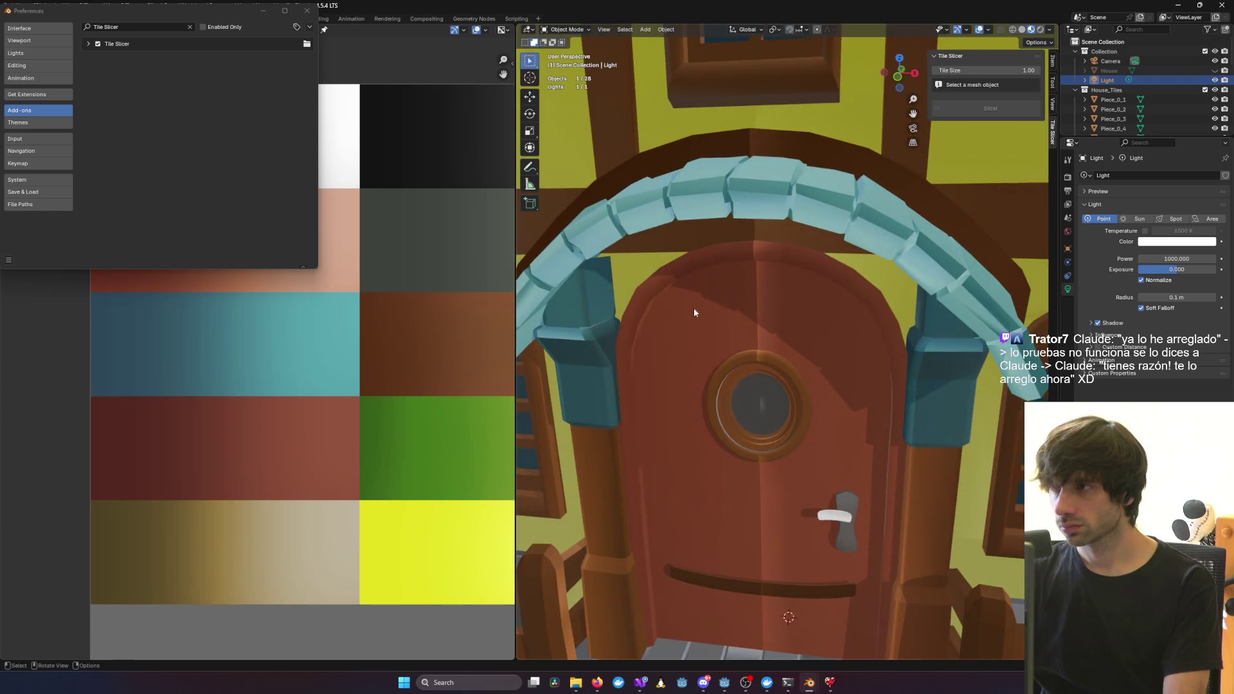
pyautogui.press('super+Tab')
pyautogui.press('Return')
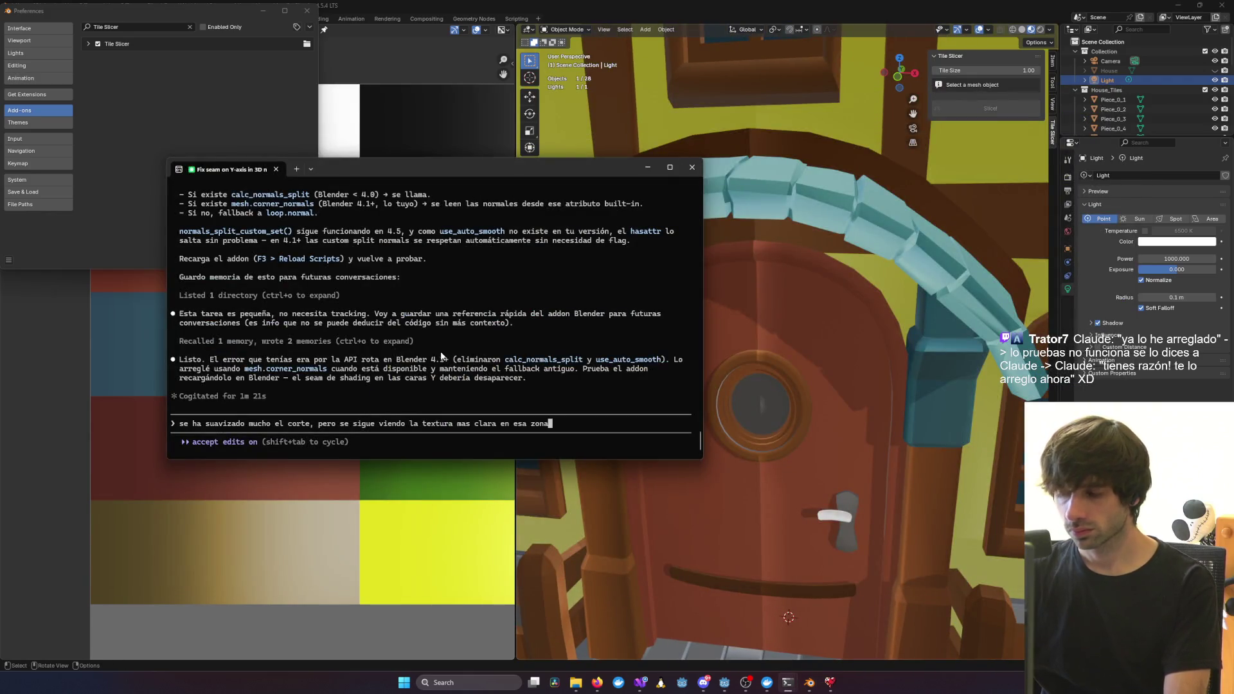
pyautogui.press('BackSpace')
pyautogui.press('BackSpace')
pyautogui.press('BackSpace')
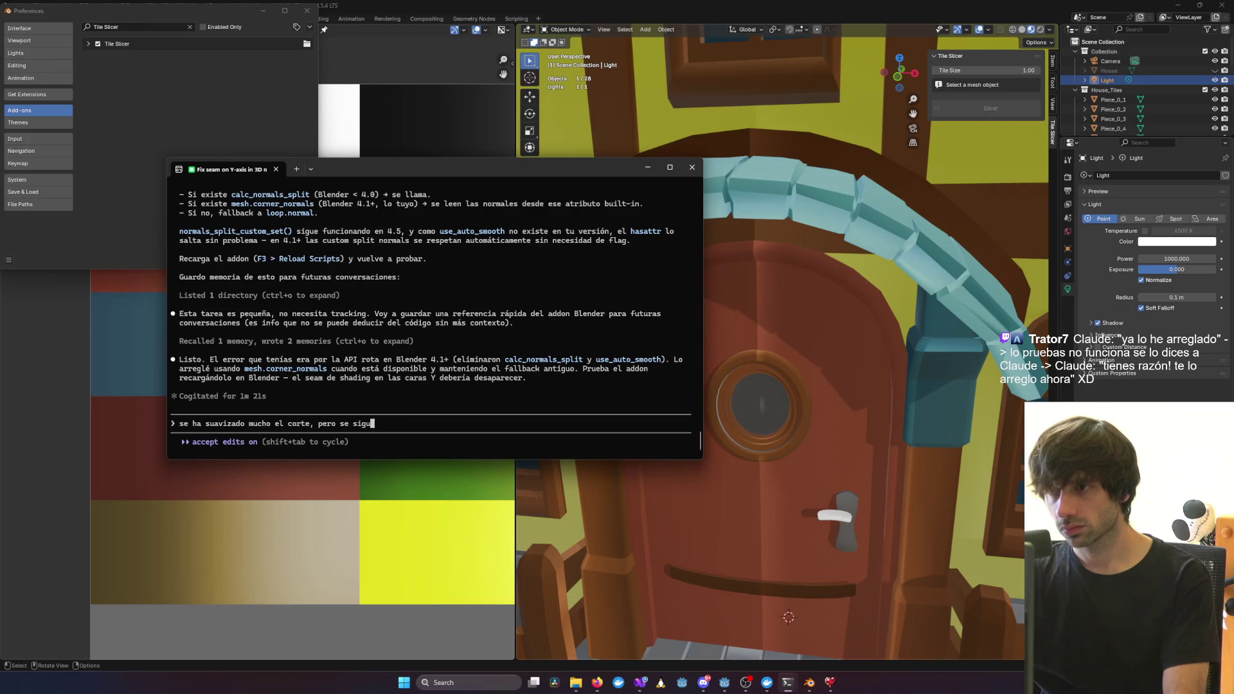
pyautogui.press('Return')
# Select the door tile Piece_3_1 and view the windows above the arch
pyautogui.hotkey('alt', 'Tab')
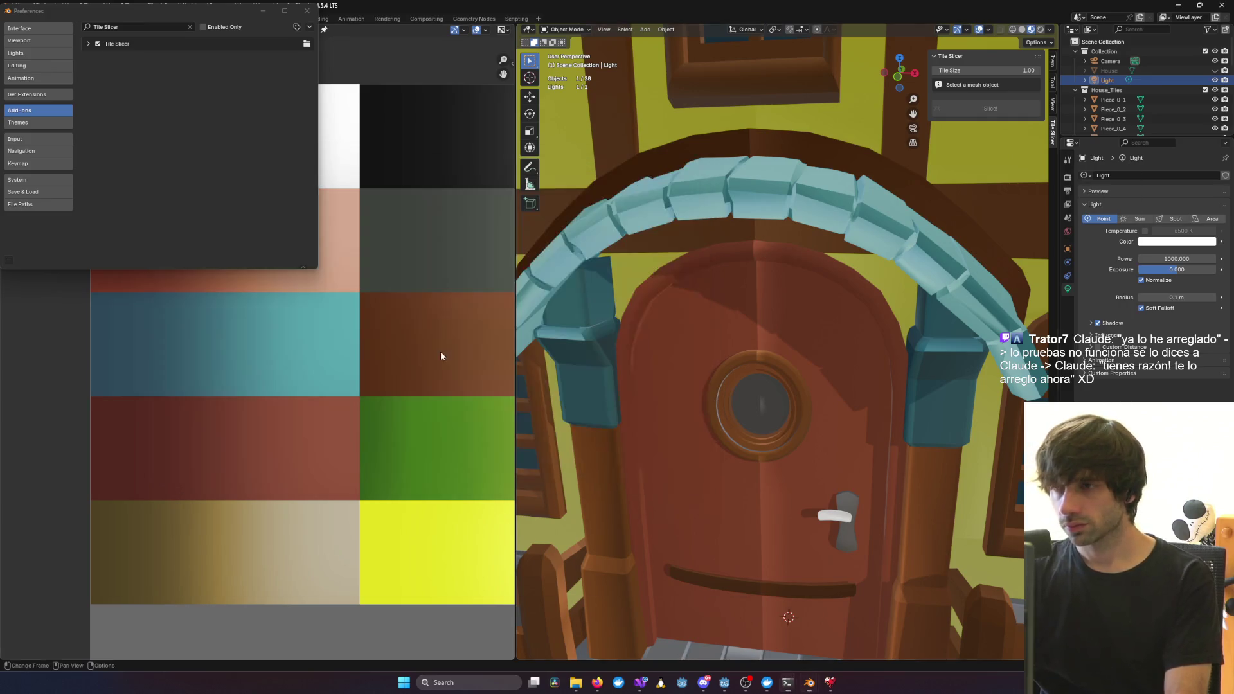
pyautogui.click(792, 155)
pyautogui.moveTo(791, 156)
pyautogui.mouseDown(button='middle')
pyautogui.moveTo(761, 168)
pyautogui.moveTo(746, 145)
pyautogui.moveTo(731, 152)
pyautogui.mouseUp(button='middle')
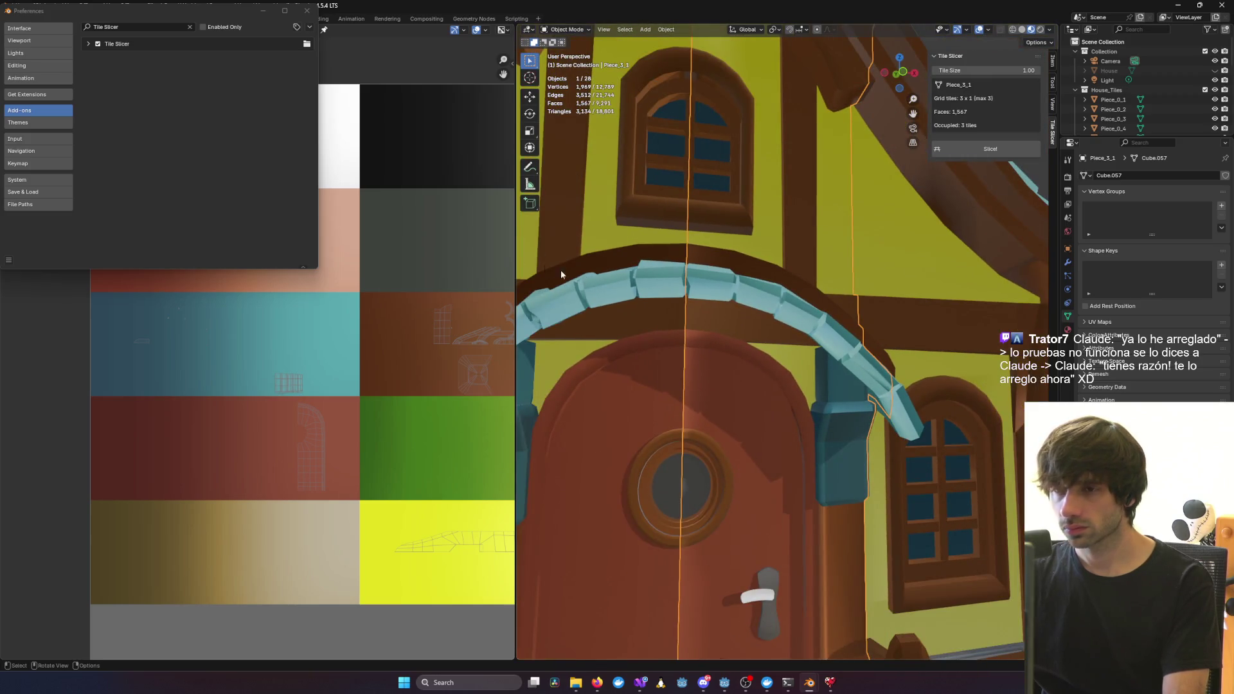
# Close Preferences and shift the door tile's UV island to the left in Edit Mode
pyautogui.click(301, 17)
pyautogui.press('Tab')
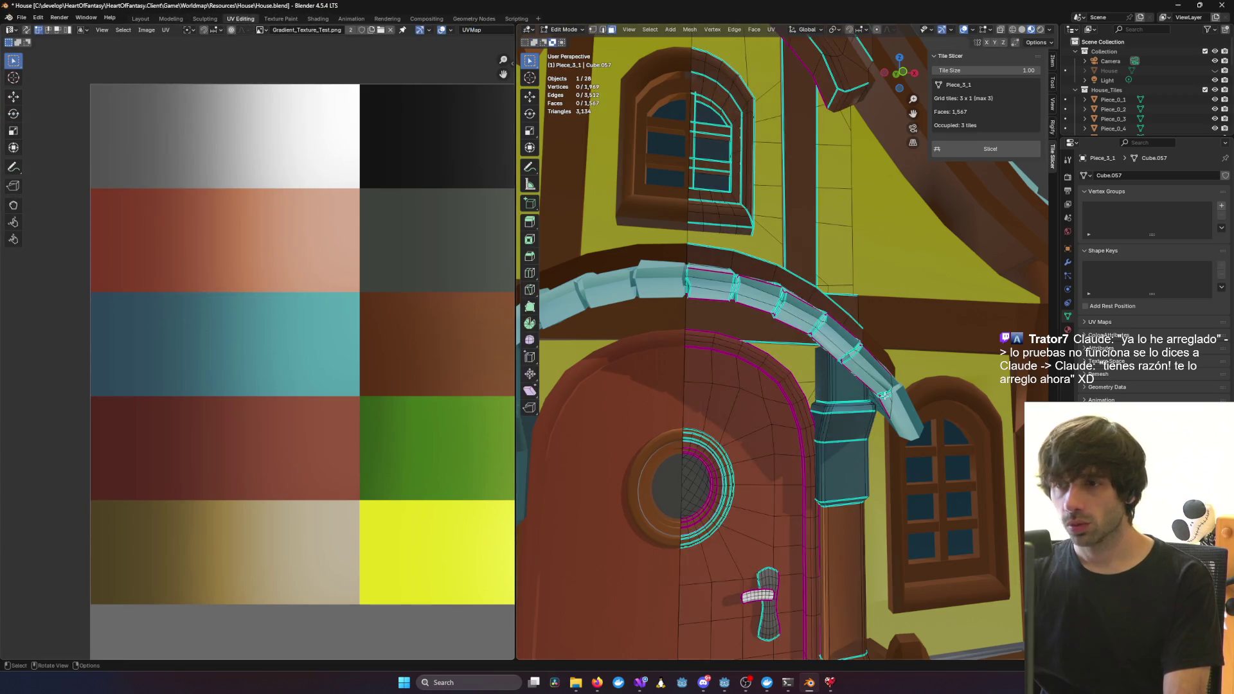
pyautogui.moveTo(729, 389); pyautogui.dragTo(746, 370, button='middle')
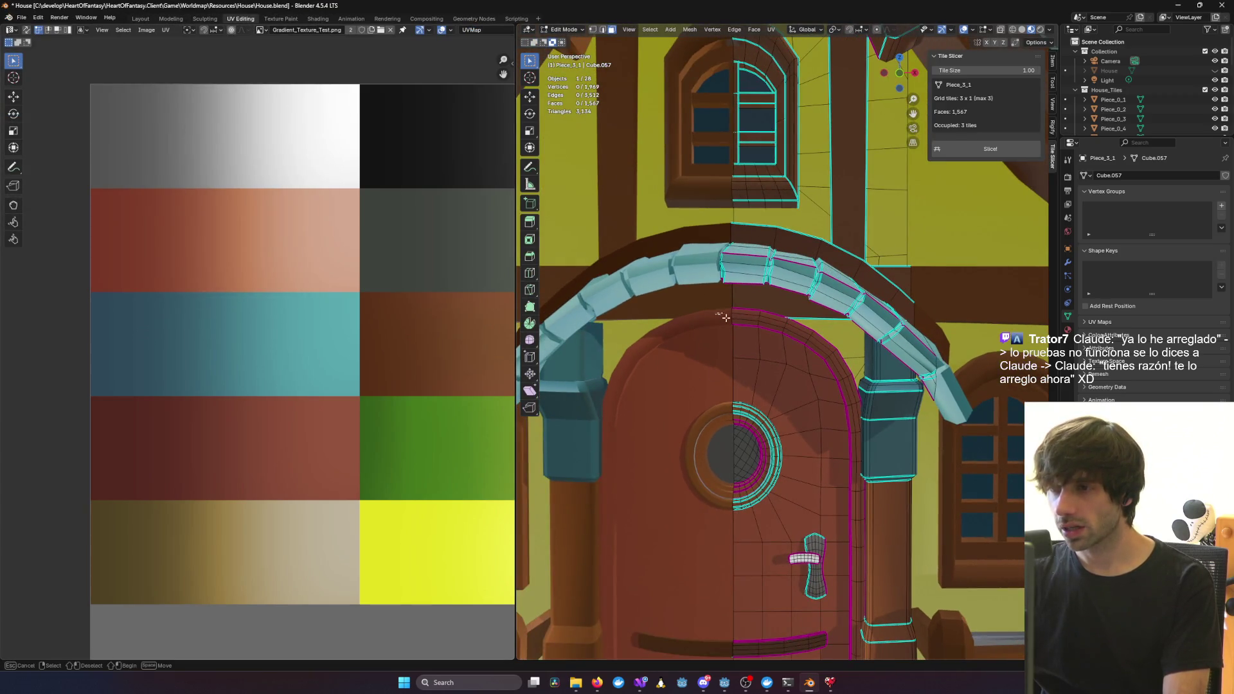
pyautogui.press('l')
pyautogui.scroll(4, 379, 426)
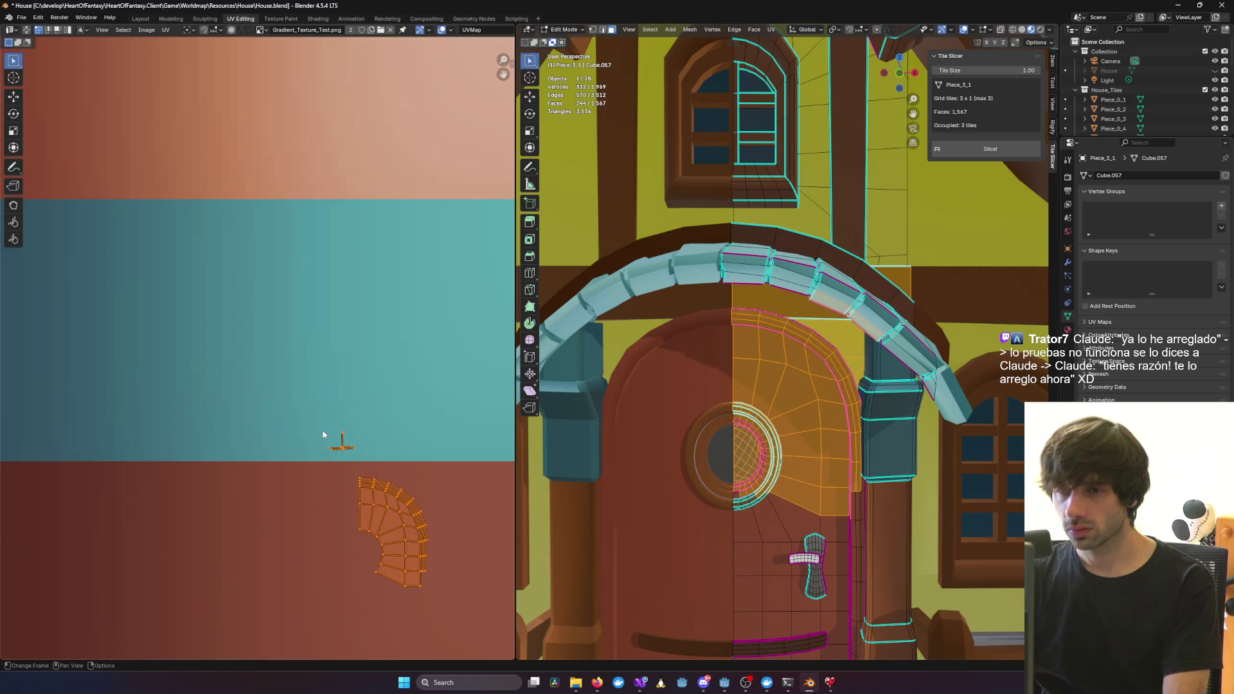
pyautogui.click(352, 483)
pyautogui.moveTo(352, 484); pyautogui.dragTo(452, 580)
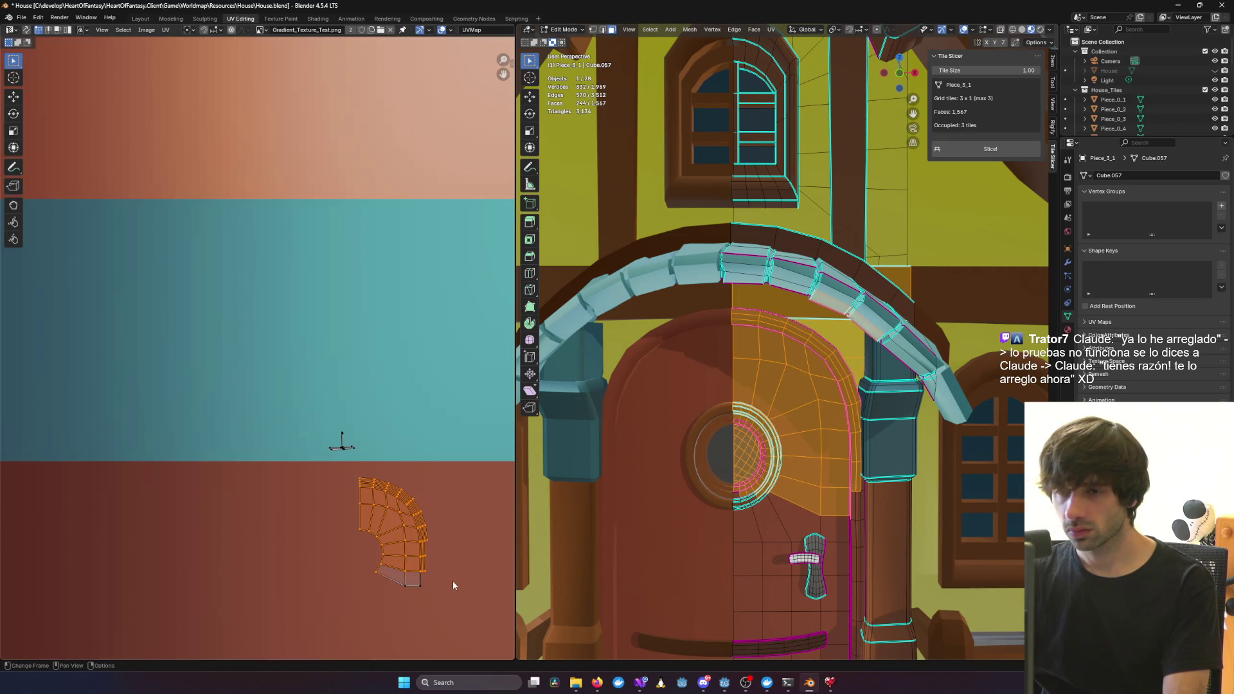
pyautogui.moveTo(306, 476); pyautogui.dragTo(376, 531)
pyautogui.scroll(-4, 376, 531)
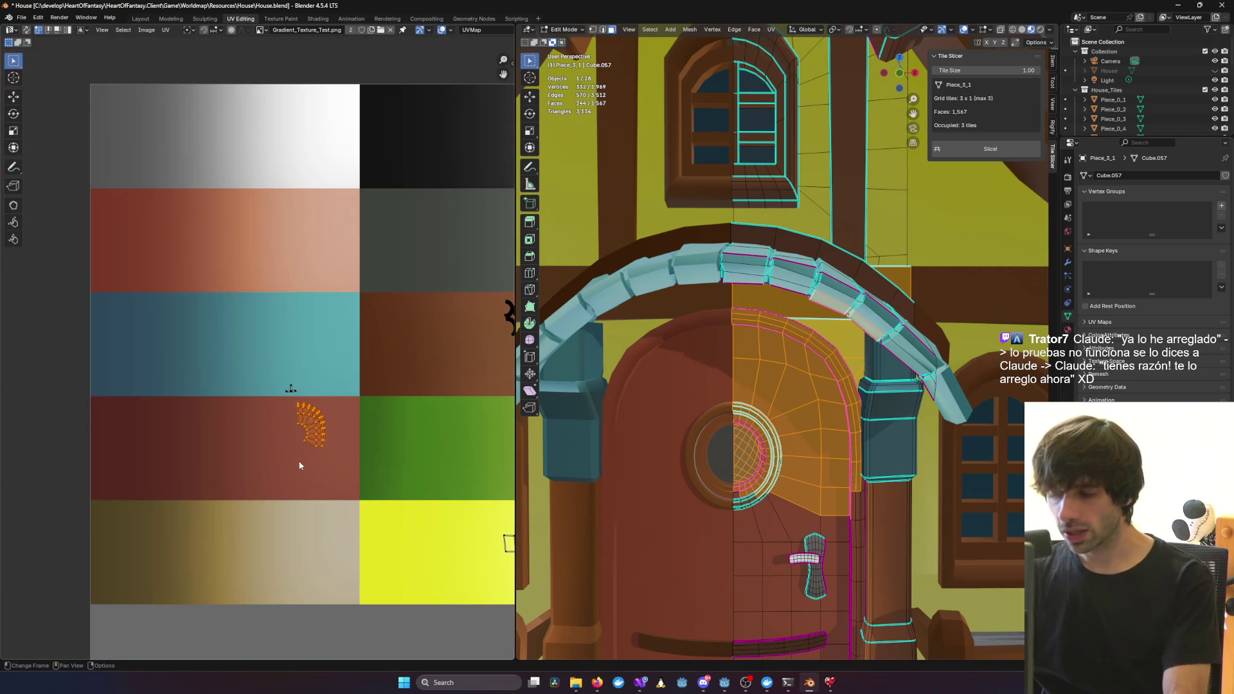
pyautogui.press('g')
pyautogui.click(82, 464)
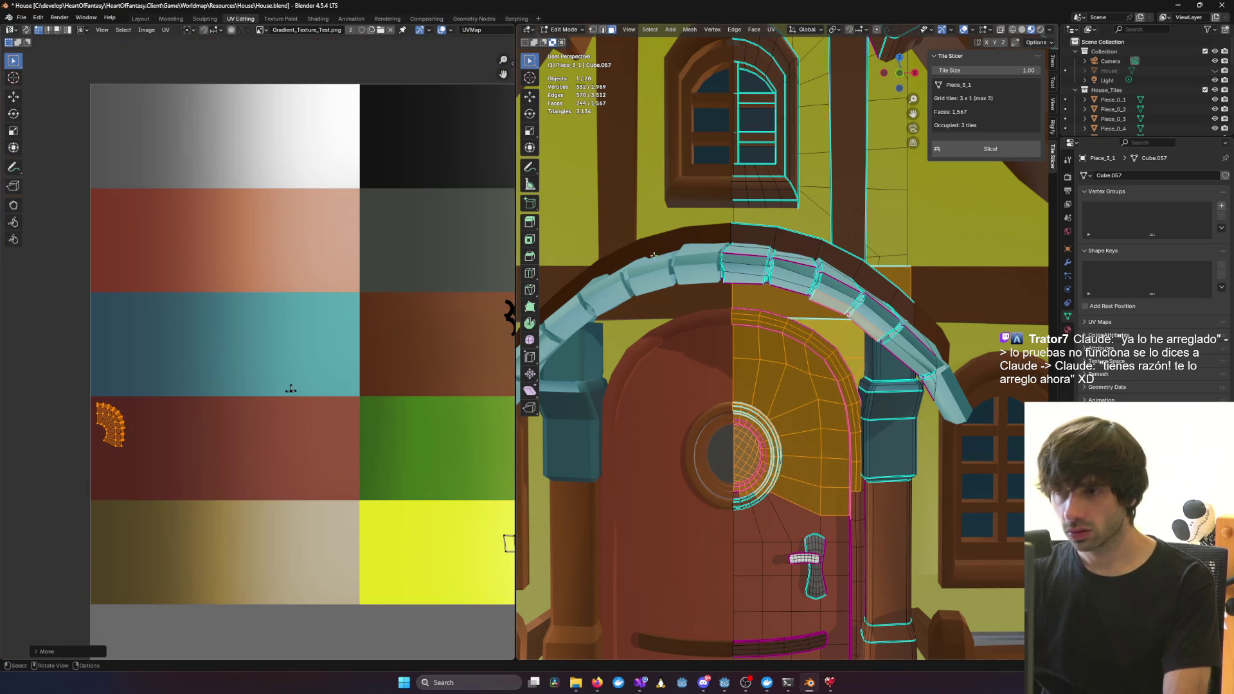
# Revert the UV island move and return to Object Mode
pyautogui.hotkey('alt', 'a')
pyautogui.scroll(5, 792, 261)
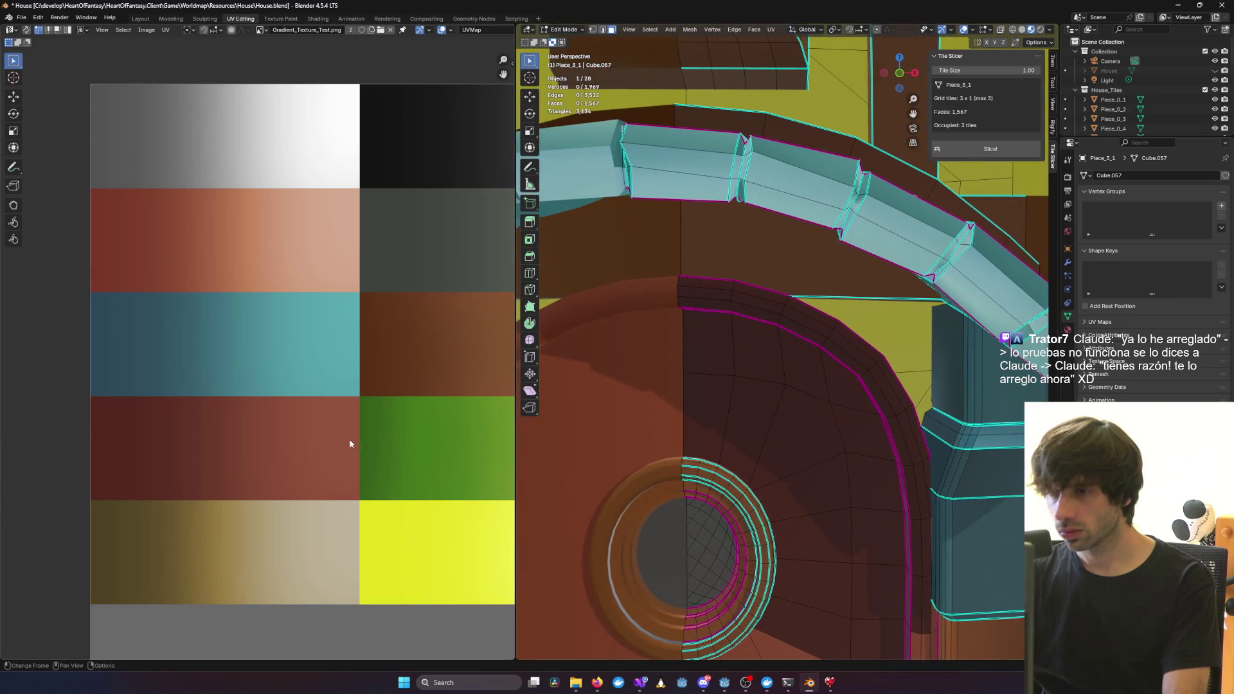
pyautogui.hotkey('ctrl', 'z')
pyautogui.hotkey('ctrl', 'z')
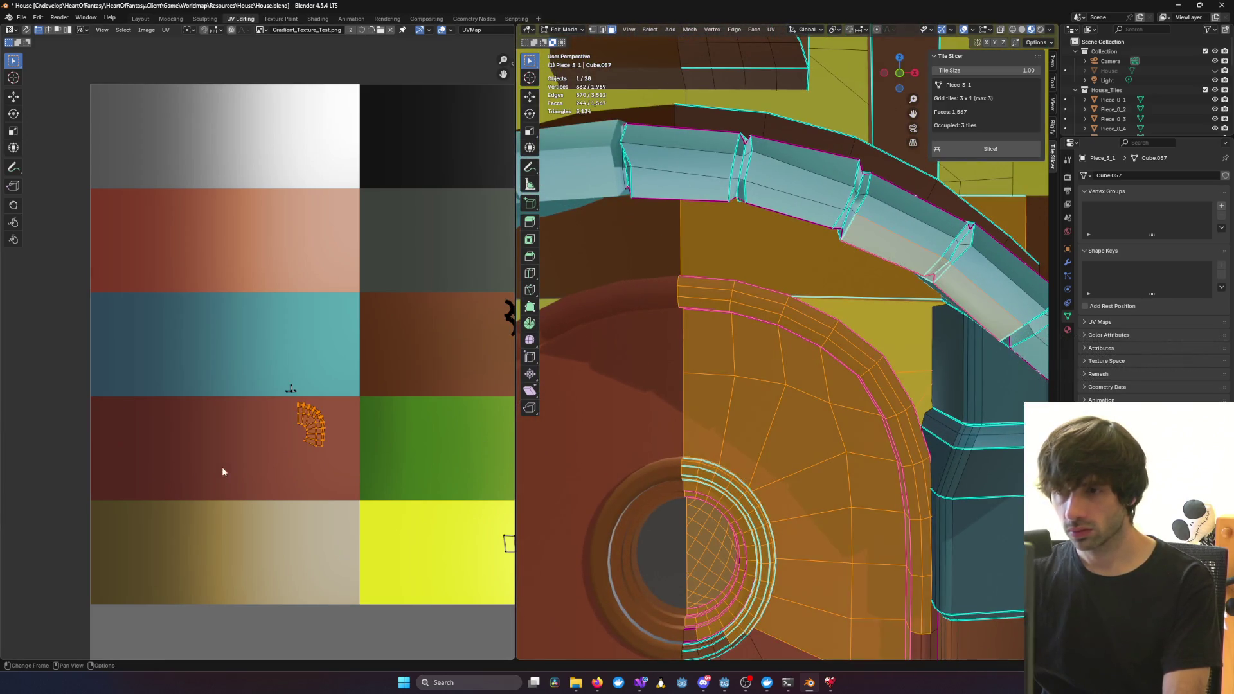
pyautogui.moveTo(328, 459); pyautogui.dragTo(283, 405)
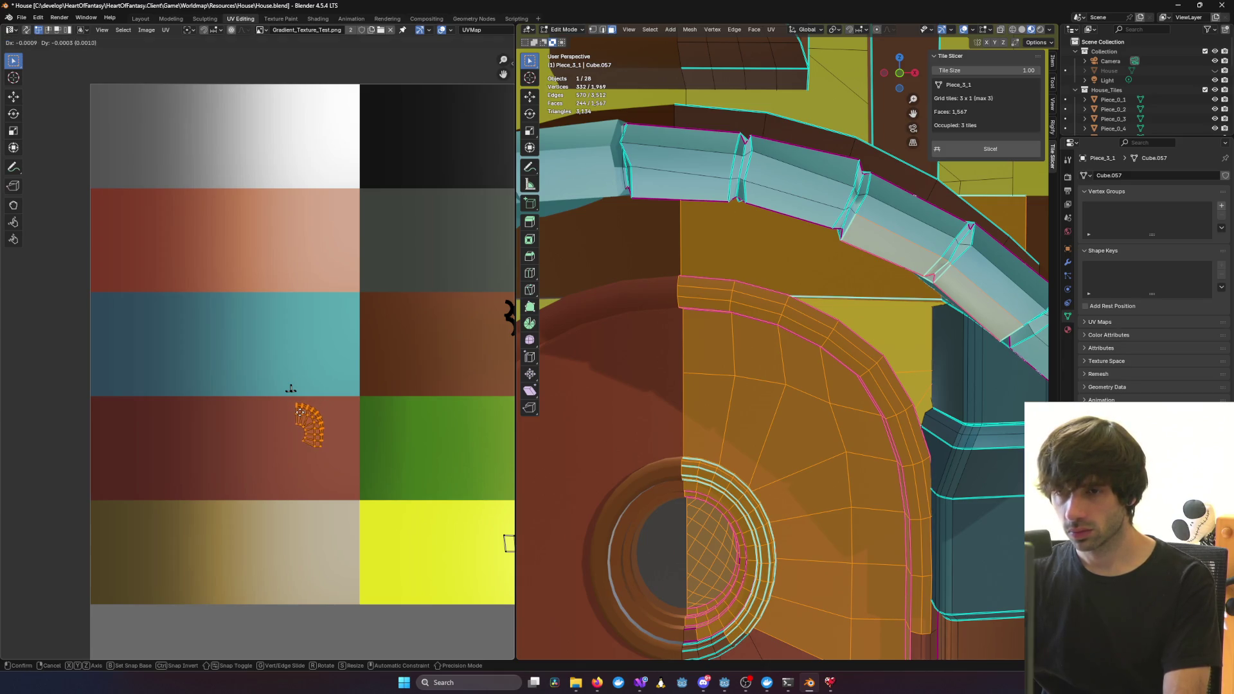
pyautogui.click(748, 244)
pyautogui.moveTo(748, 243)
pyautogui.mouseDown(button='middle')
pyautogui.moveTo(647, 351)
pyautogui.moveTo(614, 358)
pyautogui.moveTo(670, 386)
pyautogui.moveTo(603, 401)
pyautogui.moveTo(617, 429)
pyautogui.mouseUp(button='middle')
pyautogui.scroll(-2, 615, 358)
pyautogui.press('Tab')
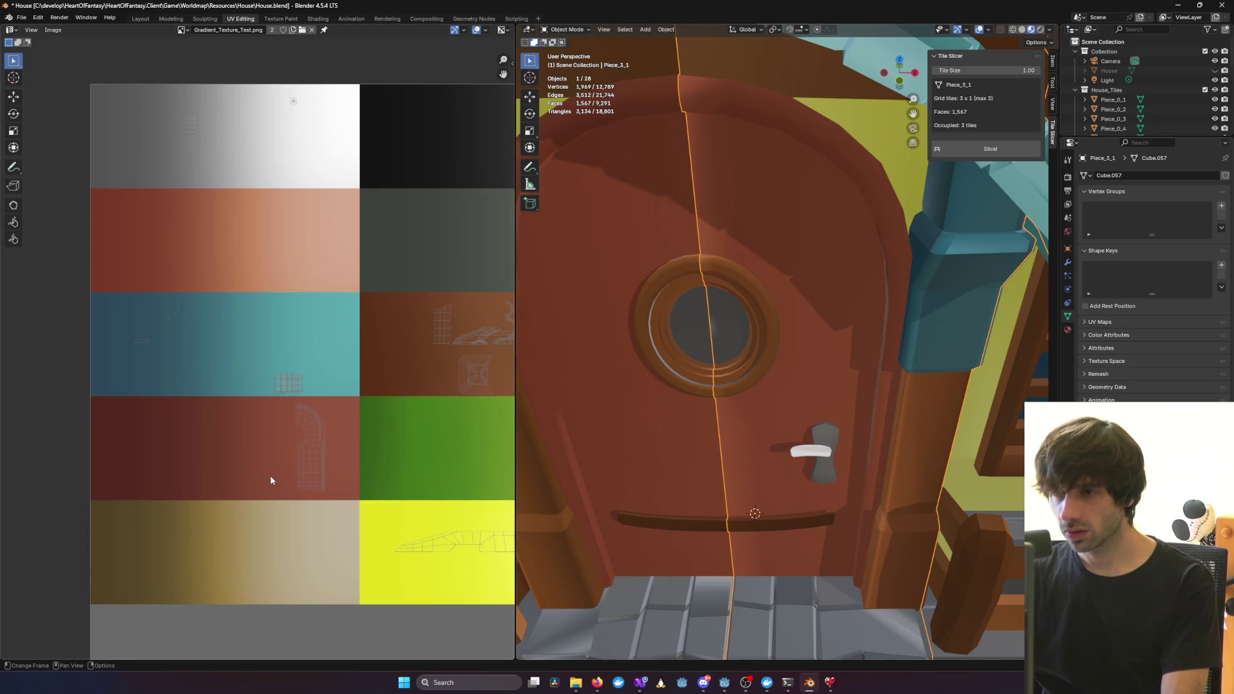
# Switch to the Shading workspace to see the Gradient_Texture_Test.png material nodes
pyautogui.moveTo(730, 272)
pyautogui.mouseDown(button='middle')
pyautogui.moveTo(699, 197)
pyautogui.moveTo(730, 352)
pyautogui.moveTo(622, 309)
pyautogui.moveTo(877, 337)
pyautogui.moveTo(897, 294)
pyautogui.mouseUp(button='middle')
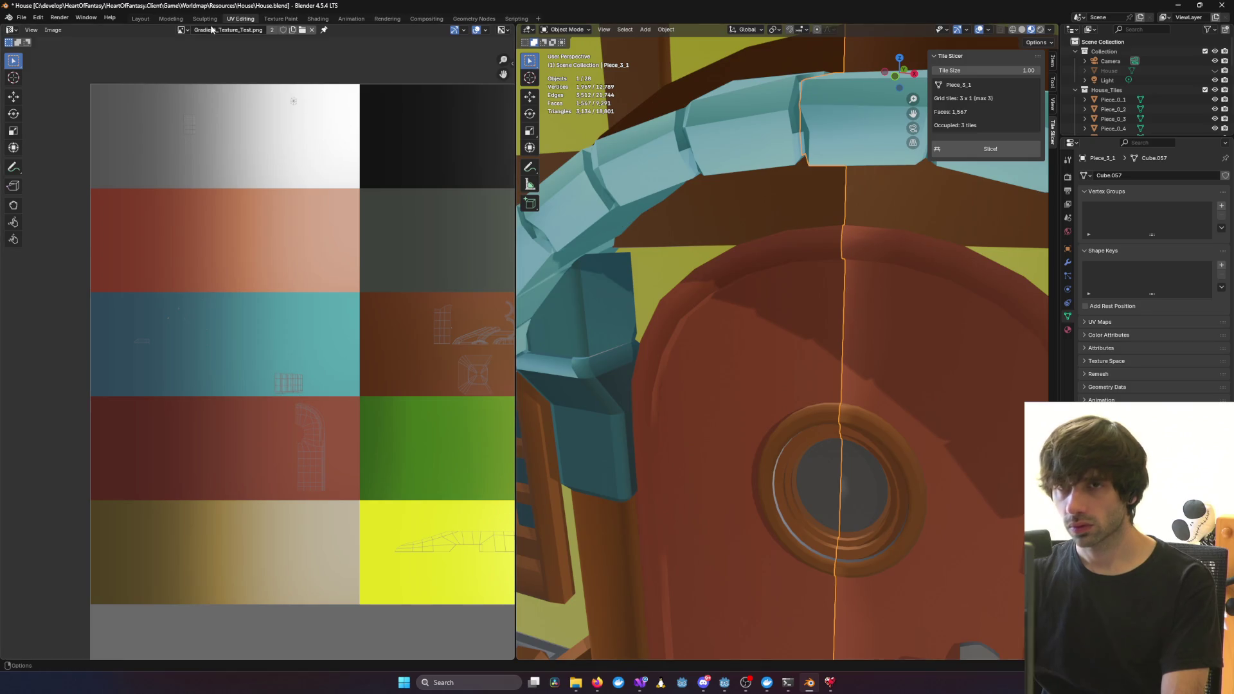
pyautogui.click(329, 19)
pyautogui.moveTo(449, 387)
pyautogui.mouseDown(button='middle')
pyautogui.moveTo(673, 340)
pyautogui.moveTo(638, 340)
pyautogui.mouseUp(button='middle')
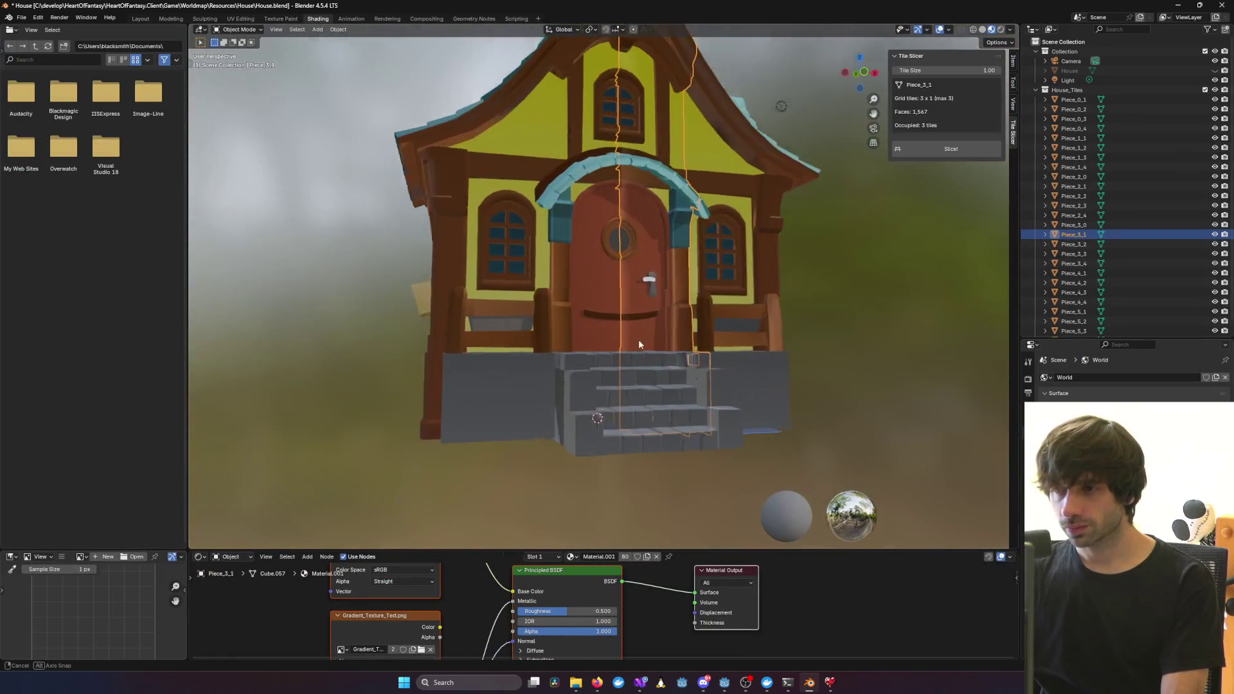
# Enlarge the node area and keep the image textures' interpolation at Linear
pyautogui.moveTo(489, 551); pyautogui.dragTo(450, 293)
pyautogui.click(377, 396)
pyautogui.click(377, 395)
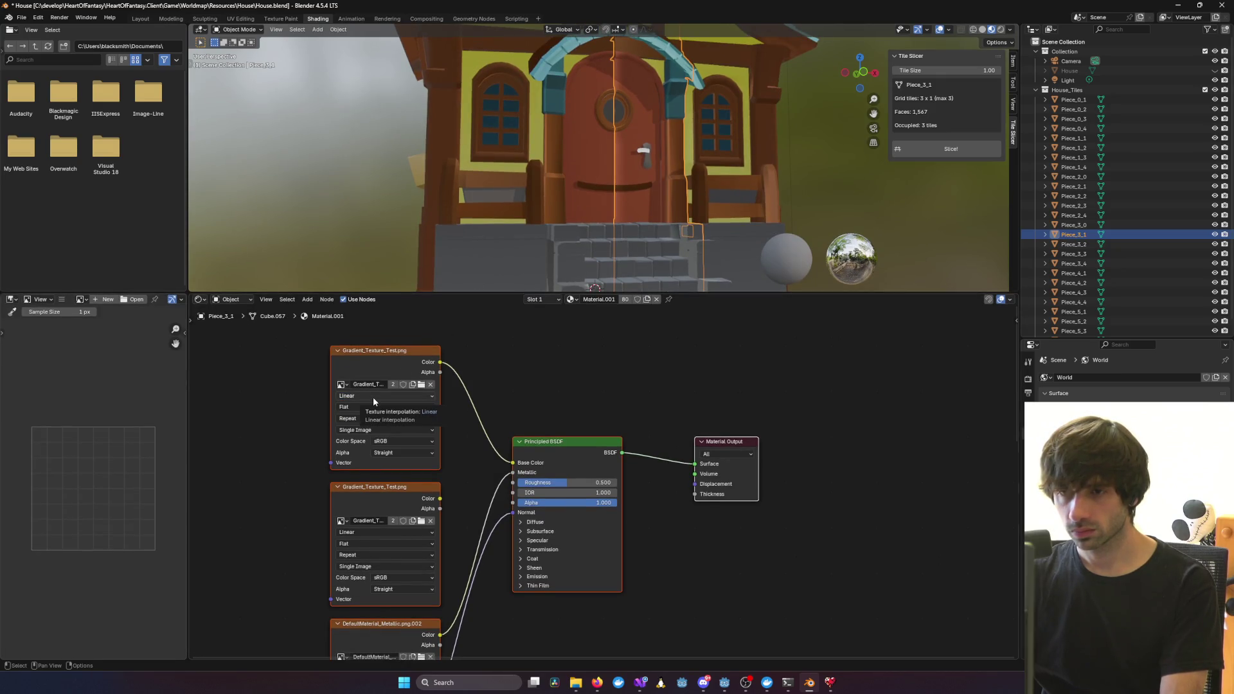
pyautogui.click(373, 396)
pyautogui.click(373, 396)
# Leave the first image's extension at Repeat and set the second image's extension to Extend
pyautogui.click(377, 419)
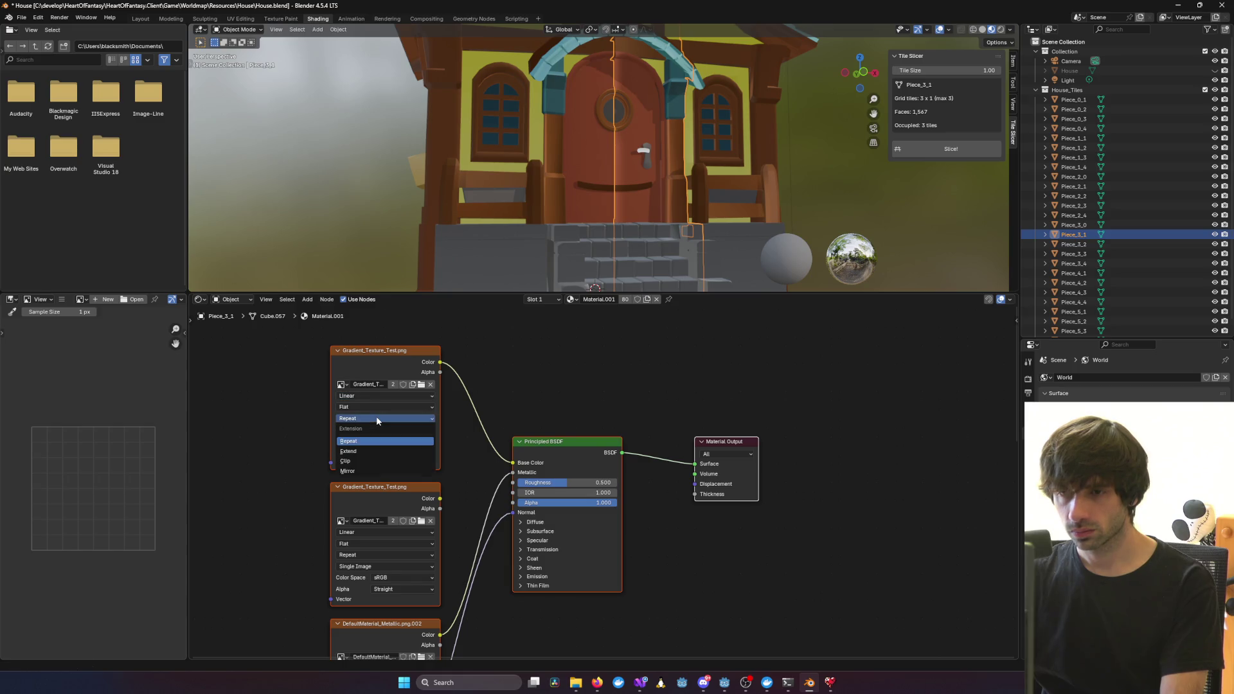
pyautogui.click(358, 452)
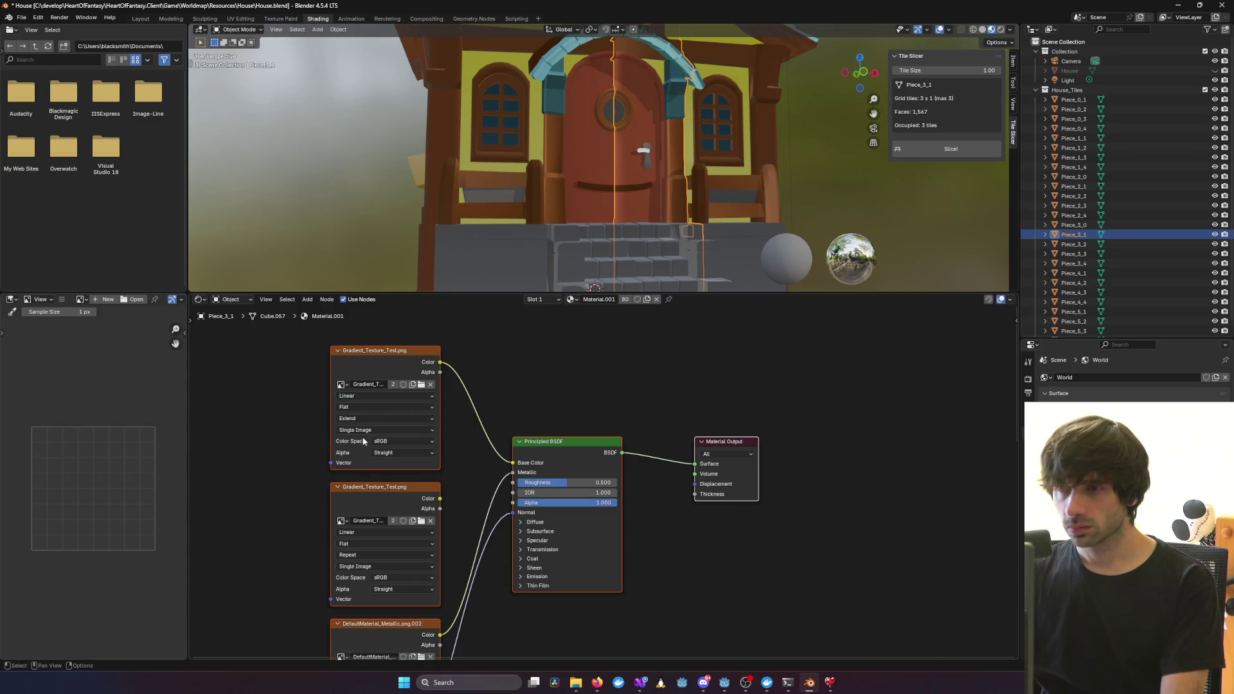
pyautogui.click(362, 555)
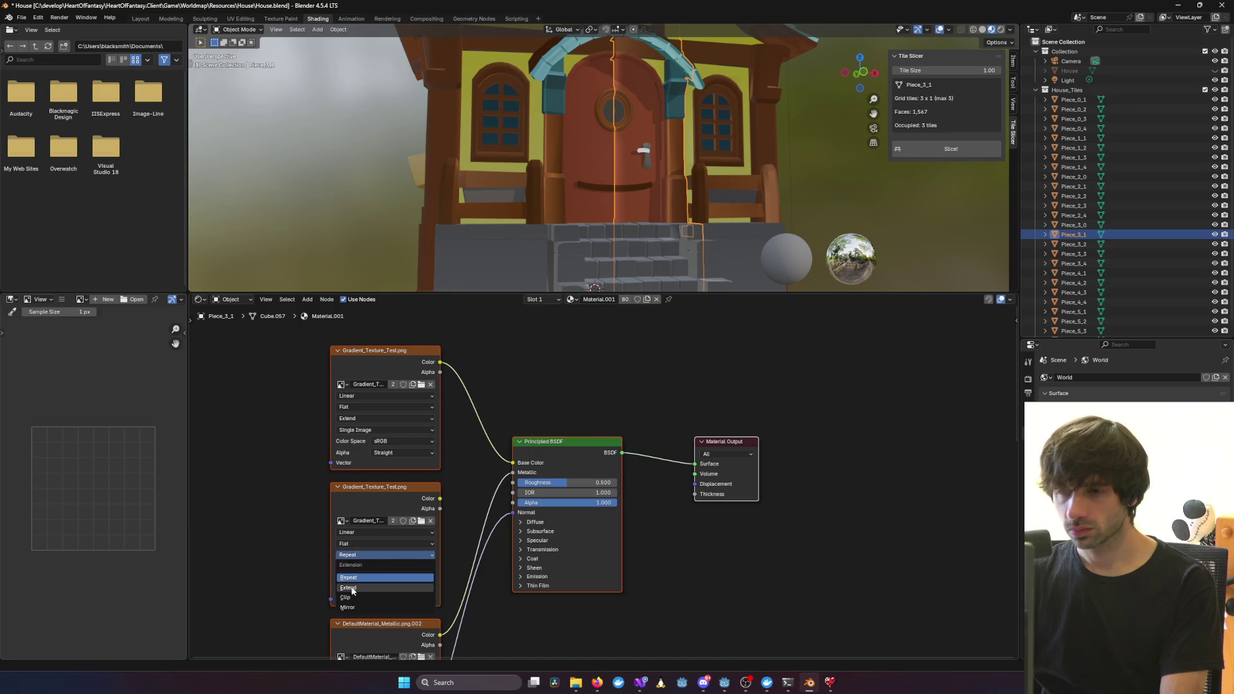
pyautogui.click(352, 588)
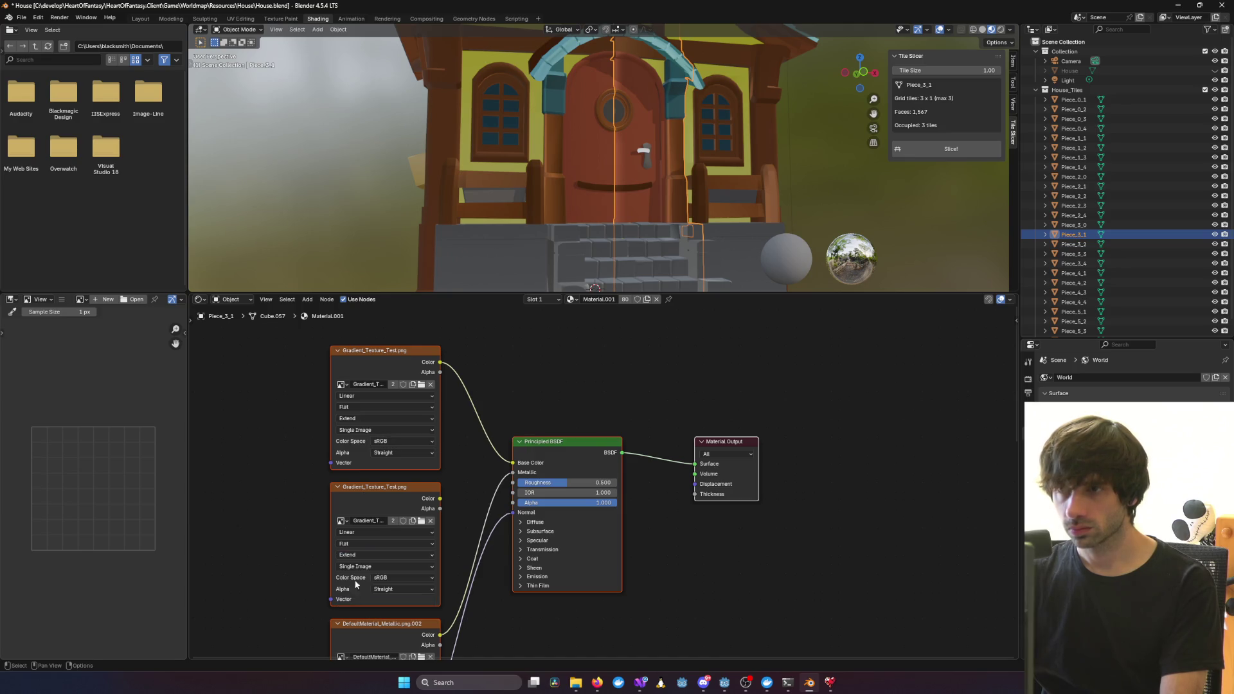
pyautogui.click(368, 415)
pyautogui.click(369, 444)
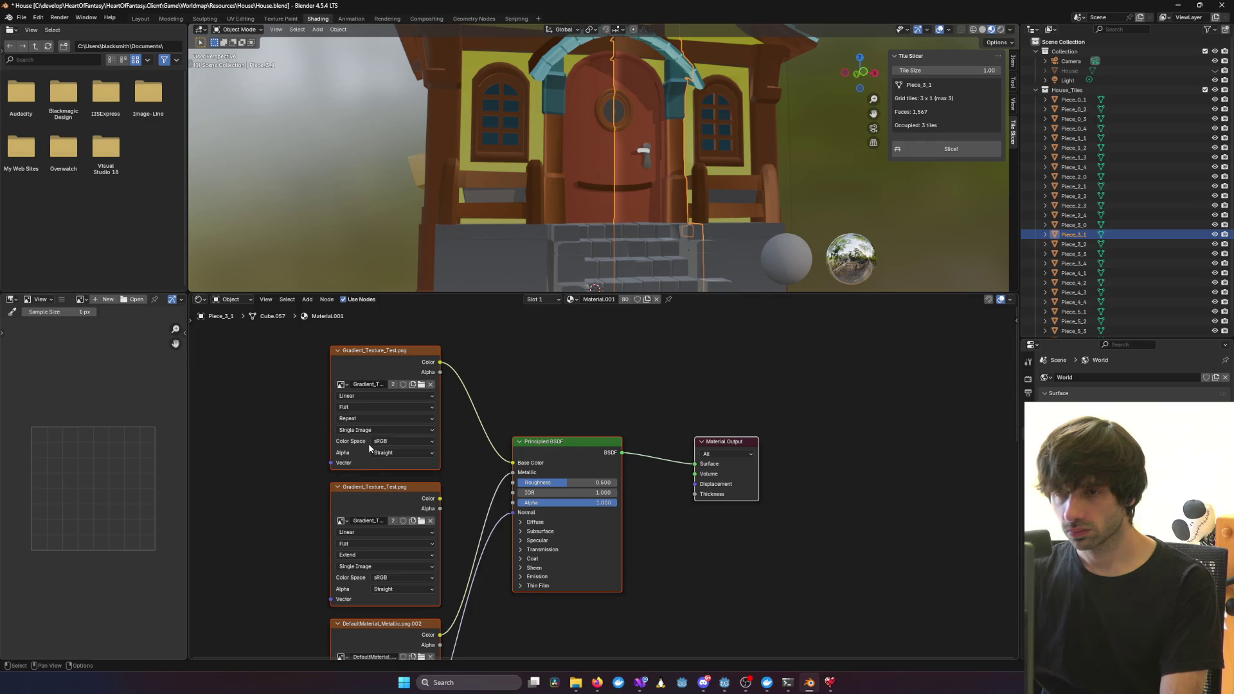
pyautogui.click(354, 557)
pyautogui.click(357, 559)
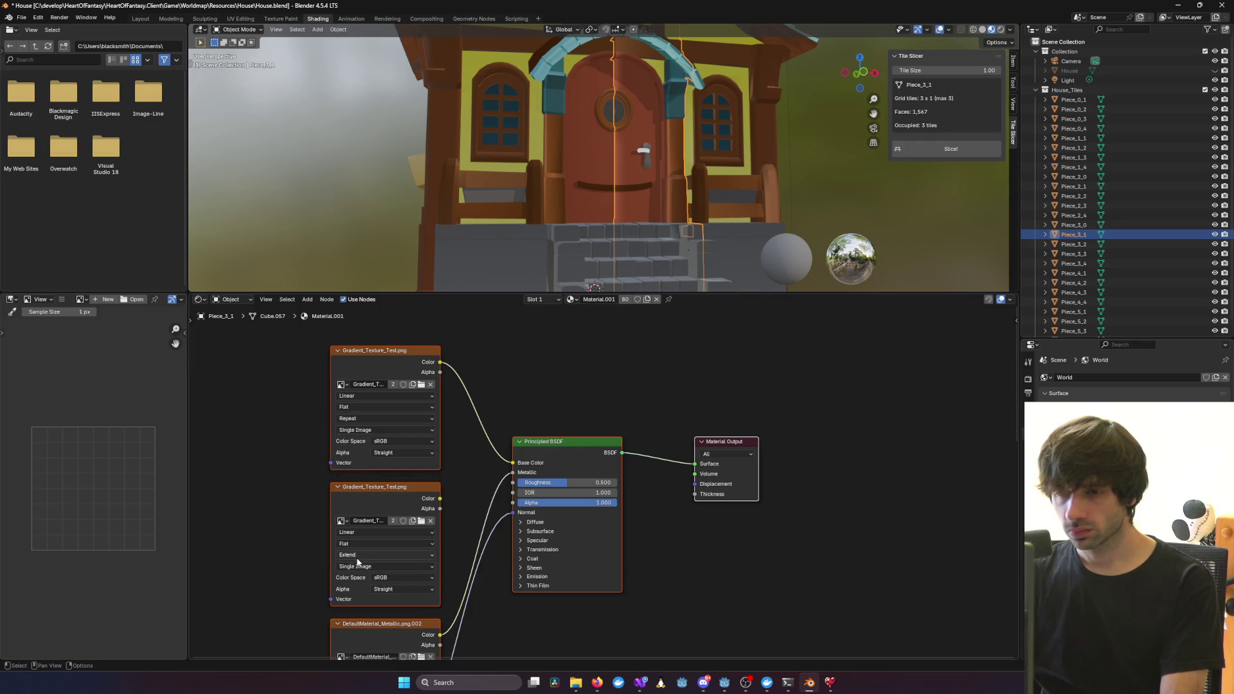
pyautogui.click(358, 558)
pyautogui.click(357, 558)
# Return the second texture's projection to Flat after briefly trying Box
pyautogui.click(356, 544)
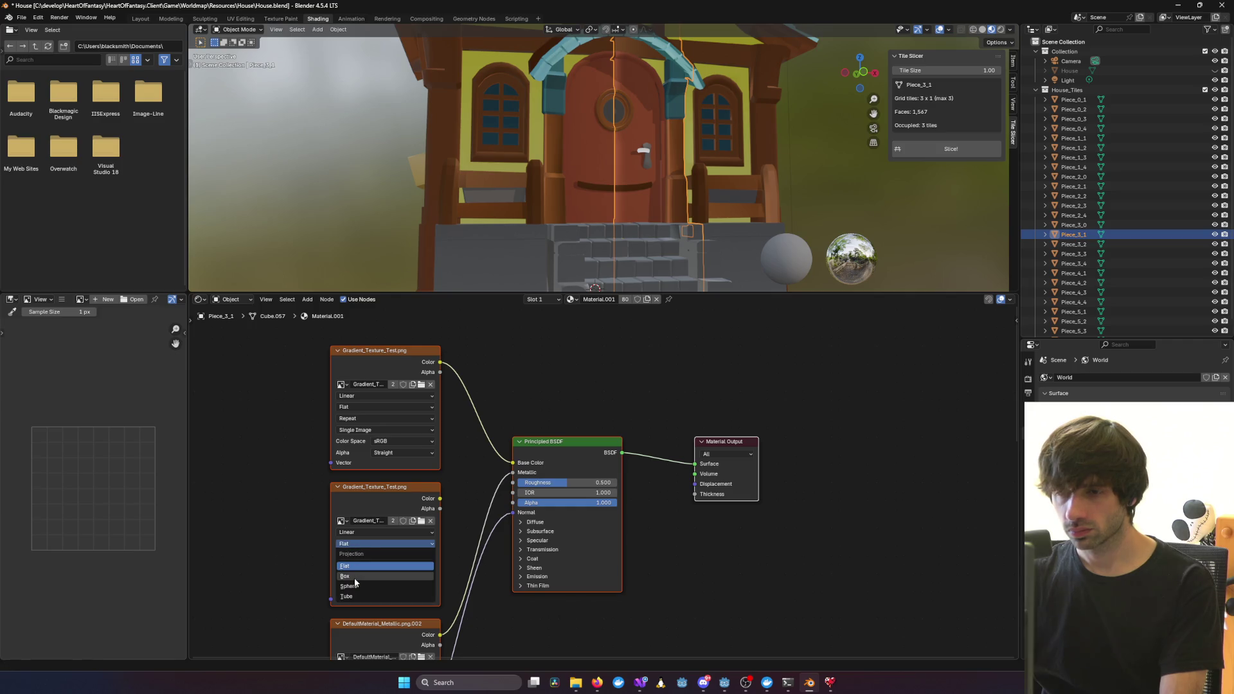
pyautogui.click(347, 577)
pyautogui.click(351, 545)
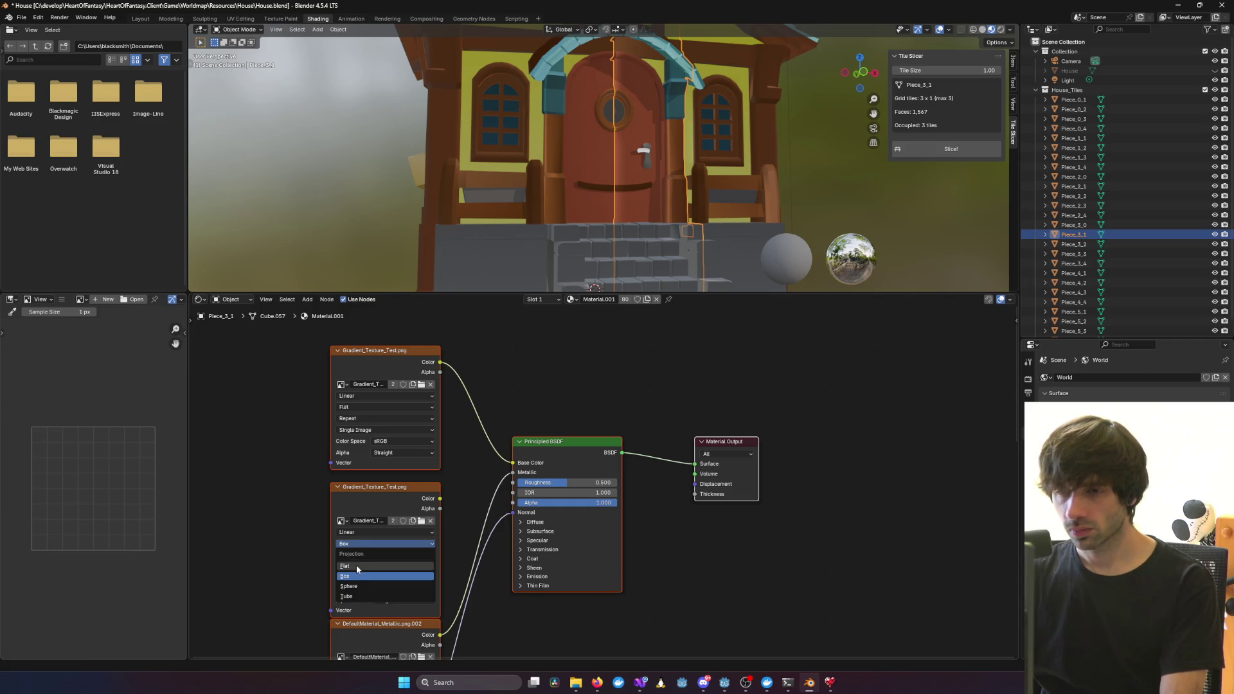
pyautogui.click(353, 560)
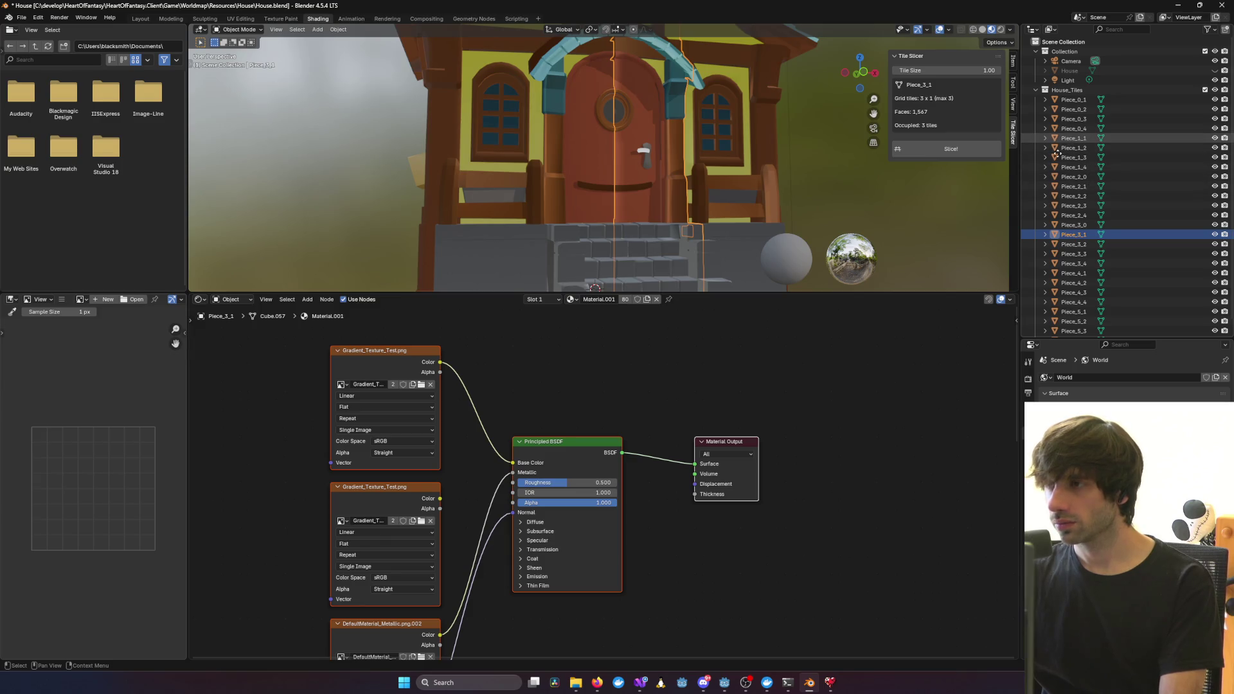
# Set the DefaultMaterial_Metallic texture's extension from Repeat to Extend
pyautogui.click(1120, 119)
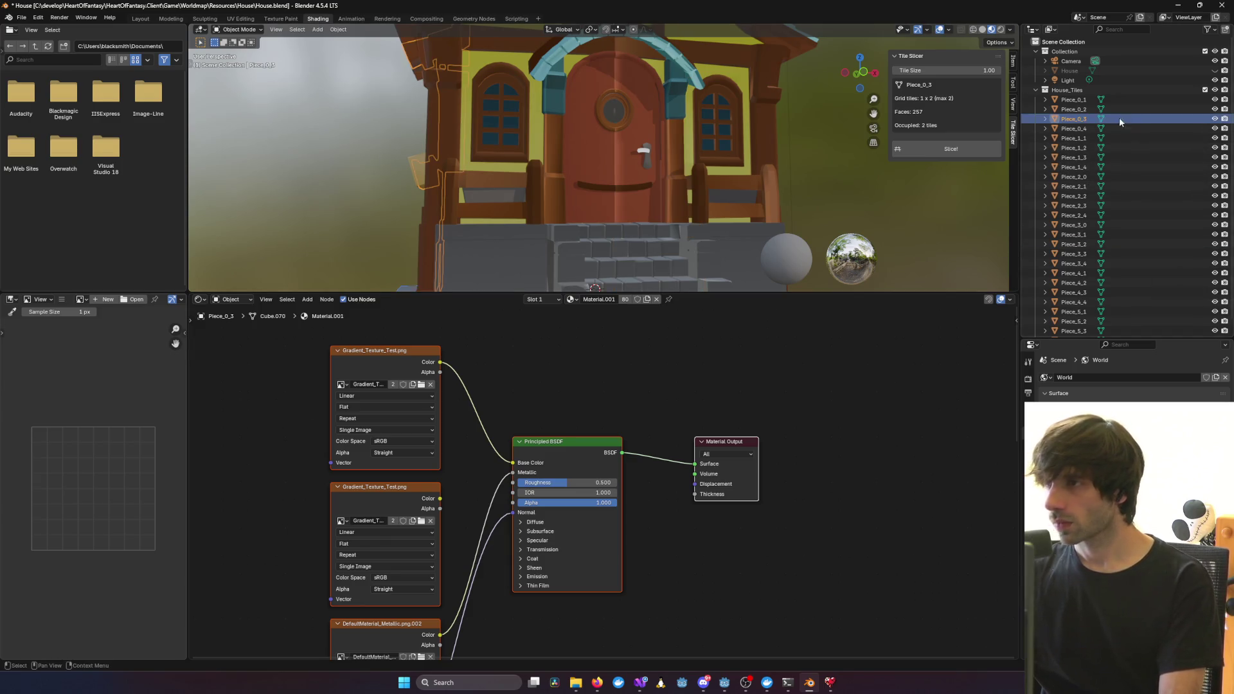
pyautogui.click(1067, 90)
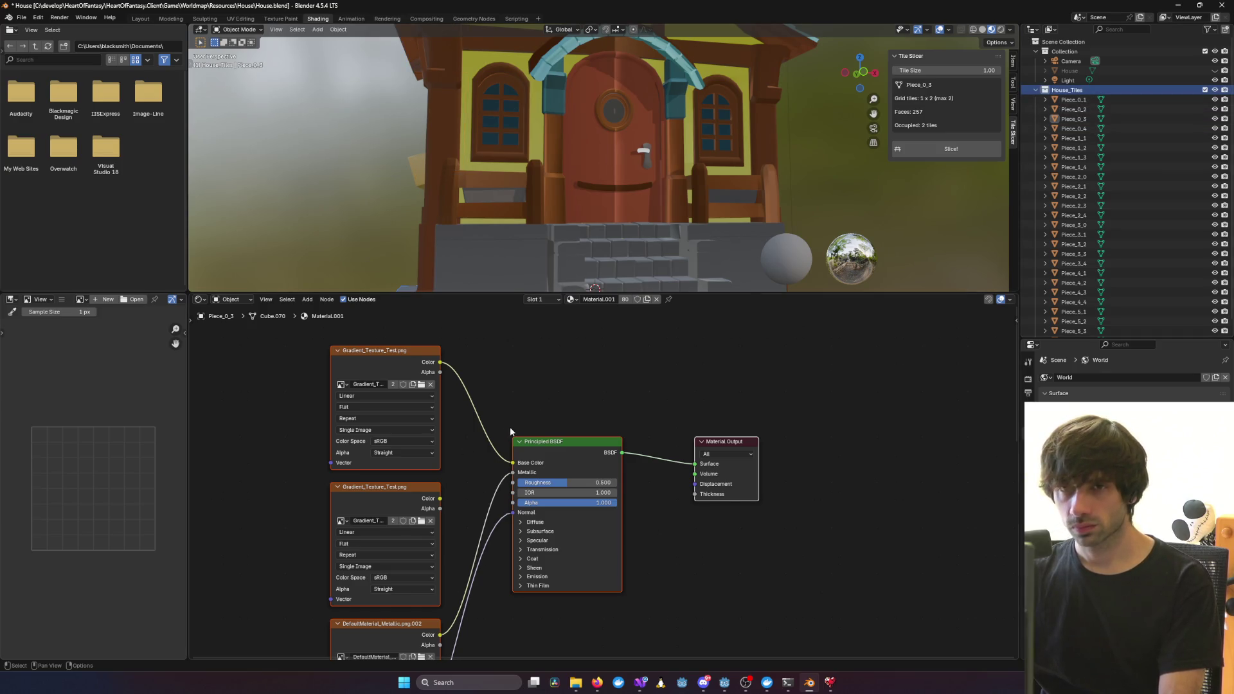
pyautogui.keyDown('shift'); pyautogui.scroll(-5, 450, 501); pyautogui.keyUp('shift')
pyautogui.click(393, 558)
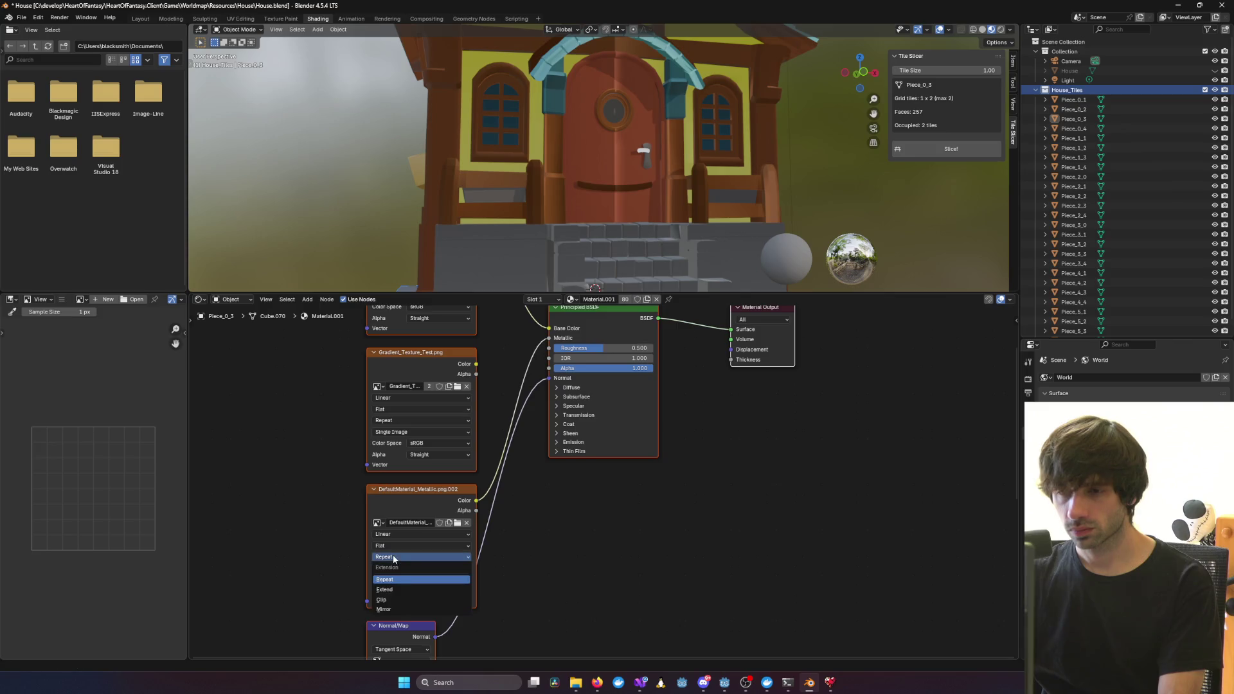
pyautogui.click(395, 590)
pyautogui.click(394, 561)
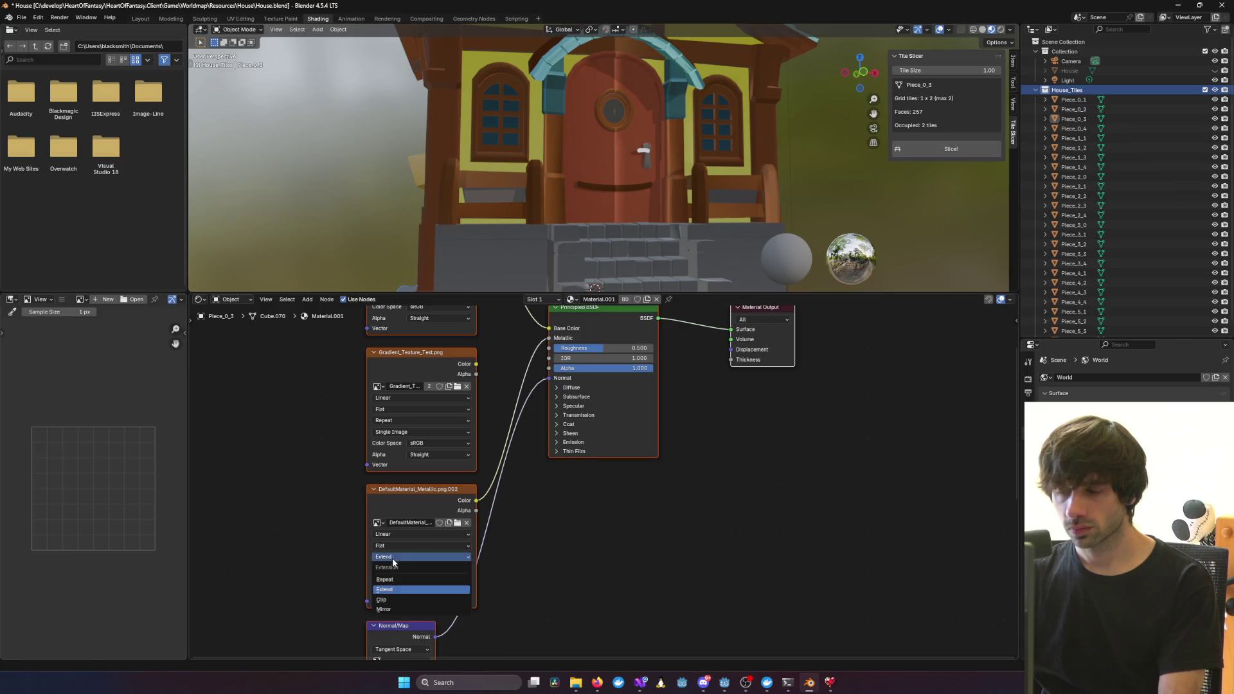
pyautogui.click(384, 600)
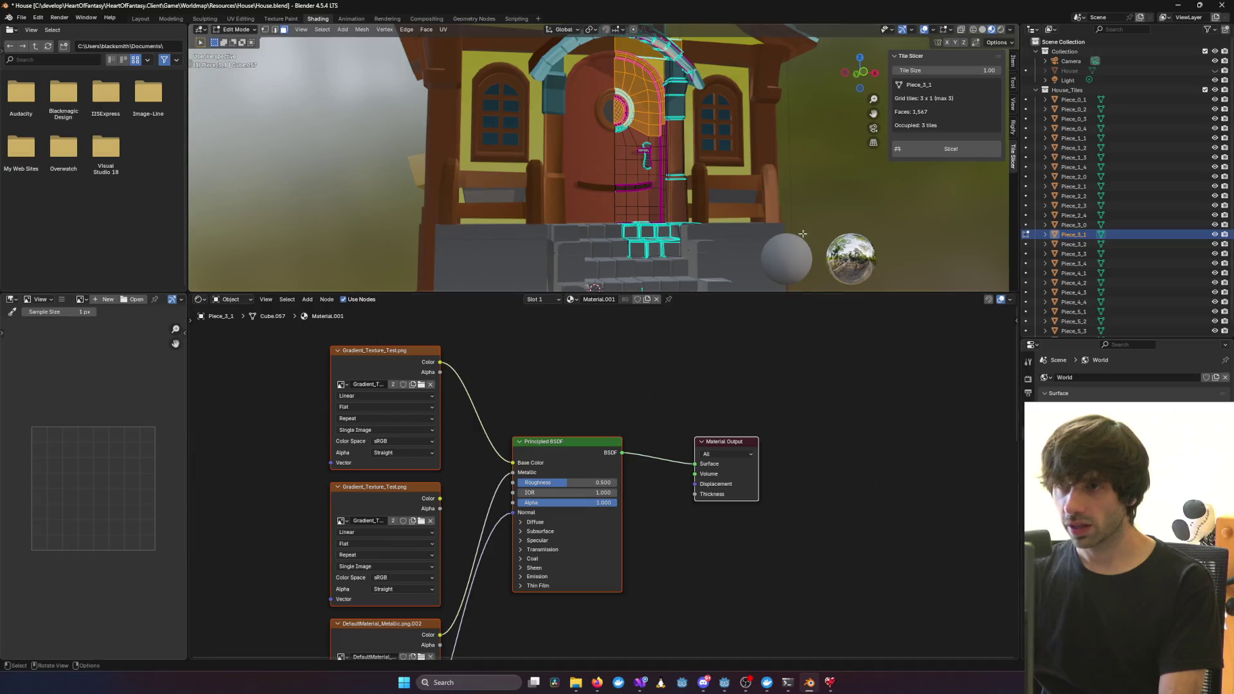
# Delete all House_Tiles pieces, leaving Camera, House and Light with the original House unhidden
pyautogui.scroll(-10, 803, 233)
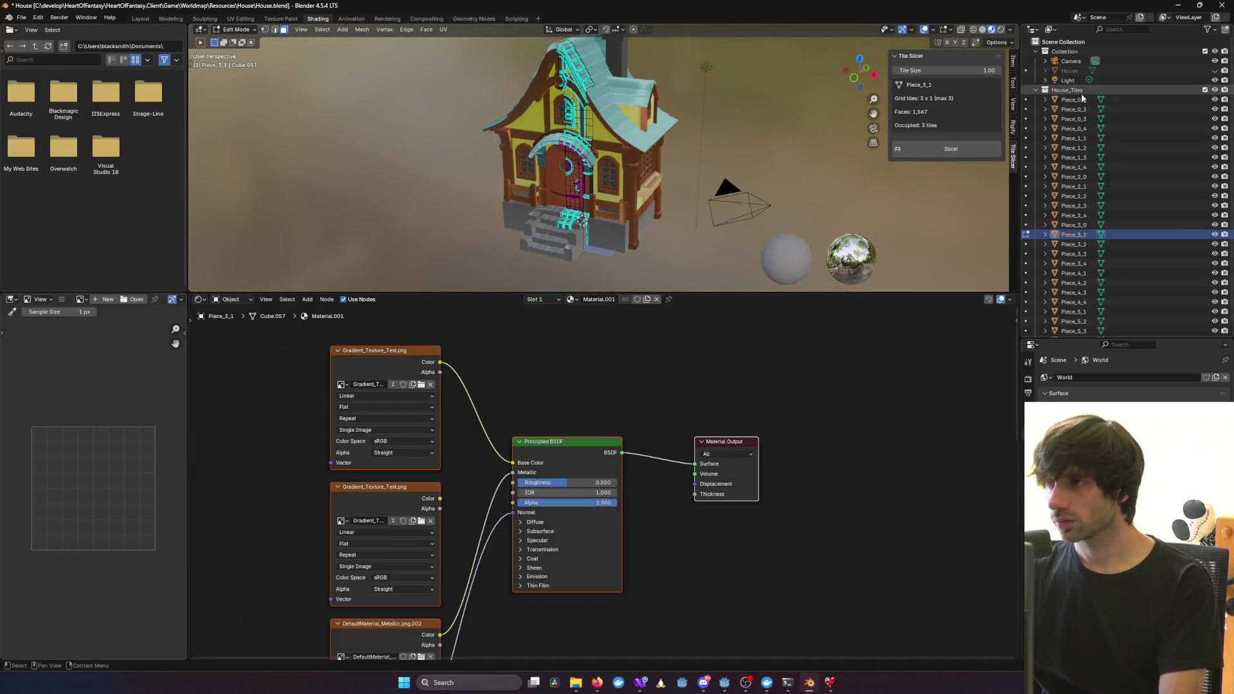
pyautogui.click(1081, 94)
pyautogui.scroll(-1, 1081, 93)
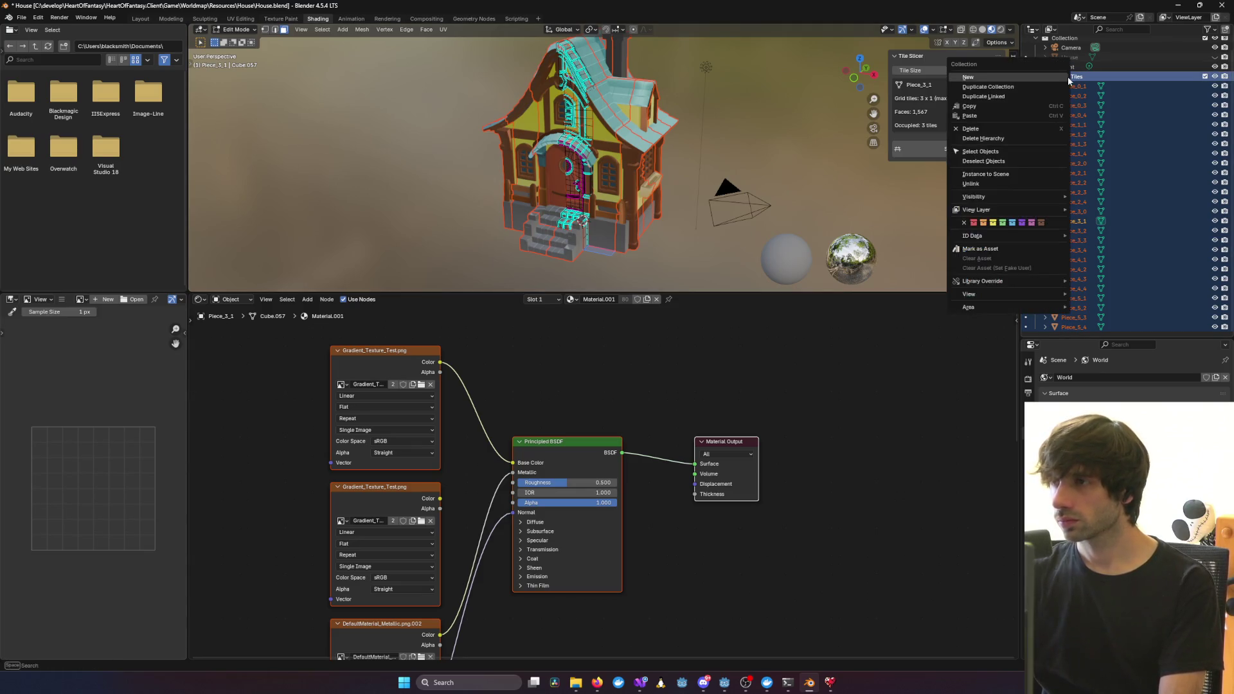
pyautogui.rightClick(1067, 76)
pyautogui.click(983, 161)
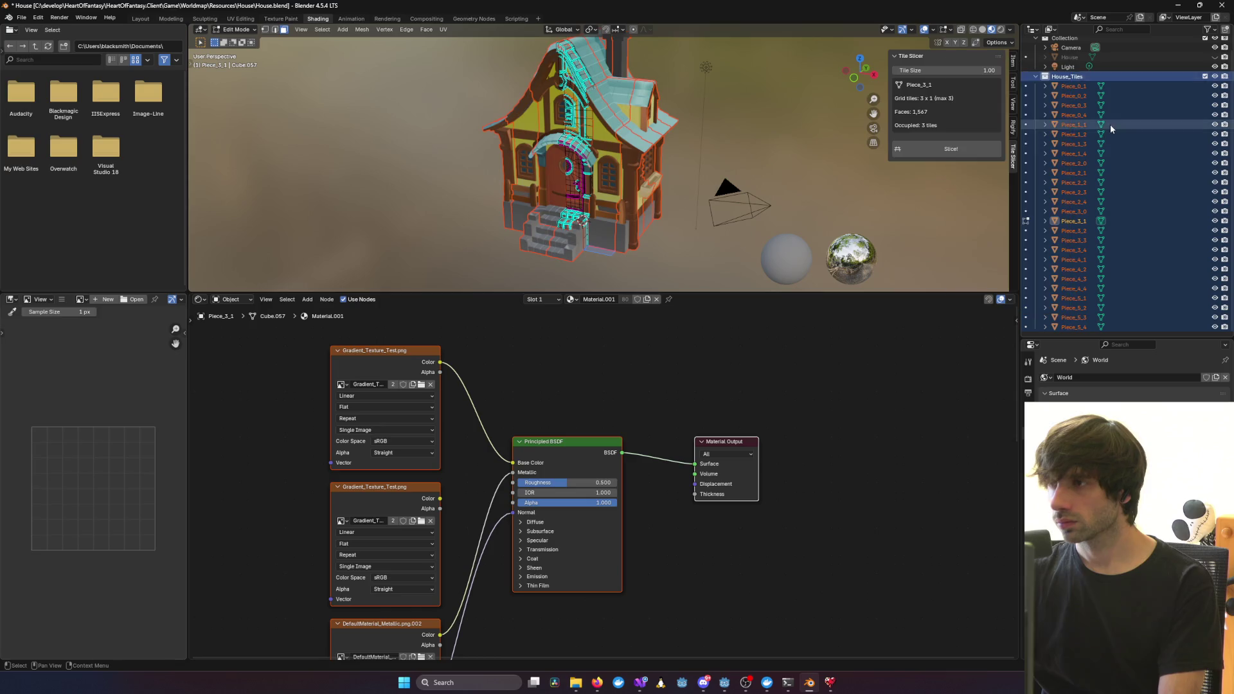
pyautogui.moveTo(1062, 192); pyautogui.dragTo(1066, 327)
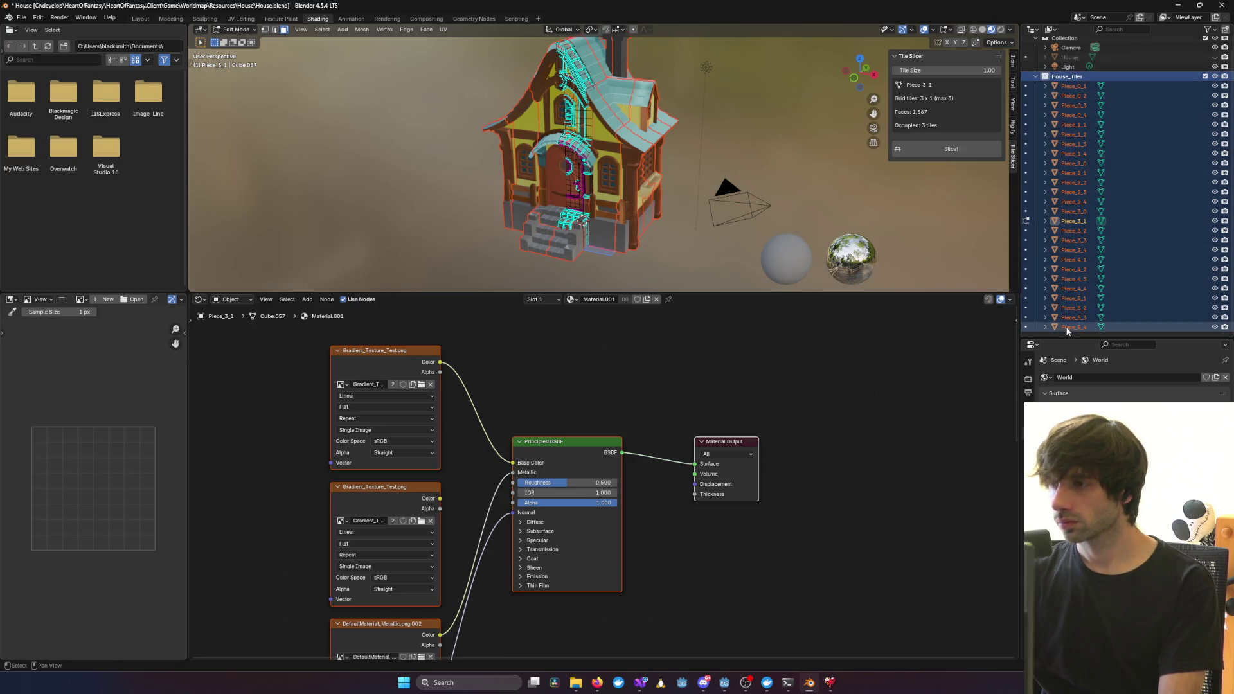
pyautogui.press('Delete')
pyautogui.hotkey('ctrl', 'z')
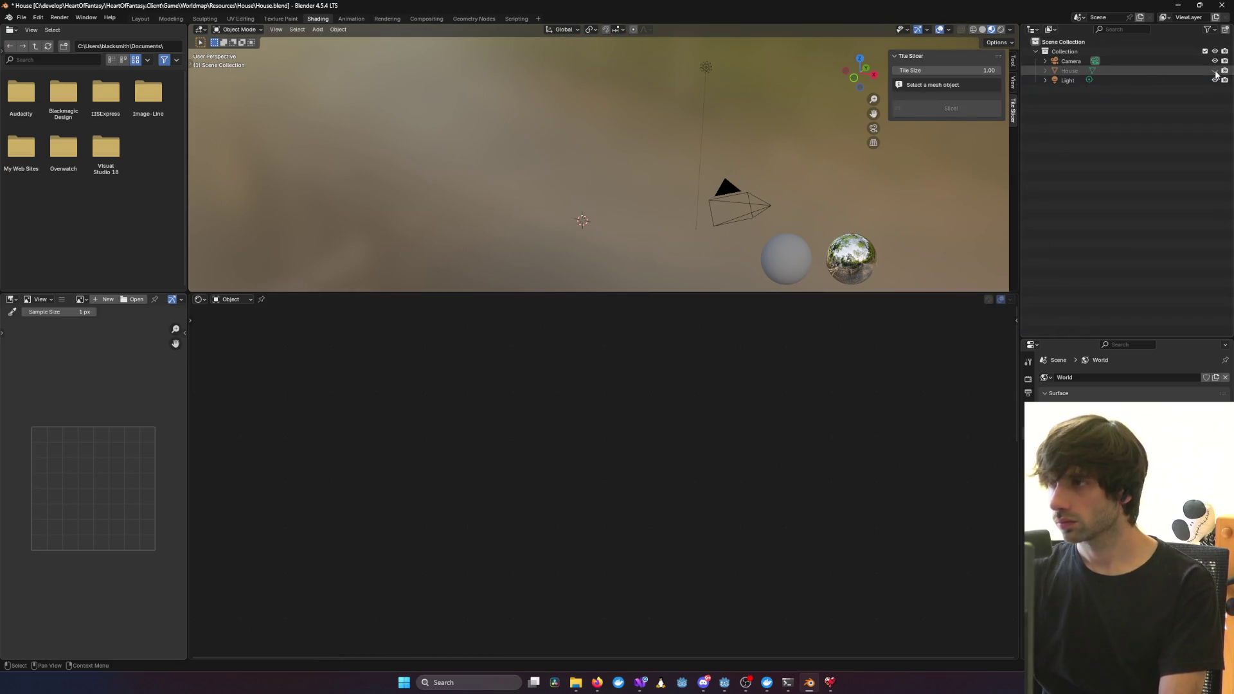
pyautogui.hotkey('alt', 'Tab')
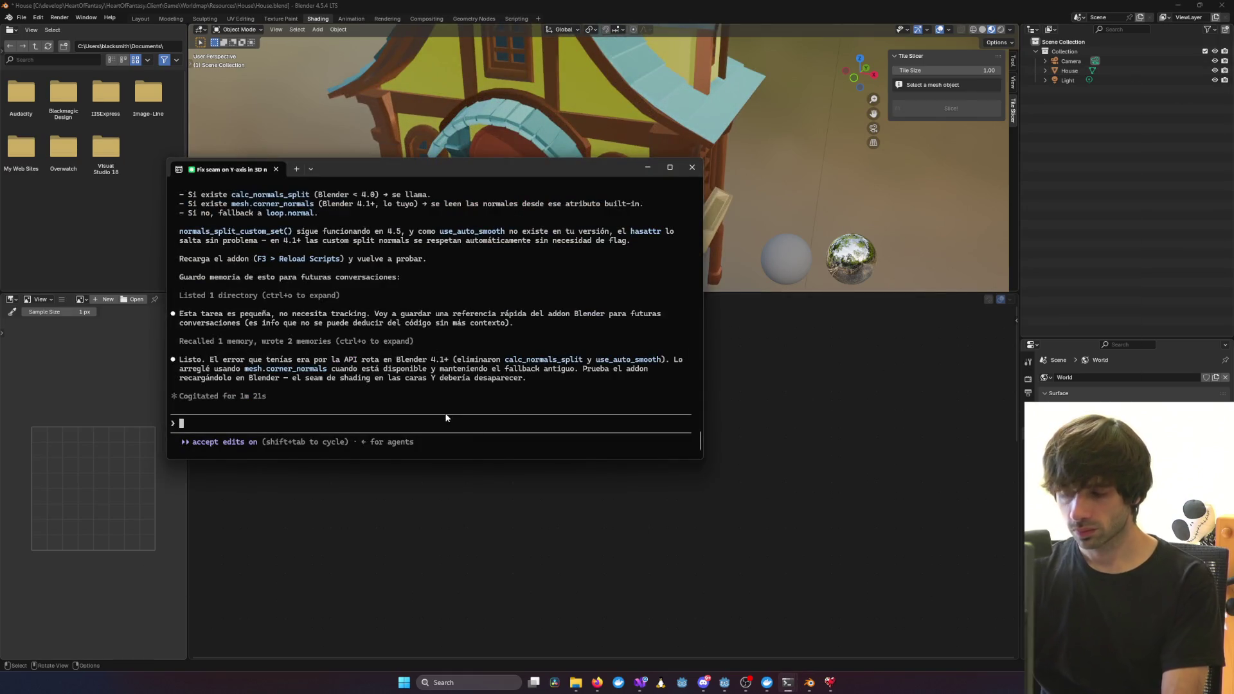
# Send Claude Code the follow-up 'sigo viendo el corte y e…' reporting the seam still shows
pyautogui.write('sigo v')
pyautogui.write('iendo el cor')
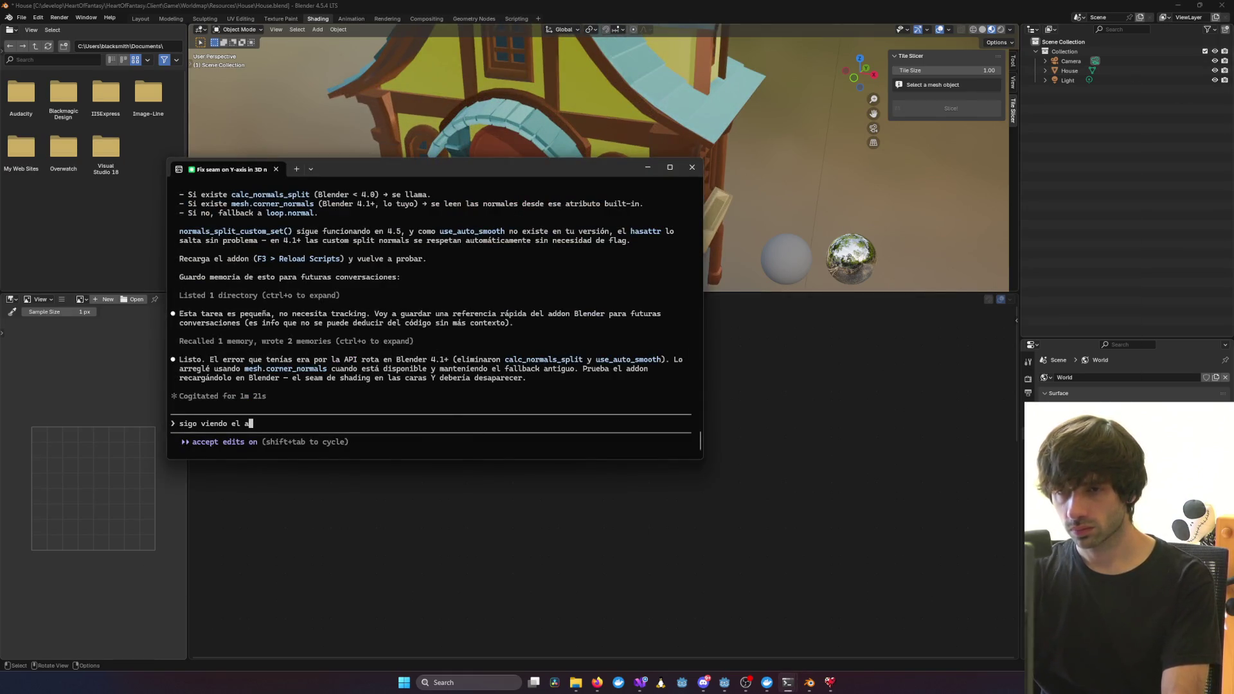
pyautogui.write('te ')
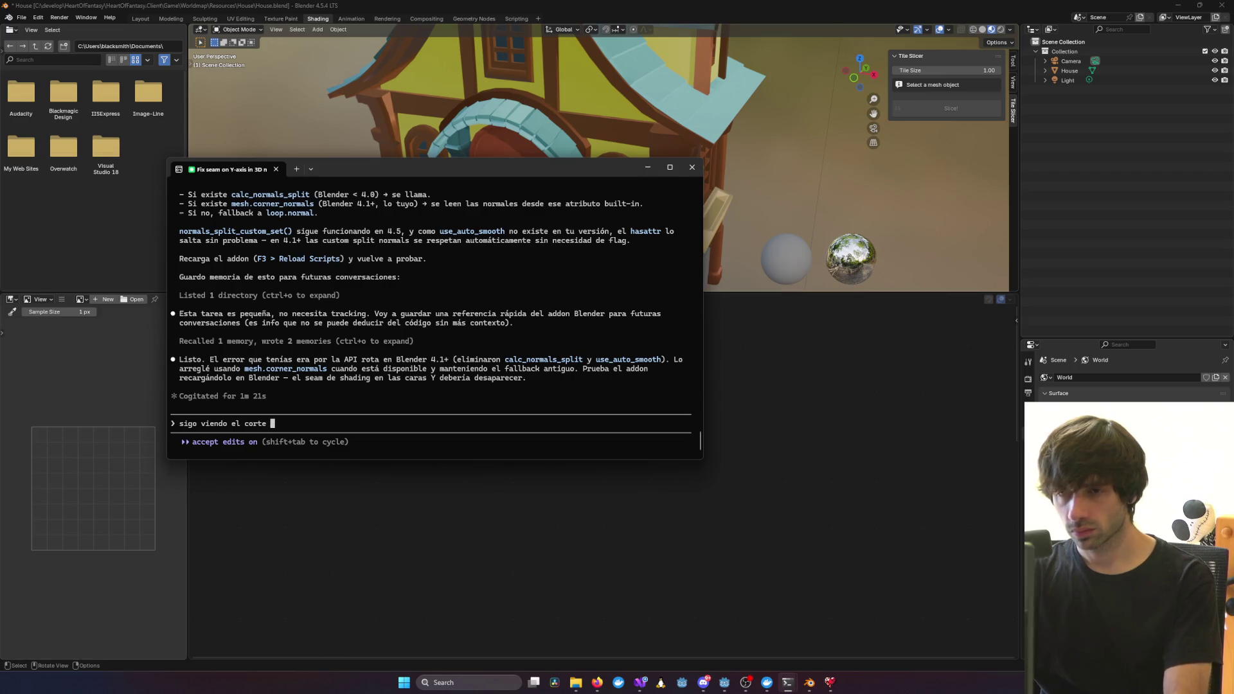
pyautogui.write('y e')
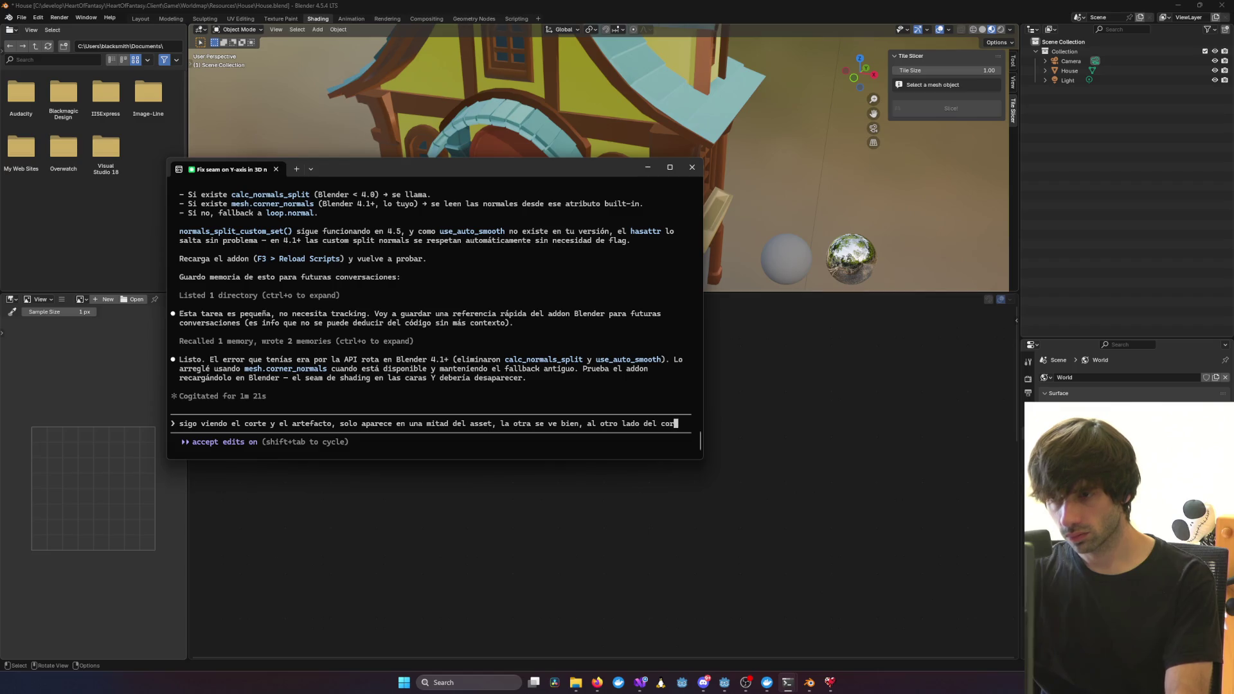
pyautogui.press('Return')
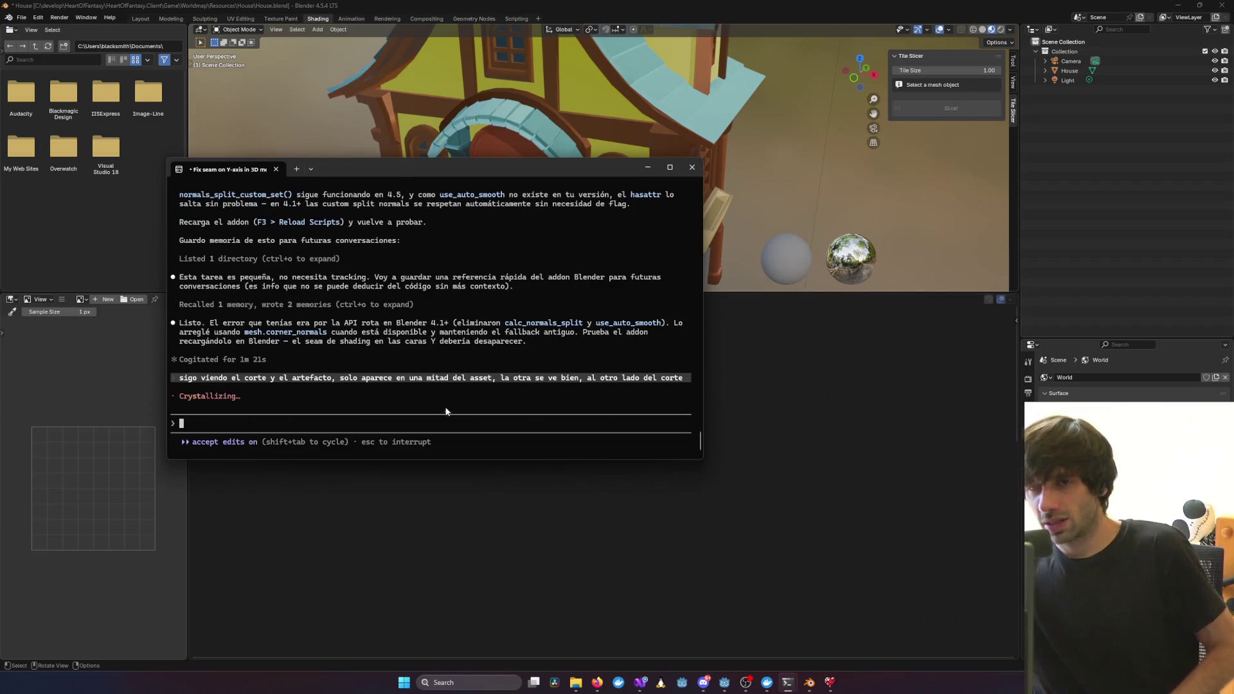
pyautogui.press('super+Down')
# Slice the House into 26 grid tiles with Slice! and hide the original House
pyautogui.click(482, 183)
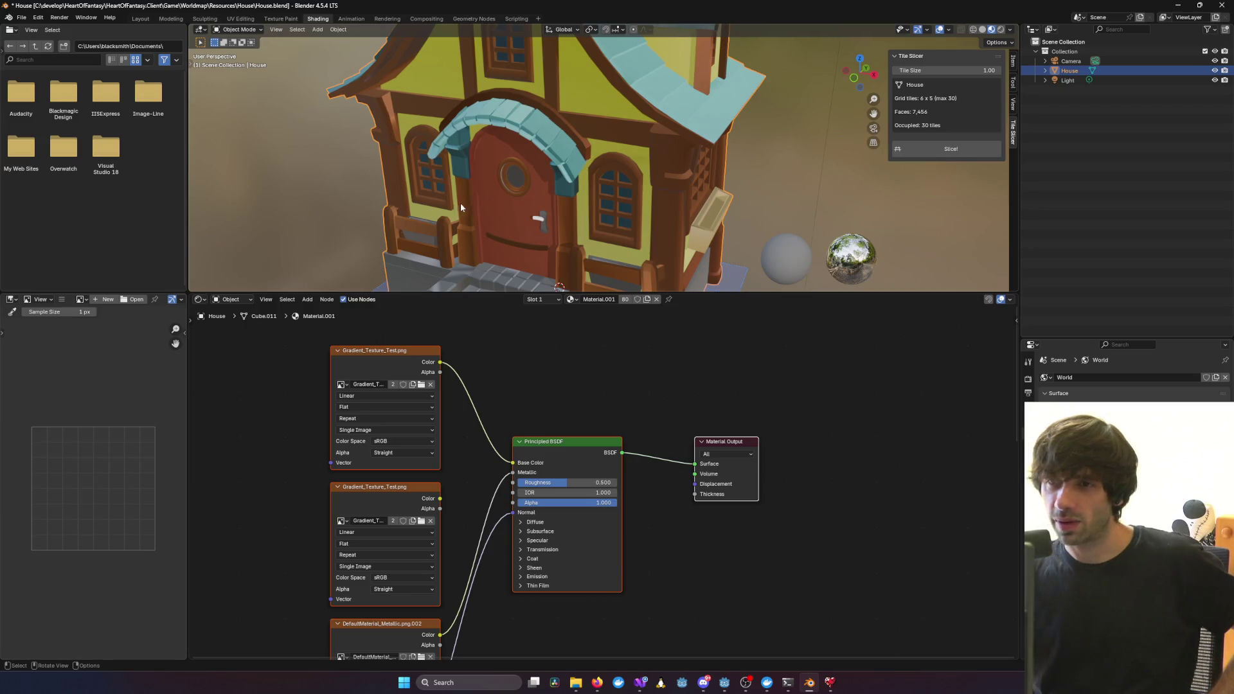
pyautogui.moveTo(460, 203); pyautogui.dragTo(889, 169, button='middle')
pyautogui.click(918, 152)
pyautogui.moveTo(673, 229); pyautogui.dragTo(739, 217, button='middle')
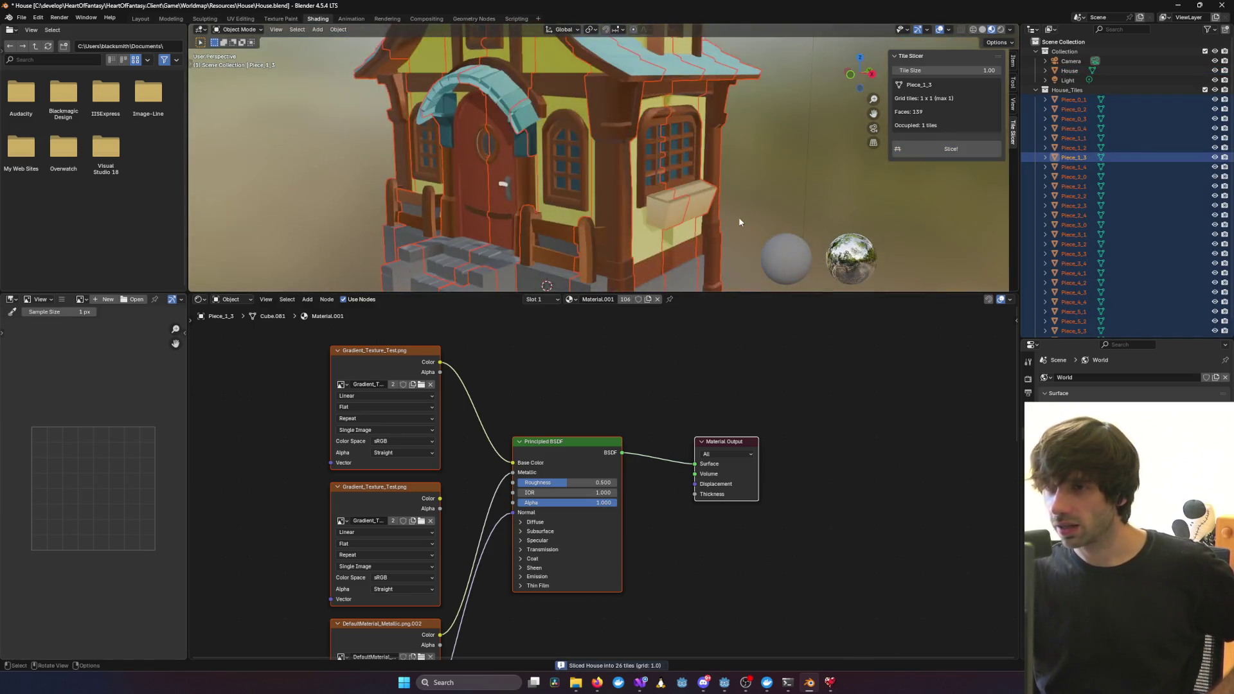
pyautogui.click(1216, 72)
# Enlarge the 3D view and orbit around the sliced house, selecting tiles such as Piece_0_3
pyautogui.moveTo(507, 187)
pyautogui.mouseDown(button='middle')
pyautogui.moveTo(472, 179)
pyautogui.moveTo(650, 225)
pyautogui.moveTo(631, 235)
pyautogui.moveTo(540, 215)
pyautogui.moveTo(605, 208)
pyautogui.mouseUp(button='middle')
pyautogui.scroll(8, 604, 211)
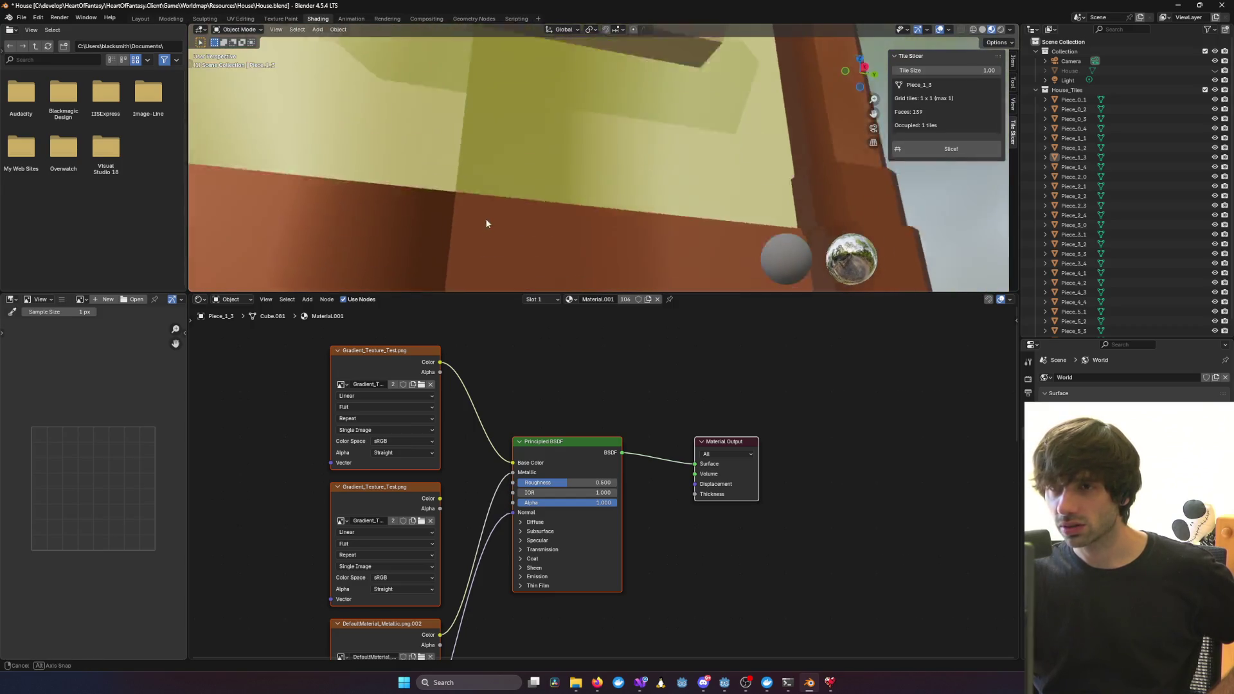
pyautogui.click(449, 210)
pyautogui.scroll(-8, 449, 210)
pyautogui.moveTo(511, 190)
pyautogui.mouseDown(button='middle')
pyautogui.moveTo(483, 210)
pyautogui.moveTo(684, 191)
pyautogui.moveTo(508, 206)
pyautogui.mouseUp(button='middle')
pyautogui.click(684, 190)
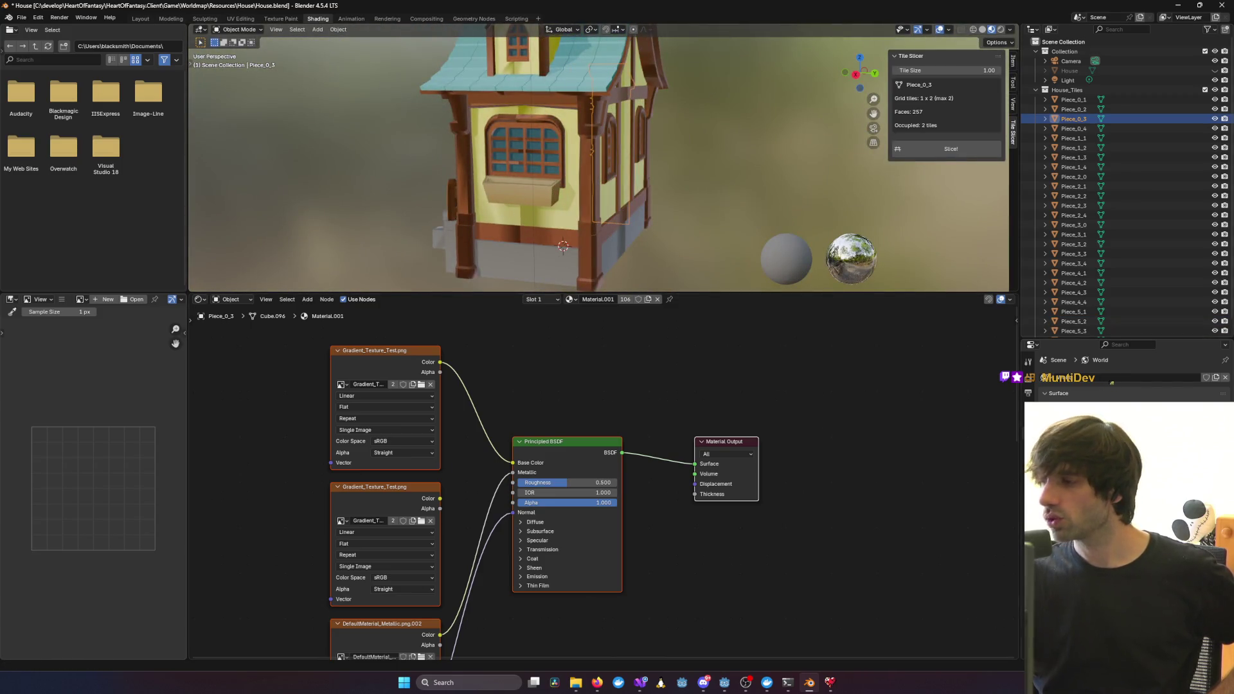
pyautogui.moveTo(657, 202)
pyautogui.mouseDown(button='middle')
pyautogui.moveTo(543, 207)
pyautogui.moveTo(778, 227)
pyautogui.moveTo(824, 210)
pyautogui.moveTo(585, 227)
pyautogui.mouseUp(button='middle')
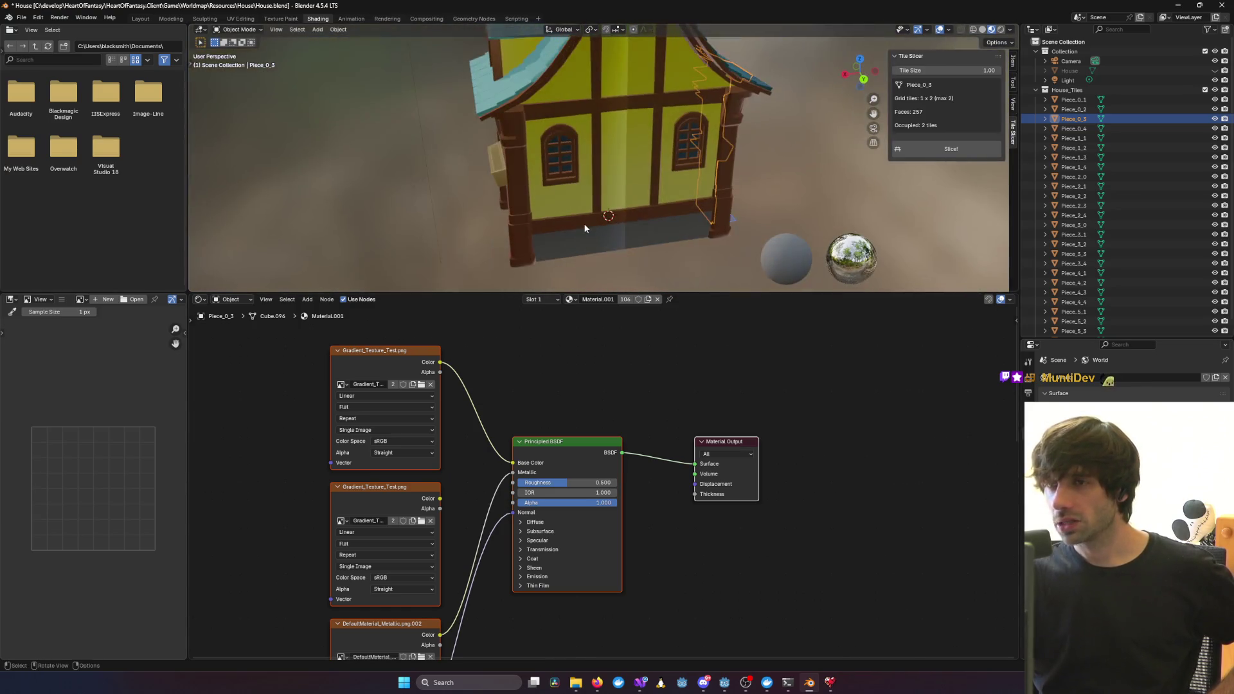
pyautogui.moveTo(616, 84)
pyautogui.mouseDown(button='middle')
pyautogui.moveTo(593, 245)
pyautogui.moveTo(782, 149)
pyautogui.moveTo(262, 278)
pyautogui.moveTo(785, 268)
pyautogui.moveTo(450, 180)
pyautogui.moveTo(586, 140)
pyautogui.moveTo(615, 164)
pyautogui.moveTo(847, 131)
pyautogui.moveTo(758, 59)
pyautogui.moveTo(383, 50)
pyautogui.moveTo(781, 310)
pyautogui.mouseUp(button='middle')
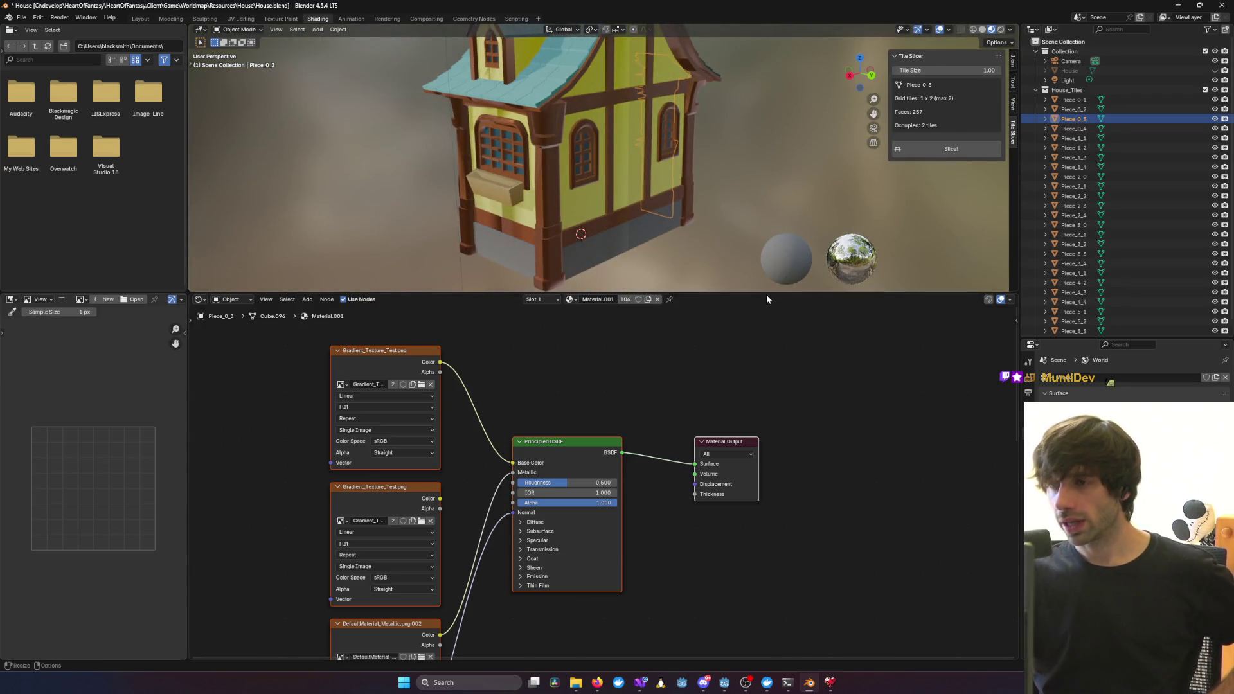
pyautogui.moveTo(766, 295); pyautogui.dragTo(763, 537)
pyautogui.moveTo(807, 298)
pyautogui.mouseDown(button='middle')
pyautogui.moveTo(590, 323)
pyautogui.moveTo(553, 293)
pyautogui.moveTo(811, 275)
pyautogui.moveTo(190, 285)
pyautogui.mouseUp(button='middle')
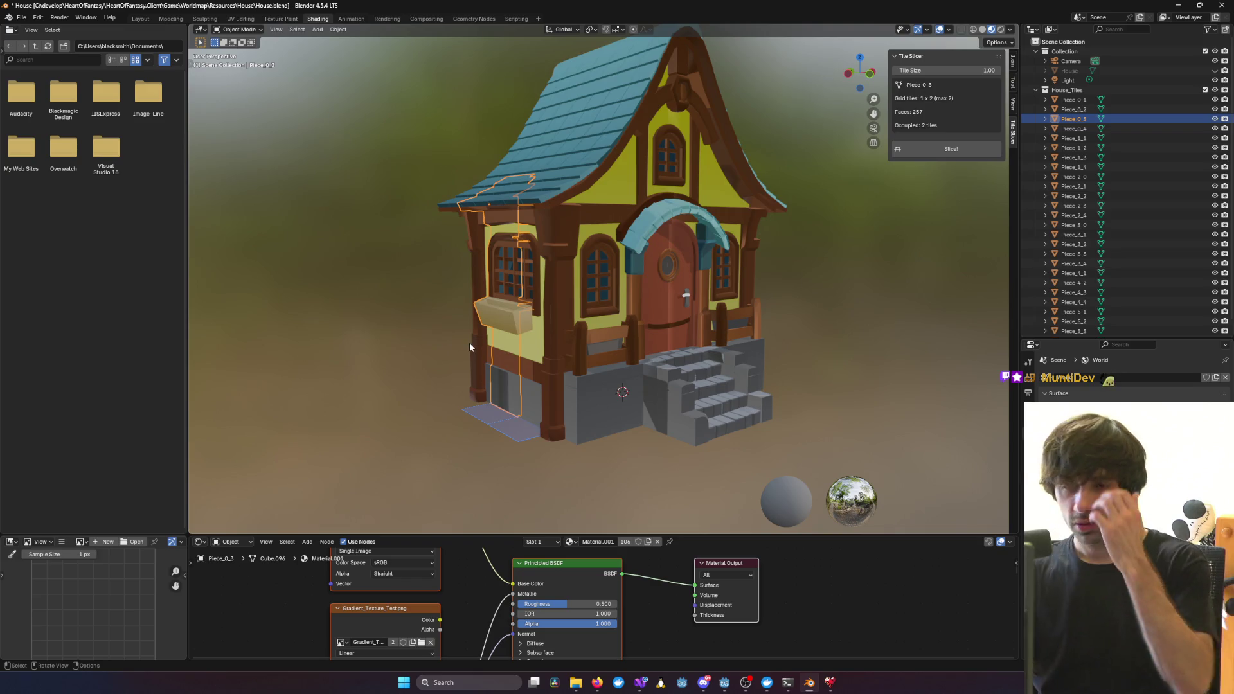
pyautogui.scroll(-5, 602, 382)
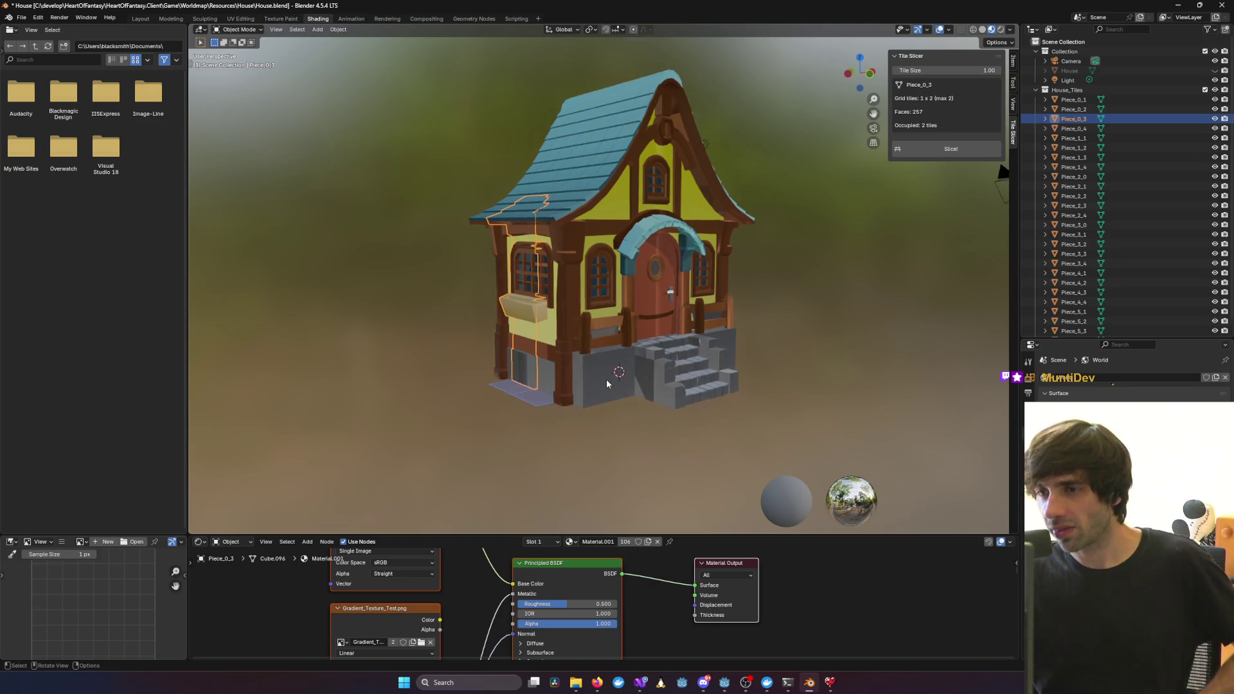
pyautogui.moveTo(684, 333)
pyautogui.mouseDown(button='middle')
pyautogui.moveTo(711, 285)
pyautogui.moveTo(411, 283)
pyautogui.mouseUp(button='middle')
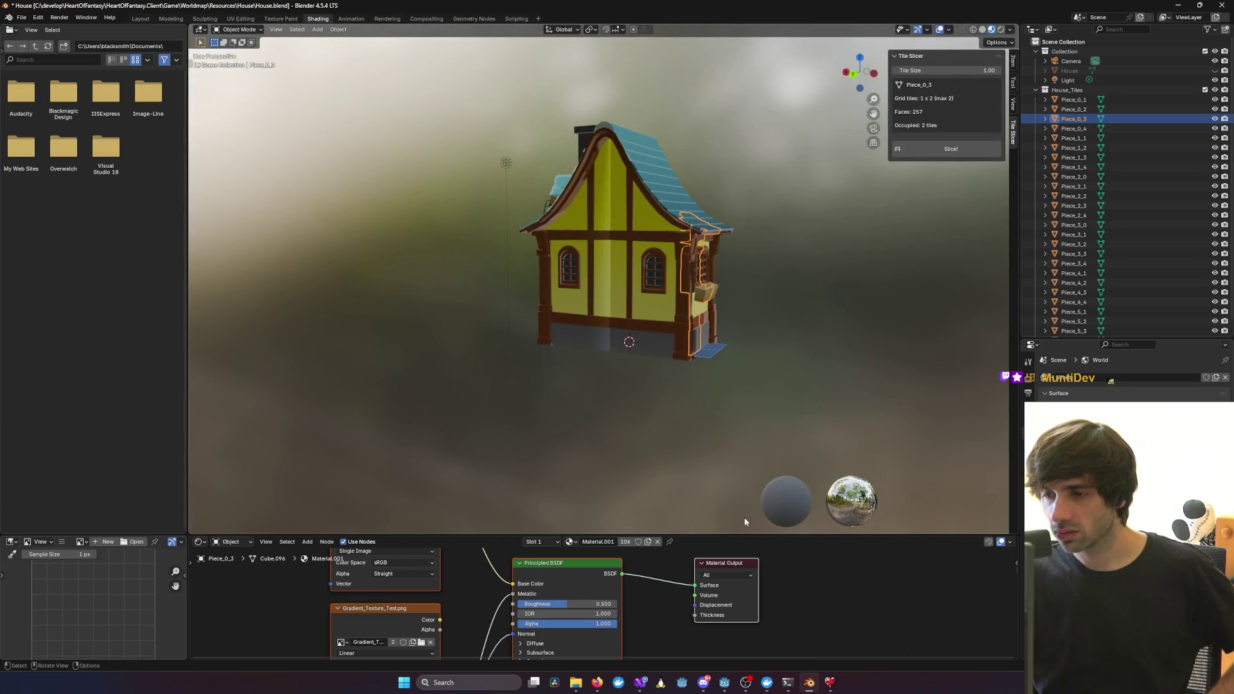
# Confirm Claude Code is still working, then orbit Blender's view to a close-up of the front door
pyautogui.moveTo(794, 683)
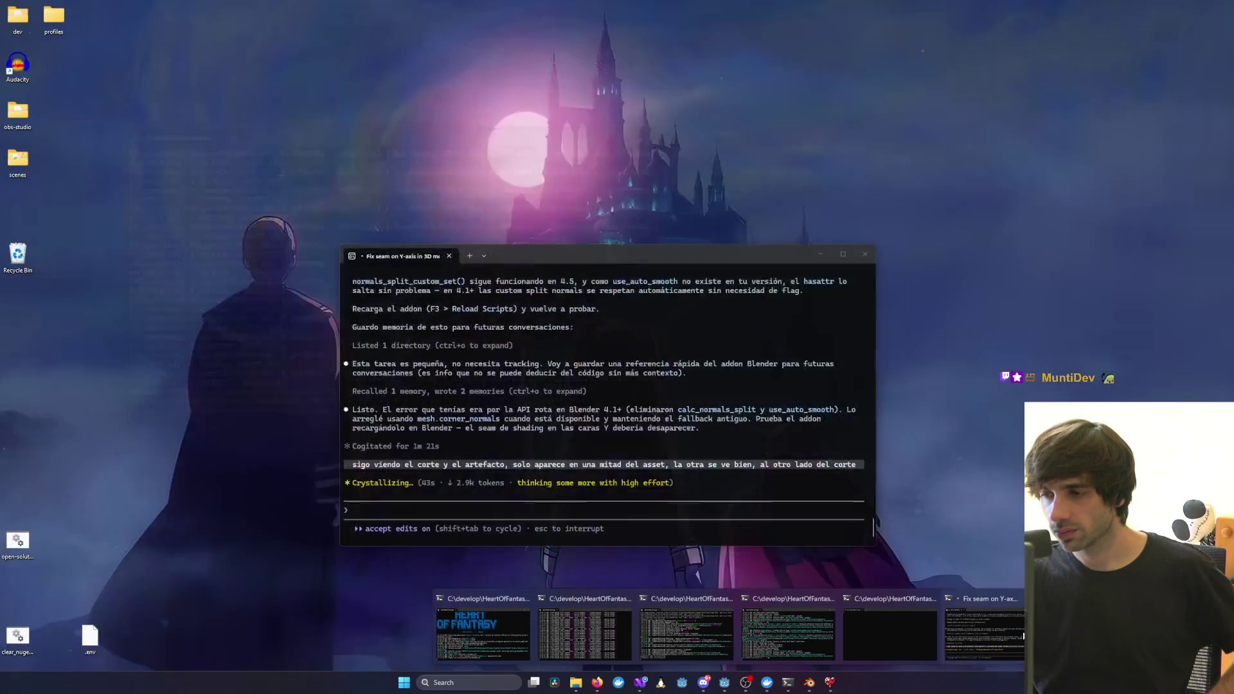
pyautogui.click(939, 601)
pyautogui.moveTo(600, 253)
pyautogui.mouseDown()
pyautogui.moveTo(764, 401)
pyautogui.moveTo(643, 280)
pyautogui.moveTo(618, 350)
pyautogui.mouseUp()
pyautogui.click(770, 310)
pyautogui.moveTo(770, 310)
pyautogui.mouseDown(button='middle')
pyautogui.moveTo(643, 334)
pyautogui.moveTo(565, 257)
pyautogui.moveTo(572, 245)
pyautogui.mouseUp(button='middle')
pyautogui.scroll(6, 567, 256)
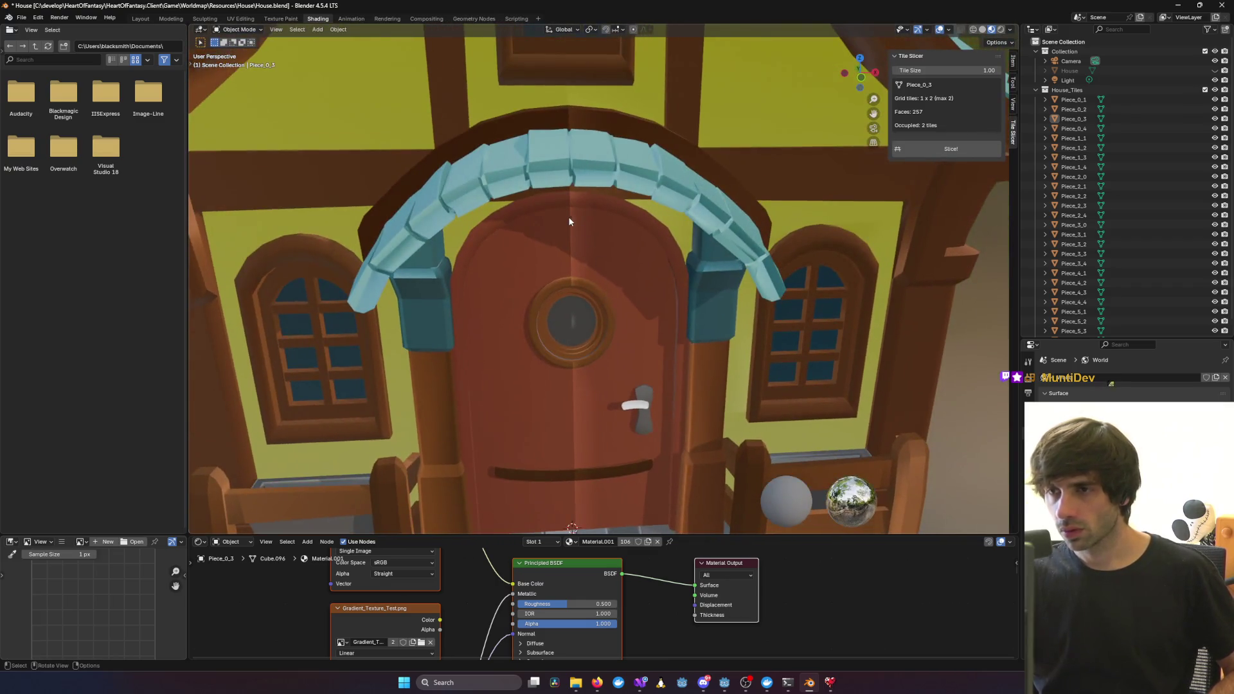
# Select door tiles including Piece_3_1 while orbiting to view the door front-on
pyautogui.click(572, 215)
pyautogui.click(582, 222)
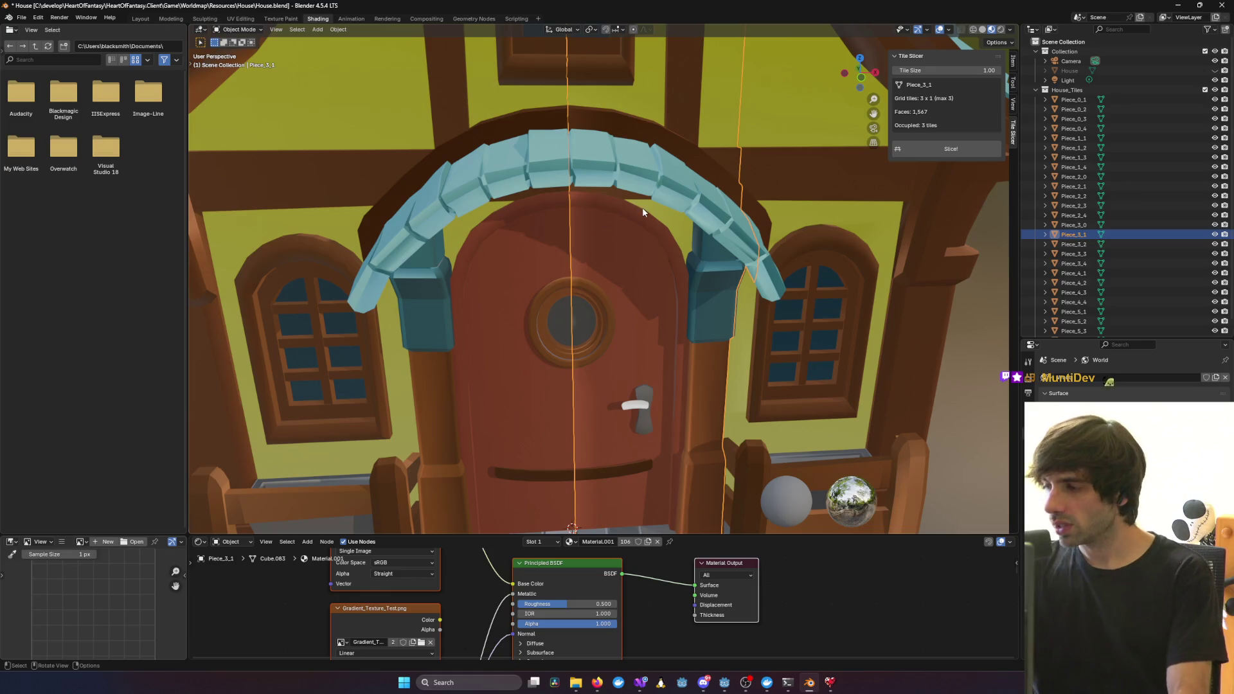
pyautogui.moveTo(625, 184)
pyautogui.mouseDown(button='middle')
pyautogui.moveTo(611, 201)
pyautogui.moveTo(634, 264)
pyautogui.moveTo(556, 147)
pyautogui.moveTo(589, 141)
pyautogui.moveTo(514, 157)
pyautogui.moveTo(563, 151)
pyautogui.mouseUp(button='middle')
pyautogui.moveTo(613, 149); pyautogui.dragTo(629, 181, button='middle')
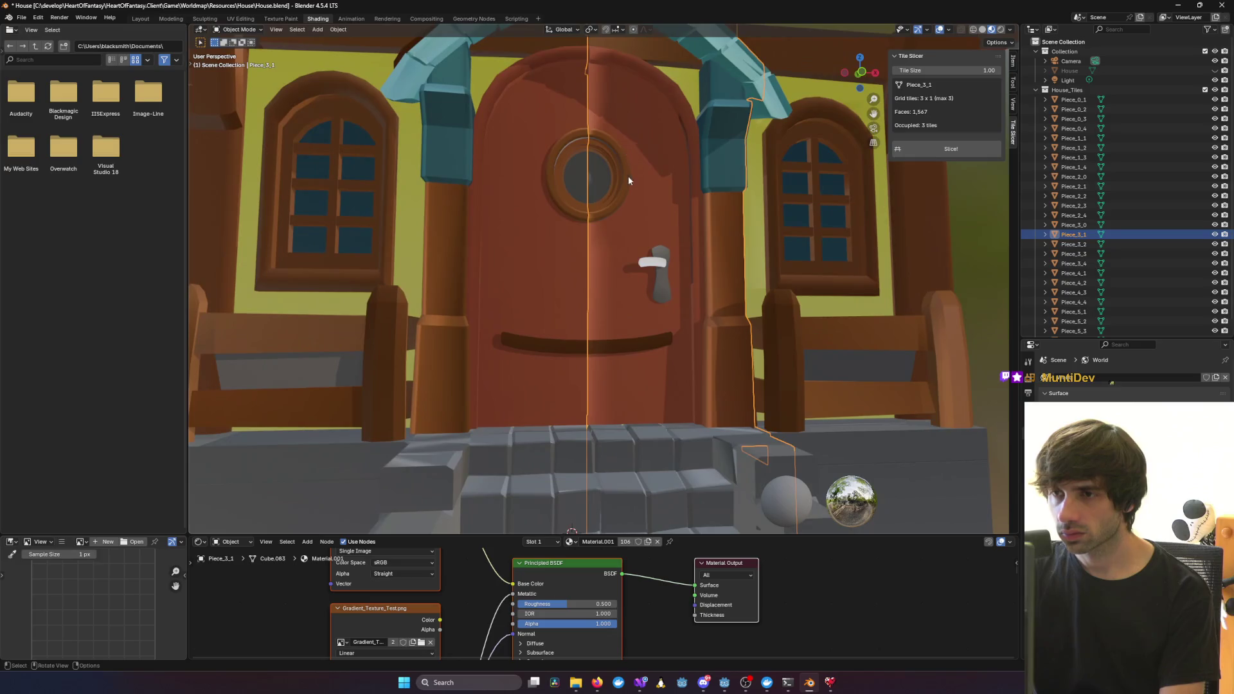
pyautogui.click(561, 120)
pyautogui.click(641, 123)
pyautogui.moveTo(642, 122)
pyautogui.mouseDown(button='middle')
pyautogui.moveTo(619, 175)
pyautogui.moveTo(658, 199)
pyautogui.mouseUp(button='middle')
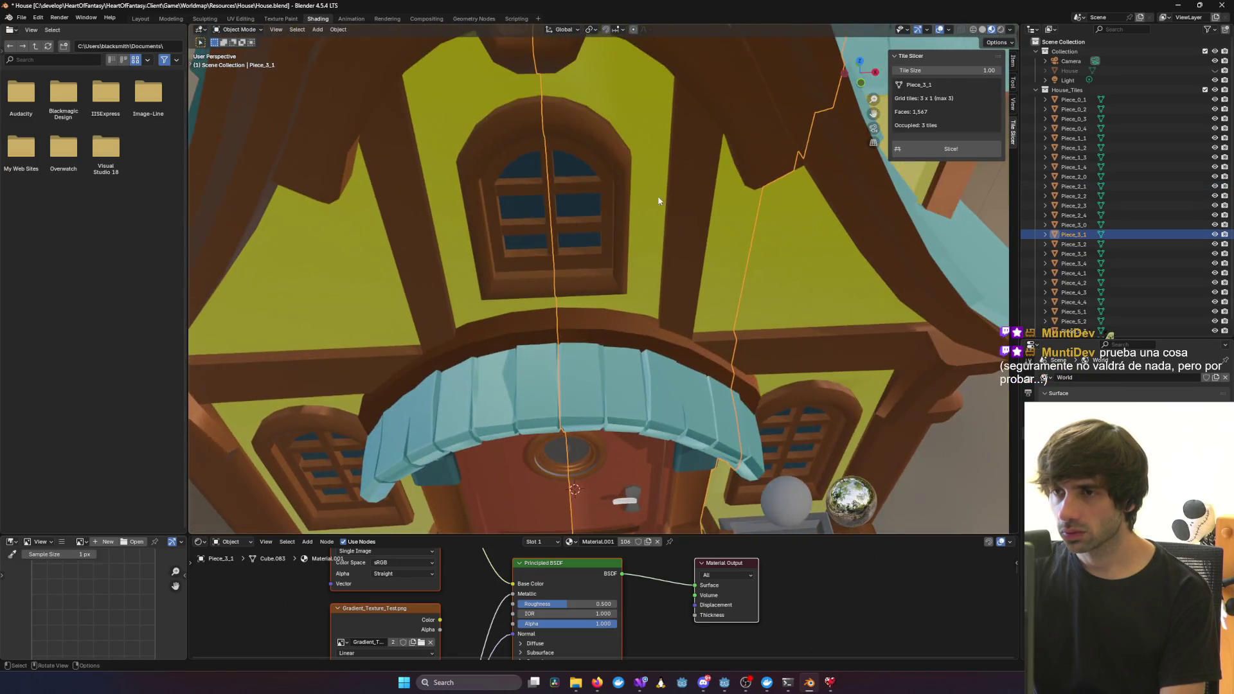
pyautogui.click(821, 238)
pyautogui.click(589, 108)
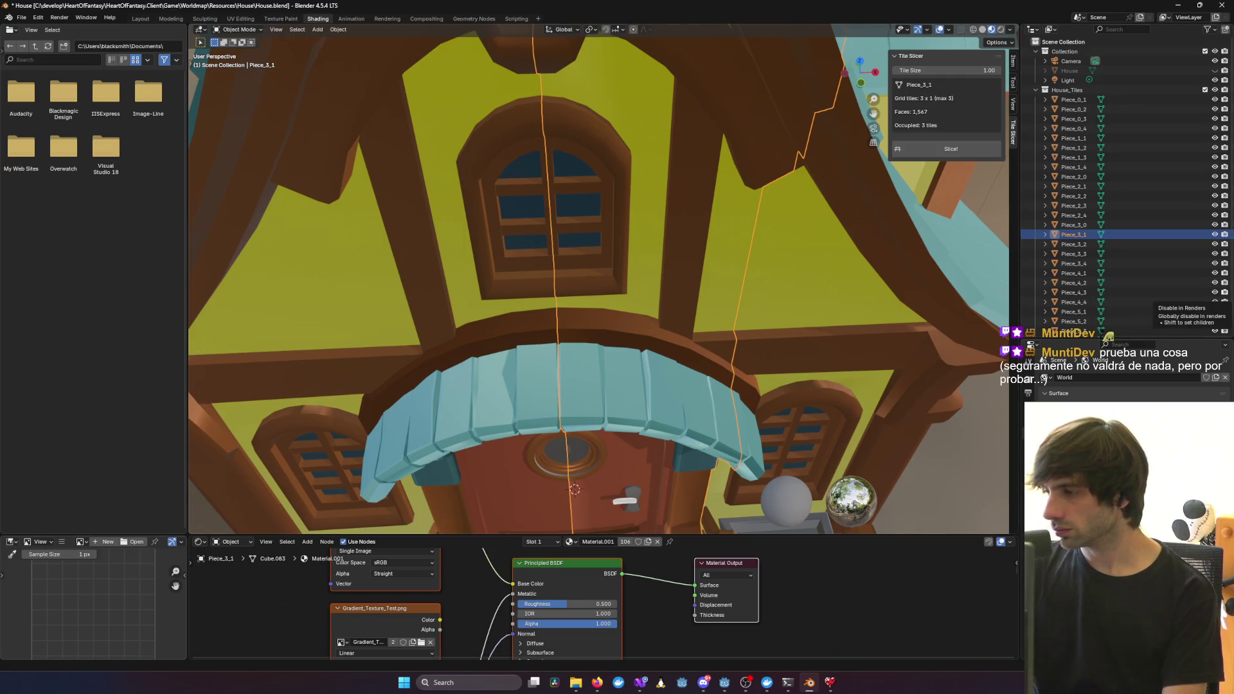
# Zoom in on the front door and select the Piece_2_1 and Piece_1_1 tiles
pyautogui.scroll(-5, 943, 326)
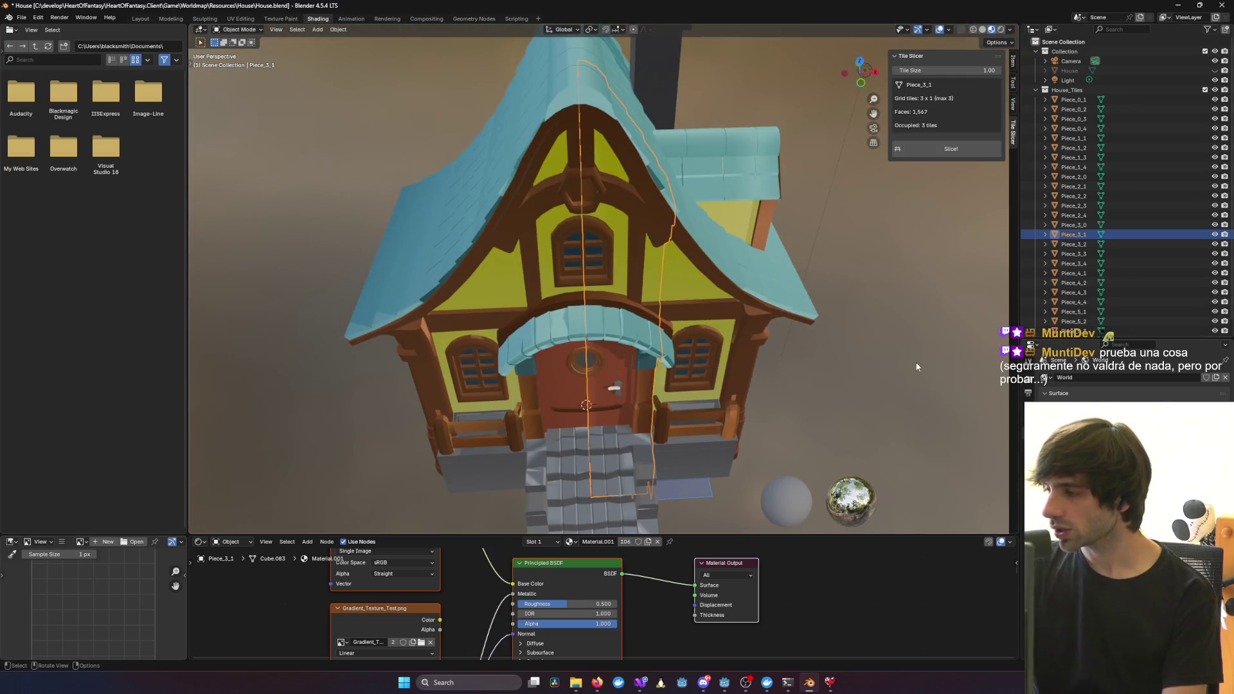
pyautogui.scroll(3, 917, 367)
pyautogui.scroll(5, 885, 356)
pyautogui.moveTo(863, 368)
pyautogui.mouseDown(button='middle')
pyautogui.moveTo(898, 367)
pyautogui.moveTo(791, 358)
pyautogui.moveTo(839, 366)
pyautogui.moveTo(707, 373)
pyautogui.moveTo(677, 392)
pyautogui.moveTo(685, 403)
pyautogui.moveTo(720, 399)
pyautogui.moveTo(621, 364)
pyautogui.moveTo(817, 303)
pyautogui.moveTo(558, 301)
pyautogui.moveTo(813, 306)
pyautogui.moveTo(642, 302)
pyautogui.moveTo(721, 320)
pyautogui.mouseUp(button='middle')
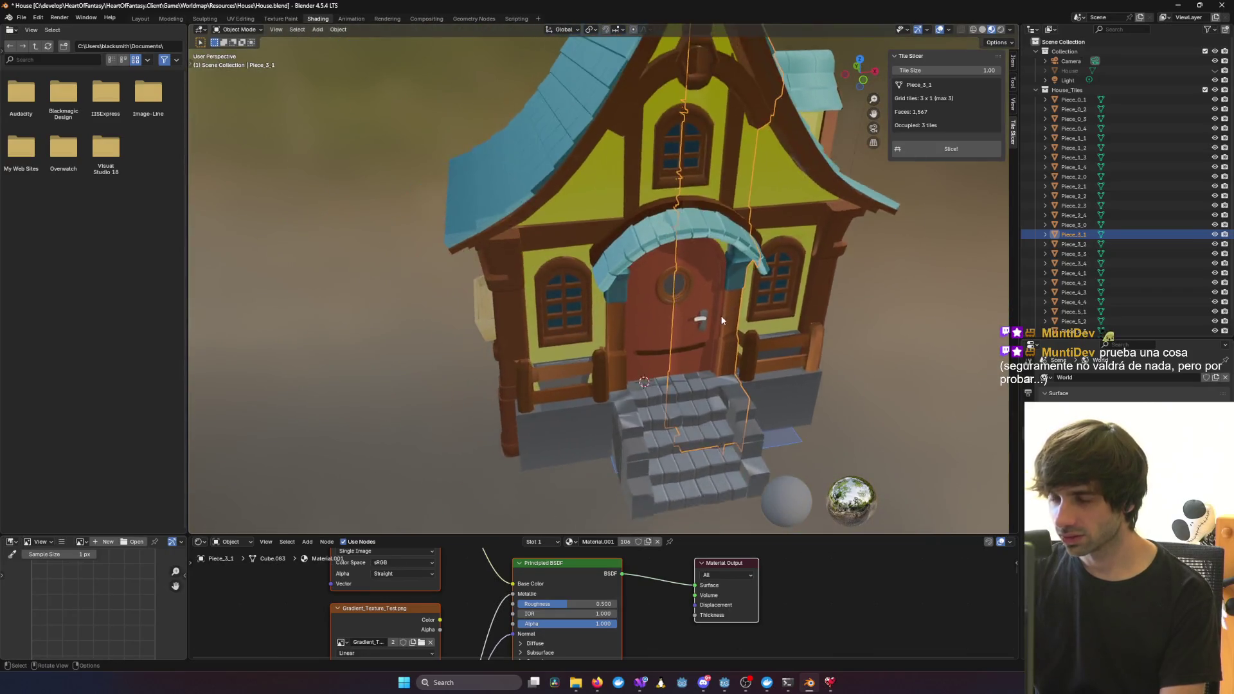
pyautogui.scroll(5, 758, 334)
pyautogui.moveTo(802, 350); pyautogui.dragTo(774, 353, button='middle')
pyautogui.scroll(2, 774, 353)
pyautogui.click(655, 313)
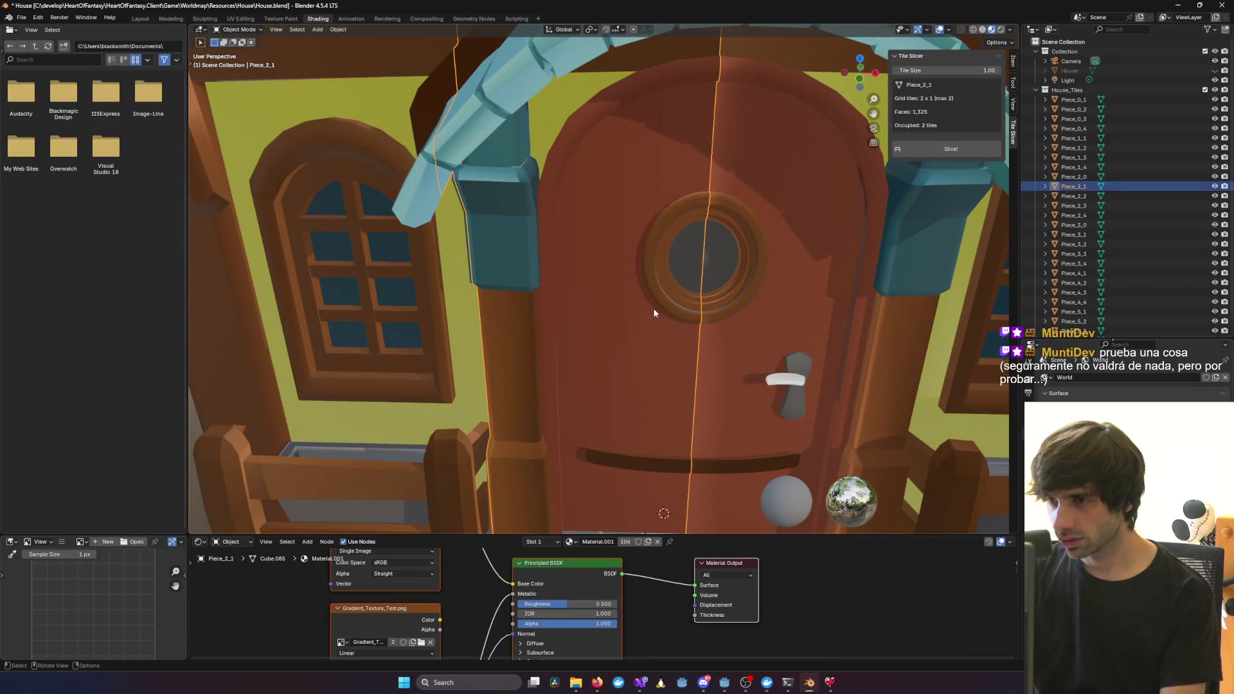
pyautogui.click(438, 207)
pyautogui.moveTo(745, 105); pyautogui.dragTo(711, 119, button='middle')
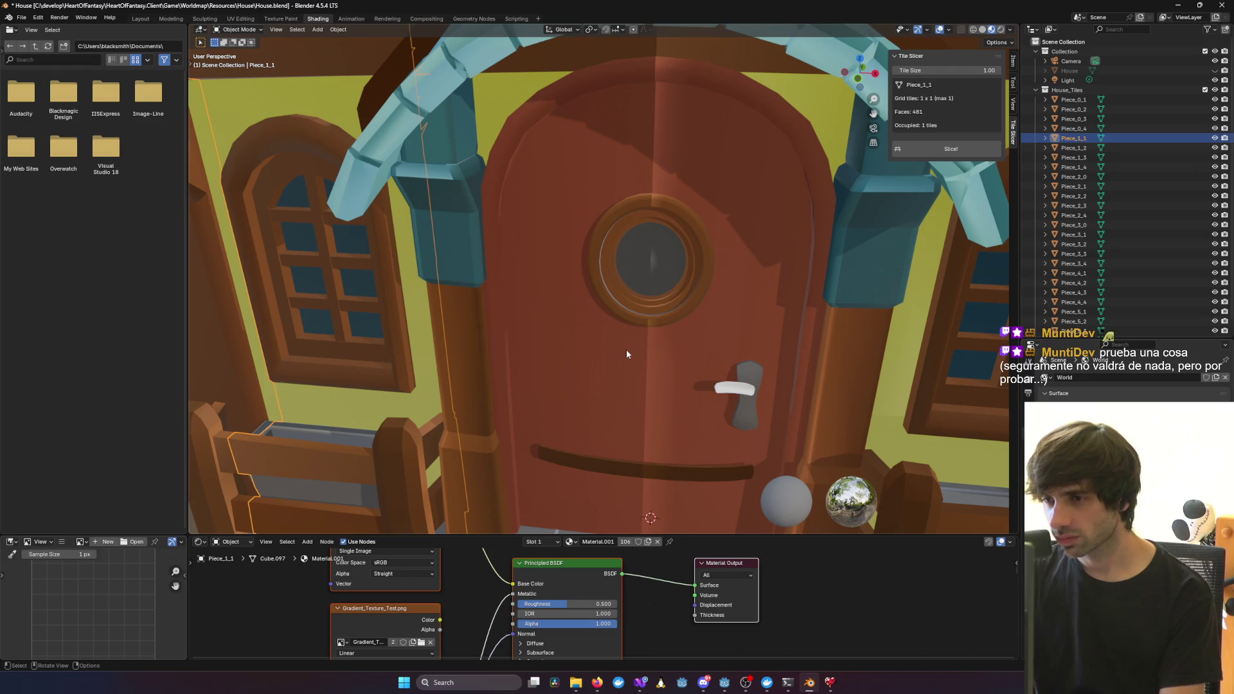
# Grab Piece_3_1 to expose the door seam, then cancel the move
pyautogui.click(688, 343)
pyautogui.press('g')
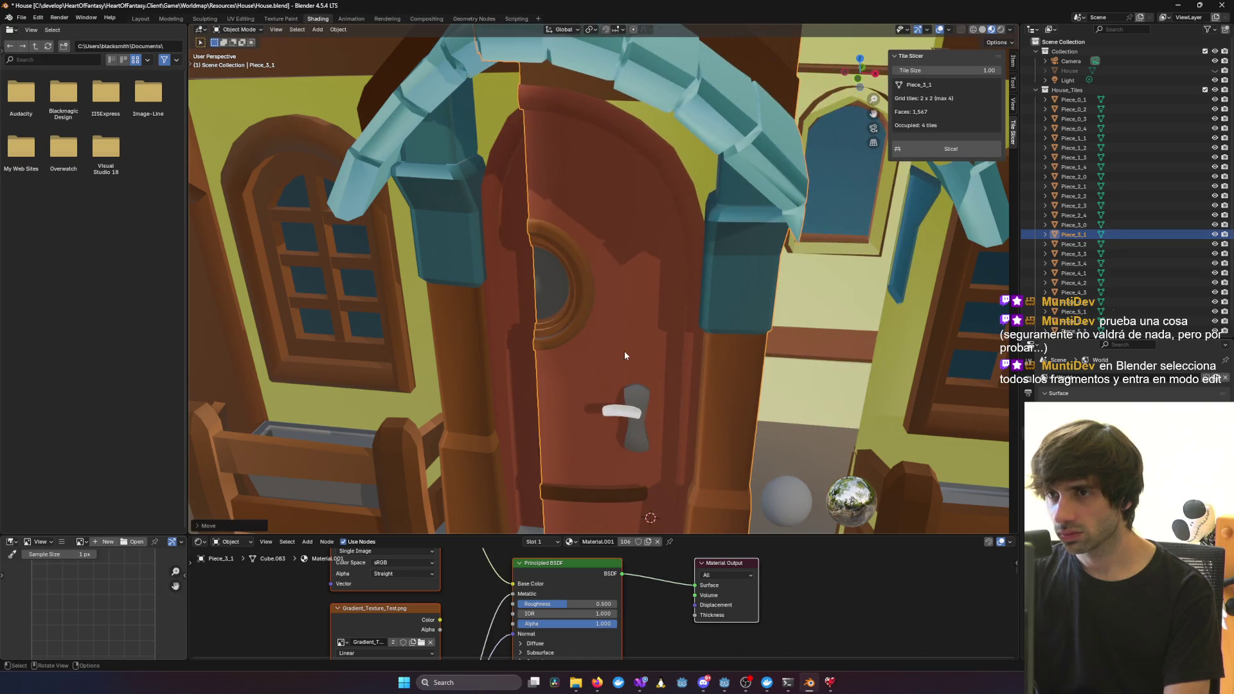
pyautogui.rightClick(703, 345)
# Select every House_Tiles piece in the Outliner and enter Edit Mode on them together
pyautogui.hotkey('alt', 'Tab')
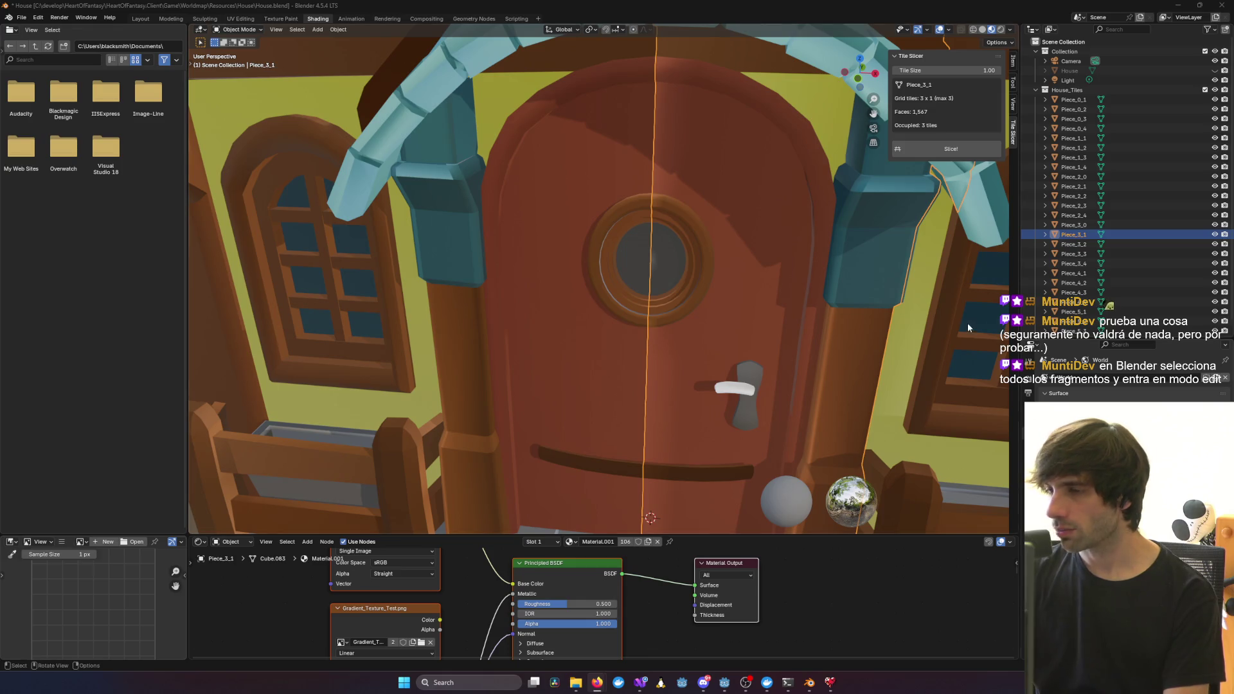
pyautogui.click(1073, 99)
pyautogui.scroll(-1, 1095, 285)
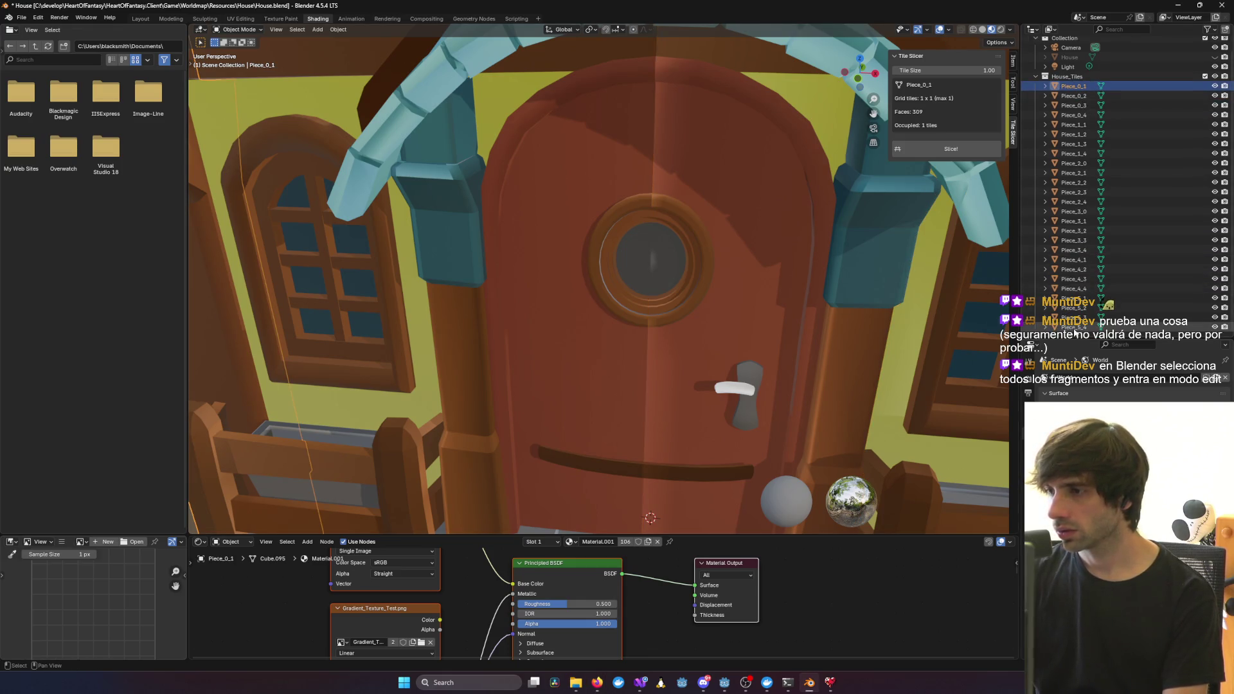
pyautogui.keyDown('shift'); pyautogui.click(1075, 327); pyautogui.keyUp('shift')
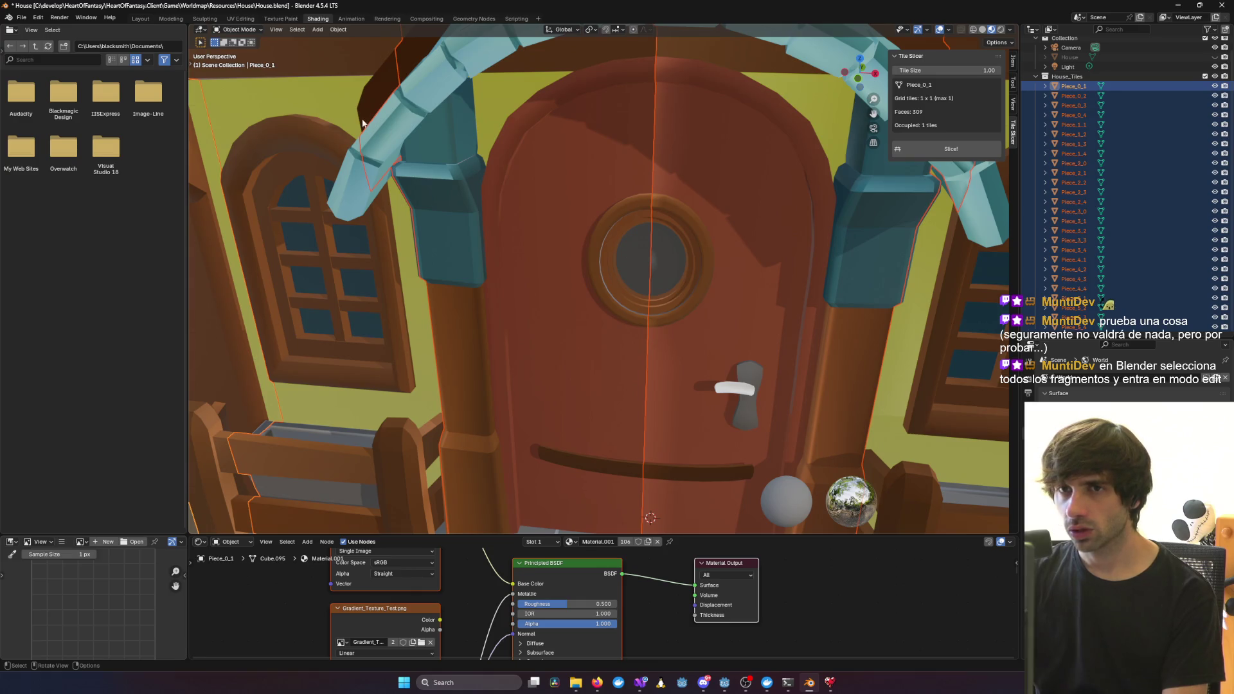
pyautogui.press('Tab')
# Inspect the door and front steps of the edit-mode mesh, then select all geometry
pyautogui.scroll(-6, 363, 123)
pyautogui.moveTo(362, 123)
pyautogui.mouseDown(button='middle')
pyautogui.moveTo(450, 148)
pyautogui.moveTo(681, 265)
pyautogui.moveTo(696, 113)
pyautogui.mouseUp(button='middle')
pyautogui.scroll(8, 680, 264)
pyautogui.scroll(-5, 681, 264)
pyautogui.scroll(3, 695, 113)
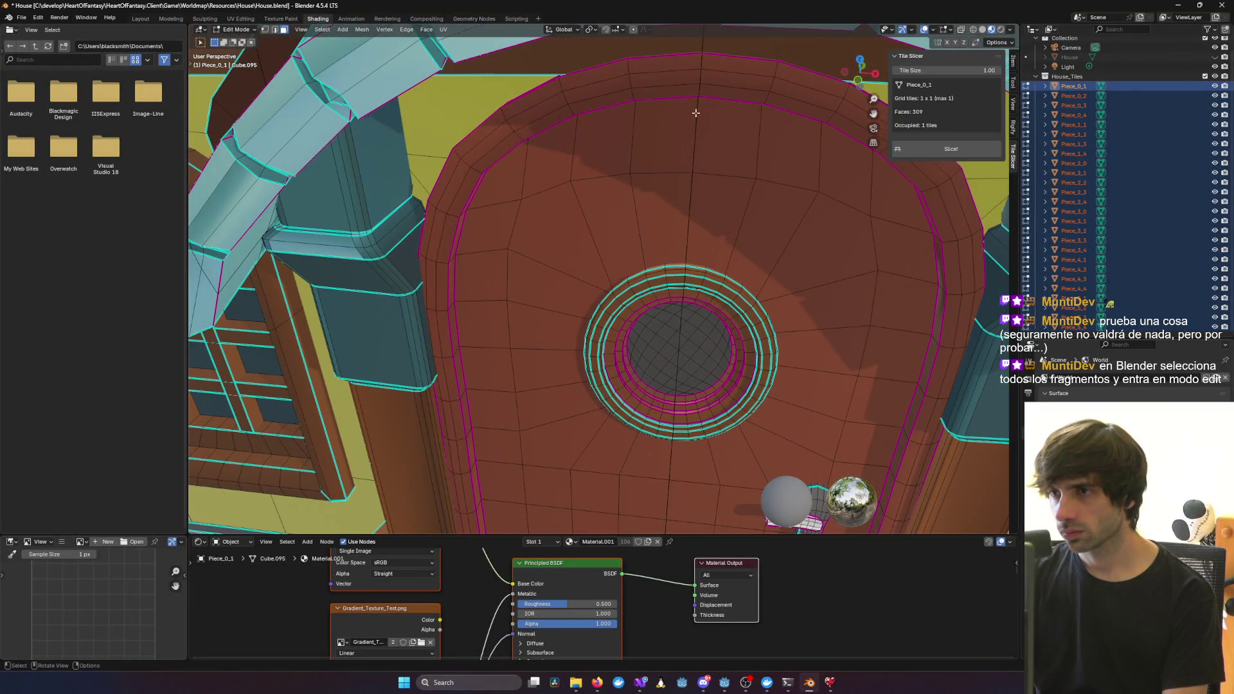
pyautogui.scroll(-5, 691, 266)
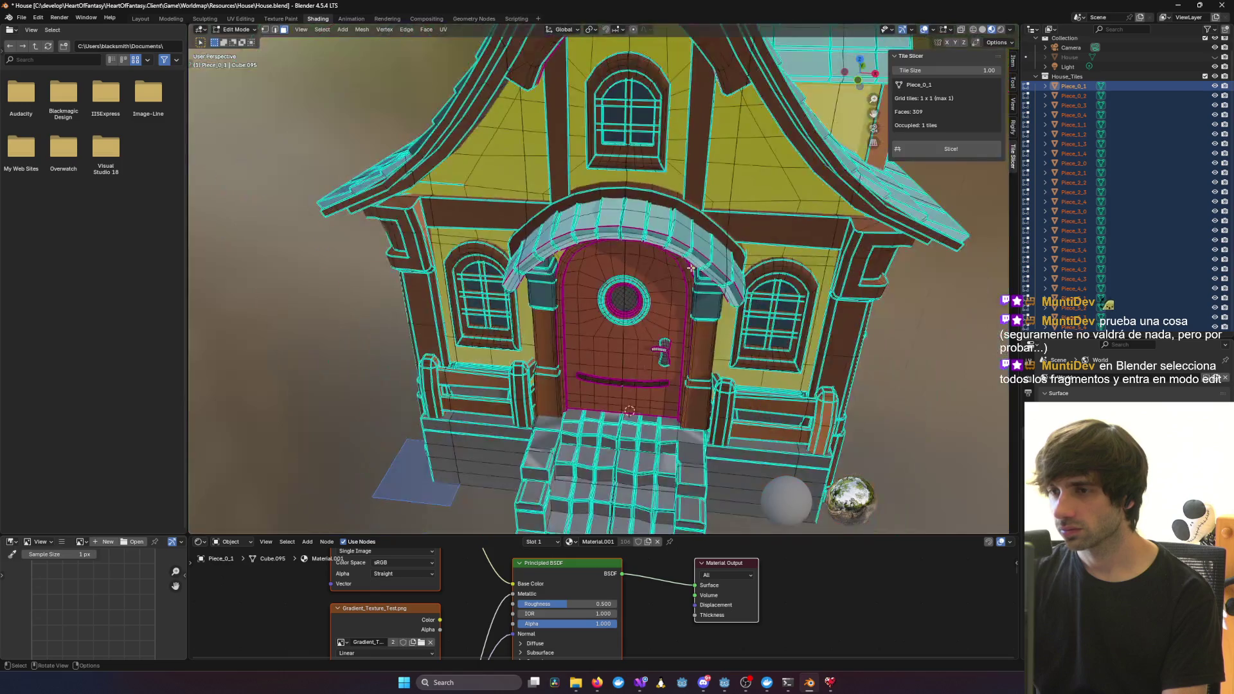
pyautogui.scroll(5, 678, 206)
pyautogui.scroll(-5, 678, 207)
pyautogui.scroll(3, 677, 206)
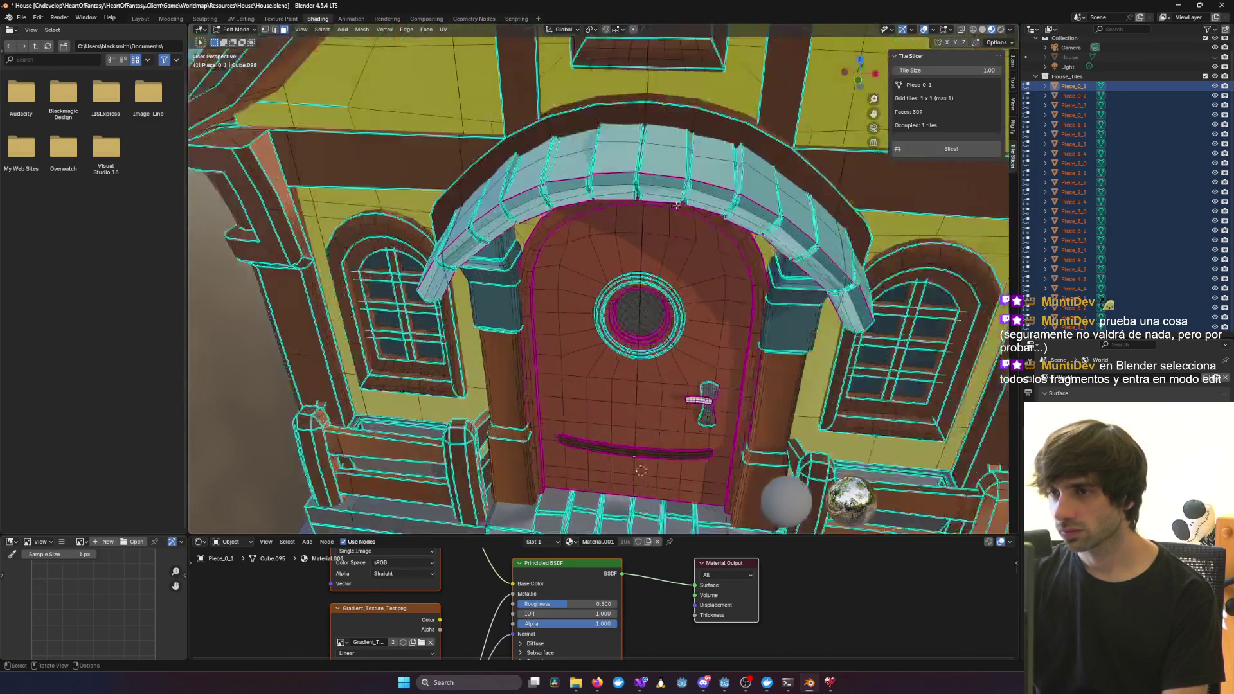
pyautogui.scroll(2, 677, 206)
pyautogui.moveTo(678, 206); pyautogui.dragTo(658, 269, button='middle')
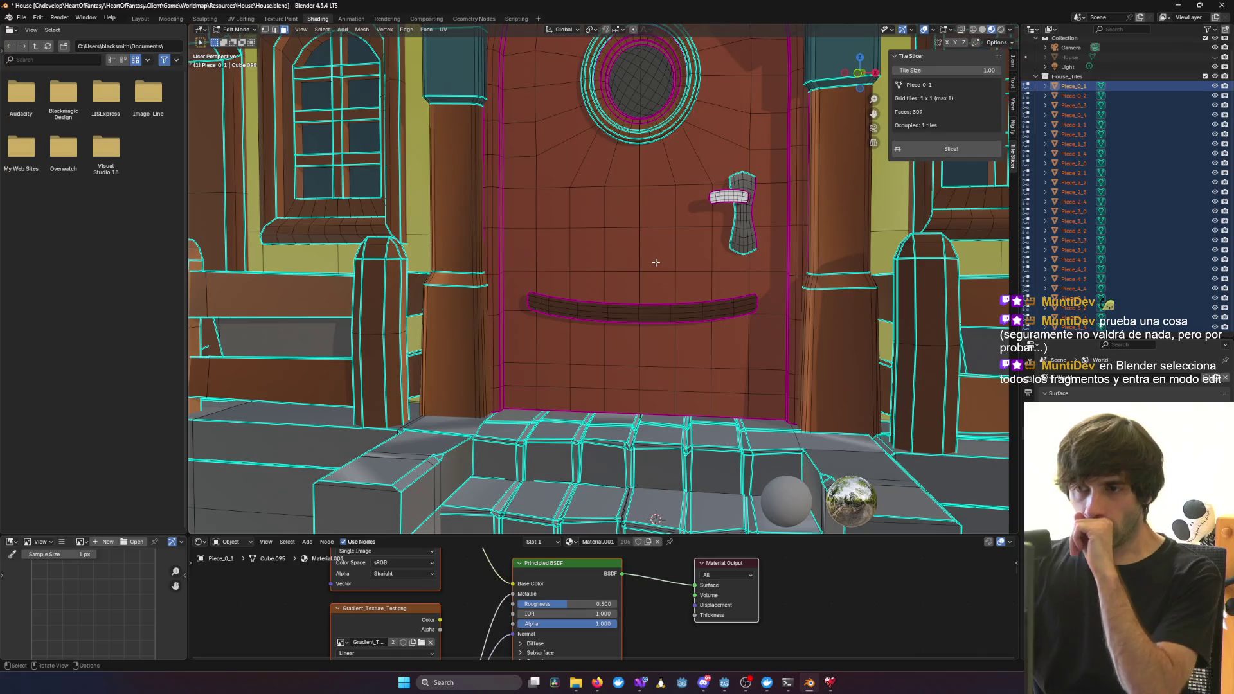
pyautogui.scroll(-2, 642, 315)
pyautogui.moveTo(642, 315)
pyautogui.mouseDown(button='middle')
pyautogui.moveTo(681, 358)
pyautogui.moveTo(747, 362)
pyautogui.mouseUp(button='middle')
pyautogui.scroll(3, 681, 357)
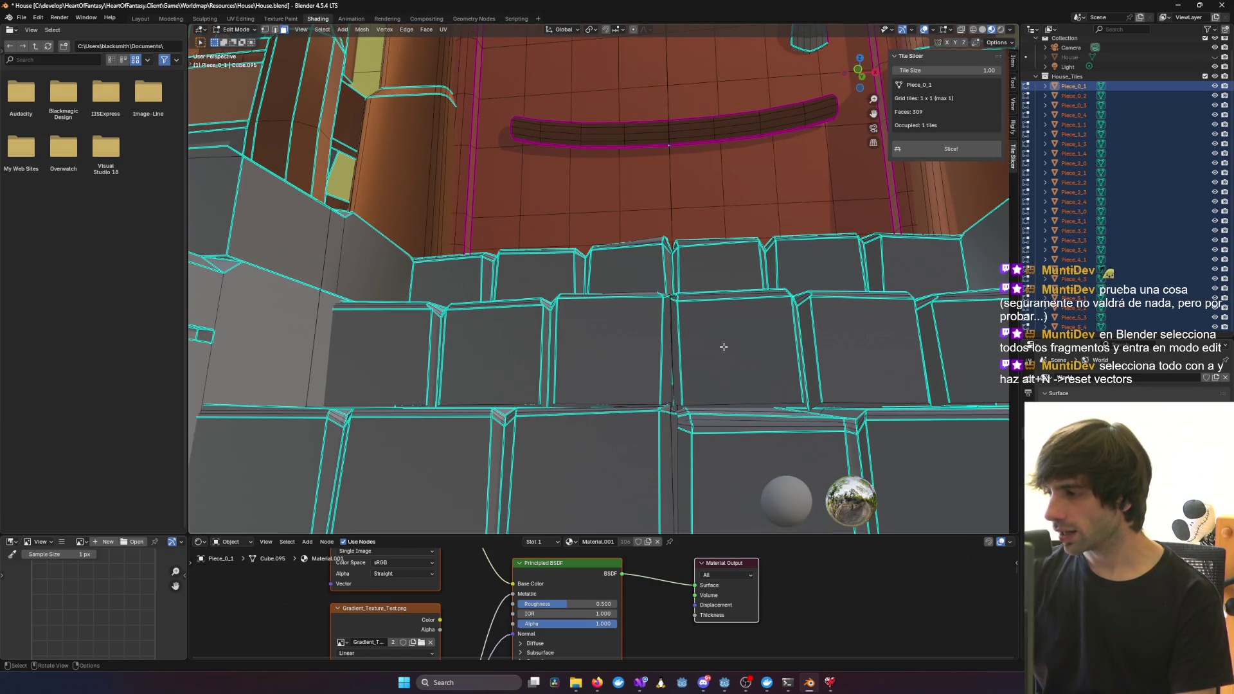
pyautogui.scroll(-6, 723, 347)
pyautogui.moveTo(717, 348); pyautogui.dragTo(720, 362, button='middle')
pyautogui.press('a')
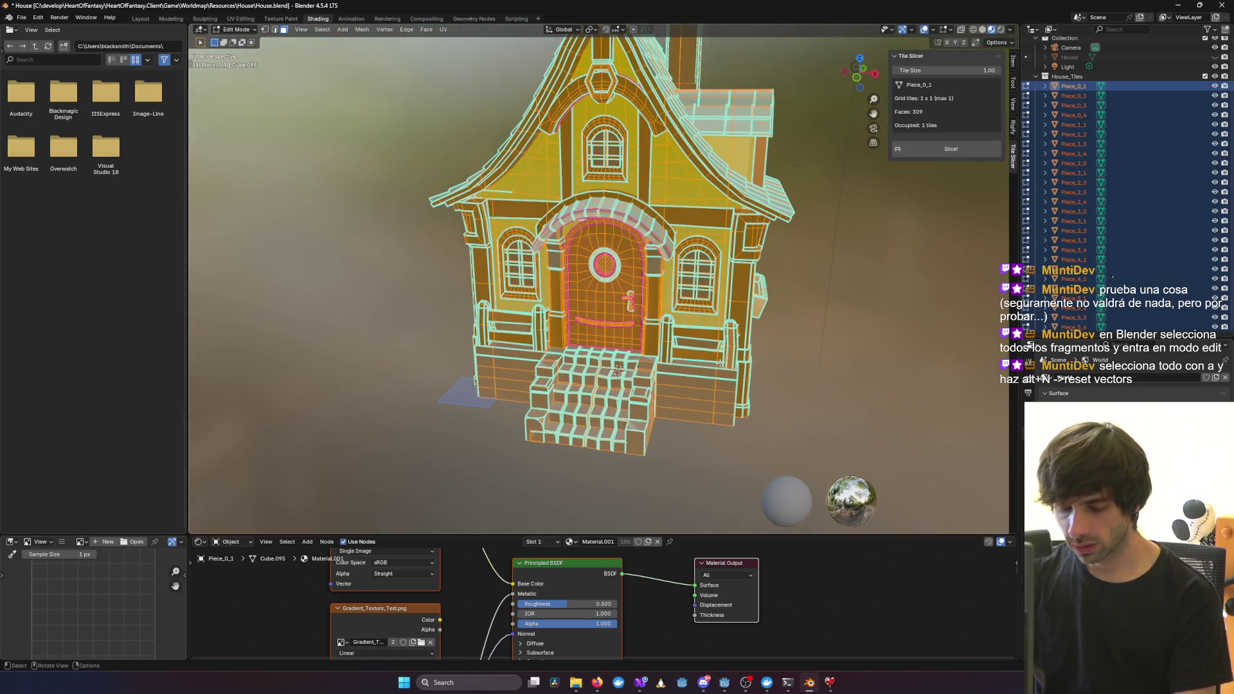
# Reset the custom normal vectors on the selected mesh and return to Object Mode
pyautogui.hotkey('alt', 'n')
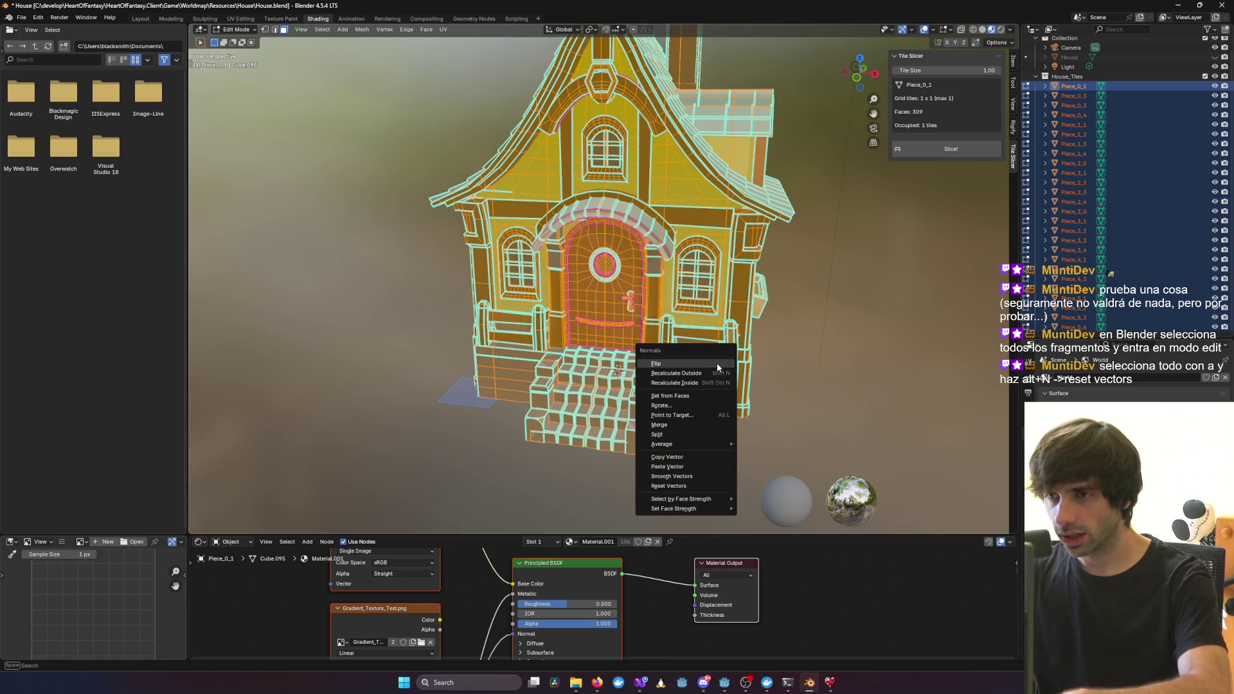
pyautogui.click(679, 487)
pyautogui.click(892, 338)
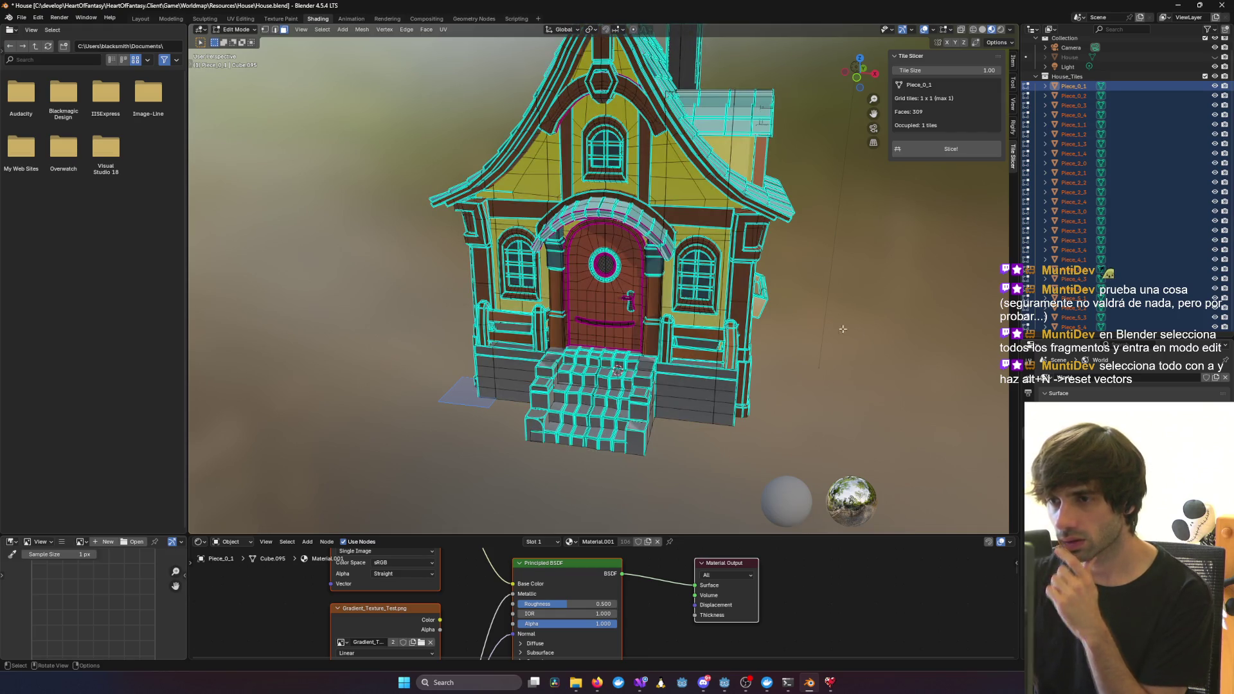
pyautogui.press('Tab')
pyautogui.scroll(5, 846, 300)
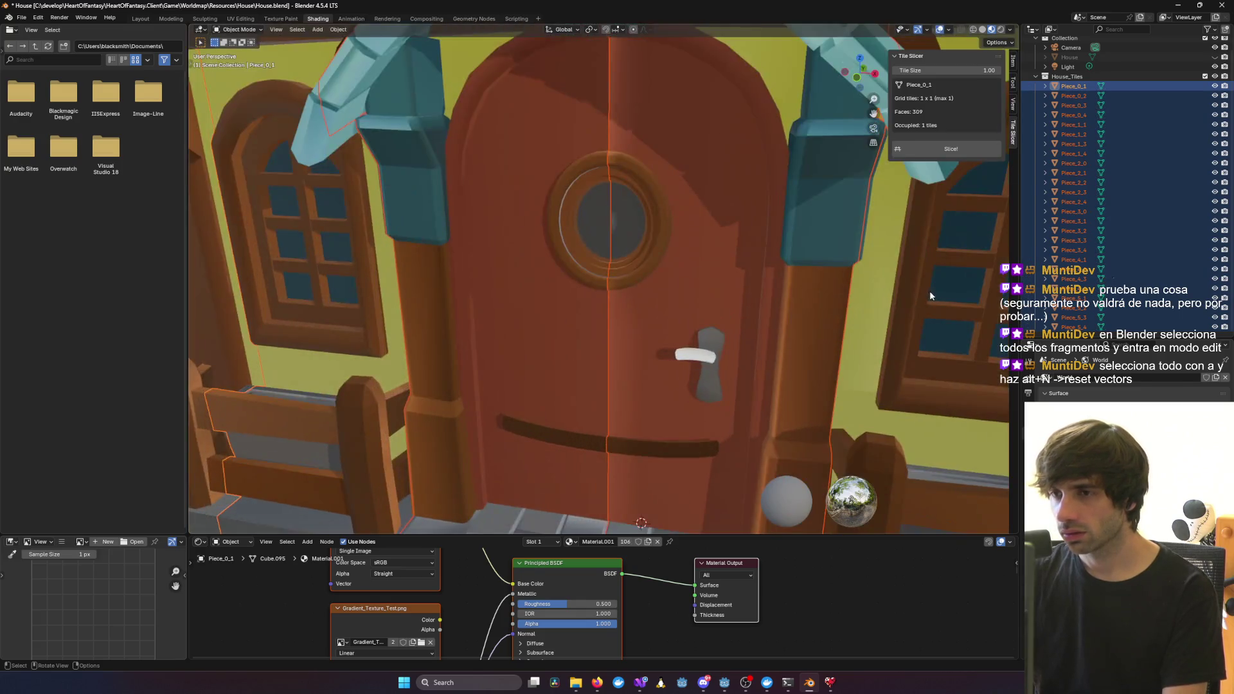
pyautogui.scroll(-2, 828, 307)
pyautogui.click(923, 282)
pyautogui.moveTo(923, 287)
pyautogui.mouseDown(button='middle')
pyautogui.moveTo(689, 283)
pyautogui.moveTo(689, 270)
pyautogui.moveTo(634, 291)
pyautogui.moveTo(490, 295)
pyautogui.moveTo(720, 284)
pyautogui.moveTo(669, 287)
pyautogui.mouseUp(button='middle')
pyautogui.scroll(2, 702, 282)
# Select all objects, reset their custom normals again in Edit Mode, and return to Object Mode
pyautogui.press('a')
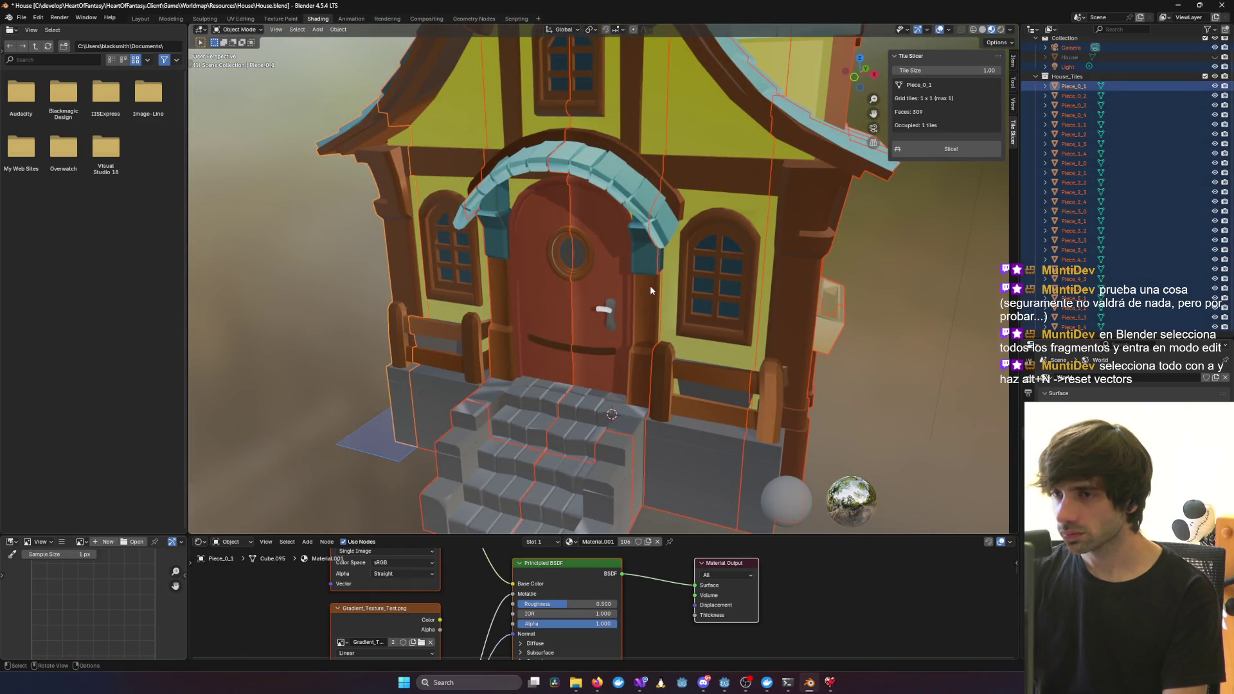
pyautogui.press('Tab')
pyautogui.press('a')
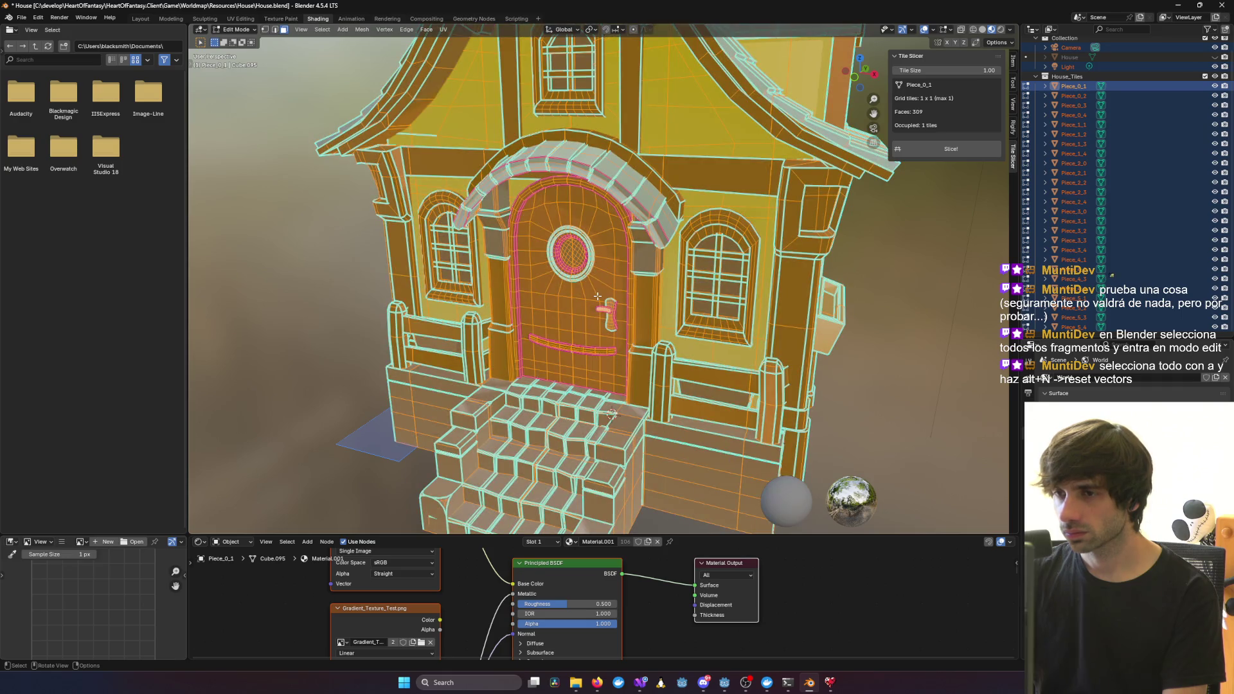
pyautogui.moveTo(597, 296); pyautogui.dragTo(612, 290, button='middle')
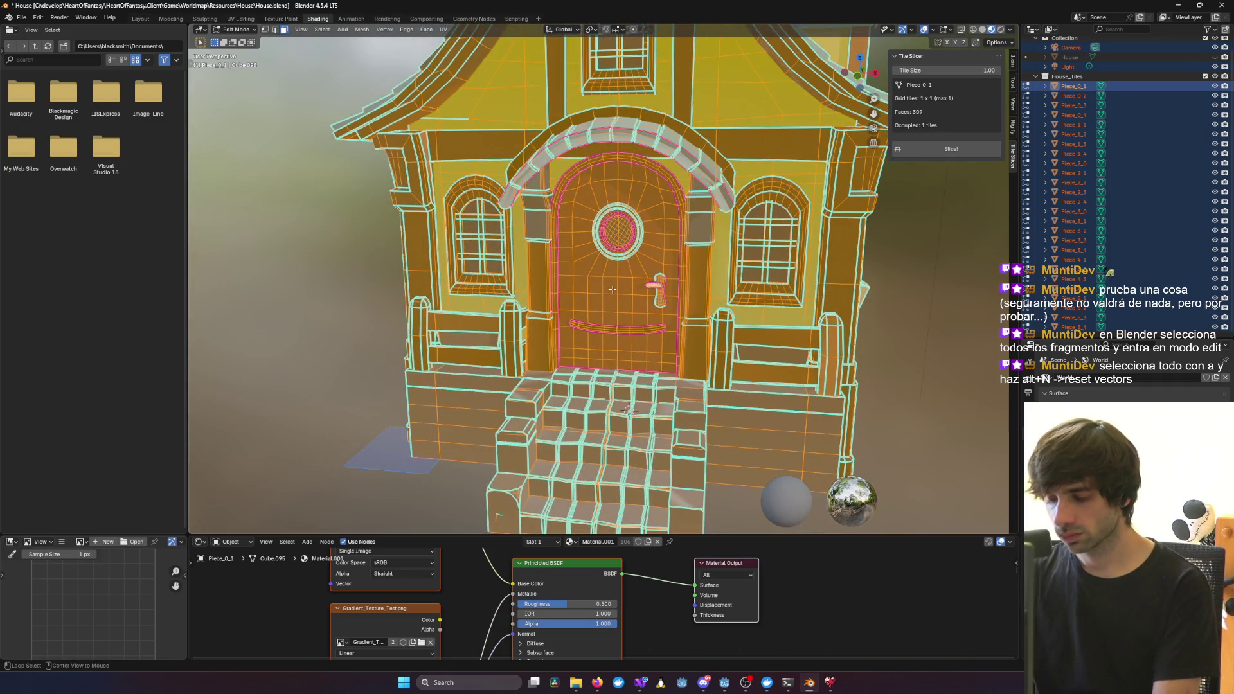
pyautogui.hotkey('alt', 'n')
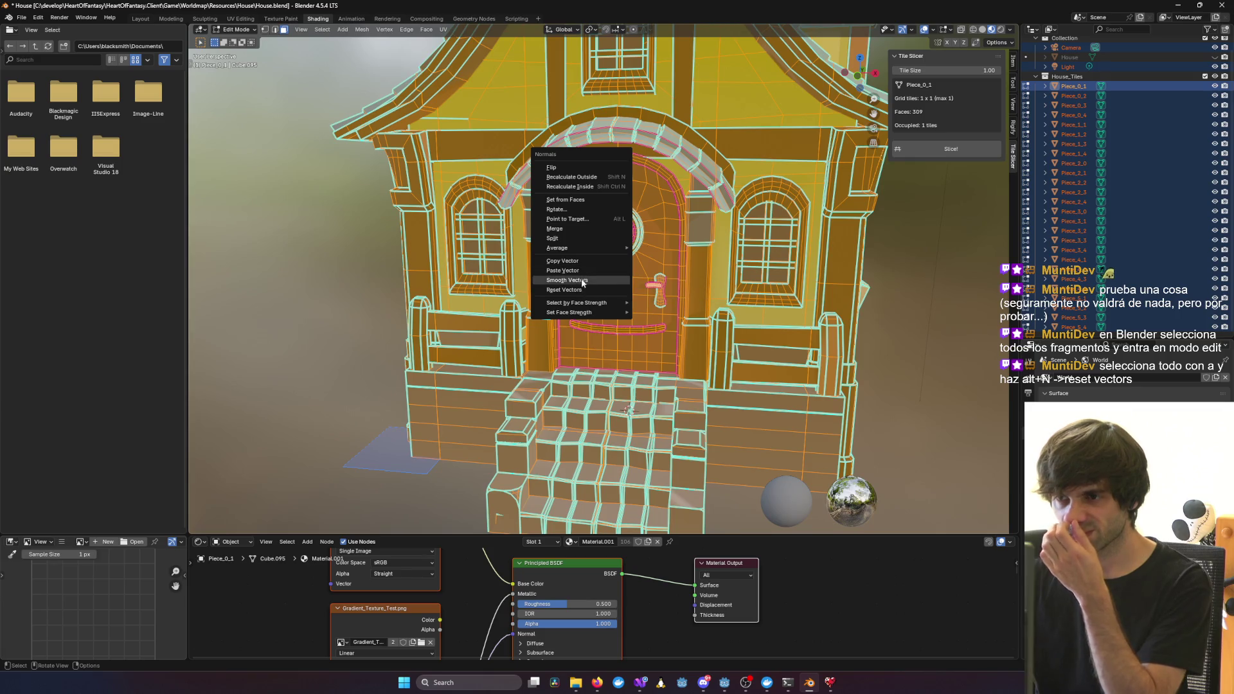
pyautogui.click(576, 292)
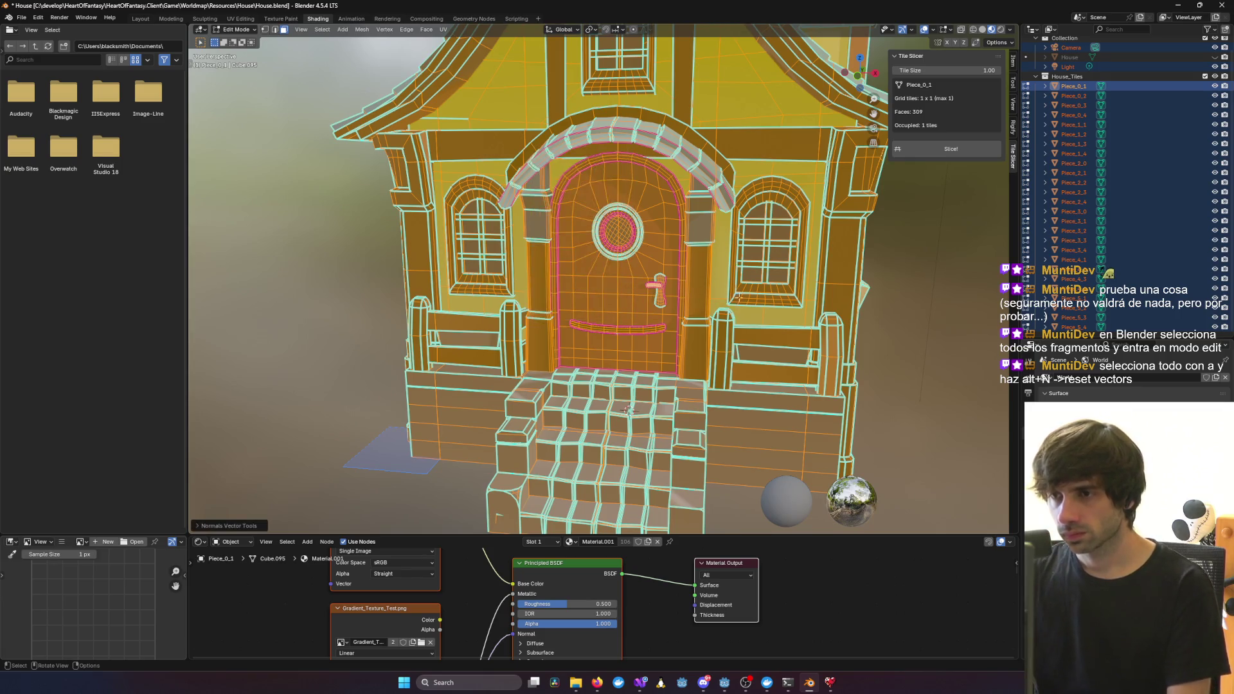
pyautogui.press('Tab')
pyautogui.click(918, 261)
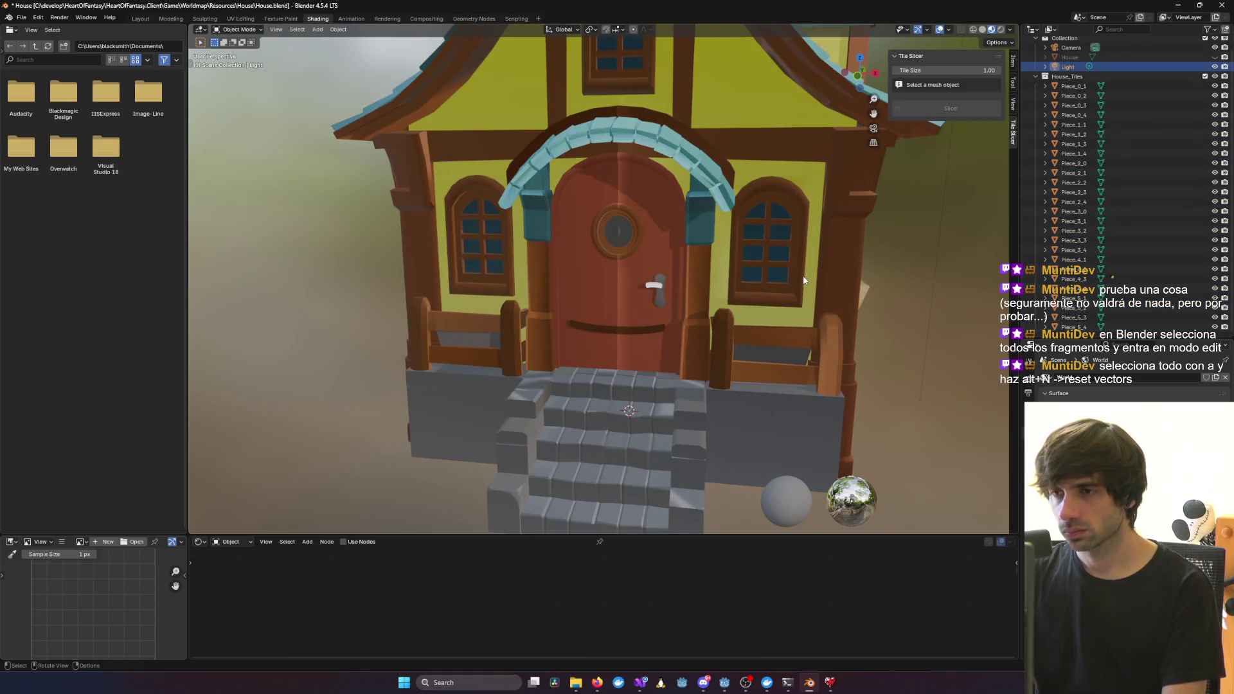
pyautogui.moveTo(788, 683)
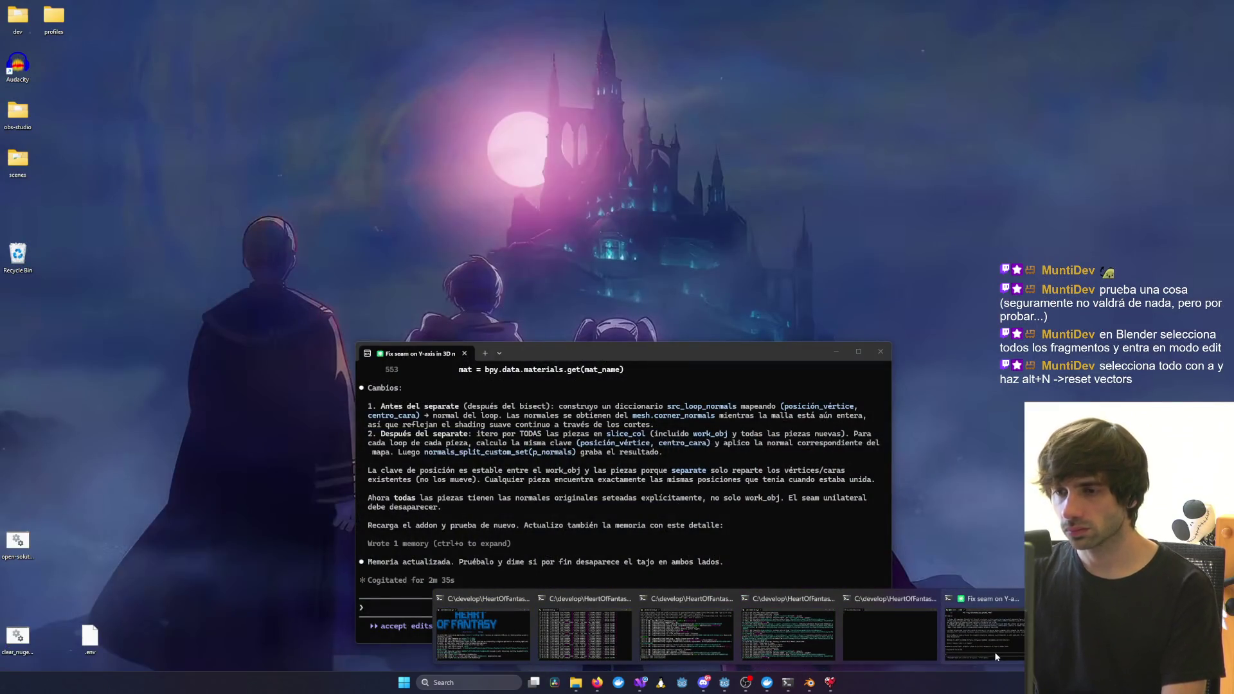
# Read Claude Code's explicit-normals diff and summary, then return to House_Tiles in Blender
pyautogui.click(995, 656)
pyautogui.scroll(5, 580, 501)
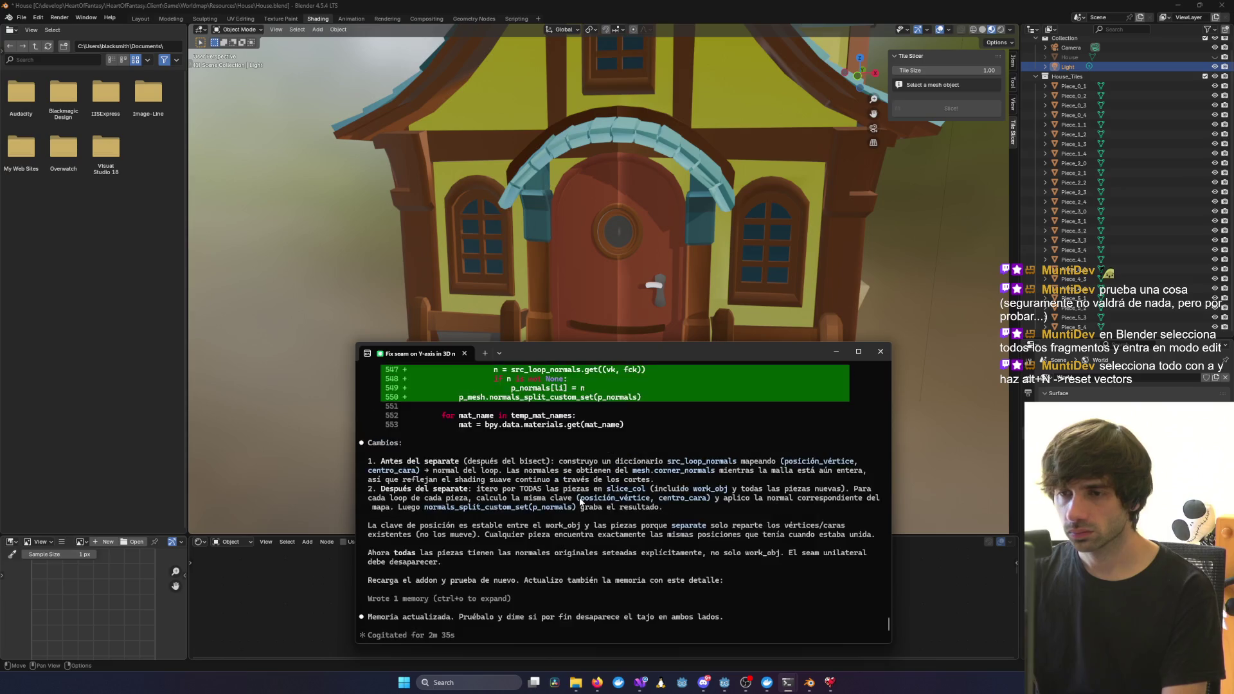
pyautogui.scroll(8, 580, 501)
pyautogui.scroll(-15, 581, 502)
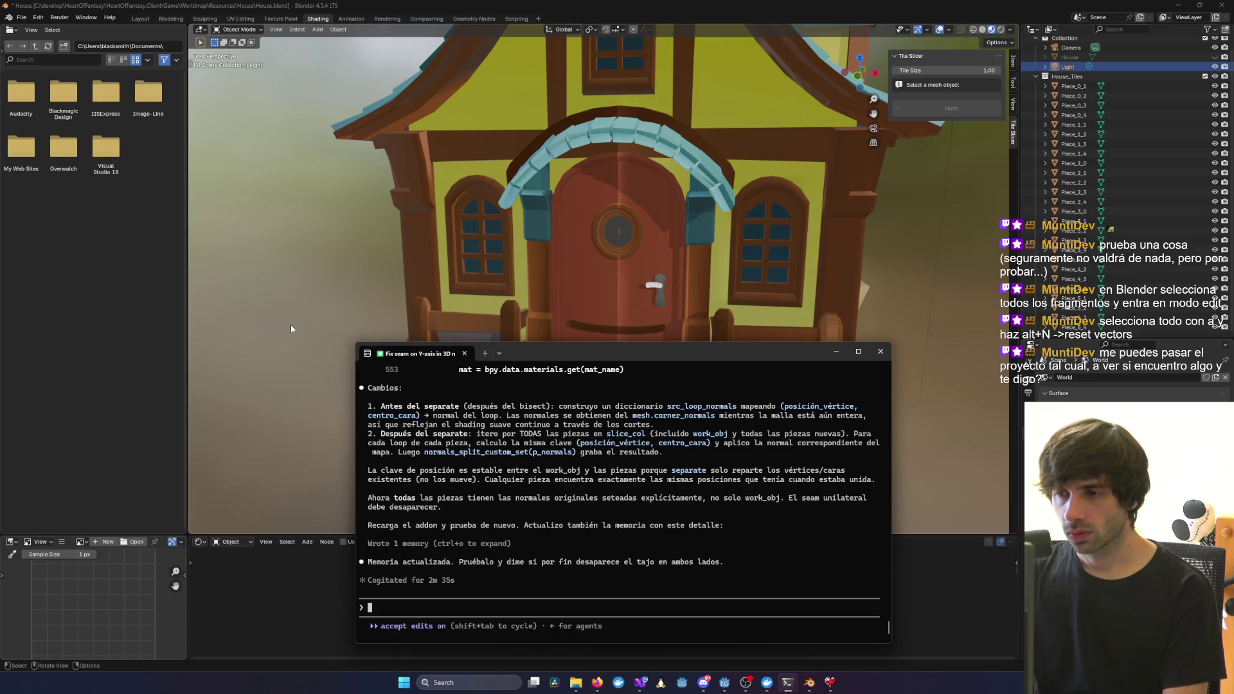
pyautogui.click(1067, 76)
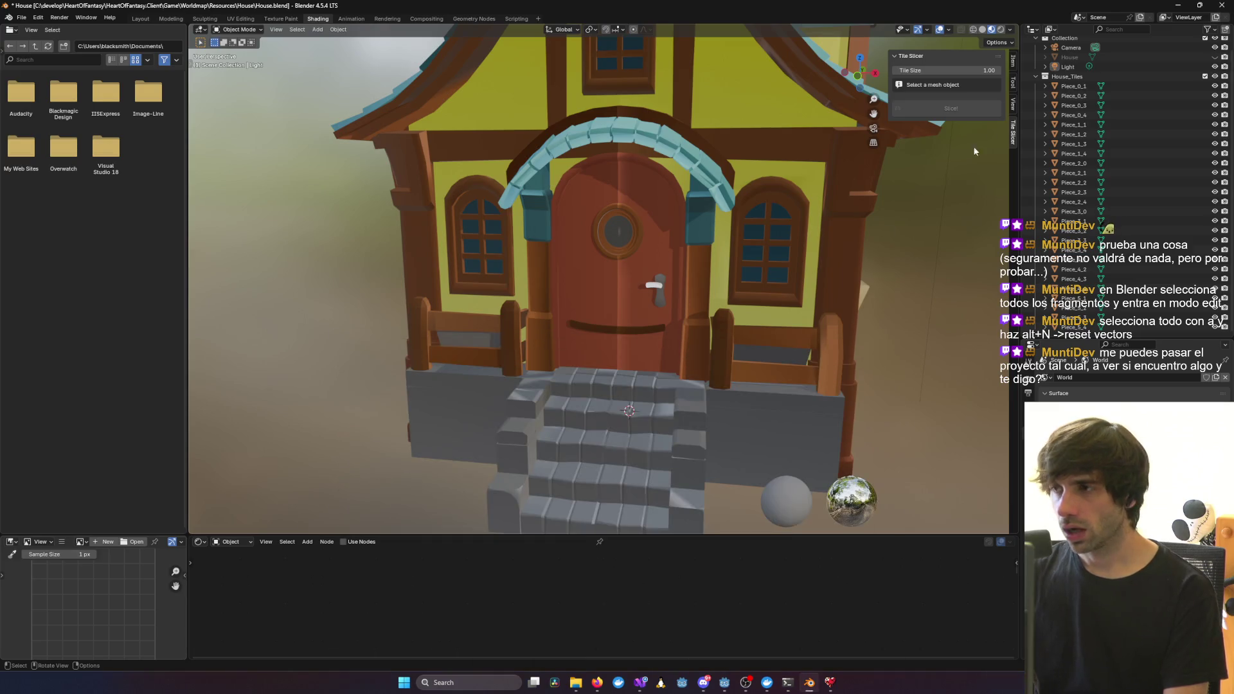
# Delete the House_Tiles collection with its pieces and unhide the original House
pyautogui.keyDown('shift'); pyautogui.click(1080, 328); pyautogui.keyUp('shift')
pyautogui.press('Delete')
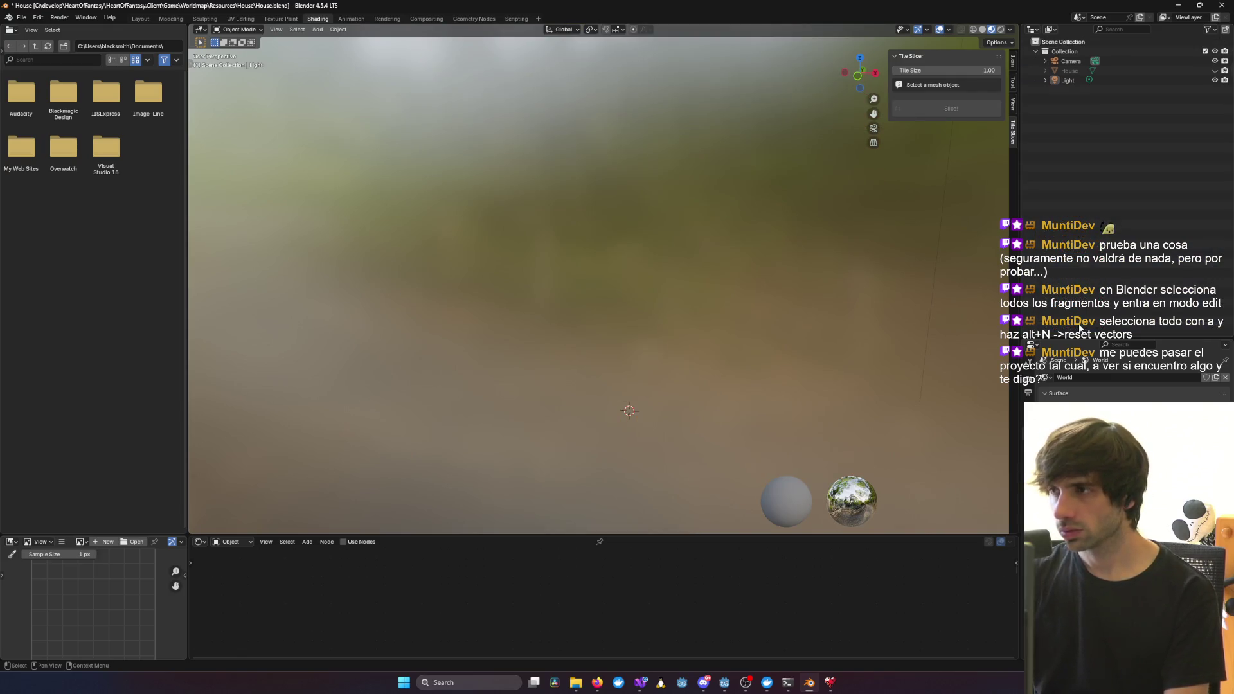
pyautogui.hotkey('alt', 'h')
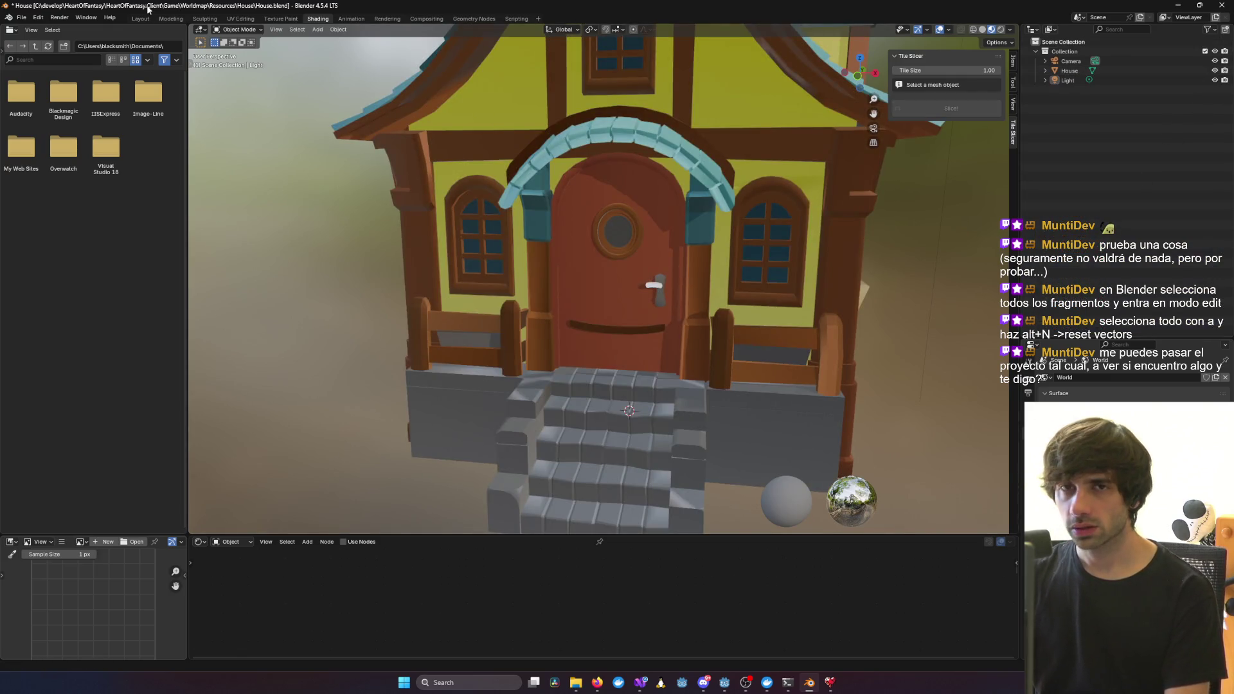
# Save the house file with Ctrl+S
pyautogui.click(19, 20)
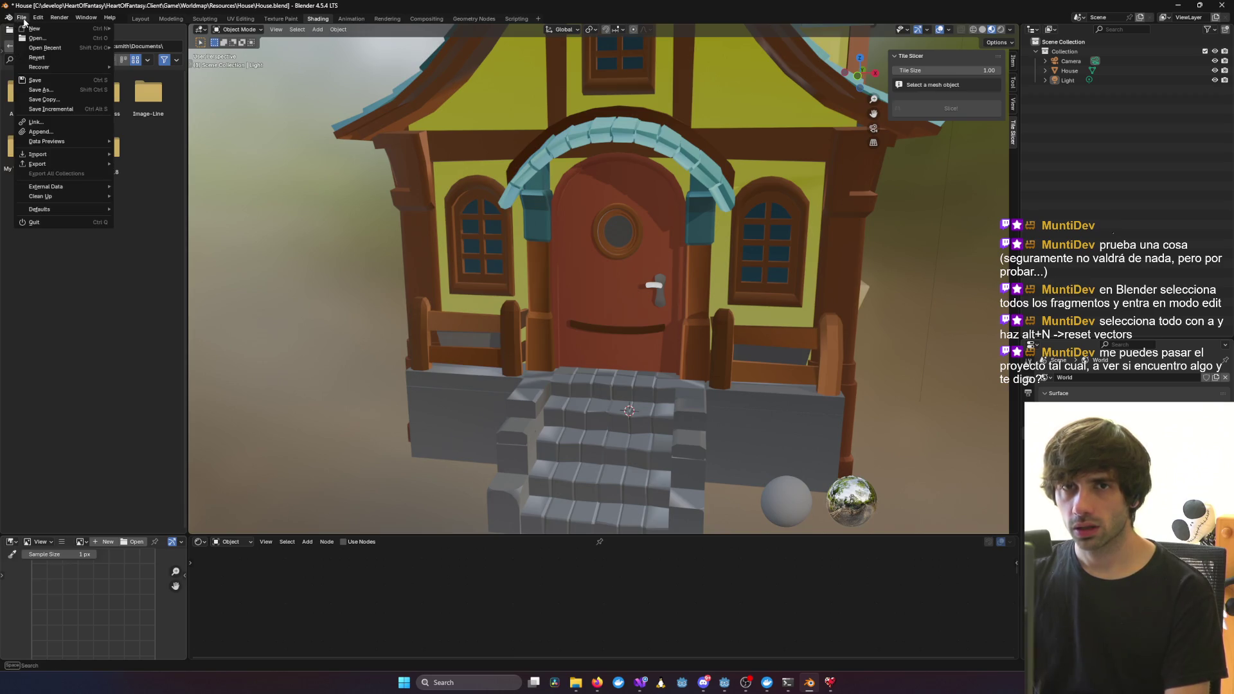
pyautogui.hotkey('ctrl', 's')
pyautogui.click(21, 18)
pyautogui.moveTo(76, 166)
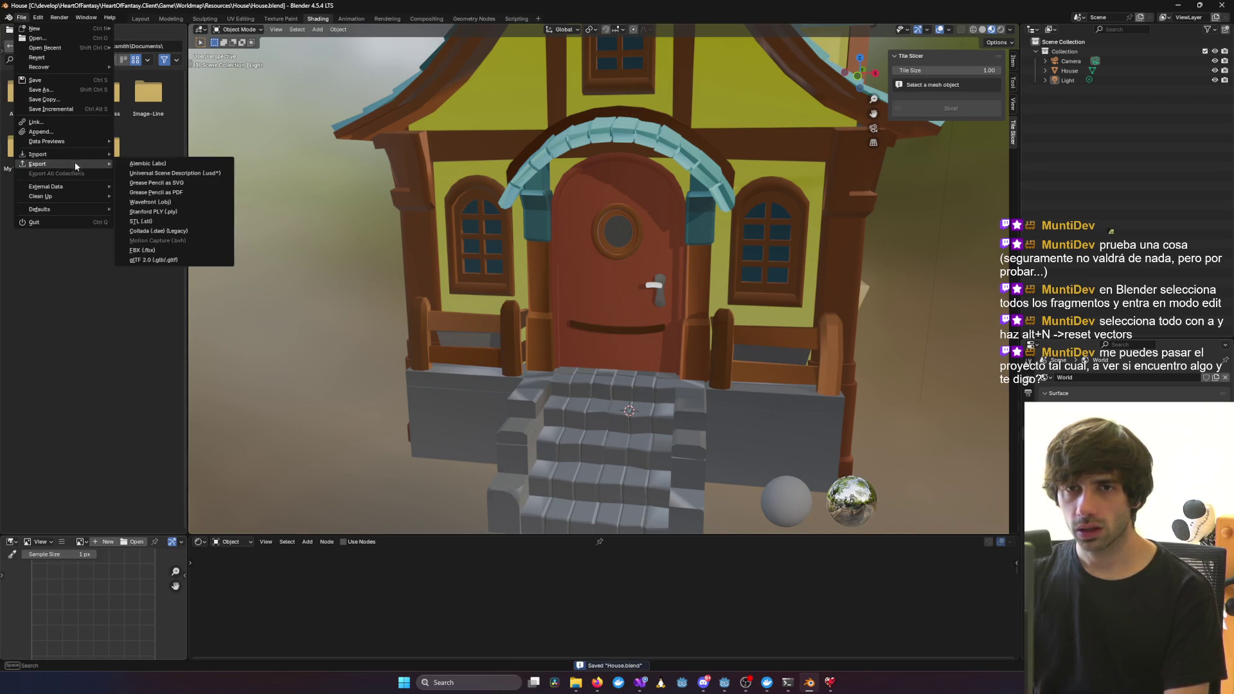
pyautogui.click(38, 17)
# Remove the Tile Slicer add-on in the Add-ons preferences
pyautogui.click(38, 17)
pyautogui.click(126, 147)
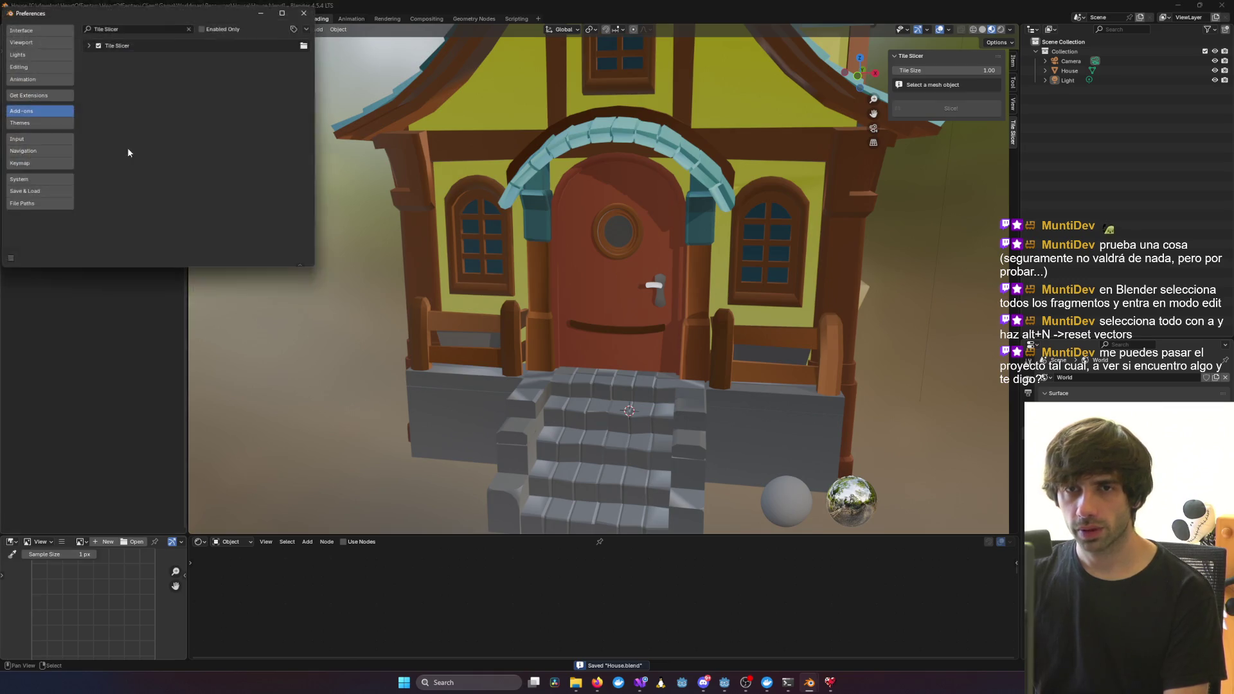
pyautogui.click(86, 45)
pyautogui.click(292, 60)
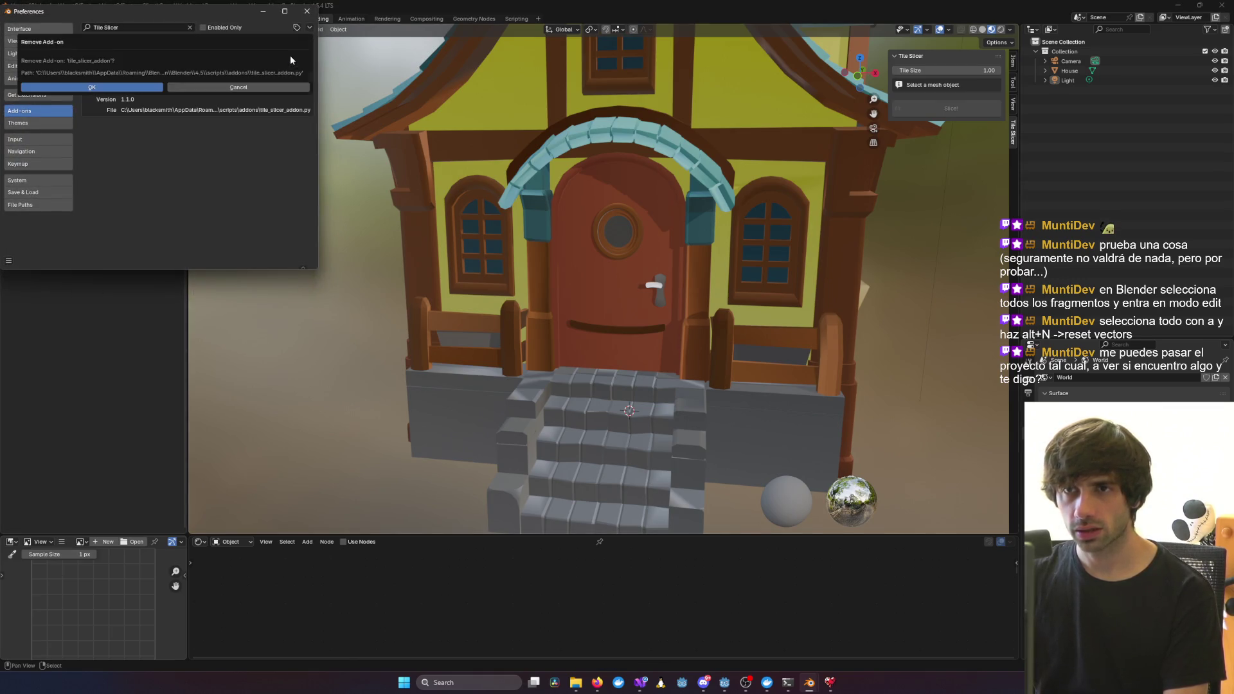
pyautogui.click(93, 88)
# Install tile_slicer_addon.py from the HeartOfFantasy scripts folder, then select the House model
pyautogui.click(307, 28)
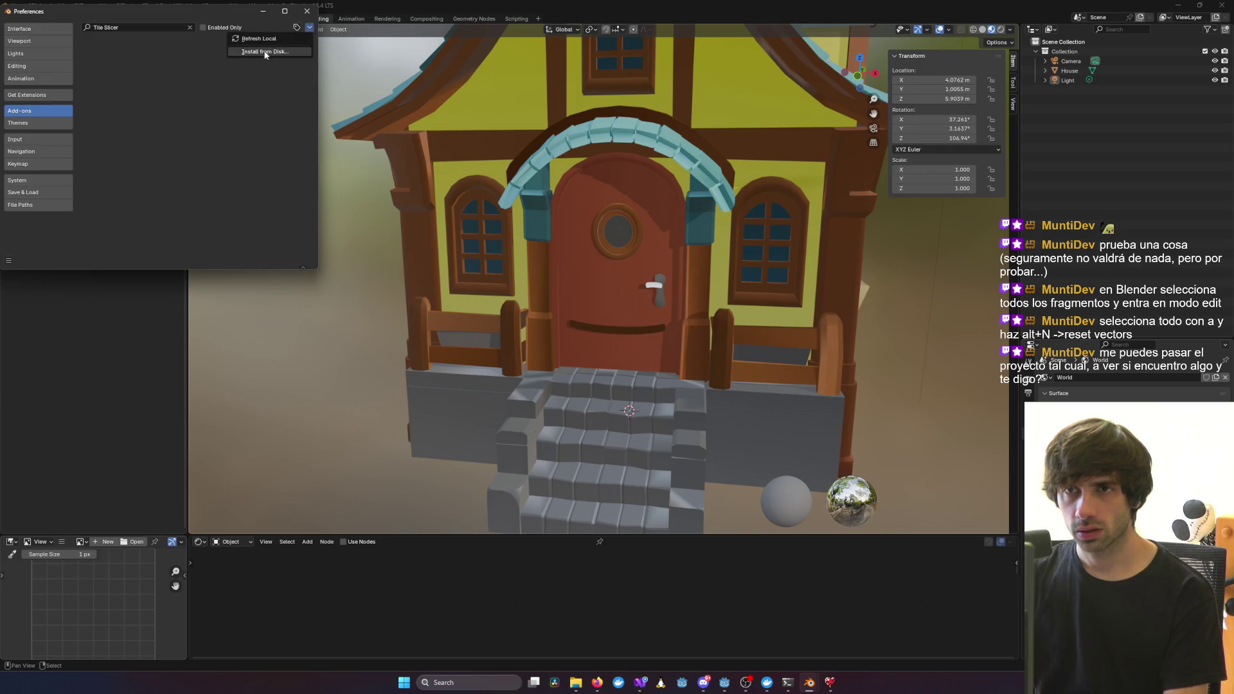
pyautogui.click(270, 52)
pyautogui.click(38, 161)
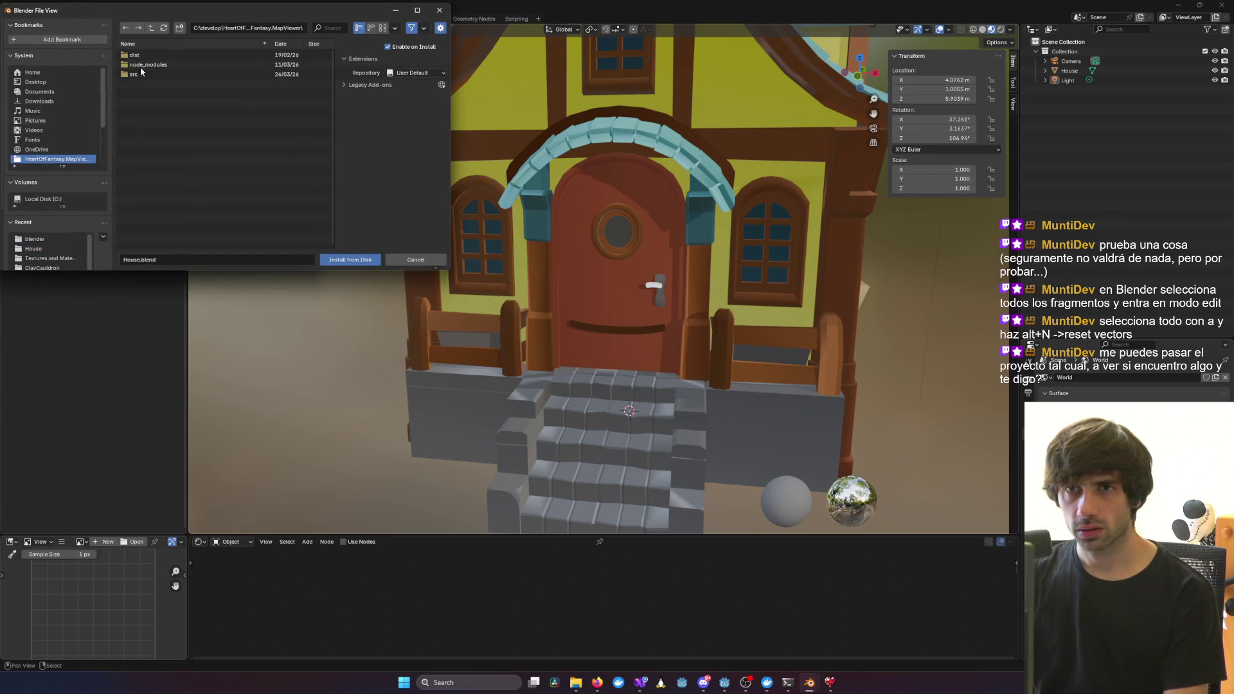
pyautogui.click(148, 27)
pyautogui.scroll(-3, 145, 243)
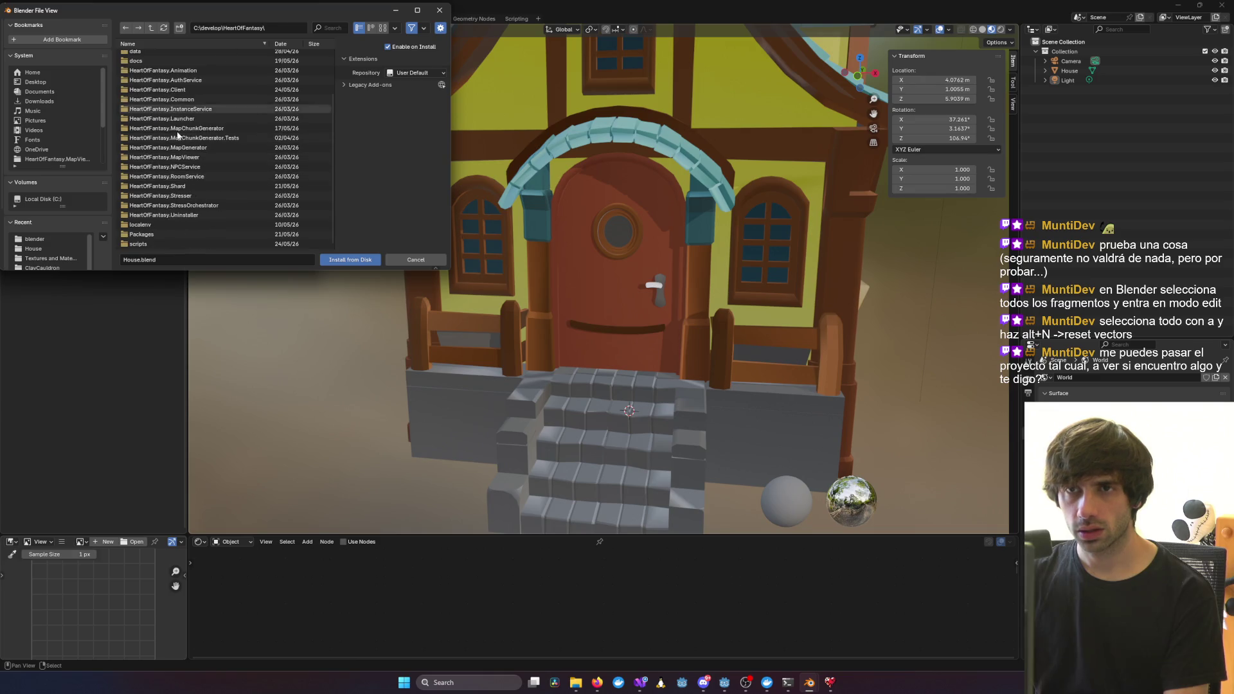
pyautogui.click(146, 243)
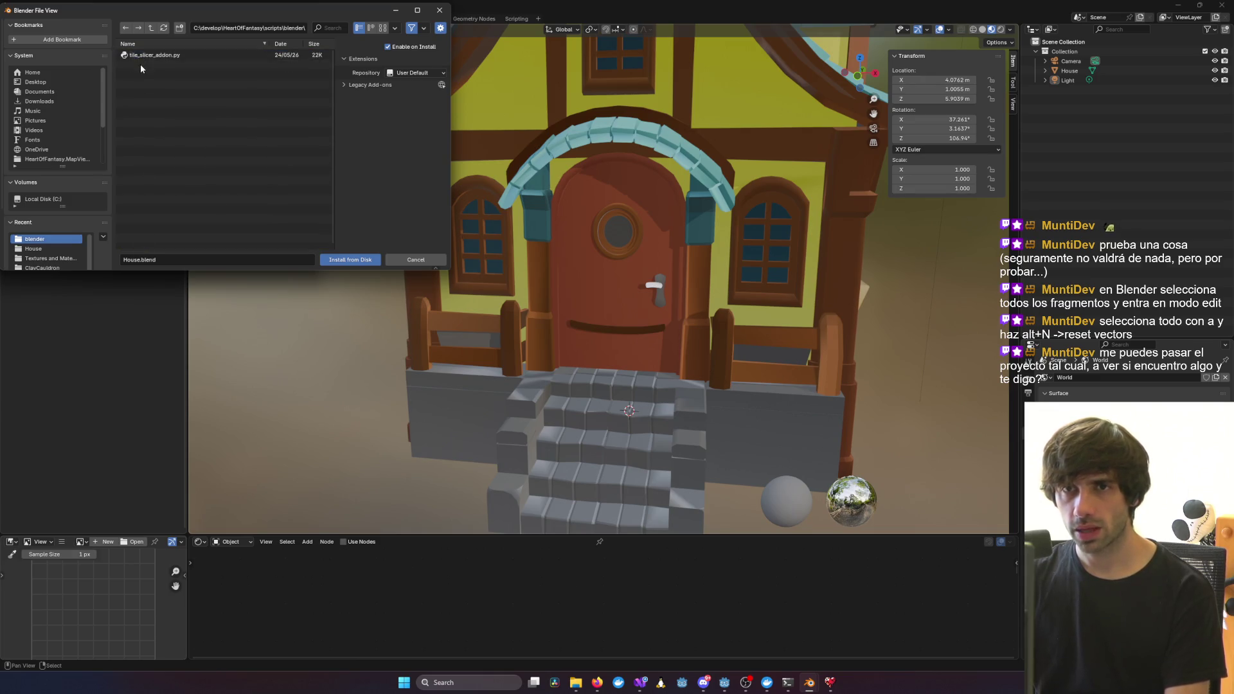
pyautogui.doubleClick(144, 61)
pyautogui.click(306, 11)
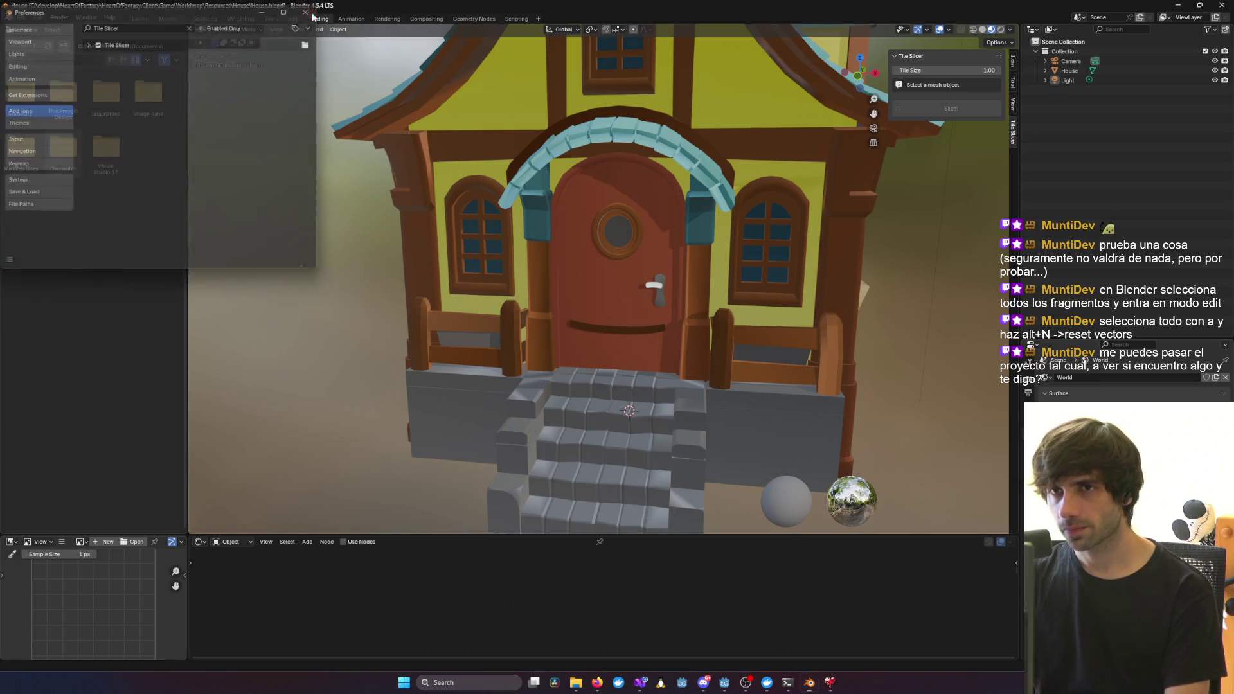
pyautogui.click(784, 169)
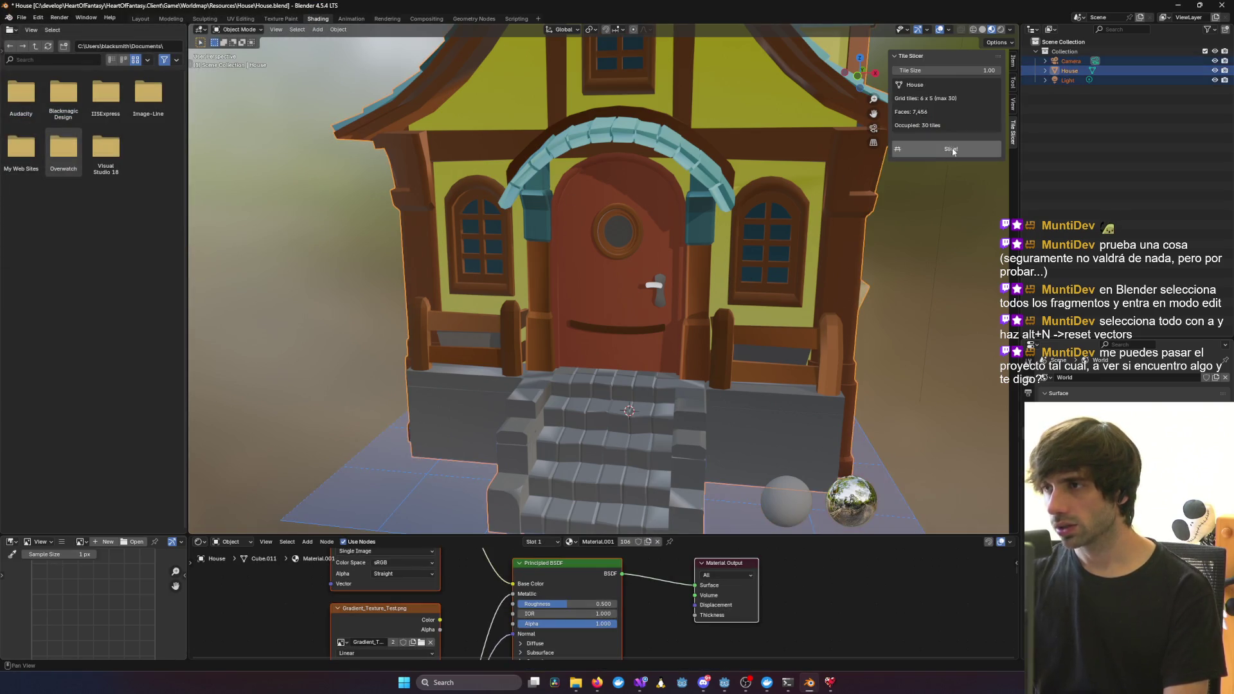
# Slice the House into grid tiles with Slice! and hide the original House
pyautogui.click(1077, 72)
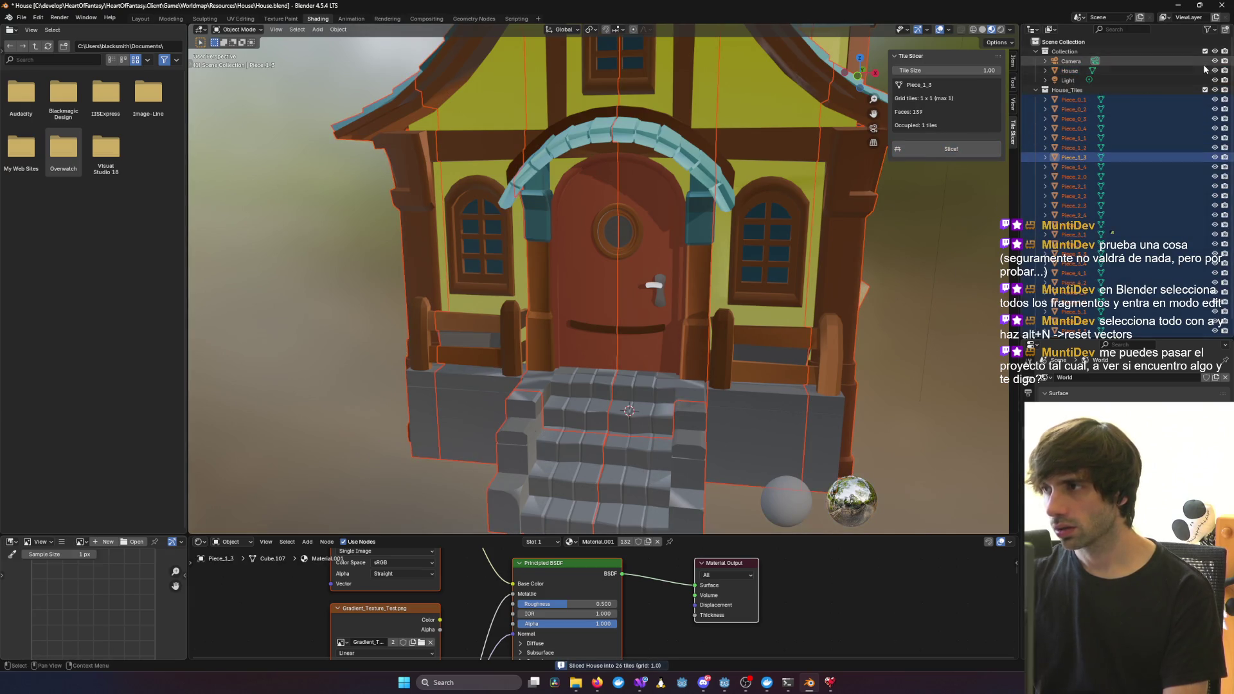
pyautogui.click(1215, 71)
pyautogui.click(655, 283)
pyautogui.moveTo(655, 283)
pyautogui.mouseDown(button='middle')
pyautogui.moveTo(720, 279)
pyautogui.moveTo(617, 288)
pyautogui.mouseUp(button='middle')
pyautogui.scroll(3, 760, 281)
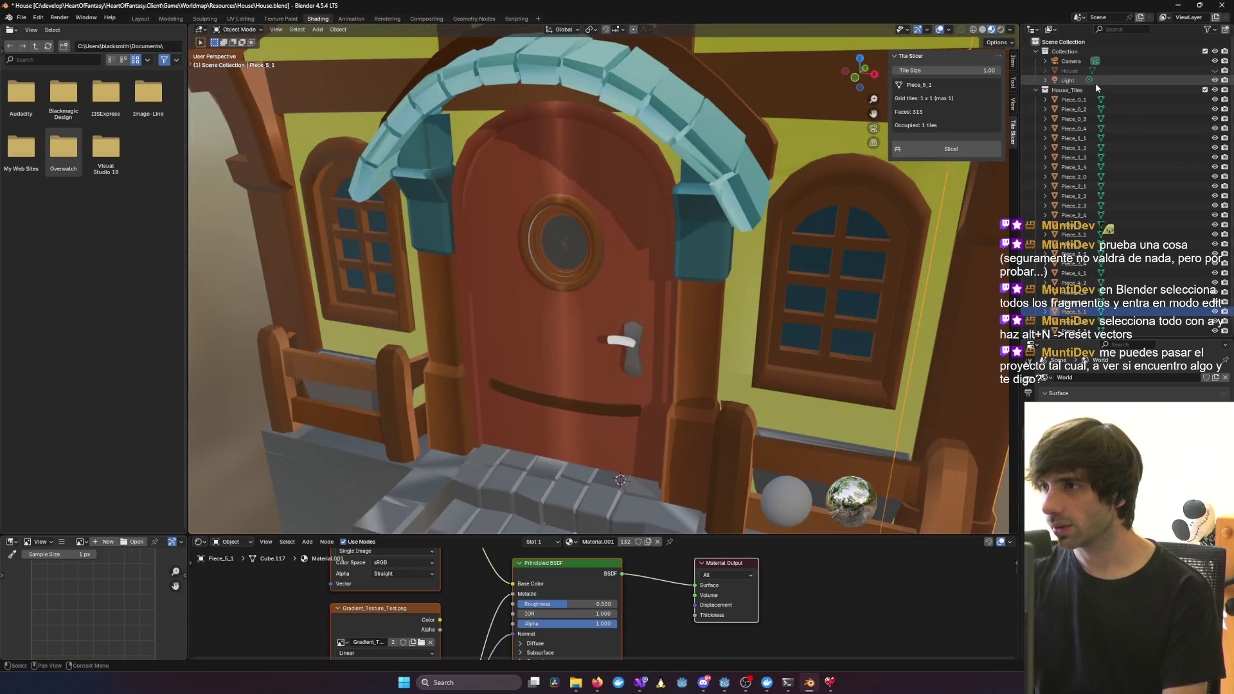
pyautogui.moveTo(560, 110)
pyautogui.mouseDown(button='middle')
pyautogui.moveTo(565, 193)
pyautogui.moveTo(515, 185)
pyautogui.moveTo(683, 206)
pyautogui.moveTo(593, 169)
pyautogui.moveTo(565, 256)
pyautogui.moveTo(789, 226)
pyautogui.moveTo(739, 234)
pyautogui.mouseUp(button='middle')
# Inspect the door seam tiles Piece_3_4, Piece_3_1 and Piece_4_1
pyautogui.click(564, 256)
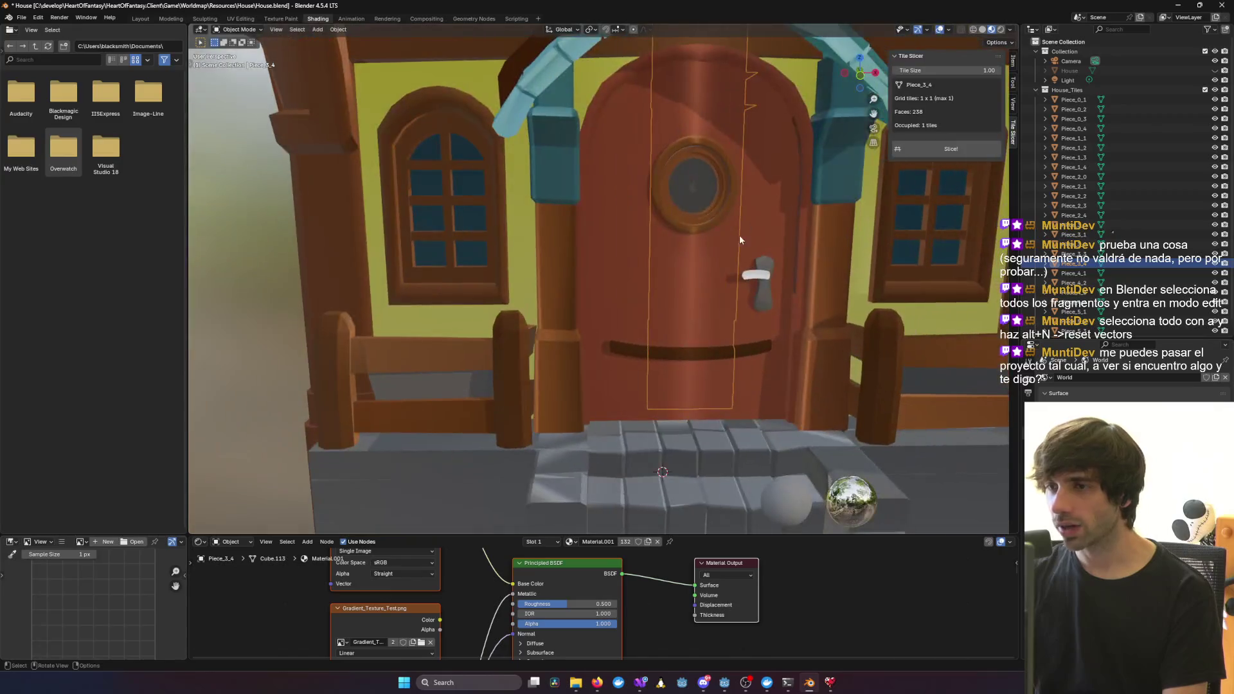
pyautogui.click(695, 299)
pyautogui.click(949, 473)
pyautogui.scroll(-5, 949, 472)
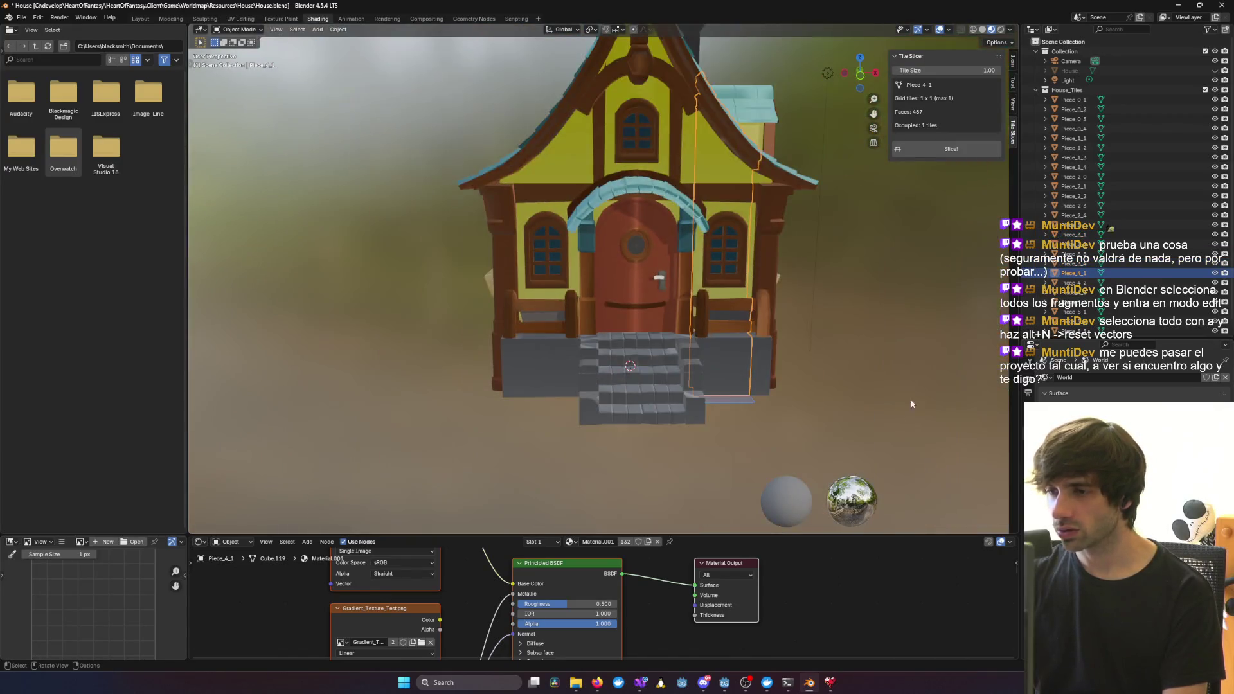
pyautogui.moveTo(932, 444); pyautogui.dragTo(893, 390, button='middle')
pyautogui.scroll(5, 751, 372)
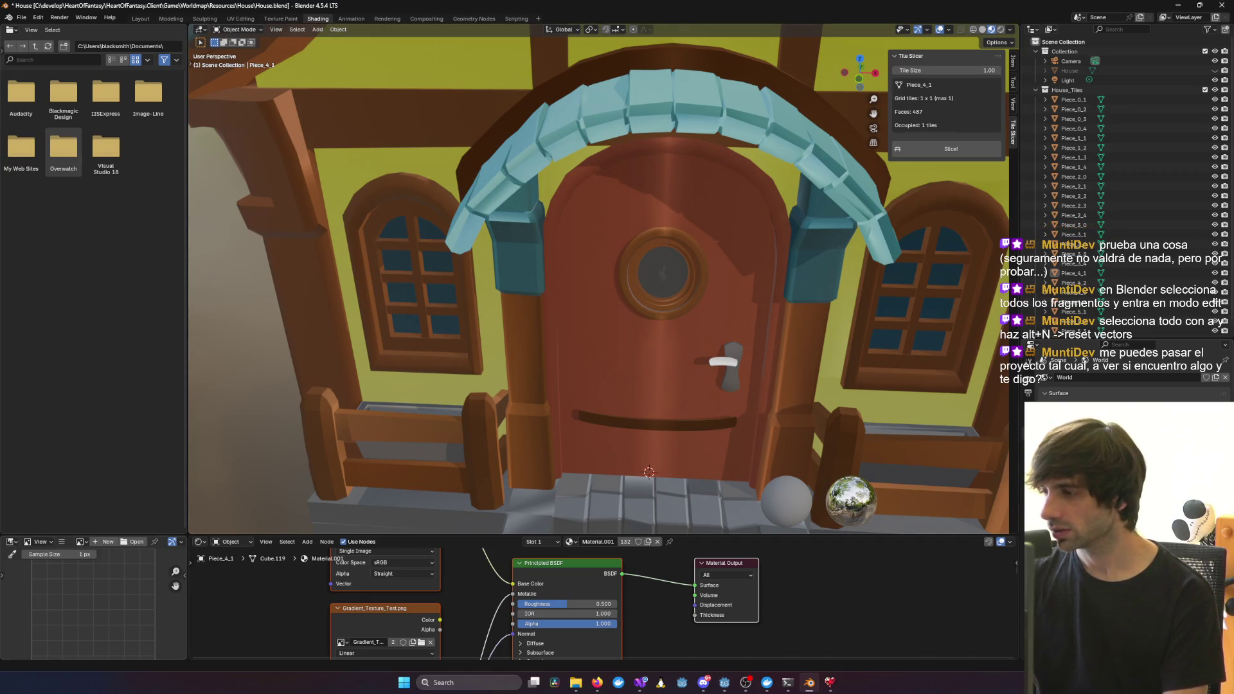
# Toggle the original House to compare, select Piece_2_0, and save the sliced file
pyautogui.hotkey('alt', 'Tab')
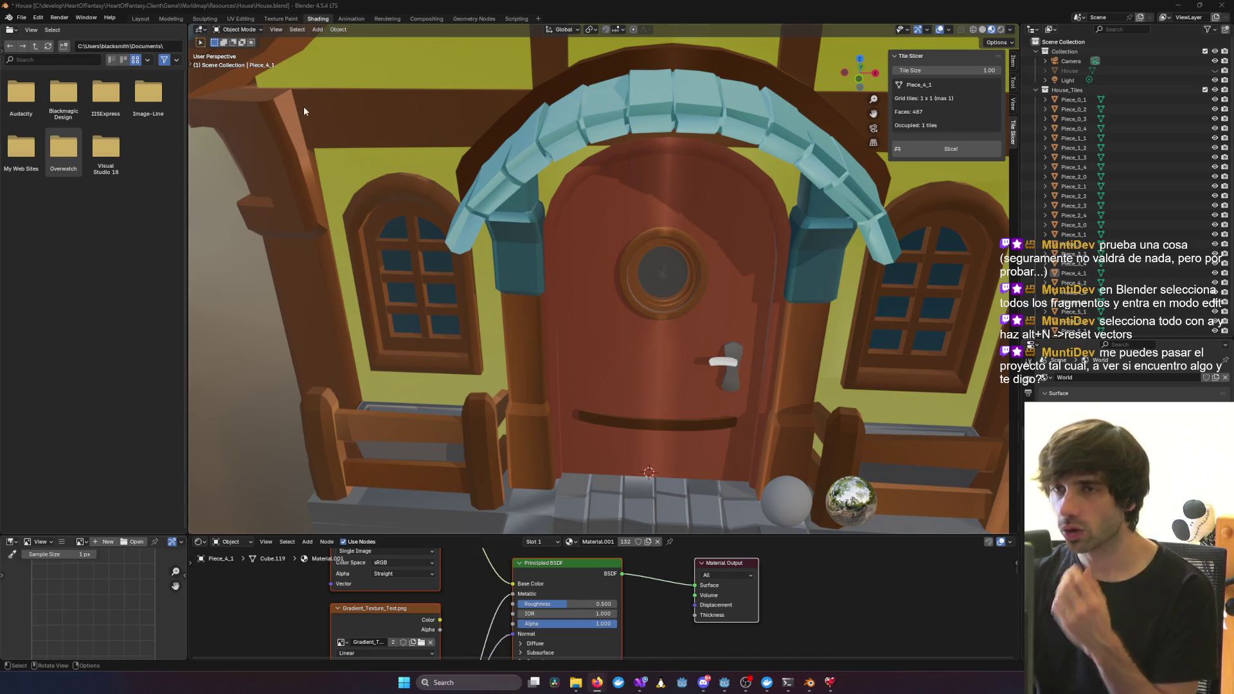
pyautogui.click(22, 17)
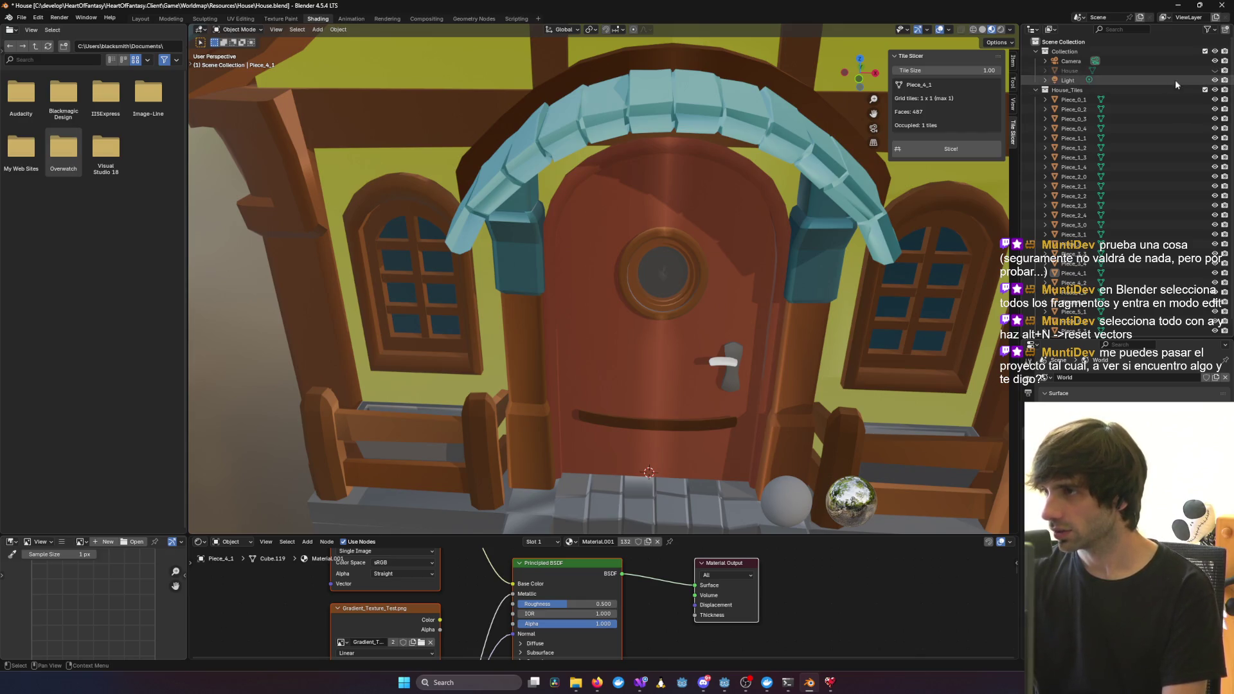
pyautogui.click(1216, 71)
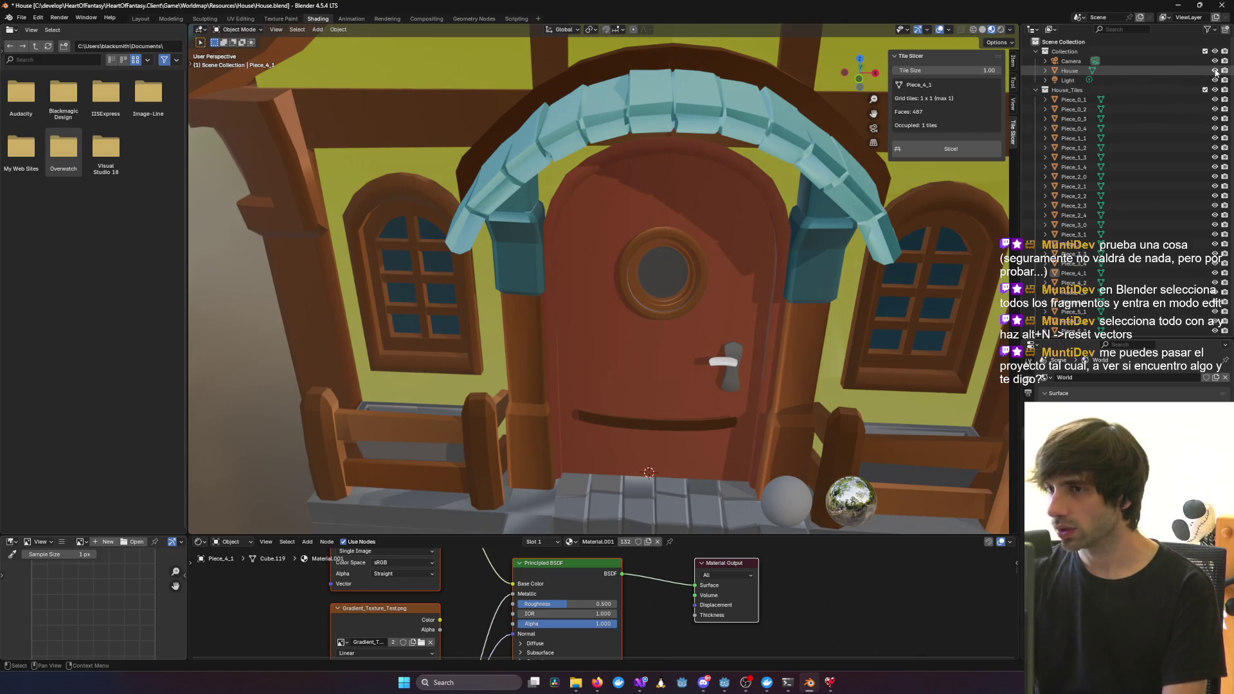
pyautogui.click(1215, 71)
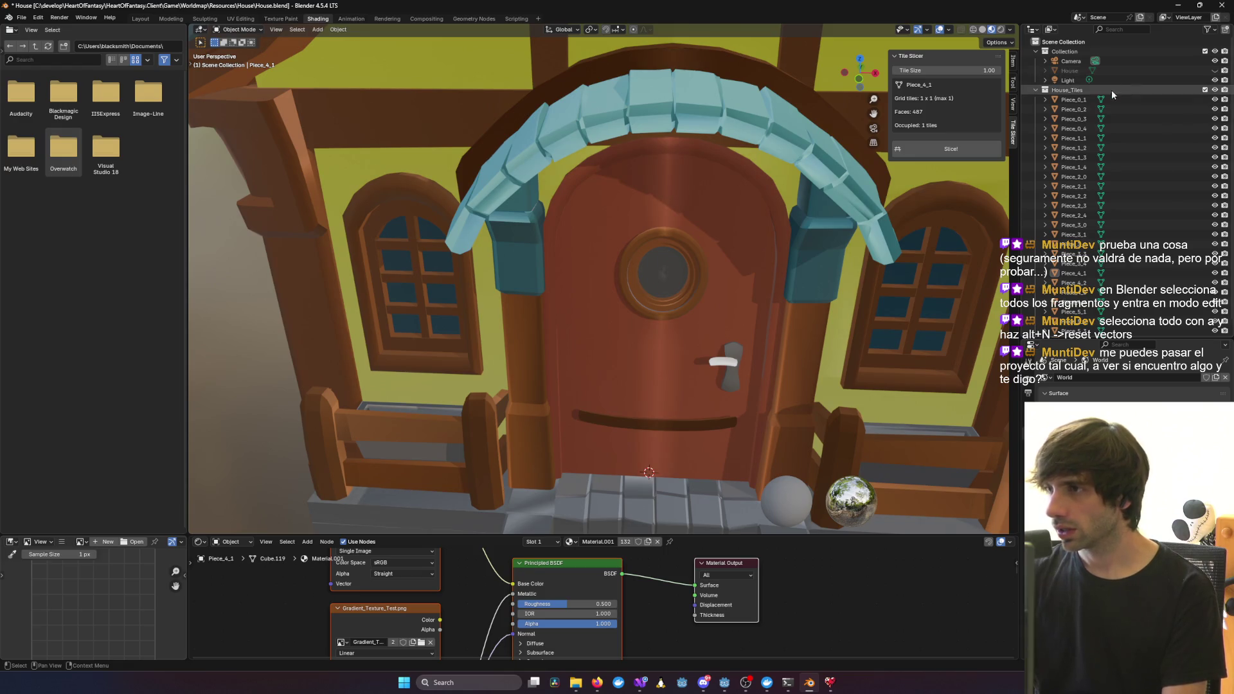
pyautogui.click(1074, 177)
pyautogui.click(21, 18)
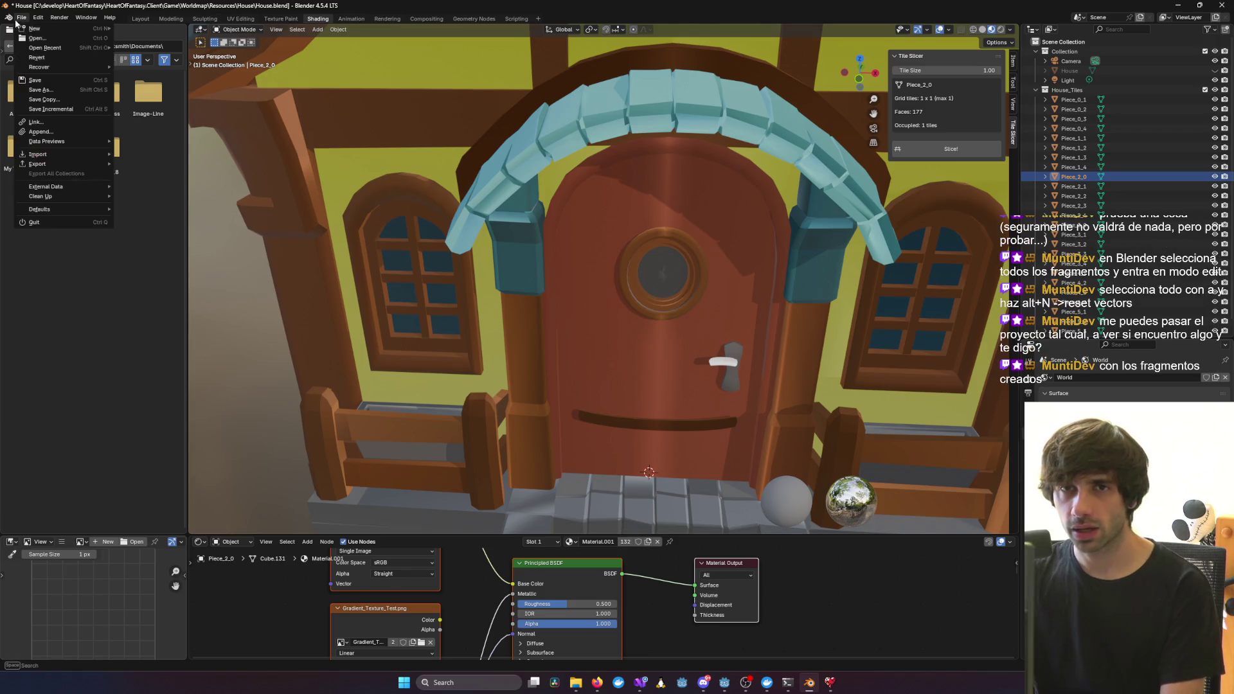
pyautogui.click(55, 82)
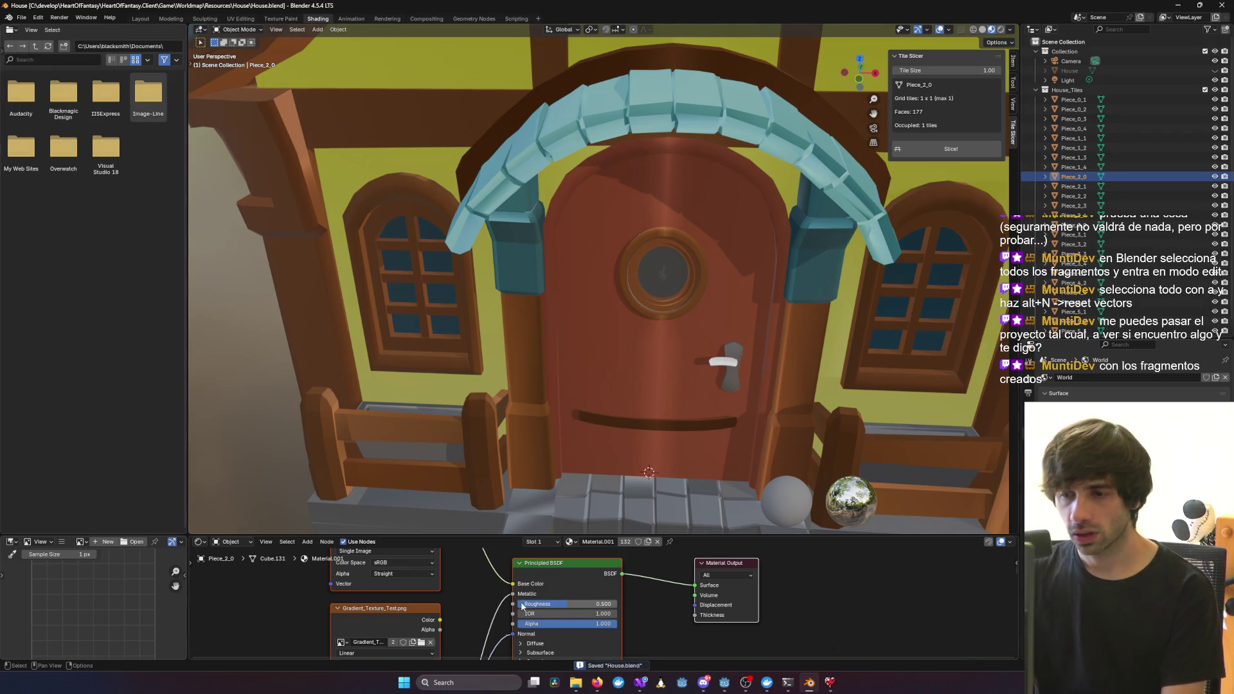
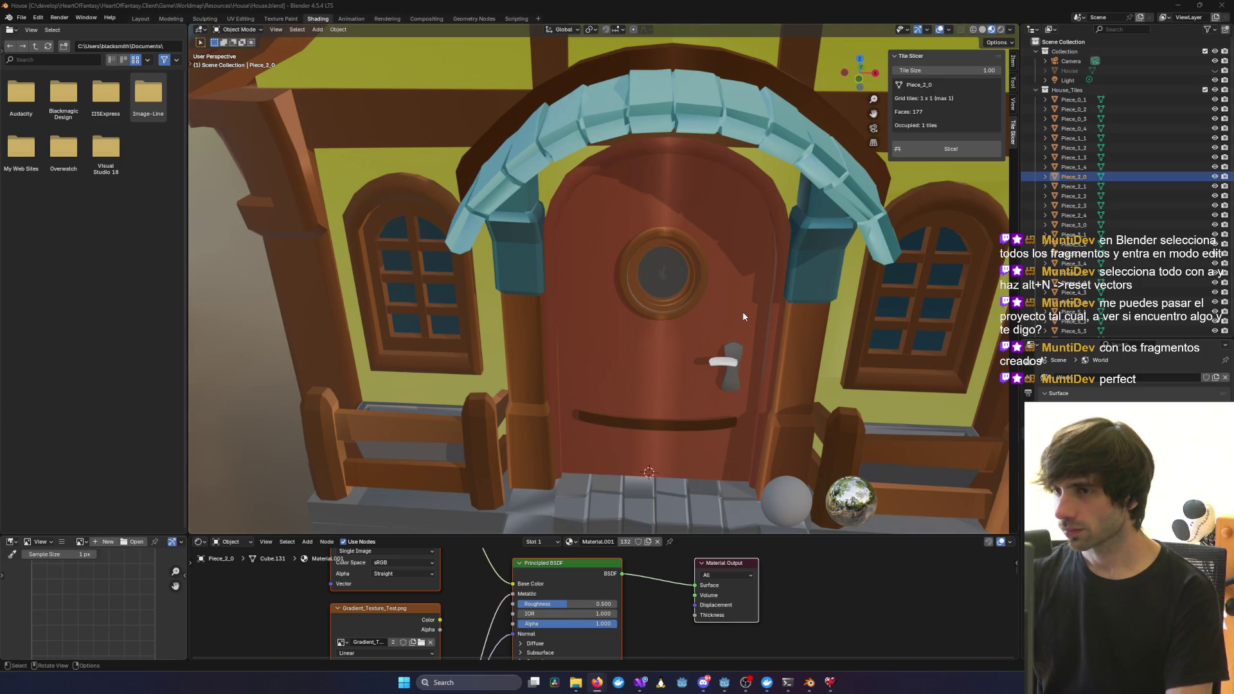
# Bring the 'Fix seam on Y-axis' Claude Code session forward and start the reply 'ahora el corte'
pyautogui.moveTo(789, 687)
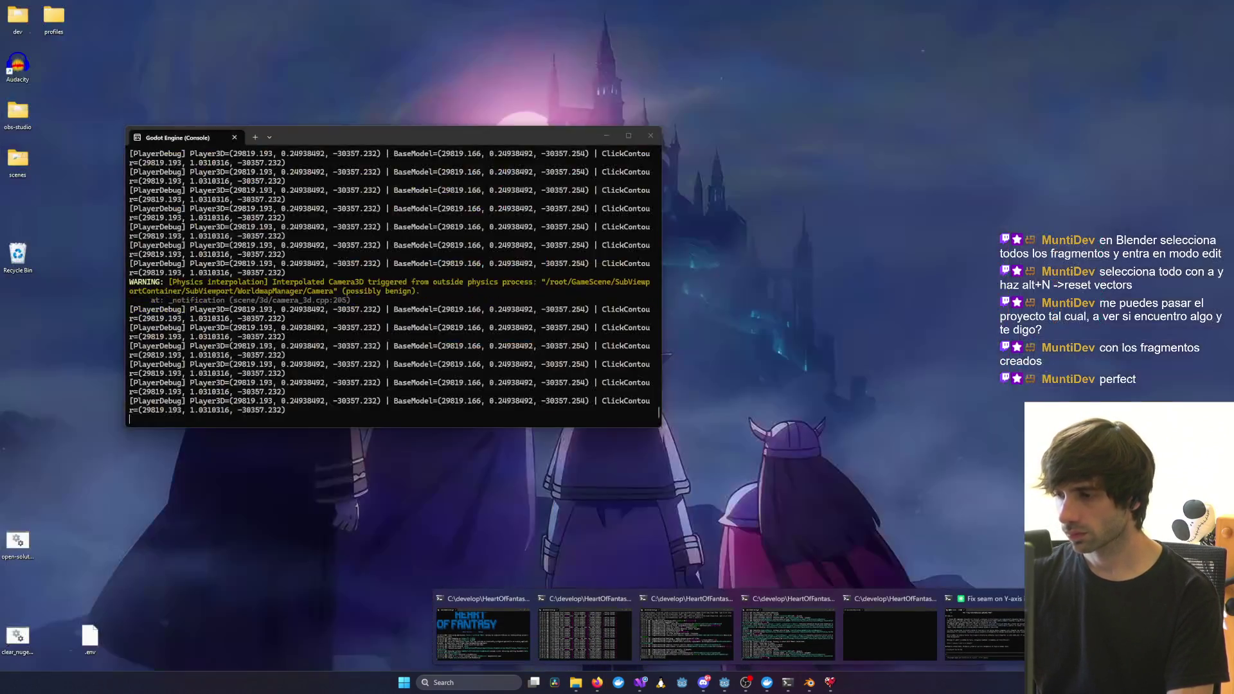
pyautogui.click(958, 646)
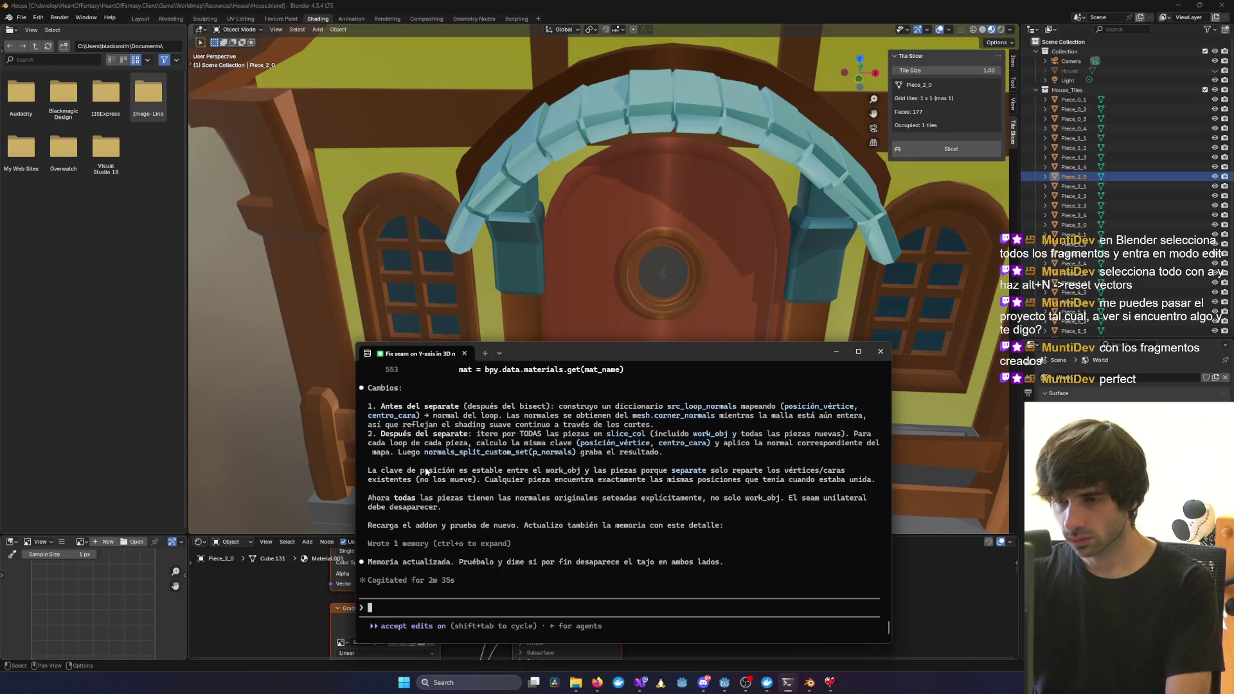
pyautogui.write('ahora el corte est')
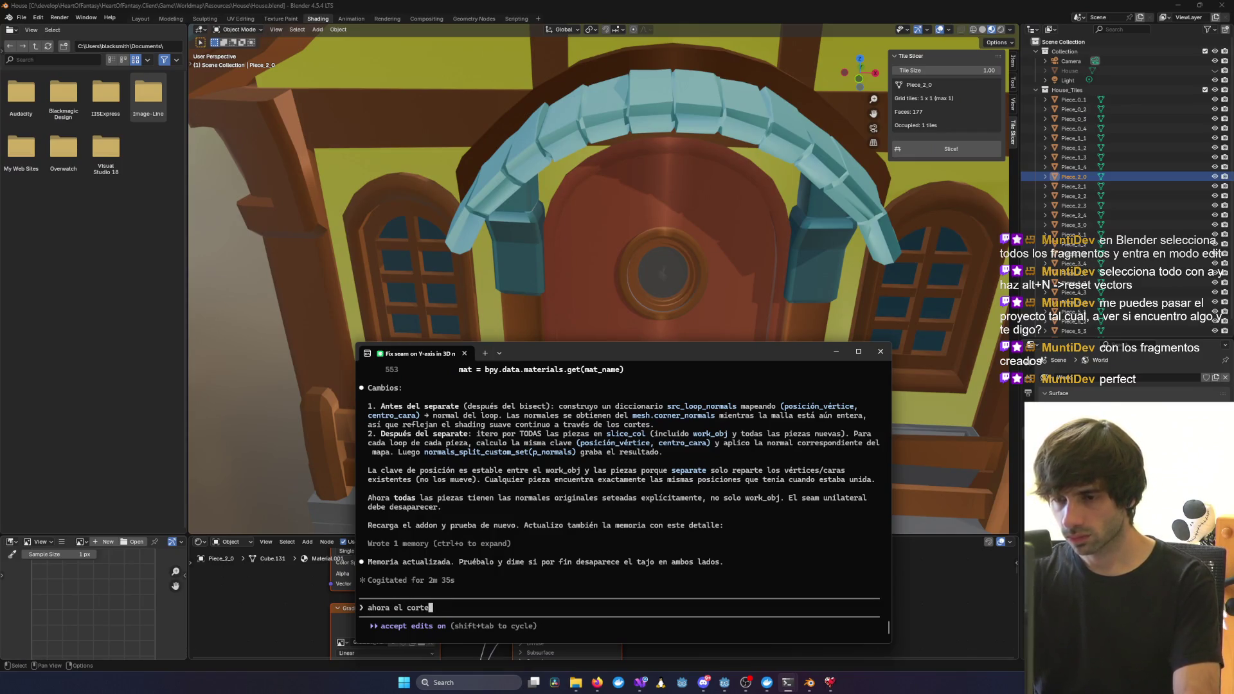
pyautogui.write('a')
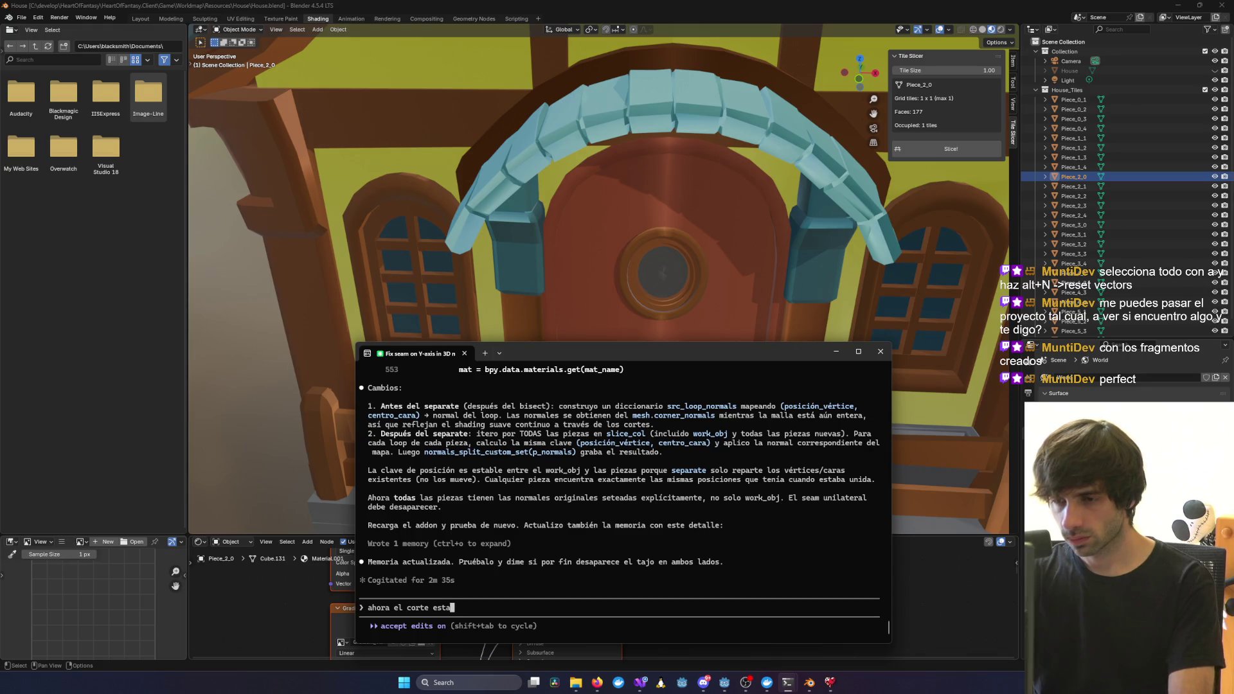
pyautogui.write(' represe')
pyautogui.press('BackSpace')
pyautogui.press('BackSpace')
pyautogui.press('BackSpace')
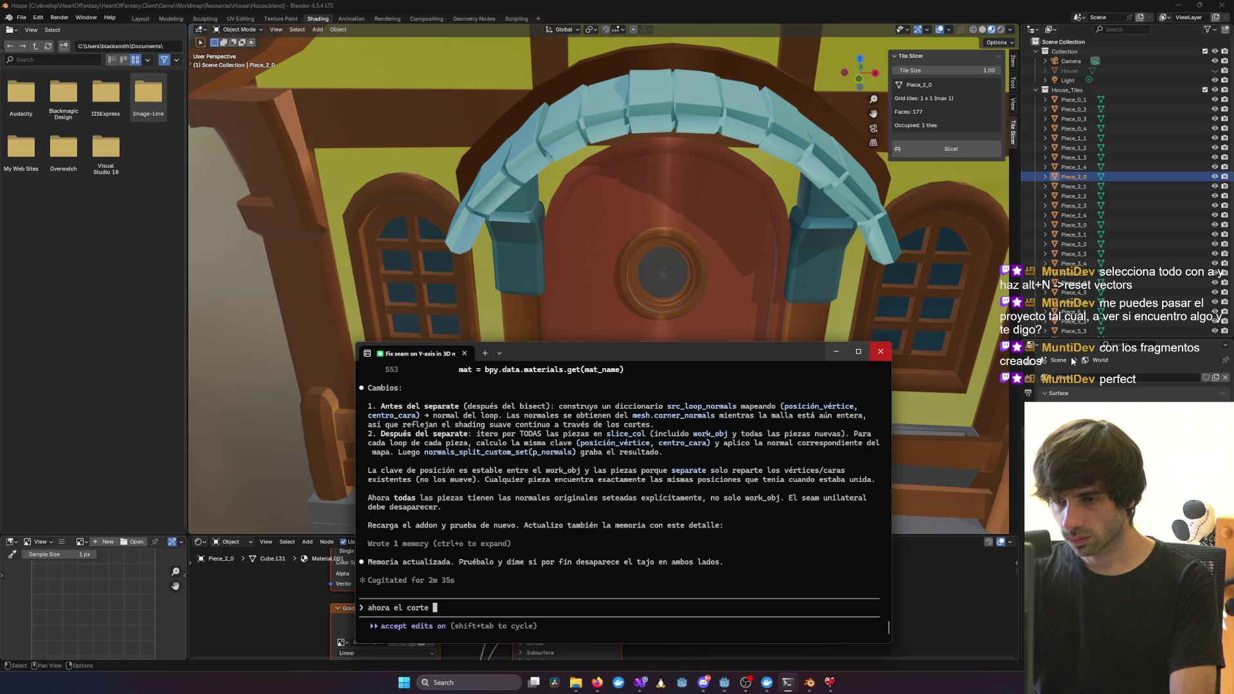
pyautogui.hotkey('alt', 'Tab')
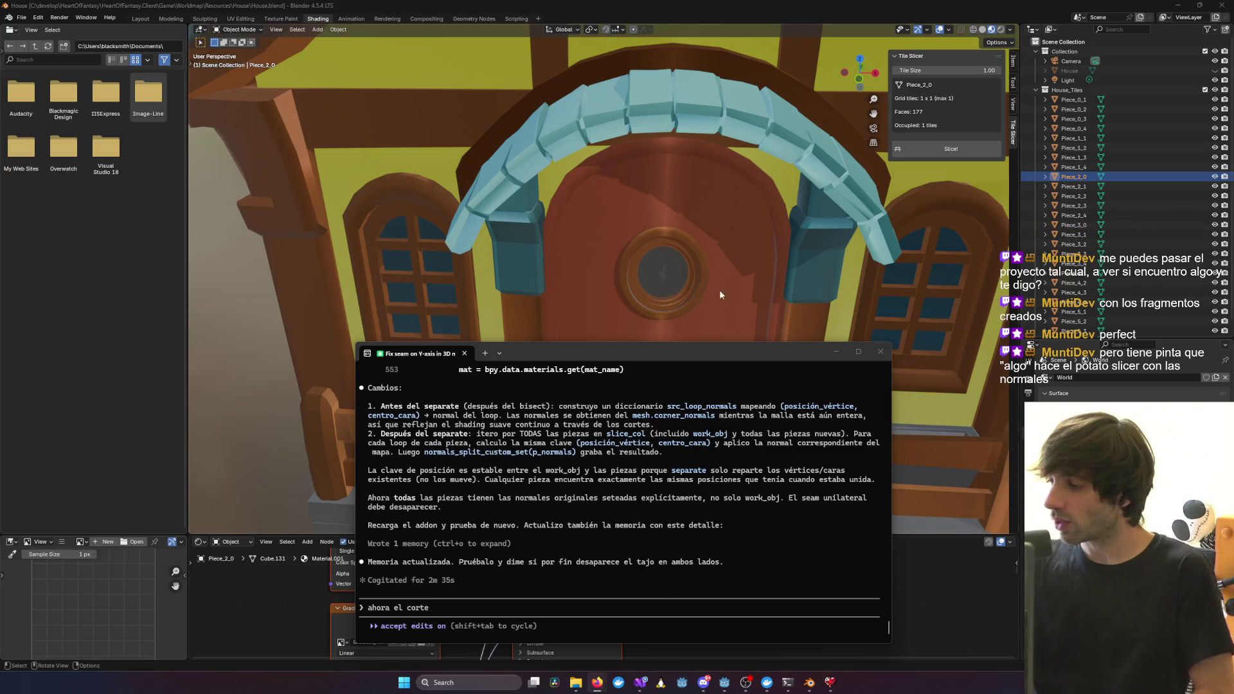
pyautogui.scroll(10, 619, 478)
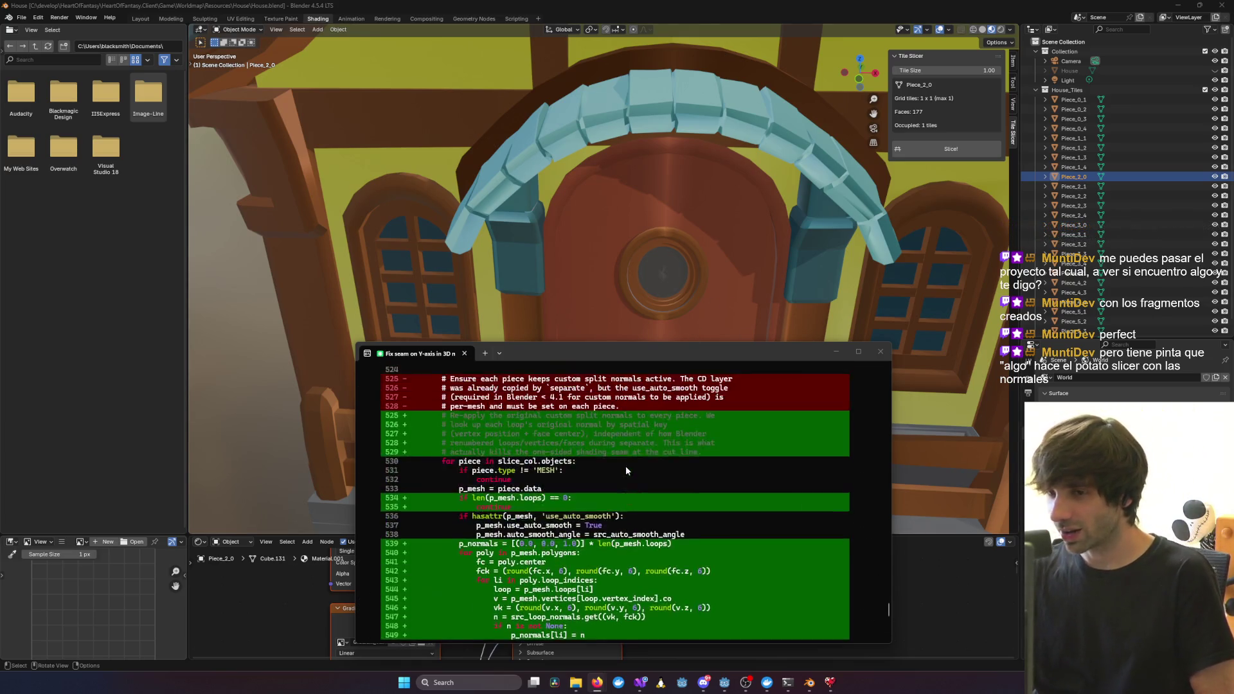
pyautogui.scroll(-10, 622, 476)
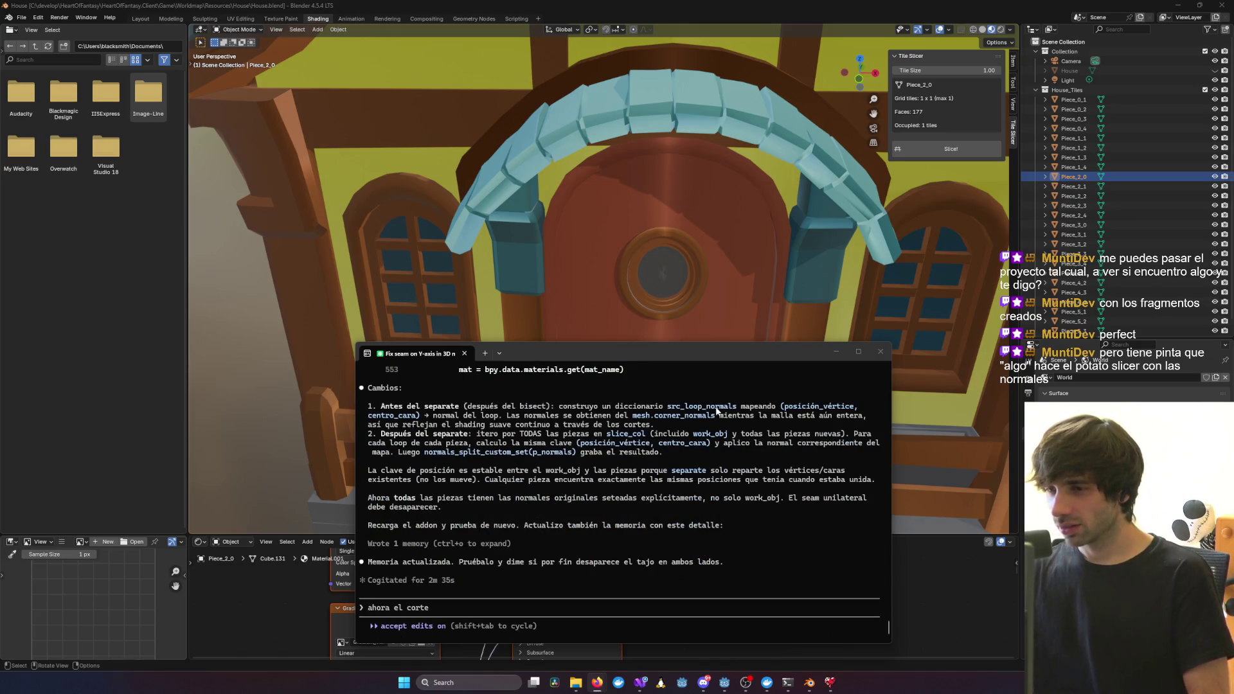
pyautogui.scroll(10, 675, 413)
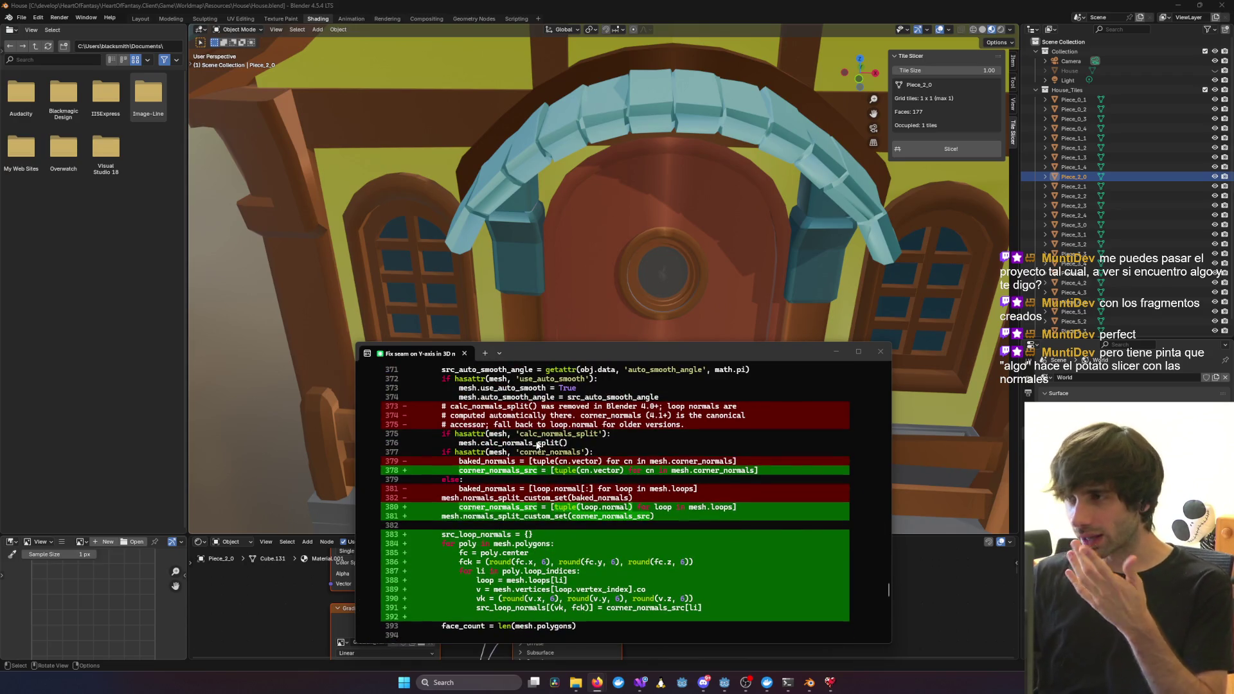
pyautogui.scroll(-10, 541, 445)
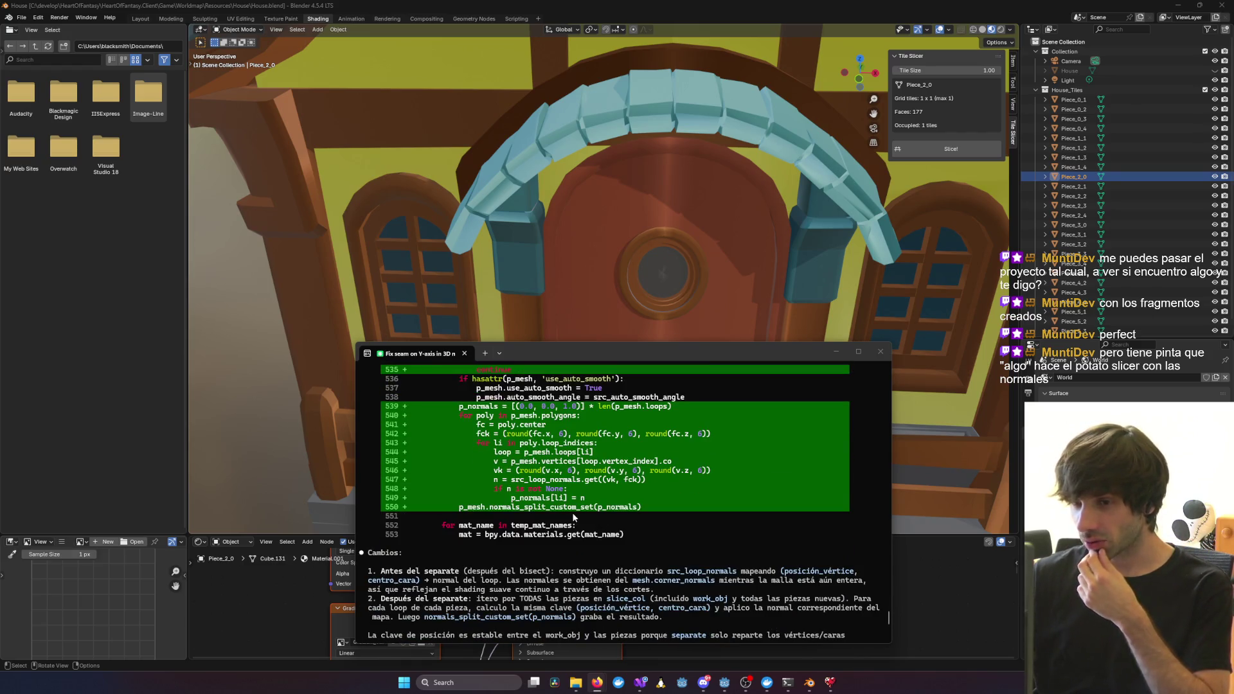
pyautogui.scroll(-5, 554, 510)
pyautogui.write('ahora el corte')
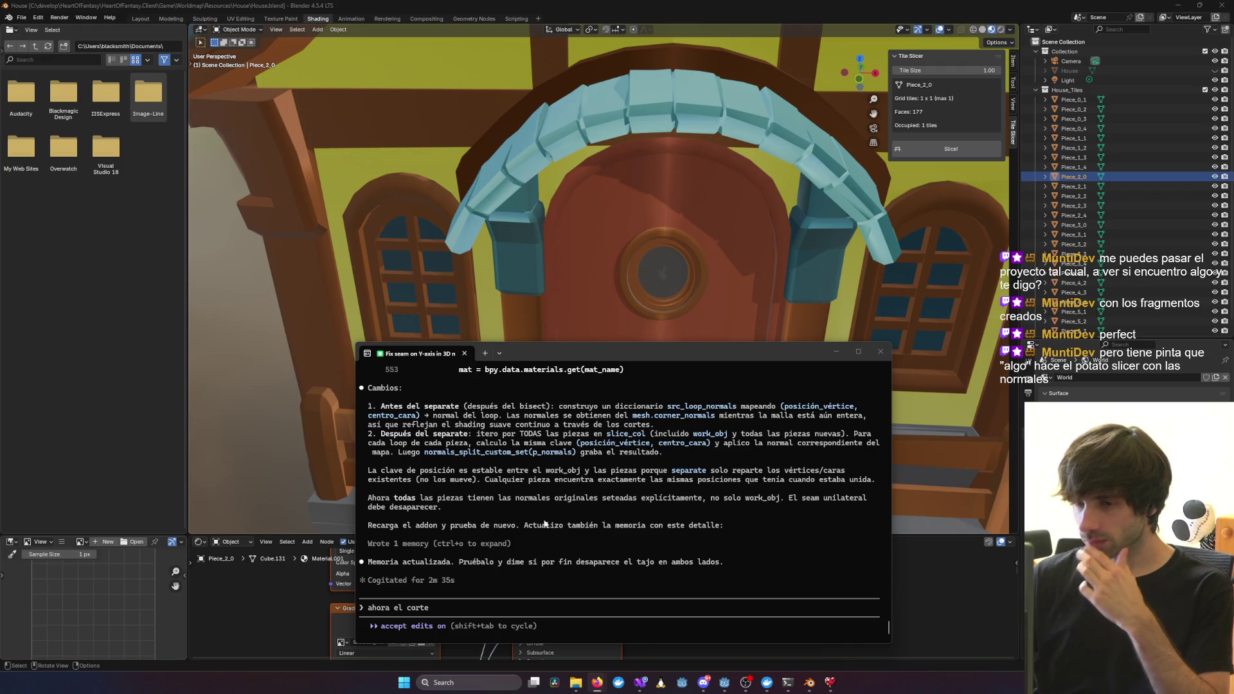
# Finish and send the reply that the seam 'sigue estando', now symmetric on both sides but incorrect
pyautogui.click(475, 608)
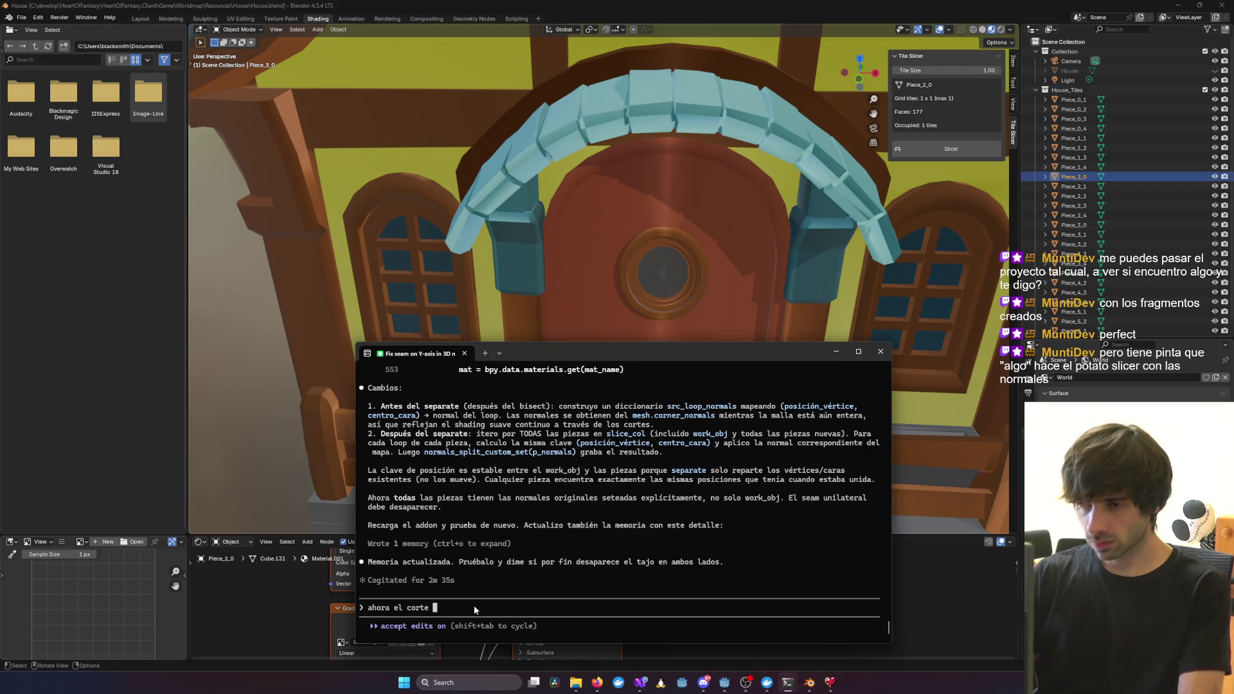
pyautogui.press('BackSpace')
pyautogui.write('se')
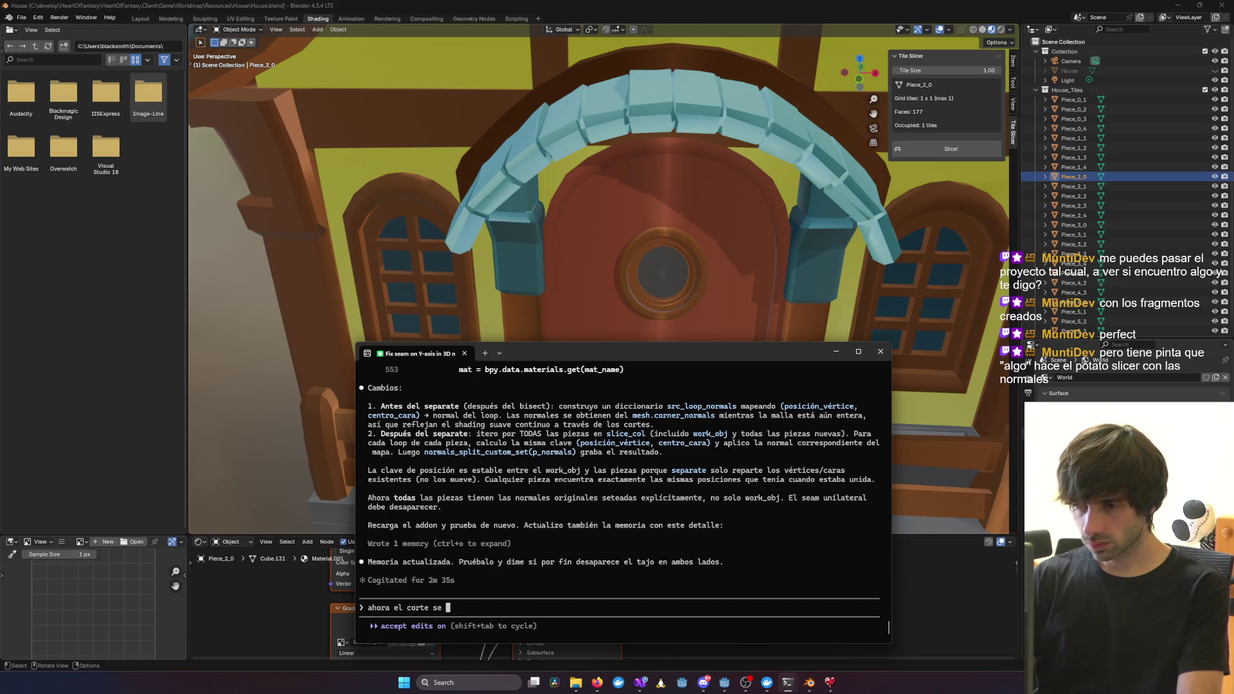
pyautogui.press('BackSpace')
pyautogui.write('g')
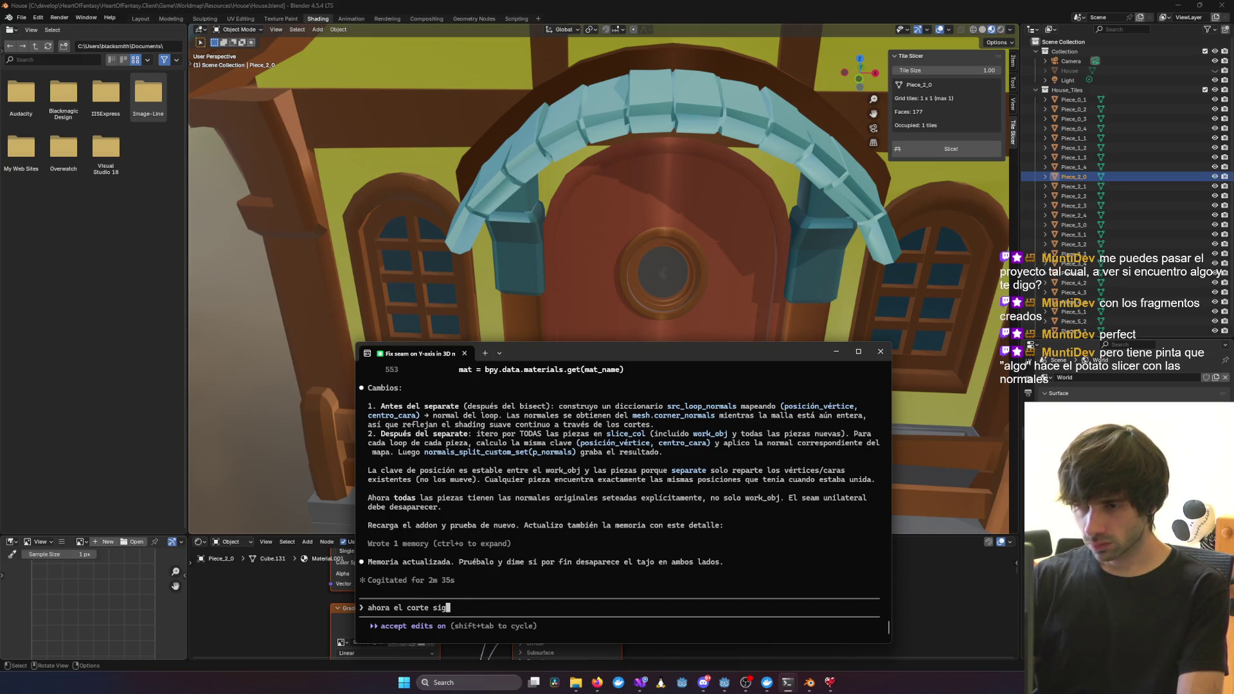
pyautogui.write('ue estando, pero')
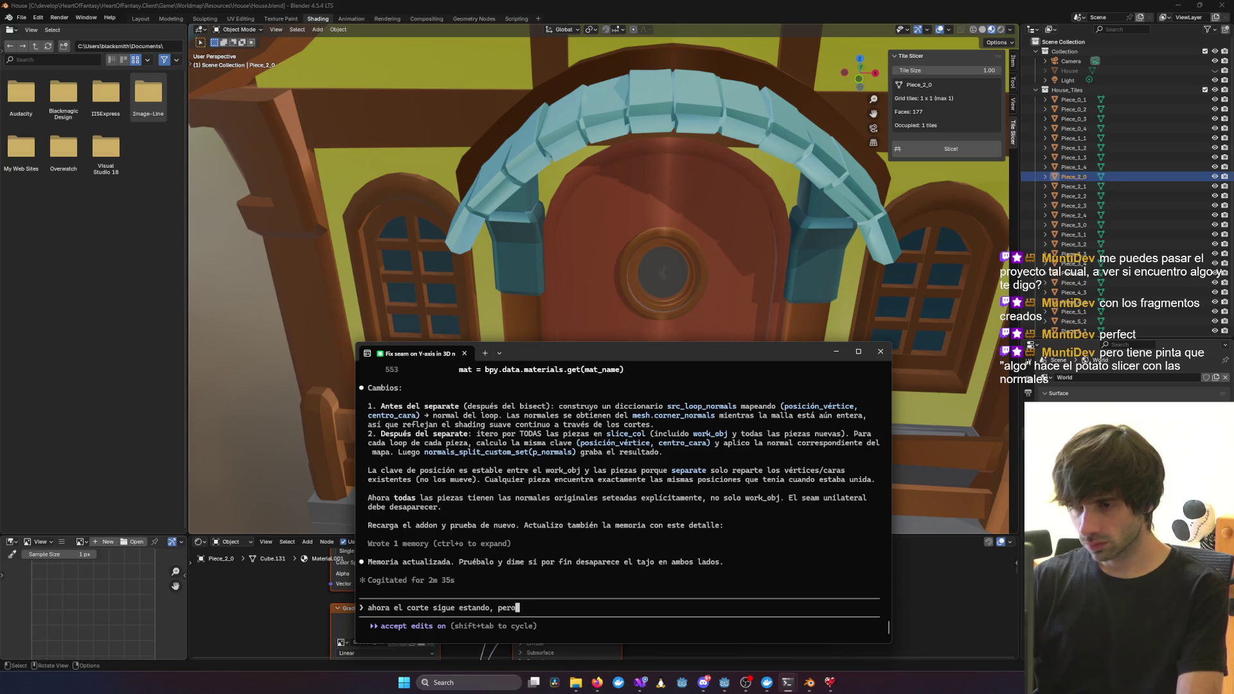
pyautogui.write(' el artefacto e')
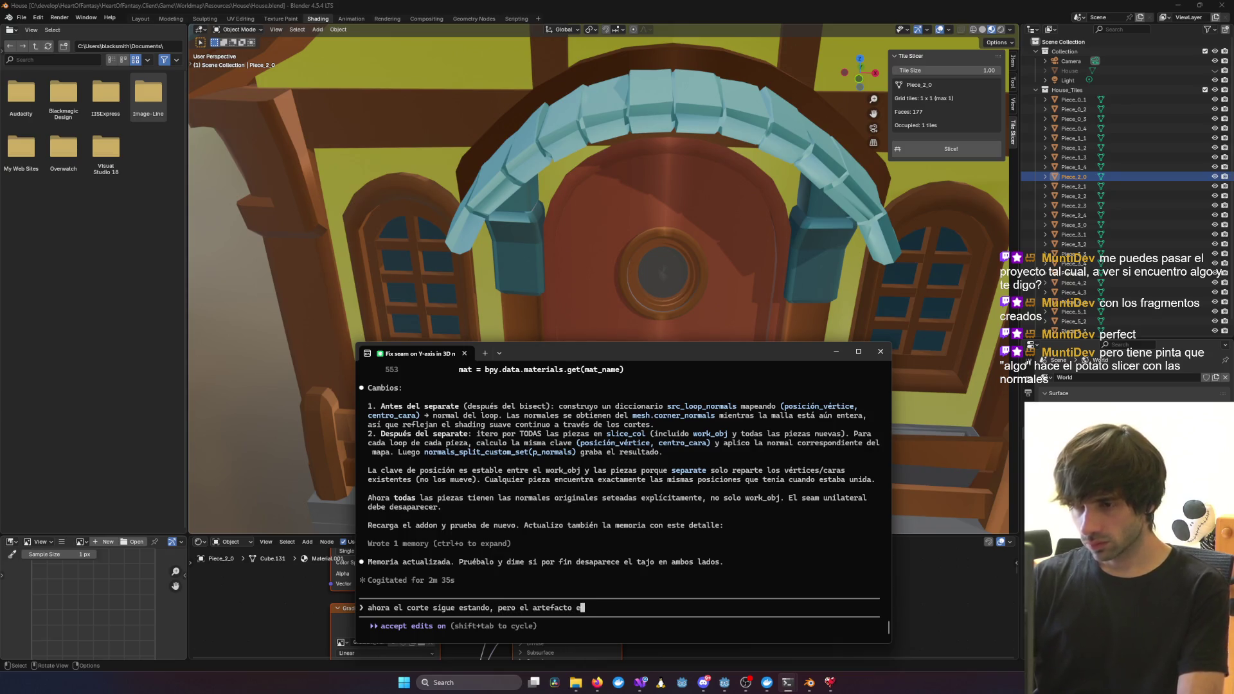
pyautogui.write('sta a ambos lados, lo cual se ve')
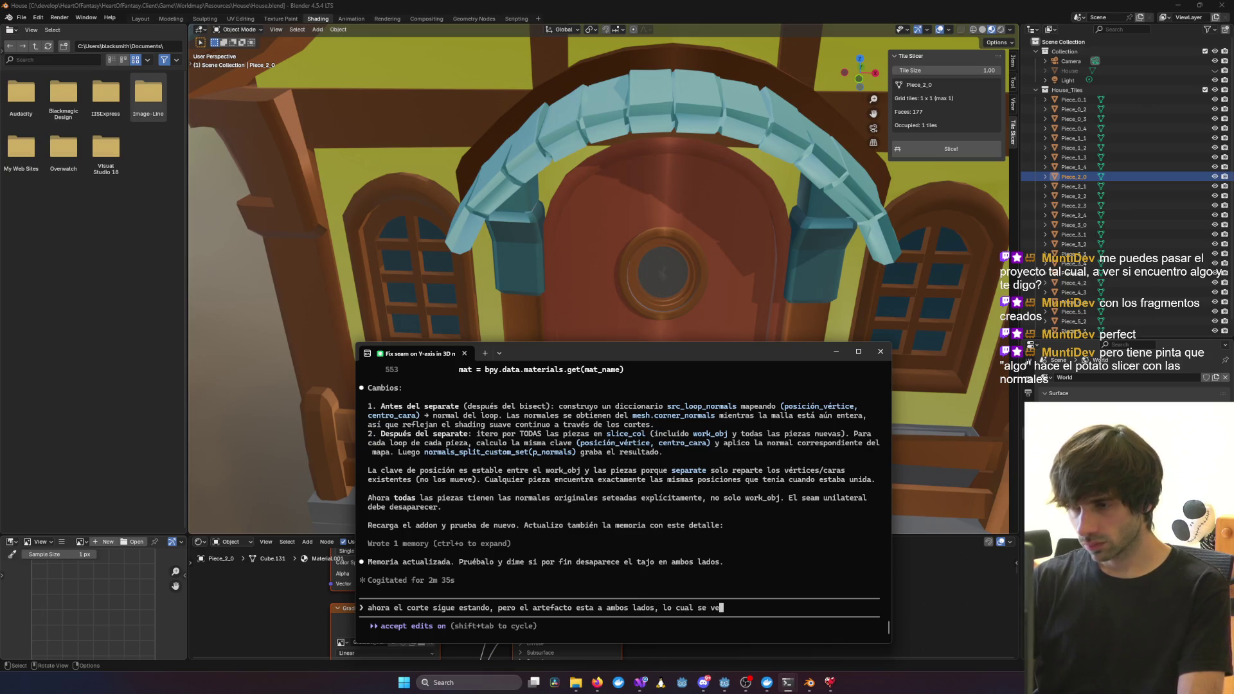
pyautogui.press('BackSpace')
pyautogui.press('BackSpace')
pyautogui.press('BackSpace')
pyautogui.press('BackSpace')
pyautogui.press('BackSpace')
pyautogui.write('lo ha')
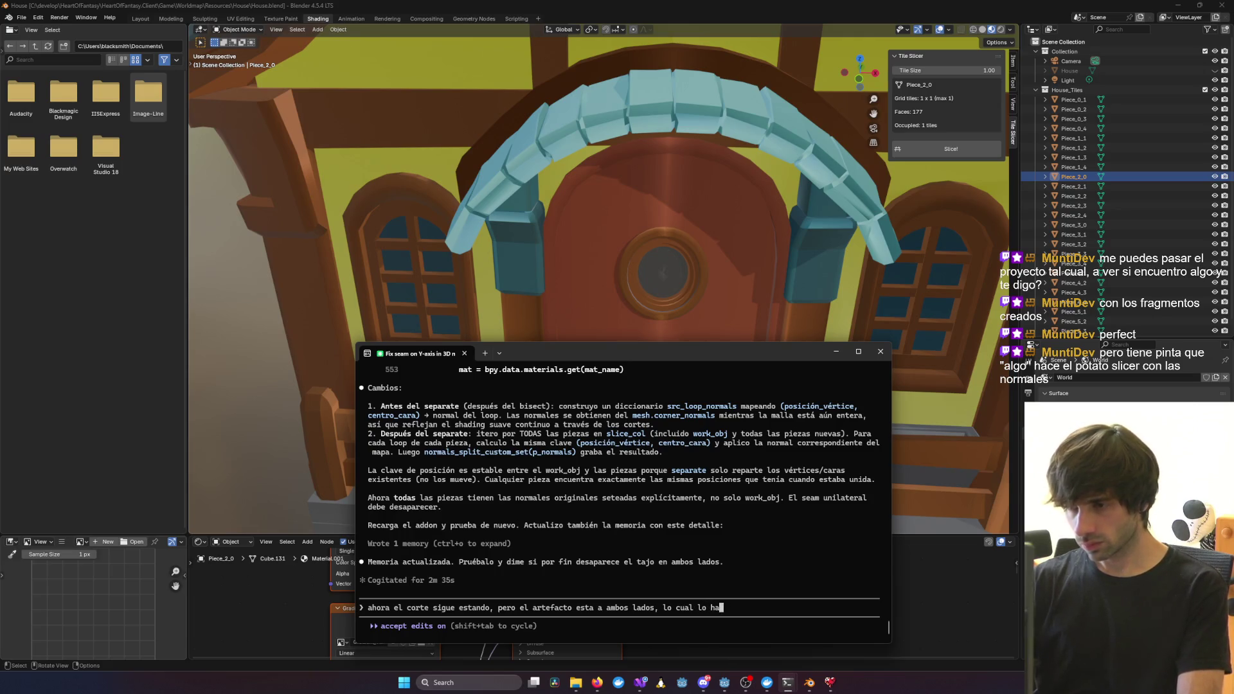
pyautogui.write('ce simetrico, pero incorrec')
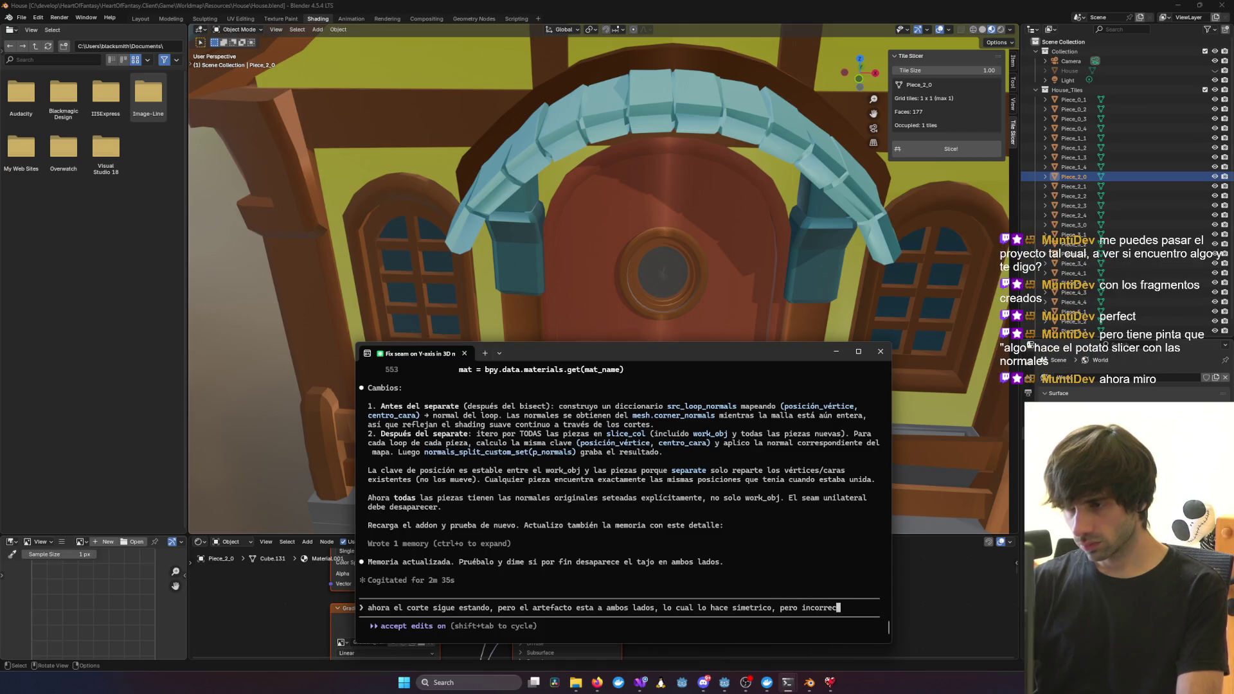
pyautogui.write('to')
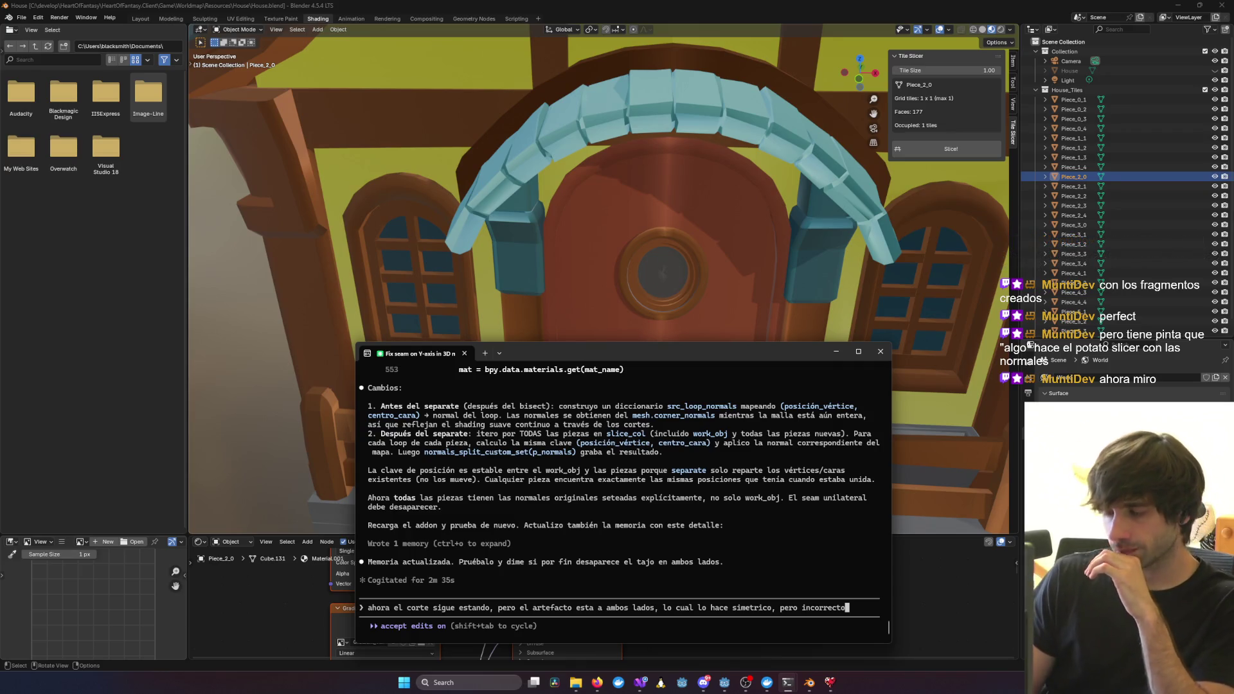
pyautogui.press('Return')
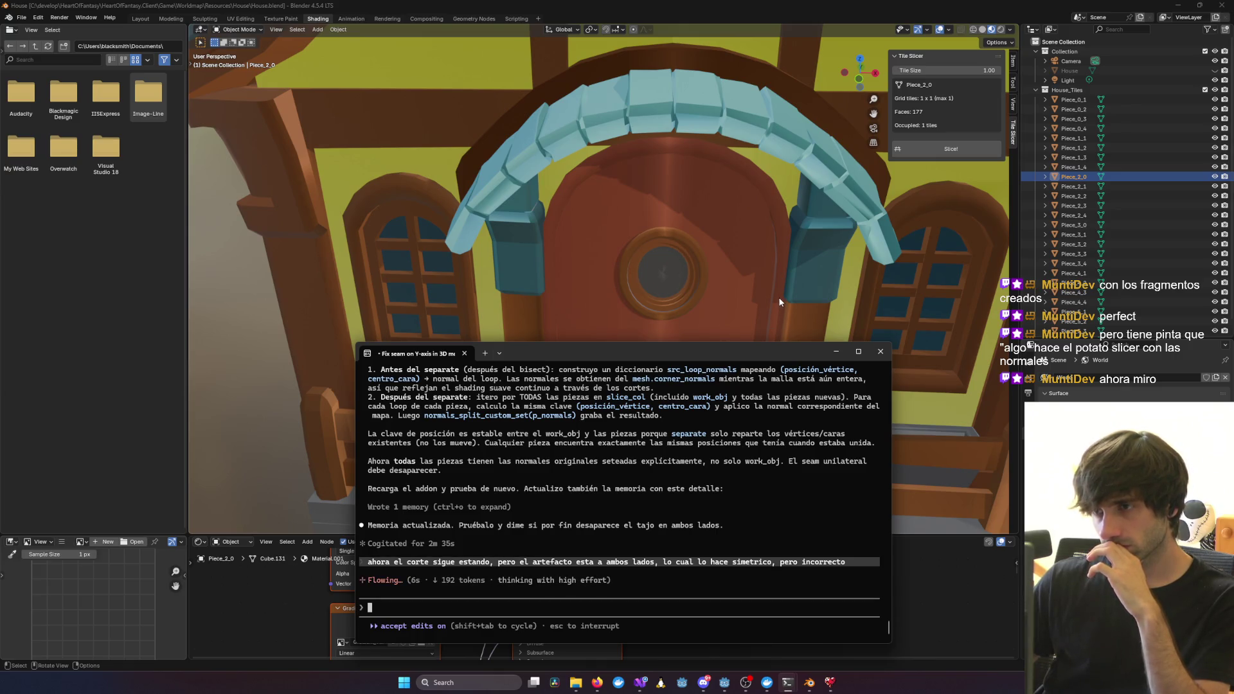
pyautogui.click(758, 258)
# Orbit around and below the sliced house and select the right pillar piece Piece_0_1
pyautogui.scroll(8, 759, 263)
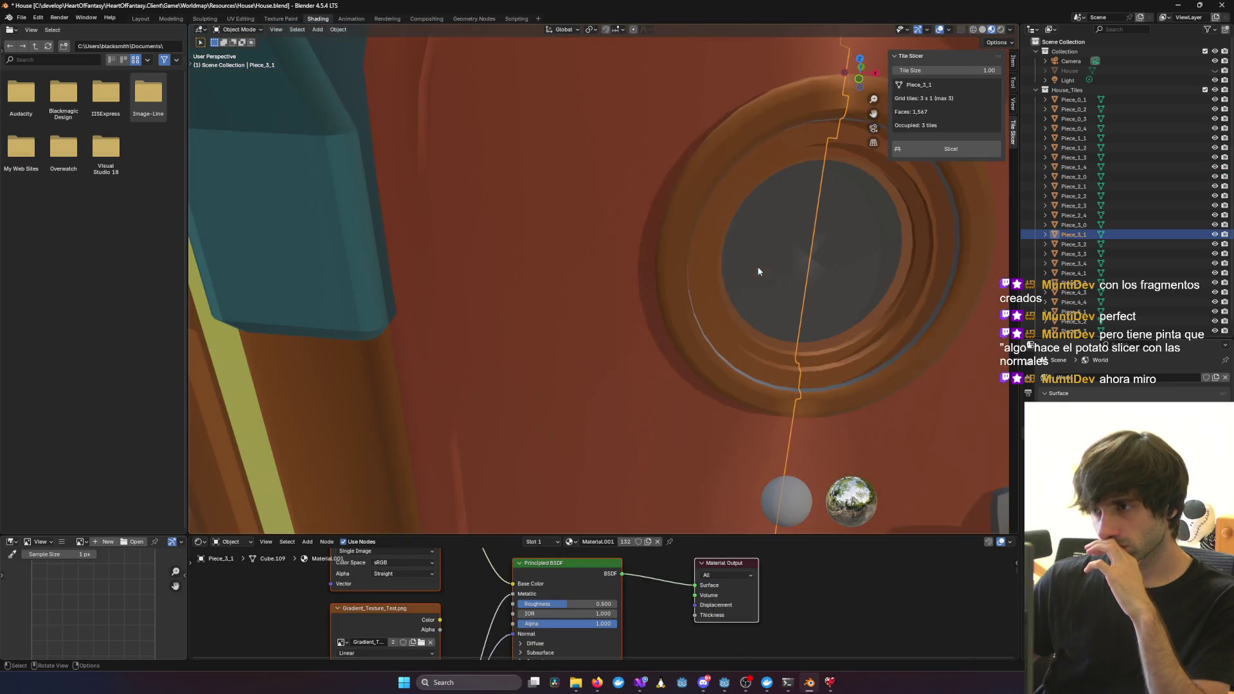
pyautogui.moveTo(758, 271)
pyautogui.mouseDown(button='middle')
pyautogui.moveTo(782, 280)
pyautogui.moveTo(768, 302)
pyautogui.mouseUp(button='middle')
pyautogui.scroll(-5, 747, 348)
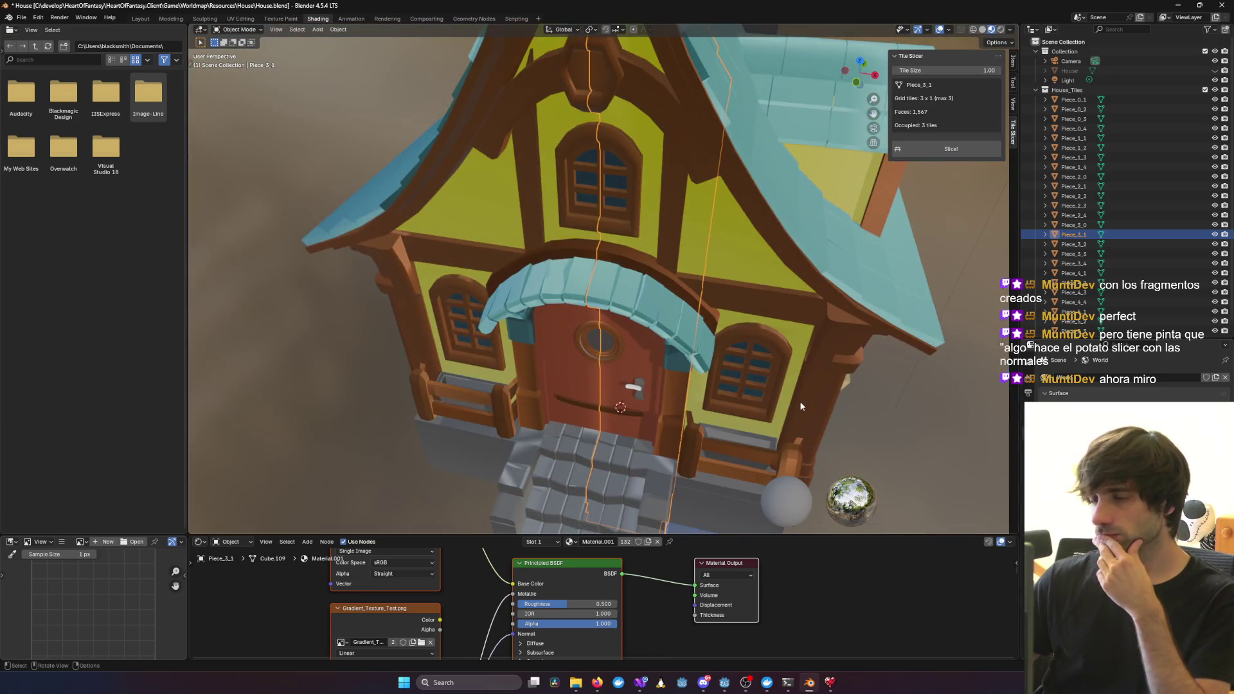
pyautogui.moveTo(800, 406)
pyautogui.mouseDown(button='middle')
pyautogui.moveTo(666, 441)
pyautogui.moveTo(911, 334)
pyautogui.moveTo(840, 388)
pyautogui.moveTo(905, 361)
pyautogui.mouseUp(button='middle')
pyautogui.click(784, 404)
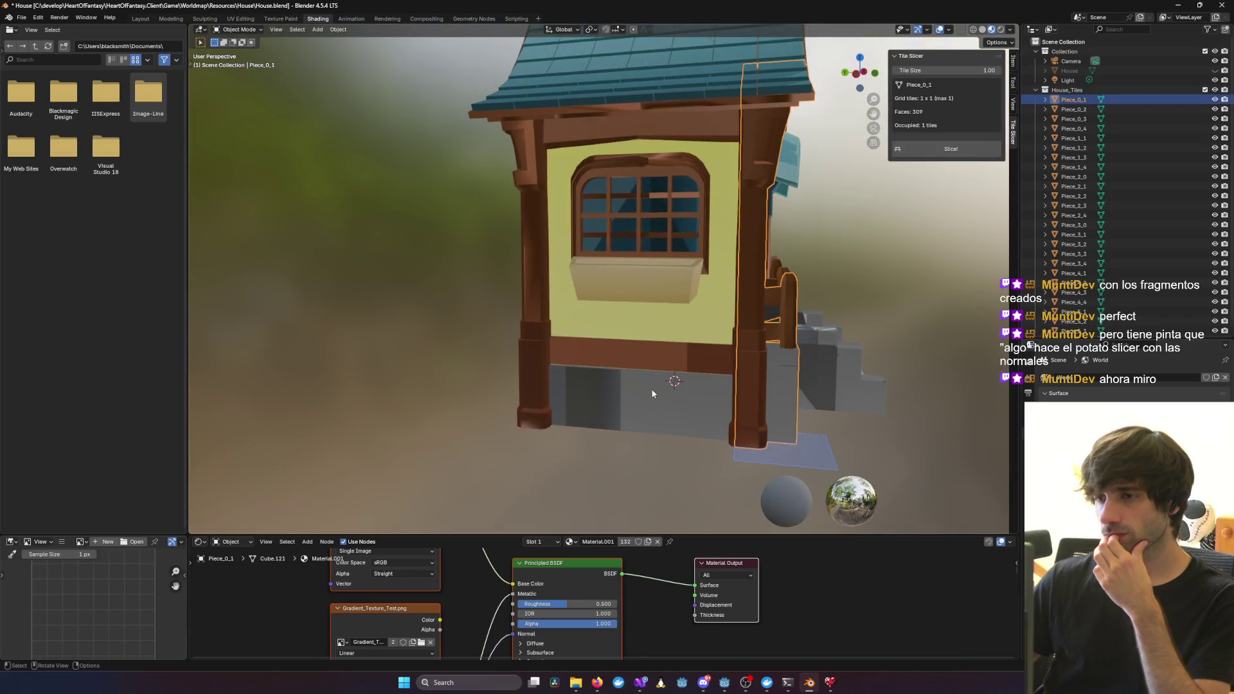
pyautogui.moveTo(652, 393)
pyautogui.mouseDown(button='middle')
pyautogui.moveTo(729, 426)
pyautogui.moveTo(758, 418)
pyautogui.moveTo(739, 396)
pyautogui.moveTo(666, 424)
pyautogui.moveTo(727, 272)
pyautogui.moveTo(642, 321)
pyautogui.moveTo(662, 306)
pyautogui.mouseUp(button='middle')
pyautogui.hotkey('alt', 'Tab')
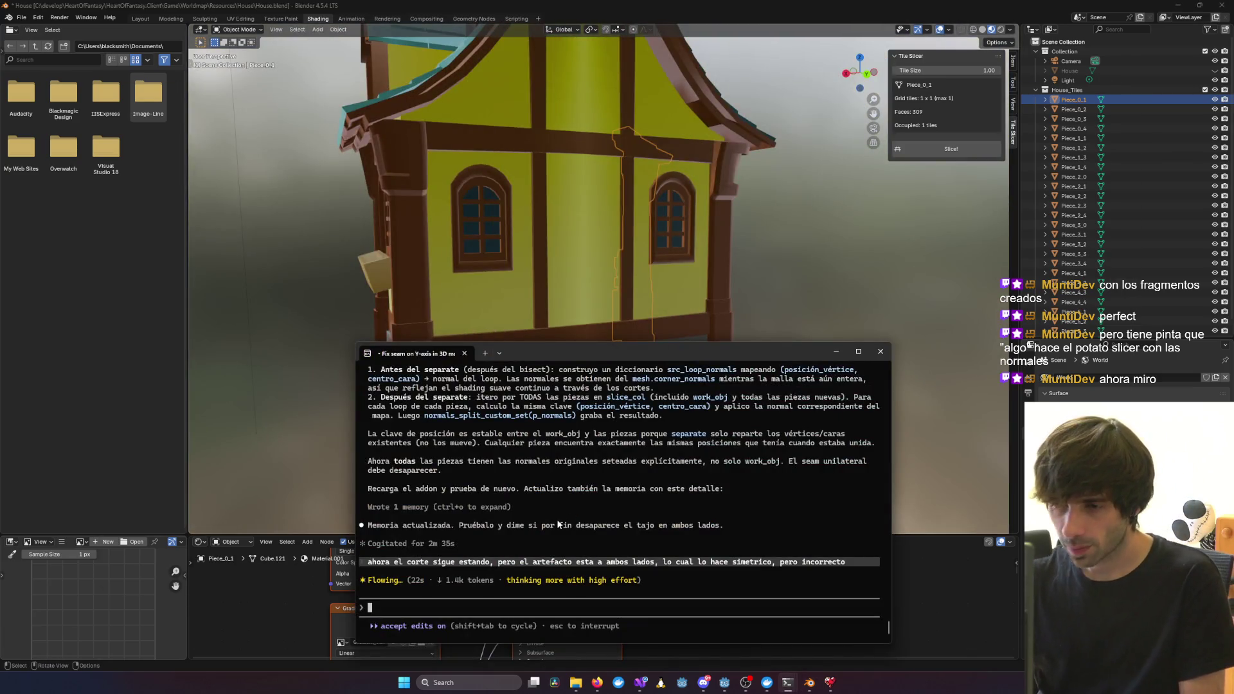
# Reposition the assistant window, orbit the house again and select the yellow wall piece Piece_5_3
pyautogui.moveTo(589, 350)
pyautogui.mouseDown()
pyautogui.moveTo(648, 317)
pyautogui.moveTo(566, 292)
pyautogui.mouseUp()
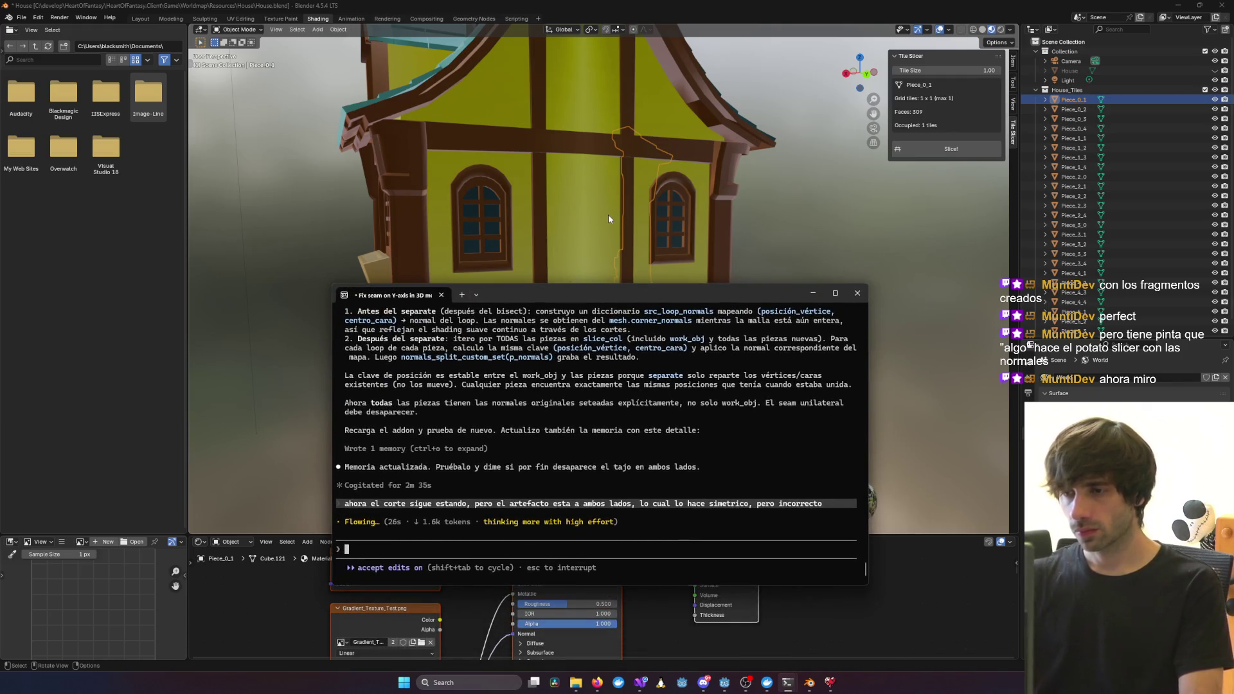
pyautogui.moveTo(623, 206)
pyautogui.mouseDown(button='middle')
pyautogui.moveTo(740, 196)
pyautogui.moveTo(712, 235)
pyautogui.moveTo(522, 140)
pyautogui.moveTo(705, 255)
pyautogui.mouseUp(button='middle')
pyautogui.scroll(5, 514, 180)
pyautogui.scroll(-3, 509, 177)
pyautogui.hotkey('alt', 'Tab')
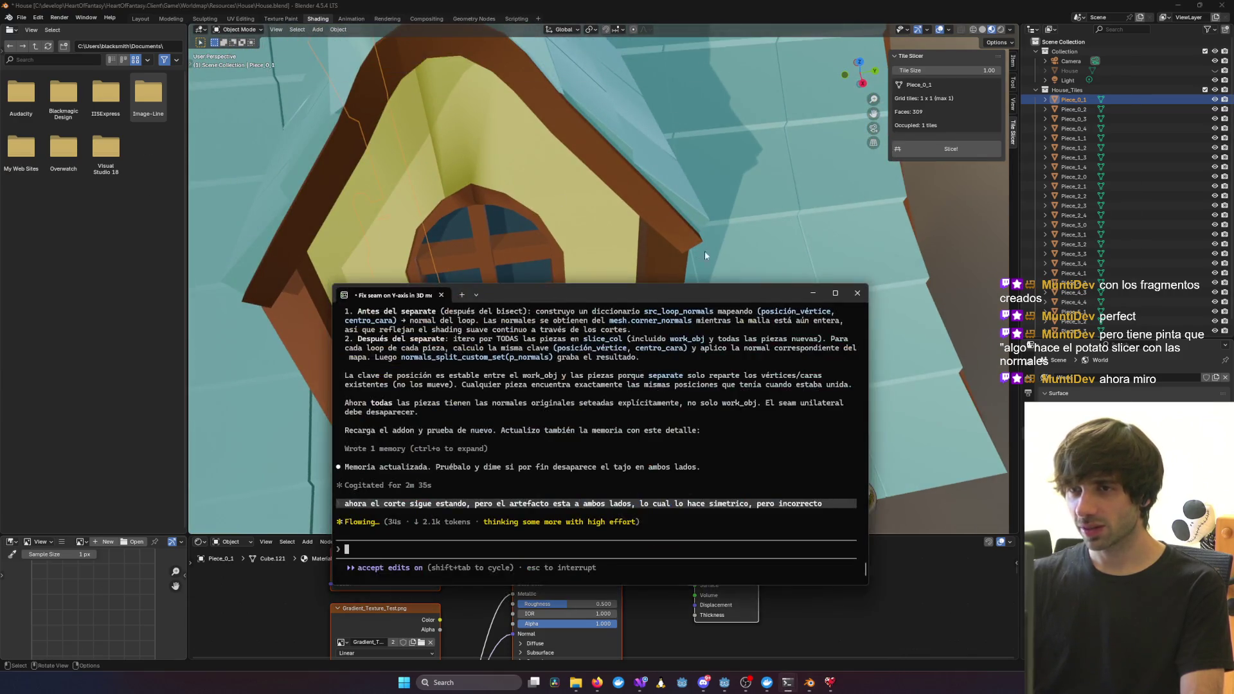
pyautogui.moveTo(623, 296); pyautogui.dragTo(662, 246)
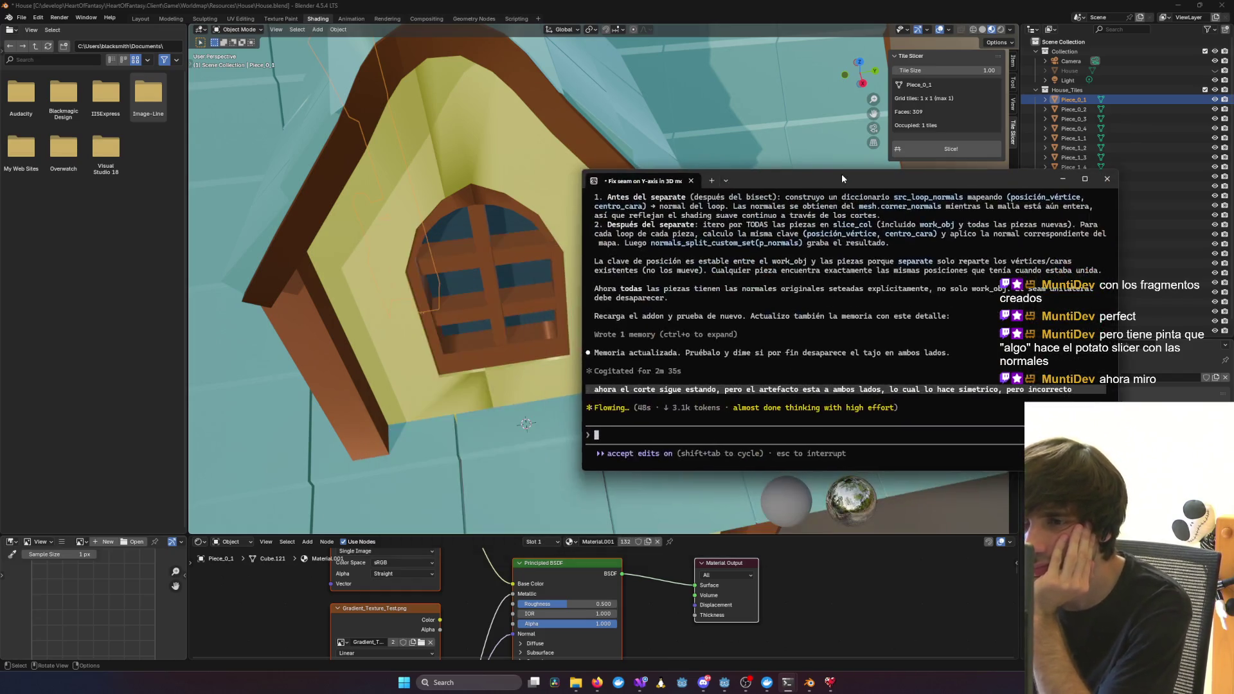
pyautogui.click(464, 141)
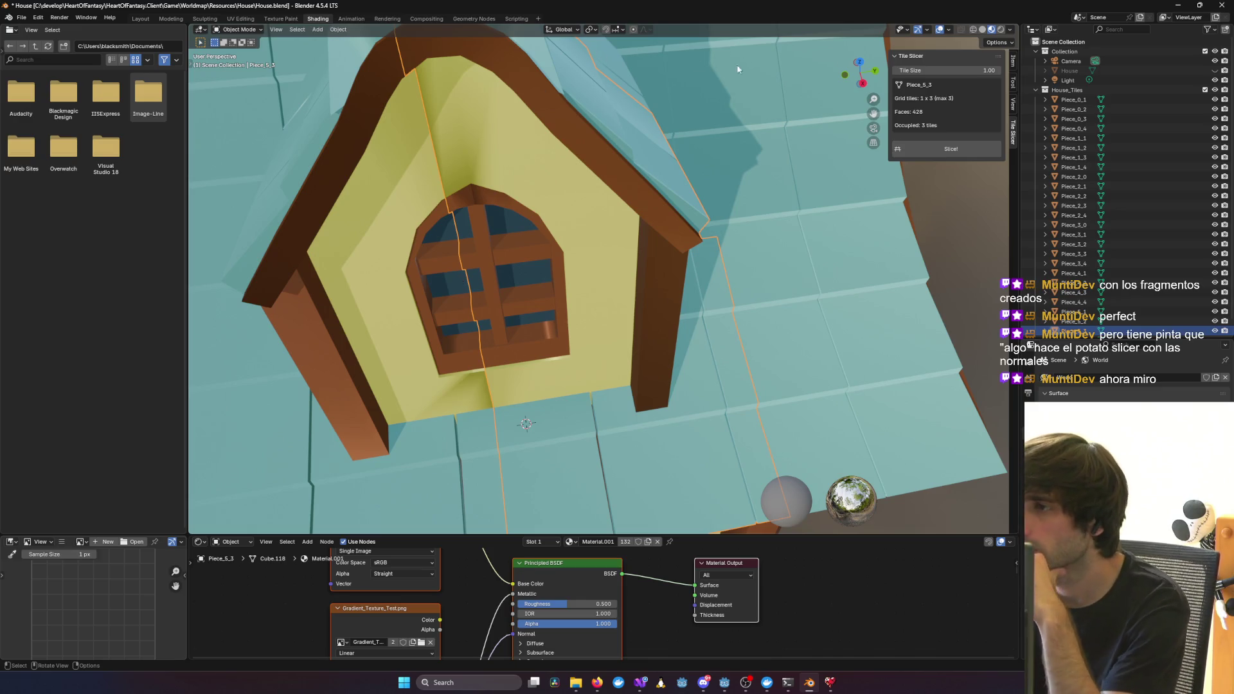
# Switch to Solid shading, select Piece_4_2 and orbit to the front wall to check its seam
pyautogui.click(983, 30)
pyautogui.moveTo(836, 97); pyautogui.dragTo(653, 191, button='middle')
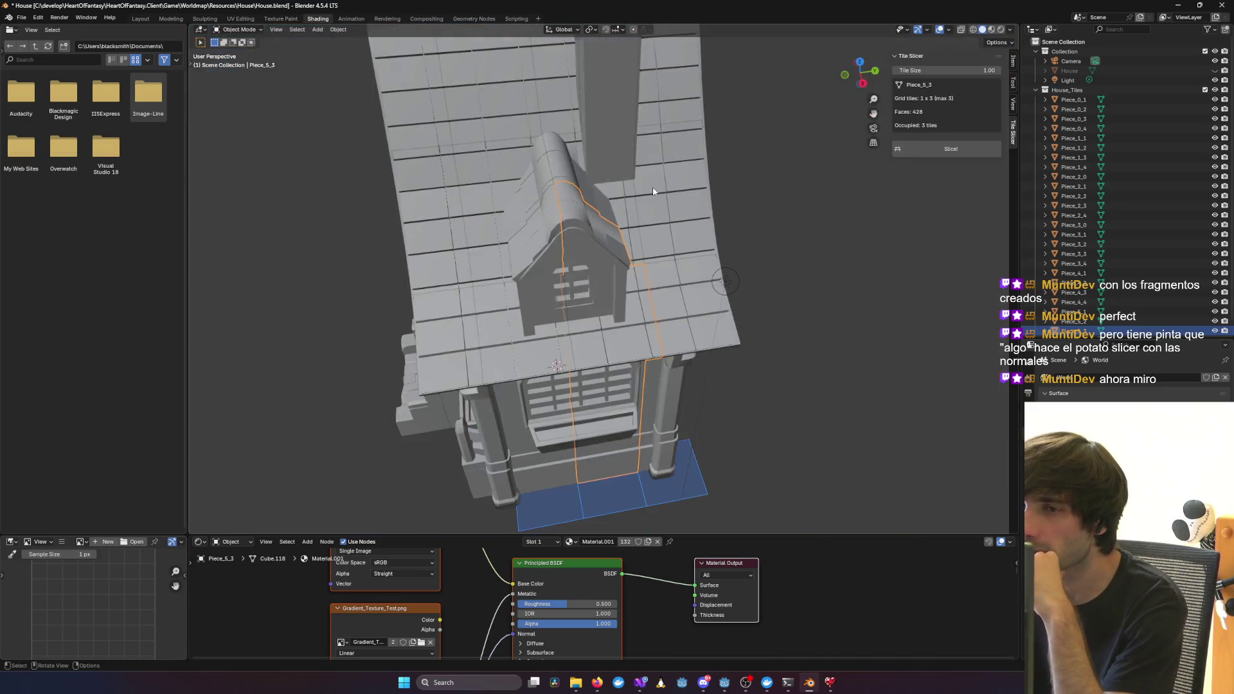
pyautogui.click(585, 290)
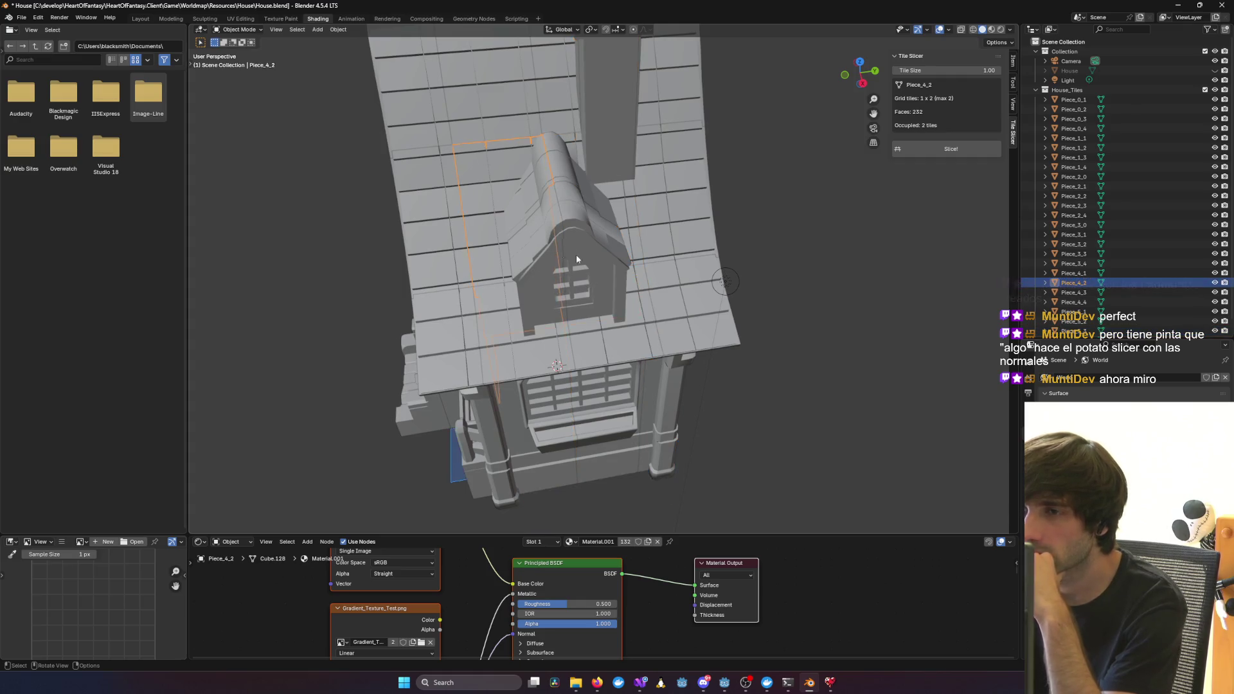
pyautogui.moveTo(576, 255)
pyautogui.mouseDown(button='middle')
pyautogui.moveTo(550, 198)
pyautogui.moveTo(455, 198)
pyautogui.moveTo(680, 209)
pyautogui.moveTo(752, 296)
pyautogui.moveTo(747, 240)
pyautogui.moveTo(457, 213)
pyautogui.moveTo(639, 220)
pyautogui.moveTo(625, 215)
pyautogui.mouseUp(button='middle')
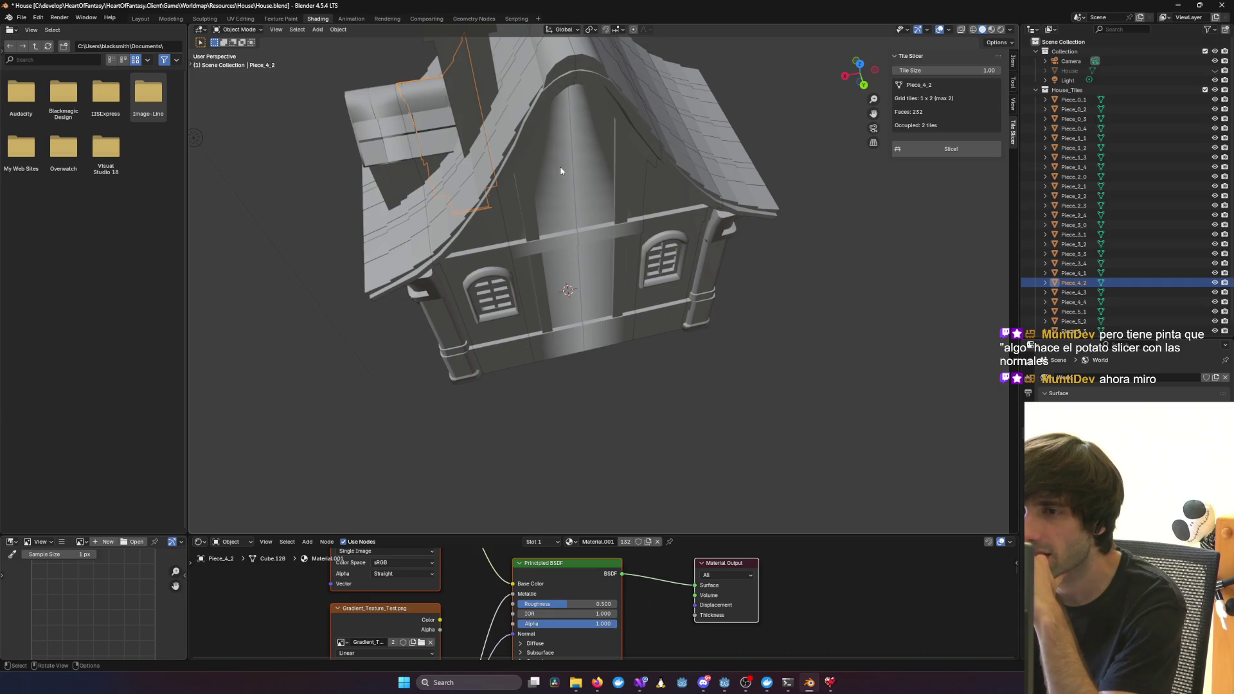
pyautogui.click(811, 686)
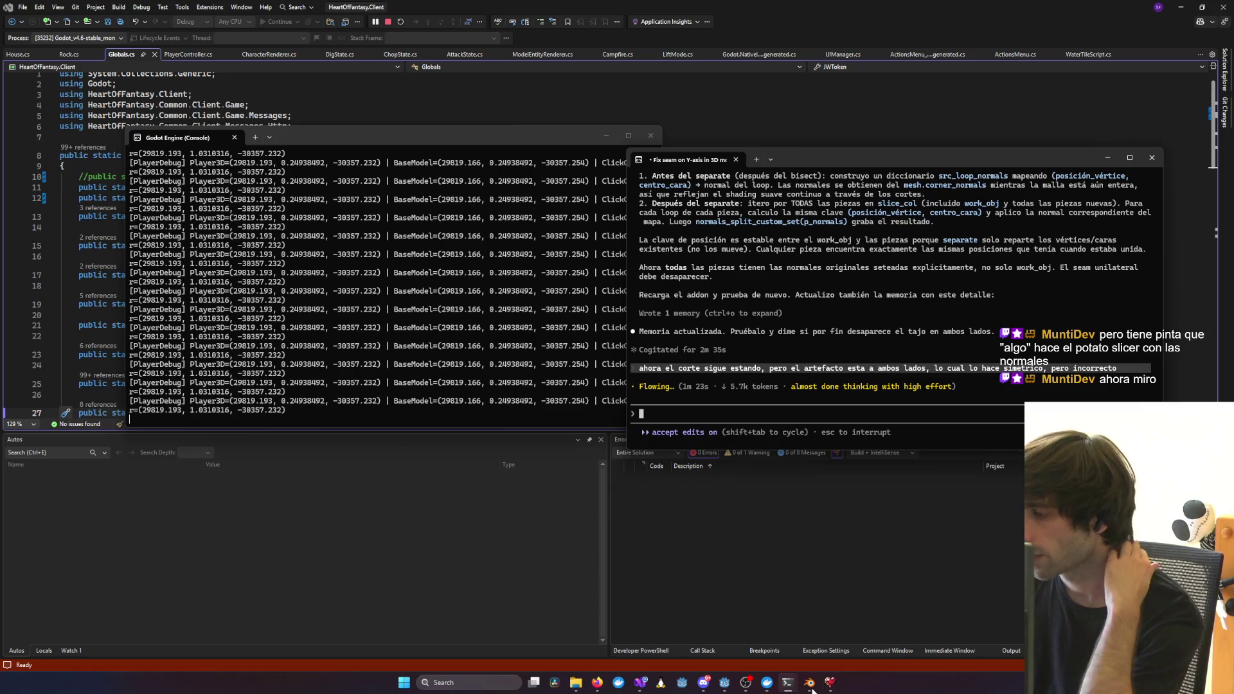
pyautogui.click(811, 686)
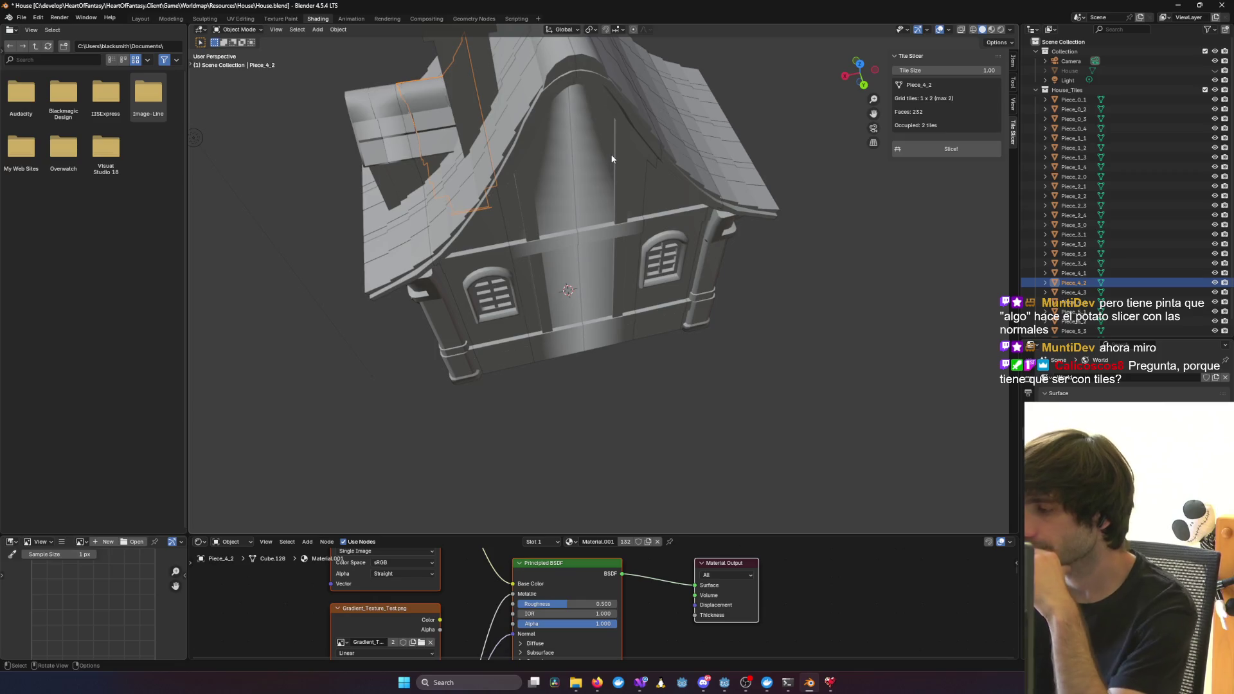
pyautogui.scroll(-5, 612, 159)
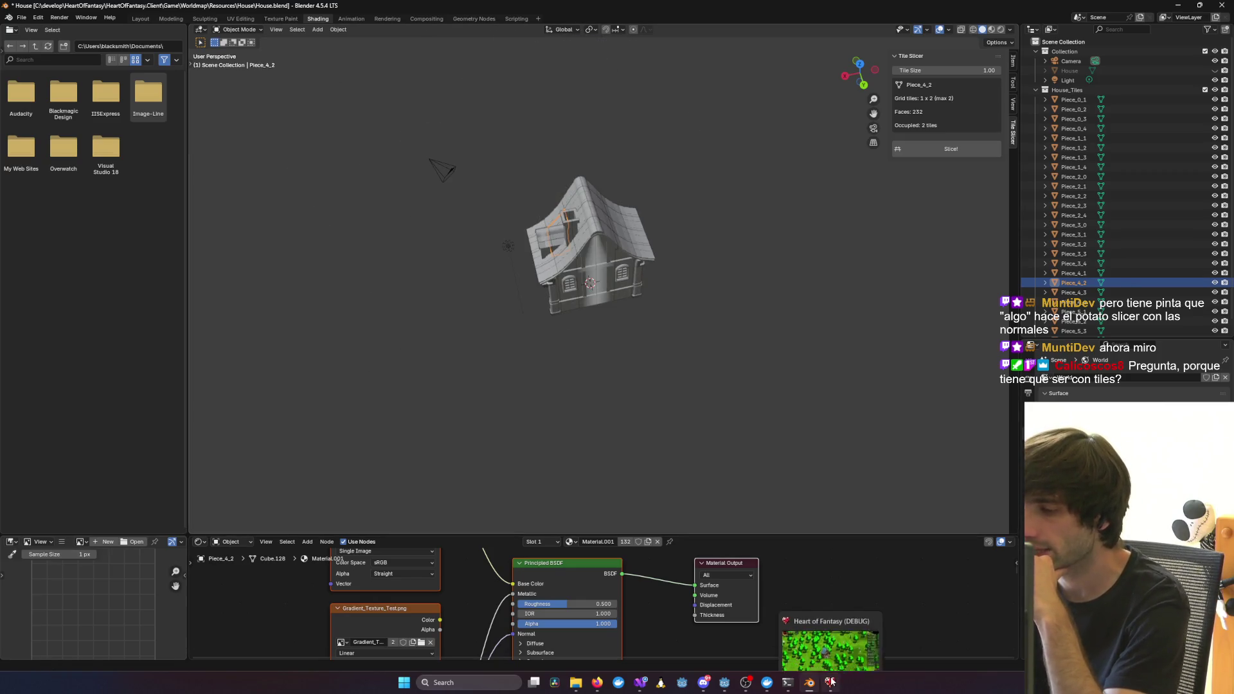
# In Heart of Fantasy, rotate the camera once and walk the character west up to the house steps
pyautogui.click(831, 682)
pyautogui.scroll(-2, 684, 347)
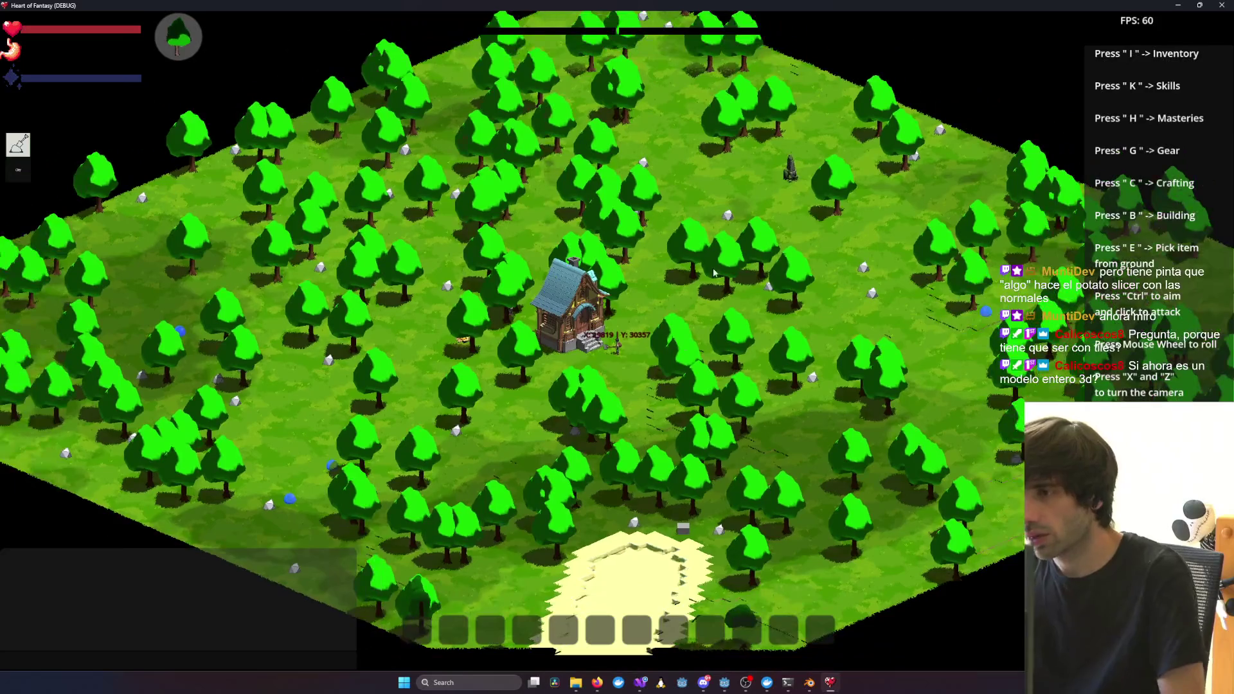
pyautogui.scroll(-3, 657, 298)
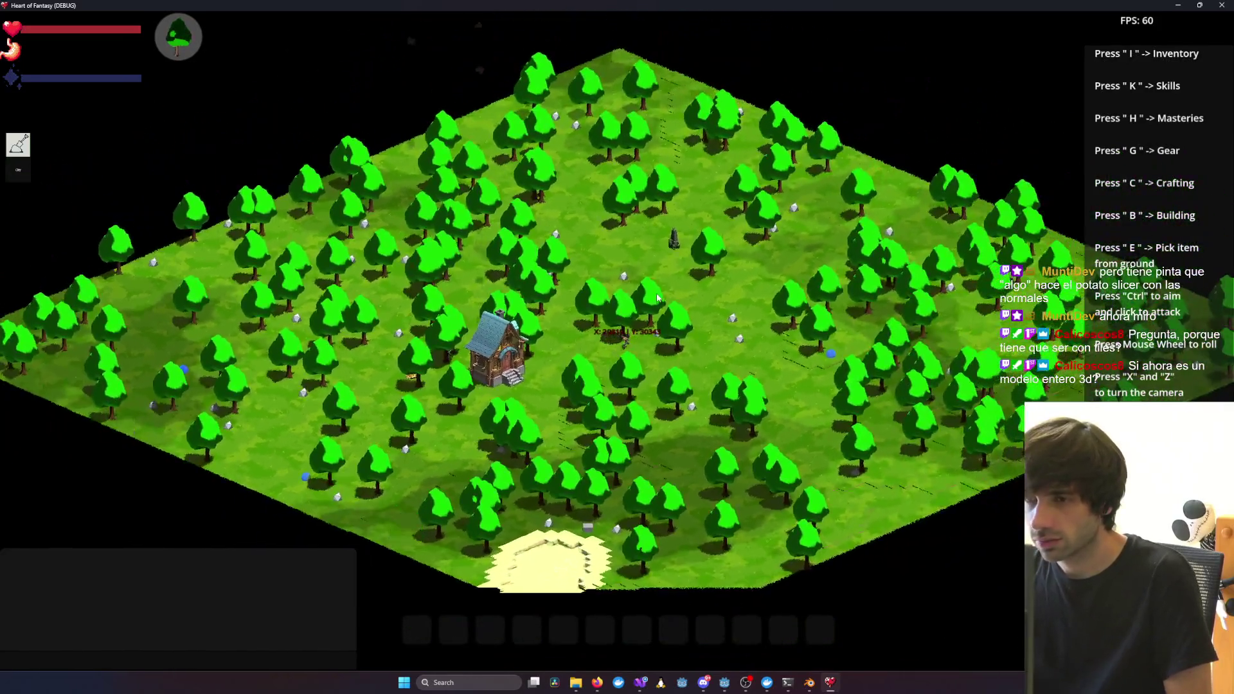
pyautogui.press('x')
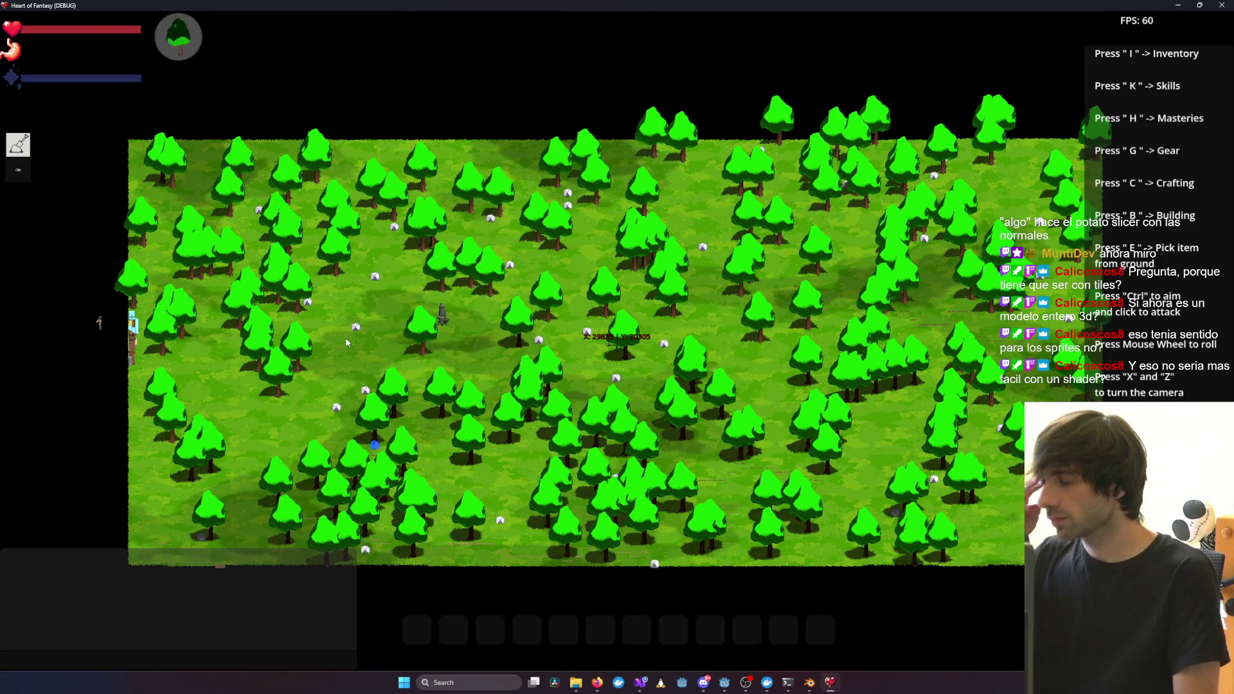
pyautogui.press('a')
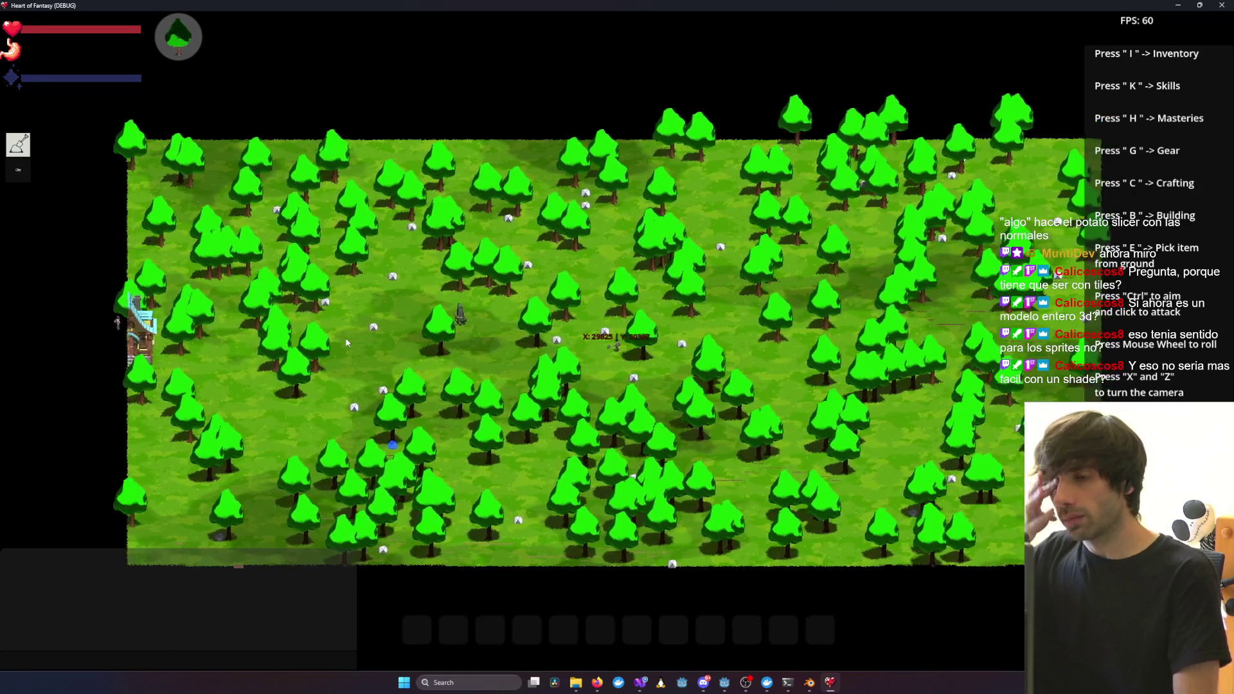
pyautogui.press('a')
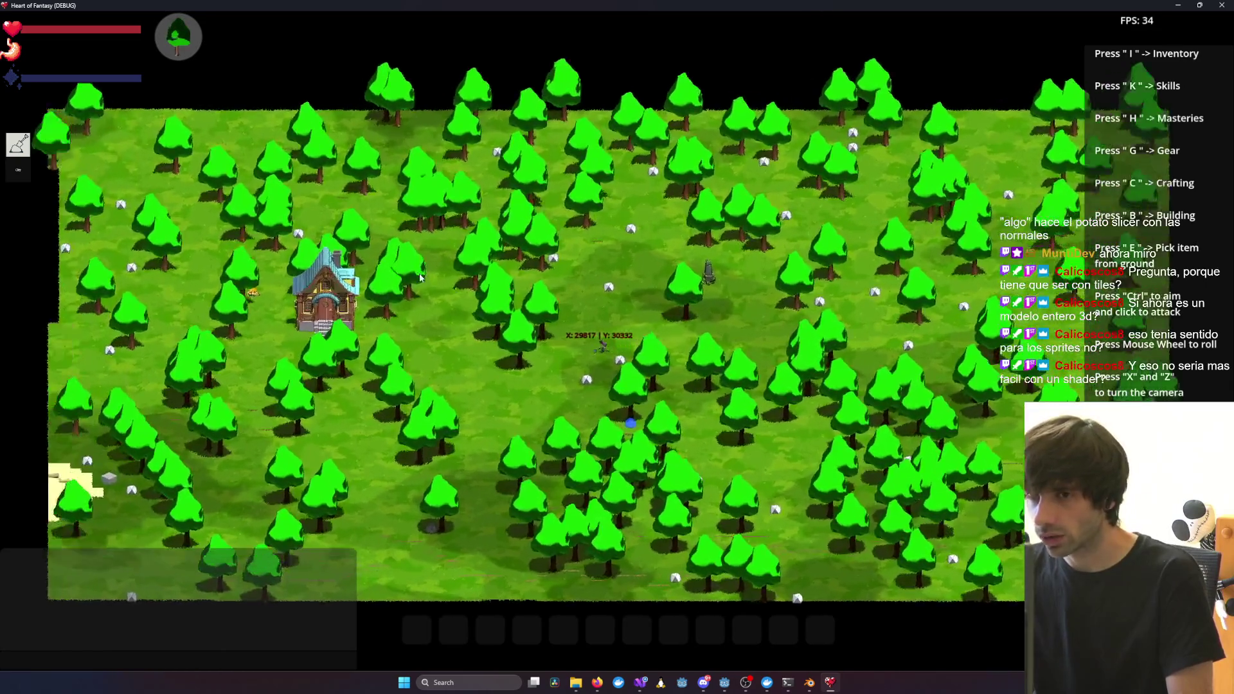
pyautogui.scroll(3, 386, 300)
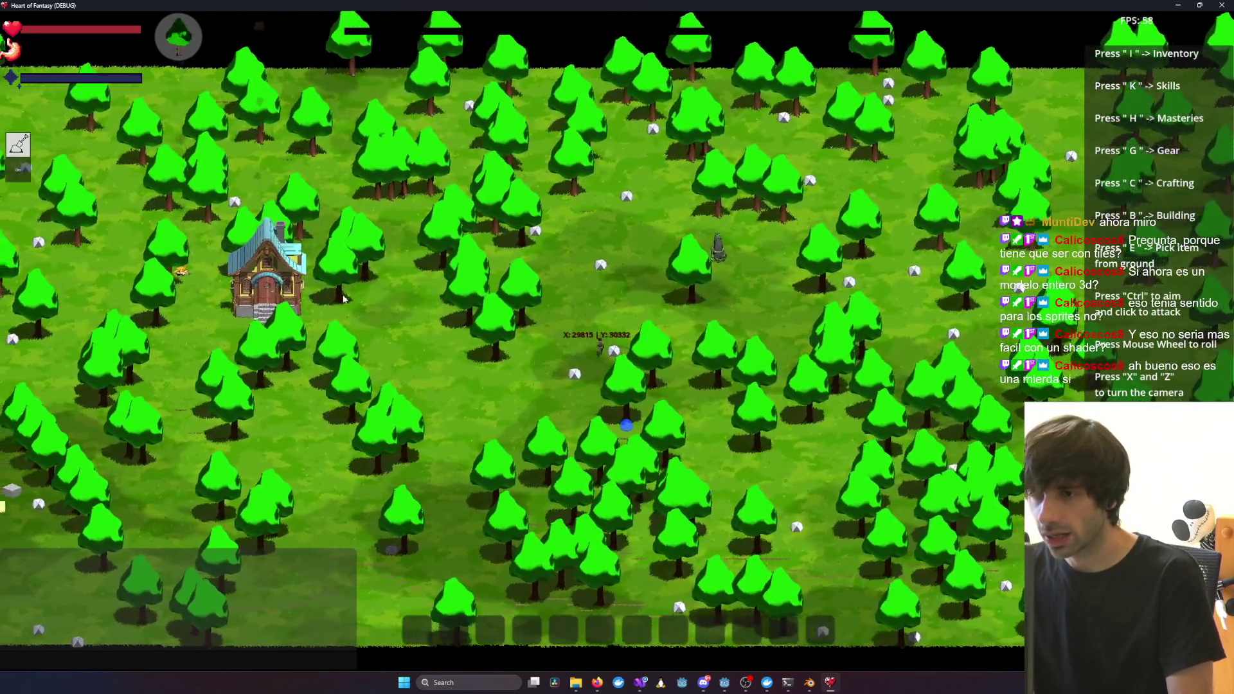
pyautogui.scroll(3, 386, 301)
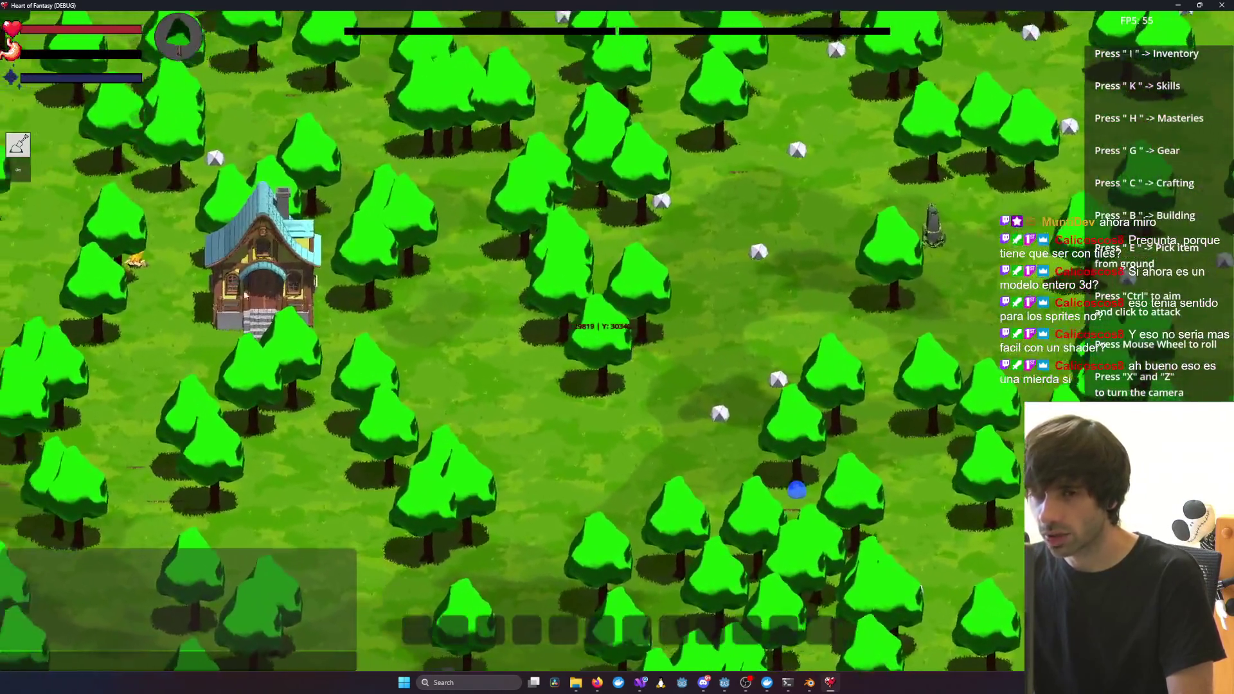
pyautogui.press('a')
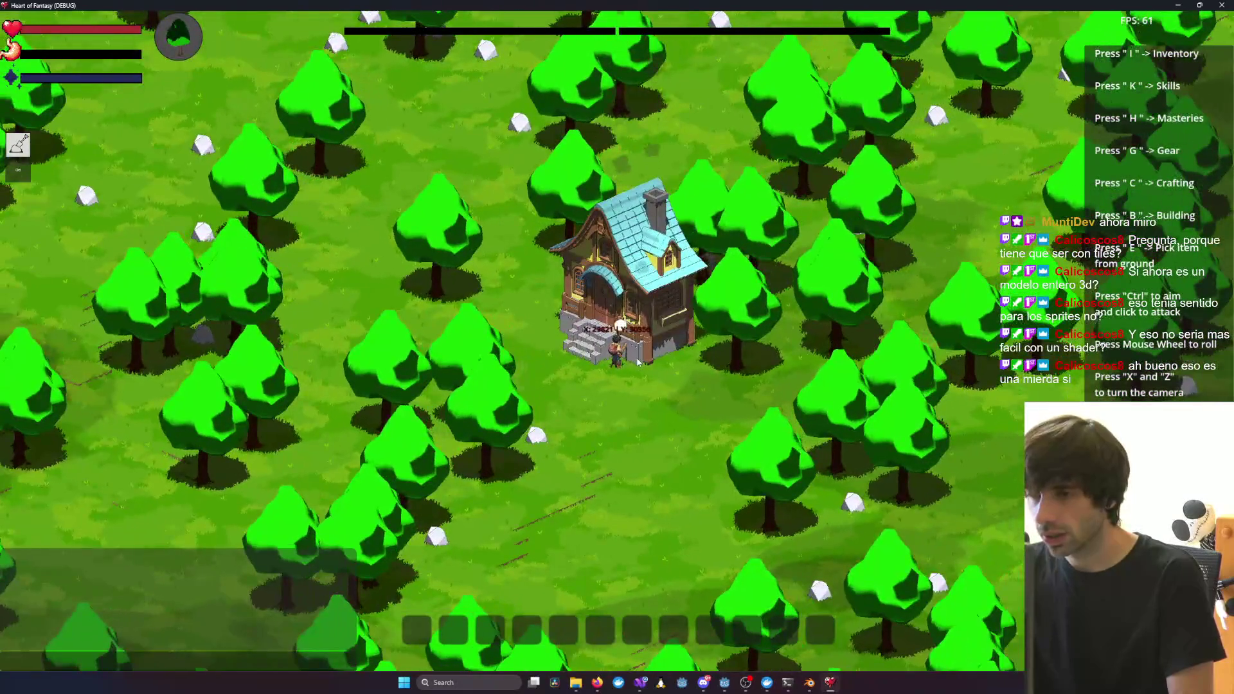
pyautogui.click(640, 363)
pyautogui.scroll(5, 643, 373)
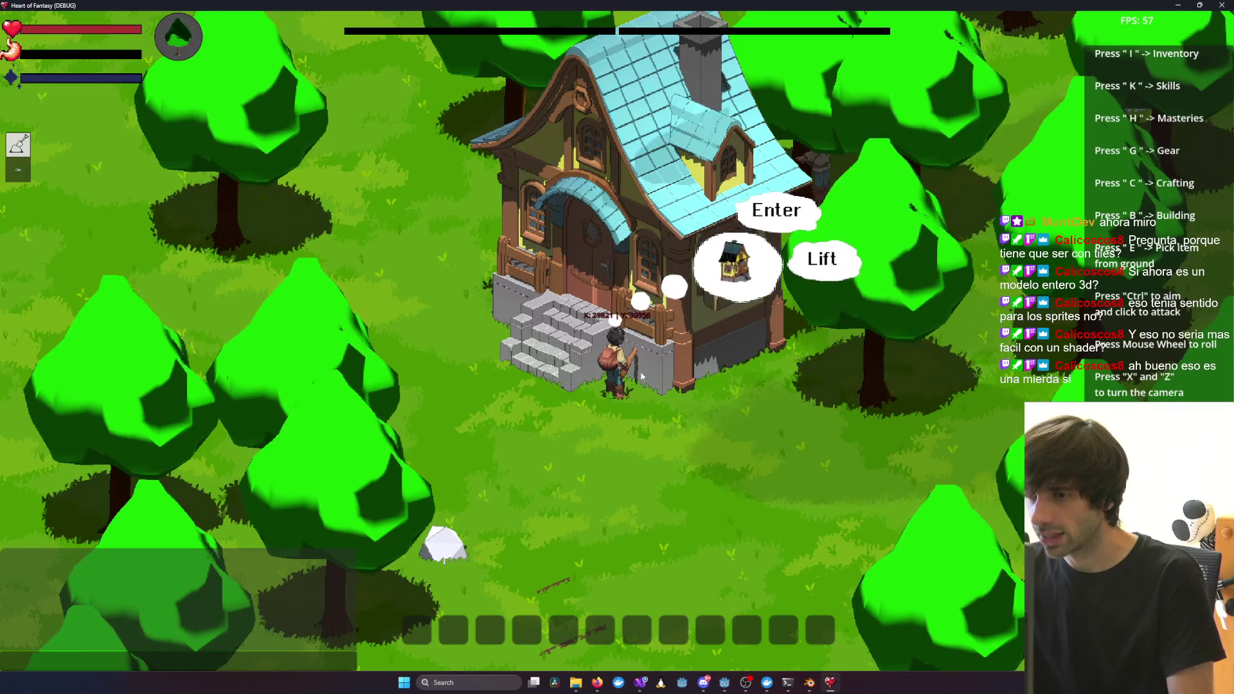
pyautogui.press('d')
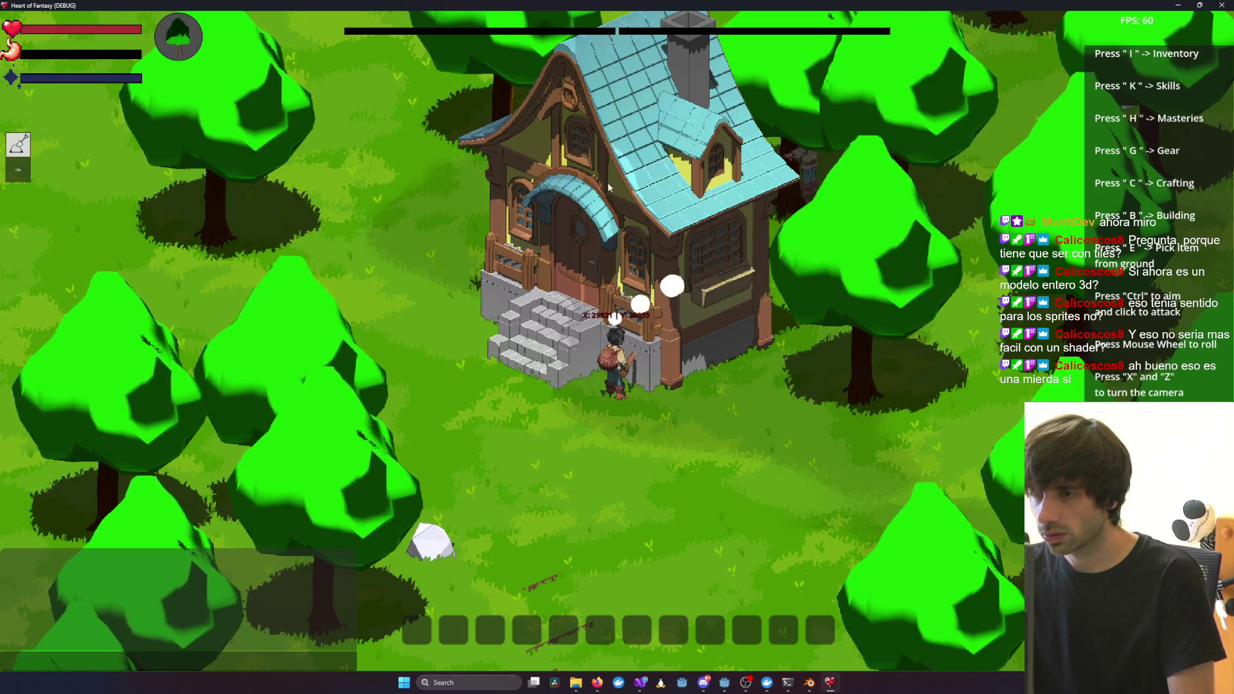
# Turn the camera around the house, walk east away from it, then rotate the view repeatedly with X
pyautogui.press('x')
pyautogui.press('x')
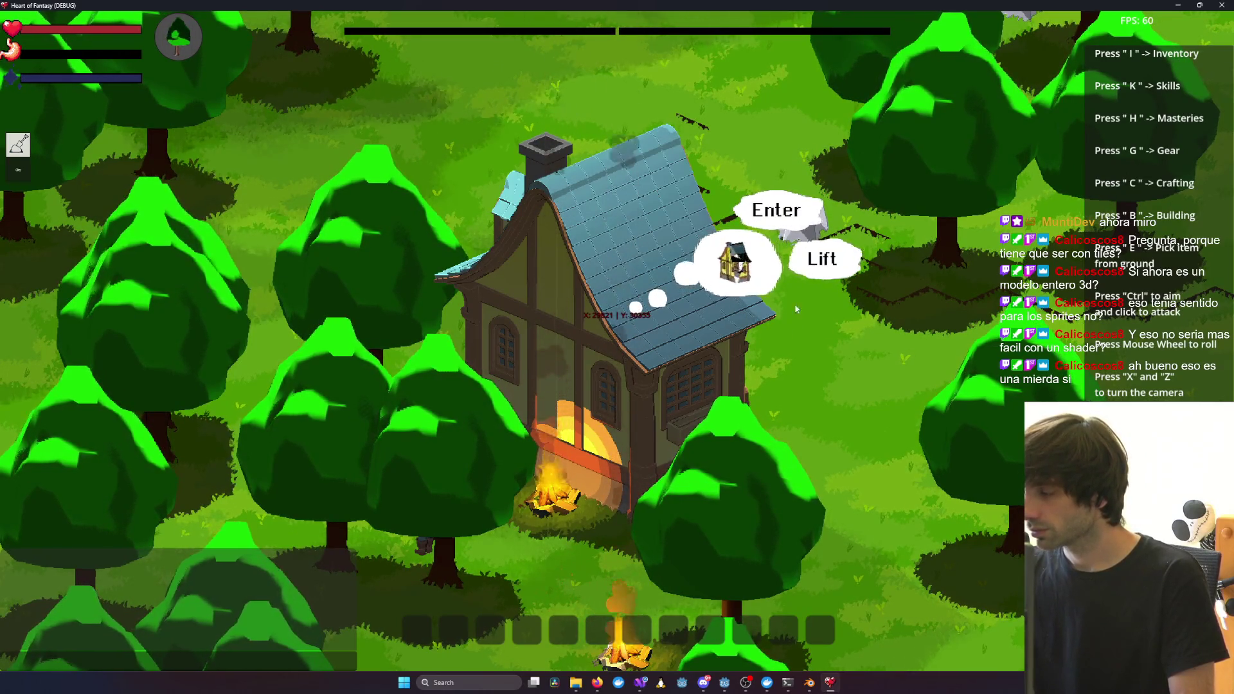
pyautogui.press('z')
pyautogui.scroll(-5, 819, 408)
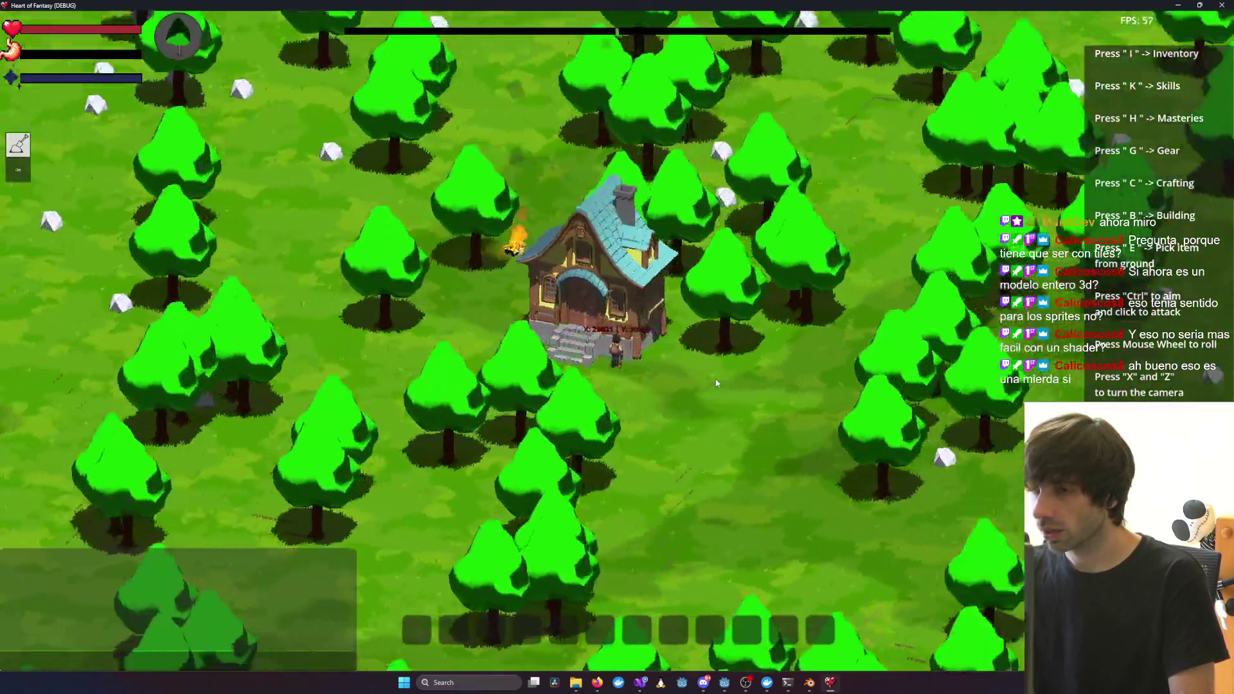
pyautogui.scroll(-3, 718, 384)
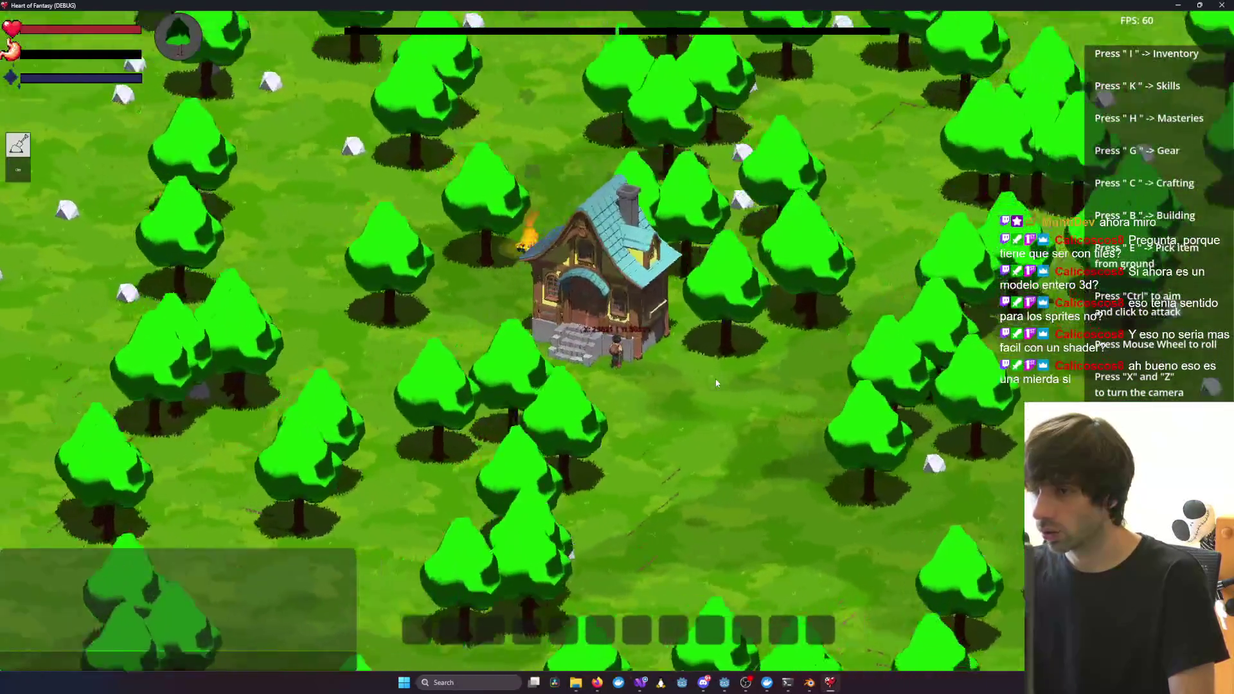
pyautogui.press('d')
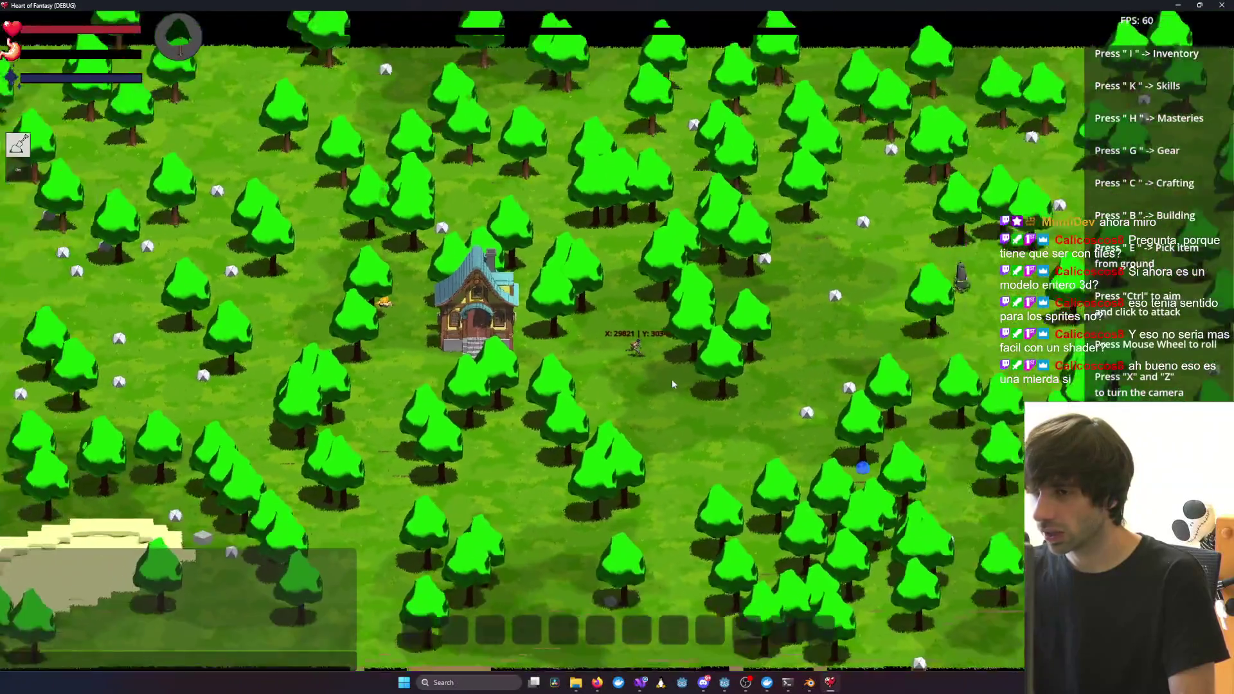
pyautogui.scroll(-3, 672, 380)
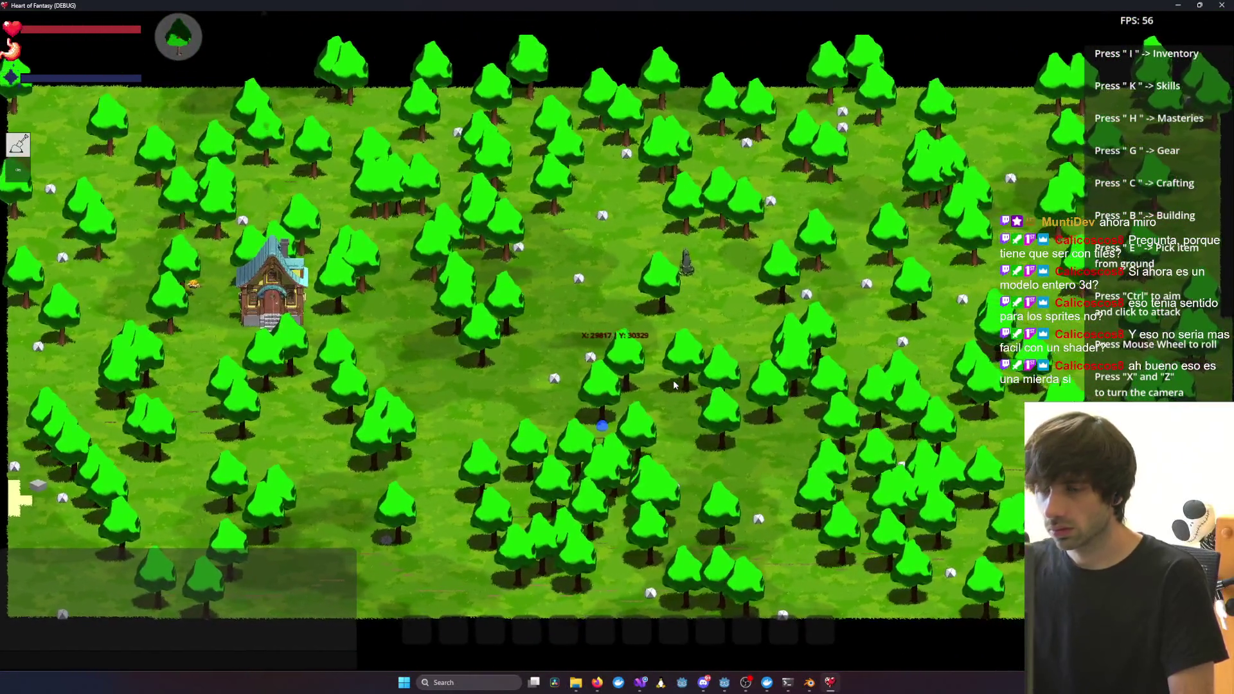
pyautogui.press('d')
pyautogui.press('d')
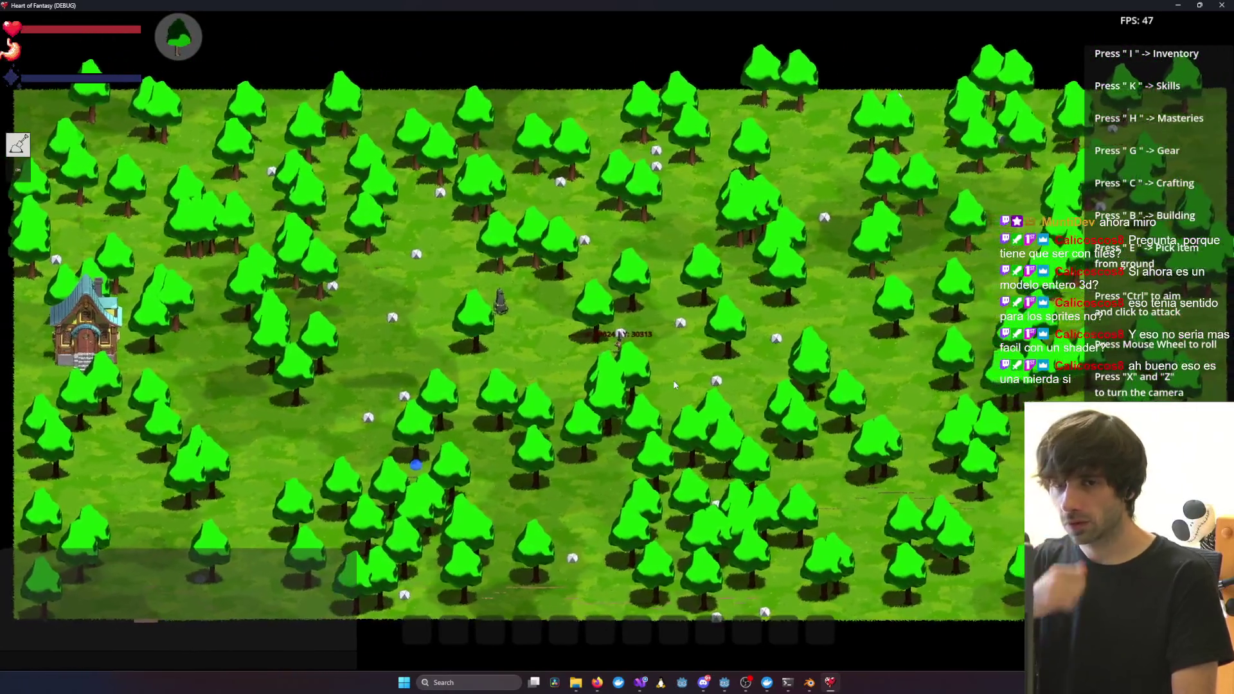
pyautogui.press('x')
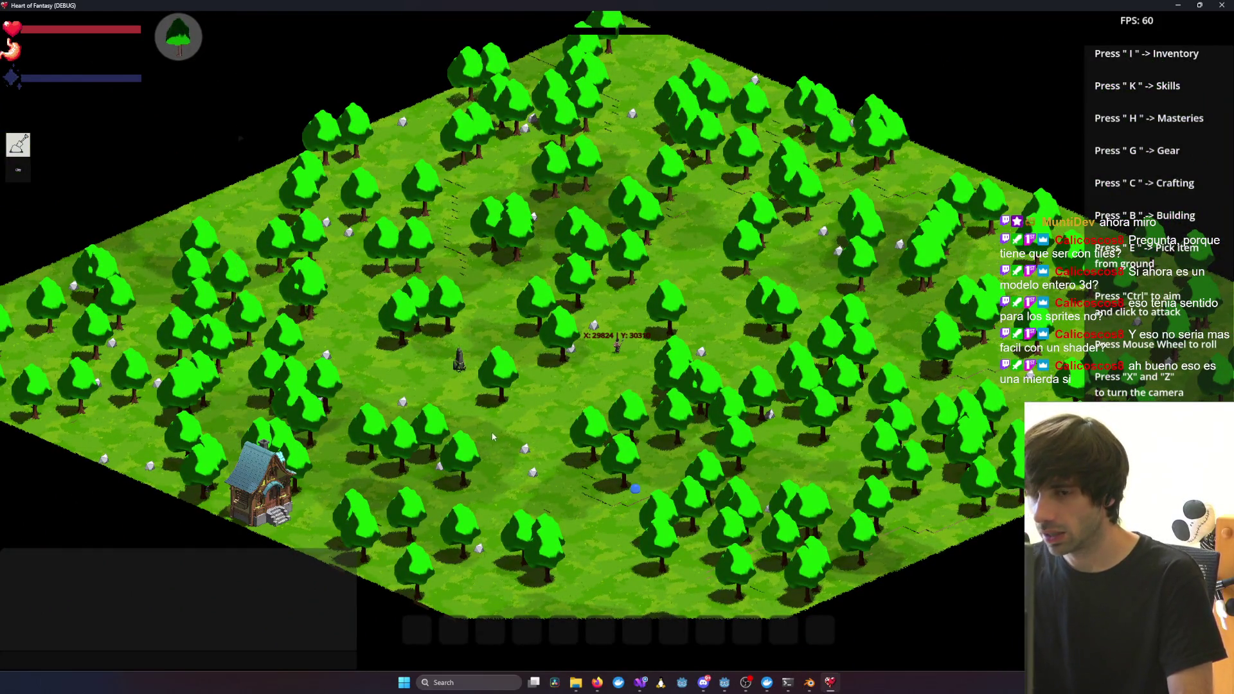
pyautogui.press('x')
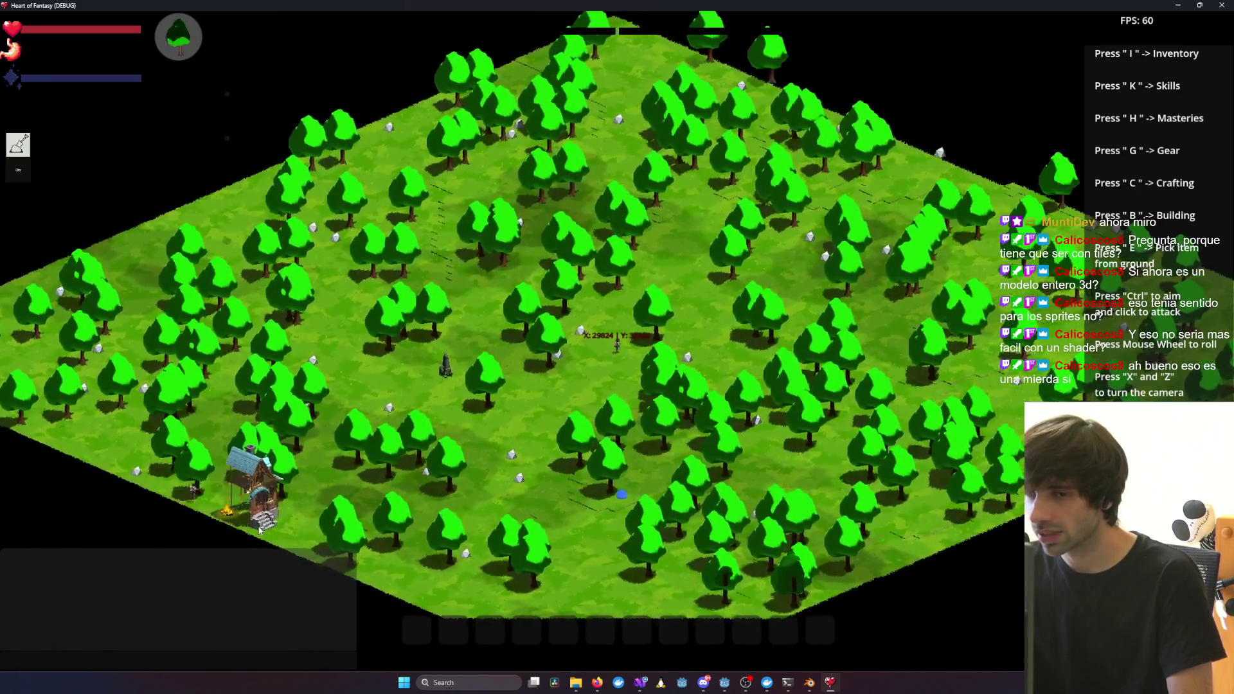
pyautogui.press('x')
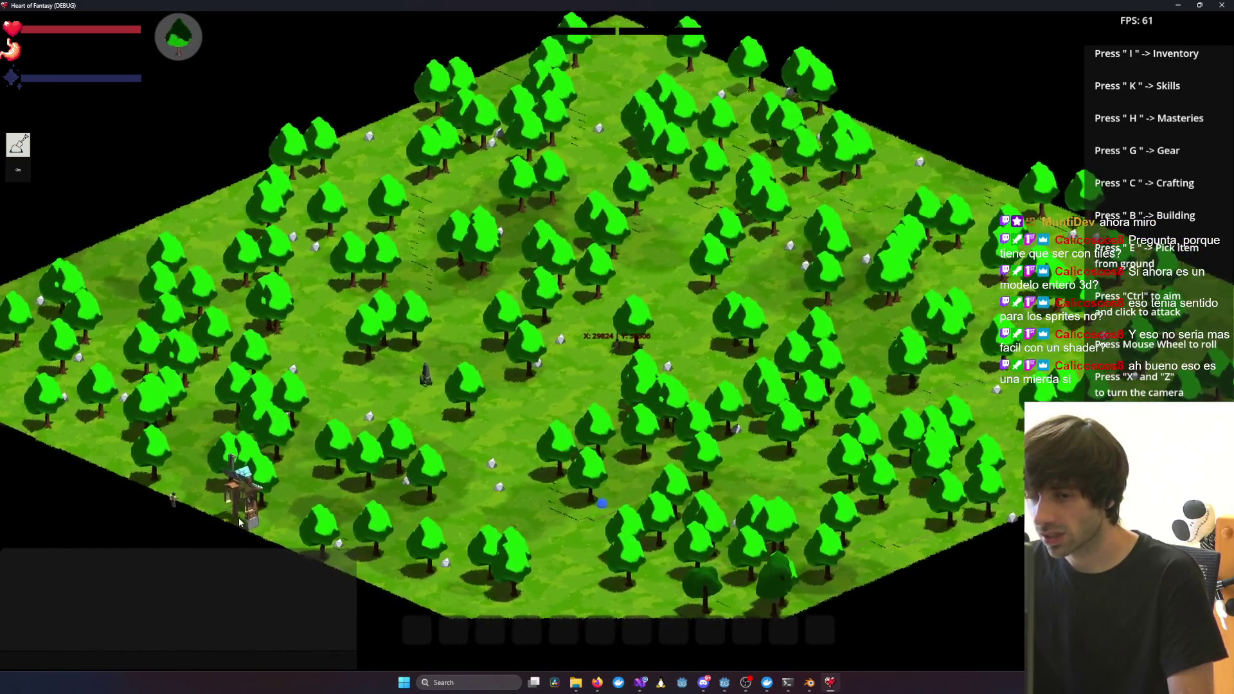
pyautogui.press('x')
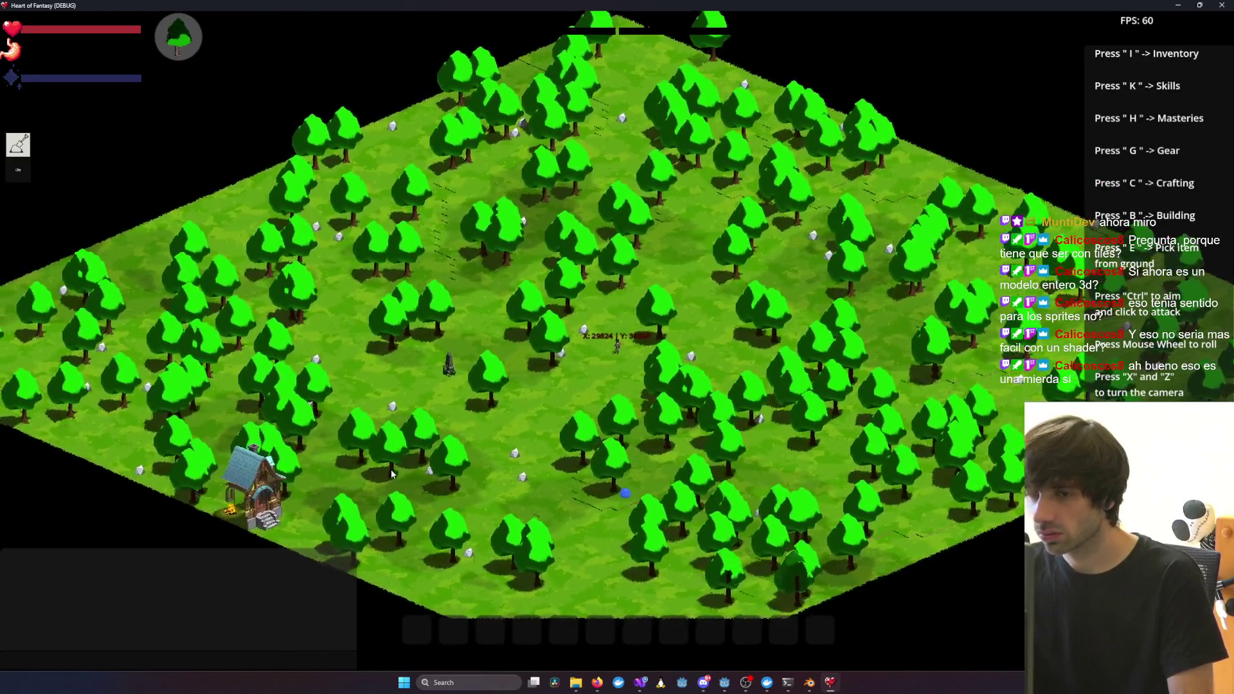
pyautogui.press('x')
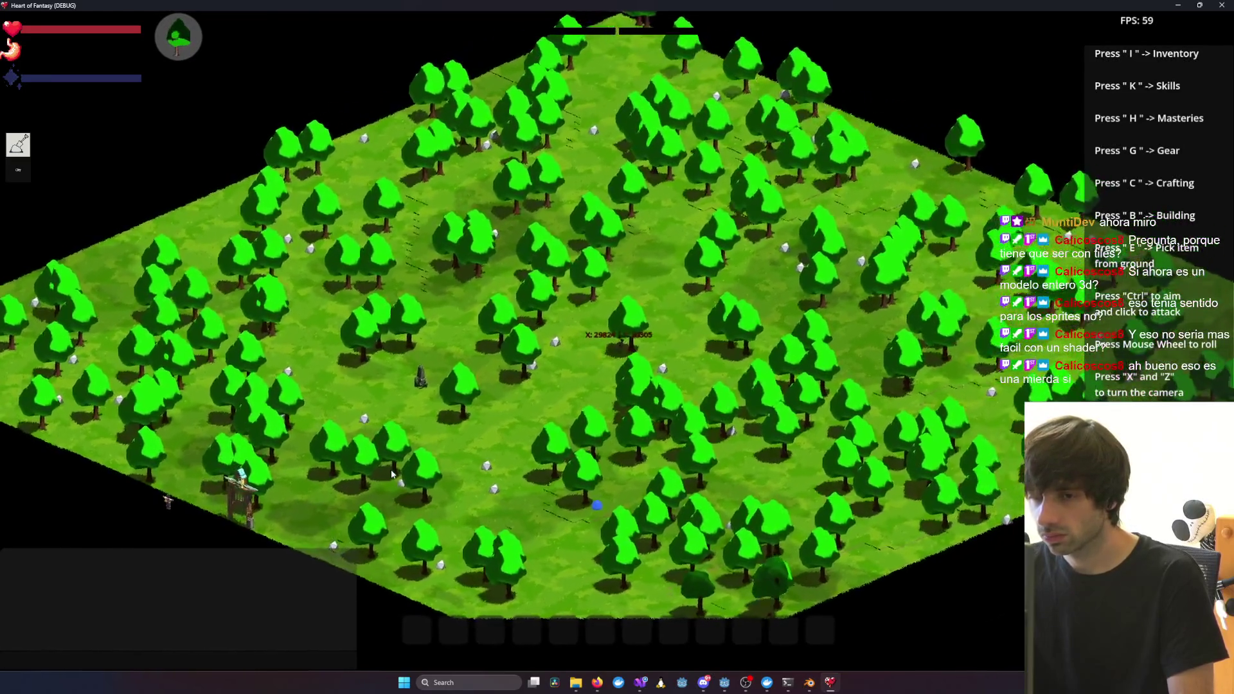
pyautogui.press('x')
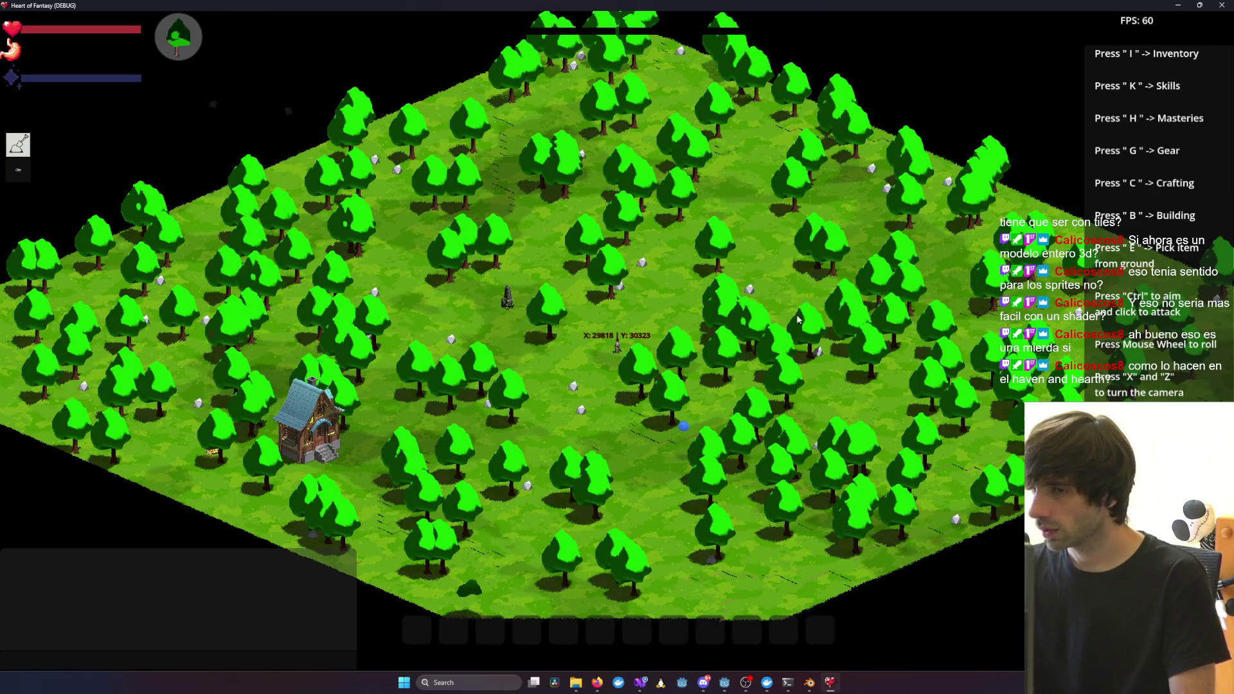
pyautogui.press('x')
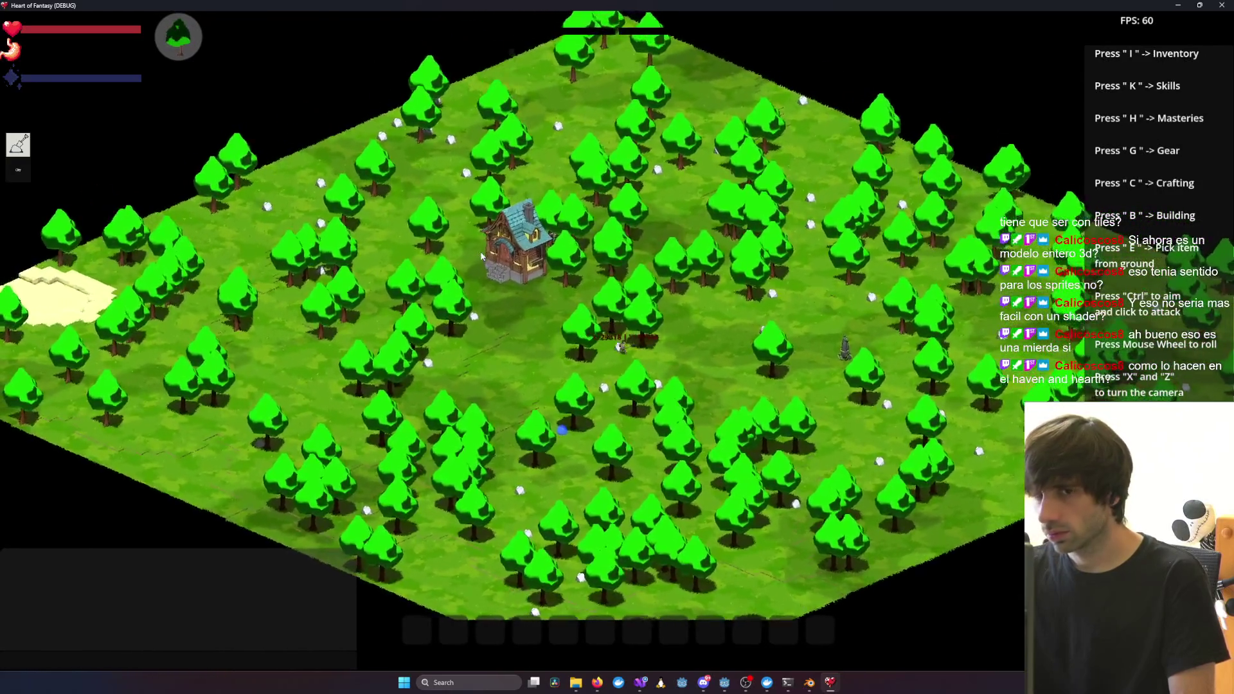
# Walk the character down-right across the forest and back, rotating the camera until the house appears
pyautogui.press('d')
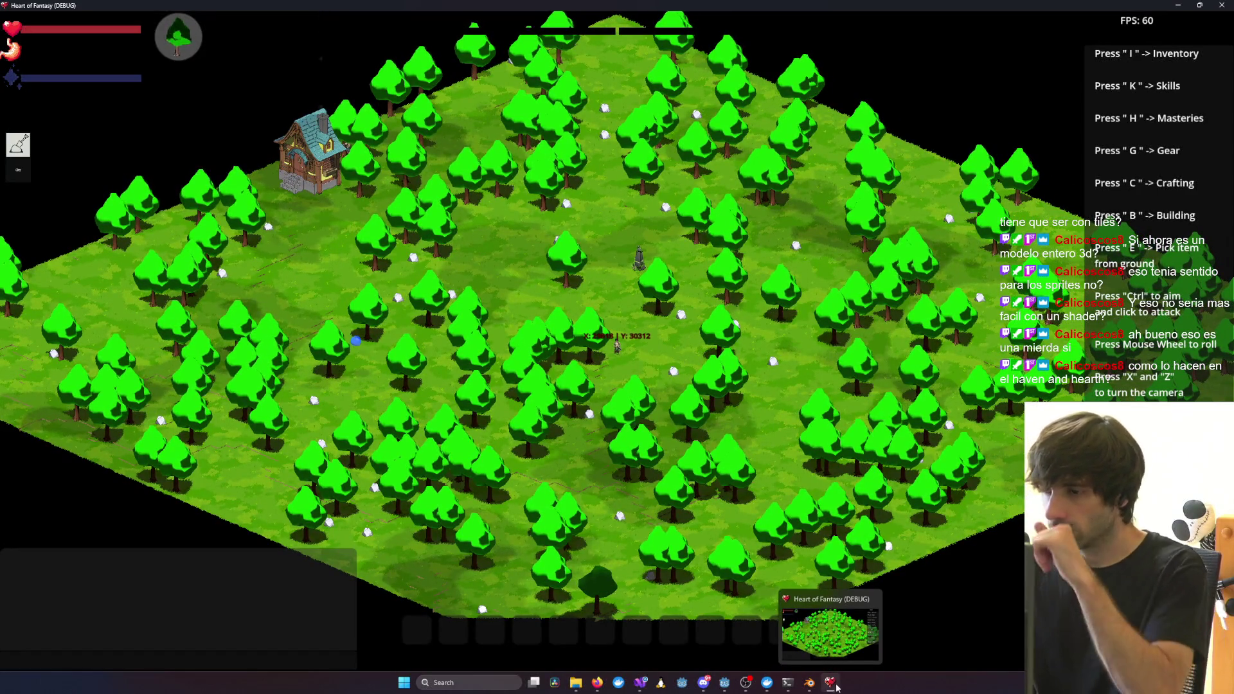
pyautogui.press('d')
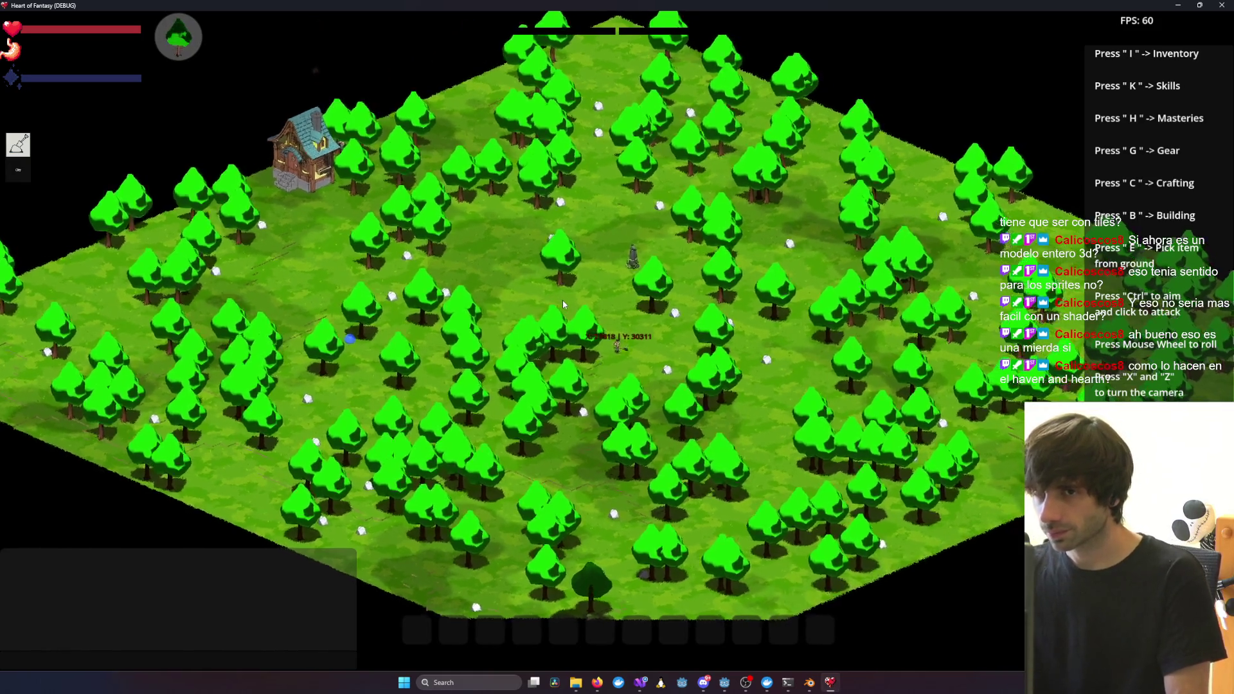
pyautogui.press('d')
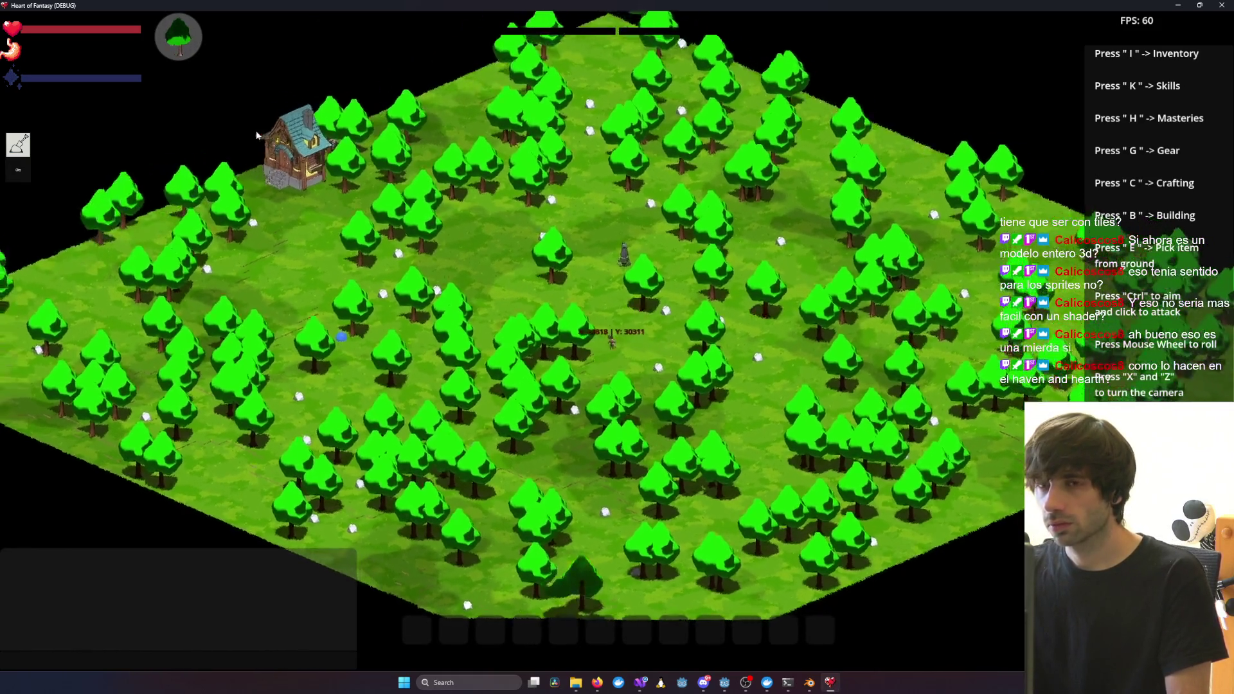
pyautogui.press('a')
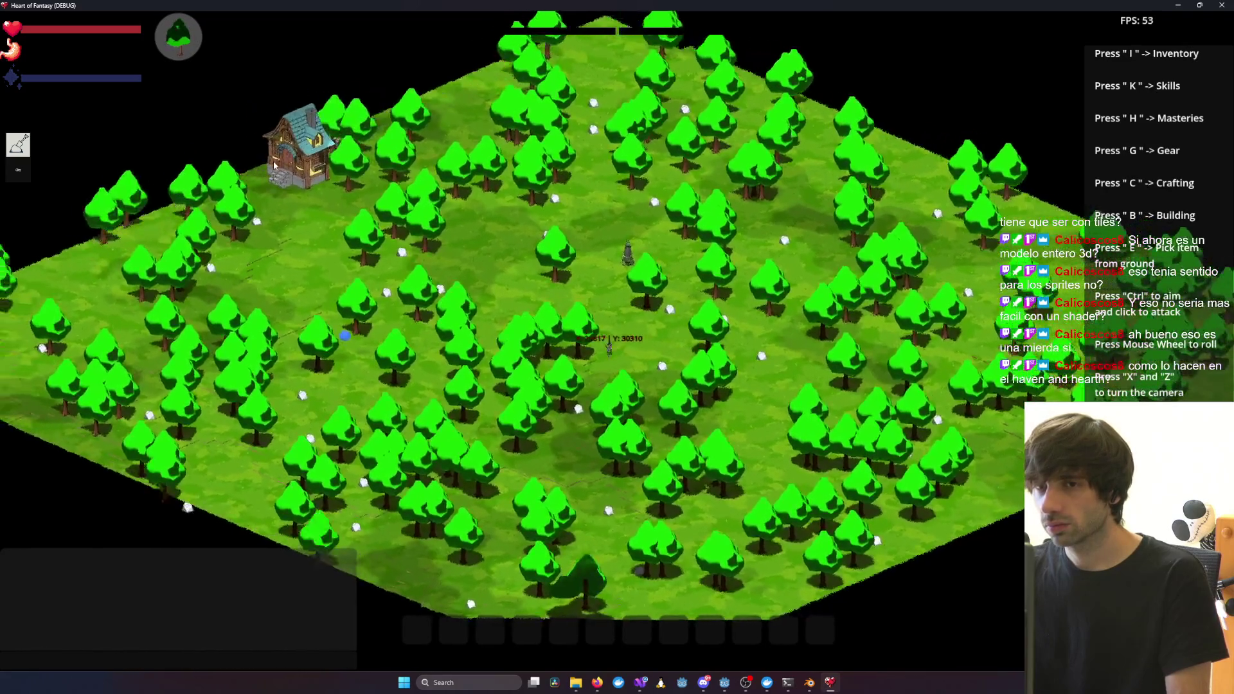
pyautogui.press('a')
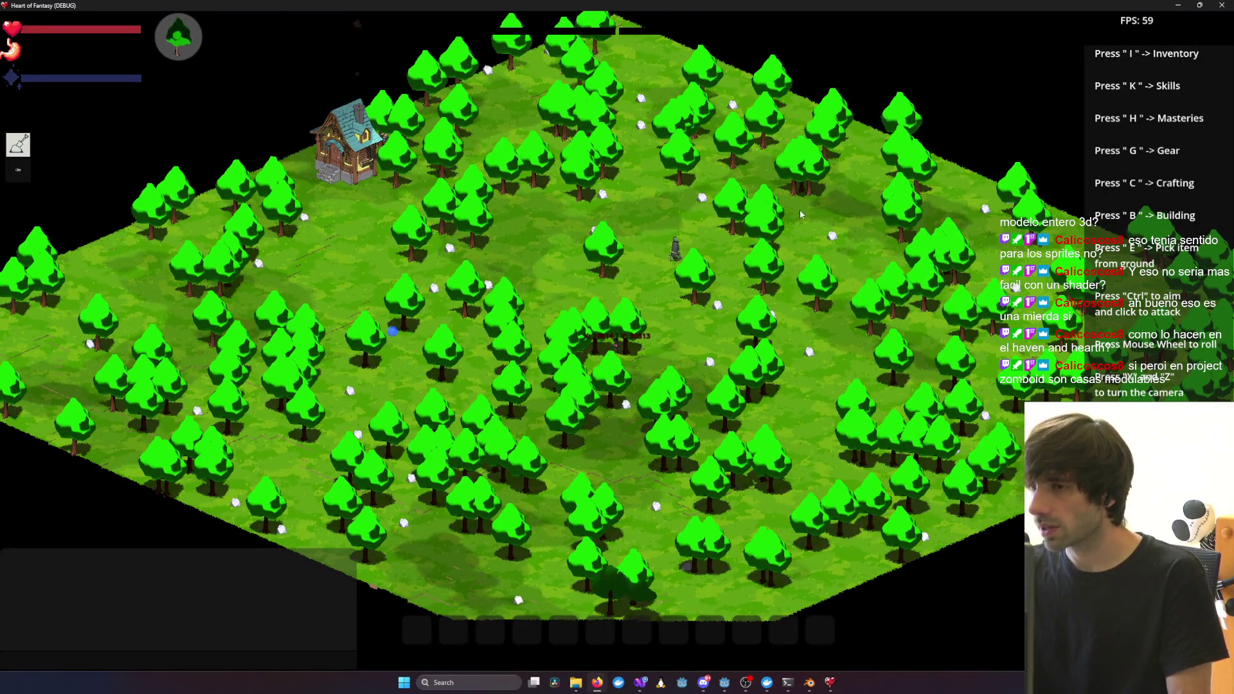
pyautogui.press('x')
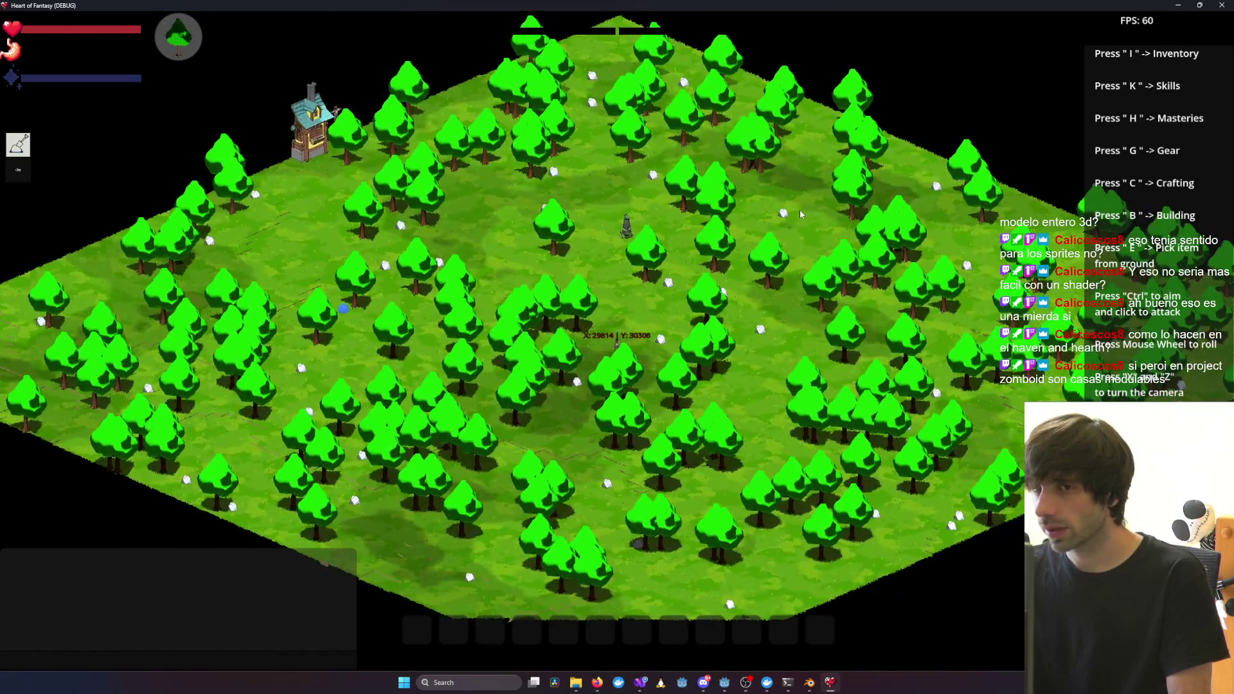
pyautogui.press('x')
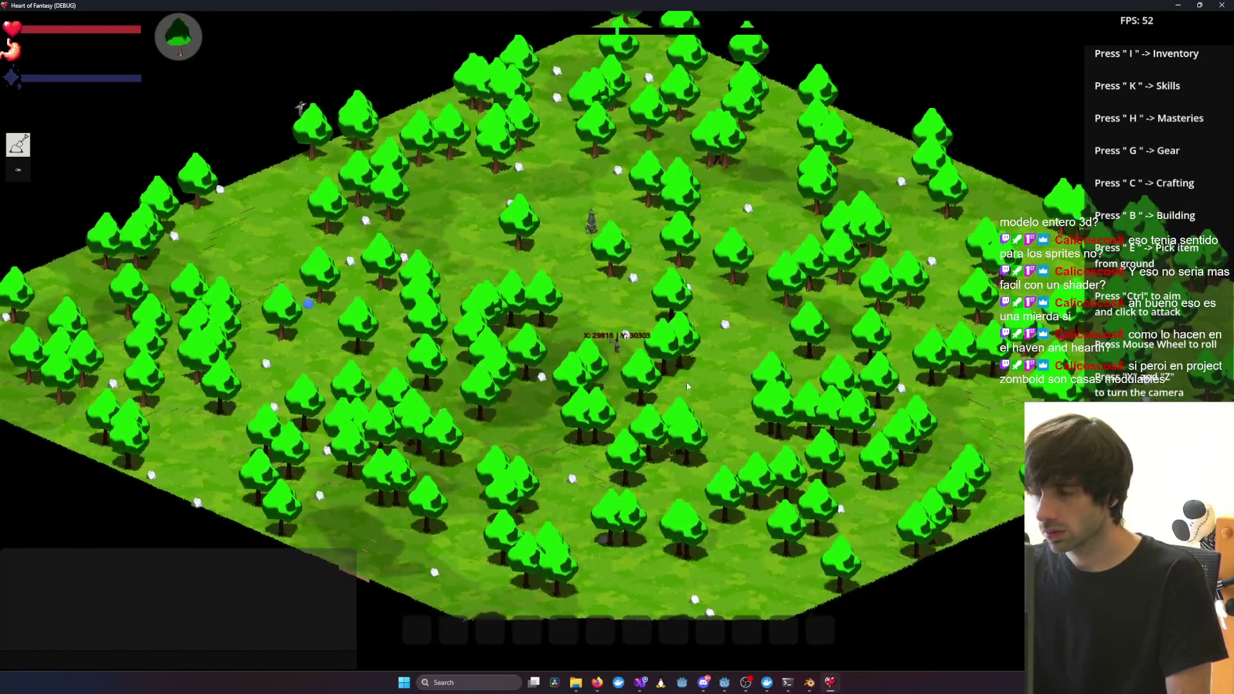
pyautogui.press('x')
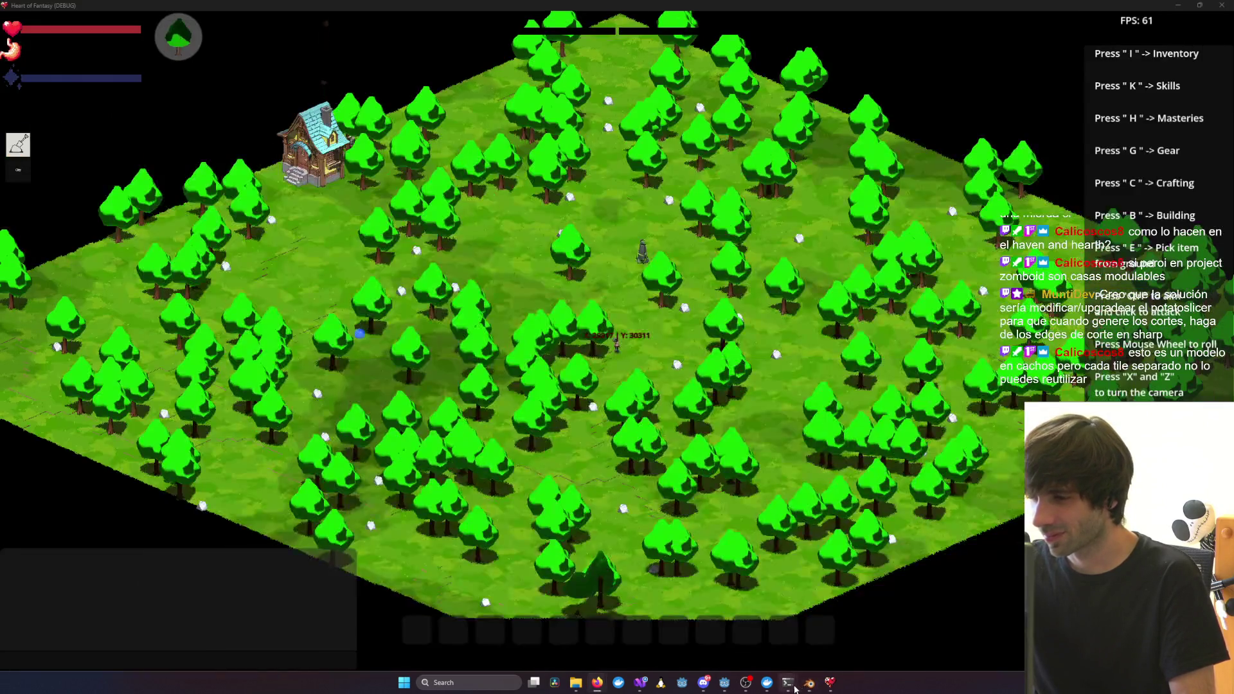
# Read Claude Code's 'Cambios' summary of the DATA_TRANSFER custom-normals fix, then return to Blender
pyautogui.moveTo(788, 682)
pyautogui.click(984, 634)
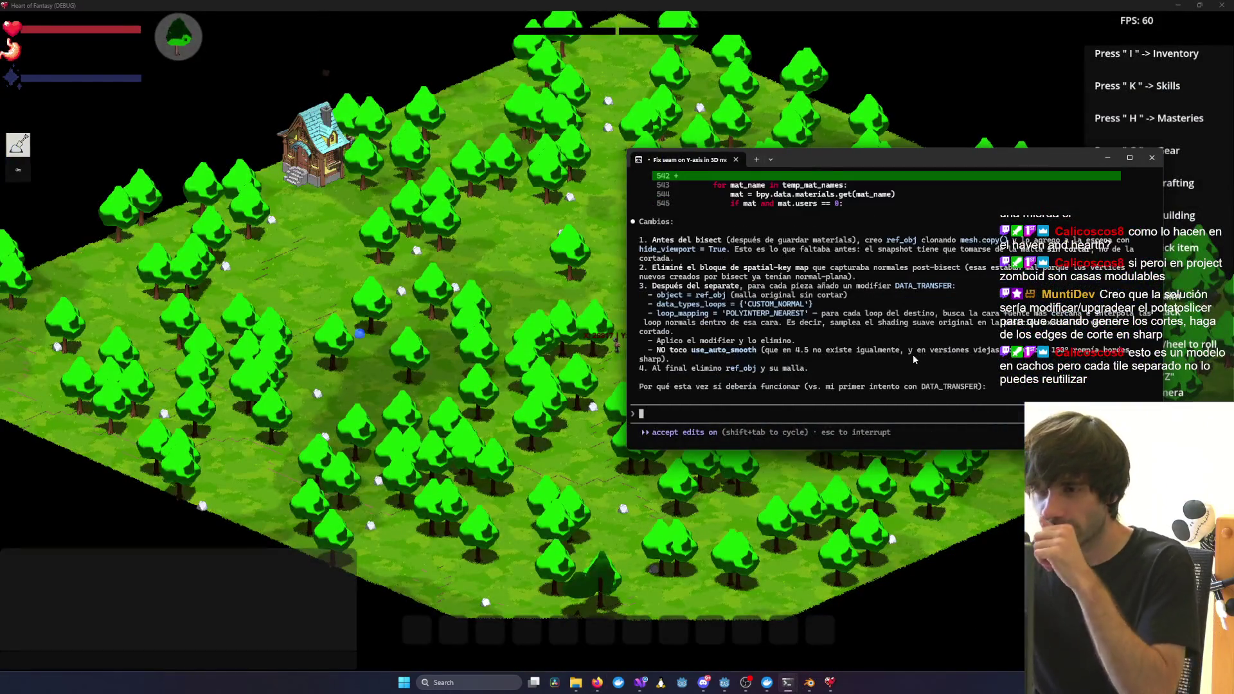
pyautogui.scroll(-15, 874, 334)
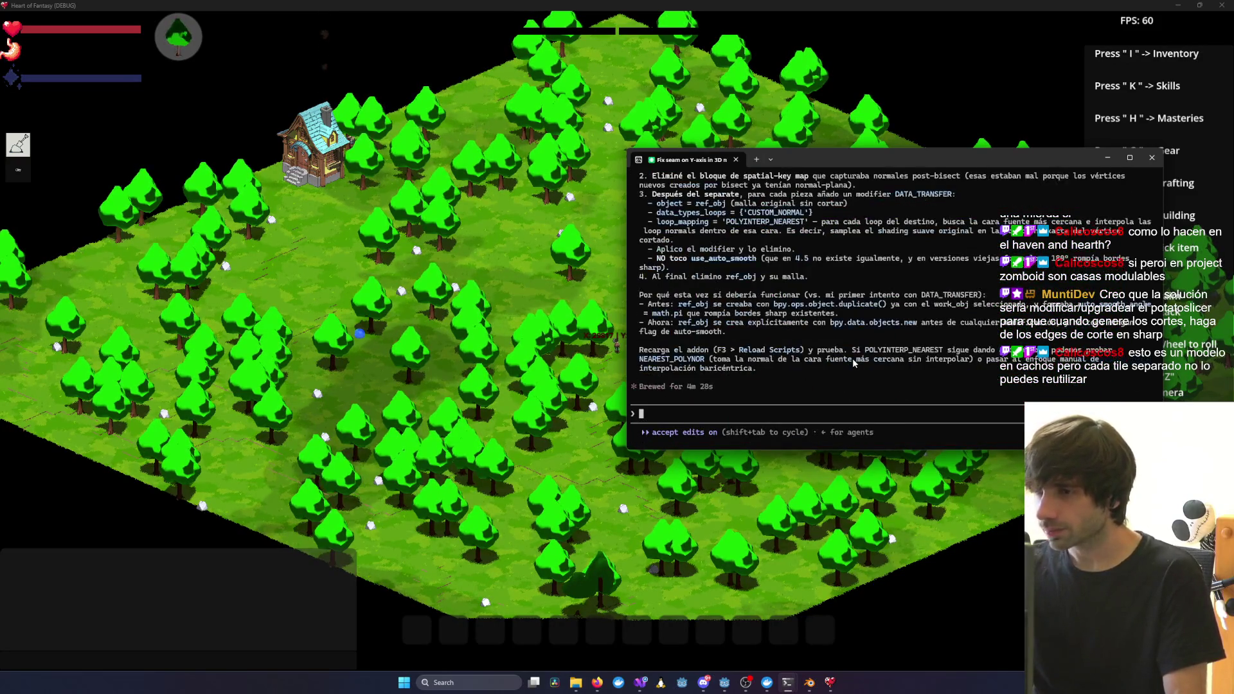
pyautogui.moveTo(750, 686)
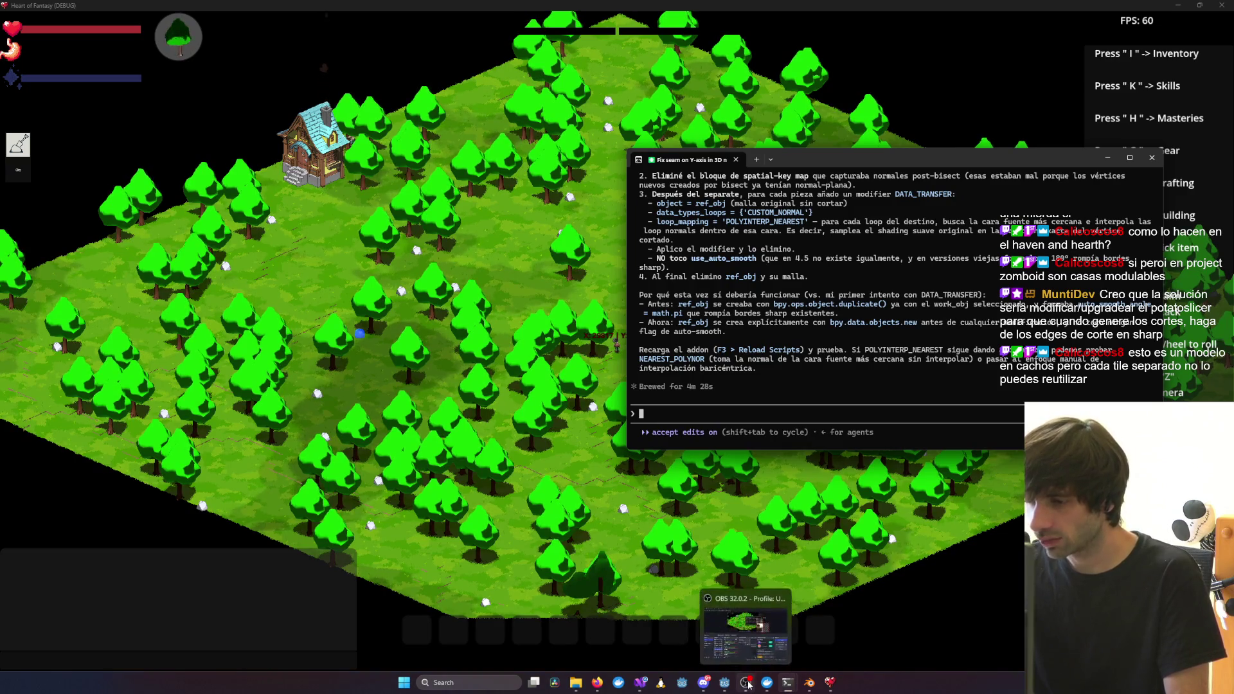
pyautogui.click(810, 683)
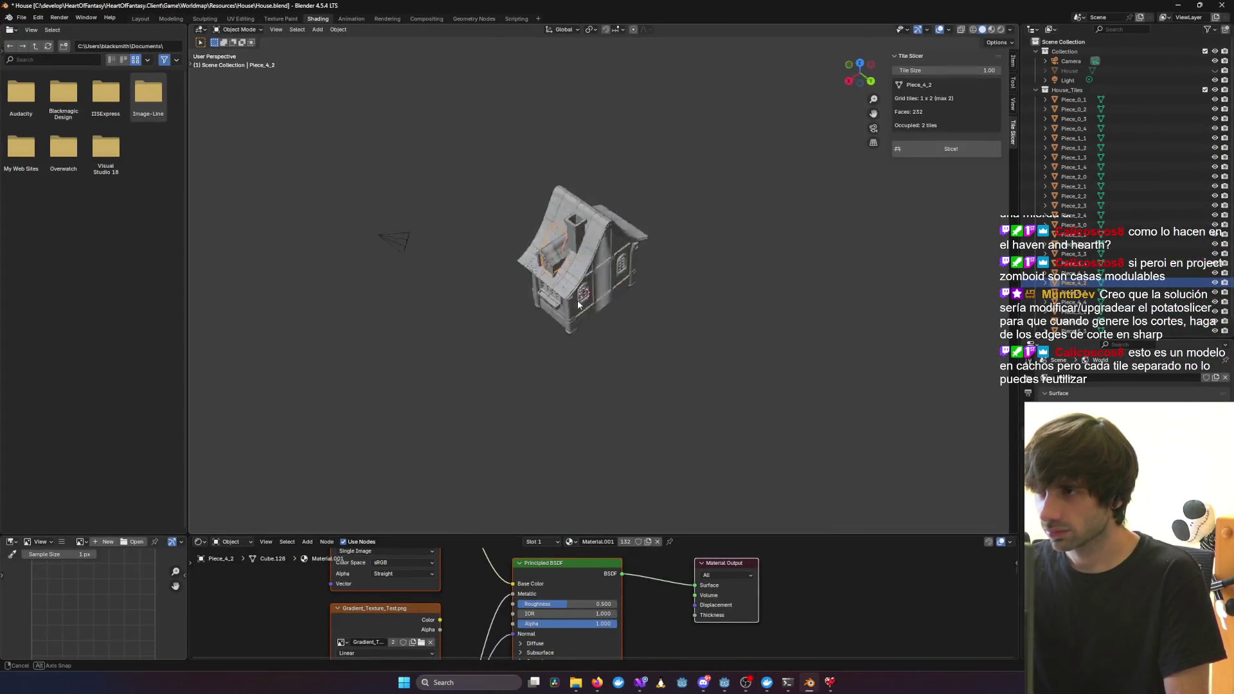
# Delete every House_Tiles piece, unhide the original House and show it in Material Preview
pyautogui.click(1068, 90)
pyautogui.scroll(-1, 1079, 193)
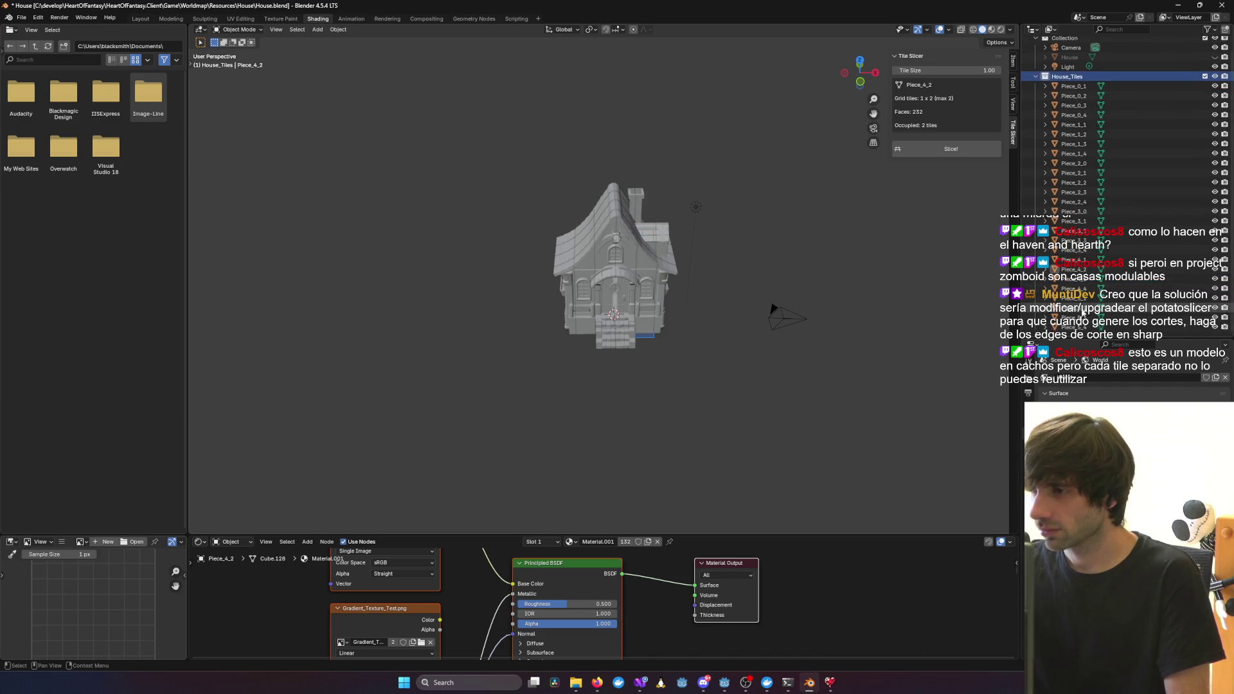
pyautogui.rightClick(1066, 335)
pyautogui.click(1067, 333)
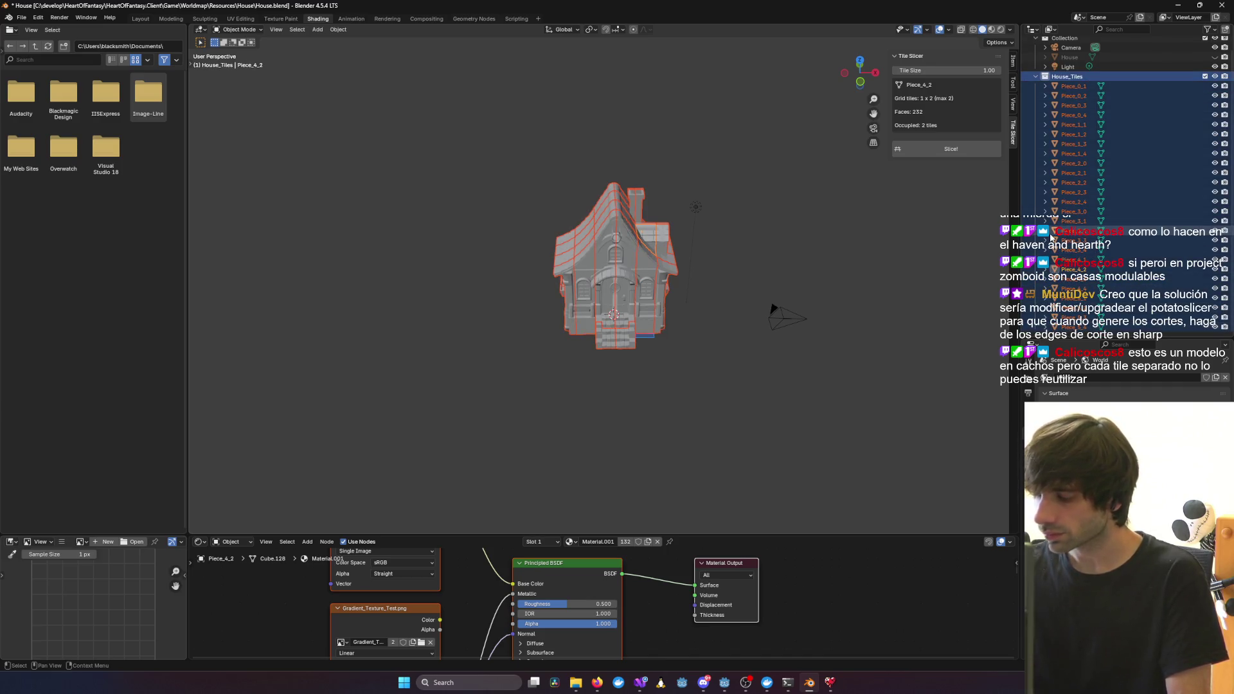
pyautogui.press('Delete')
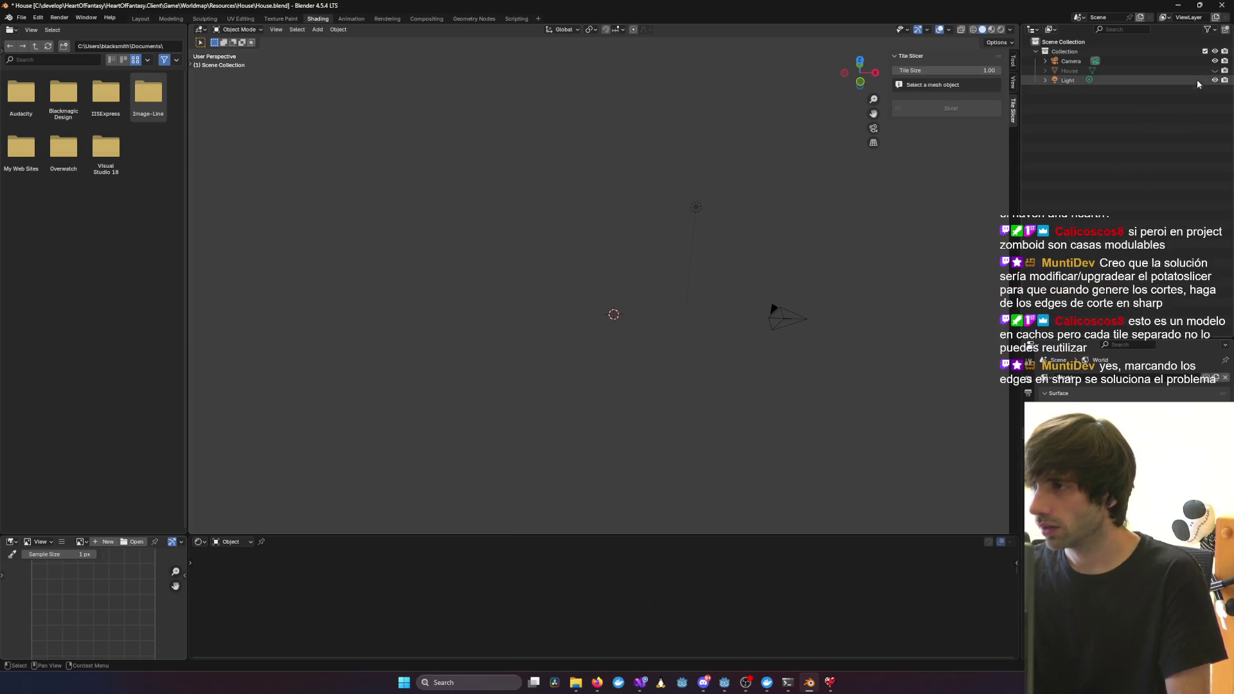
pyautogui.hotkey('alt', 'h')
pyautogui.click(992, 29)
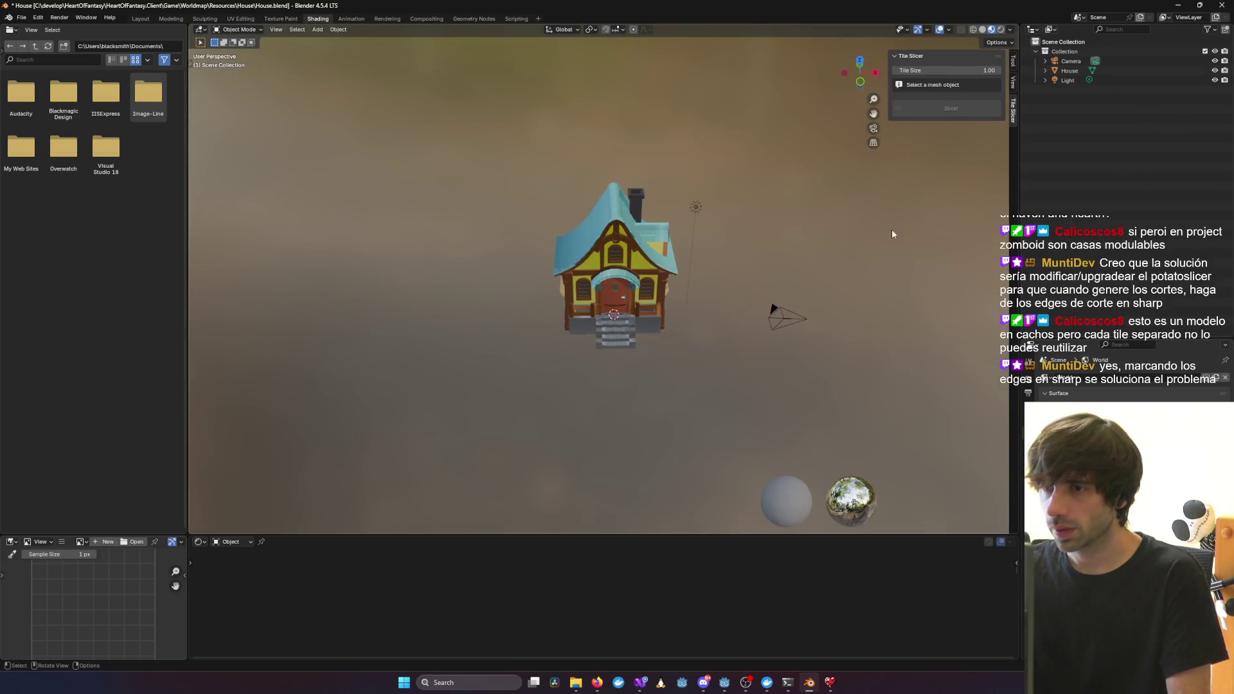
pyautogui.hotkey('alt', 'Tab')
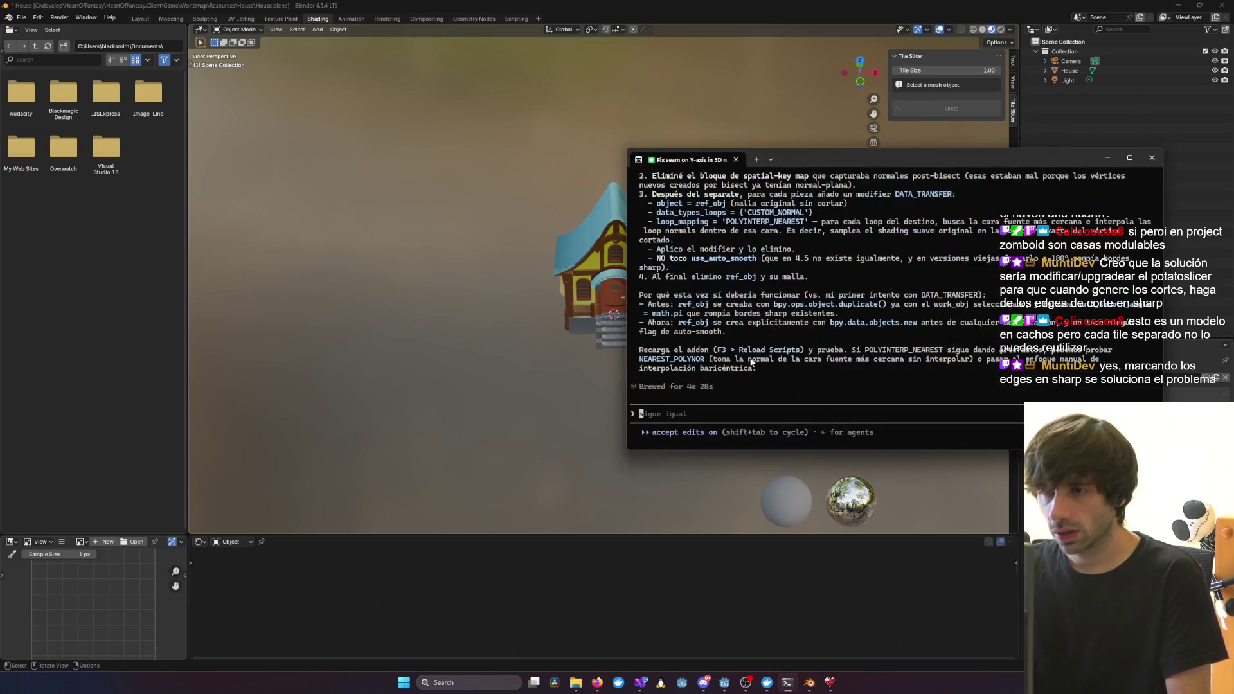
pyautogui.click(411, 339)
pyautogui.click(22, 17)
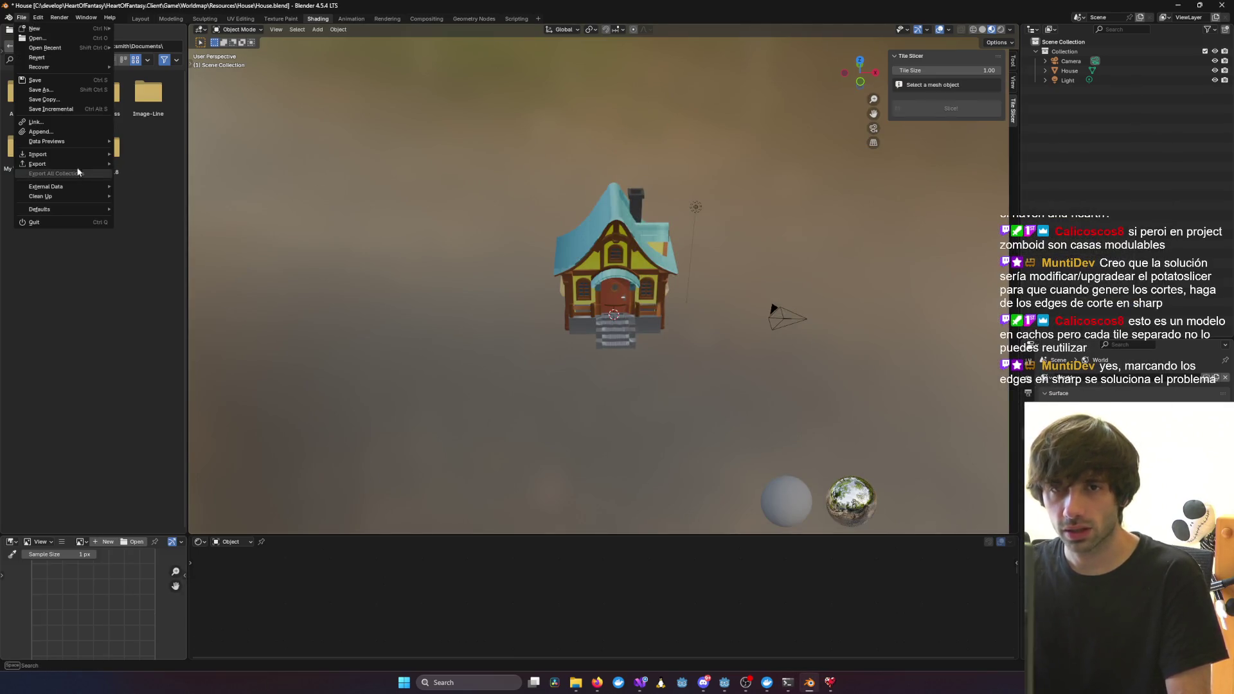
# Remove the old Tile Slicer add-on from Blender's Preferences
pyautogui.press('Escape')
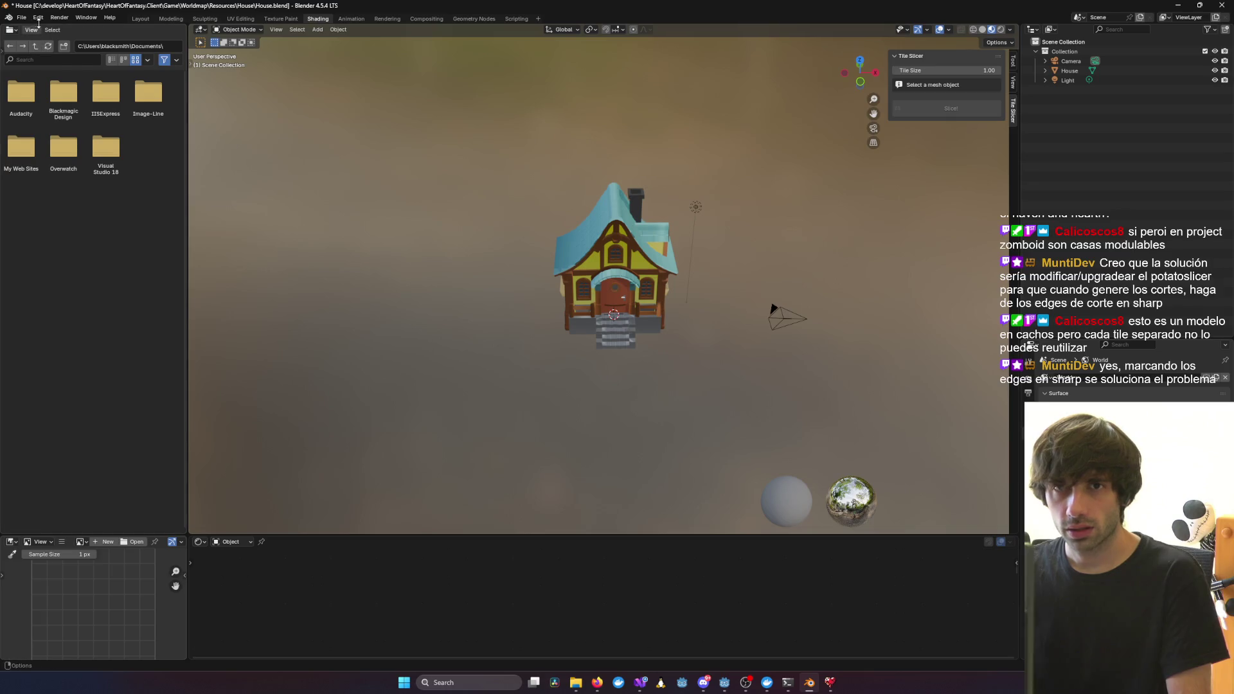
pyautogui.click(39, 18)
pyautogui.click(64, 143)
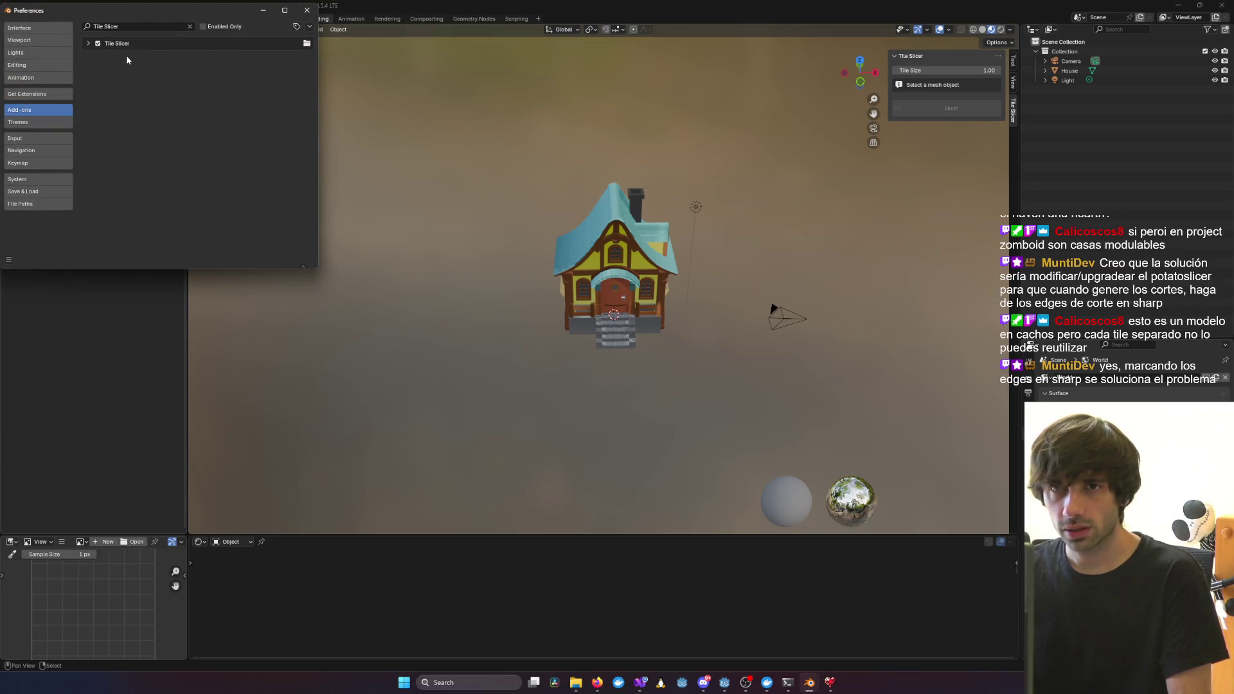
pyautogui.click(87, 44)
pyautogui.click(294, 59)
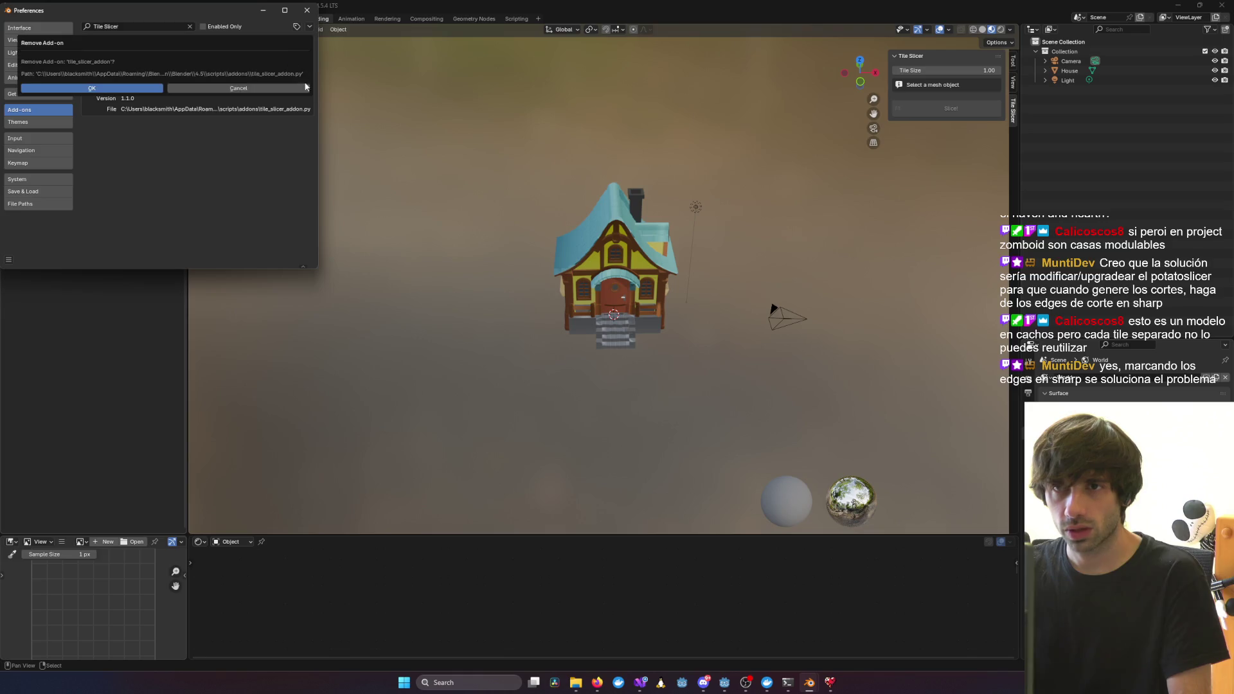
pyautogui.click(132, 89)
# Install the add-on from disk using scripts\blender\tile_slicer_addon.py and select the original House
pyautogui.click(309, 26)
pyautogui.click(298, 52)
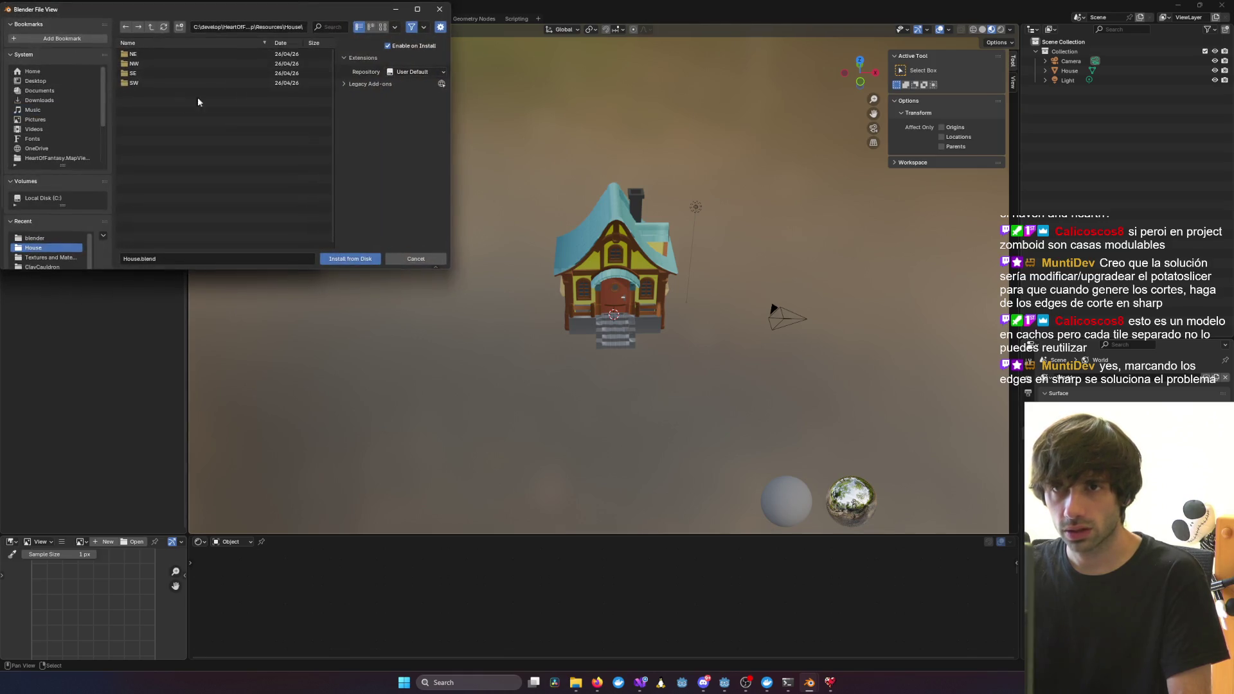
pyautogui.click(151, 27)
pyautogui.scroll(-3, 150, 234)
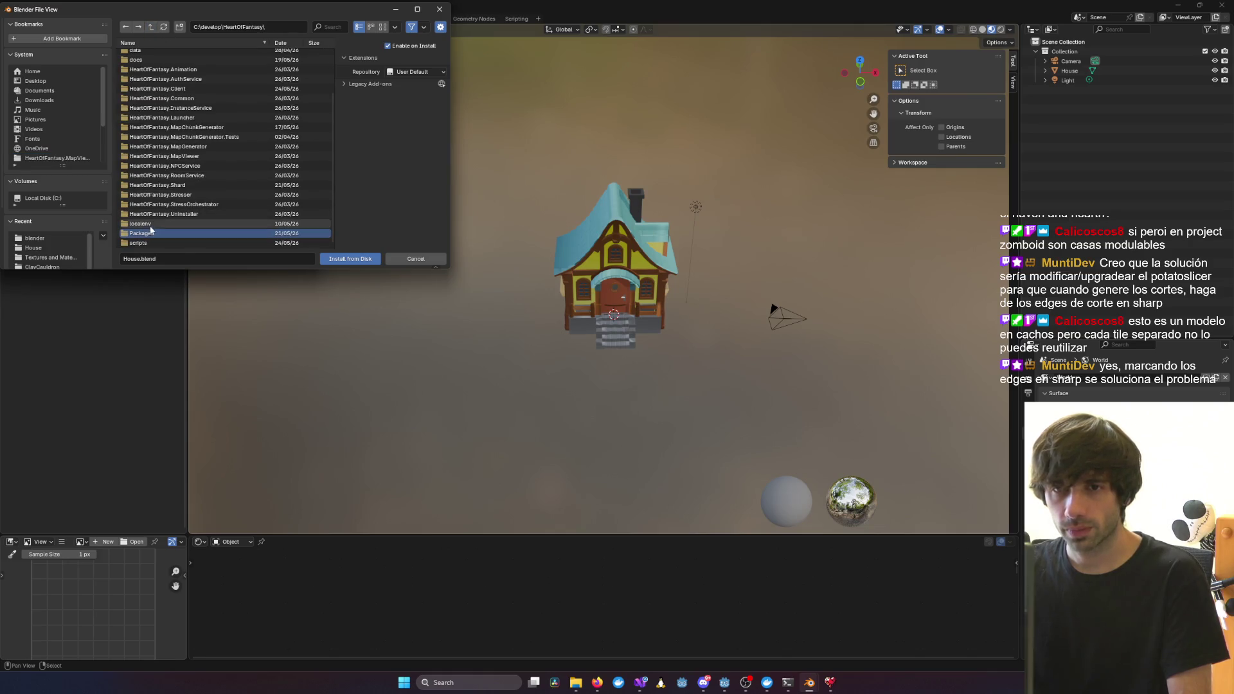
pyautogui.click(138, 243)
pyautogui.click(144, 53)
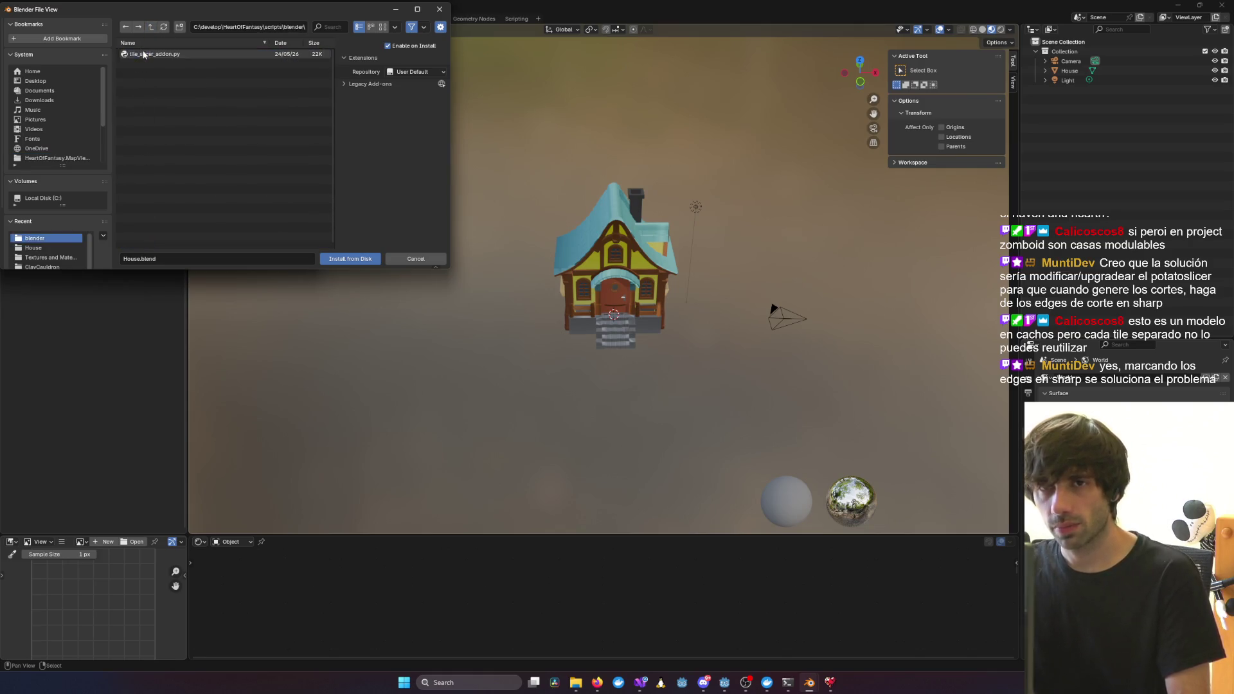
pyautogui.doubleClick(145, 54)
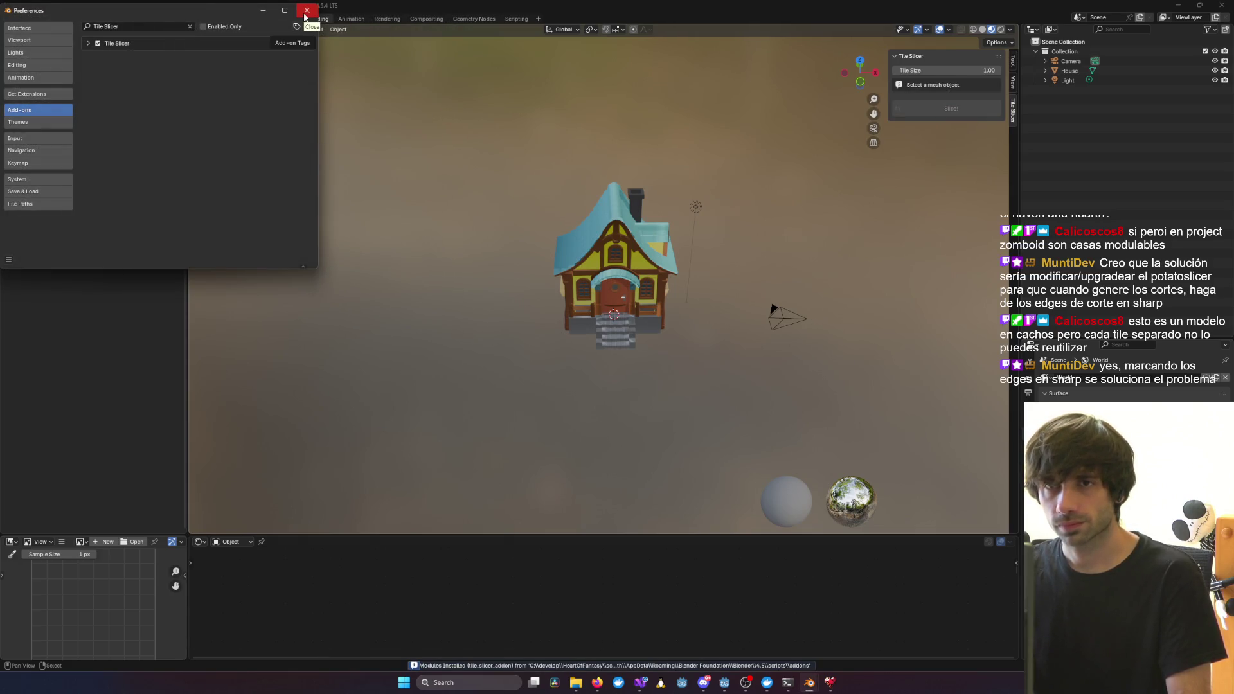
pyautogui.click(305, 16)
pyautogui.click(614, 270)
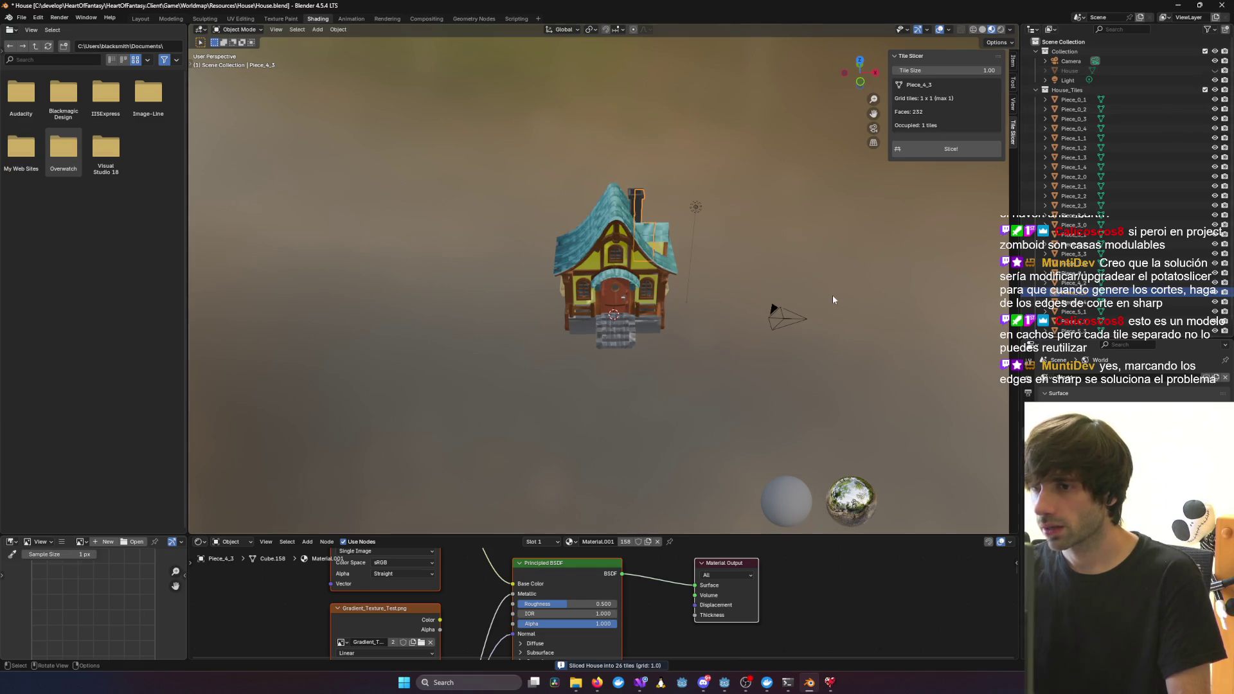
# Zoom and orbit in close to inspect the cut seams on the sliced roof
pyautogui.scroll(5, 833, 300)
pyautogui.moveTo(836, 290)
pyautogui.mouseDown(button='middle')
pyautogui.moveTo(843, 284)
pyautogui.moveTo(792, 276)
pyautogui.moveTo(950, 274)
pyautogui.moveTo(939, 312)
pyautogui.moveTo(851, 352)
pyautogui.moveTo(720, 325)
pyautogui.mouseUp(button='middle')
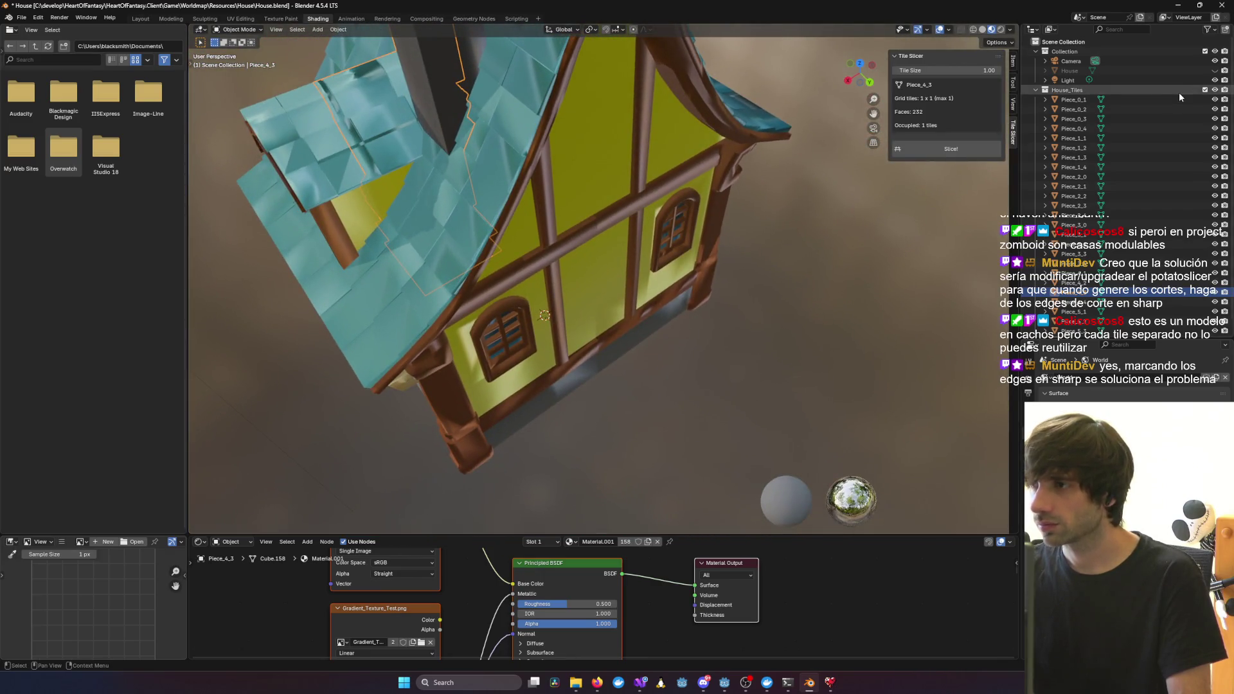
pyautogui.click(1215, 71)
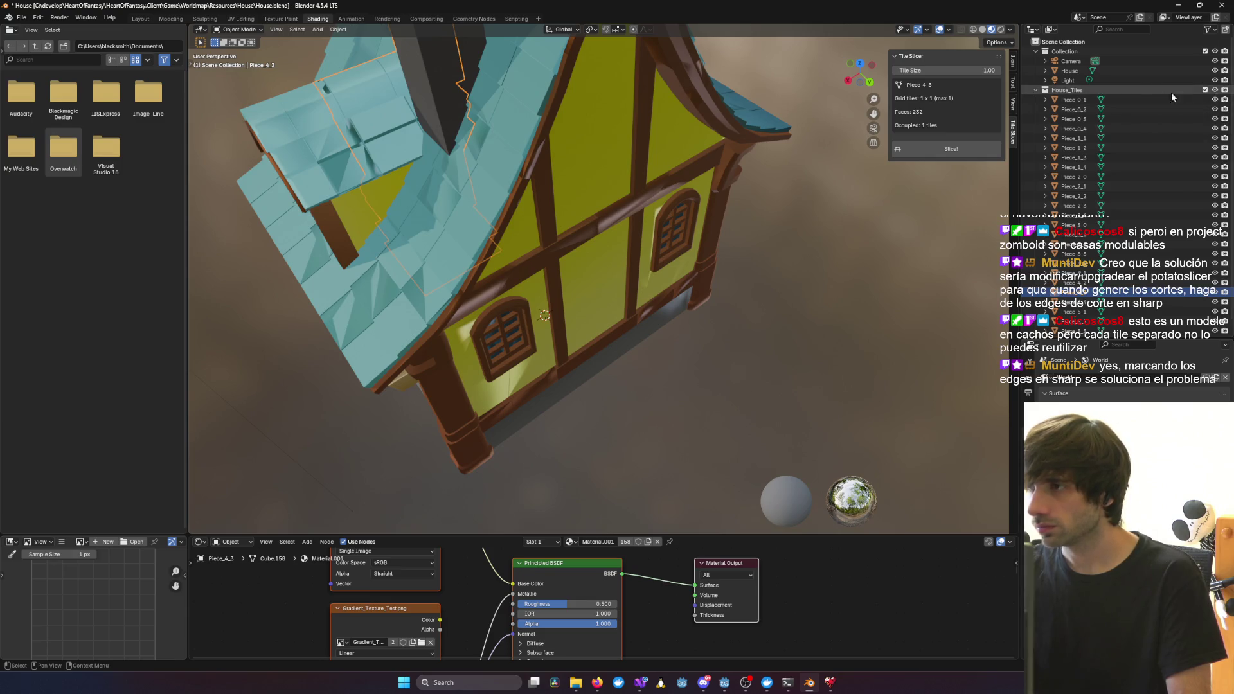
# Select the House_Tiles collection in the Outliner and delete it with all its pieces
pyautogui.scroll(-1, 1172, 97)
pyautogui.click(1081, 329)
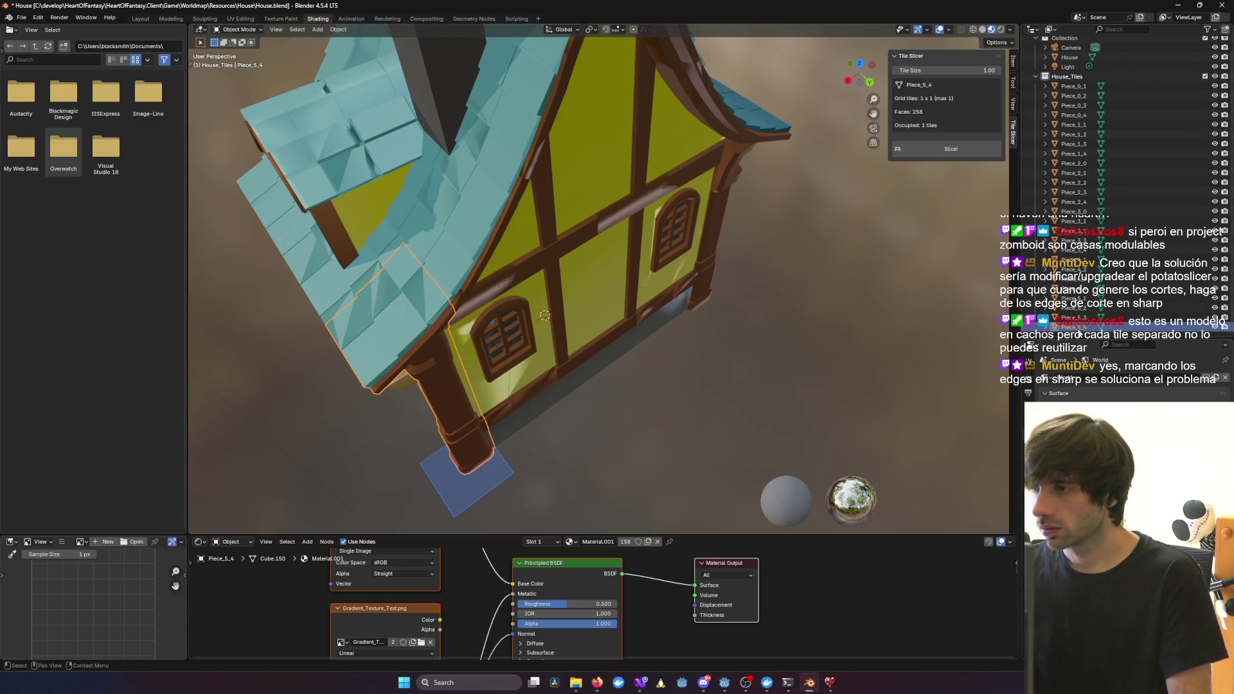
pyautogui.scroll(1, 1093, 128)
pyautogui.click(1070, 90)
pyautogui.press('Delete')
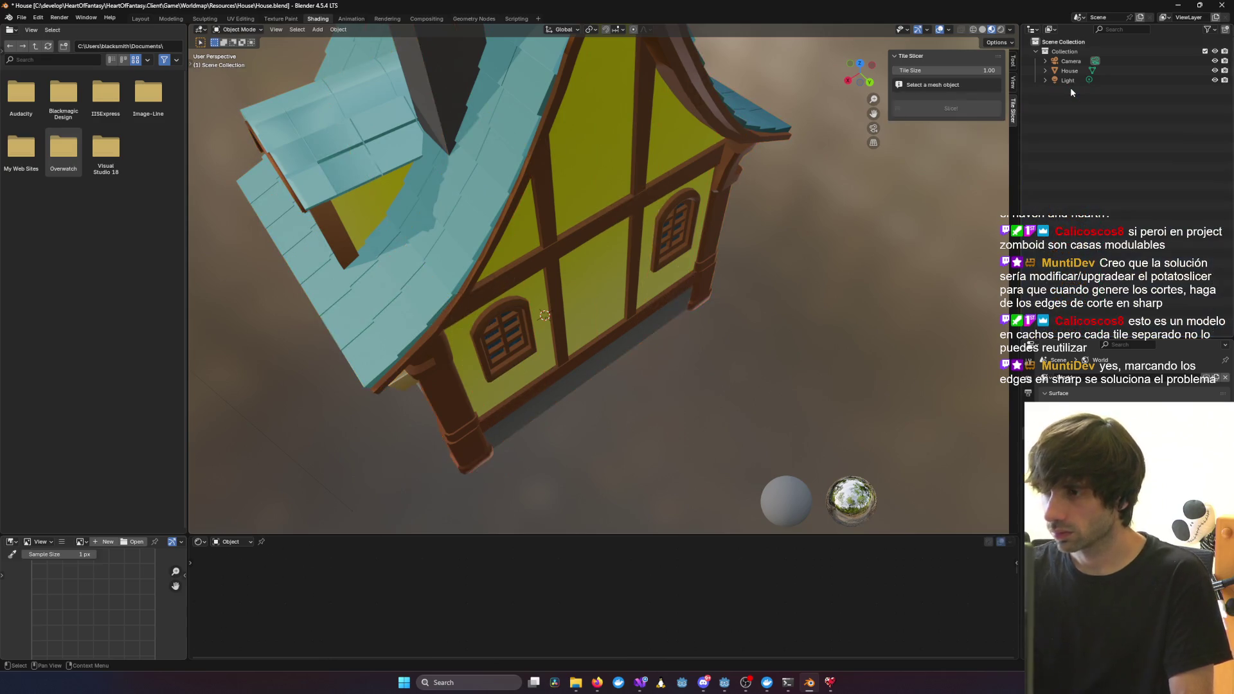
pyautogui.hotkey('alt', 'Tab')
# Ask Claude Code 'deja el script como estaba inicialmente' to revert the slicer script
pyautogui.write('deja')
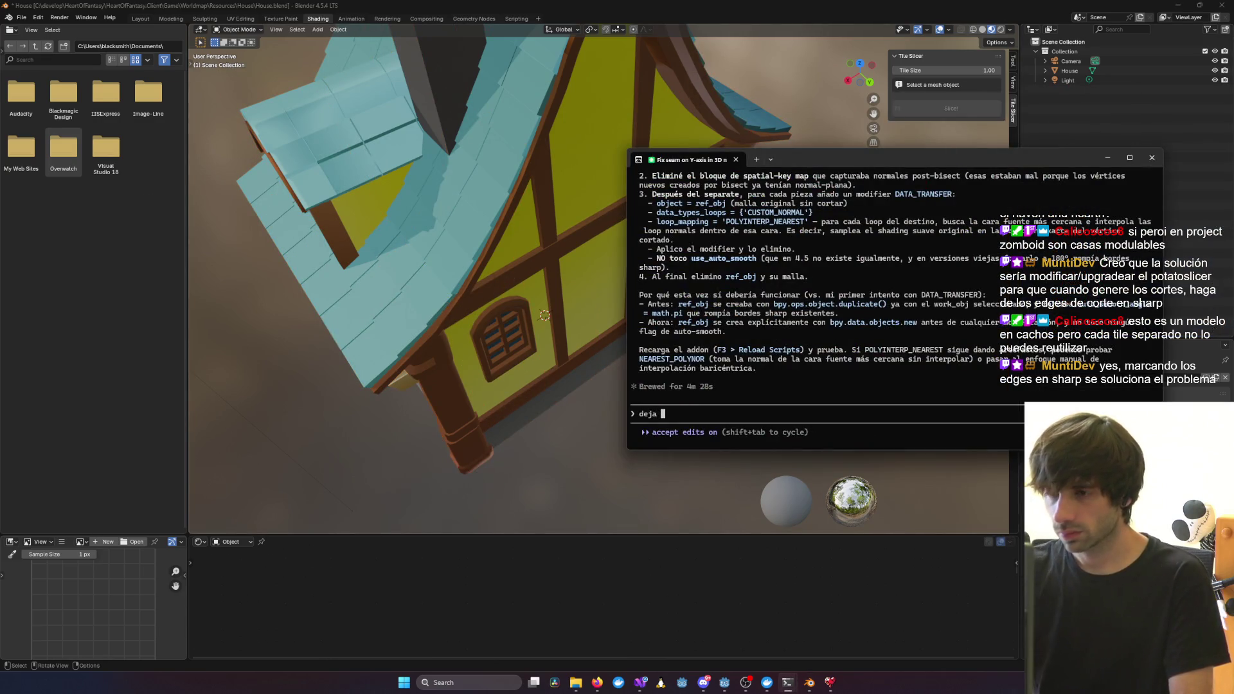
pyautogui.scroll(9, 758, 350)
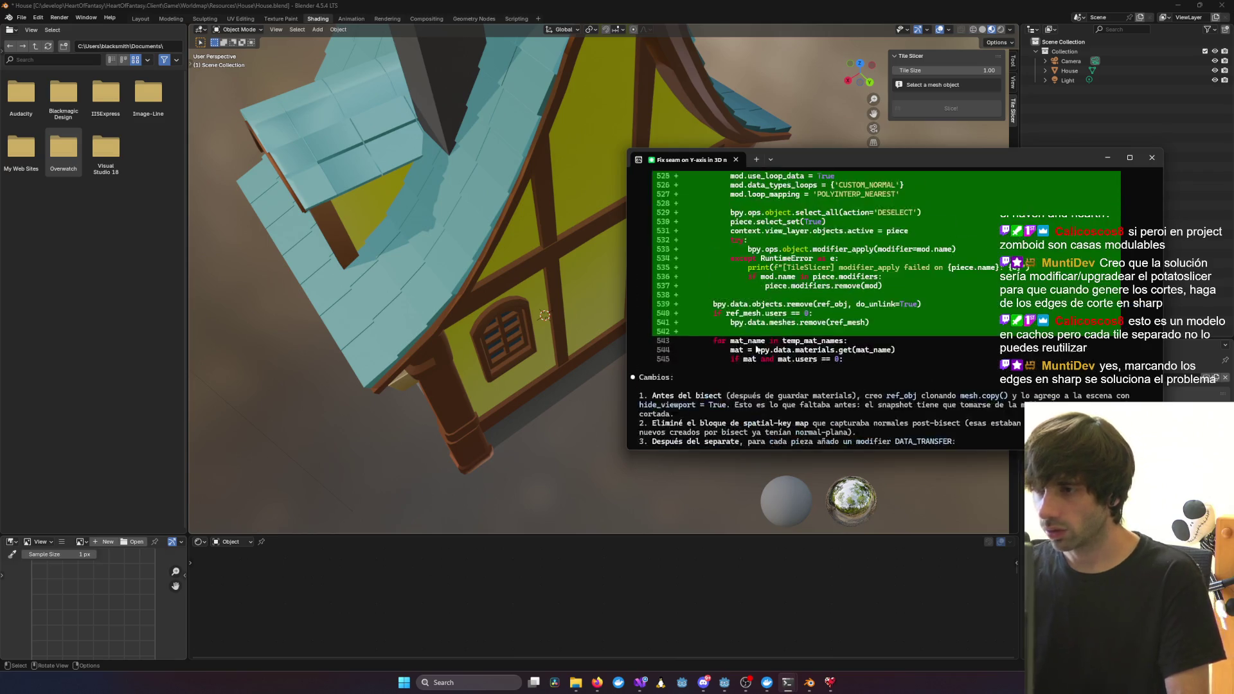
pyautogui.scroll(10, 757, 350)
pyautogui.scroll(-12, 821, 312)
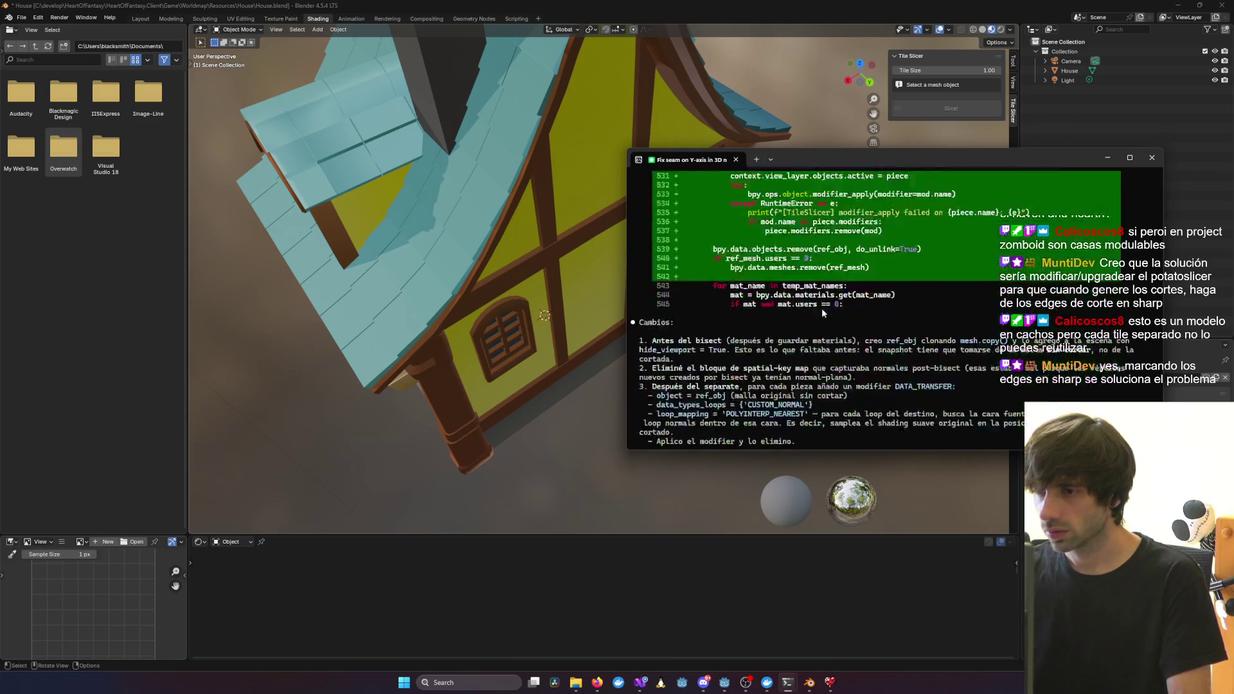
pyautogui.scroll(-7, 816, 315)
pyautogui.write('deja el scri')
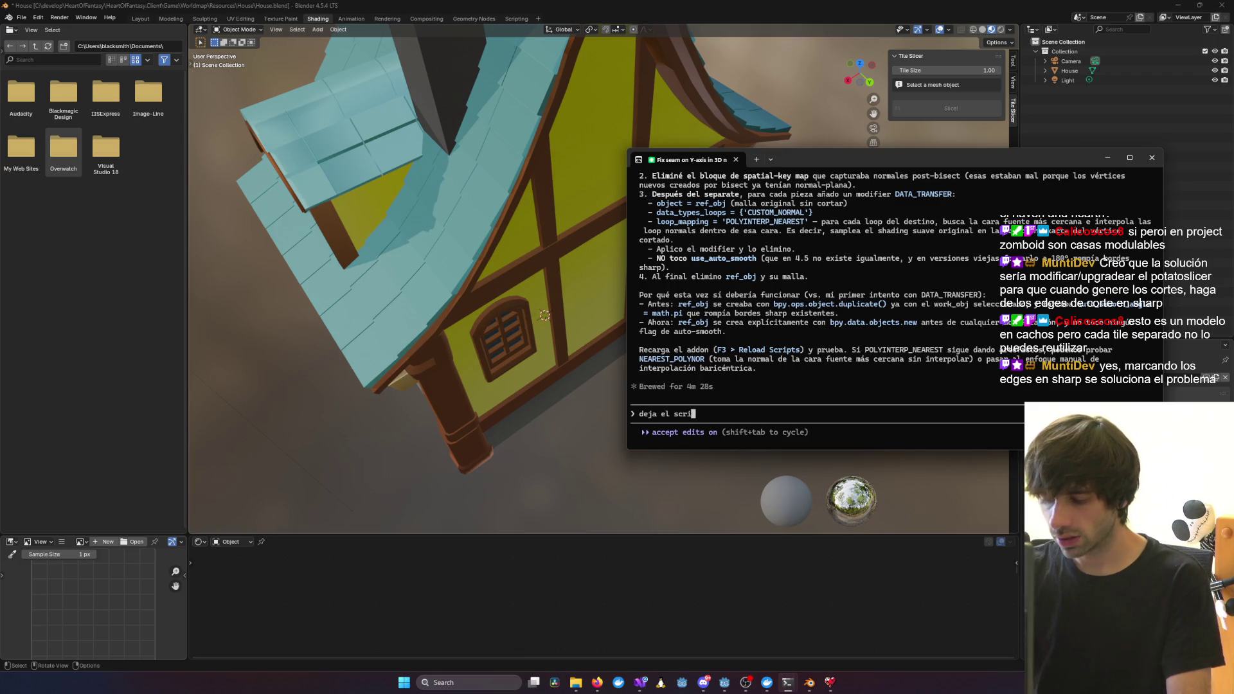
pyautogui.write('pt como estaba ini')
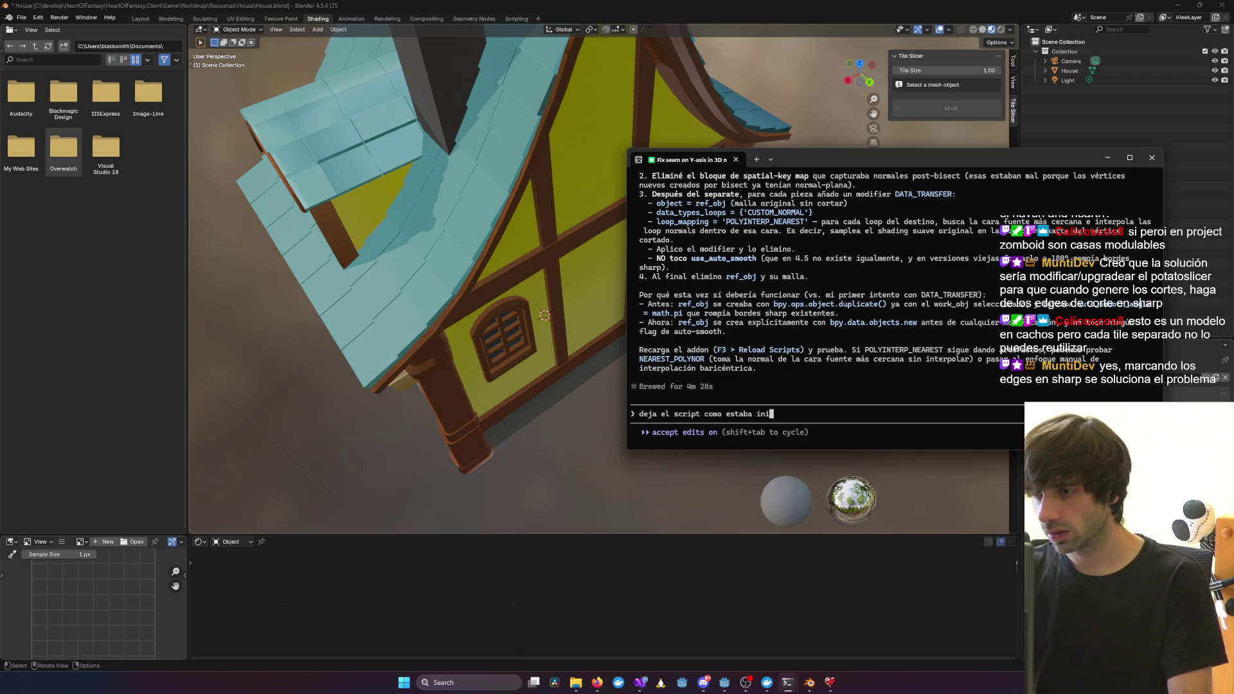
pyautogui.write('cialmente')
pyautogui.press('Return')
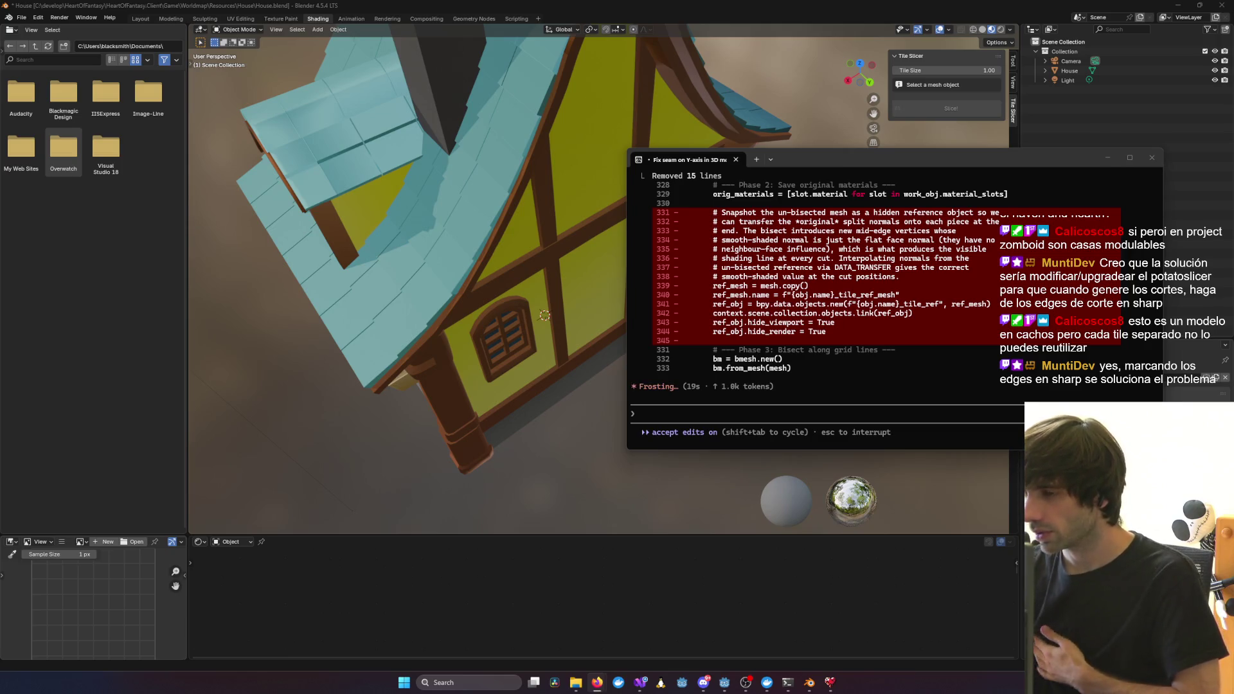
pyautogui.moveTo(836, 158); pyautogui.dragTo(777, 152)
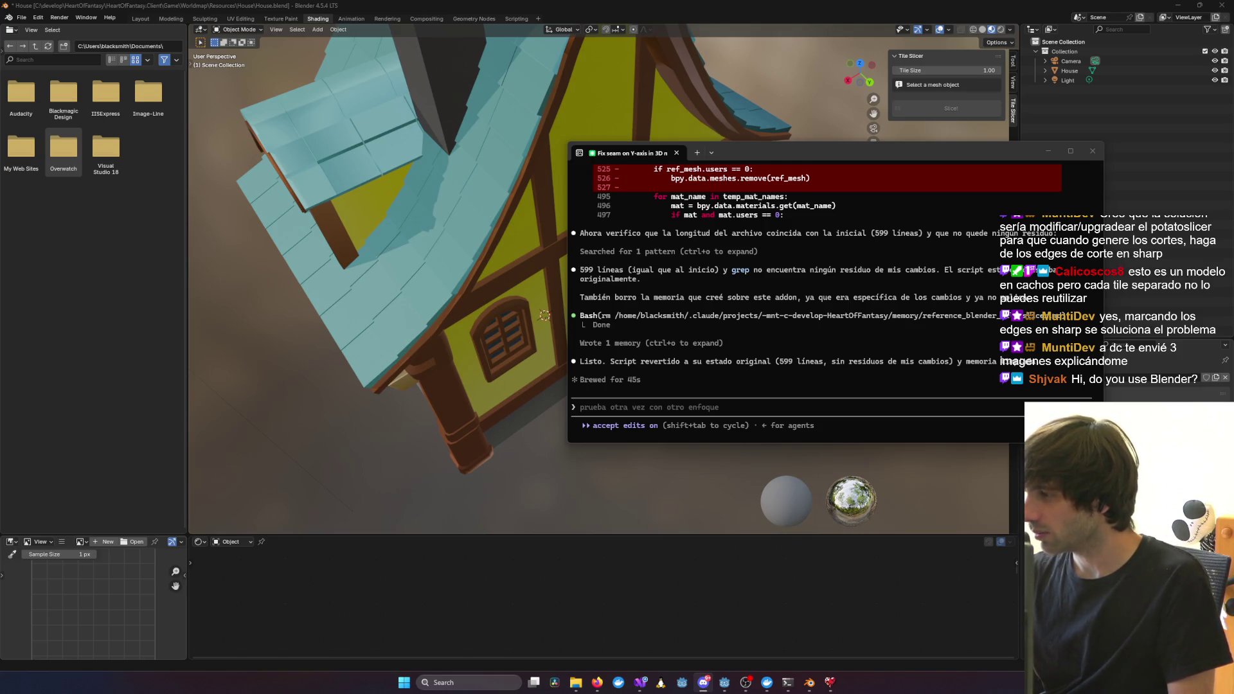
pyautogui.hotkey('alt', 'Tab')
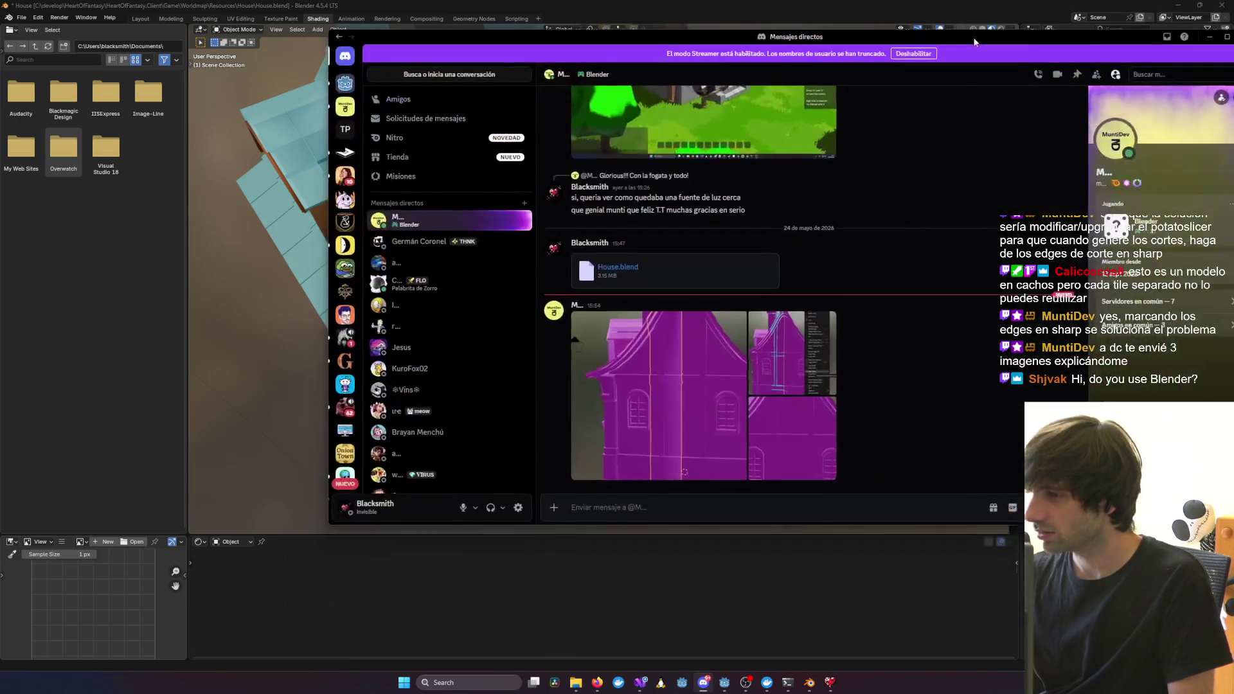
pyautogui.click(691, 369)
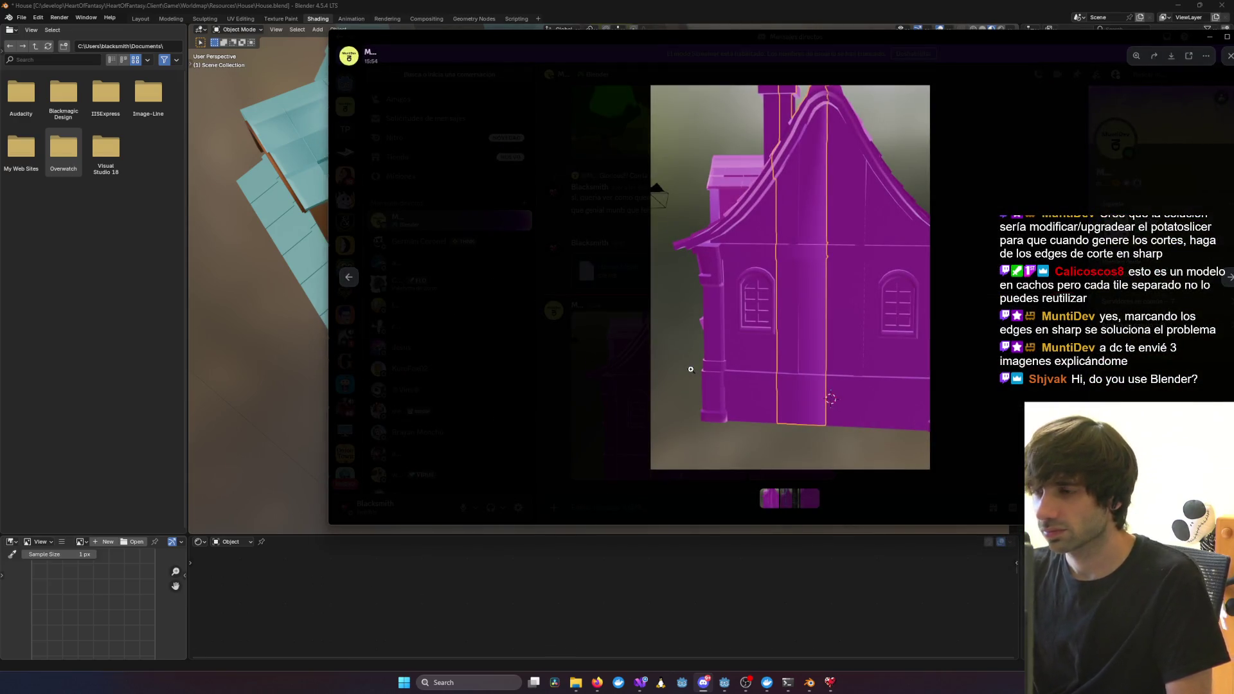
pyautogui.press('Right')
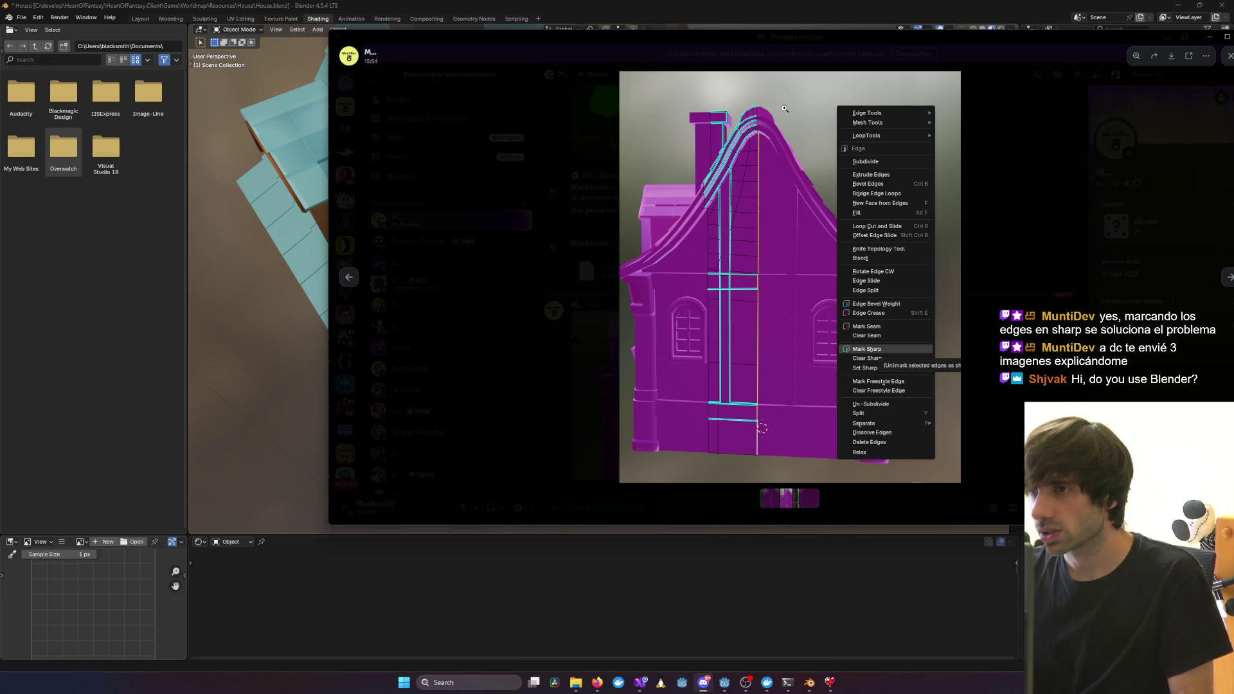
pyautogui.moveTo(688, 34)
pyautogui.mouseDown()
pyautogui.moveTo(821, 56)
pyautogui.moveTo(559, 115)
pyautogui.mouseUp()
pyautogui.press('super+Down')
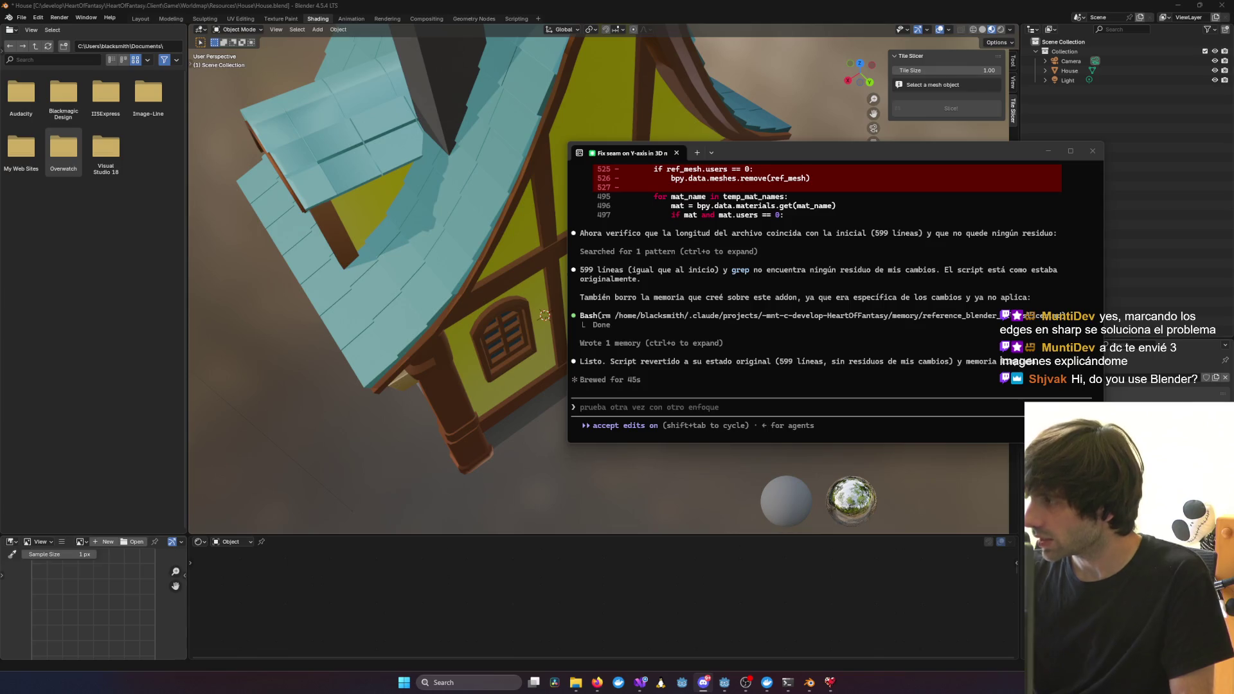
# Ask Claude Code, in Spanish, to mark the edges generated by the tile cuts as Sharp Edge
pyautogui.click(769, 342)
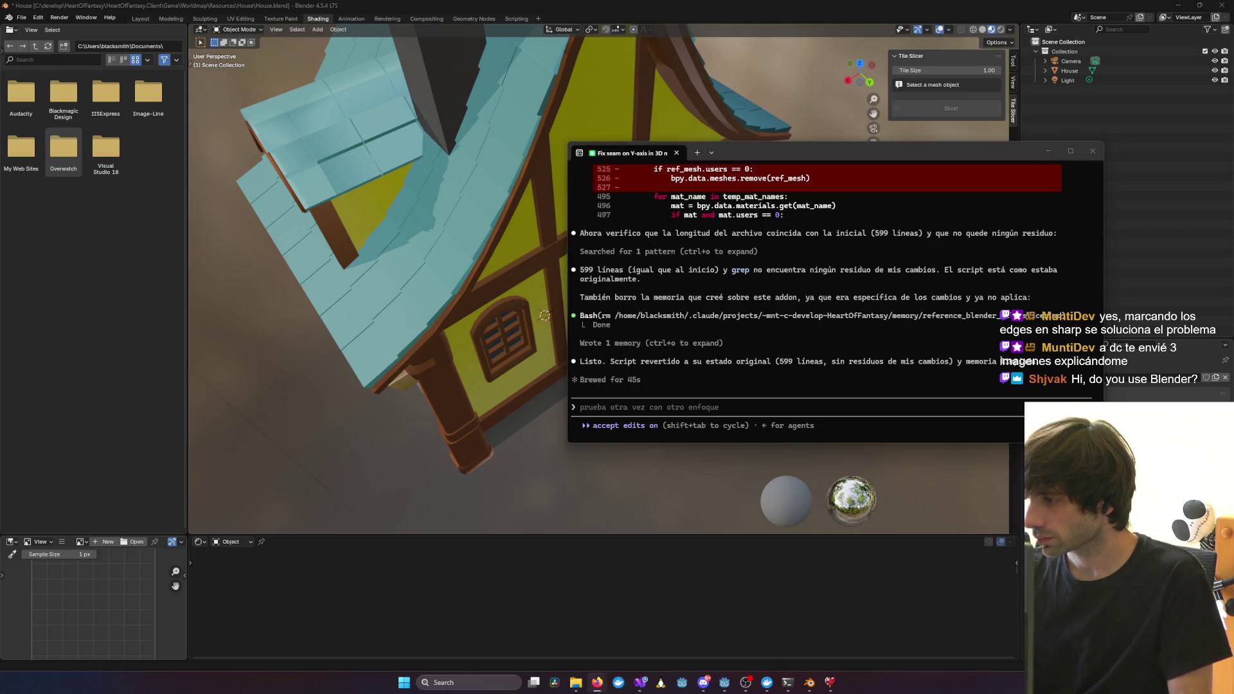
pyautogui.click(730, 405)
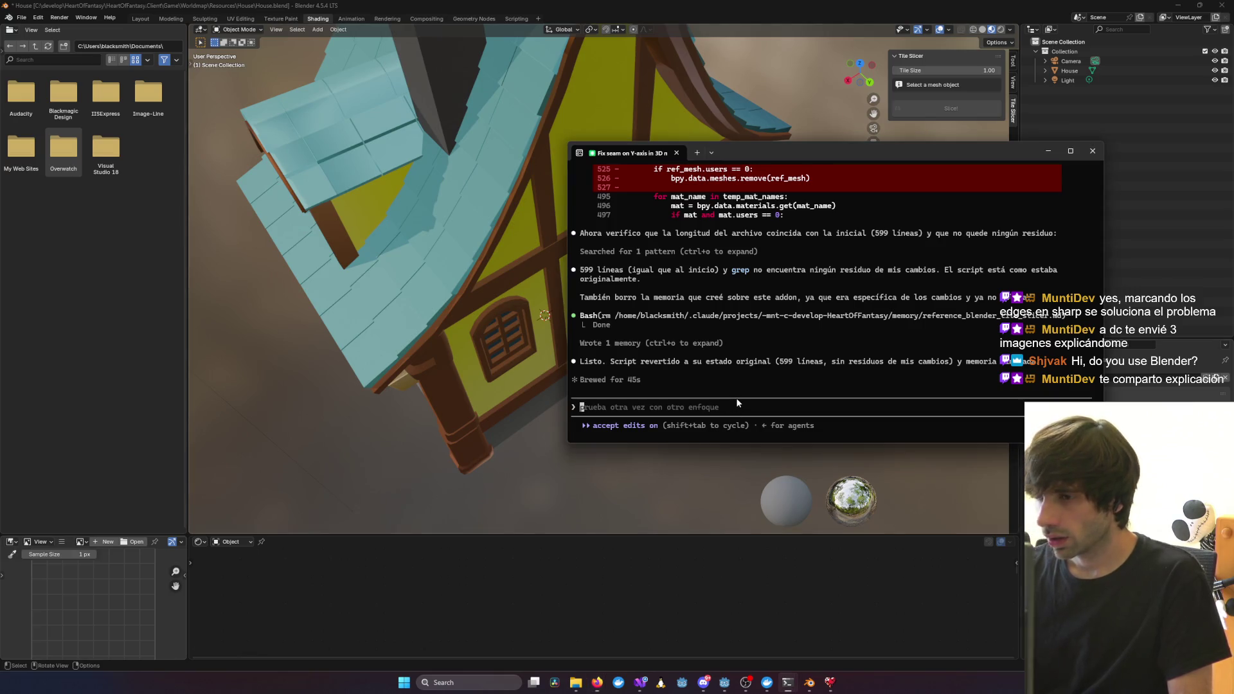
pyautogui.write('vale vamos a ')
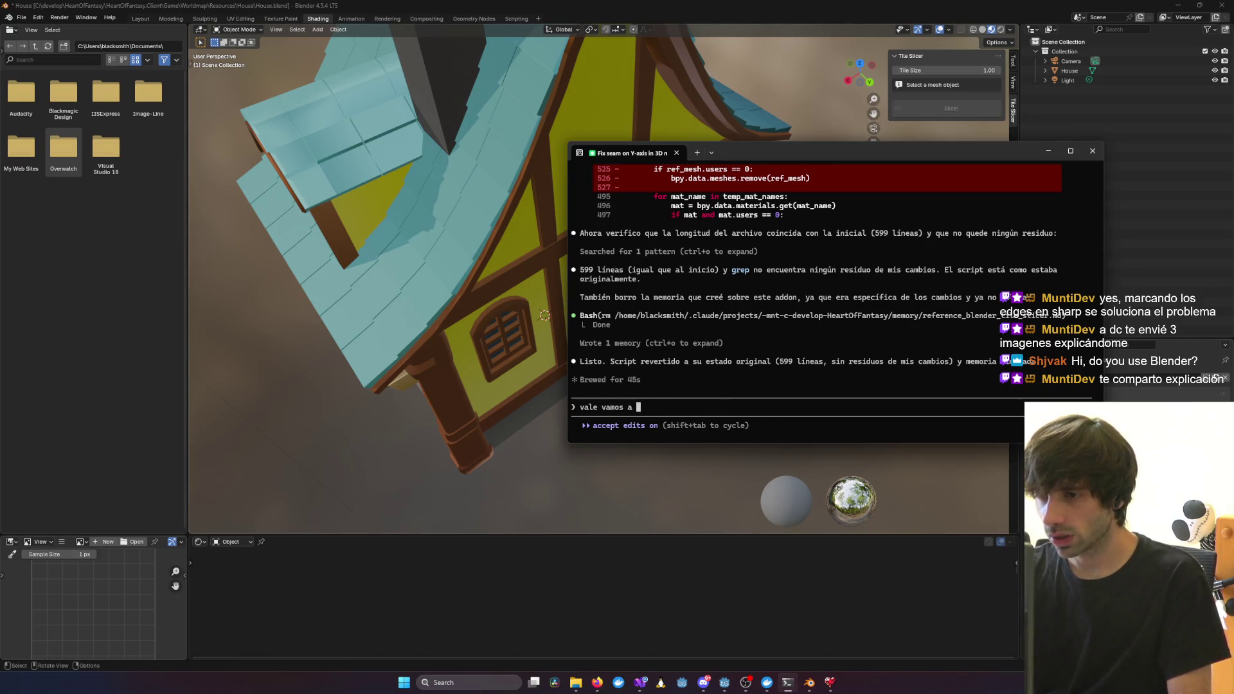
pyautogui.write('probar una cosa, cua')
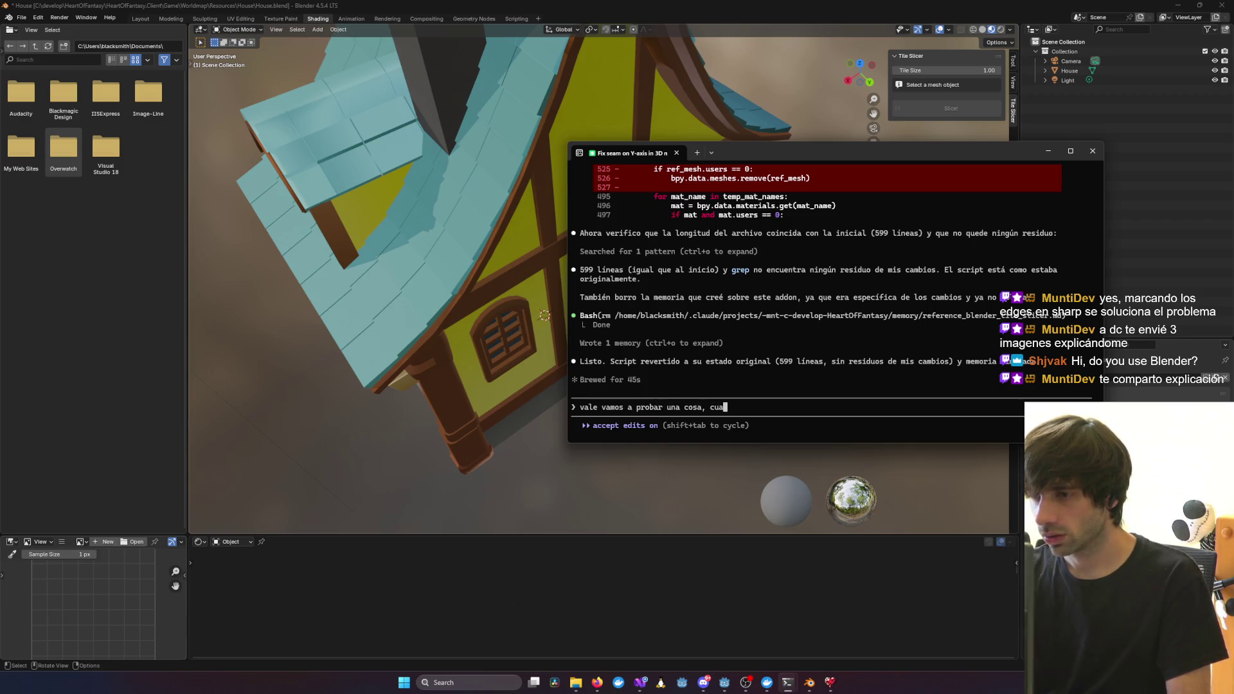
pyautogui.write('ndo generes los cortes,')
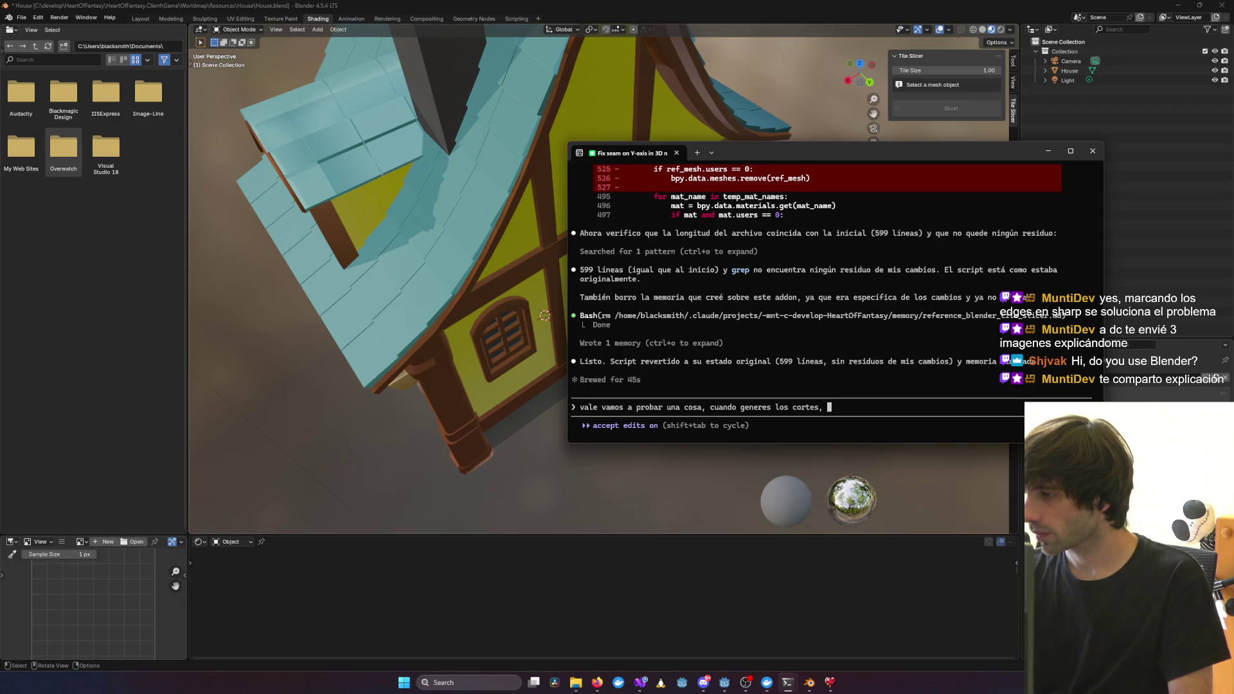
pyautogui.write('los edges ')
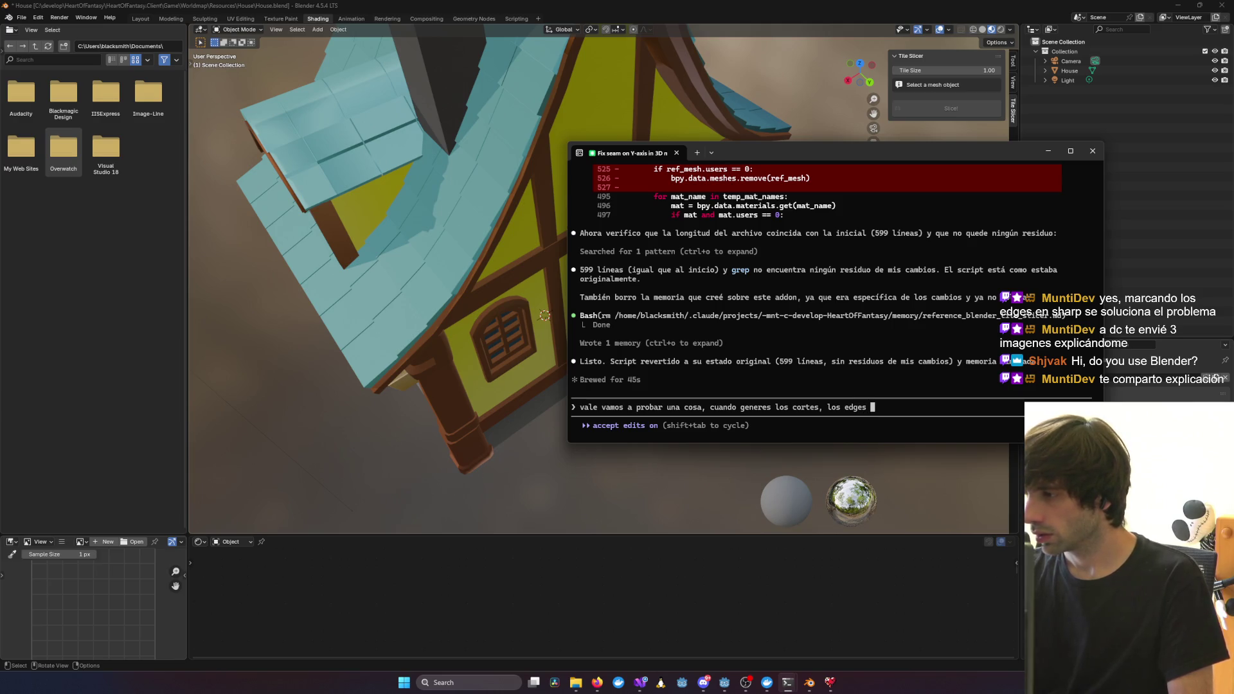
pyautogui.write('hazlos Sha')
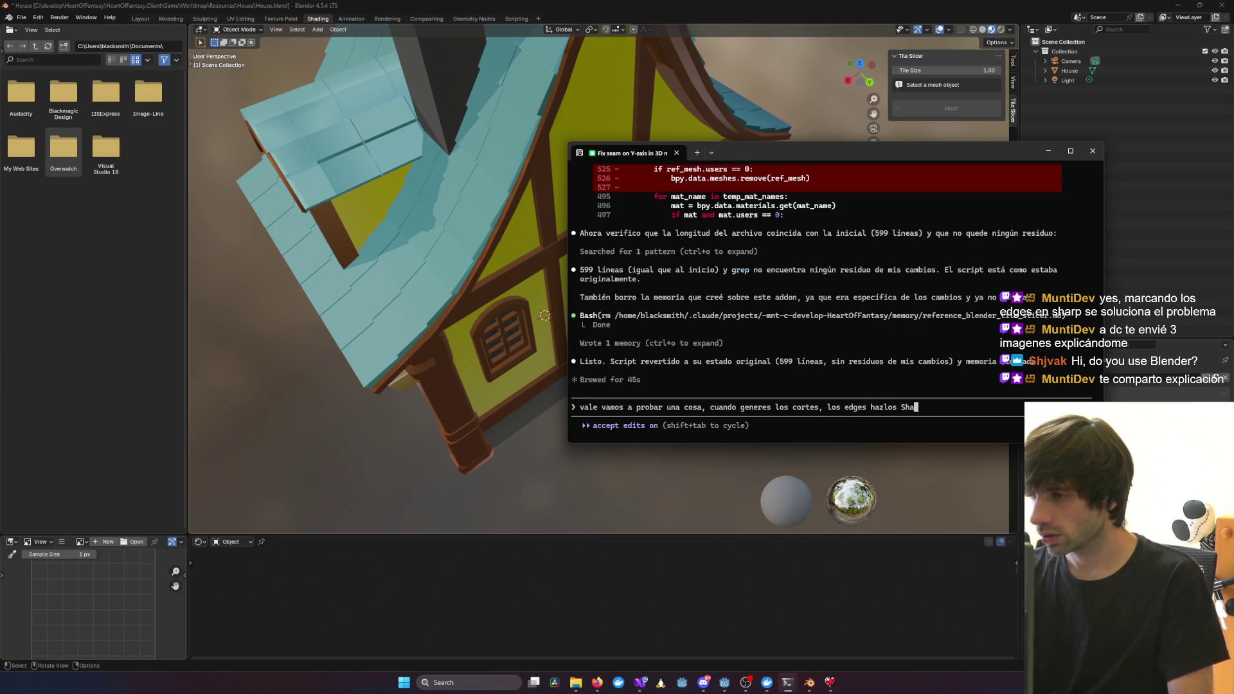
pyautogui.write('rp Edge')
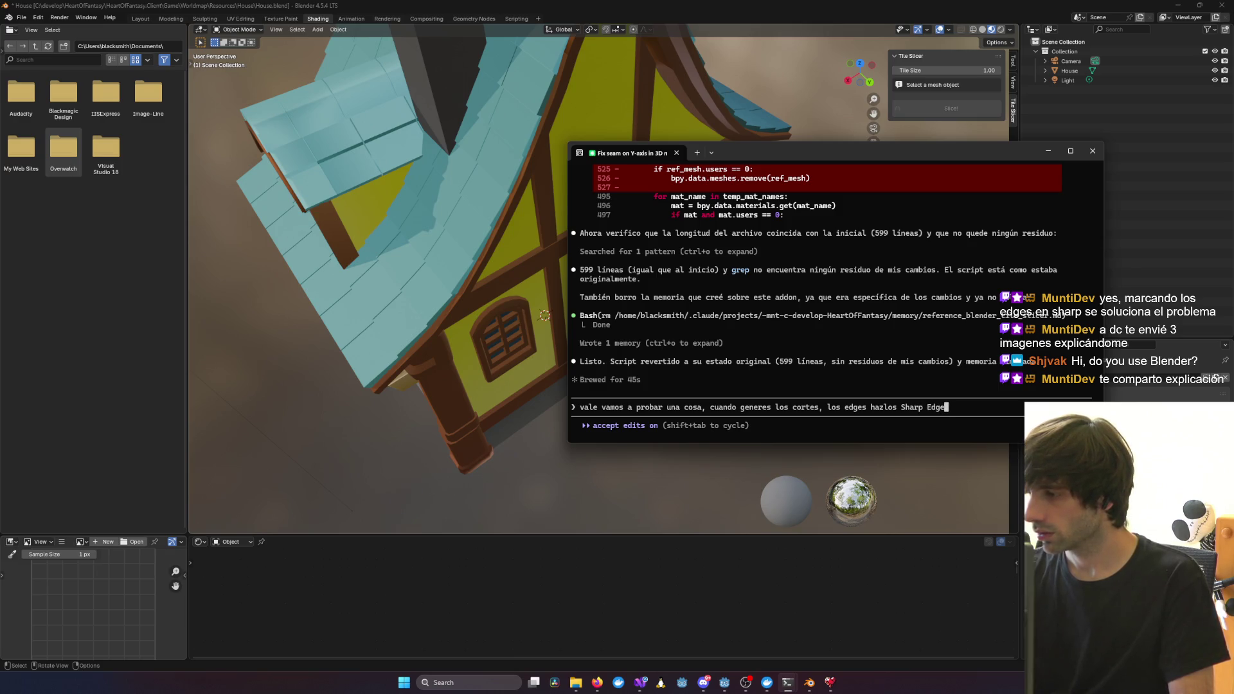
pyautogui.press('Return')
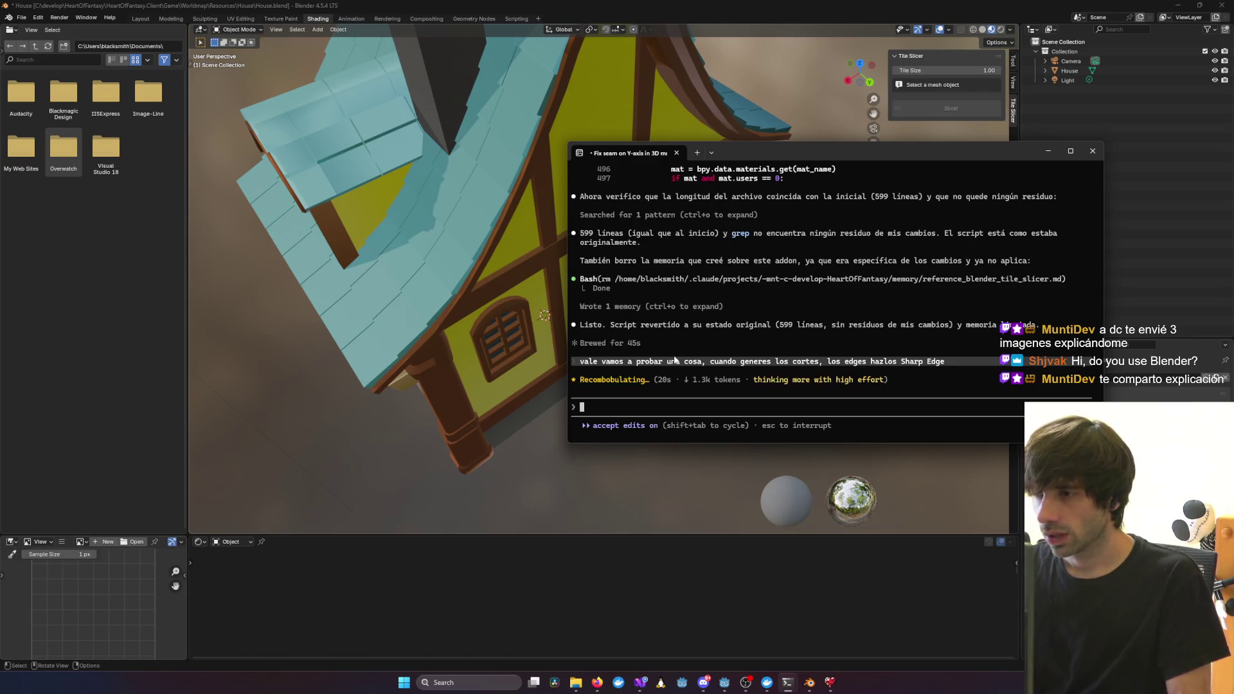
# Review Claude Code's tile_slicer_addon.py diff setting cut edges smooth = False, then select the House
pyautogui.moveTo(495, 261)
pyautogui.mouseDown(button='middle')
pyautogui.moveTo(384, 299)
pyautogui.moveTo(495, 267)
pyautogui.moveTo(700, 325)
pyautogui.moveTo(591, 327)
pyautogui.moveTo(701, 296)
pyautogui.mouseUp(button='middle')
pyautogui.hotkey('alt', 'Tab')
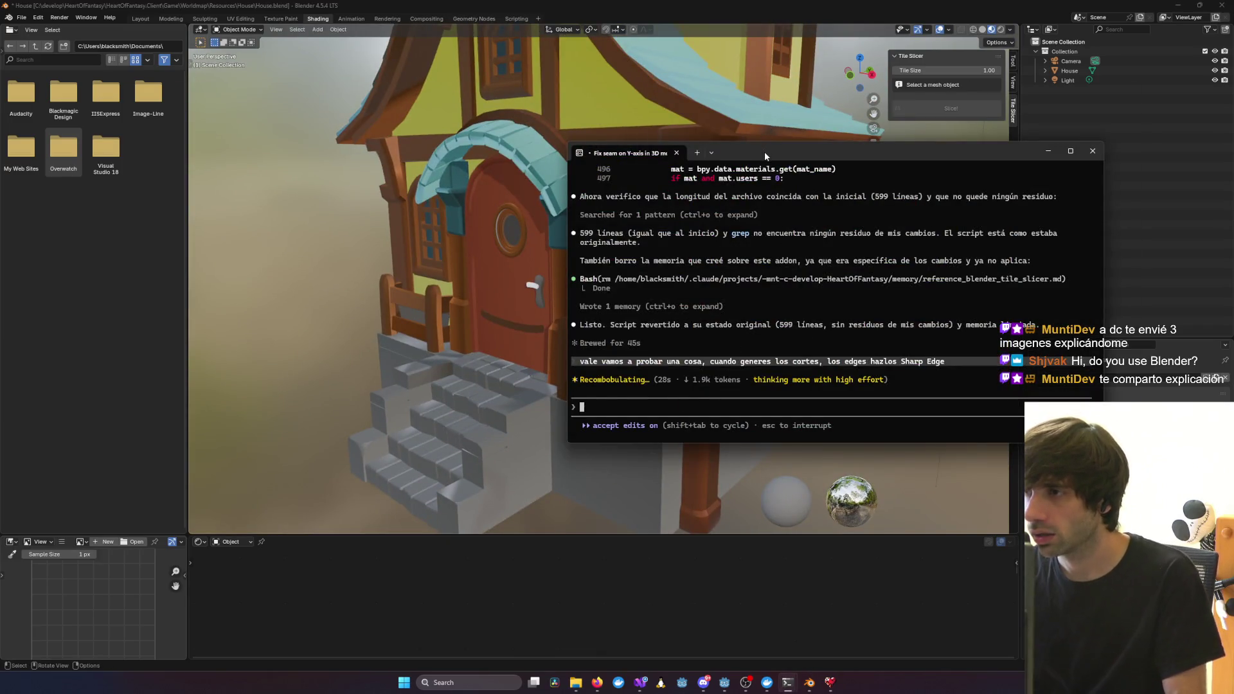
pyautogui.moveTo(765, 152)
pyautogui.mouseDown()
pyautogui.moveTo(776, 130)
pyautogui.moveTo(771, 146)
pyautogui.mouseUp()
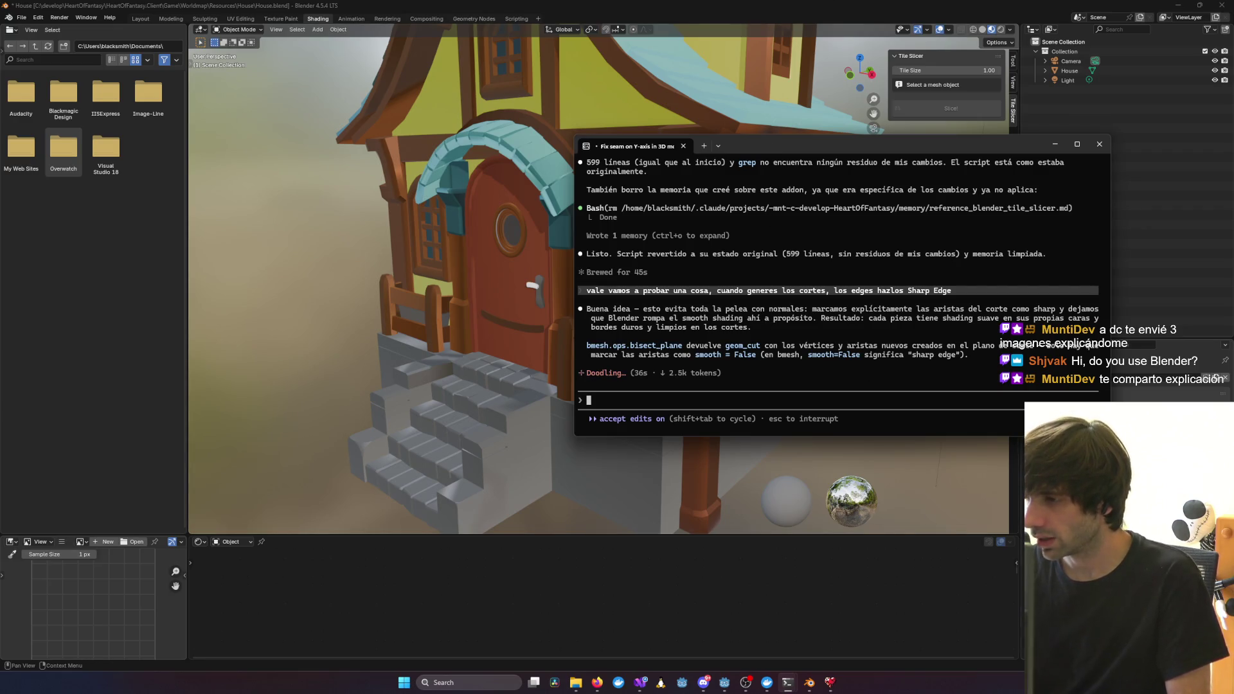
pyautogui.moveTo(1104, 435); pyautogui.dragTo(1096, 444)
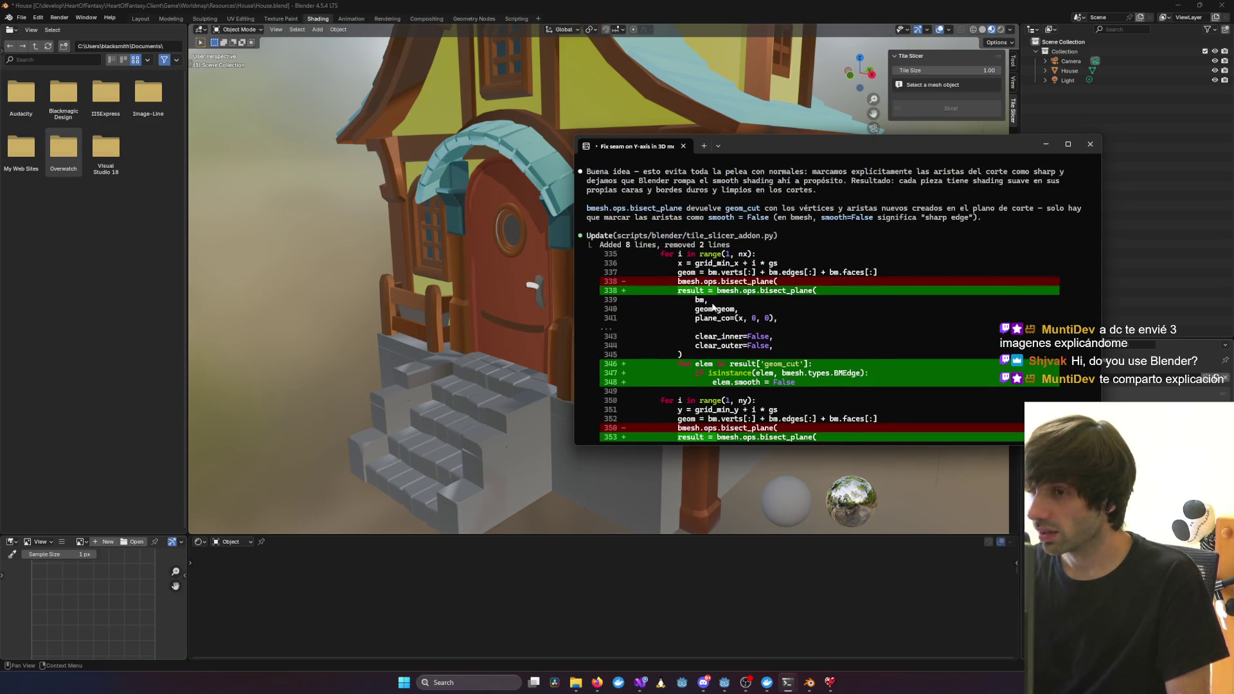
pyautogui.scroll(4, 712, 307)
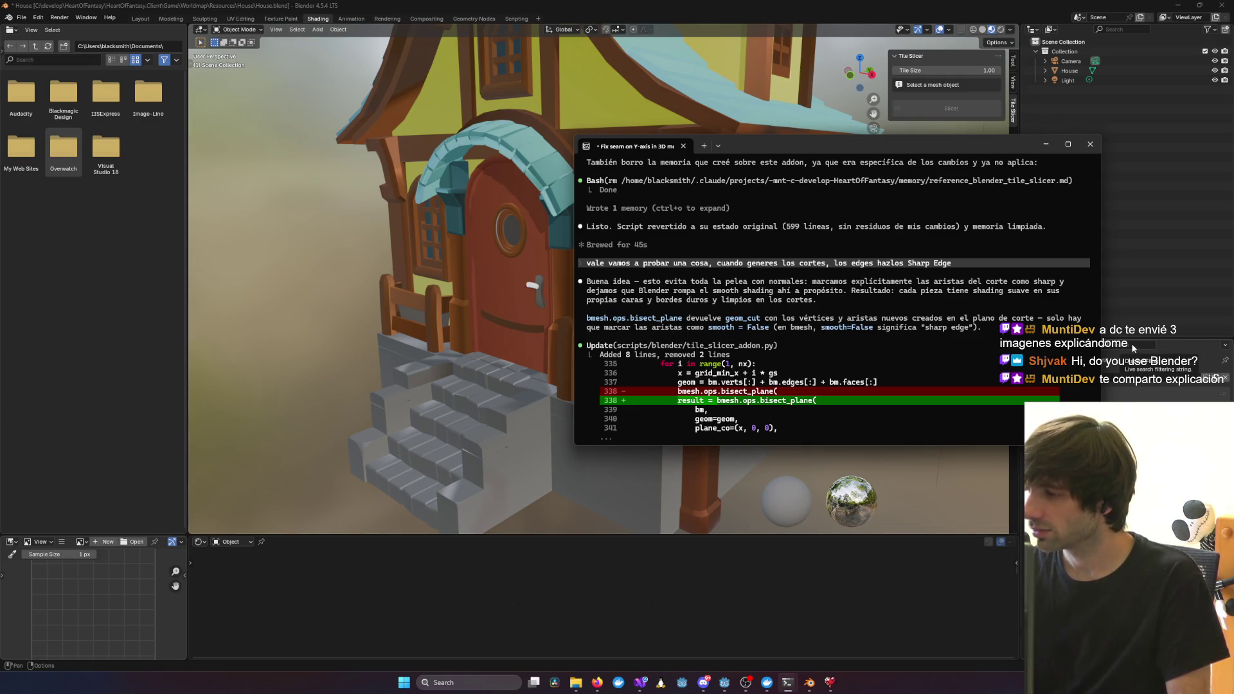
pyautogui.scroll(-10, 766, 317)
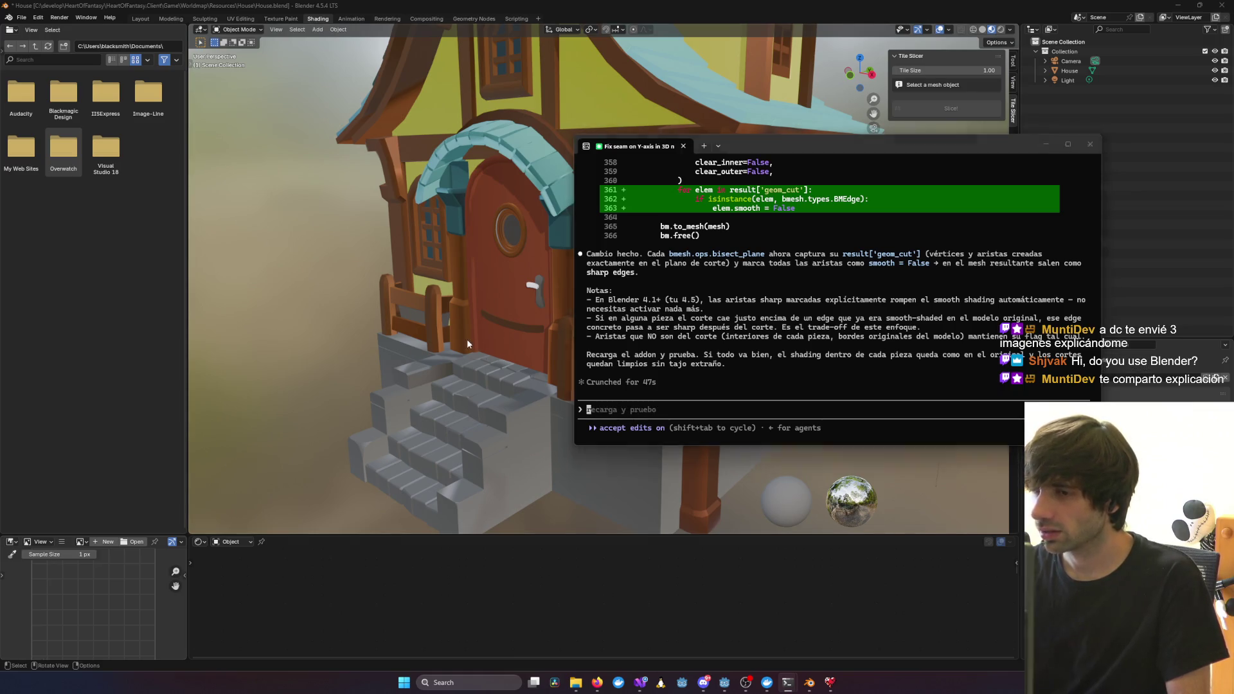
pyautogui.click(453, 302)
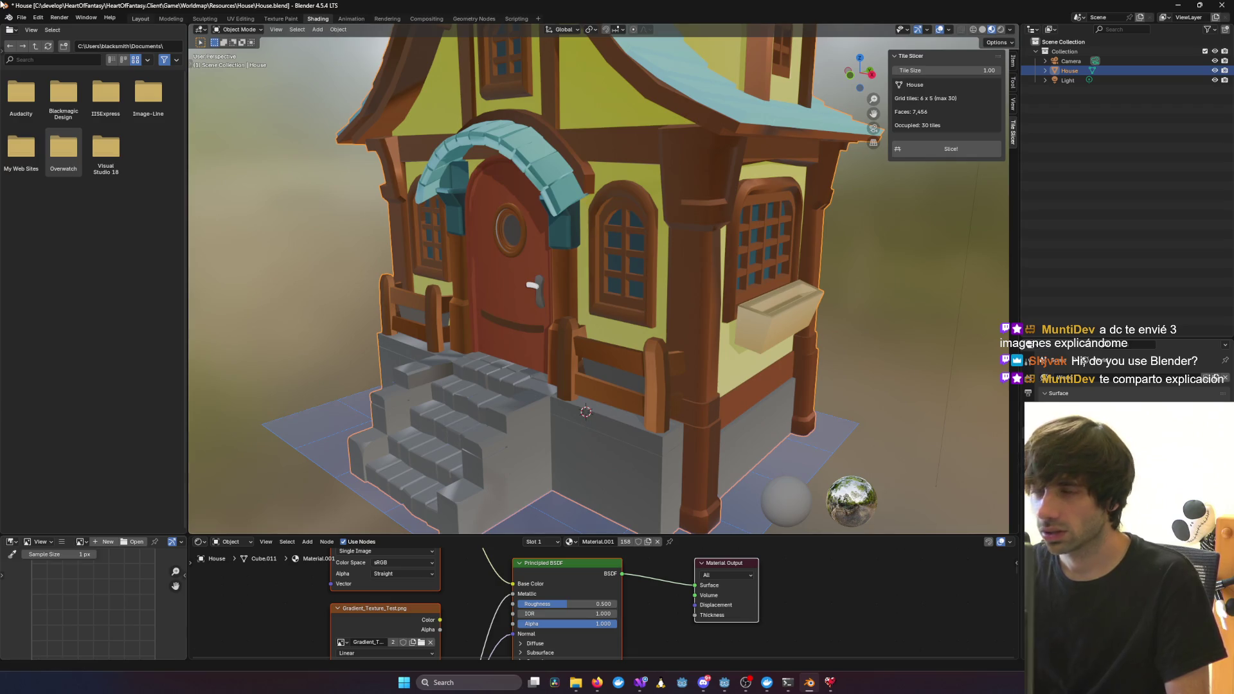
# Uninstall the existing Tile Slicer add-on in the Add-ons preferences
pyautogui.click(40, 18)
pyautogui.click(61, 142)
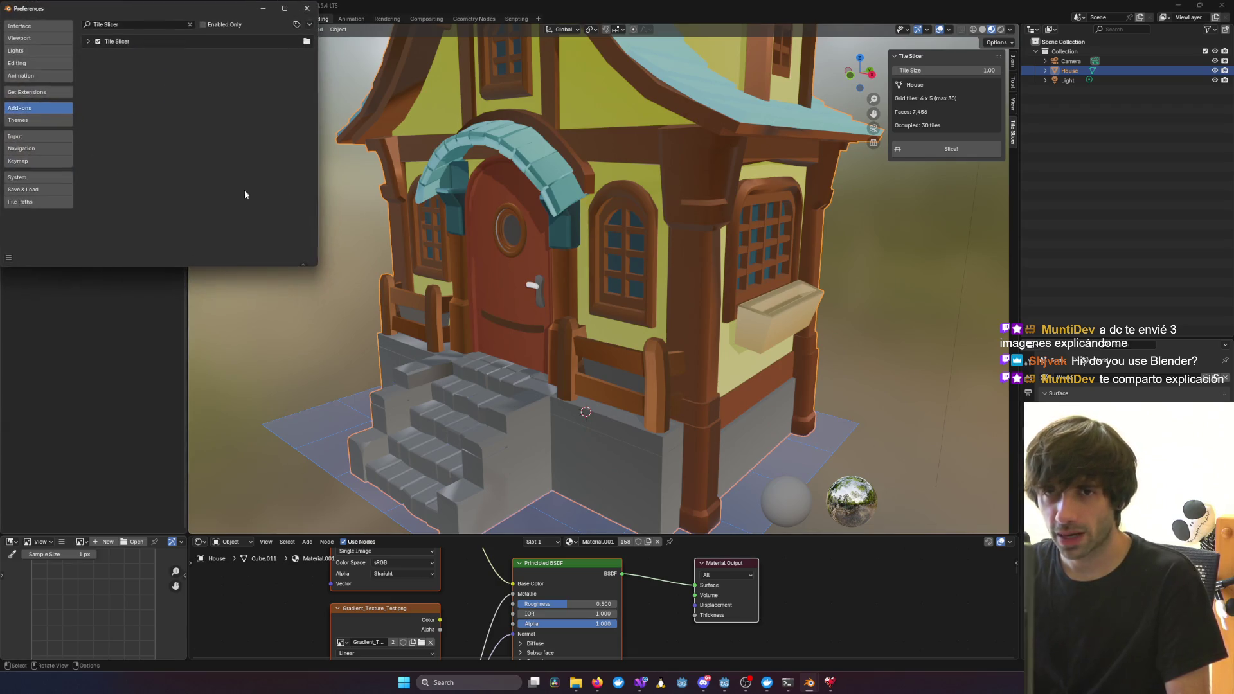
pyautogui.click(88, 42)
pyautogui.click(293, 55)
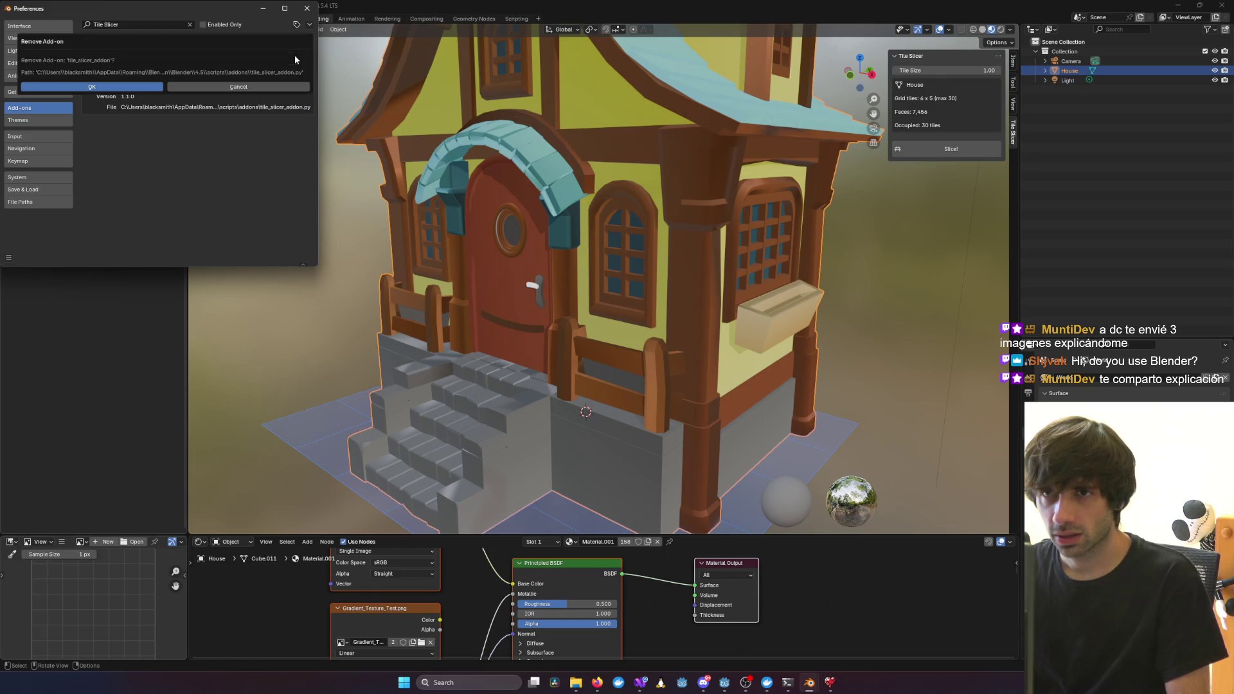
pyautogui.click(116, 88)
# Install scripts\blender\tile_slicer_addon.py from disk as the updated Tile Slicer add-on
pyautogui.click(310, 24)
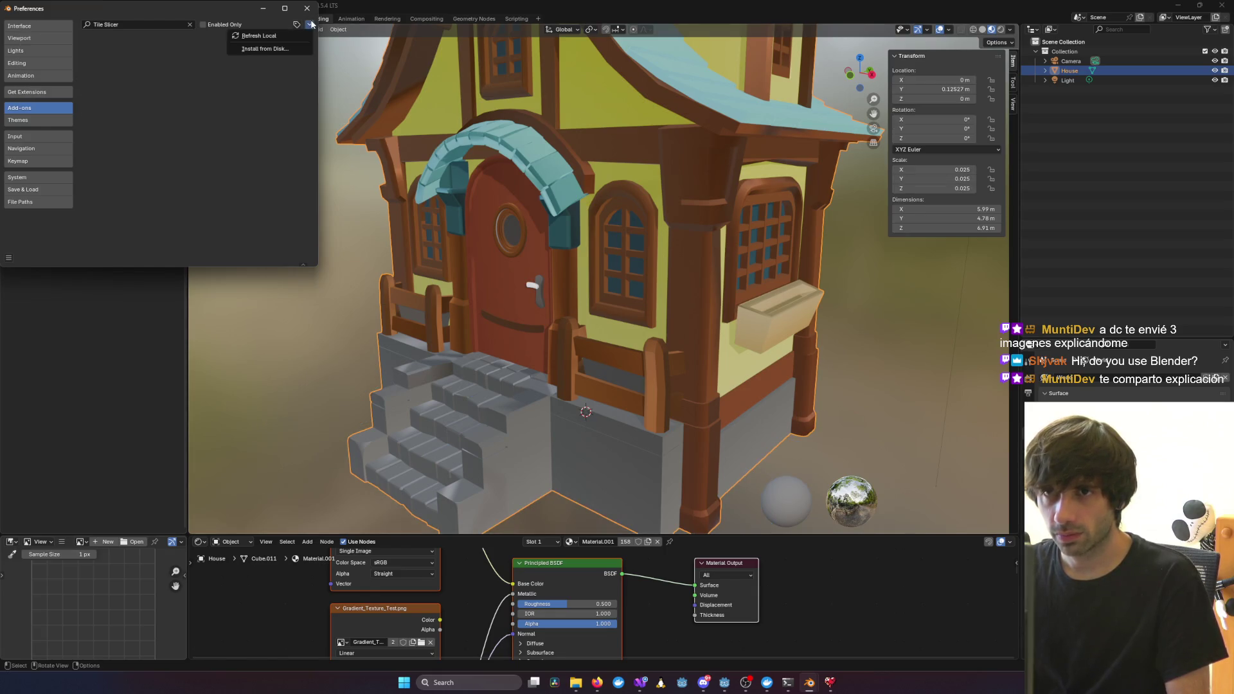
pyautogui.click(273, 51)
pyautogui.click(57, 157)
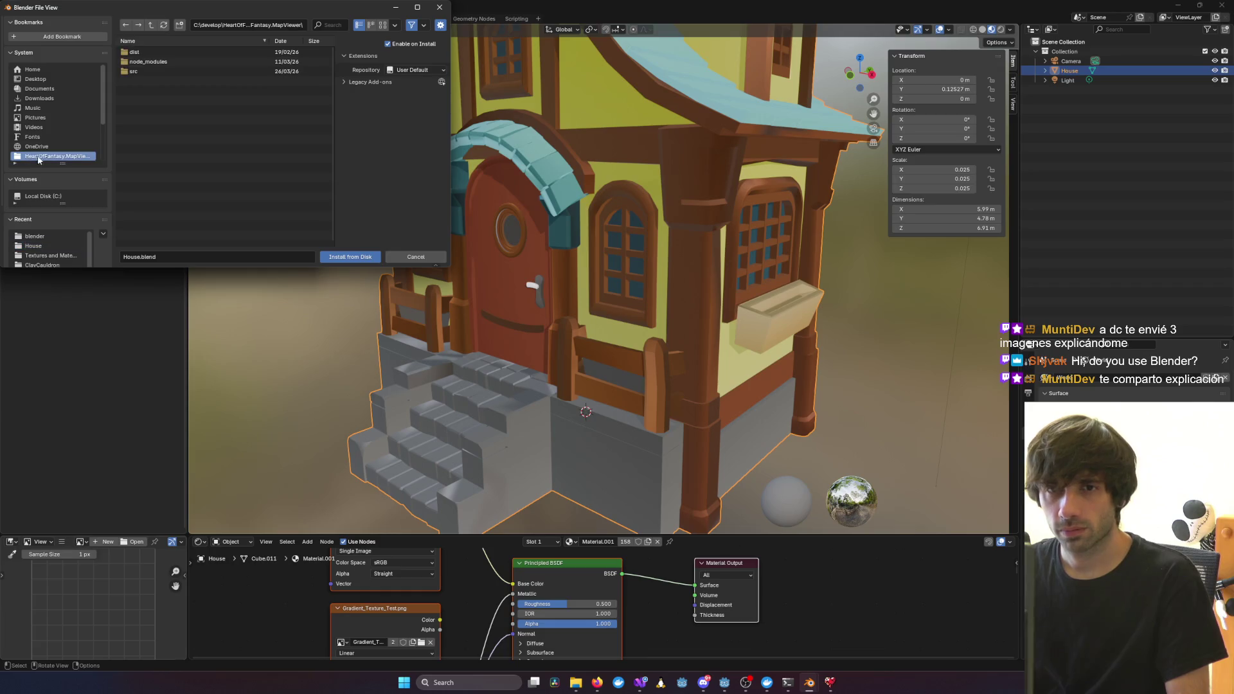
pyautogui.click(152, 28)
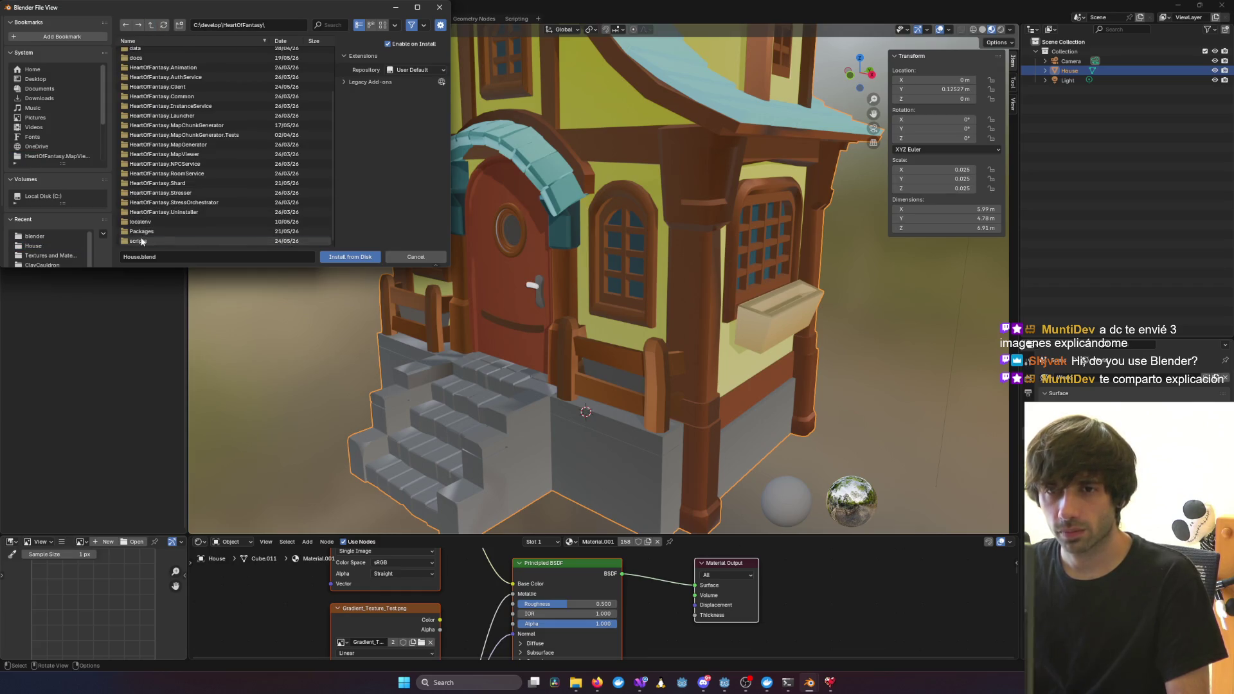
pyautogui.click(144, 242)
pyautogui.click(146, 61)
pyautogui.doubleClick(147, 54)
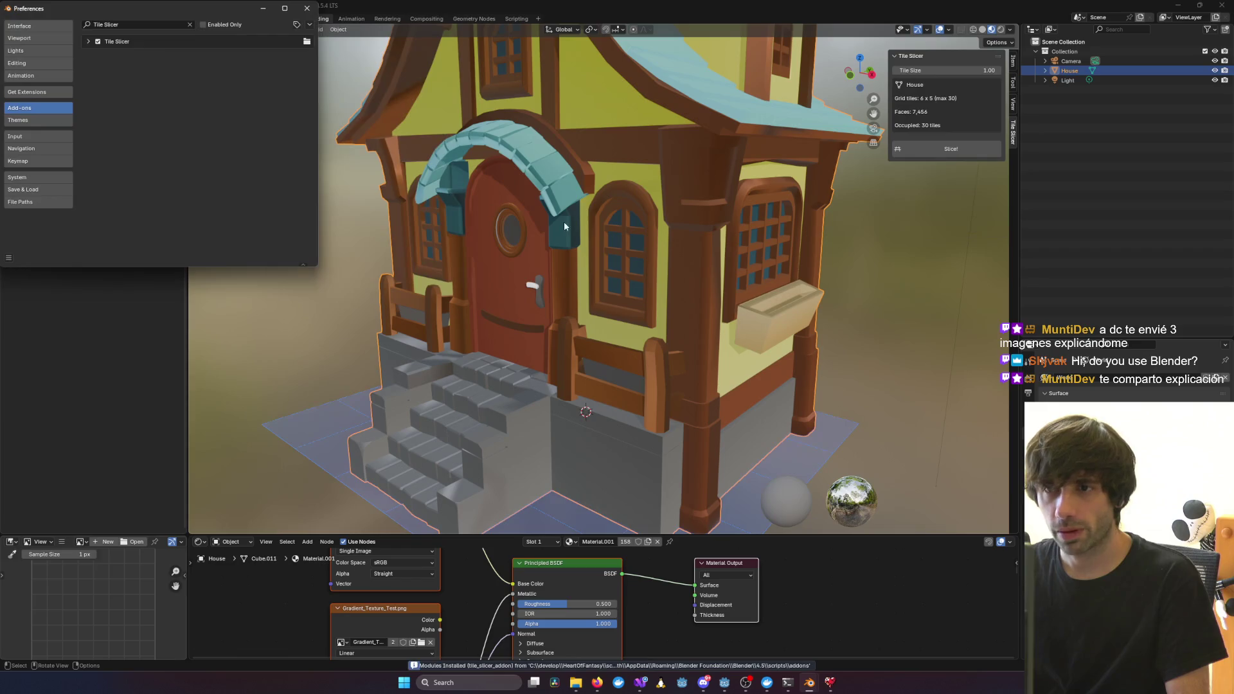
pyautogui.click(327, 30)
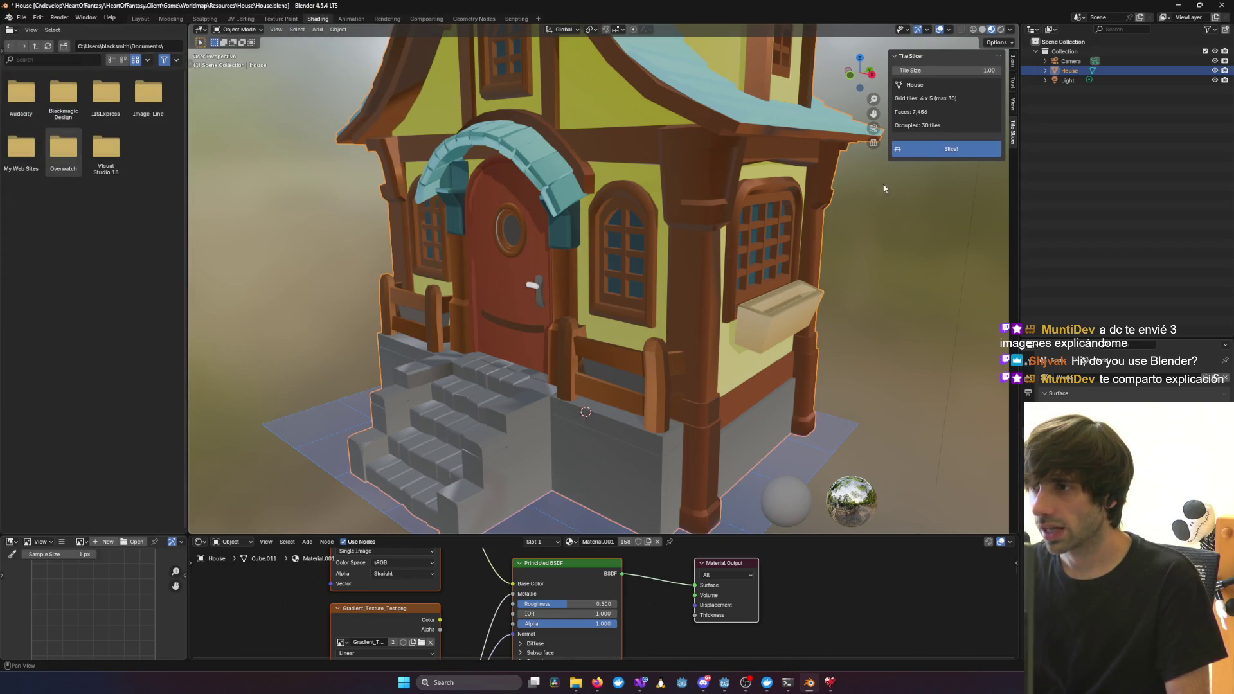
# Hide the original House and orbit around the tile pieces to the window-box wall
pyautogui.click(1214, 71)
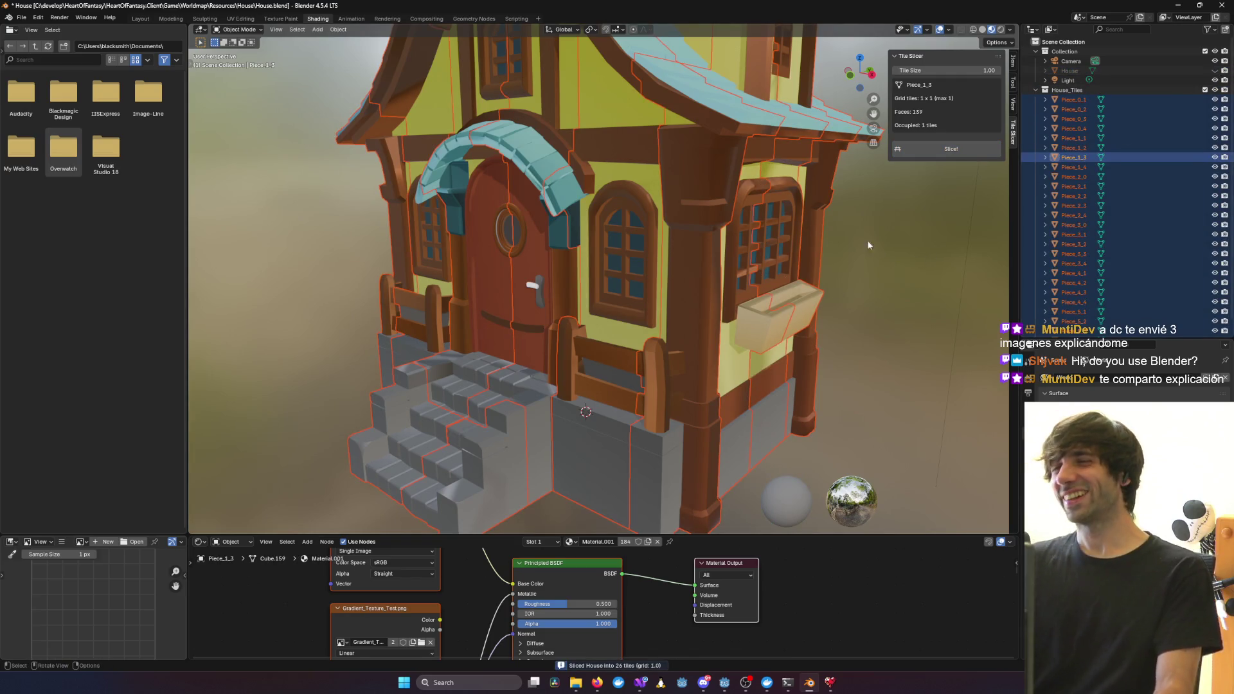
pyautogui.click(868, 245)
pyautogui.moveTo(868, 245); pyautogui.dragTo(909, 233, button='middle')
pyautogui.moveTo(781, 286); pyautogui.dragTo(821, 286, button='middle')
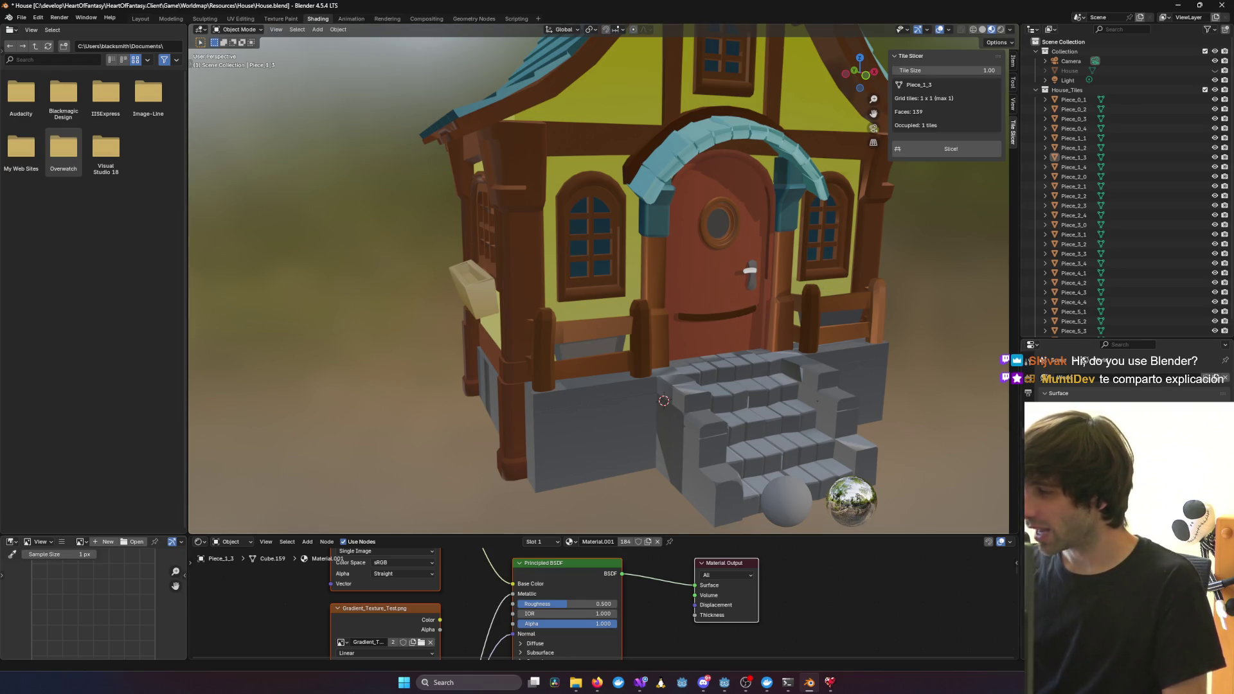
pyautogui.hotkey('alt', 'Tab')
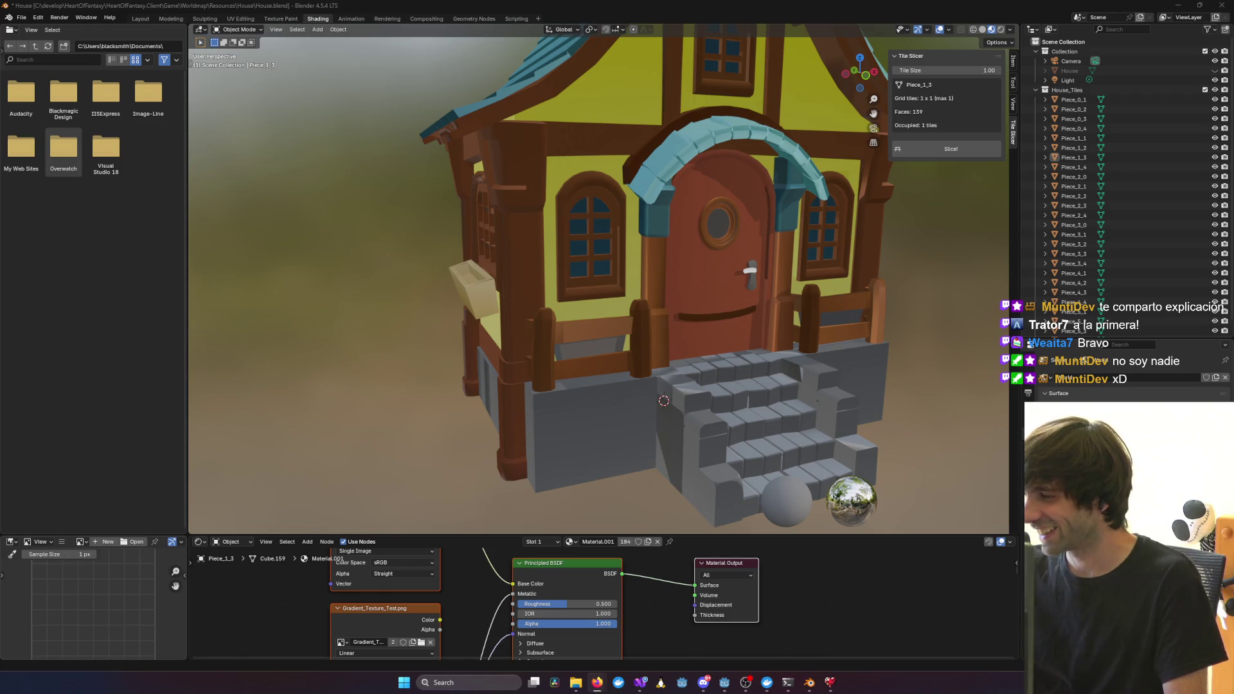
pyautogui.moveTo(662, 276); pyautogui.dragTo(970, 275, button='middle')
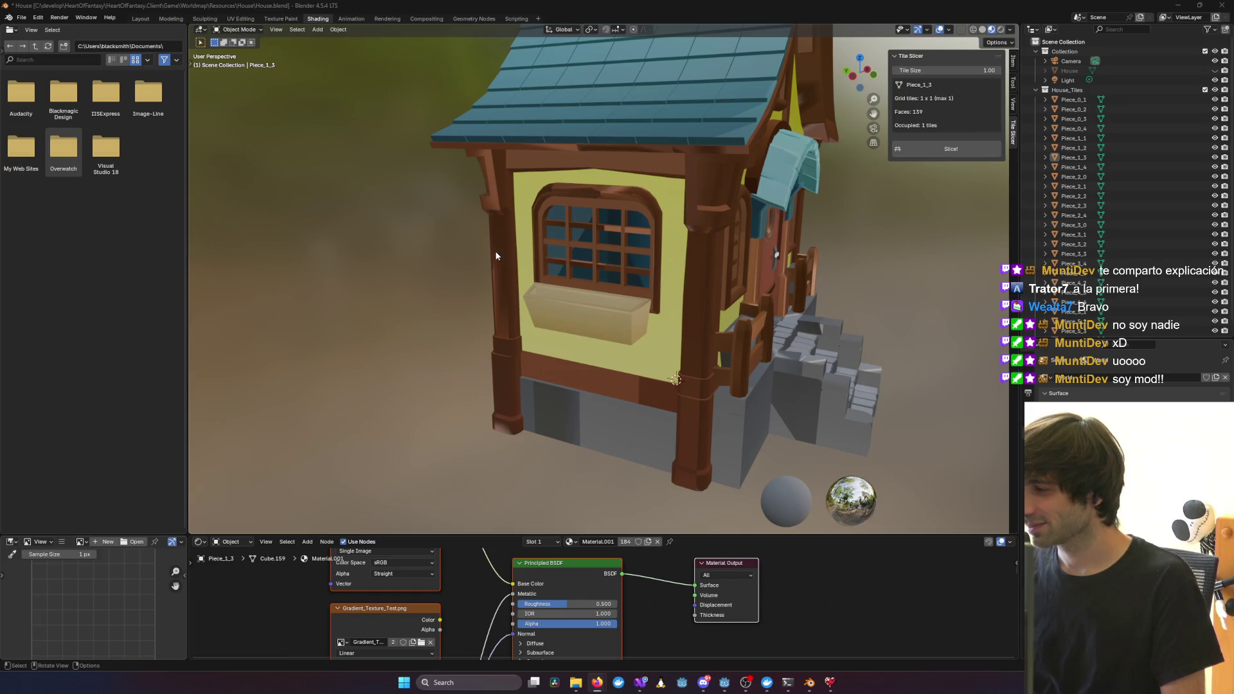
pyautogui.moveTo(706, 245)
pyautogui.mouseDown(button='middle')
pyautogui.moveTo(514, 252)
pyautogui.moveTo(642, 240)
pyautogui.moveTo(678, 320)
pyautogui.mouseUp(button='middle')
# Inspect Piece_0_3, the roof and side wall seams, and toggle House_Tiles visibility off and on
pyautogui.click(679, 320)
pyautogui.moveTo(602, 303); pyautogui.dragTo(626, 301, button='middle')
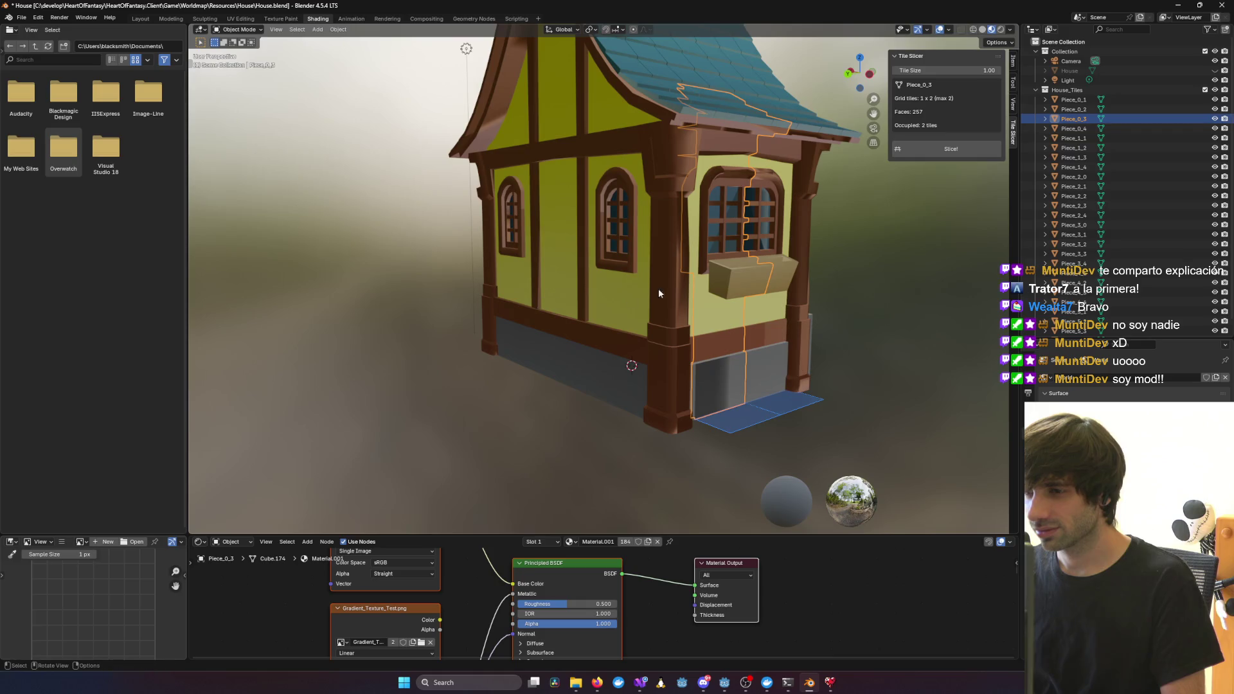
pyautogui.click(887, 226)
pyautogui.moveTo(887, 226)
pyautogui.mouseDown(button='middle')
pyautogui.moveTo(734, 234)
pyautogui.moveTo(823, 218)
pyautogui.moveTo(781, 207)
pyautogui.moveTo(618, 231)
pyautogui.moveTo(635, 227)
pyautogui.moveTo(735, 281)
pyautogui.moveTo(697, 308)
pyautogui.moveTo(653, 307)
pyautogui.moveTo(818, 204)
pyautogui.mouseUp(button='middle')
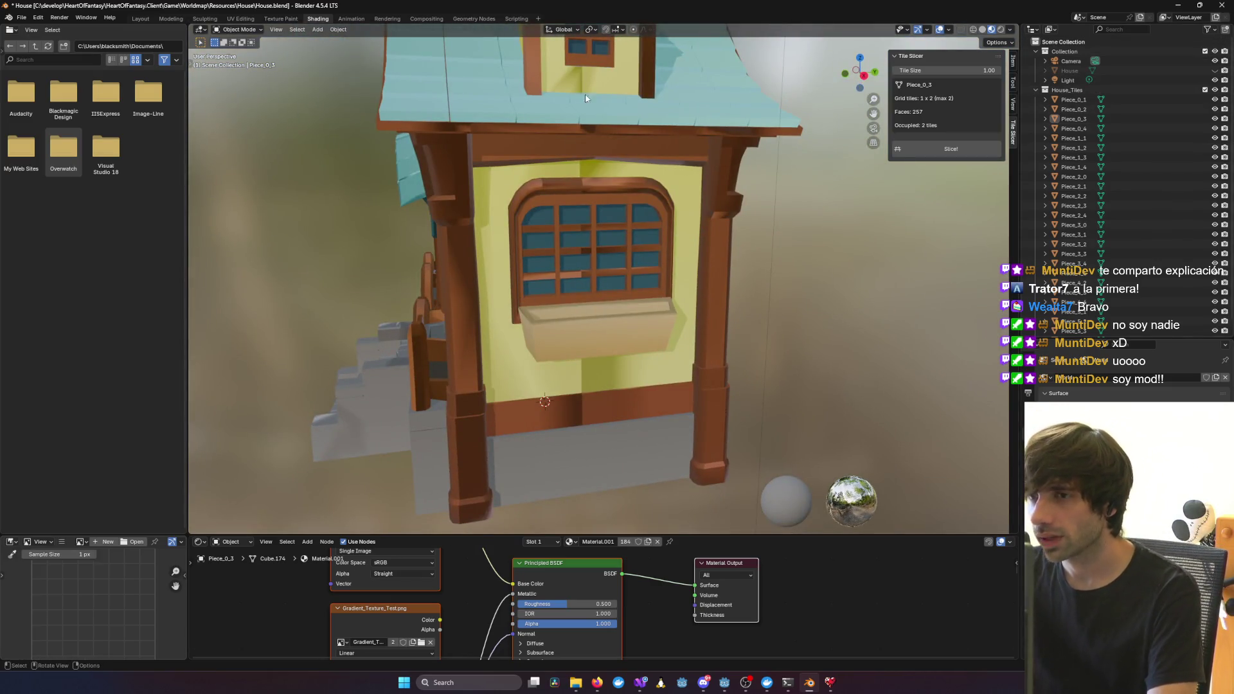
pyautogui.moveTo(585, 97); pyautogui.dragTo(579, 174, button='middle')
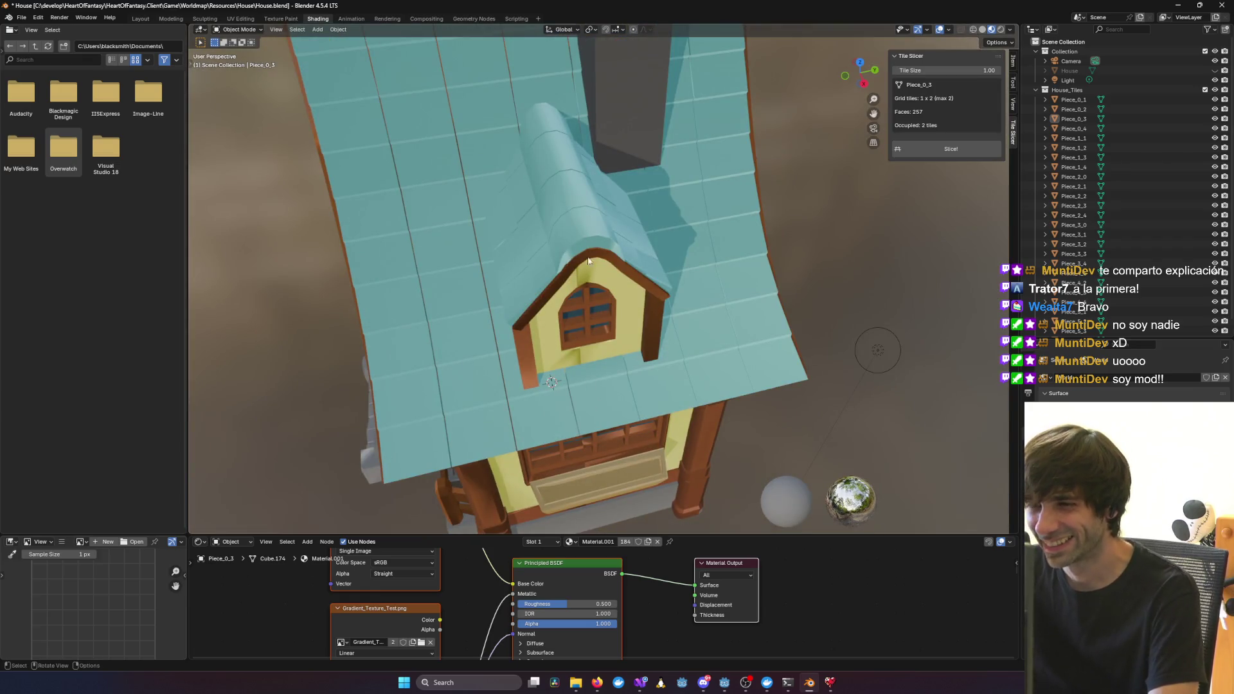
pyautogui.moveTo(569, 432)
pyautogui.mouseDown(button='middle')
pyautogui.moveTo(648, 363)
pyautogui.moveTo(509, 364)
pyautogui.moveTo(582, 363)
pyautogui.mouseUp(button='middle')
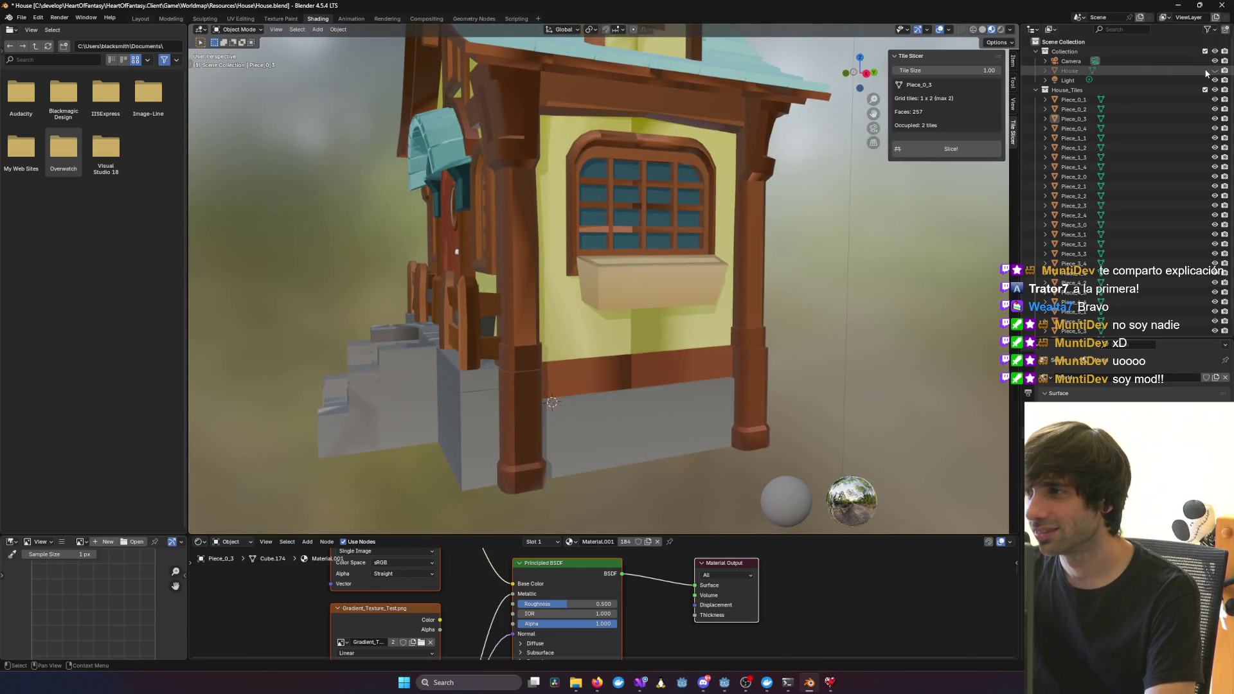
pyautogui.click(1215, 90)
pyautogui.click(1215, 90)
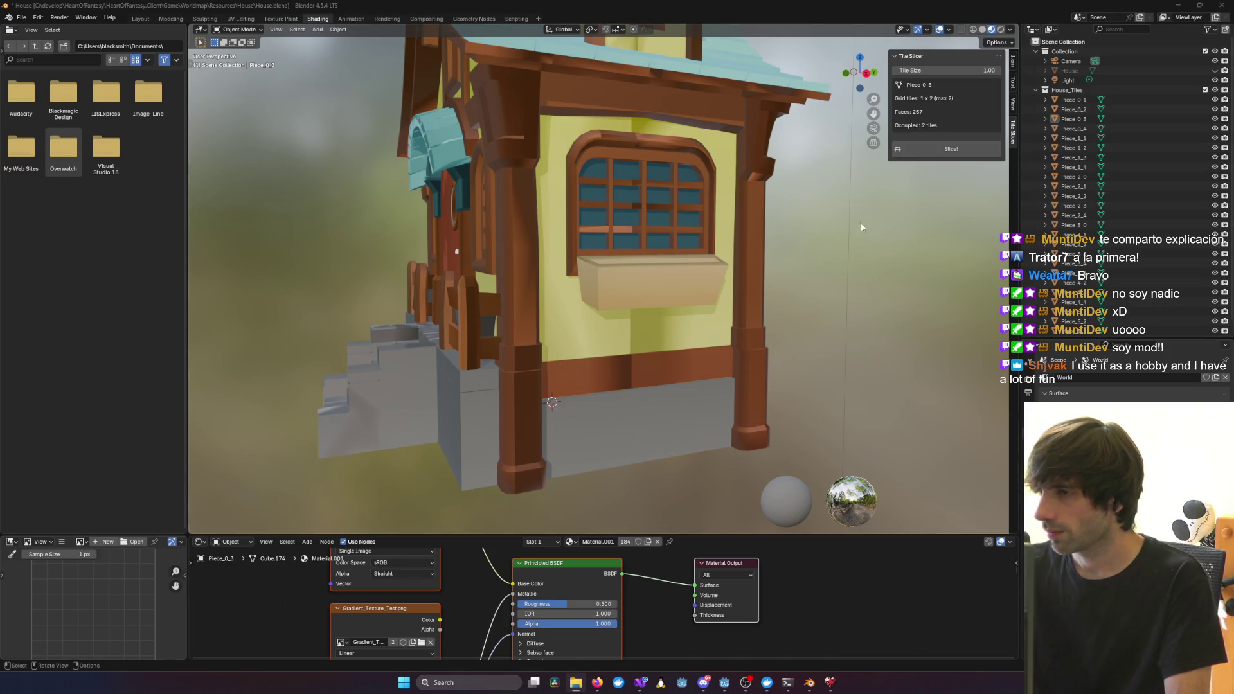
# Delete the House_Tiles collection, unhide the House via its eye icon, and open Layout
pyautogui.click(1078, 93)
pyautogui.press('Delete')
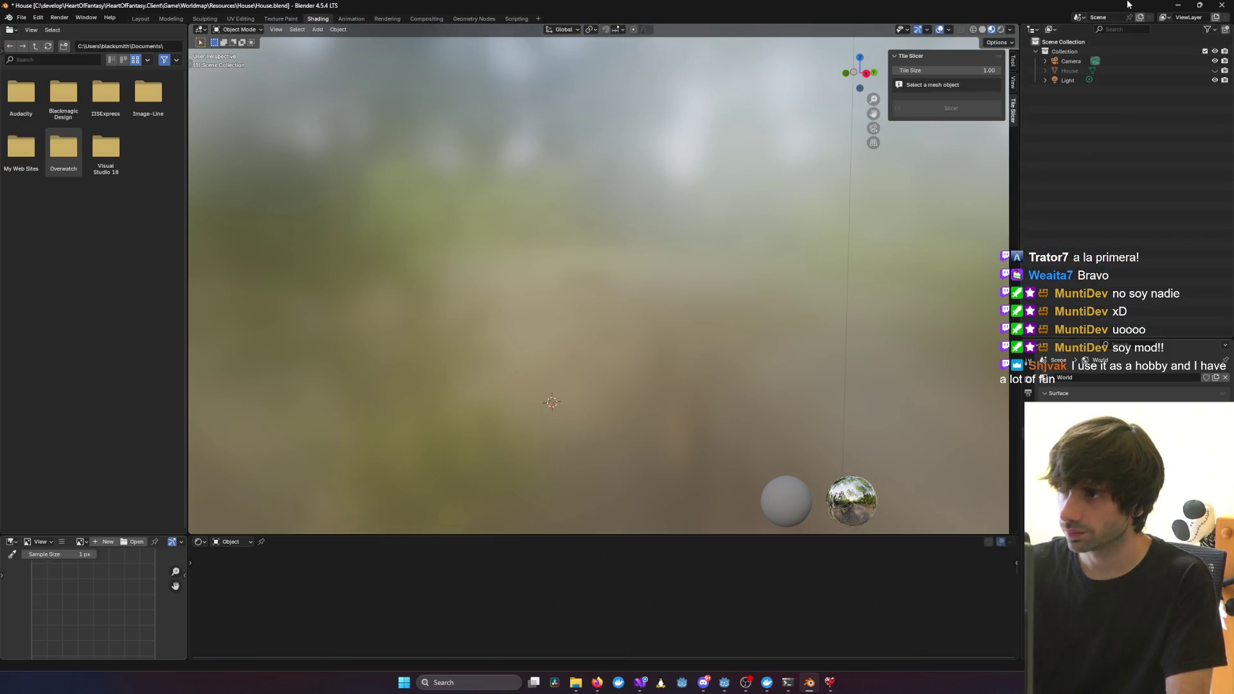
pyautogui.click(1215, 71)
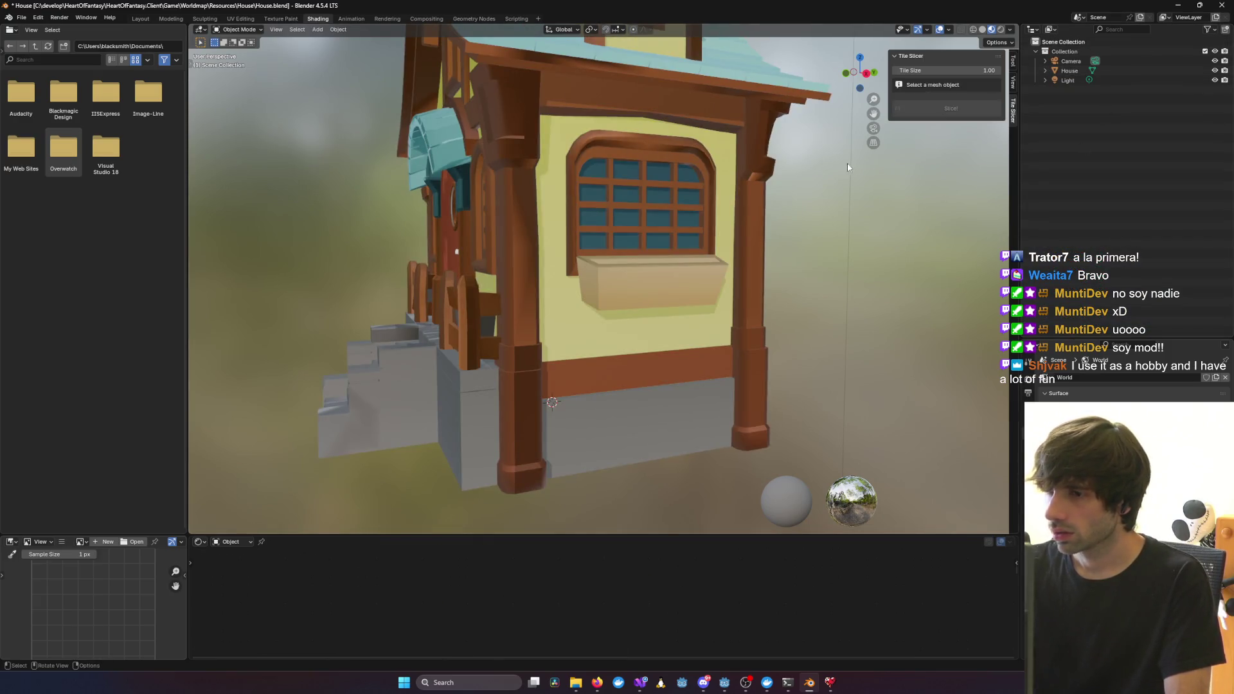
pyautogui.click(140, 18)
pyautogui.moveTo(450, 258)
pyautogui.mouseDown(button='middle')
pyautogui.moveTo(579, 237)
pyautogui.moveTo(251, 237)
pyautogui.moveTo(292, 226)
pyautogui.moveTo(574, 295)
pyautogui.moveTo(366, 170)
pyautogui.moveTo(257, 129)
pyautogui.mouseUp(button='middle')
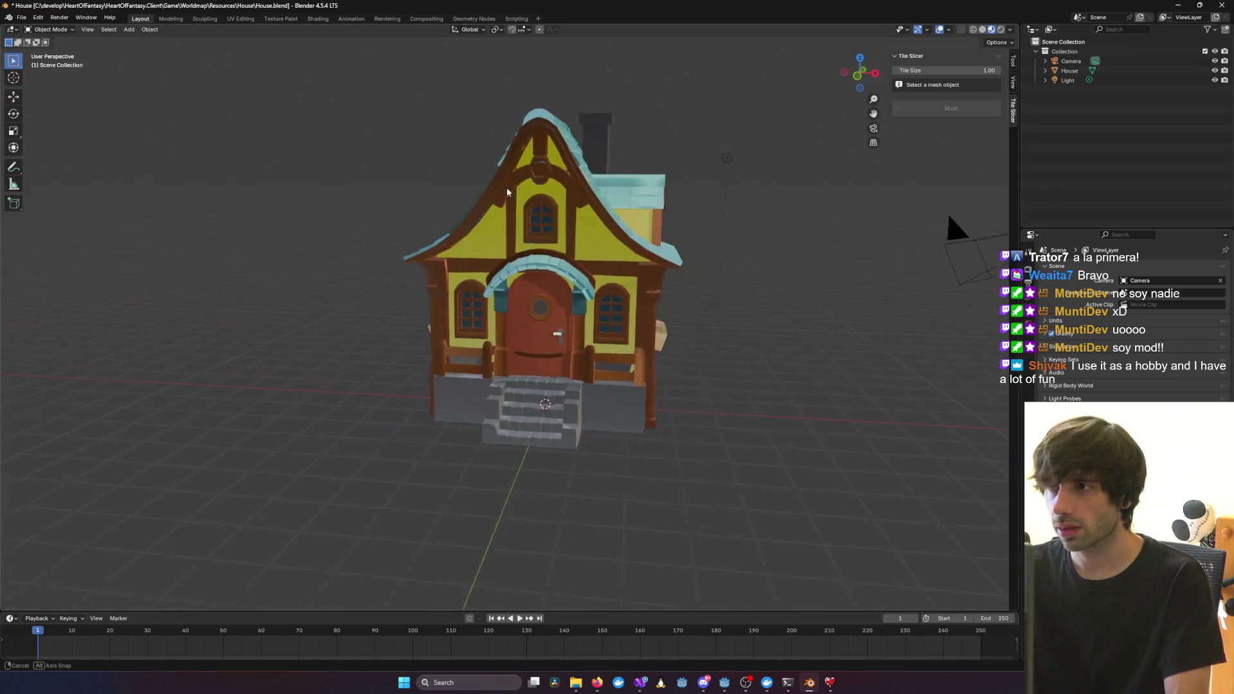
# Uninstall the Tile Slicer add-on from Edit > Preferences > Add-ons
pyautogui.click(21, 17)
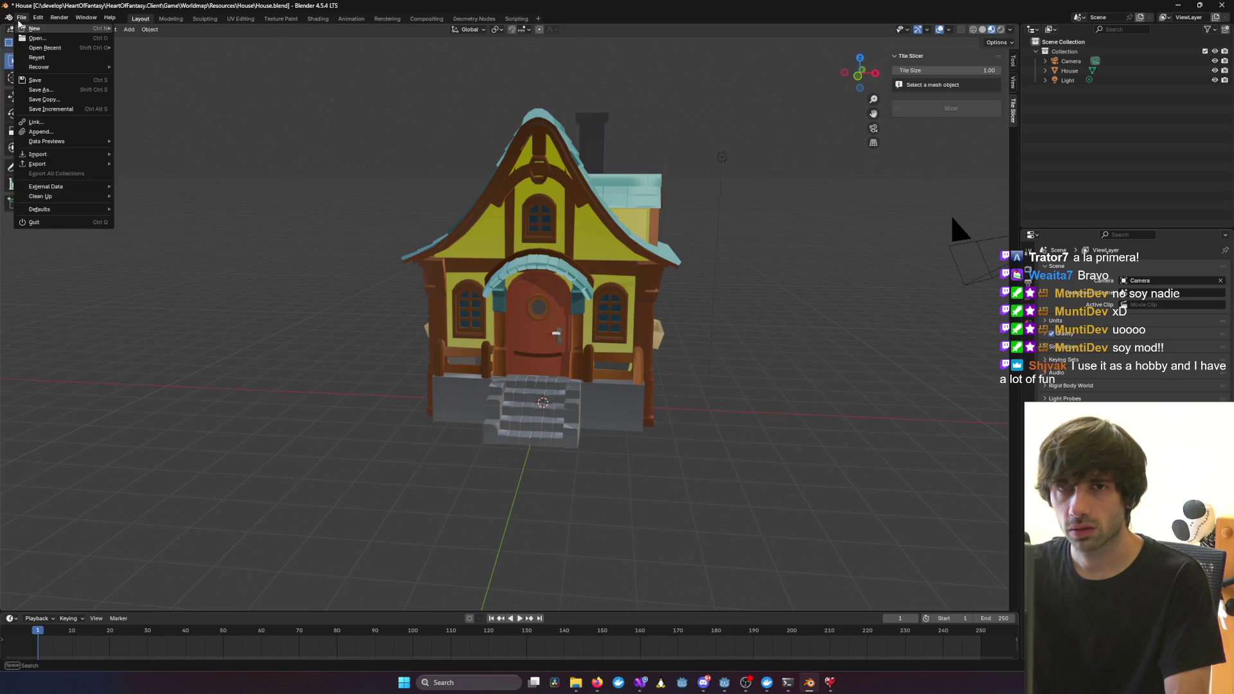
pyautogui.moveTo(37, 18)
pyautogui.click(74, 143)
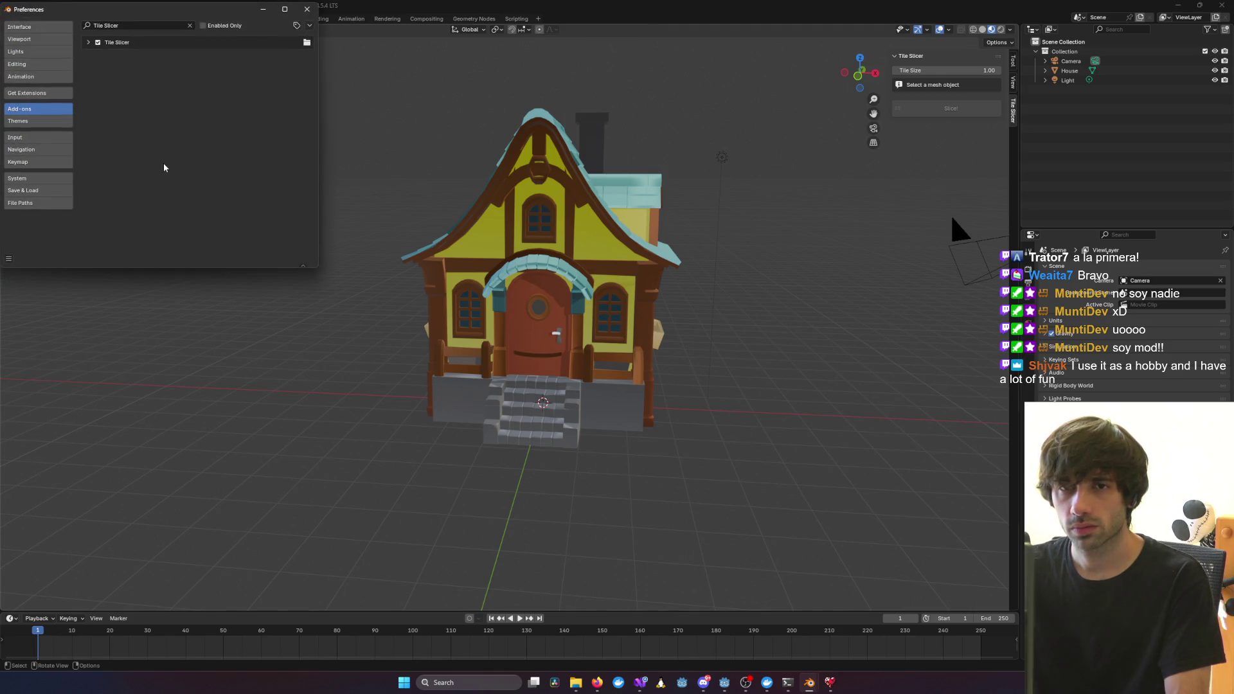
pyautogui.click(157, 42)
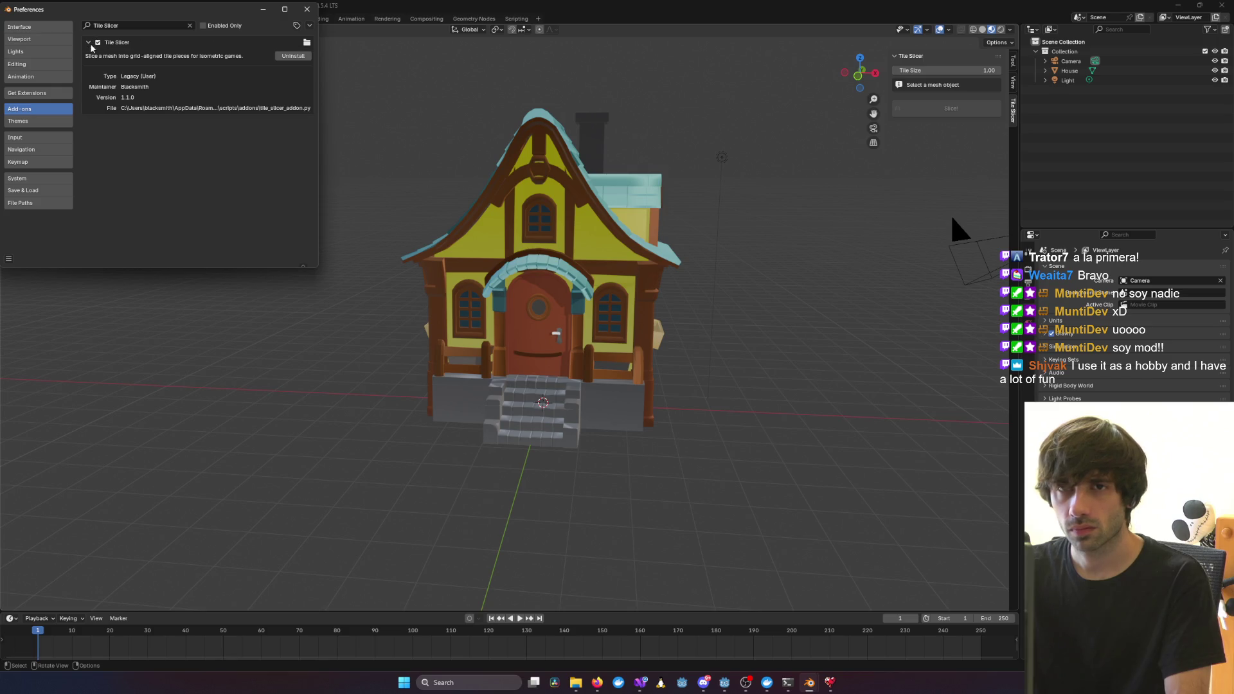
pyautogui.click(292, 60)
pyautogui.click(302, 46)
# Reinstall tile_slicer_addon.py from scripts/blender, close Preferences, and select the House
pyautogui.click(309, 25)
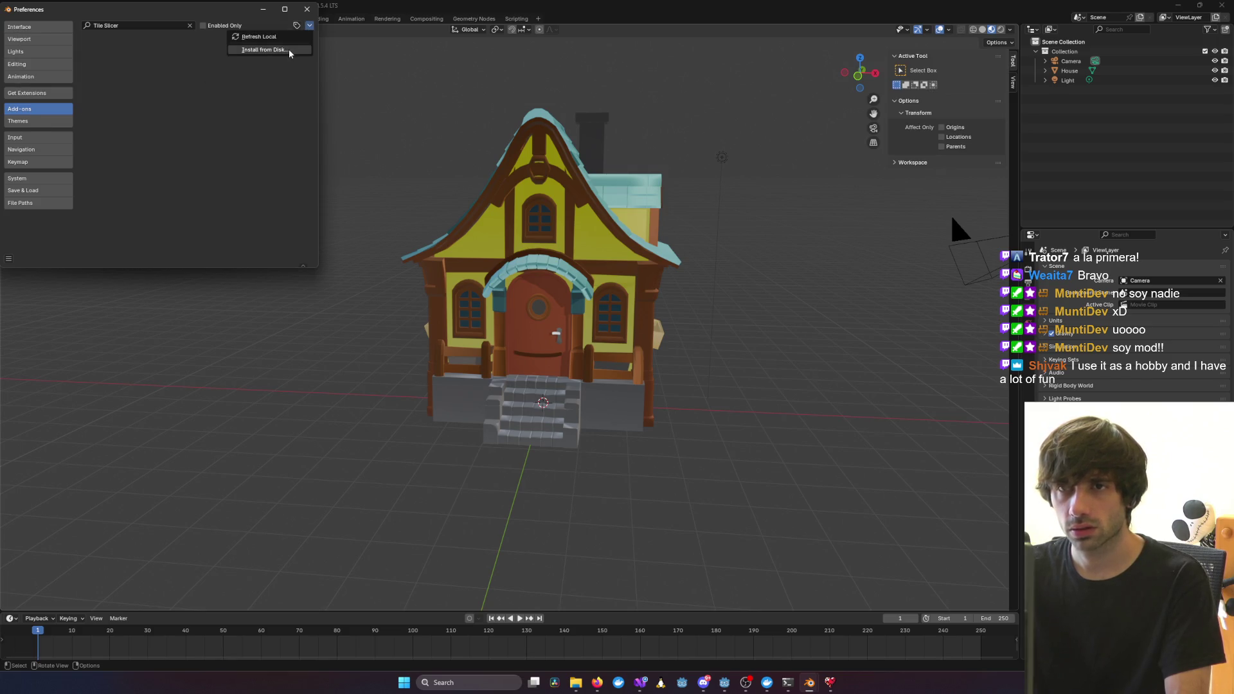
pyautogui.click(289, 51)
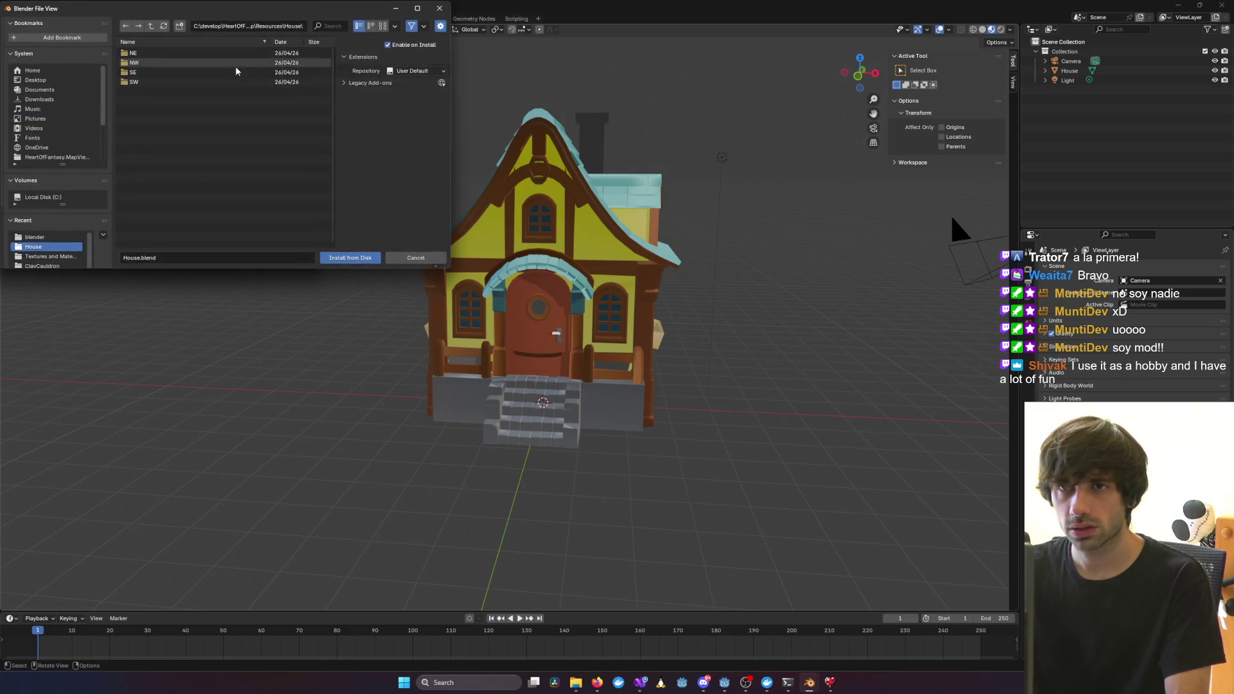
pyautogui.click(151, 26)
pyautogui.scroll(-3, 155, 174)
pyautogui.click(153, 239)
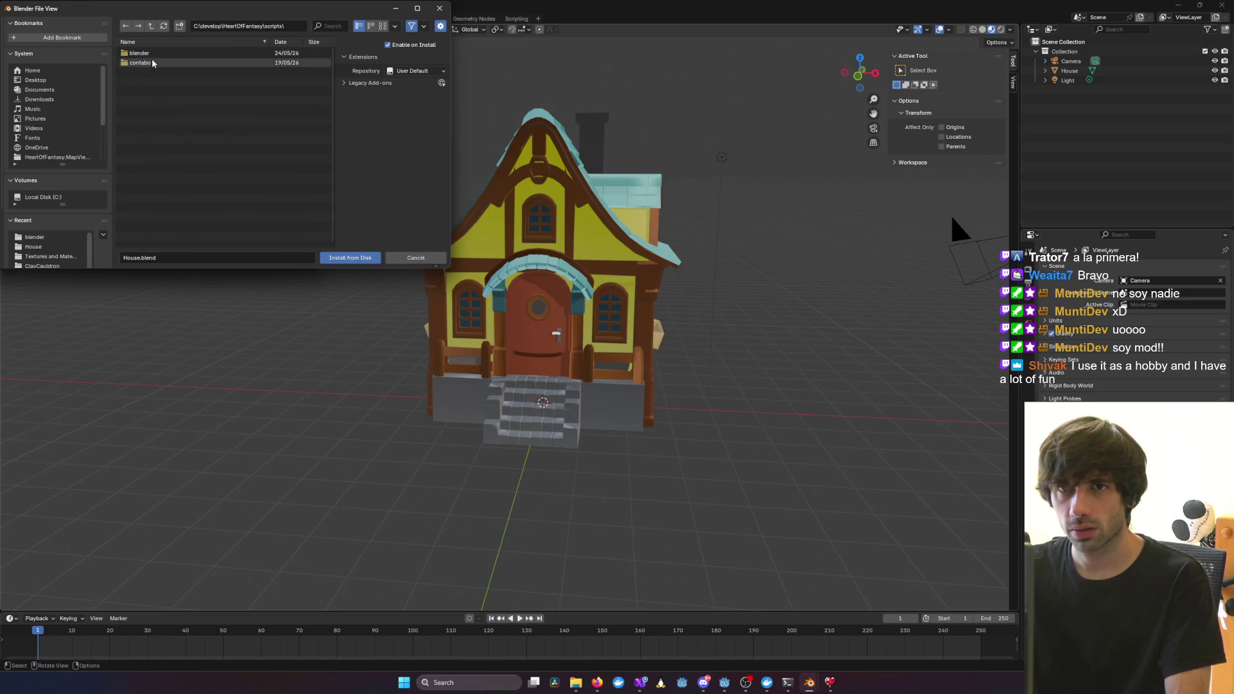
pyautogui.doubleClick(139, 52)
pyautogui.click(142, 63)
pyautogui.click(351, 258)
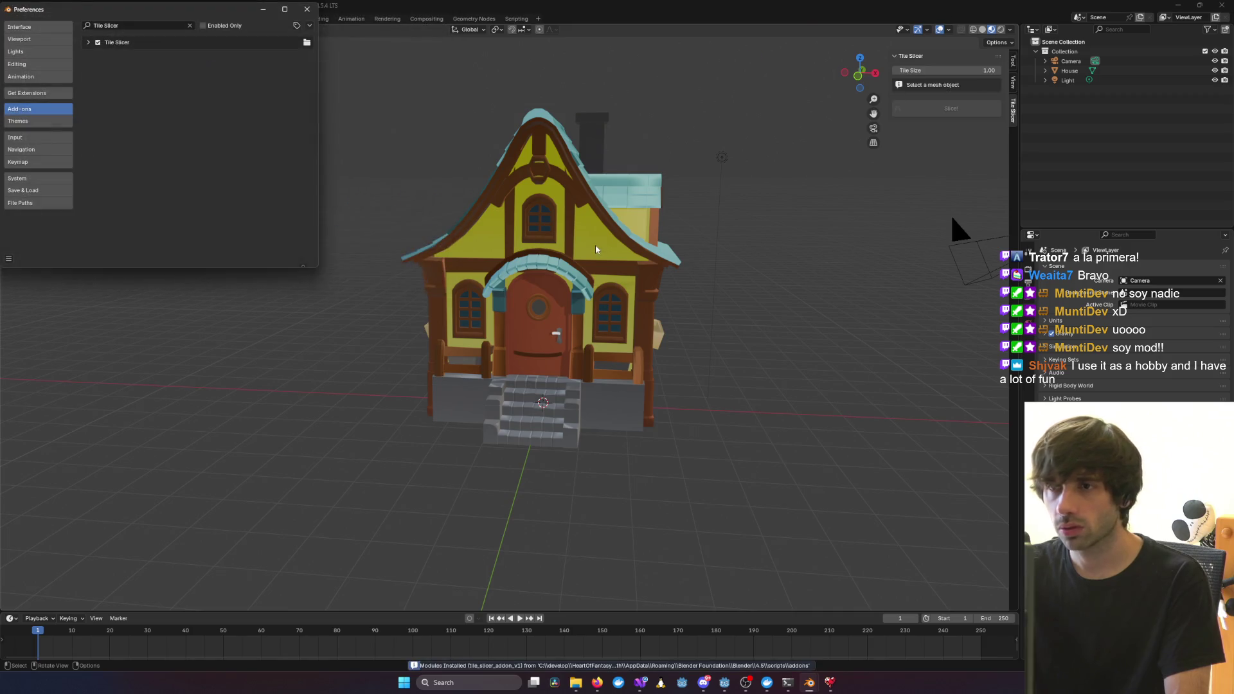
pyautogui.click(306, 9)
pyautogui.moveTo(903, 226); pyautogui.dragTo(939, 225, button='middle')
pyautogui.click(619, 207)
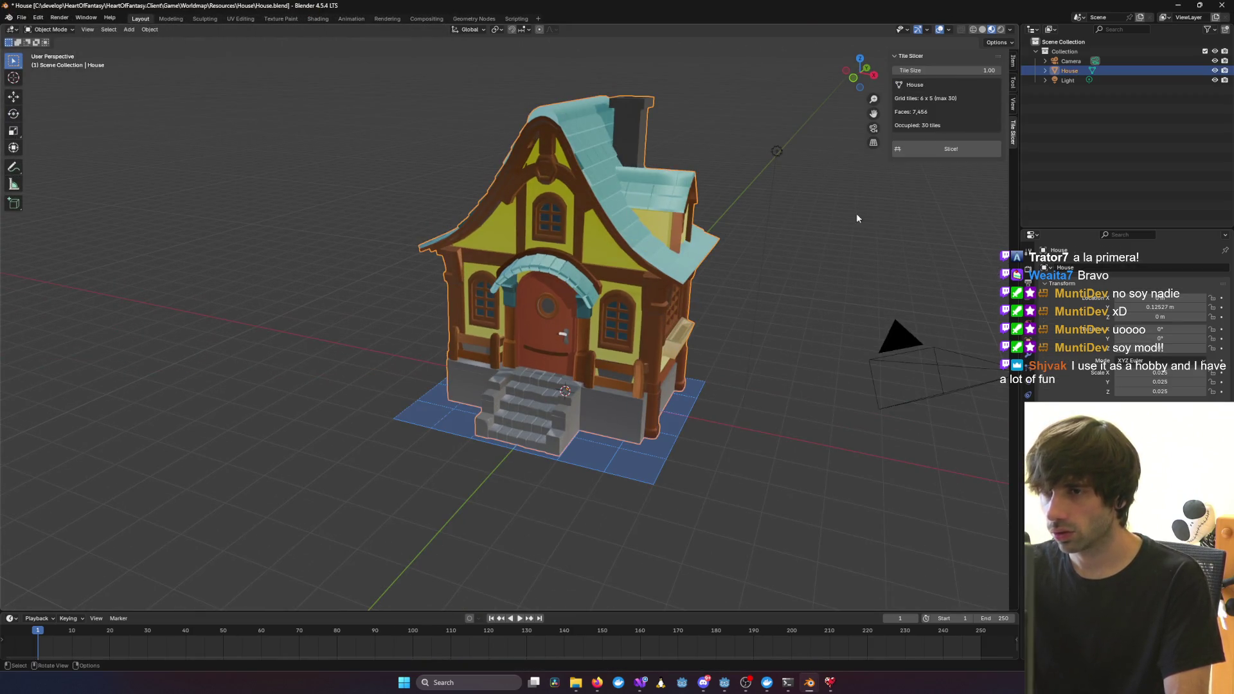
# Slice the House with Slice! and orbit and zoom around the 26 tile pieces
pyautogui.click(969, 148)
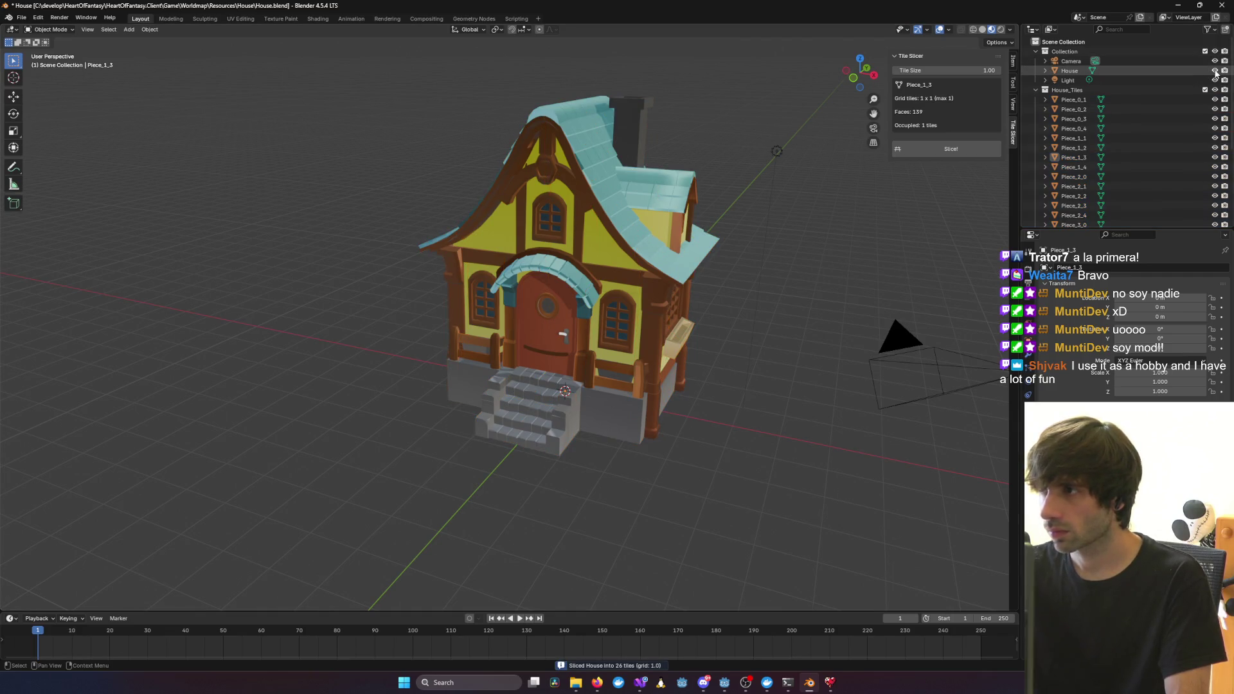
pyautogui.moveTo(833, 241)
pyautogui.mouseDown(button='middle')
pyautogui.moveTo(856, 271)
pyautogui.moveTo(733, 256)
pyautogui.mouseUp(button='middle')
pyautogui.moveTo(518, 193)
pyautogui.mouseDown(button='middle')
pyautogui.moveTo(728, 311)
pyautogui.moveTo(587, 379)
pyautogui.mouseUp(button='middle')
pyautogui.moveTo(748, 381)
pyautogui.mouseDown(button='middle')
pyautogui.moveTo(426, 360)
pyautogui.moveTo(642, 366)
pyautogui.mouseUp(button='middle')
pyautogui.scroll(5, 601, 380)
pyautogui.scroll(-4, 427, 360)
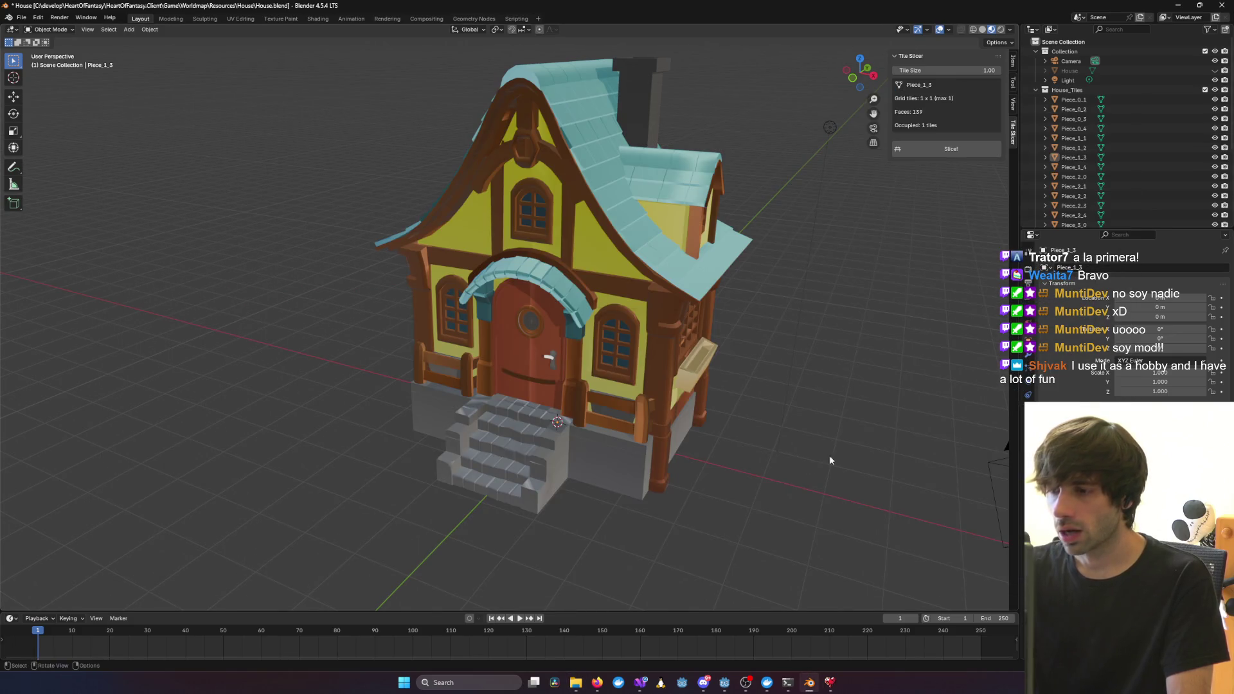
pyautogui.click(1178, 5)
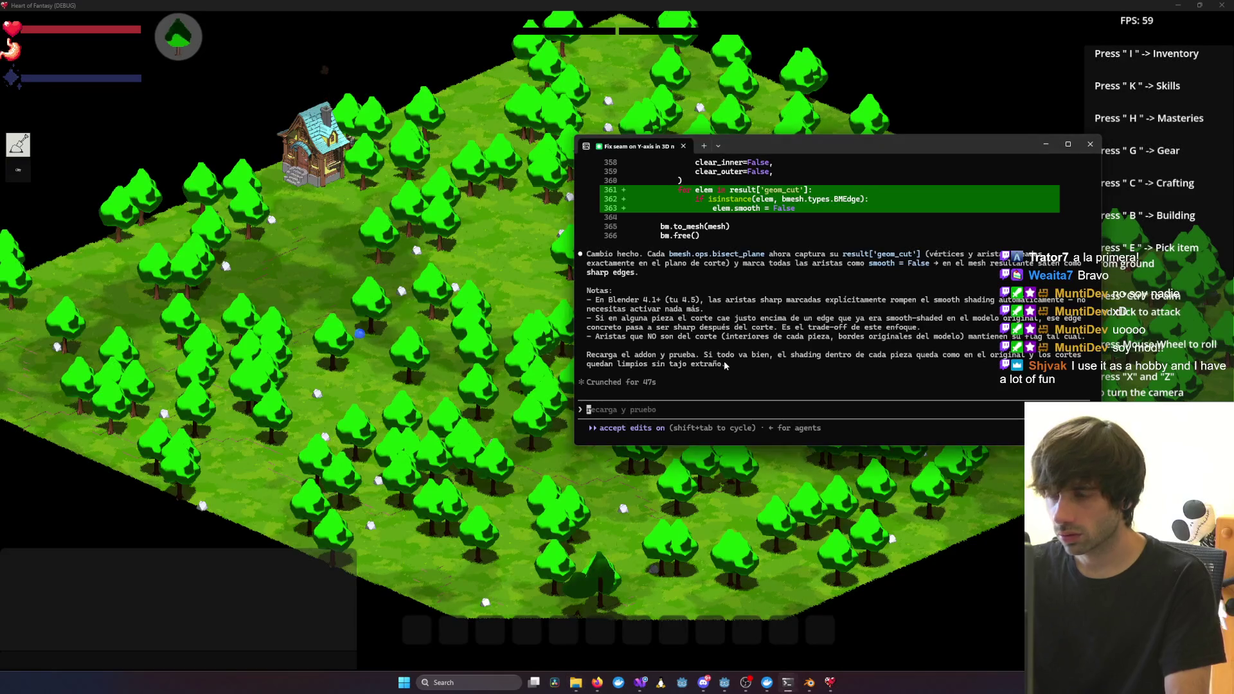
# Ask Claude Code whether the seam fix covered only the Y sides, then bring the game forward
pyautogui.write('solo lo has hecho del lado')
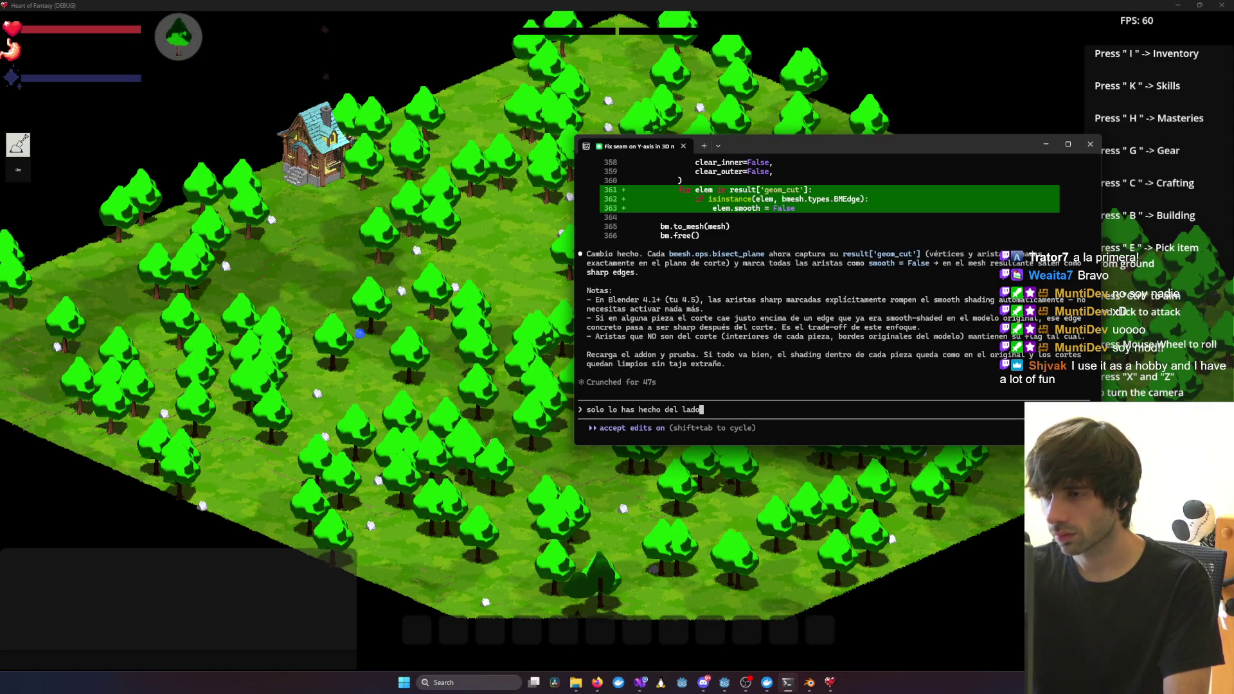
pyautogui.write('s lados Y')
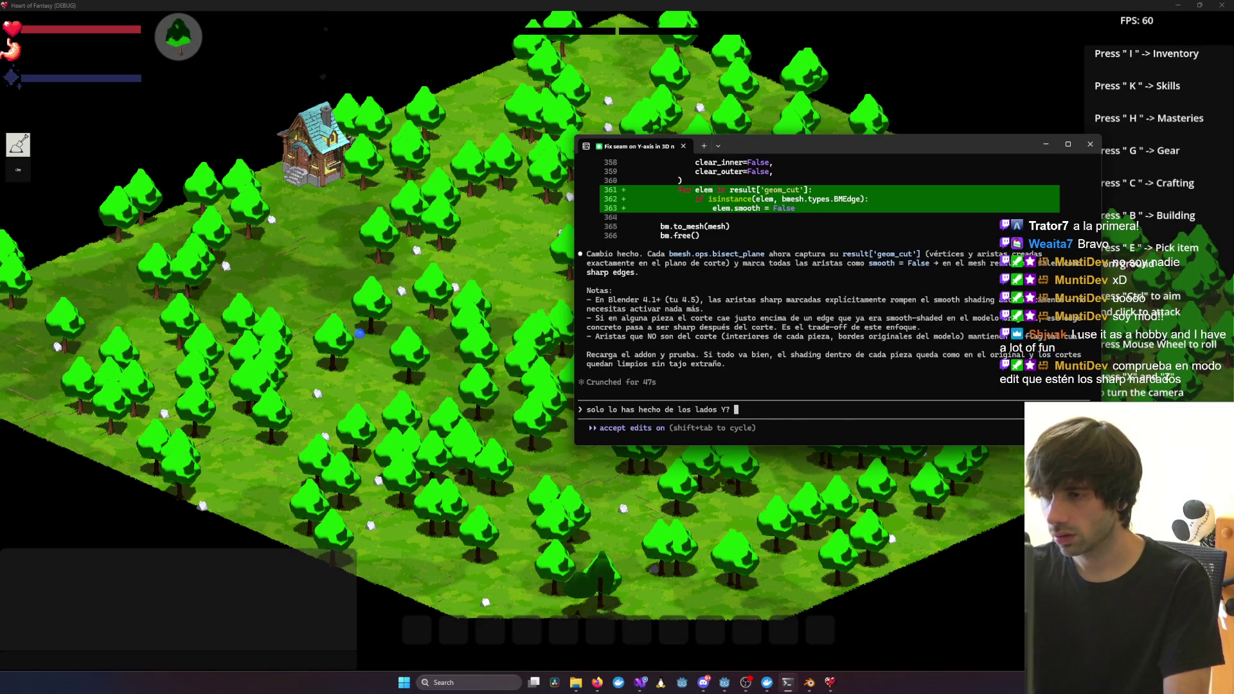
pyautogui.write('? q')
pyautogui.press('BackSpace')
pyautogui.press('BackSpace')
pyautogui.press('BackSpace')
pyautogui.press('Return')
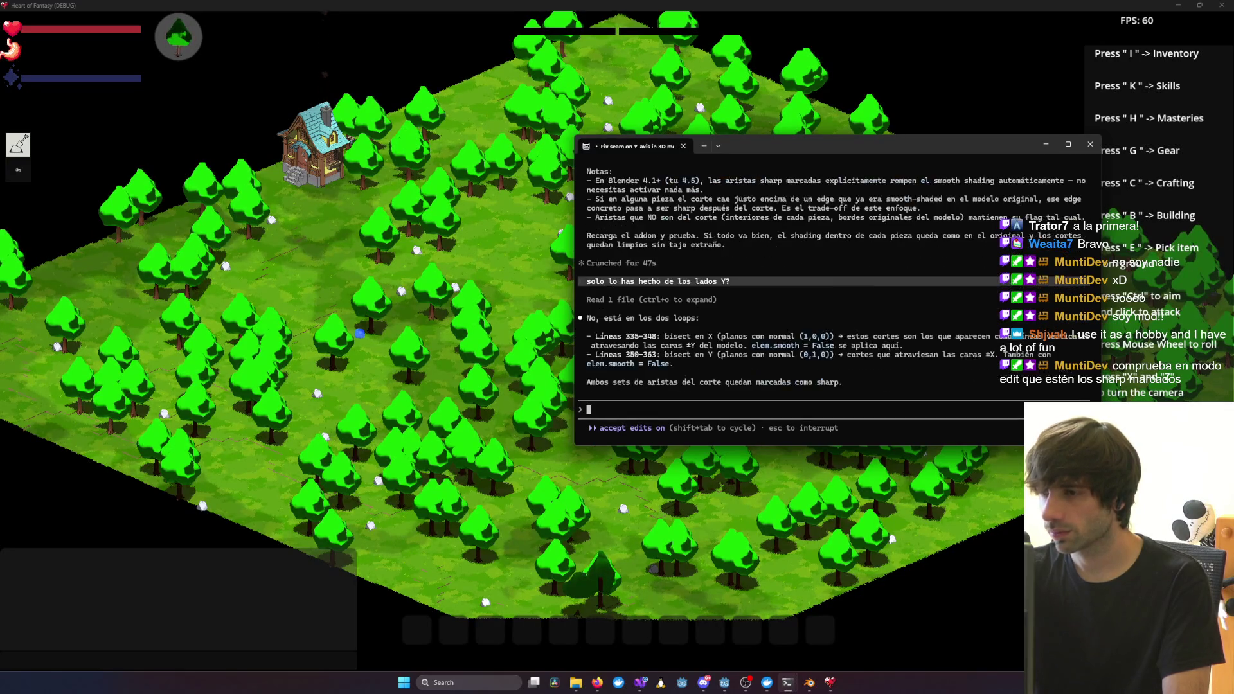
pyautogui.click(1187, 7)
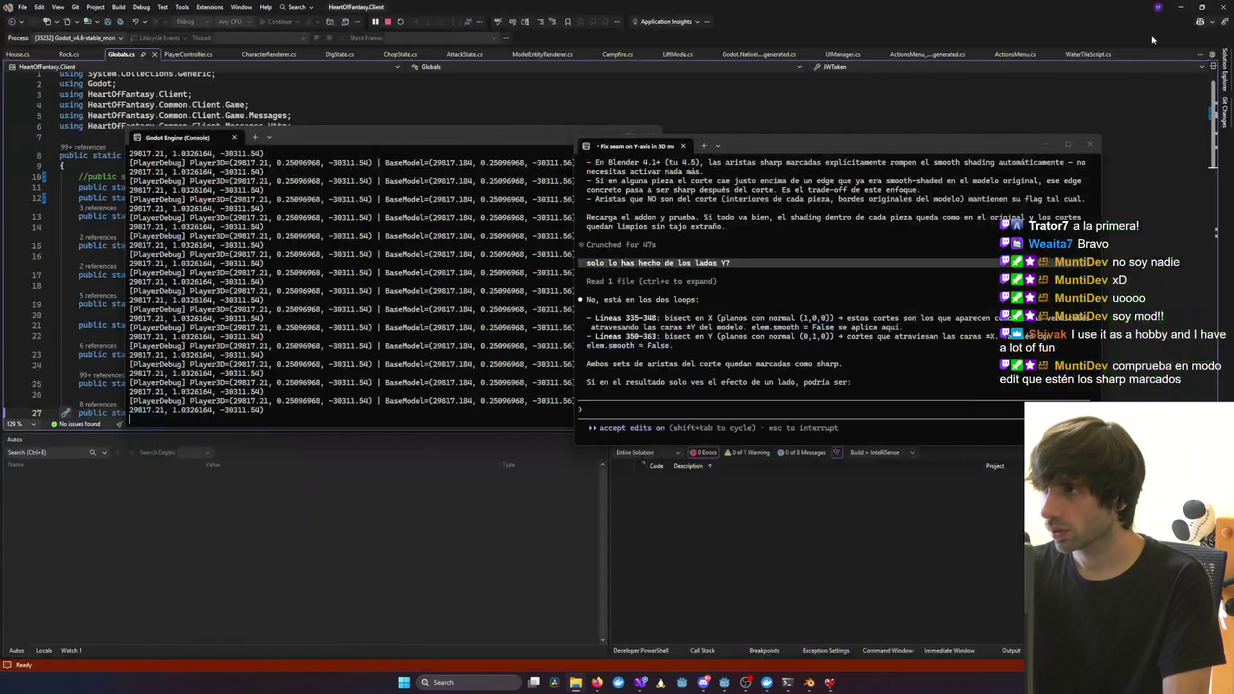
pyautogui.moveTo(828, 689)
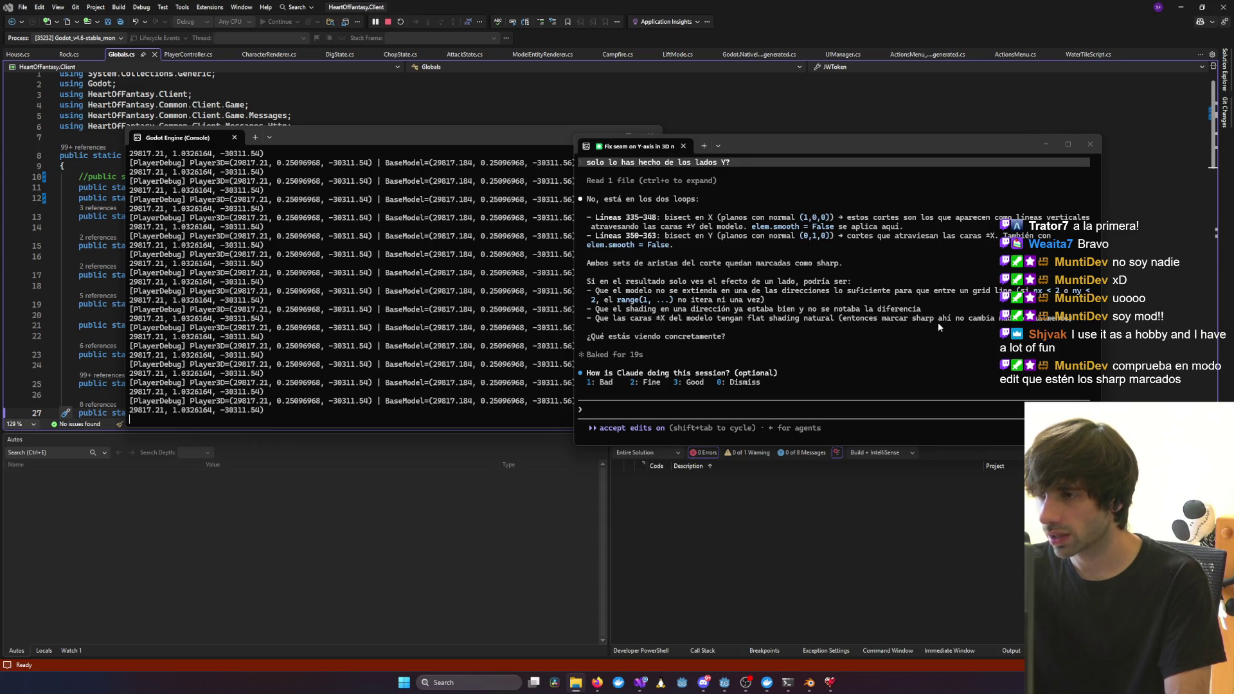
pyautogui.click(830, 682)
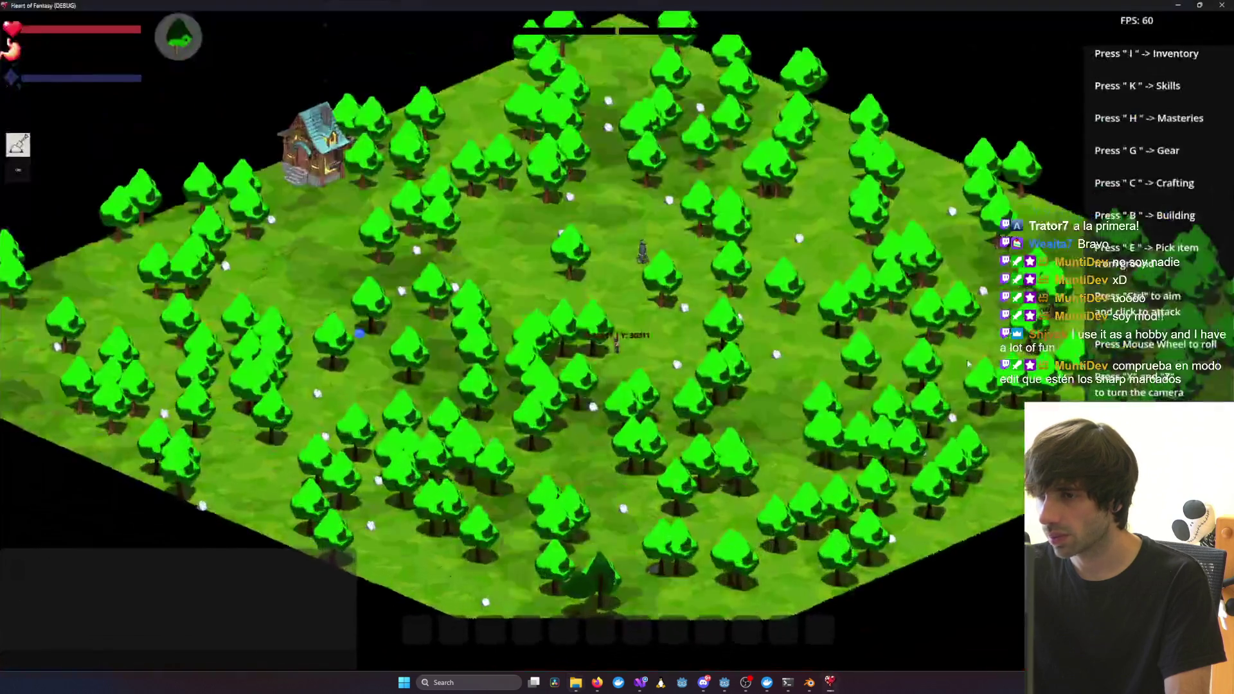
# Return to Blender and orbit and zoom around the sliced house's walls
pyautogui.click(818, 686)
pyautogui.moveTo(813, 482)
pyautogui.mouseDown(button='middle')
pyautogui.moveTo(808, 394)
pyautogui.moveTo(650, 380)
pyautogui.moveTo(743, 350)
pyautogui.moveTo(711, 358)
pyautogui.mouseUp(button='middle')
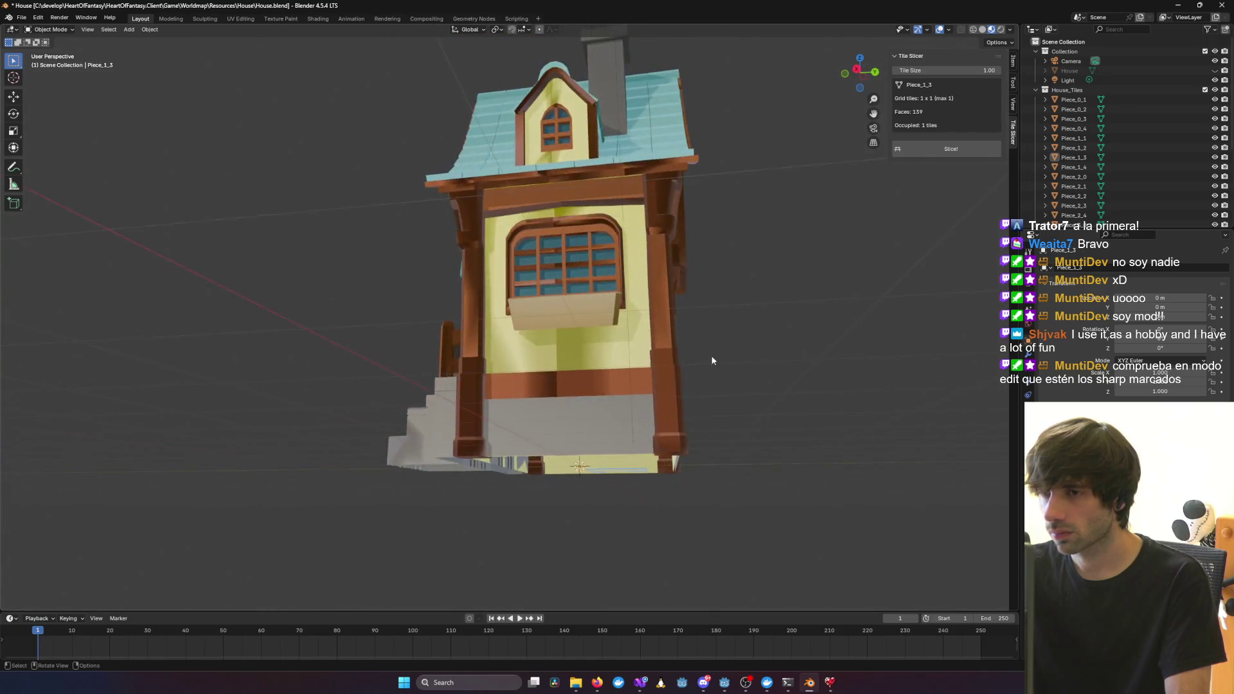
pyautogui.scroll(5, 614, 346)
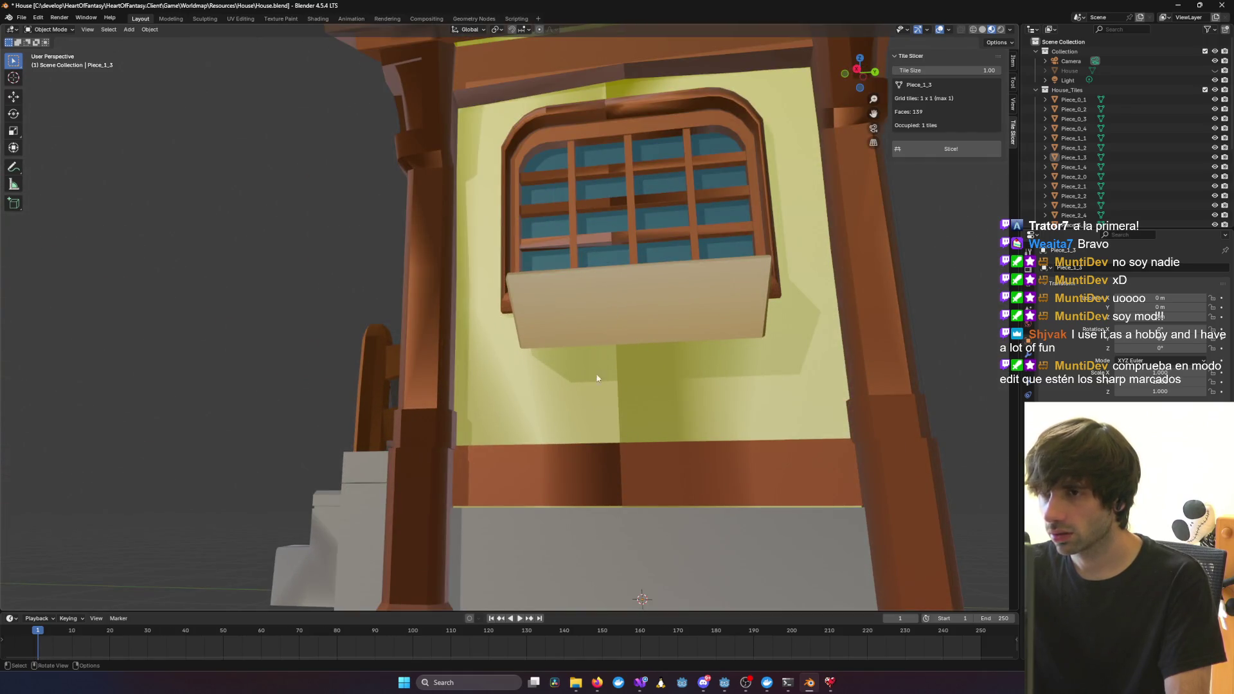
pyautogui.scroll(-5, 597, 379)
pyautogui.moveTo(611, 399); pyautogui.dragTo(556, 392, button='middle')
pyautogui.scroll(5, 557, 392)
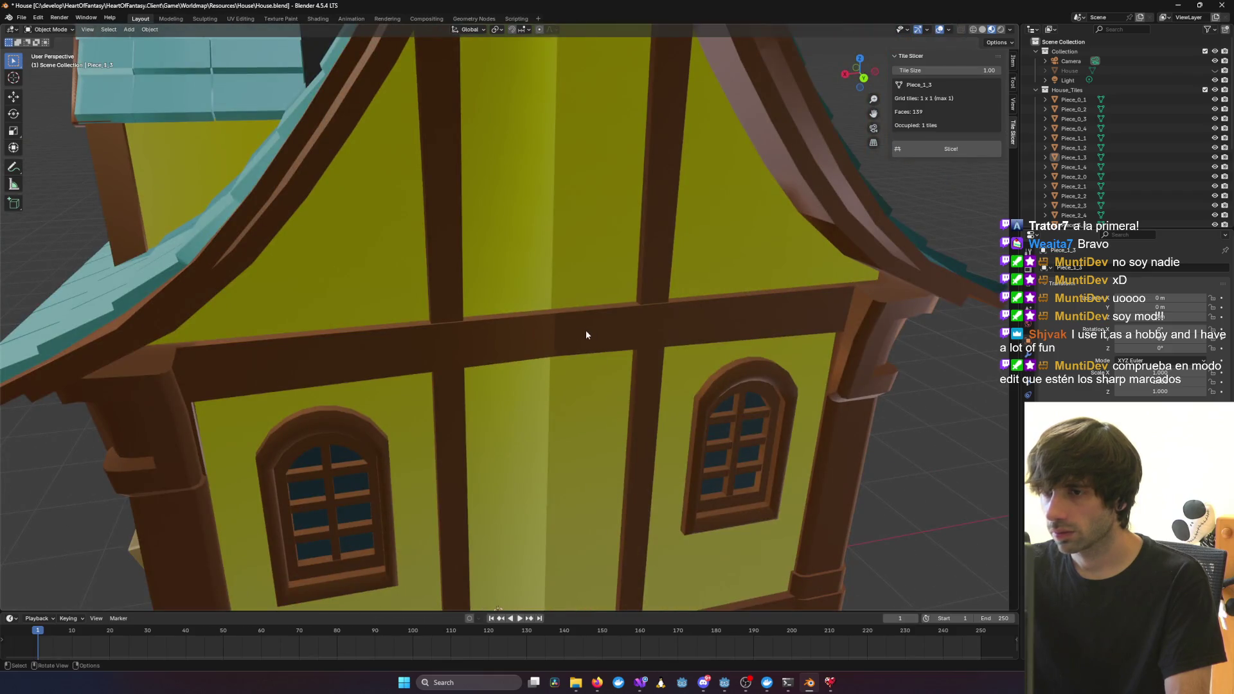
pyautogui.scroll(-4, 586, 335)
pyautogui.moveTo(586, 335); pyautogui.dragTo(616, 330, button='middle')
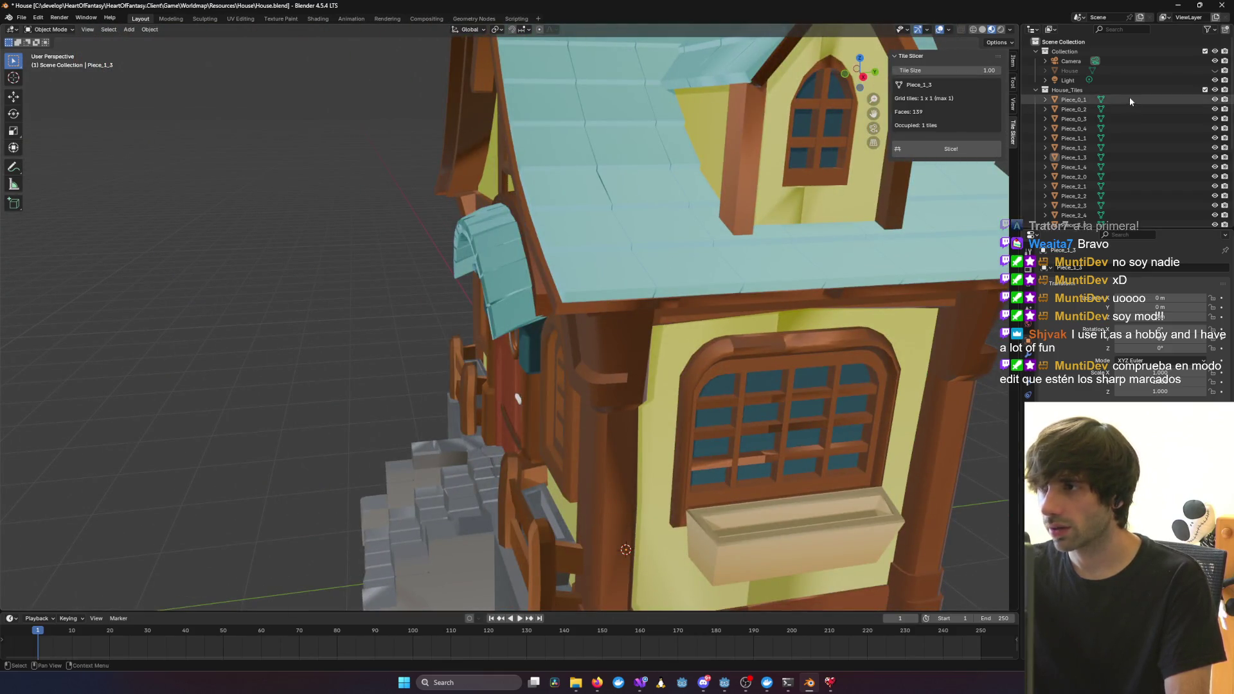
# Select the whole range of House_Tiles pieces, delete them, and unhide the original House
pyautogui.click(1093, 91)
pyautogui.scroll(-5, 1125, 160)
pyautogui.keyDown('shift'); pyautogui.click(1072, 217); pyautogui.keyUp('shift')
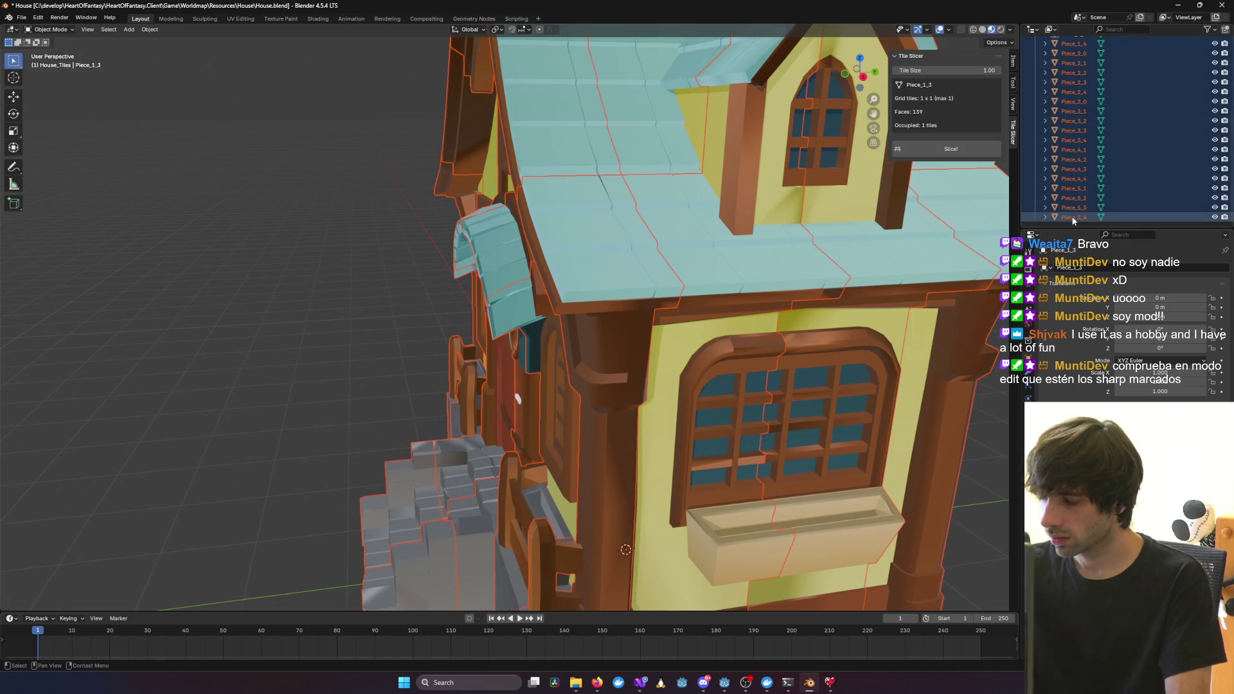
pyautogui.press('Delete')
pyautogui.click(1216, 72)
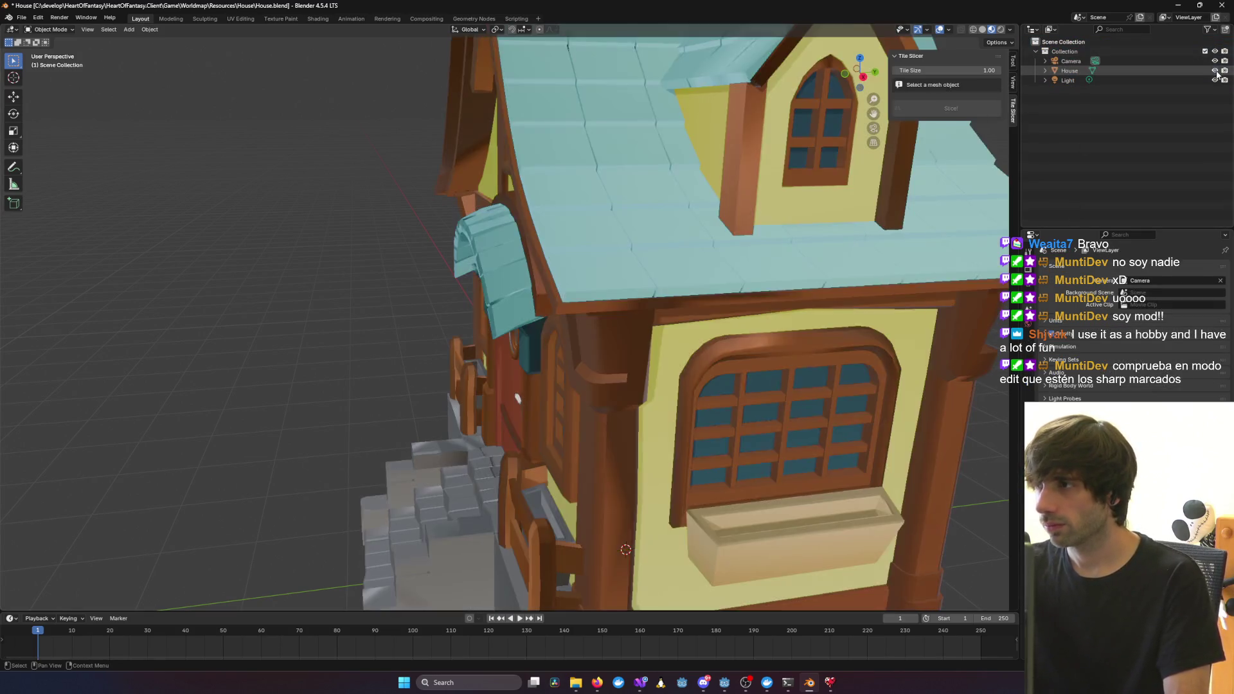
pyautogui.moveTo(567, 265); pyautogui.dragTo(538, 275, button='middle')
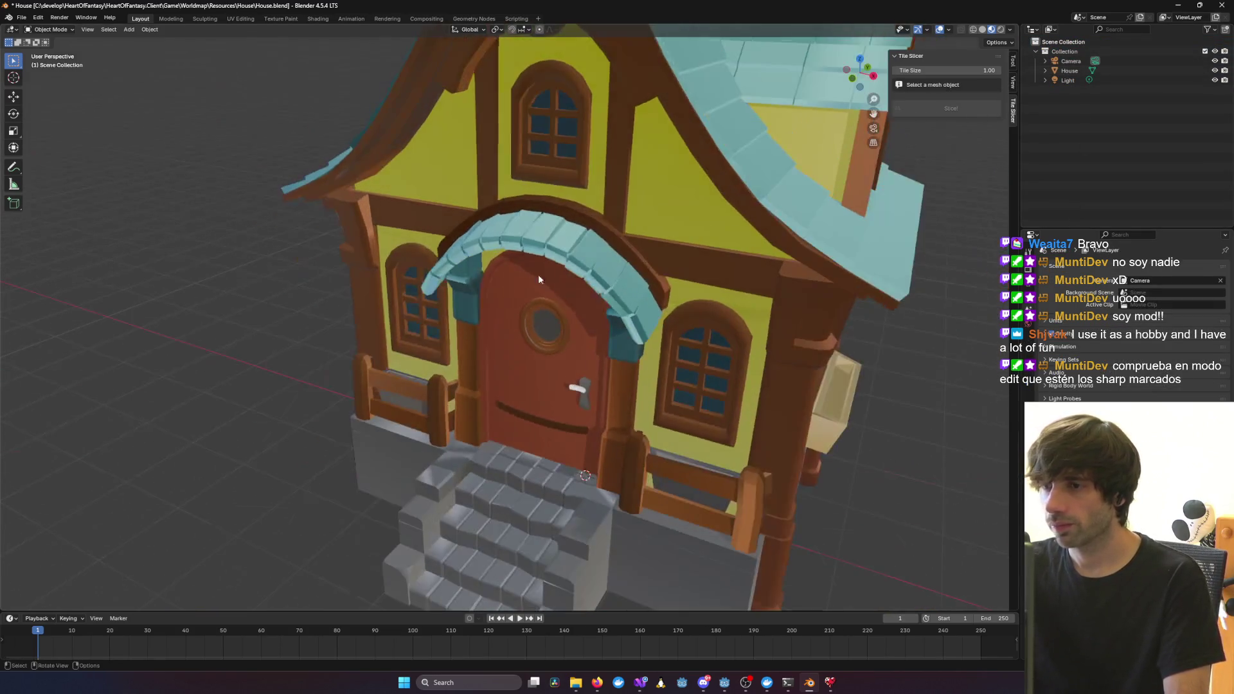
# Uninstall the current Tile Slicer add-on from the Add-ons preferences
pyautogui.click(33, 18)
pyautogui.click(91, 142)
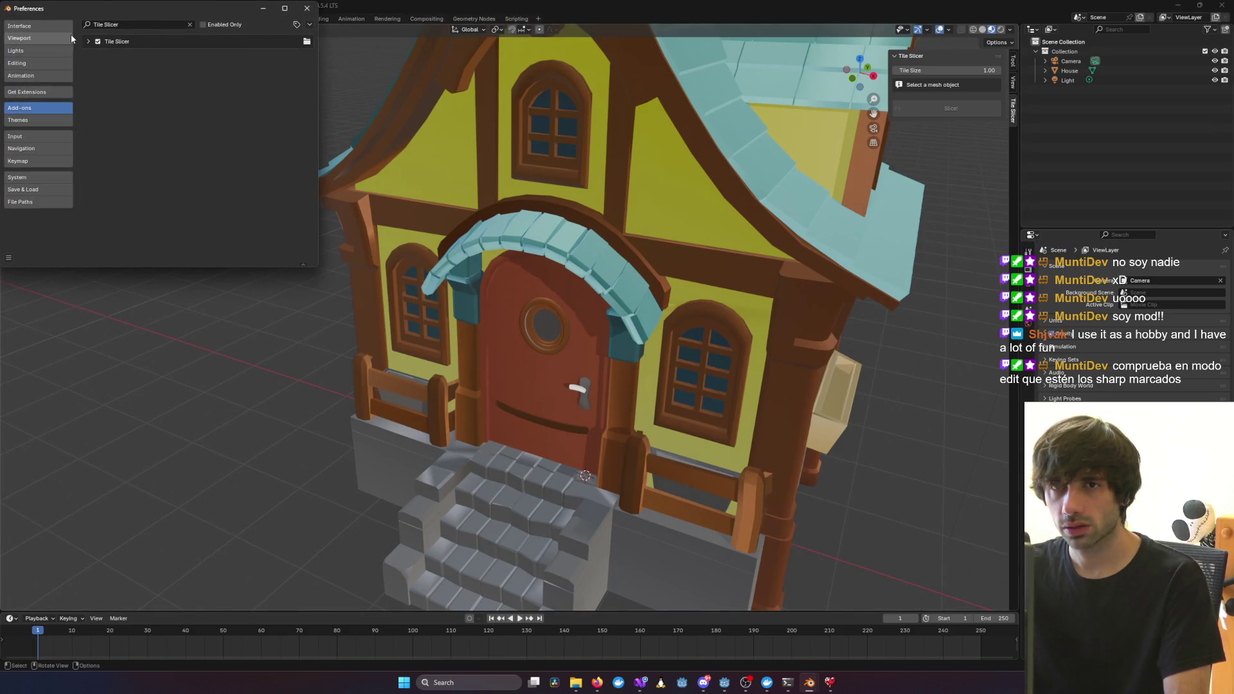
pyautogui.click(89, 41)
pyautogui.click(304, 55)
pyautogui.click(93, 86)
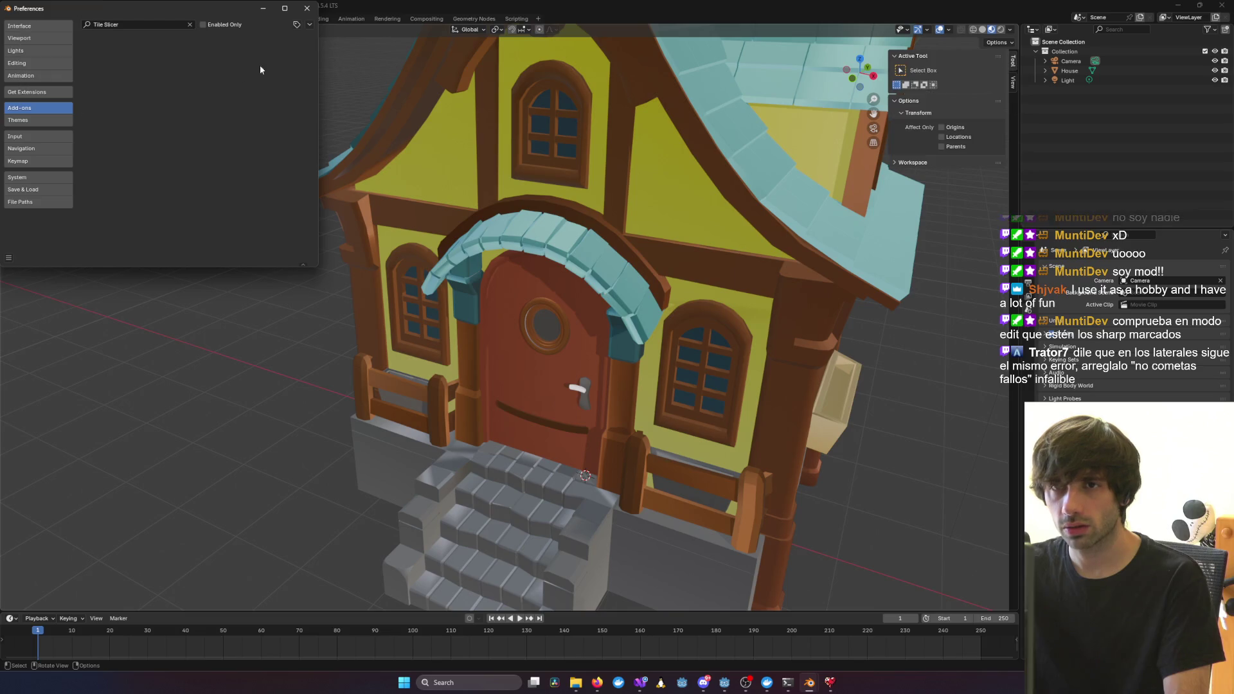
# Install scripts/blender/tile_slicer_addon.py from disk and close Preferences
pyautogui.click(309, 24)
pyautogui.click(279, 50)
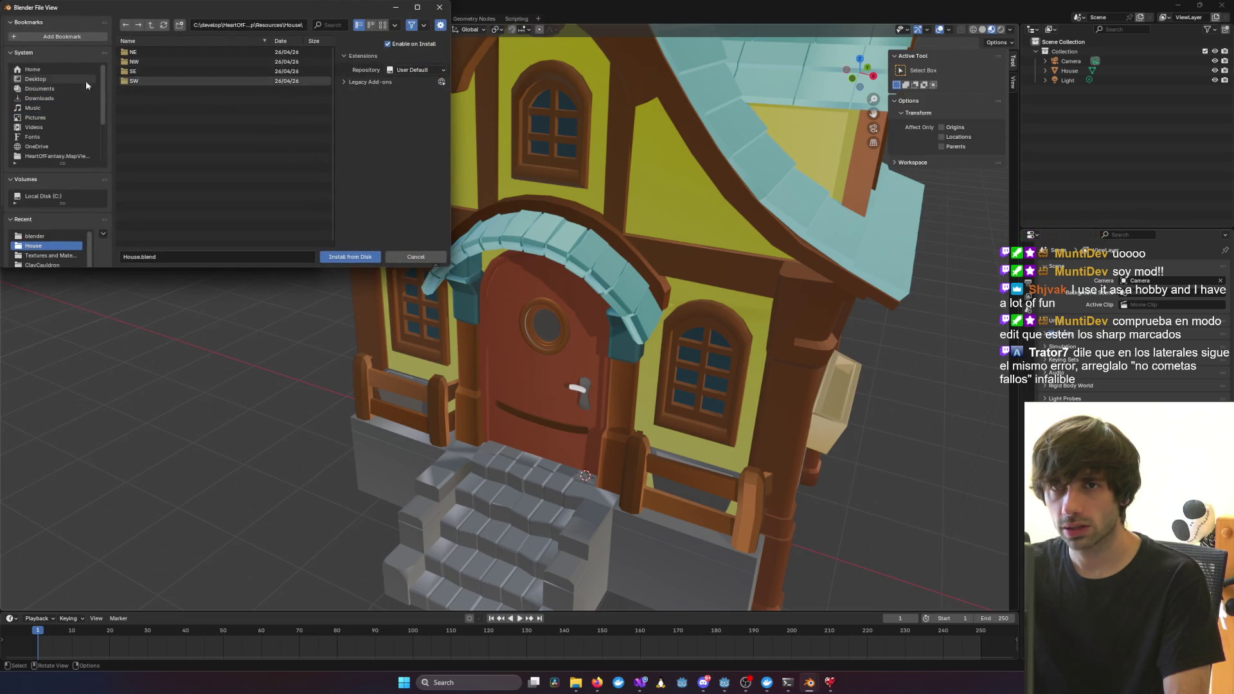
pyautogui.click(40, 157)
pyautogui.click(152, 27)
pyautogui.scroll(-3, 163, 228)
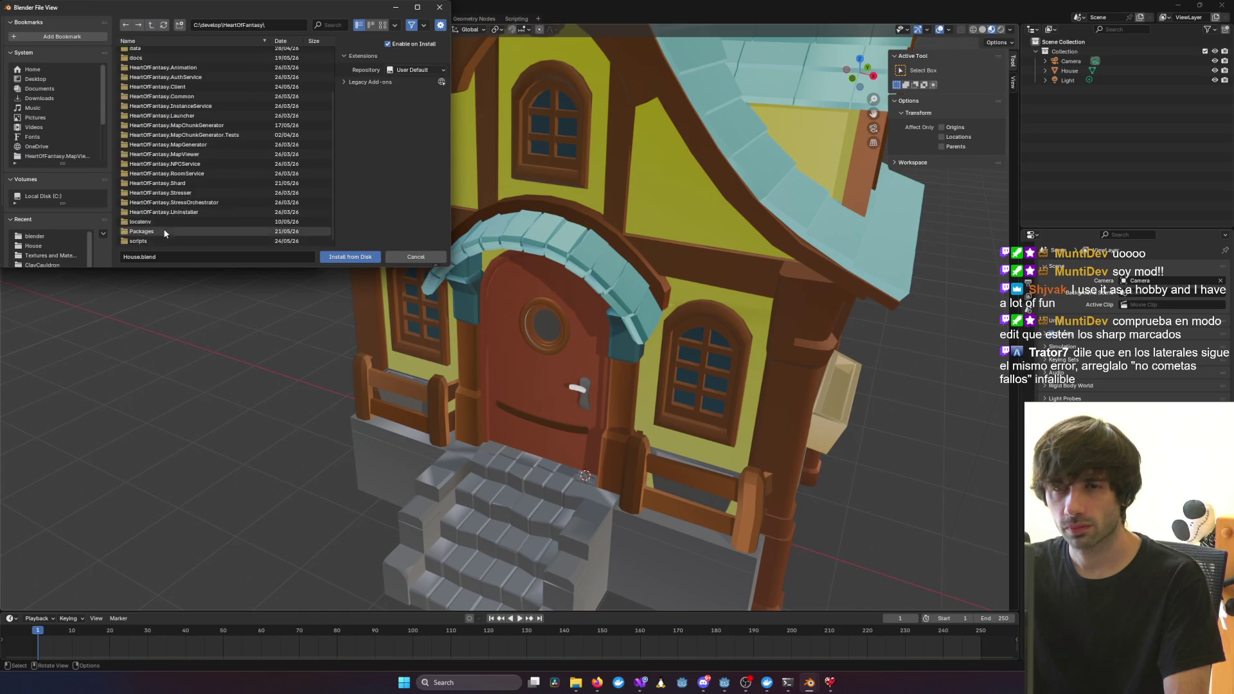
pyautogui.click(145, 241)
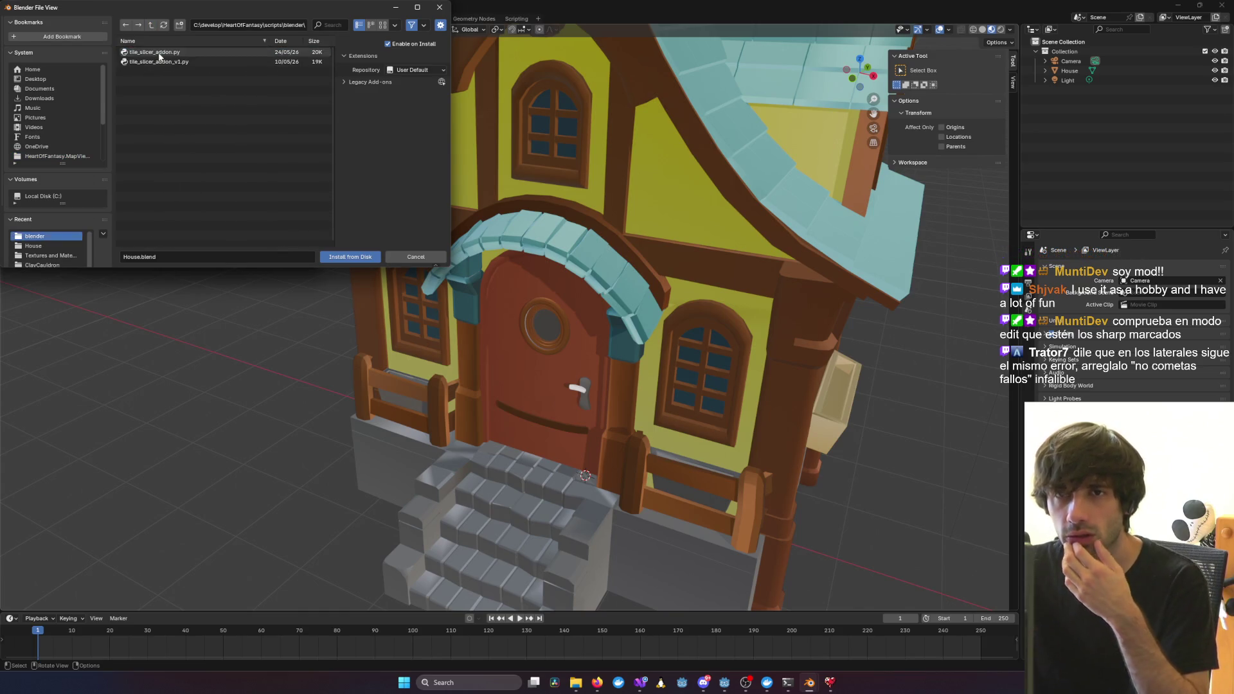
pyautogui.doubleClick(158, 53)
pyautogui.doubleClick(165, 52)
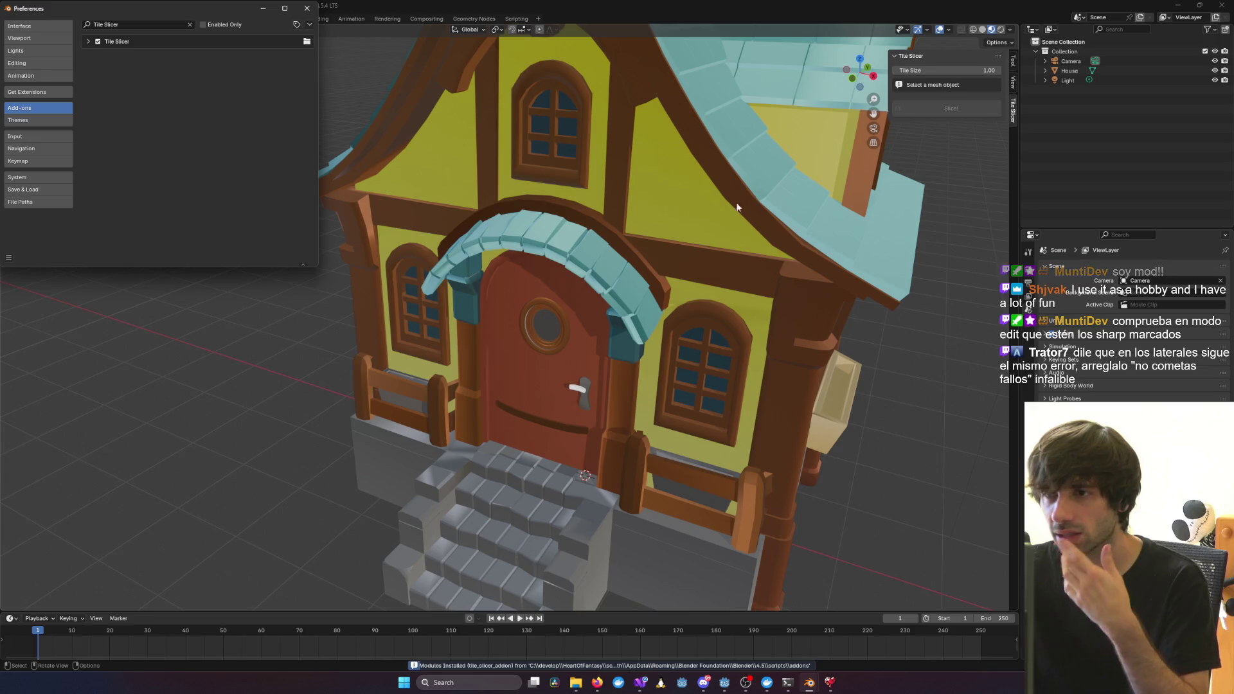
pyautogui.click(308, 9)
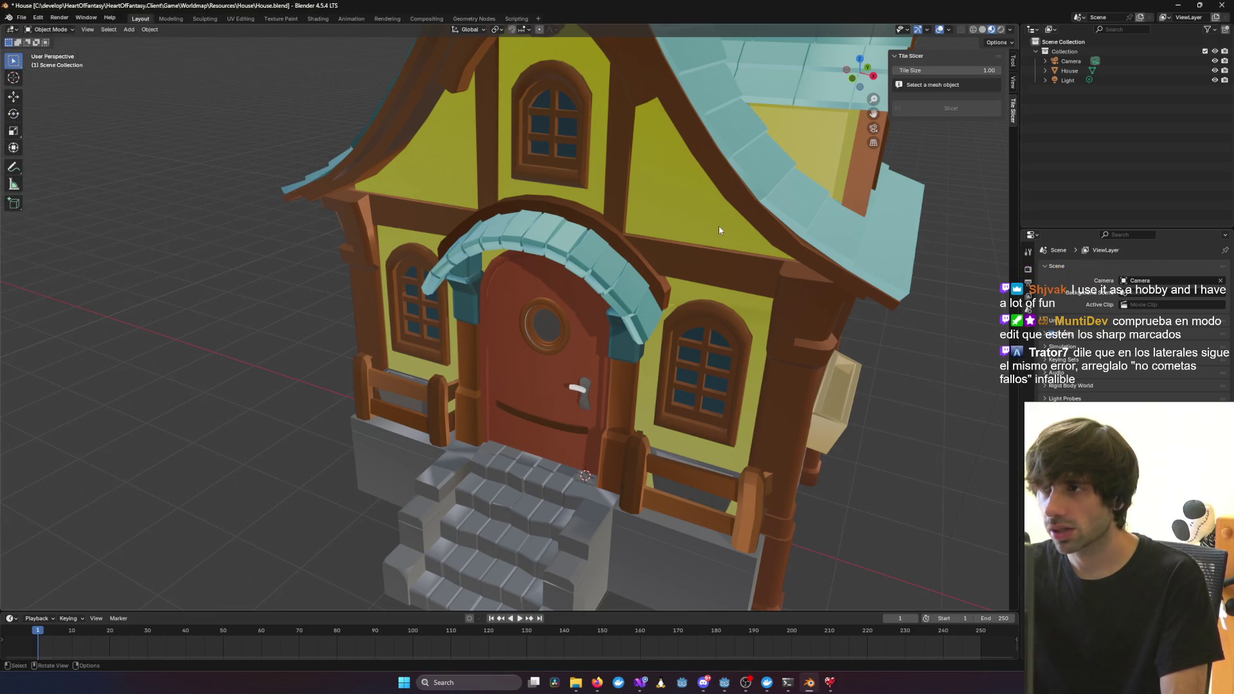
pyautogui.moveTo(719, 225)
pyautogui.mouseDown(button='middle')
pyautogui.moveTo(658, 213)
pyautogui.moveTo(715, 202)
pyautogui.mouseUp(button='middle')
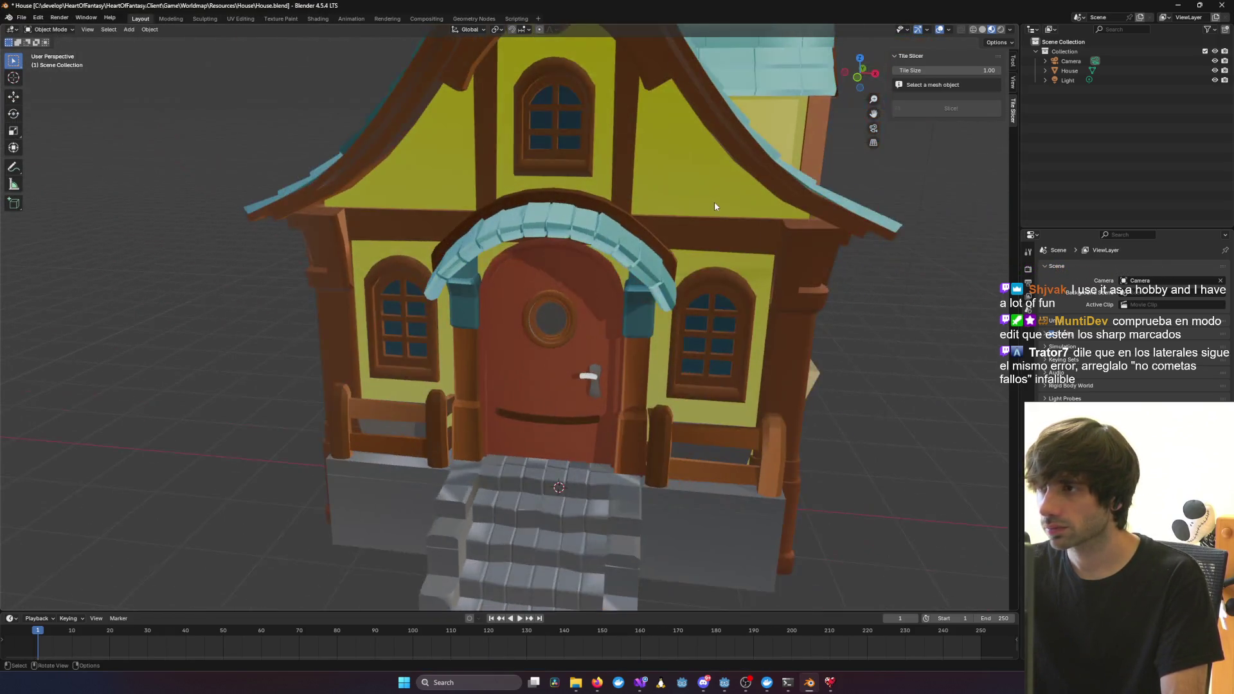
# Re-slice the House into 26 tile pieces in a new House_Tiles collection
pyautogui.click(715, 202)
pyautogui.click(948, 160)
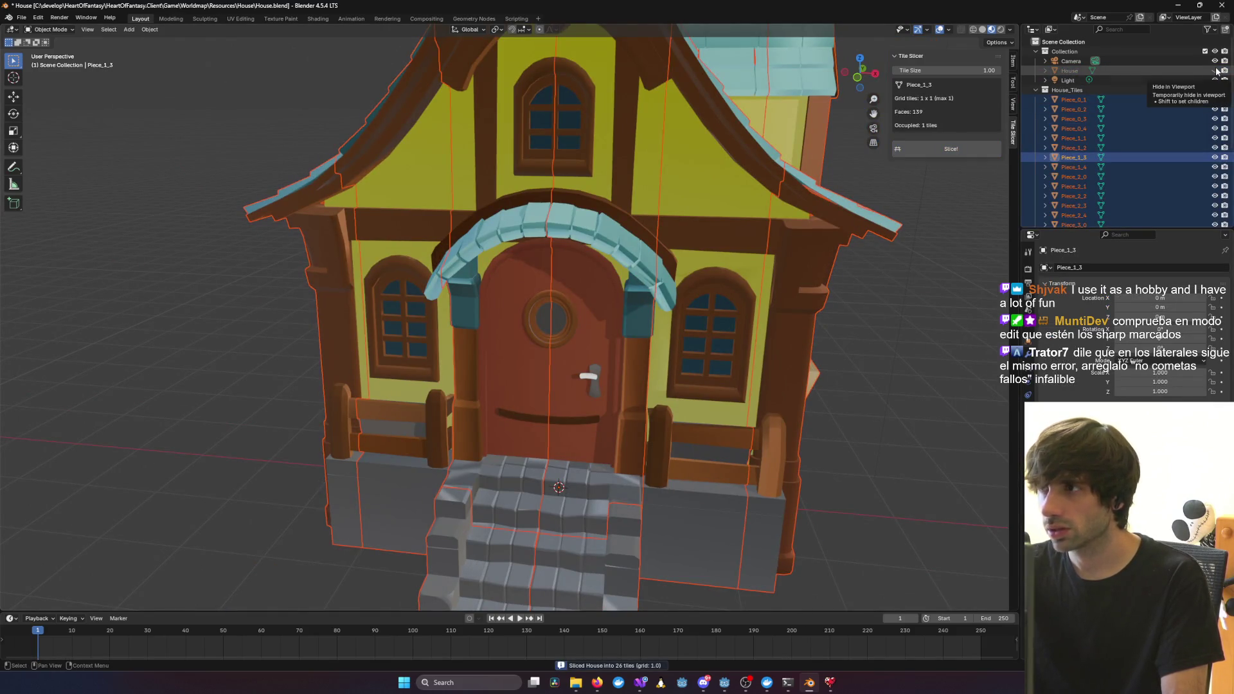
pyautogui.click(836, 252)
# Select Piece_5_3 and orbit around the house to inspect its seam from several sides
pyautogui.moveTo(546, 276)
pyautogui.mouseDown(button='middle')
pyautogui.moveTo(650, 270)
pyautogui.moveTo(690, 242)
pyautogui.moveTo(573, 240)
pyautogui.moveTo(661, 425)
pyautogui.mouseUp(button='middle')
pyautogui.click(765, 489)
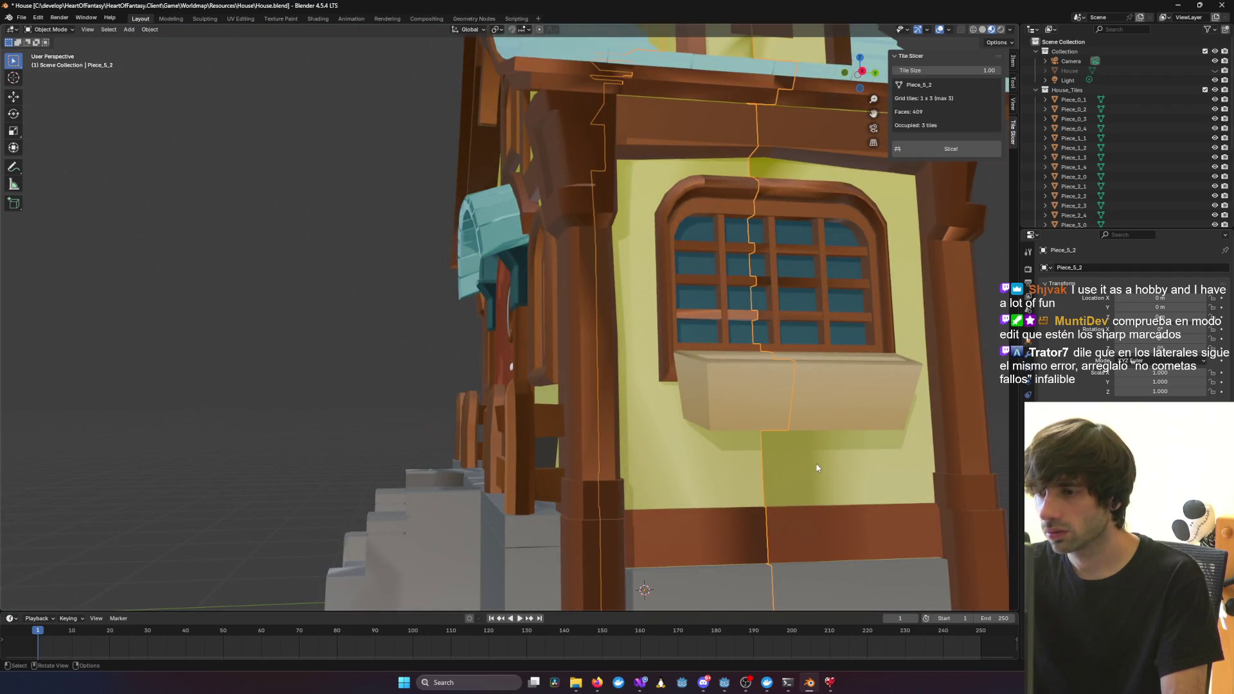
pyautogui.moveTo(765, 488); pyautogui.dragTo(795, 483, button='middle')
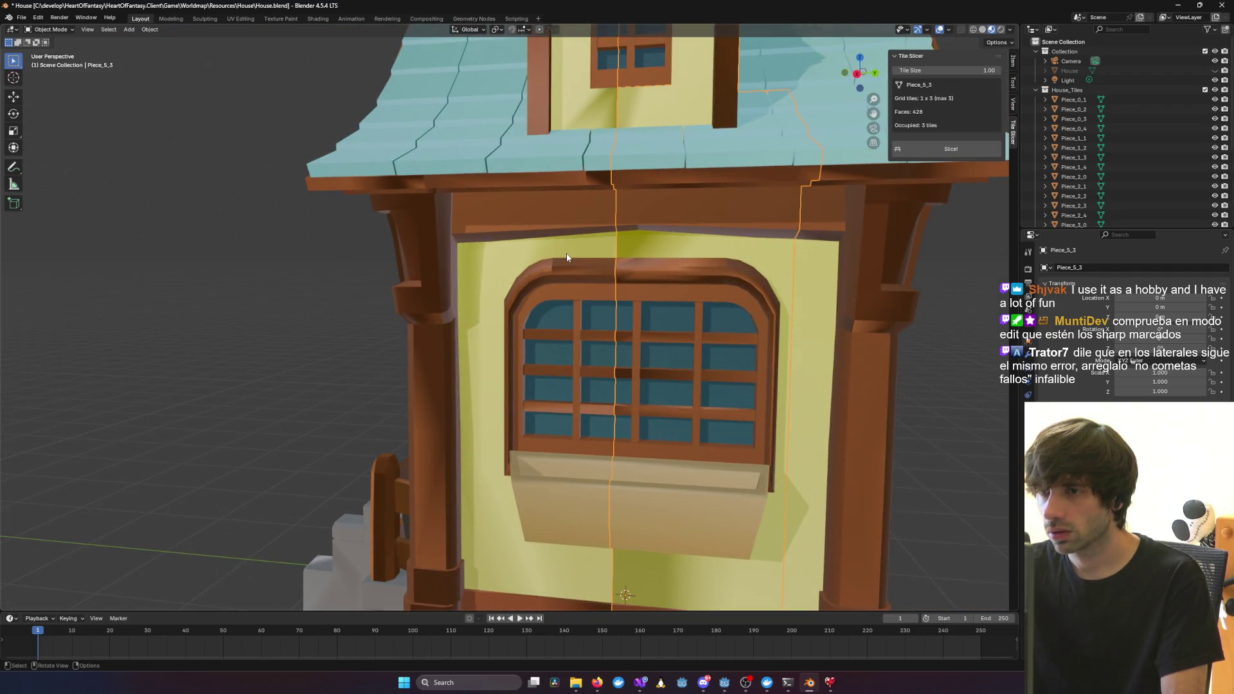
pyautogui.scroll(-5, 567, 257)
pyautogui.moveTo(567, 257)
pyautogui.mouseDown(button='middle')
pyautogui.moveTo(771, 222)
pyautogui.moveTo(759, 264)
pyautogui.mouseUp(button='middle')
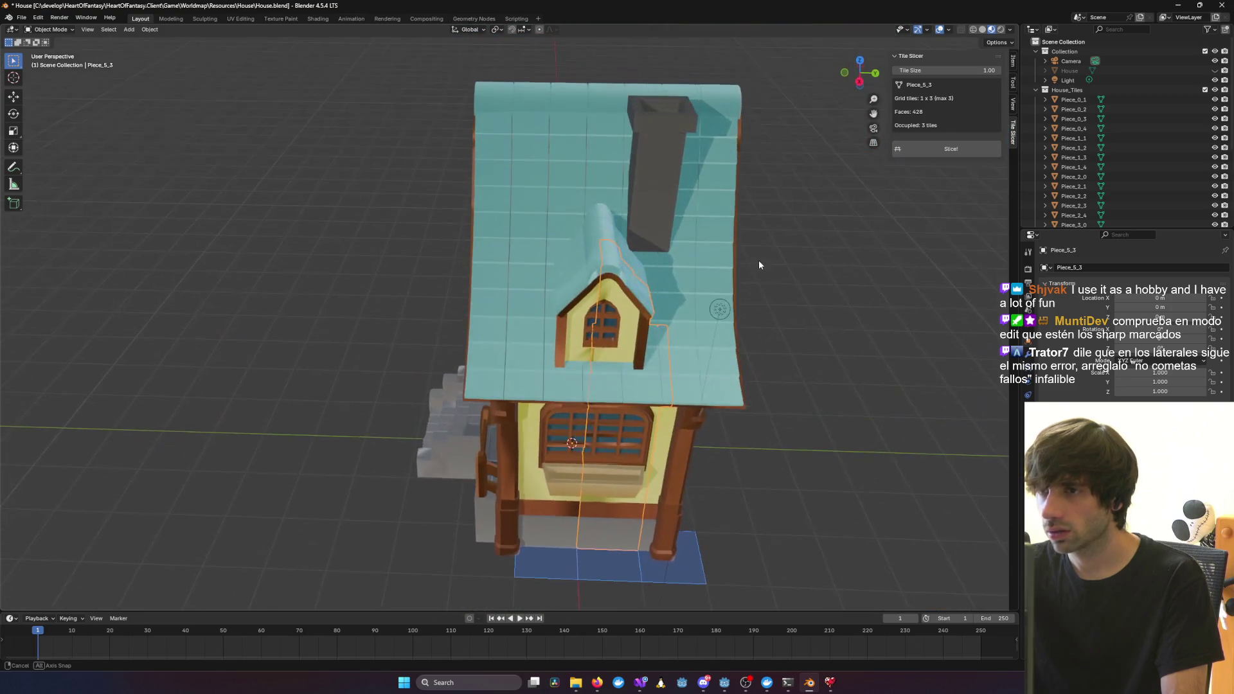
pyautogui.click(793, 256)
pyautogui.moveTo(580, 352); pyautogui.dragTo(662, 331, button='middle')
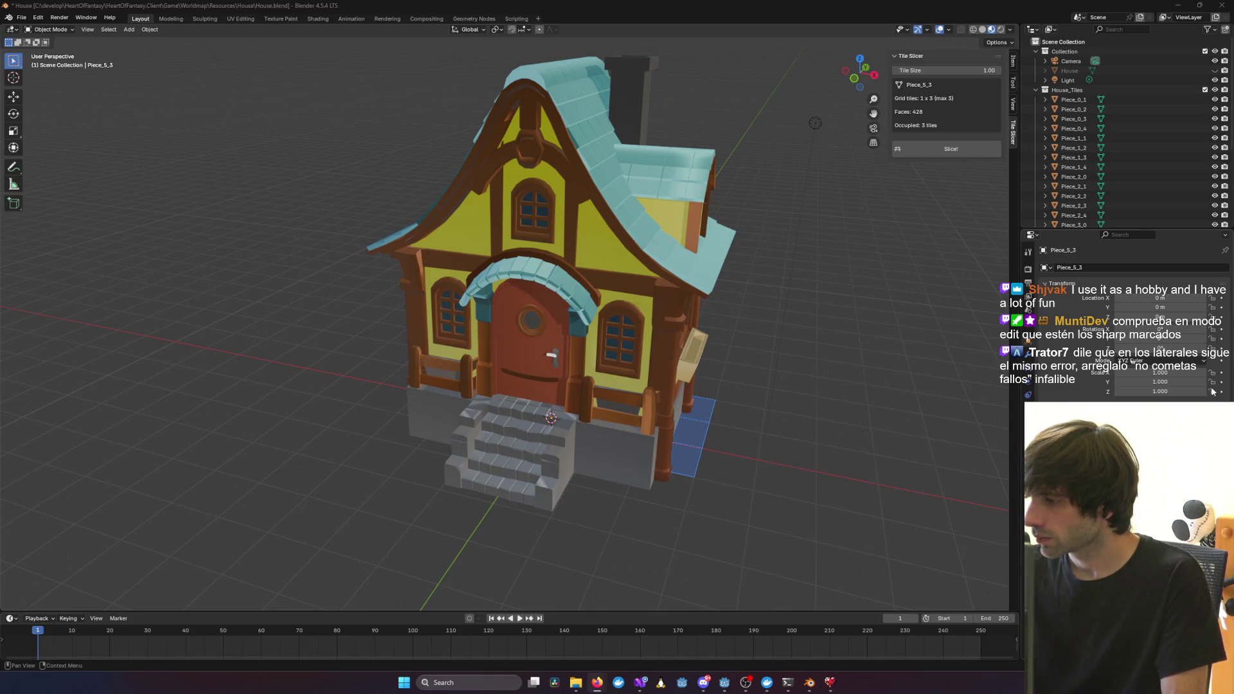
pyautogui.moveTo(897, 311); pyautogui.dragTo(813, 299, button='middle')
# Toggle Piece_5_3 between Edit Mode and Object Mode, then orbit to a frontal angle
pyautogui.press('Tab')
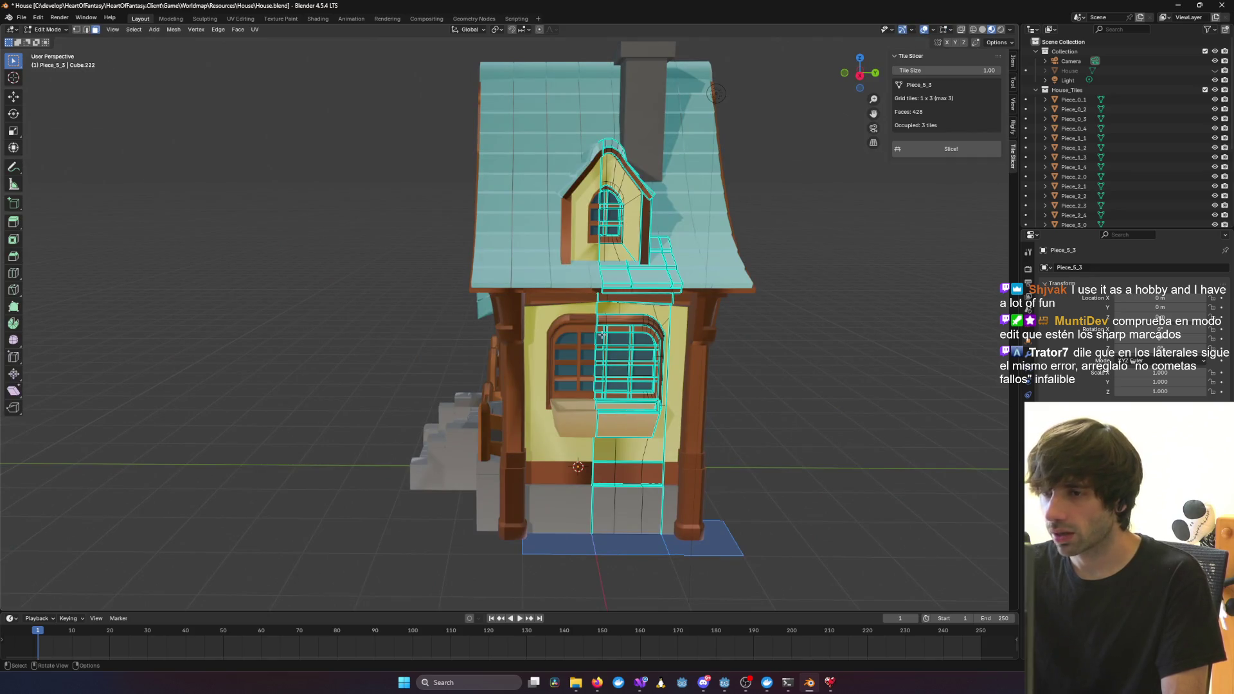
pyautogui.scroll(3, 575, 268)
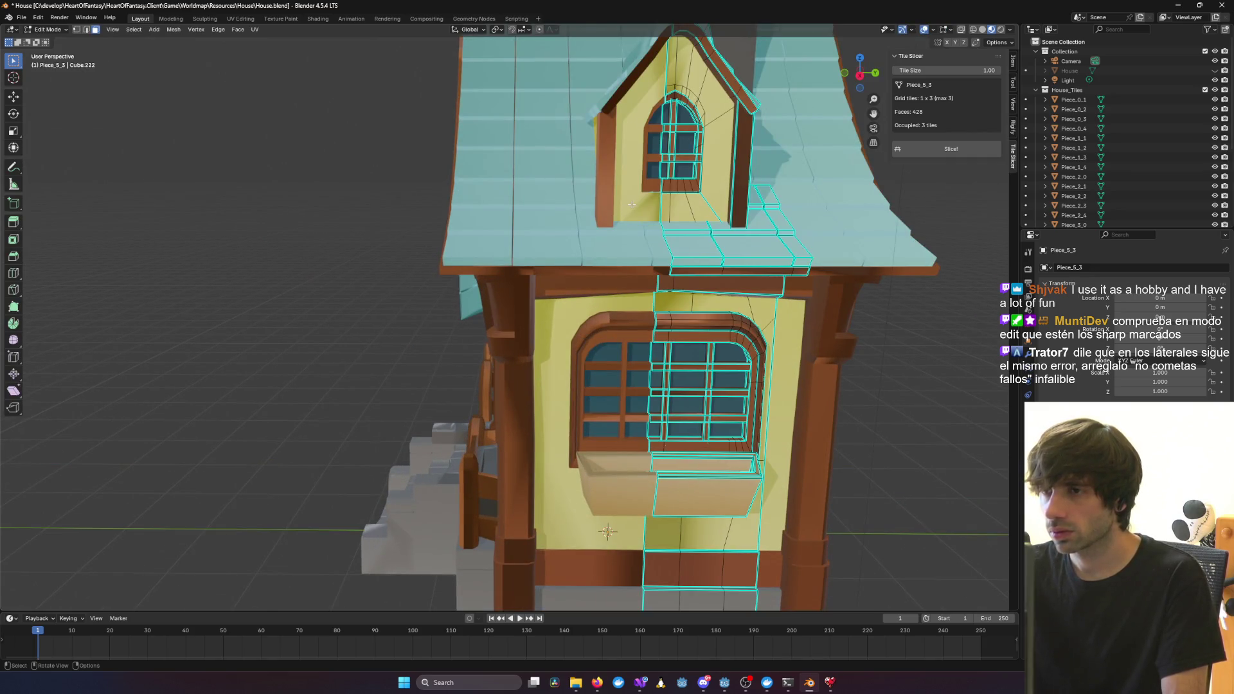
pyautogui.scroll(-3, 662, 237)
pyautogui.scroll(3, 790, 234)
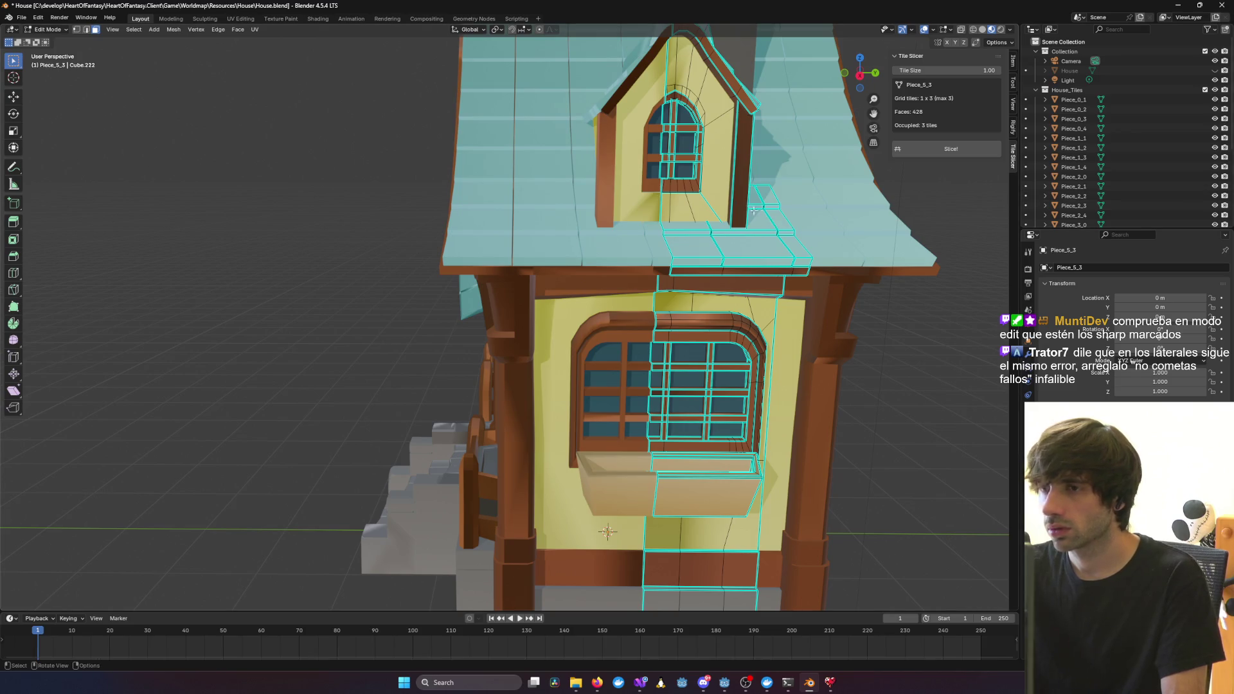
pyautogui.click(49, 30)
pyautogui.click(46, 20)
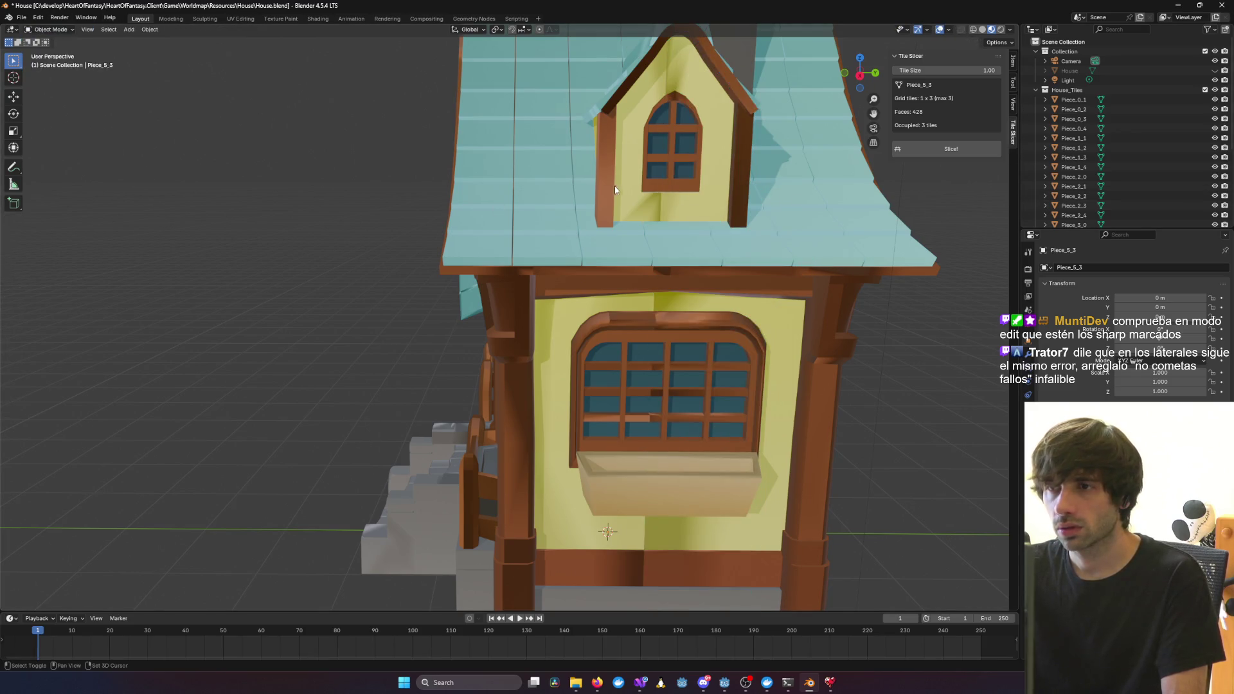
pyautogui.press('Tab')
pyautogui.moveTo(719, 214)
pyautogui.mouseDown(button='middle')
pyautogui.moveTo(928, 277)
pyautogui.moveTo(905, 282)
pyautogui.moveTo(929, 269)
pyautogui.moveTo(919, 309)
pyautogui.mouseUp(button='middle')
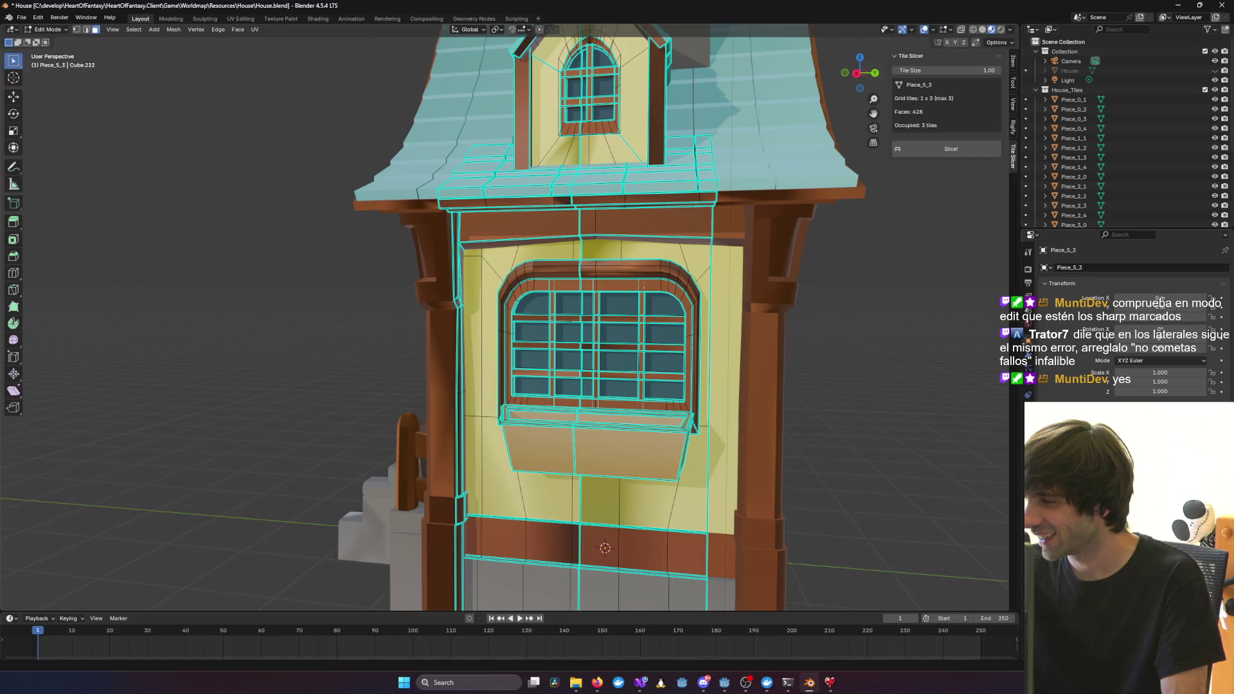
# Check the browser, then come back to Blender and leave Edit Mode to see object shading
pyautogui.hotkey('alt', 'Tab')
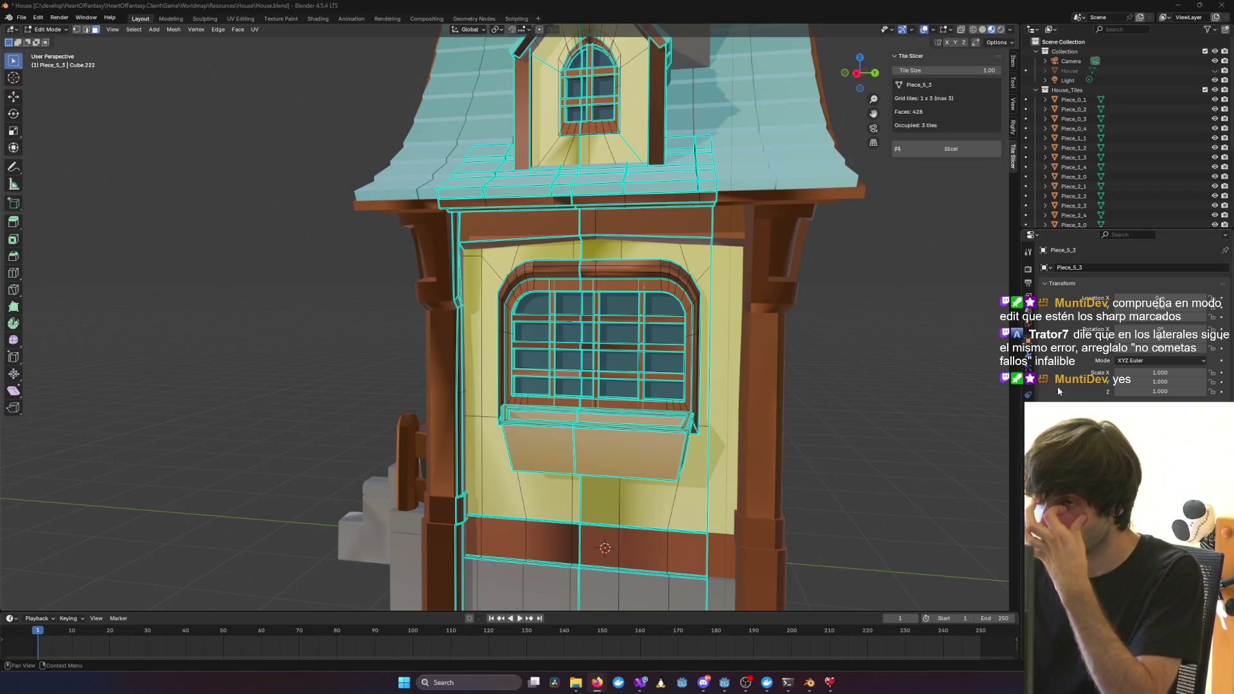
pyautogui.moveTo(707, 309)
pyautogui.mouseDown(button='middle')
pyautogui.moveTo(976, 305)
pyautogui.moveTo(961, 276)
pyautogui.moveTo(936, 314)
pyautogui.moveTo(889, 331)
pyautogui.moveTo(923, 339)
pyautogui.moveTo(882, 297)
pyautogui.mouseUp(button='middle')
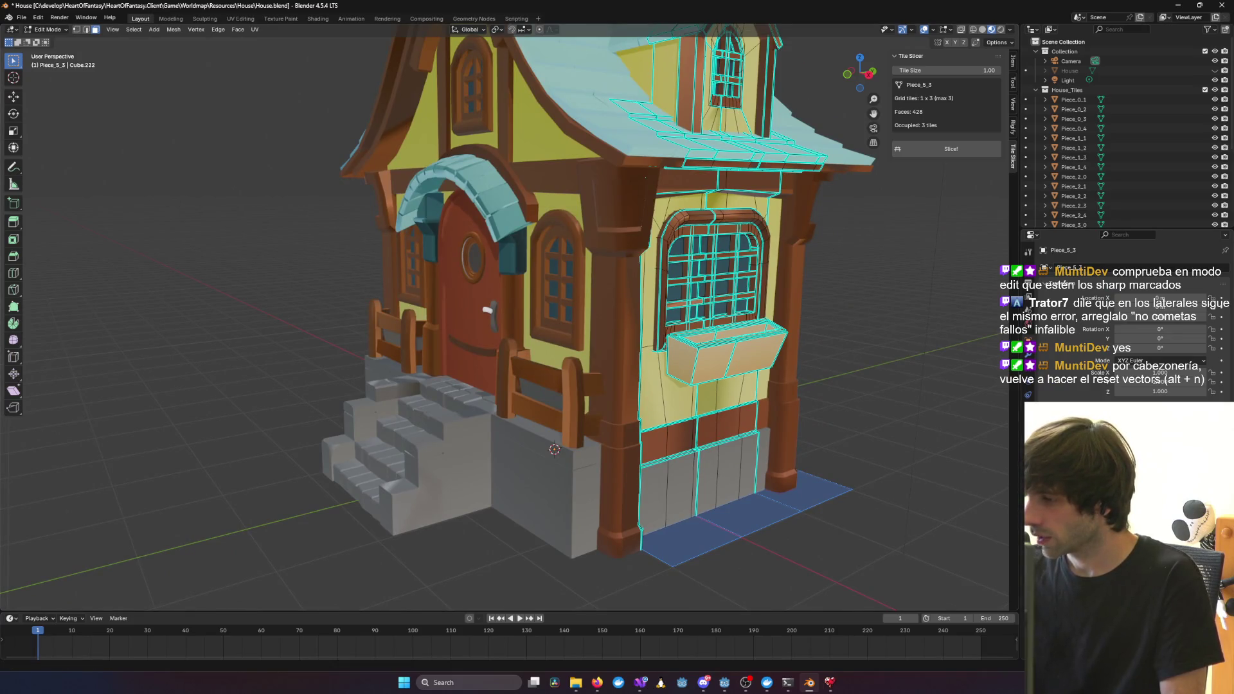
pyautogui.hotkey('alt', 'Tab')
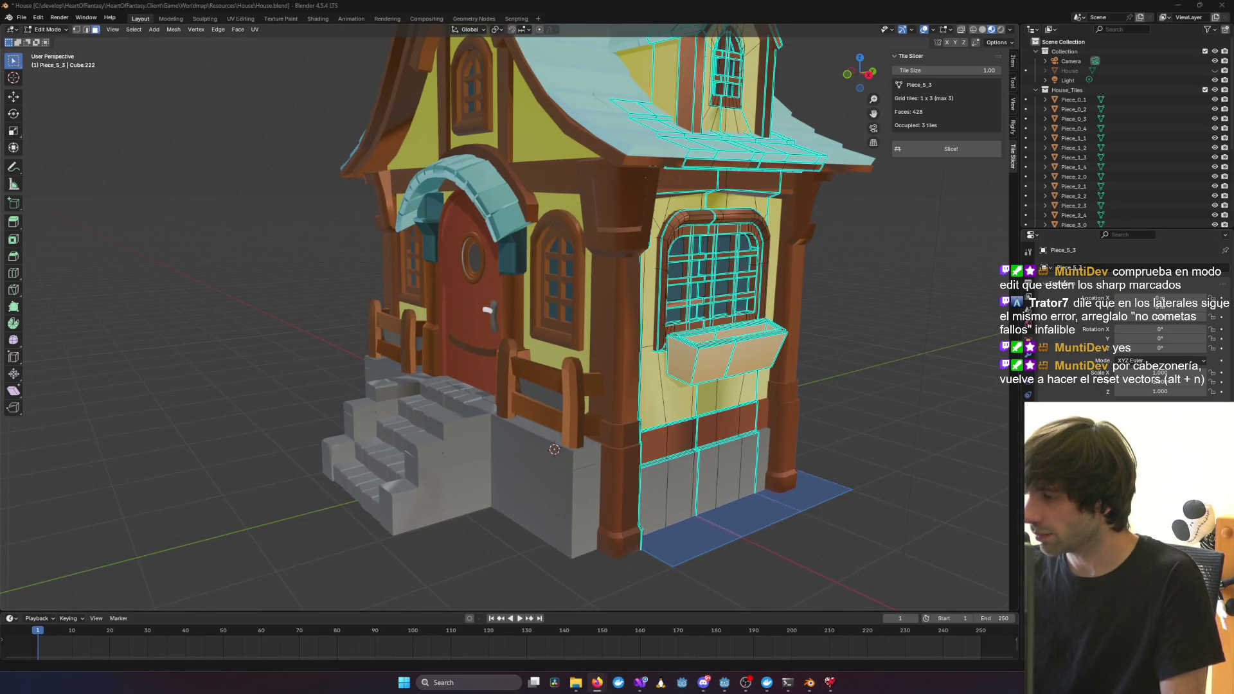
pyautogui.hotkey('alt', 'Tab')
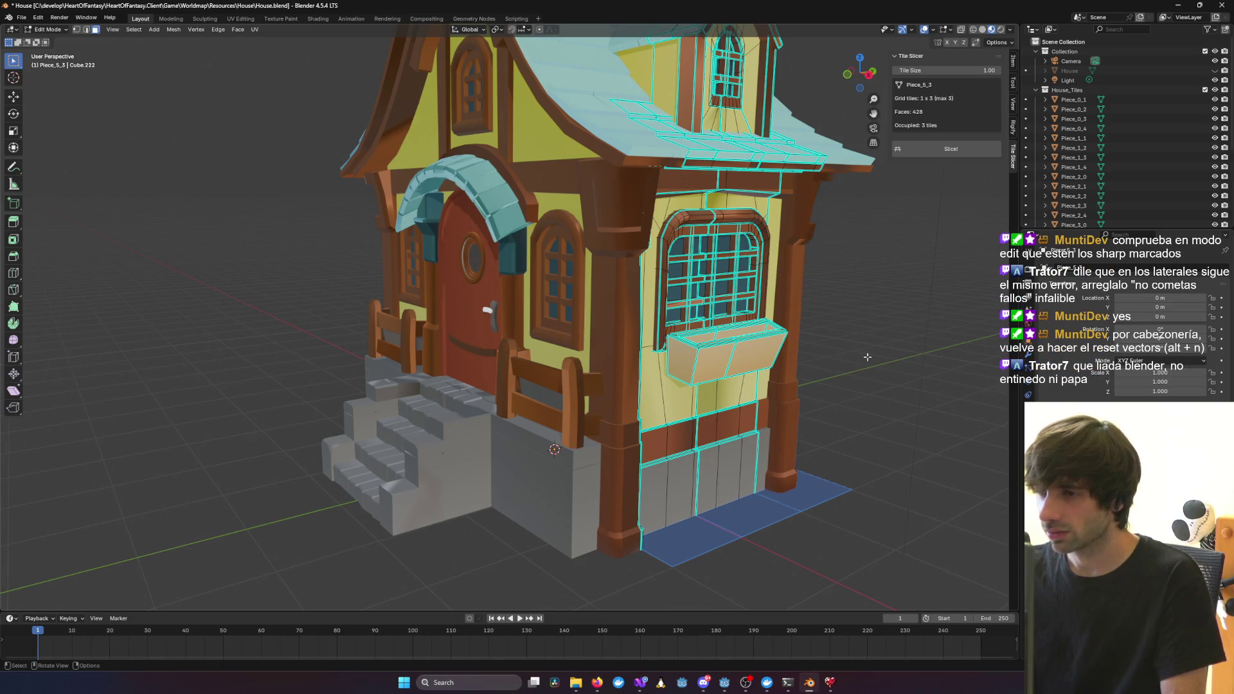
pyautogui.press('Tab')
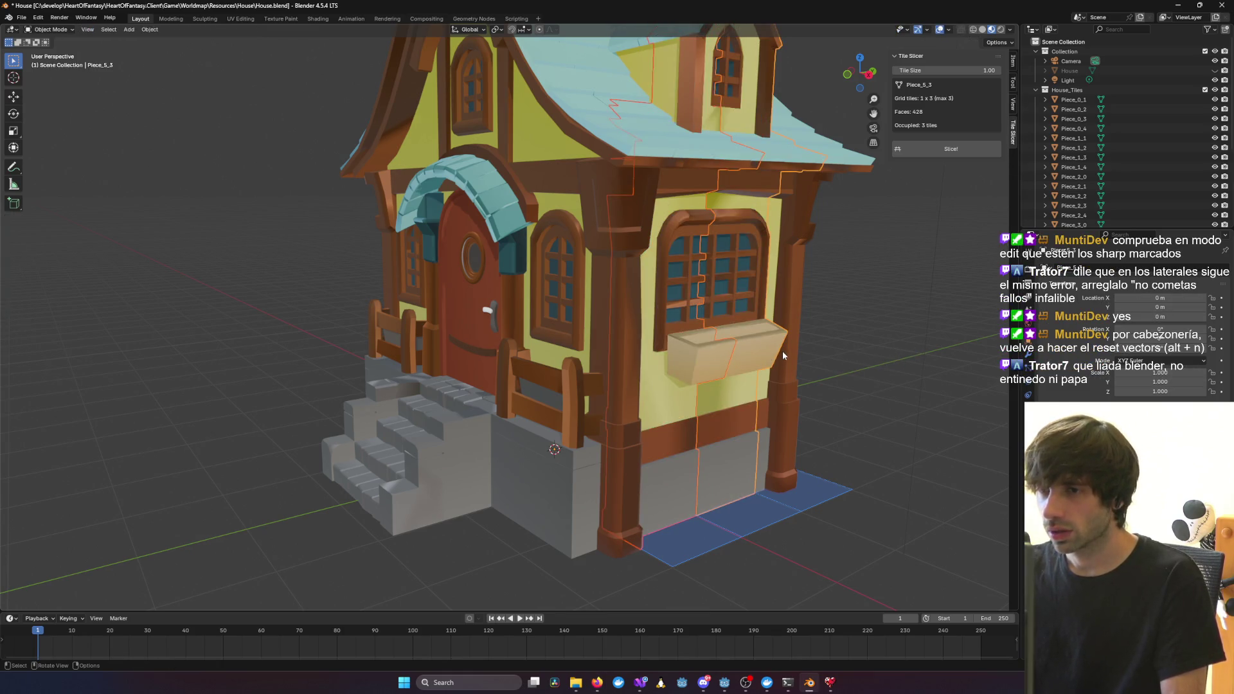
# Select all the house tile pieces and put them into Edit Mode
pyautogui.press('a')
pyautogui.moveTo(782, 351)
pyautogui.mouseDown(button='middle')
pyautogui.moveTo(716, 310)
pyautogui.moveTo(665, 318)
pyautogui.moveTo(819, 317)
pyautogui.moveTo(647, 319)
pyautogui.mouseUp(button='middle')
pyautogui.press('Tab')
pyautogui.scroll(5, 665, 318)
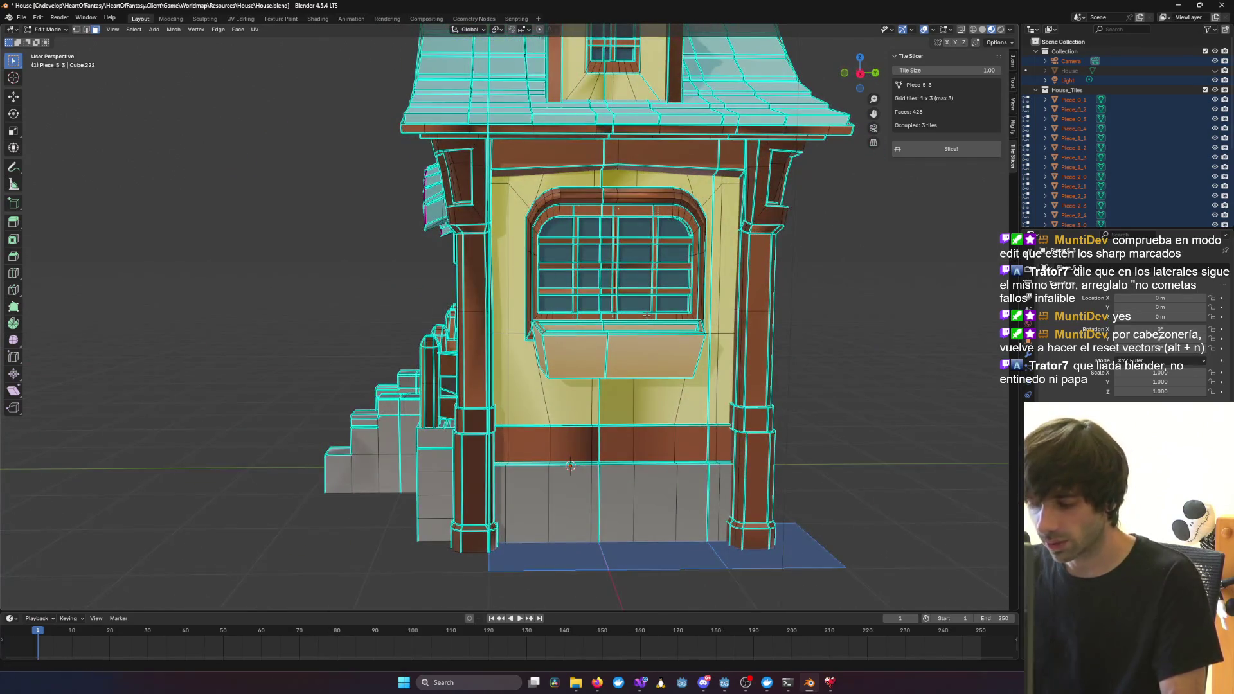
pyautogui.press('super')
pyautogui.click(820, 209)
pyautogui.moveTo(821, 209); pyautogui.dragTo(892, 285, button='middle')
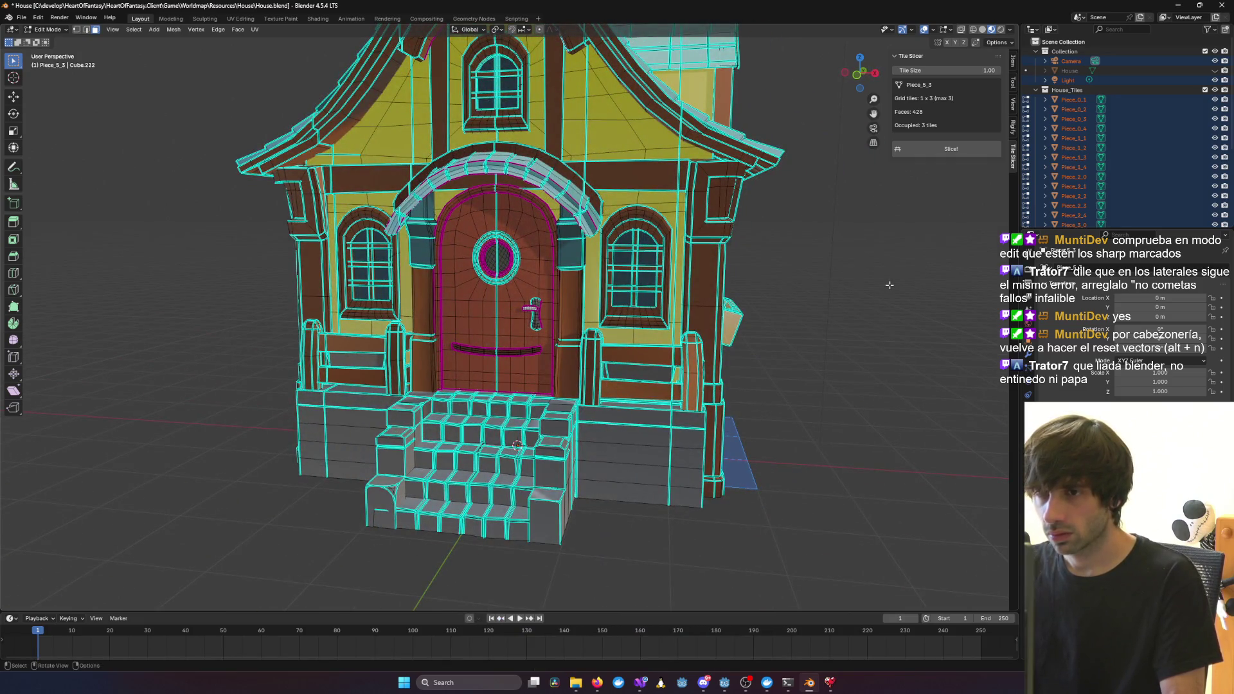
pyautogui.press('Tab')
pyautogui.press('Tab')
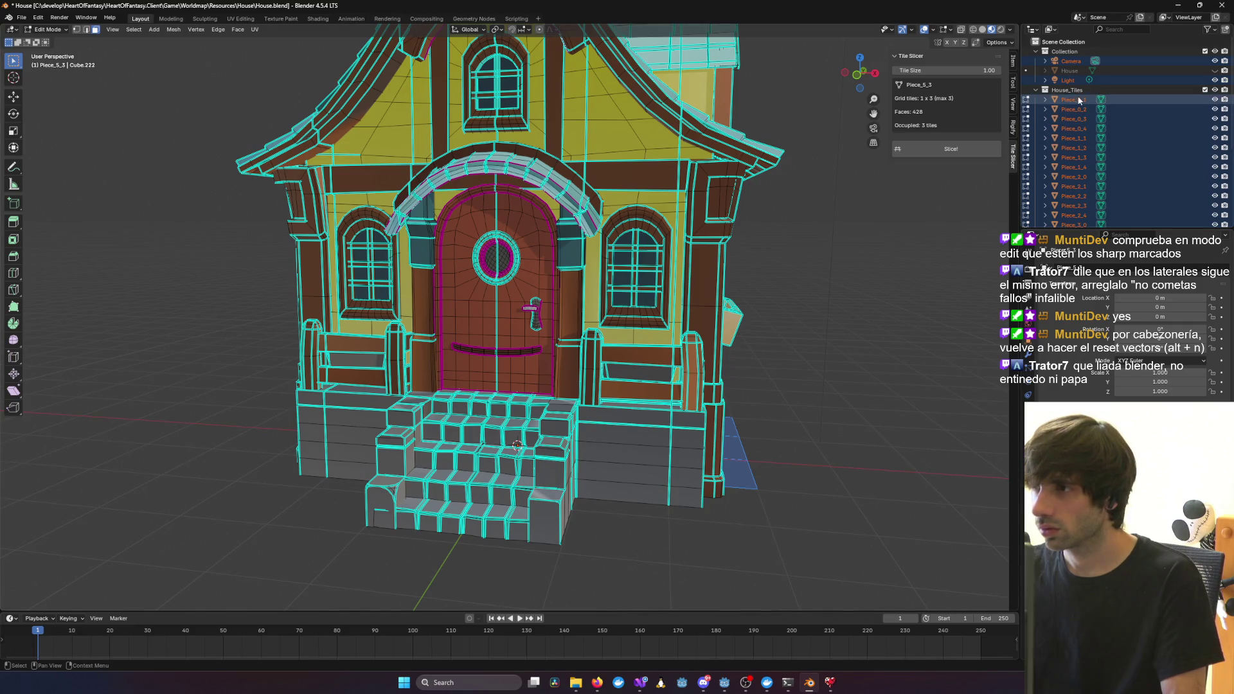
# Select the House_Tiles collection and all of its mesh geometry
pyautogui.click(1073, 119)
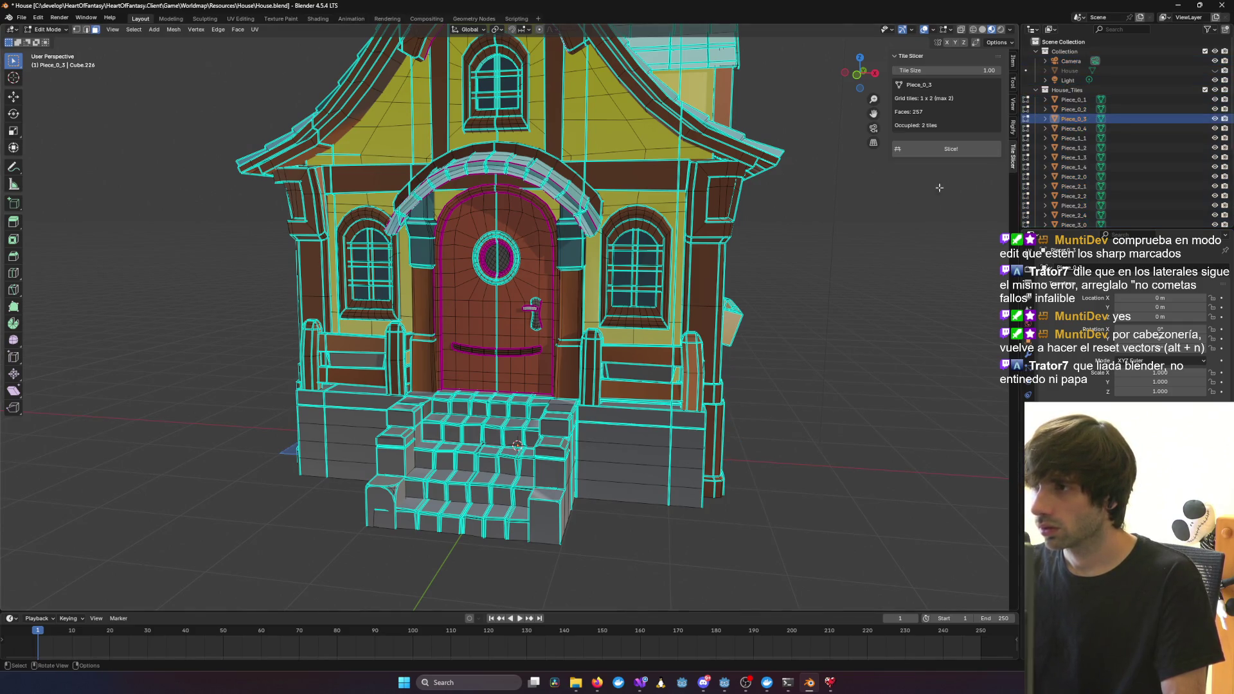
pyautogui.click(1067, 90)
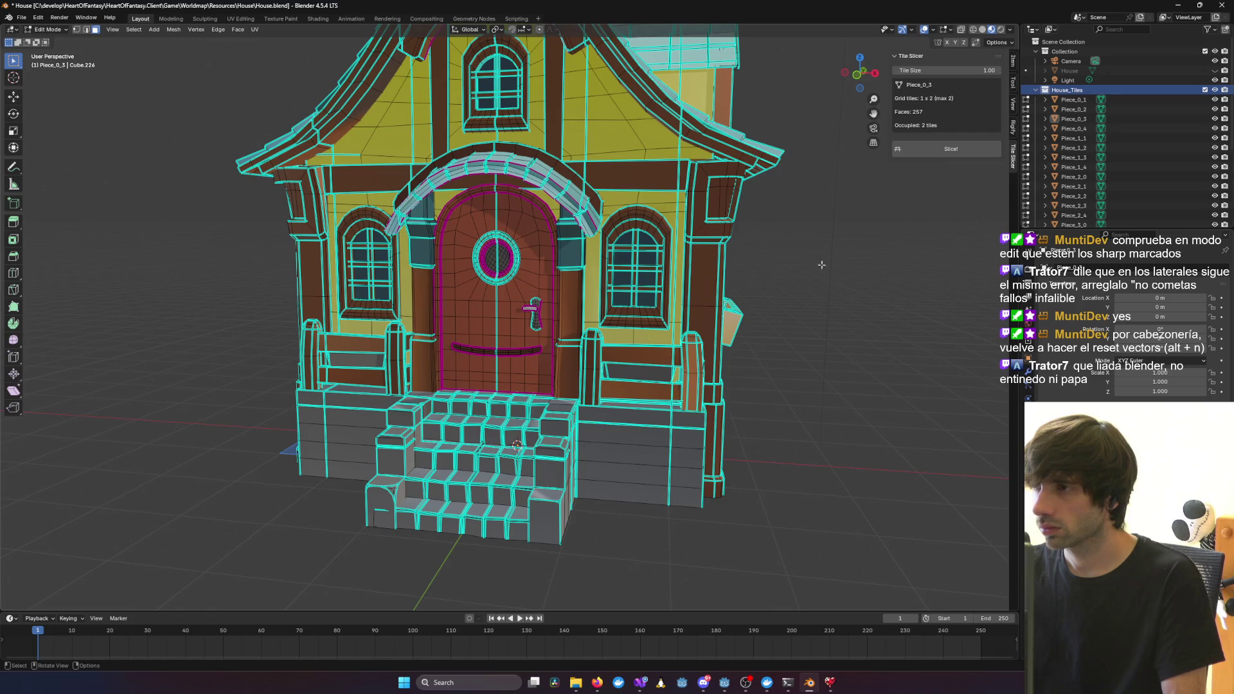
pyautogui.press('a')
pyautogui.moveTo(798, 281); pyautogui.dragTo(763, 292, button='middle')
pyautogui.moveTo(920, 209)
pyautogui.mouseDown(button='middle')
pyautogui.moveTo(1015, 207)
pyautogui.moveTo(924, 203)
pyautogui.mouseUp(button='middle')
# Reset the custom normal vectors with Alt+N, then return to Object Mode to check shading
pyautogui.hotkey('alt', 'n')
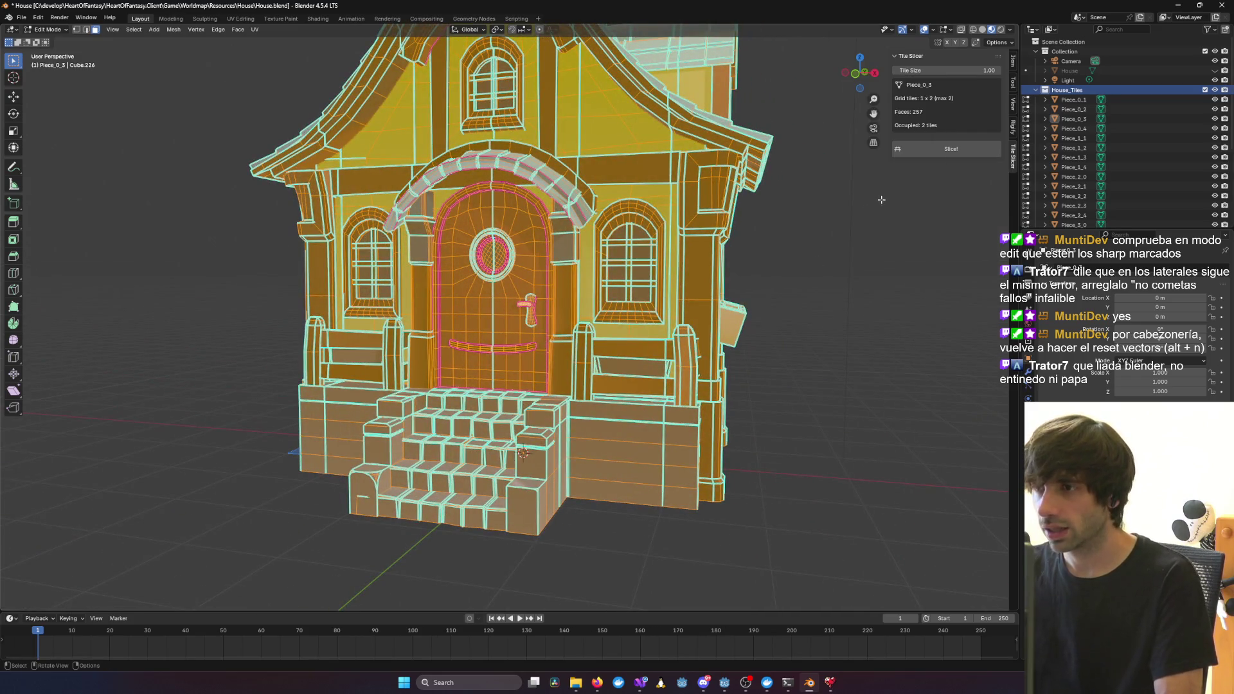
pyautogui.hotkey('alt', 'n')
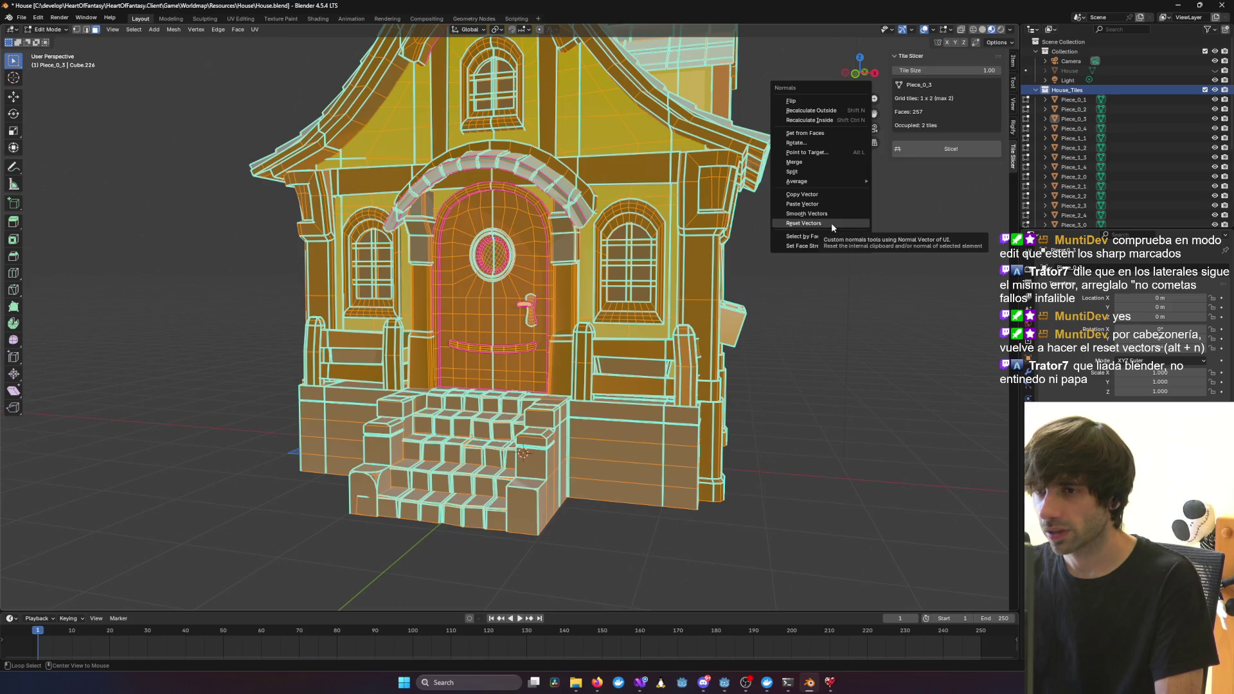
pyautogui.click(831, 223)
pyautogui.moveTo(883, 249)
pyautogui.mouseDown(button='middle')
pyautogui.moveTo(838, 246)
pyautogui.moveTo(665, 168)
pyautogui.moveTo(657, 184)
pyautogui.moveTo(559, 73)
pyautogui.moveTo(557, 105)
pyautogui.moveTo(805, 190)
pyautogui.moveTo(873, 143)
pyautogui.moveTo(675, 206)
pyautogui.moveTo(680, 144)
pyautogui.moveTo(626, 116)
pyautogui.moveTo(545, 136)
pyautogui.moveTo(736, 266)
pyautogui.moveTo(663, 283)
pyautogui.mouseUp(button='middle')
pyautogui.press('Tab')
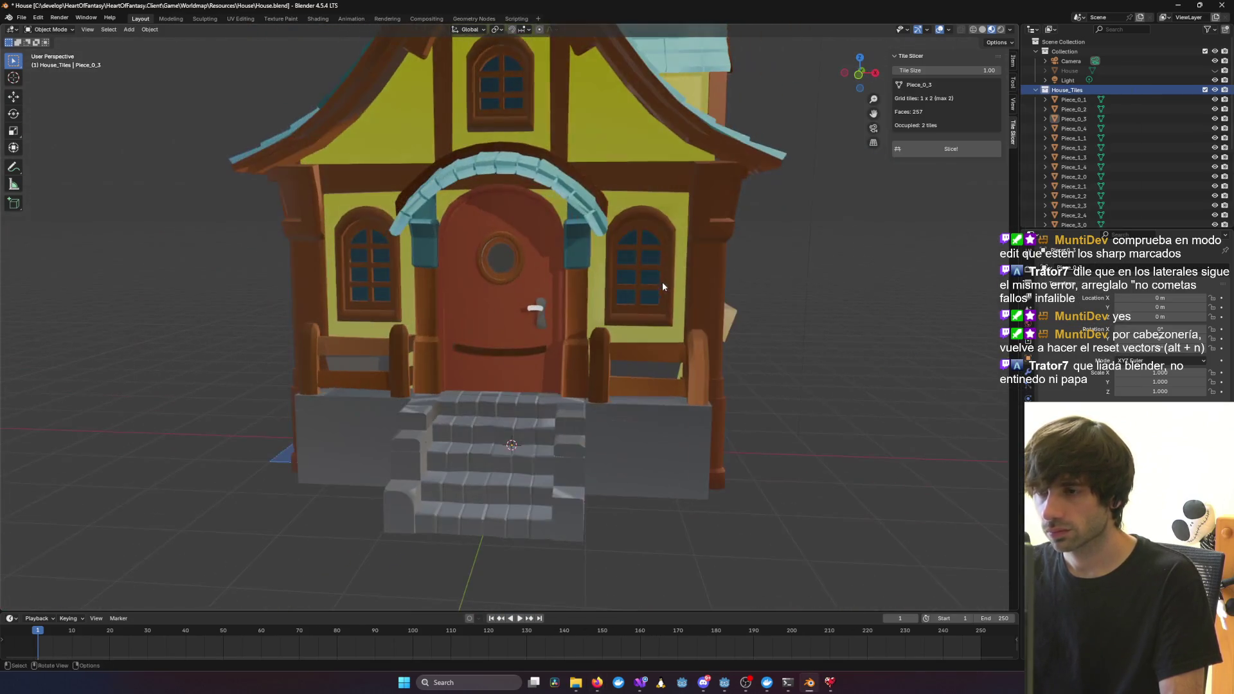
# Orbit from left-front, door and roof angles to a close side view, then enter Edit Mode
pyautogui.hotkey('alt', 'Tab')
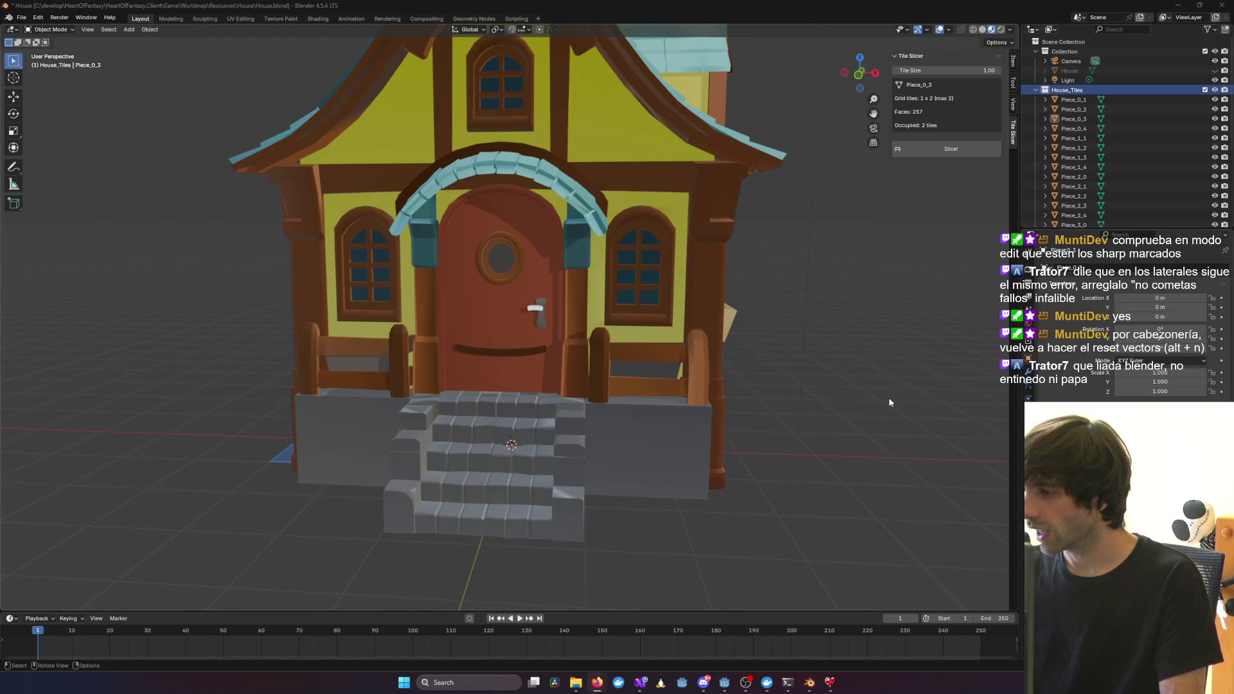
pyautogui.moveTo(783, 379); pyautogui.dragTo(629, 339, button='middle')
pyautogui.moveTo(679, 332)
pyautogui.mouseDown(button='middle')
pyautogui.moveTo(404, 333)
pyautogui.moveTo(560, 345)
pyautogui.moveTo(624, 299)
pyautogui.moveTo(643, 304)
pyautogui.moveTo(782, 368)
pyautogui.moveTo(638, 311)
pyautogui.moveTo(712, 333)
pyautogui.moveTo(710, 351)
pyautogui.moveTo(645, 339)
pyautogui.moveTo(508, 372)
pyautogui.moveTo(707, 399)
pyautogui.moveTo(827, 452)
pyautogui.mouseUp(button='middle')
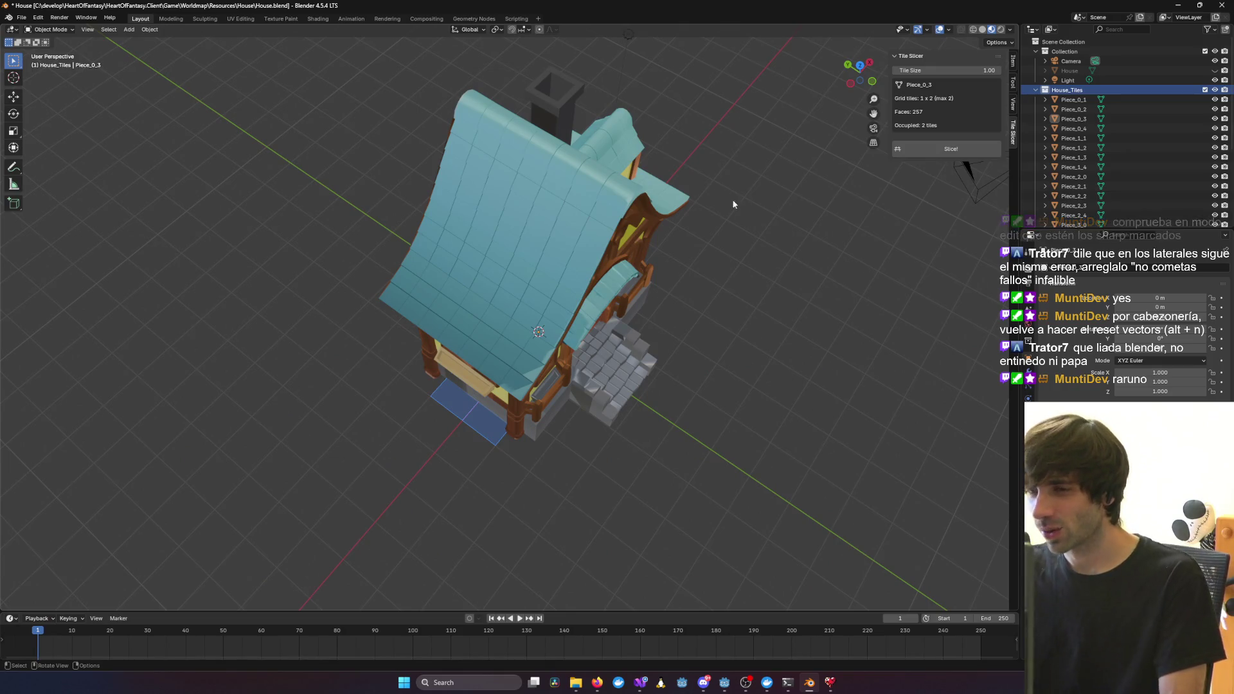
pyautogui.moveTo(735, 201)
pyautogui.mouseDown(button='middle')
pyautogui.moveTo(569, 209)
pyautogui.moveTo(546, 232)
pyautogui.moveTo(516, 207)
pyautogui.moveTo(611, 306)
pyautogui.mouseUp(button='middle')
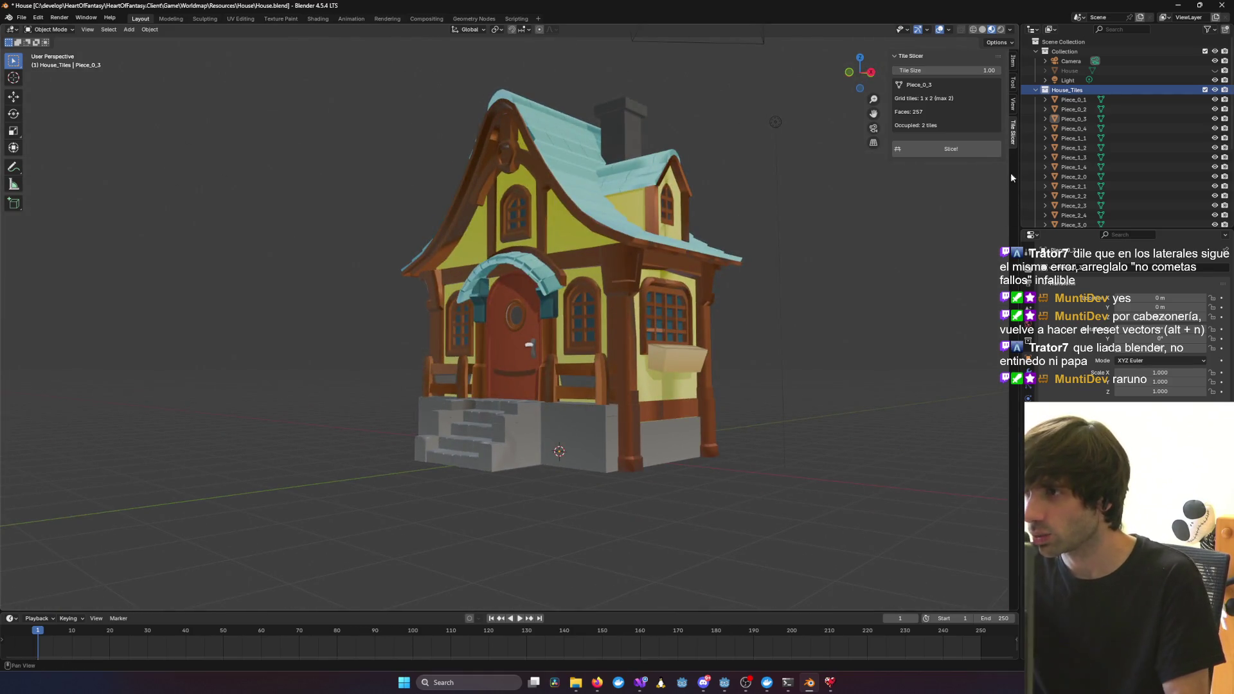
pyautogui.scroll(-1, 1078, 103)
pyautogui.scroll(1, 744, 307)
pyautogui.moveTo(745, 313); pyautogui.dragTo(620, 278, button='middle')
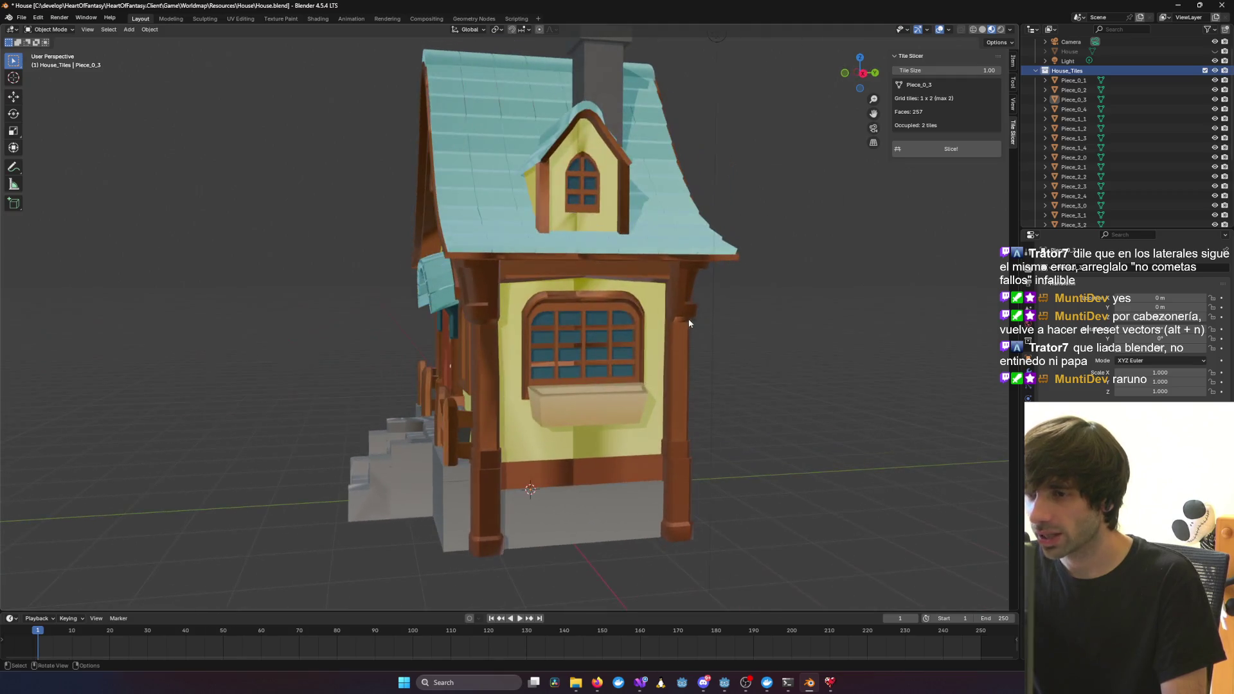
pyautogui.press('Tab')
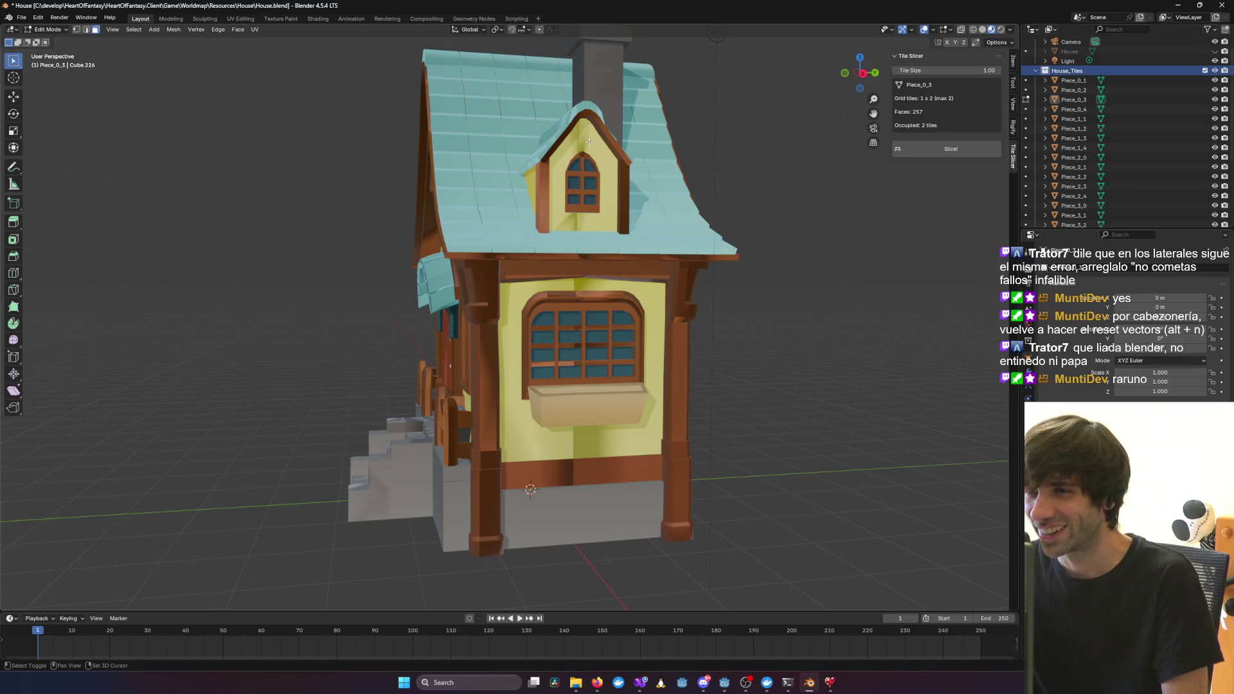
# Select the side piece Piece_0_1 and save House.blend
pyautogui.click(1074, 80)
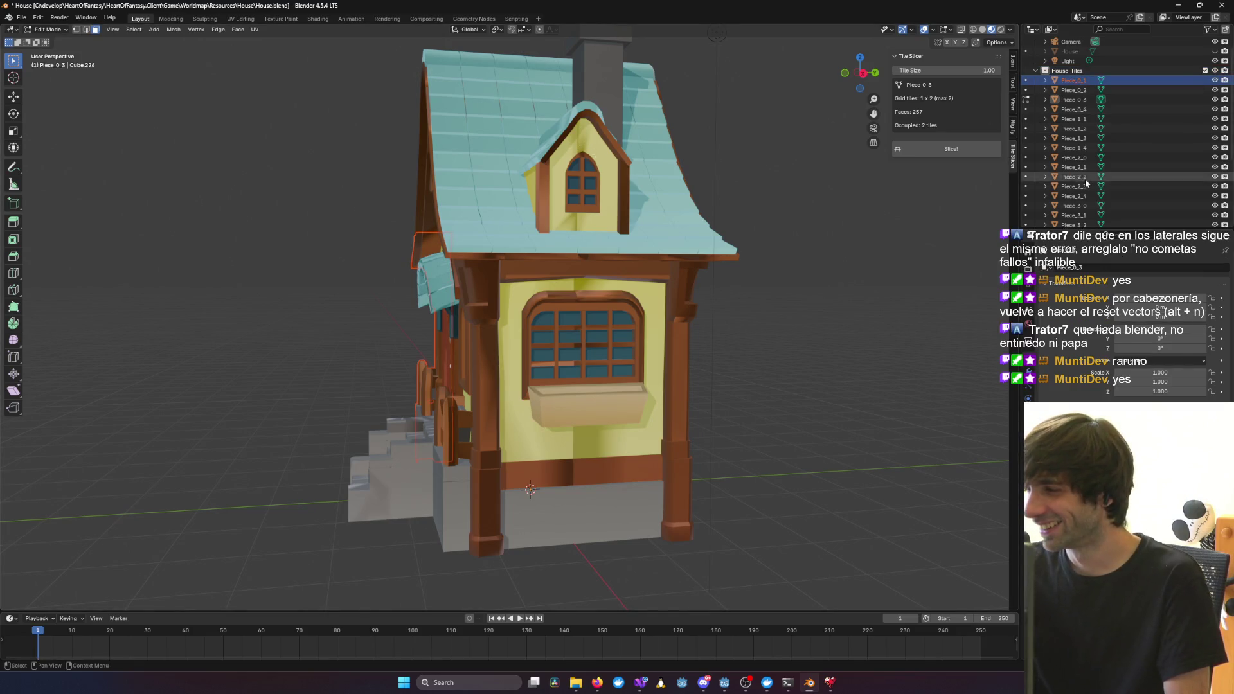
pyautogui.moveTo(807, 287); pyautogui.dragTo(681, 250, button='middle')
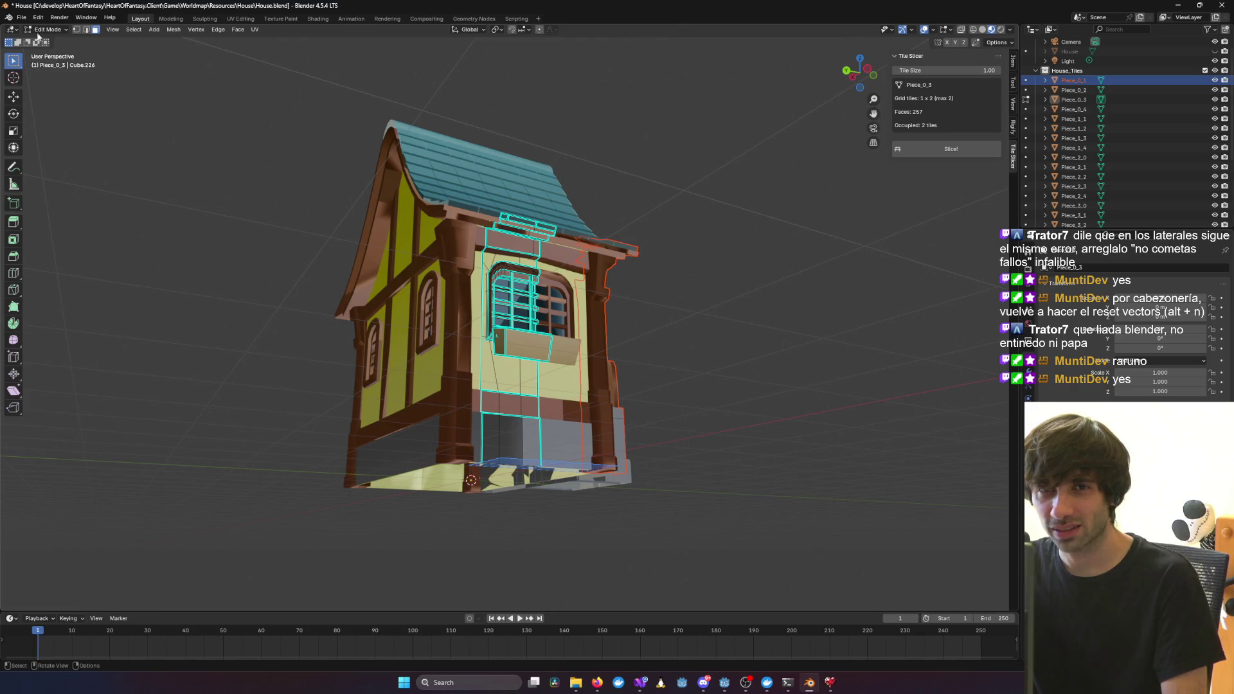
pyautogui.click(22, 17)
pyautogui.click(45, 90)
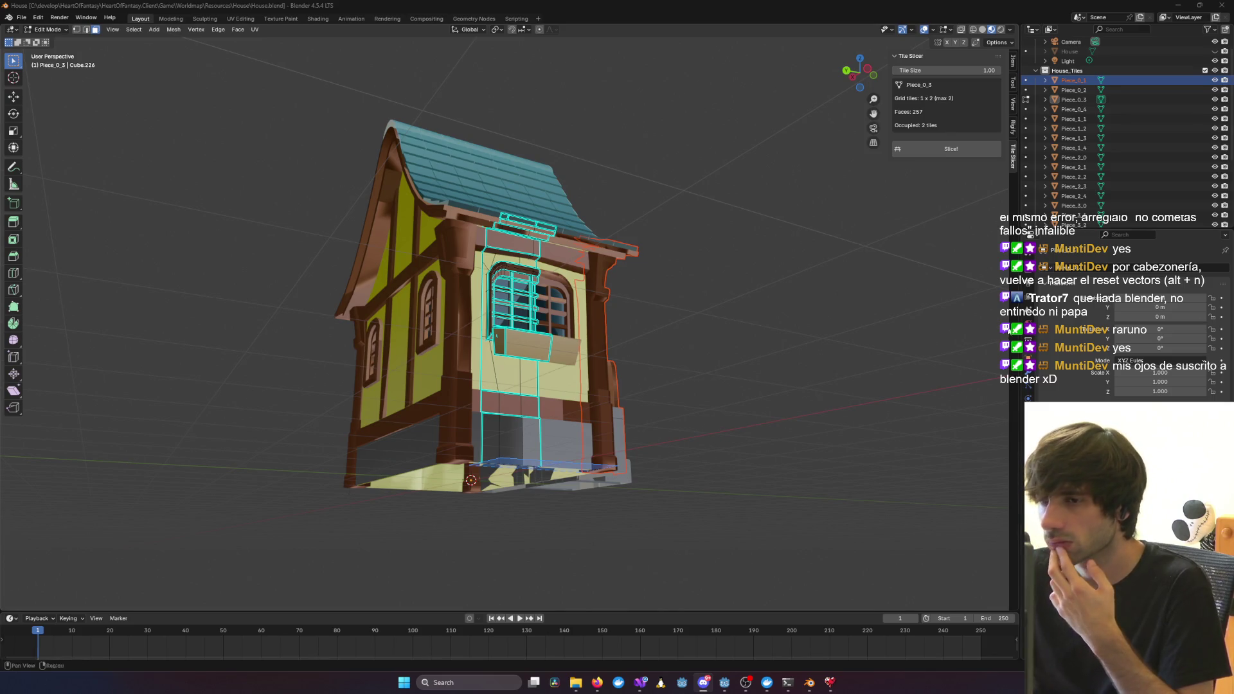
# Orbit so the house faces the viewer and return to Object Mode for final shading
pyautogui.moveTo(627, 383)
pyautogui.mouseDown(button='middle')
pyautogui.moveTo(655, 383)
pyautogui.moveTo(524, 395)
pyautogui.moveTo(500, 368)
pyautogui.moveTo(754, 361)
pyautogui.moveTo(658, 398)
pyautogui.mouseUp(button='middle')
pyautogui.press('Tab')
pyautogui.scroll(6, 657, 398)
pyautogui.scroll(-3, 657, 397)
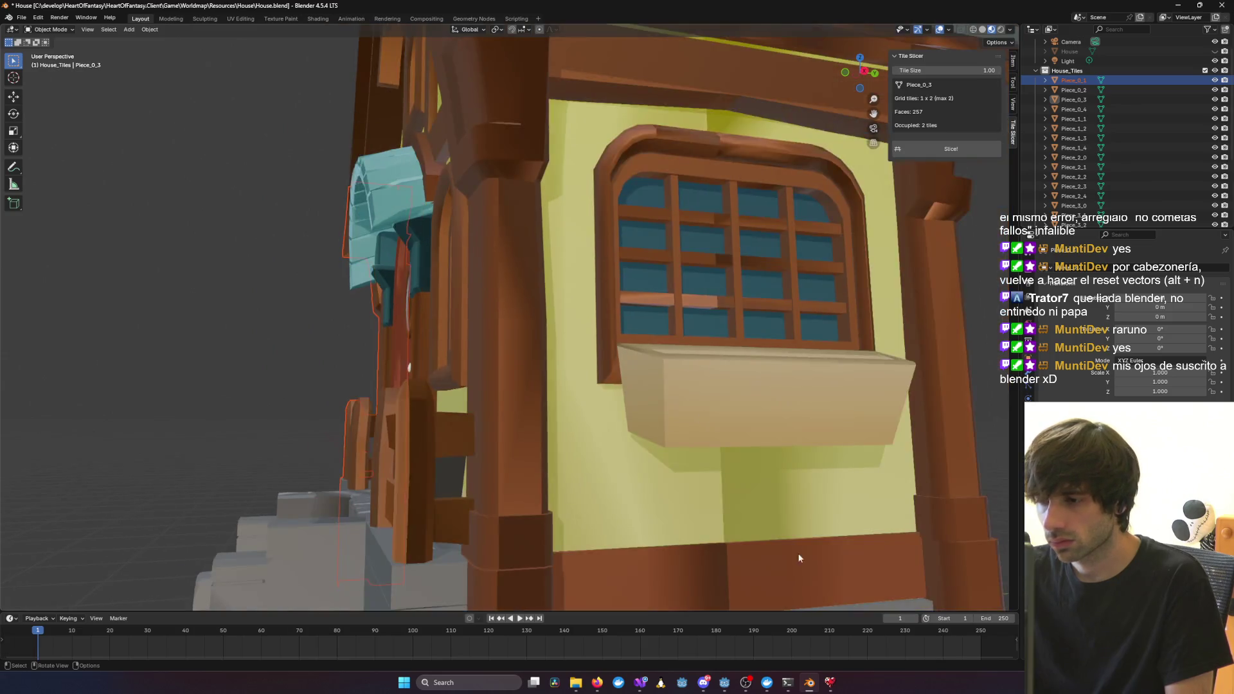
# In the Claude Code prompt, draft that only the Y-face cut is fixed while X cuts still show seams
pyautogui.moveTo(788, 683)
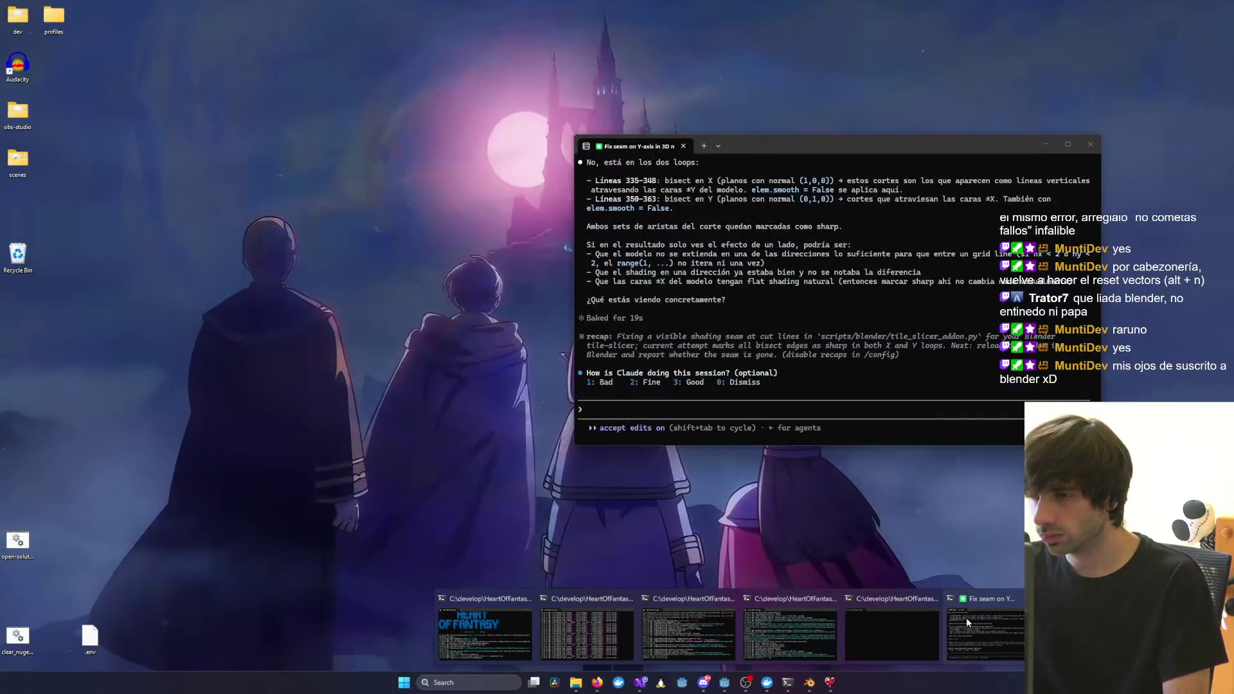
pyautogui.click(966, 619)
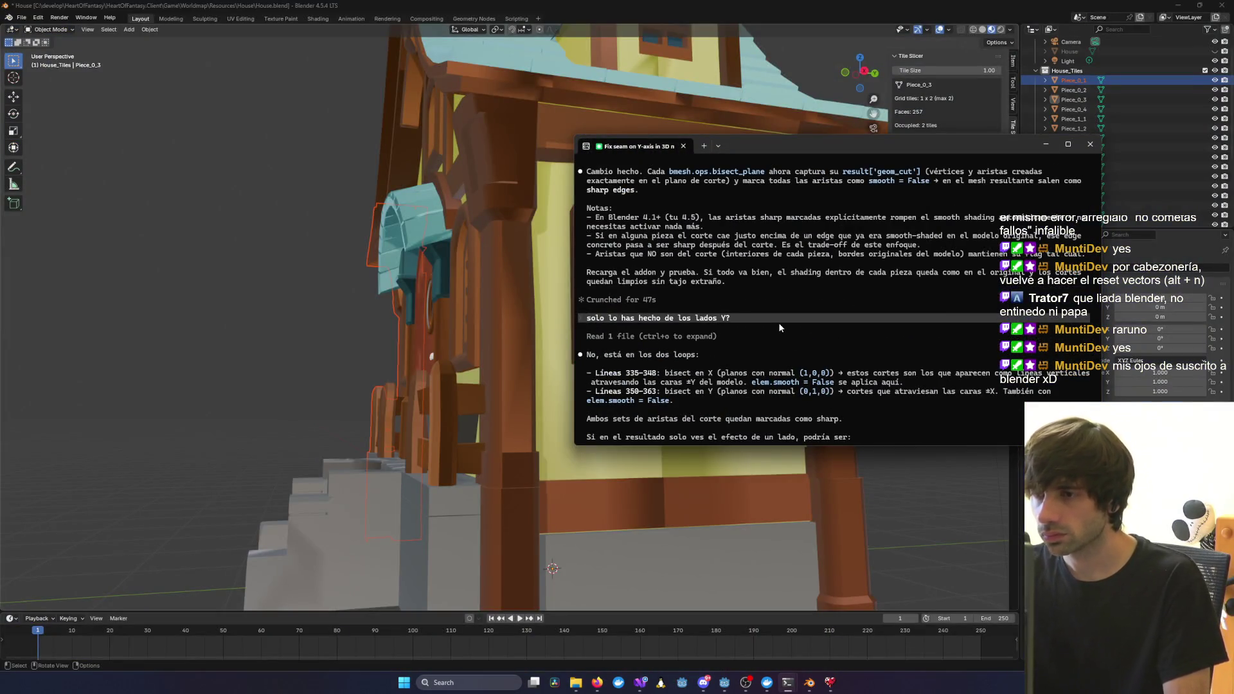
pyautogui.scroll(-7, 779, 328)
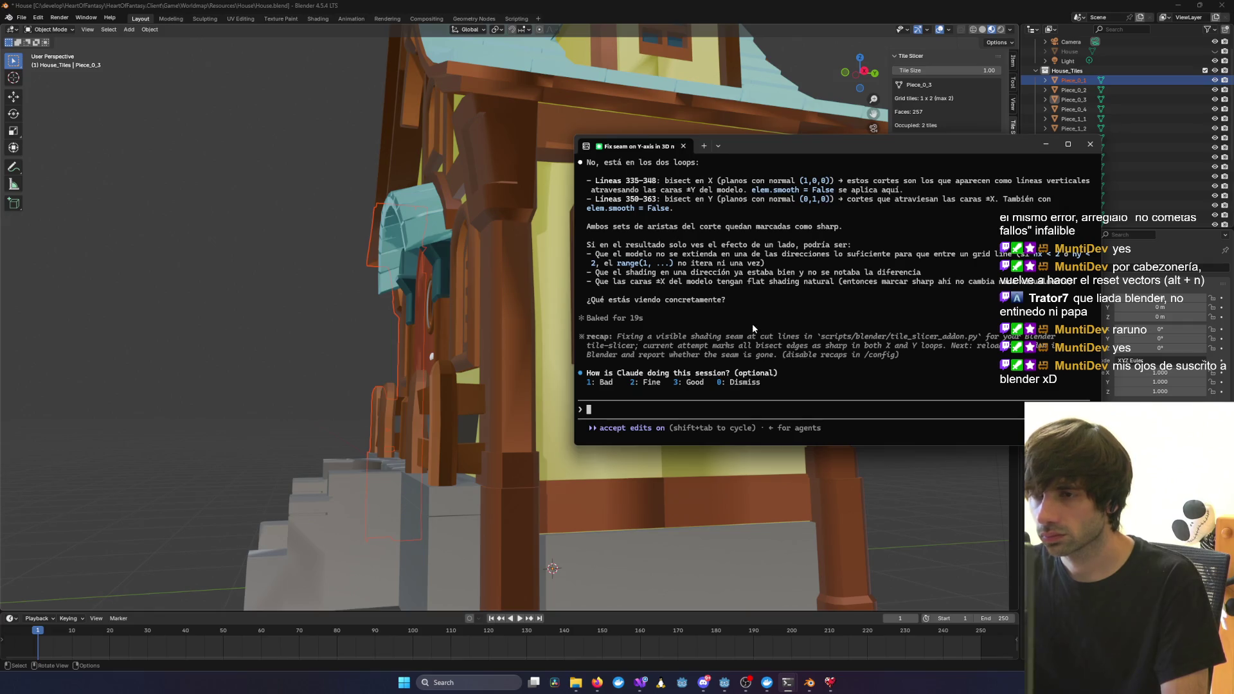
pyautogui.scroll(4, 751, 321)
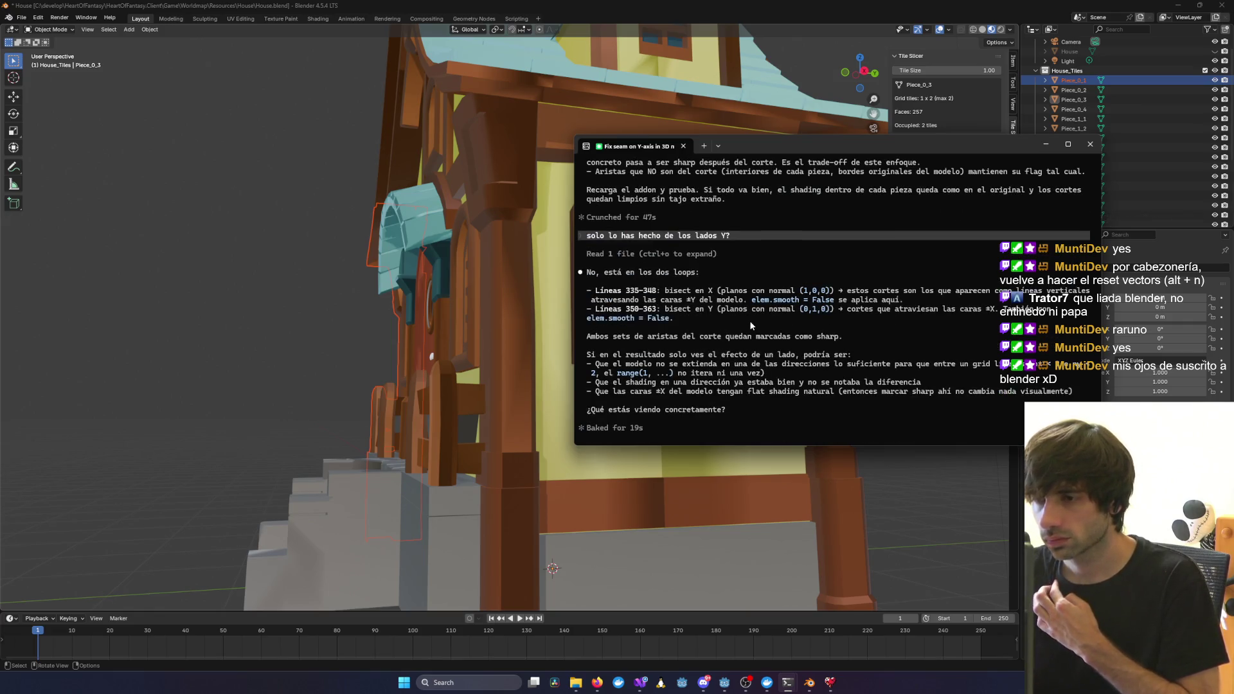
pyautogui.scroll(-4, 750, 320)
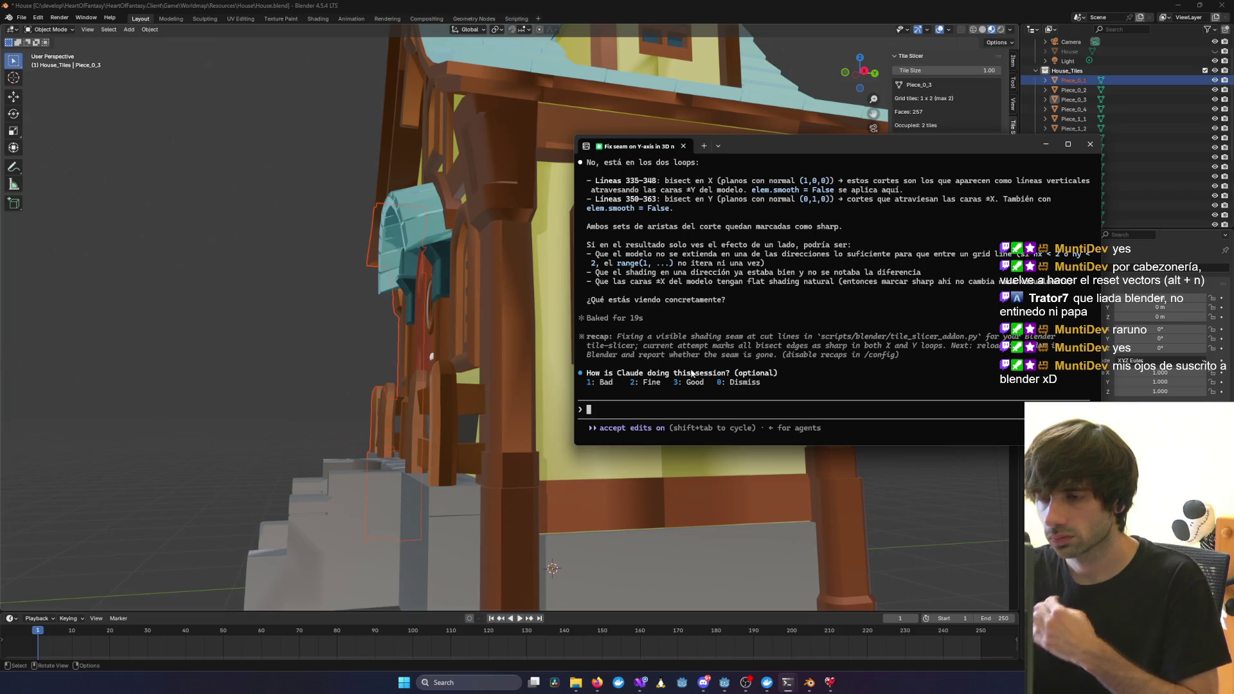
pyautogui.write('el corte solo se ha arreglado en el medio, pero')
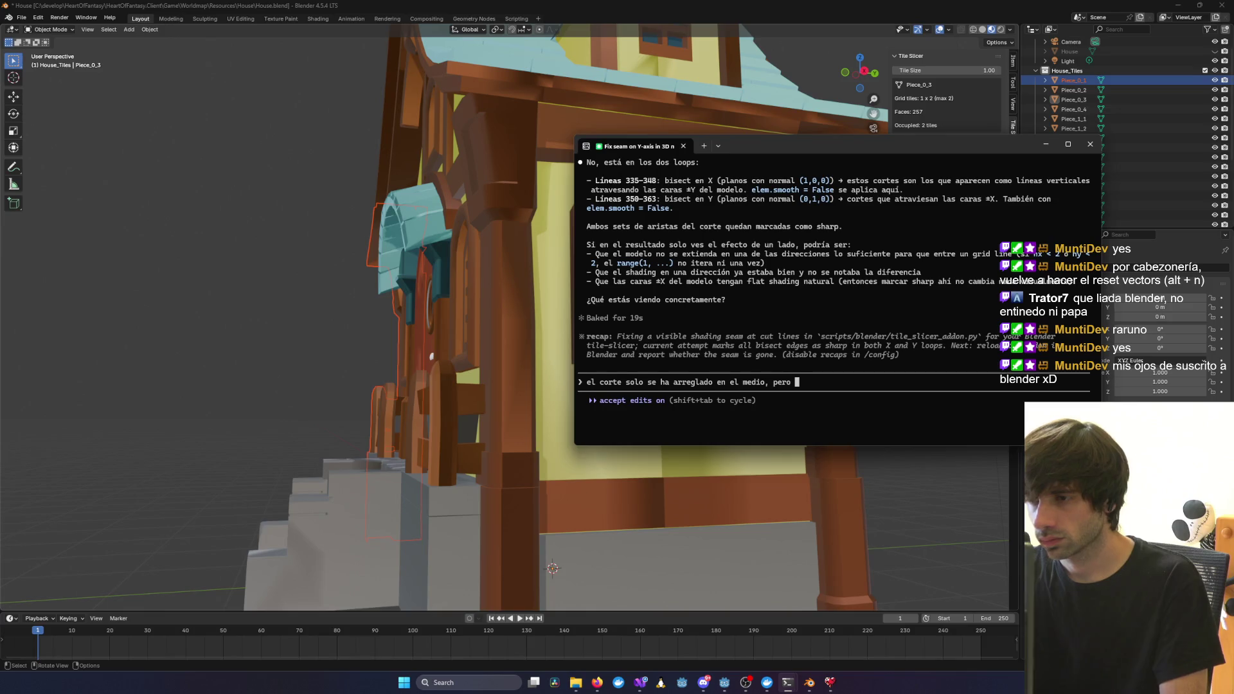
pyautogui.press('BackSpace')
pyautogui.press('BackSpace')
pyautogui.press('BackSpace')
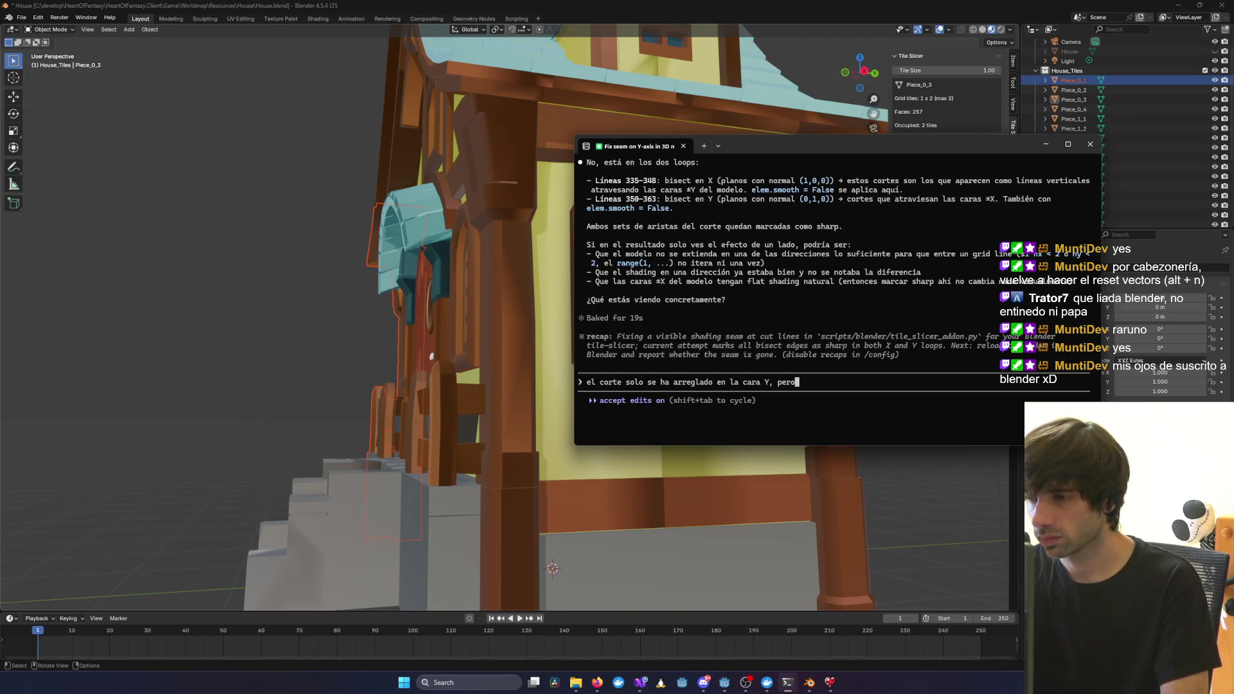
pyautogui.write(' esto tambien corta en X')
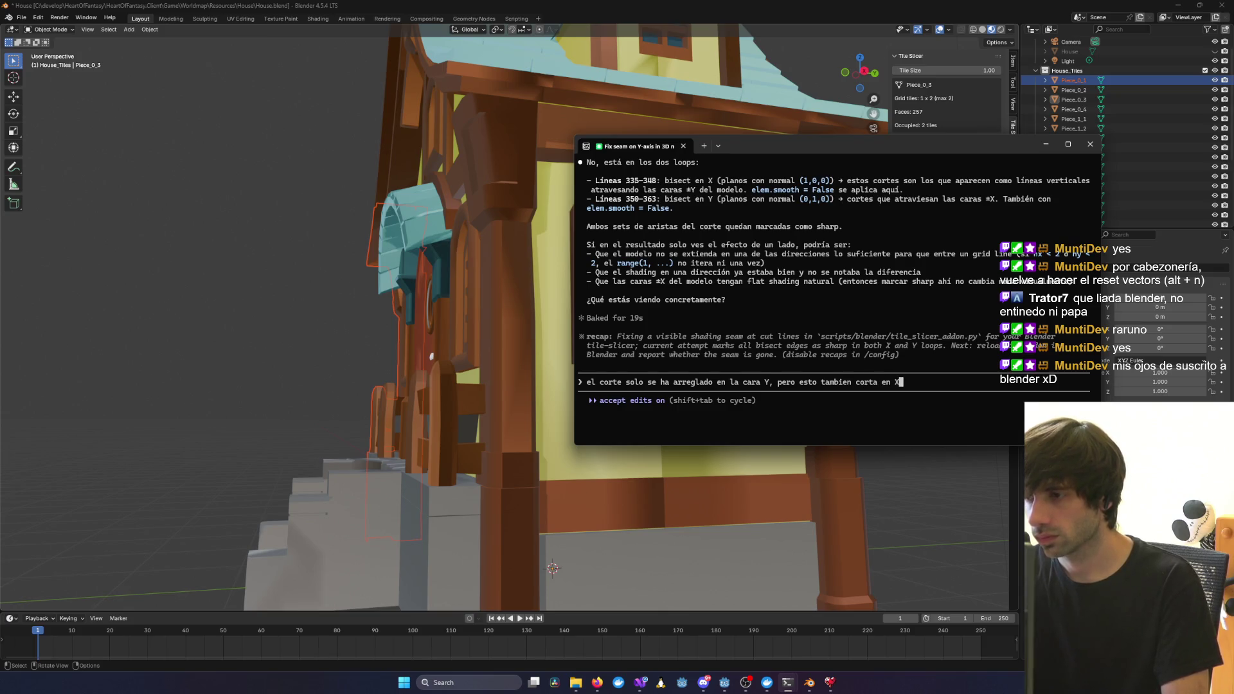
pyautogui.write(' y ahi se sigue viendo el')
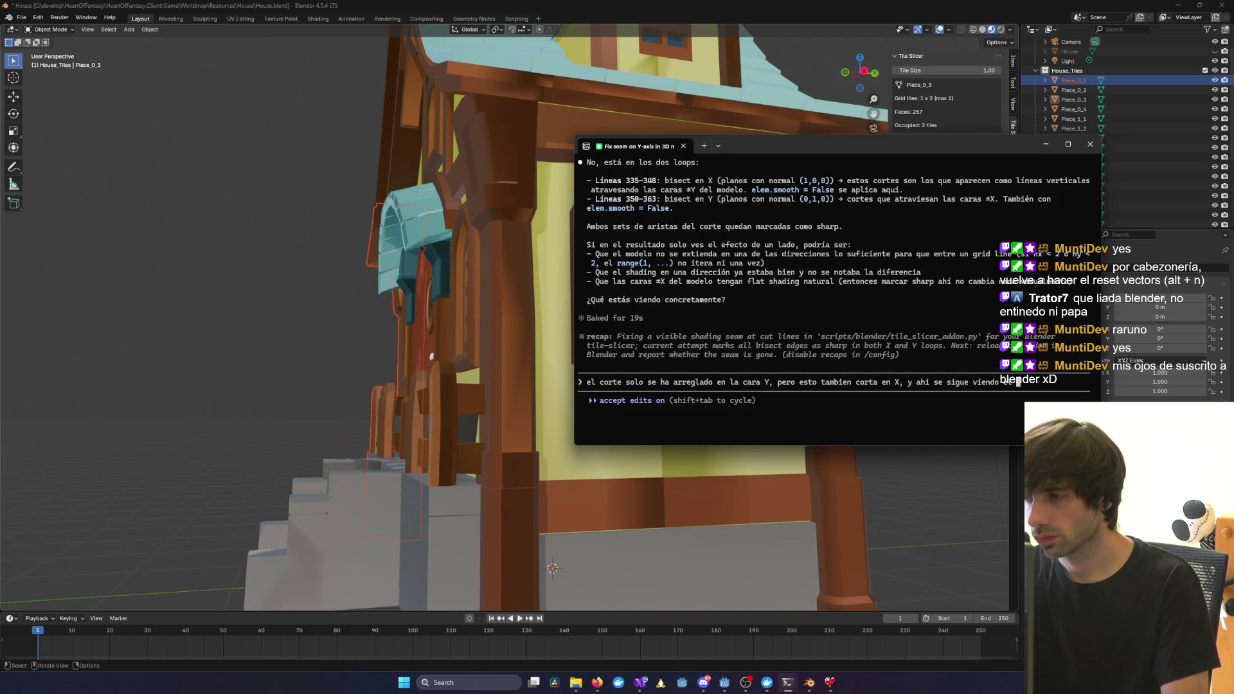
pyautogui.write(' ro')
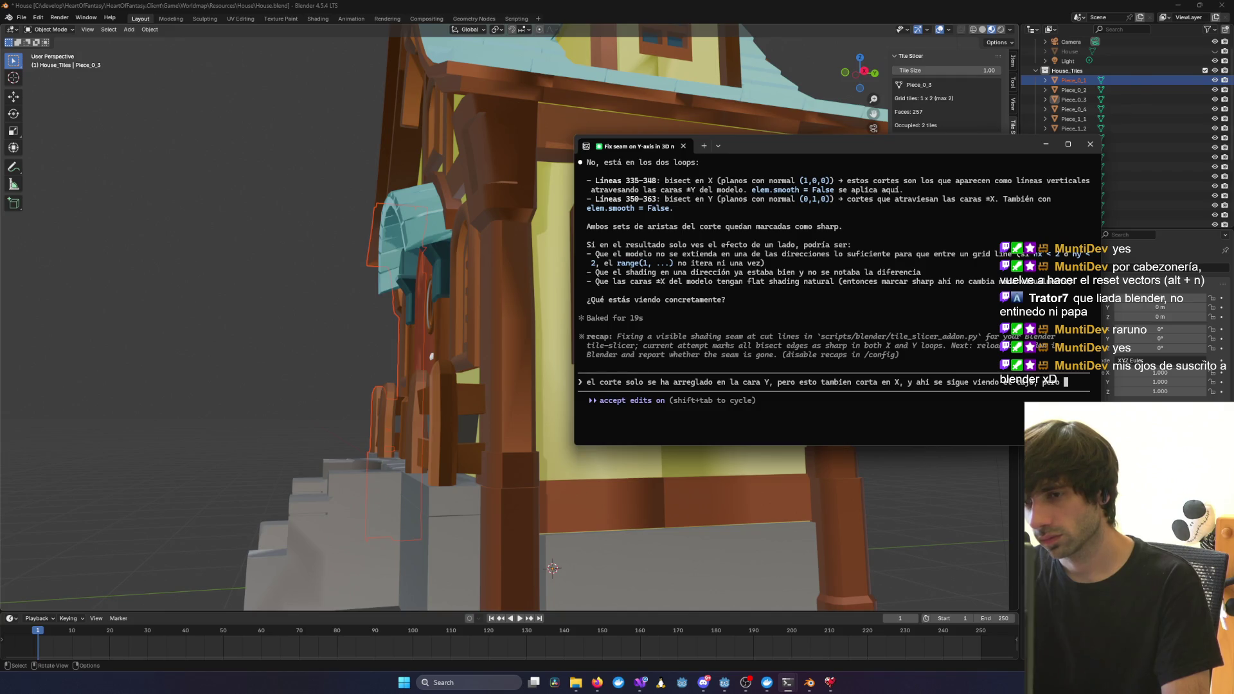
pyautogui.hotkey('alt', 'Tab')
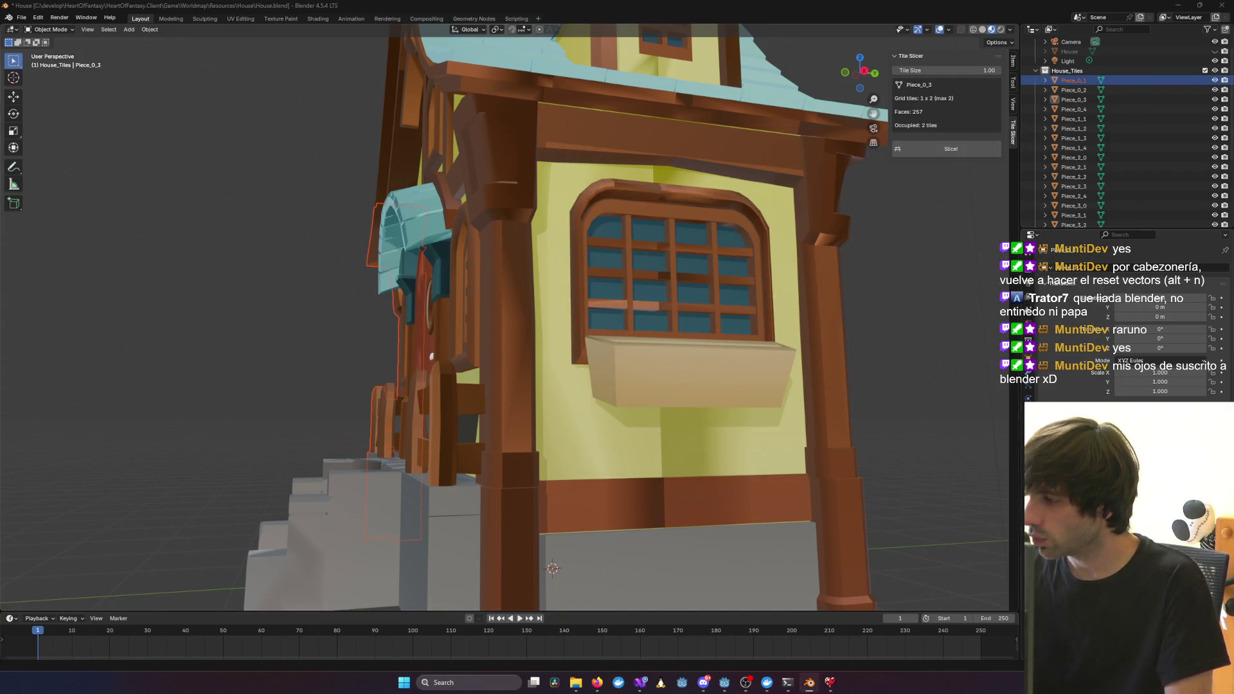
# Select Piece_0_2, face the yellow window wall, and clear the selection to view the seam
pyautogui.hotkey('alt', 'Tab')
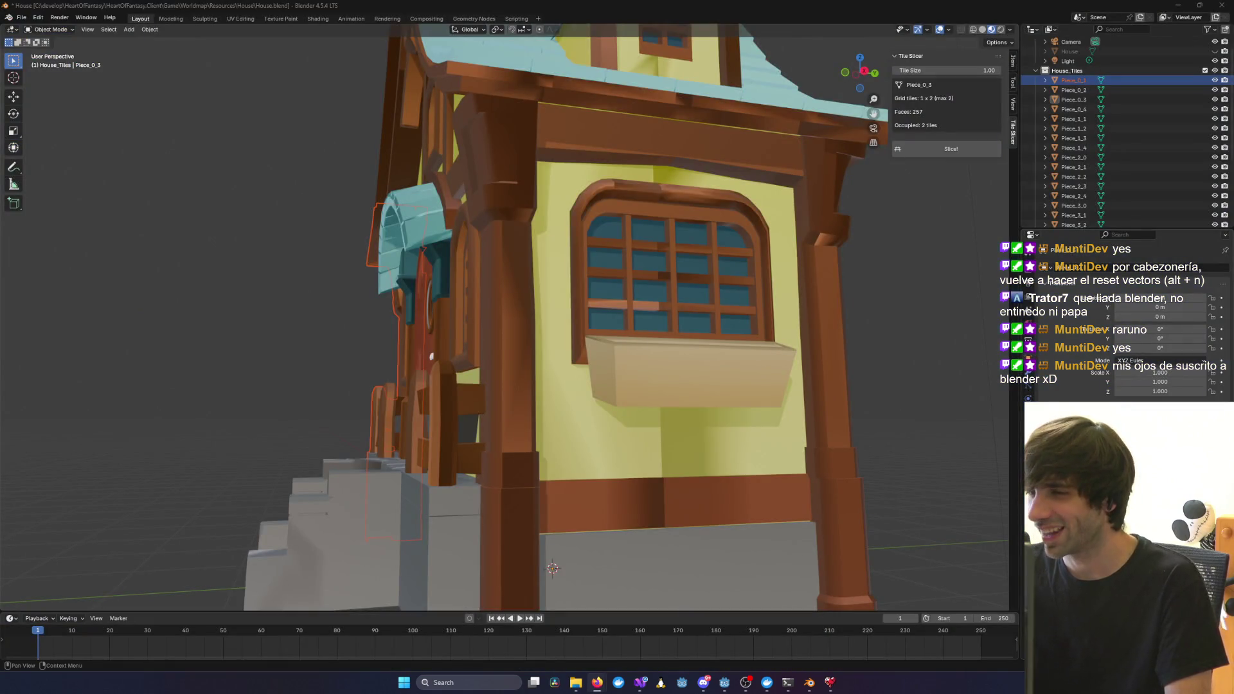
pyautogui.scroll(-5, 832, 443)
pyautogui.moveTo(828, 432)
pyautogui.mouseDown(button='middle')
pyautogui.moveTo(673, 441)
pyautogui.moveTo(881, 435)
pyautogui.moveTo(711, 425)
pyautogui.moveTo(873, 449)
pyautogui.moveTo(807, 427)
pyautogui.moveTo(820, 387)
pyautogui.moveTo(681, 384)
pyautogui.moveTo(855, 381)
pyautogui.moveTo(627, 348)
pyautogui.mouseUp(button='middle')
pyautogui.scroll(10, 627, 348)
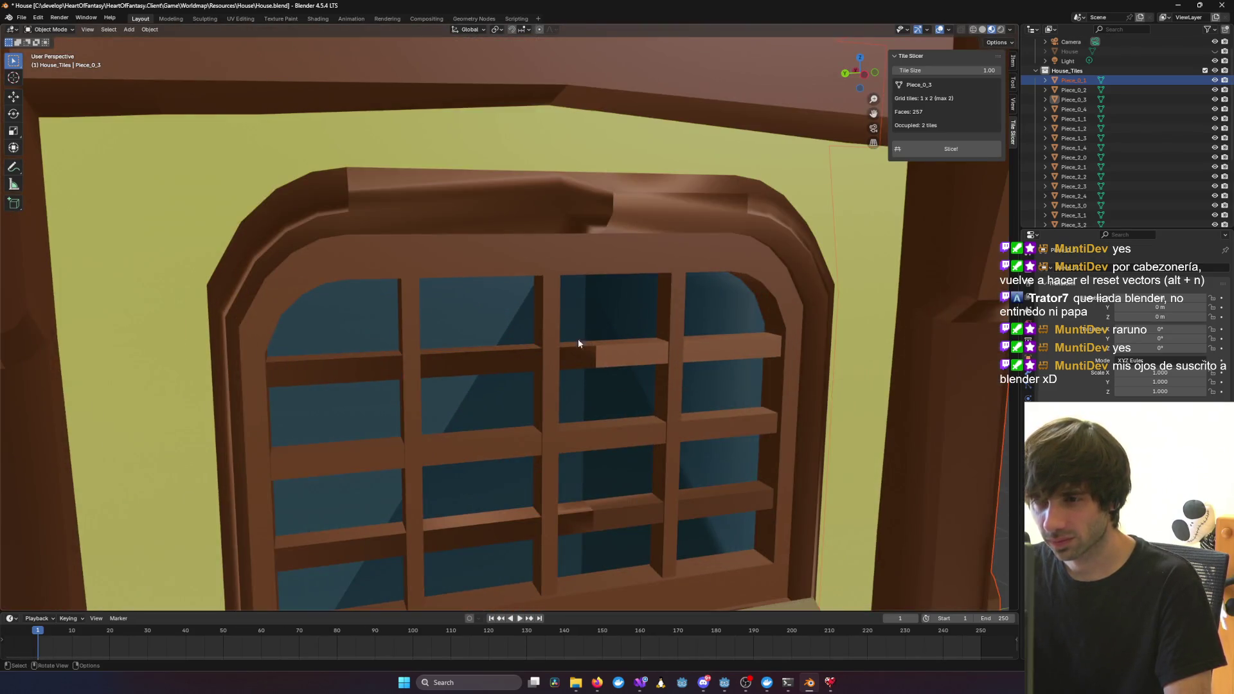
pyautogui.click(653, 332)
pyautogui.scroll(-3, 653, 332)
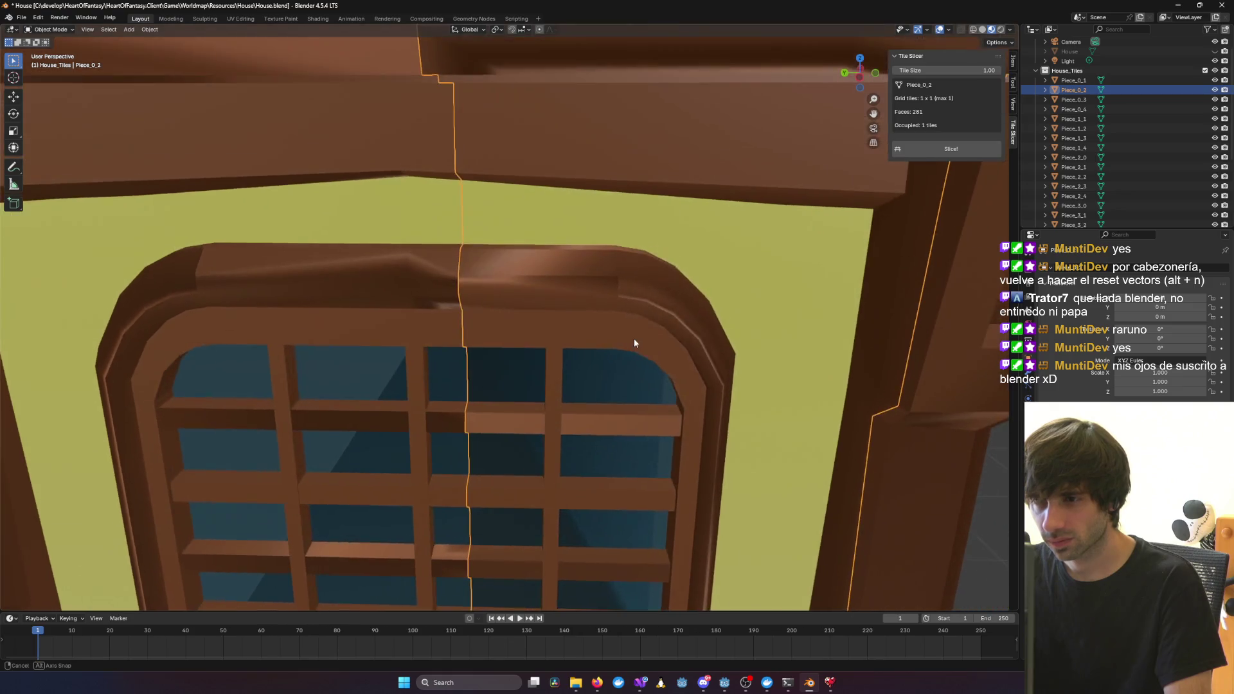
pyautogui.moveTo(634, 344)
pyautogui.mouseDown(button='middle')
pyautogui.moveTo(649, 295)
pyautogui.moveTo(426, 322)
pyautogui.moveTo(597, 341)
pyautogui.mouseUp(button='middle')
pyautogui.scroll(-5, 596, 340)
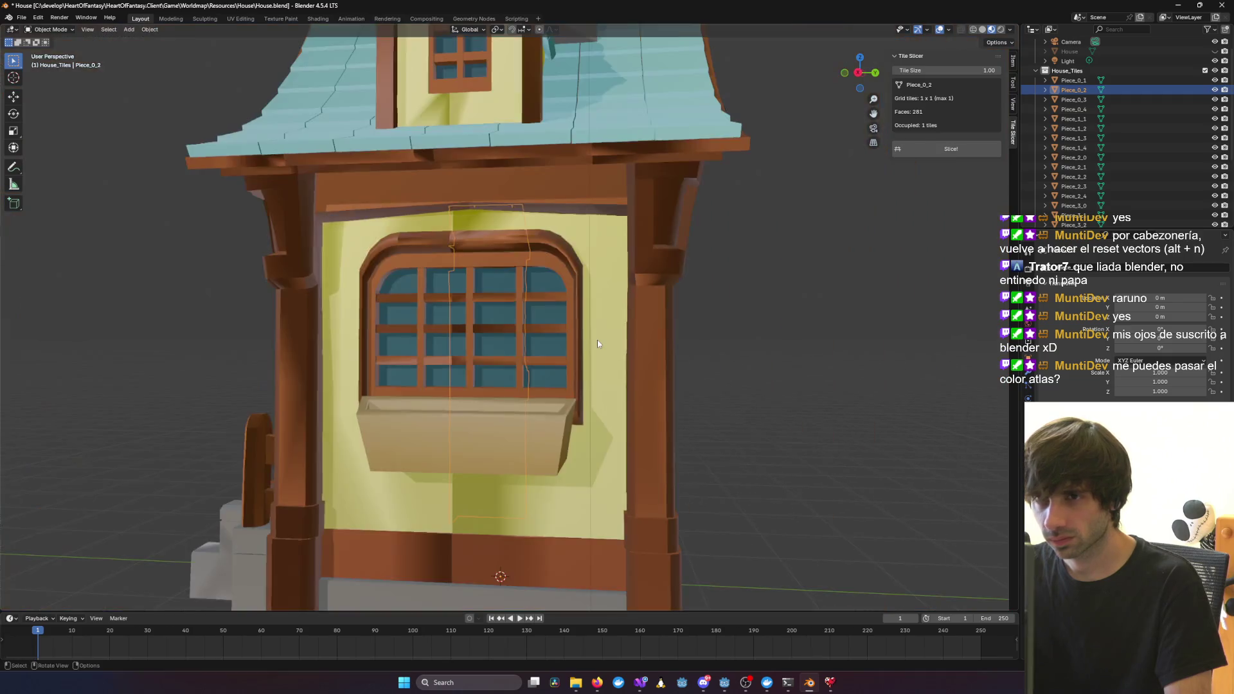
pyautogui.click(894, 353)
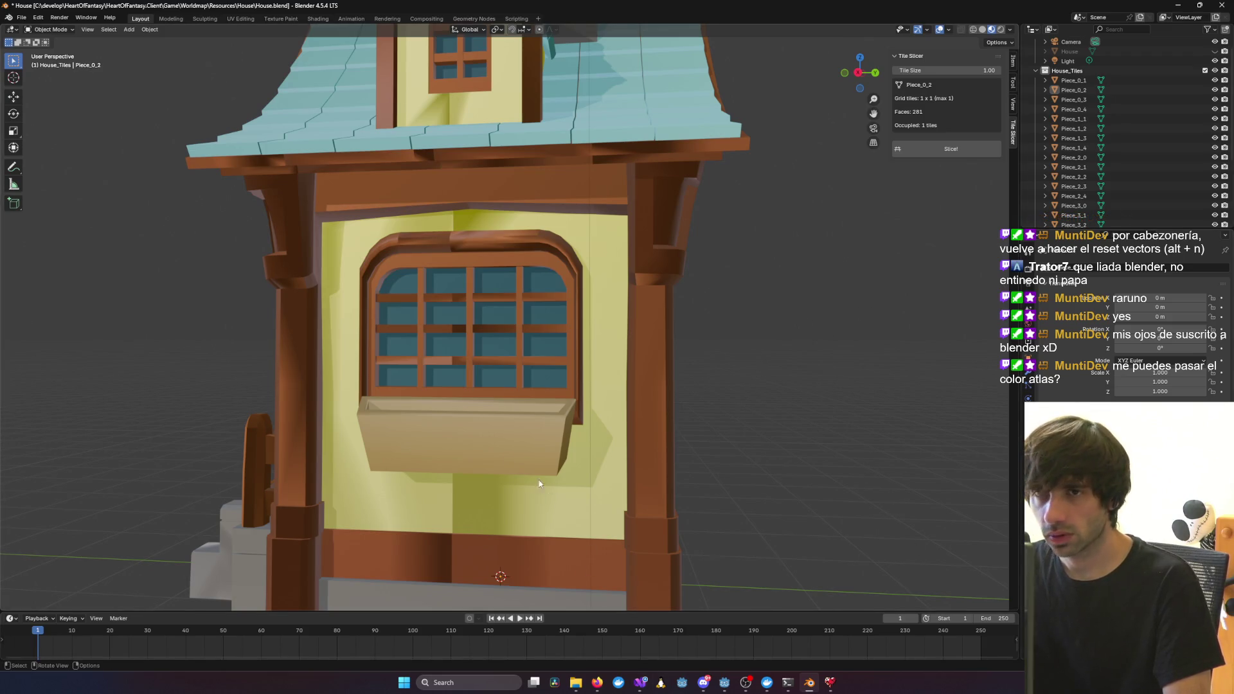
pyautogui.click(21, 18)
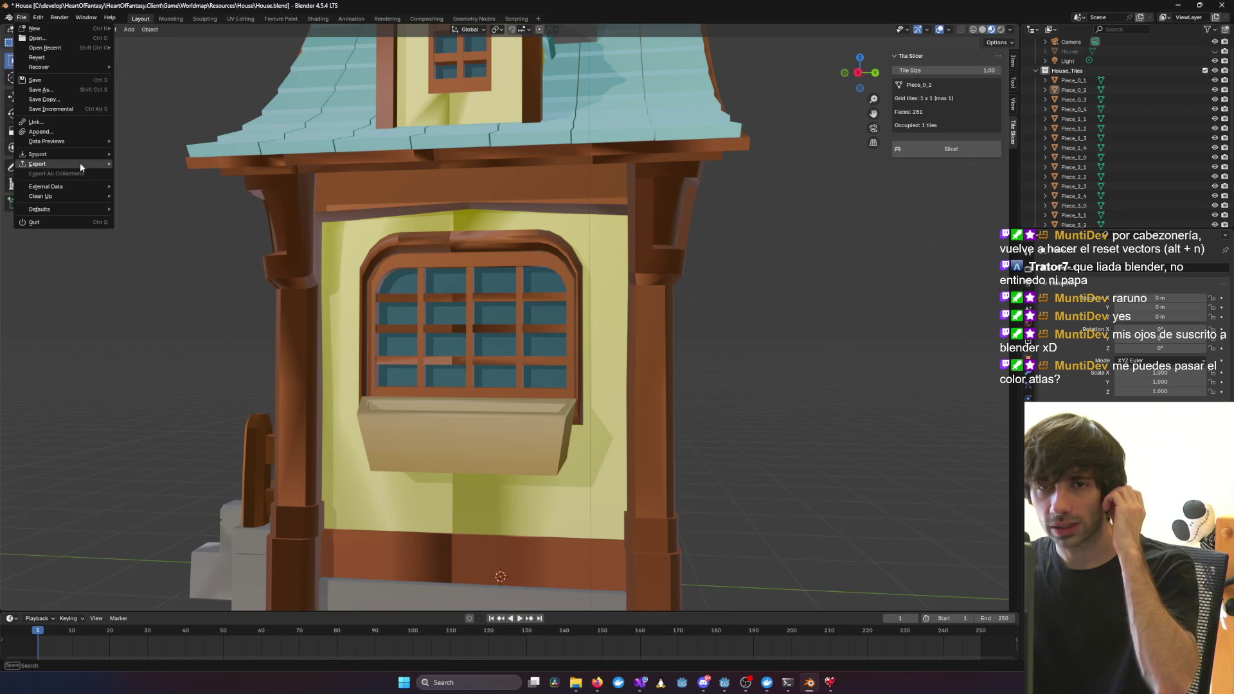
# Pack all external resources into House.blend via External Data > Pack Resources
pyautogui.moveTo(72, 184)
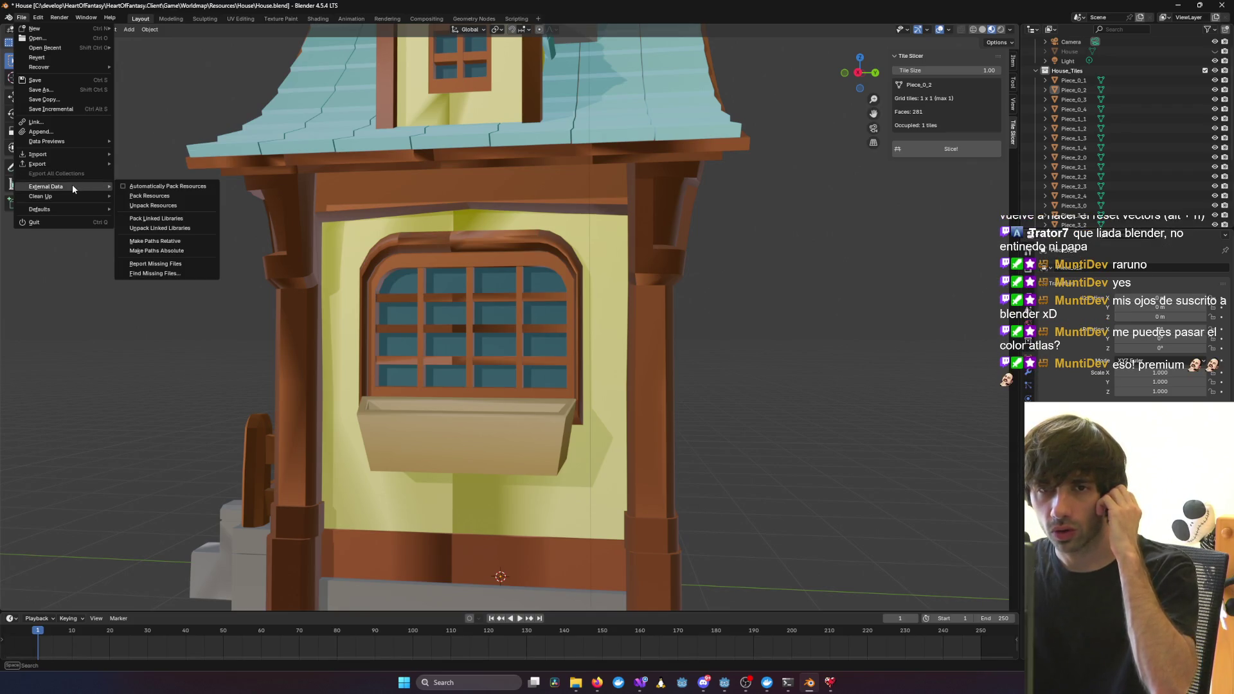
pyautogui.click(122, 192)
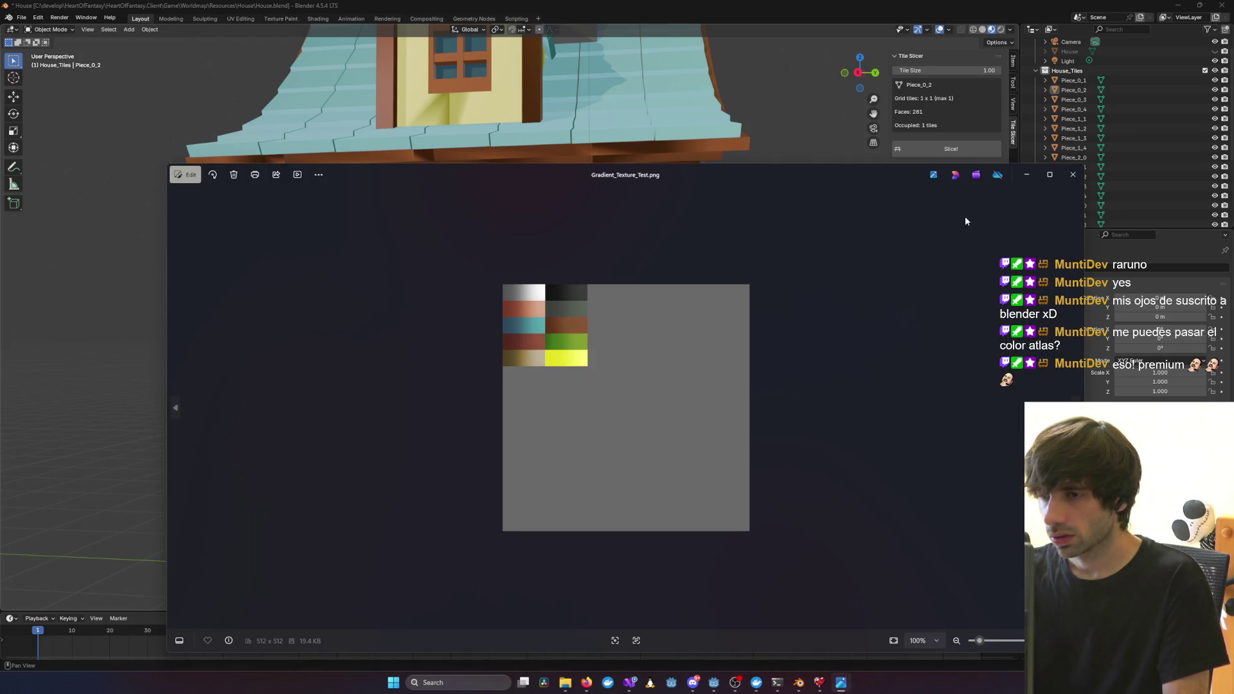
# Close the Photos window showing Gradient_Texture_Test.png
pyautogui.click(1071, 175)
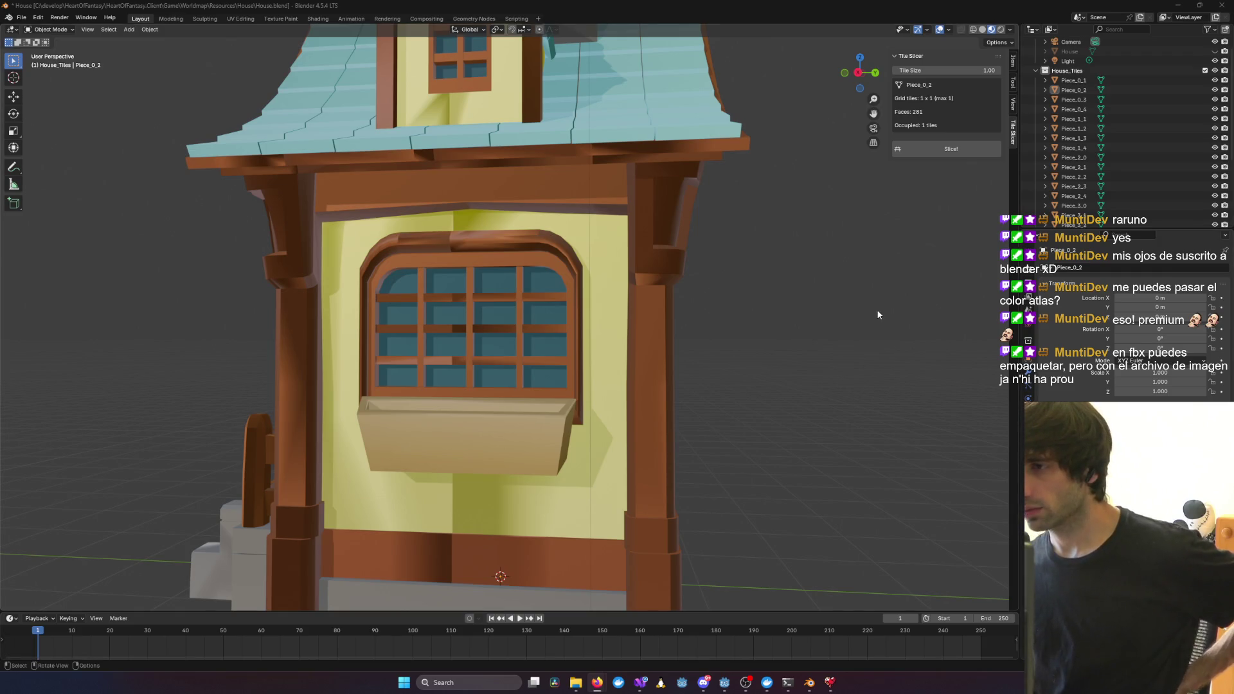
# Orbit around the house to view its left side, arched front door and underside
pyautogui.scroll(-5, 876, 309)
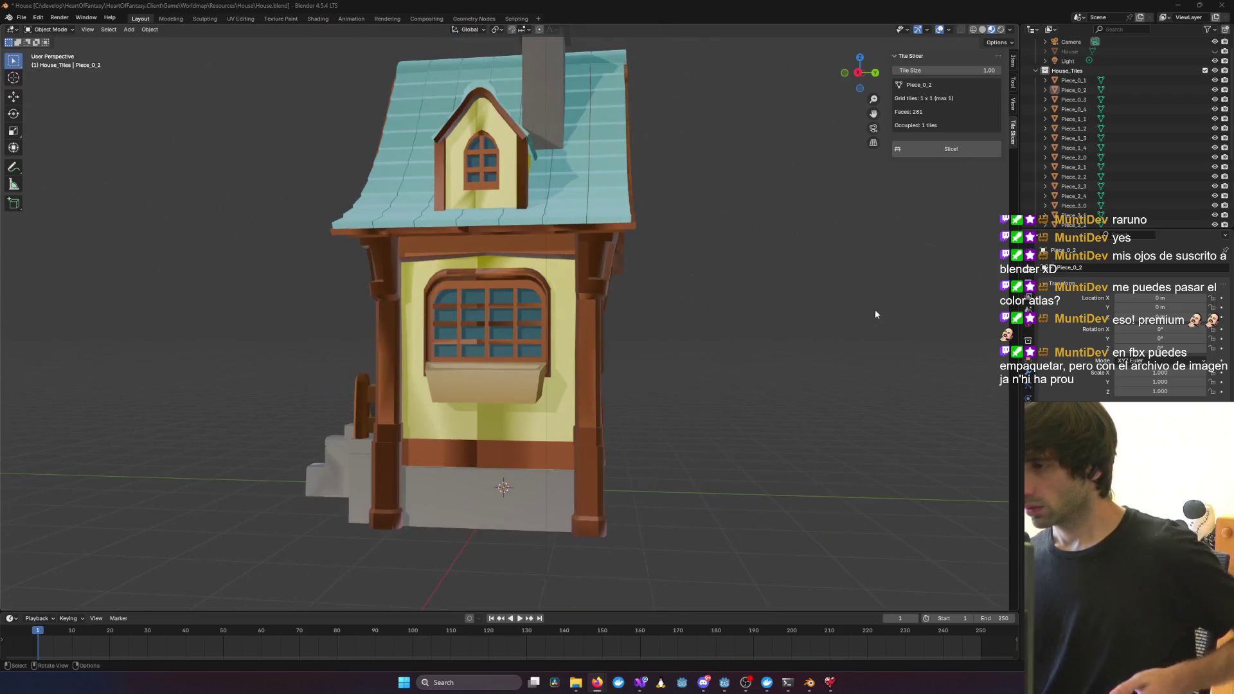
pyautogui.moveTo(721, 385)
pyautogui.mouseDown(button='middle')
pyautogui.moveTo(784, 380)
pyautogui.moveTo(764, 463)
pyautogui.mouseUp(button='middle')
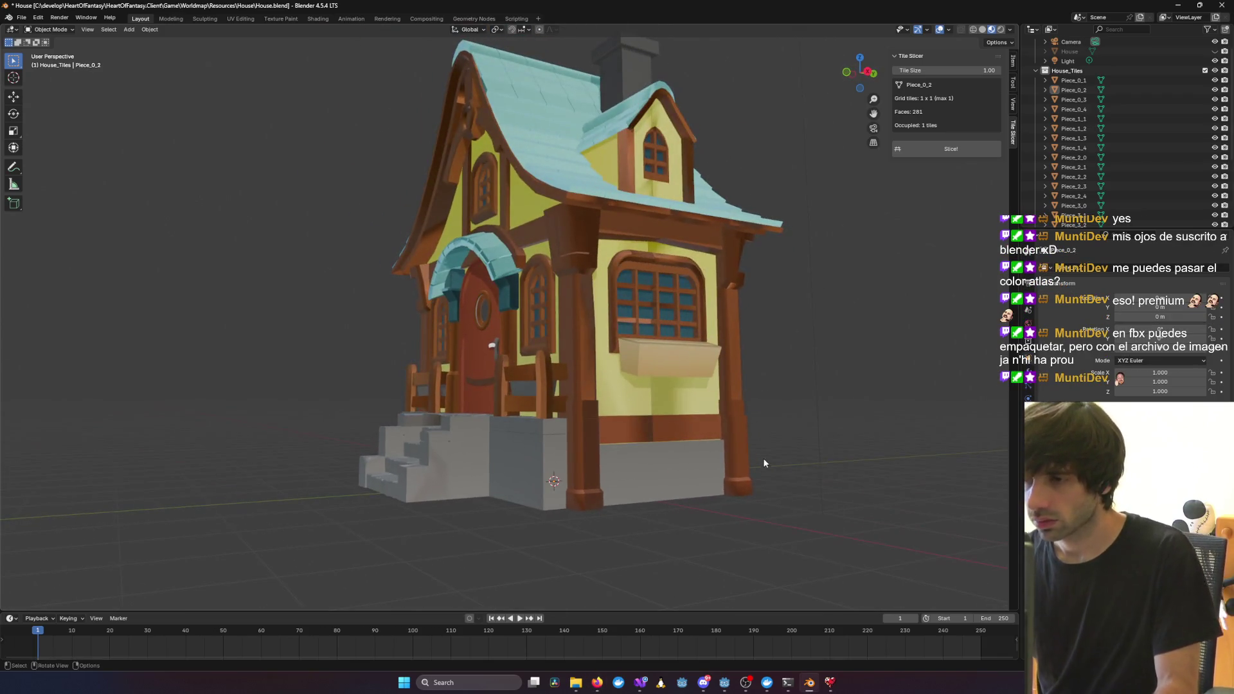
pyautogui.moveTo(628, 442)
pyautogui.mouseDown(button='middle')
pyautogui.moveTo(712, 477)
pyautogui.moveTo(758, 360)
pyautogui.mouseUp(button='middle')
pyautogui.scroll(5, 793, 212)
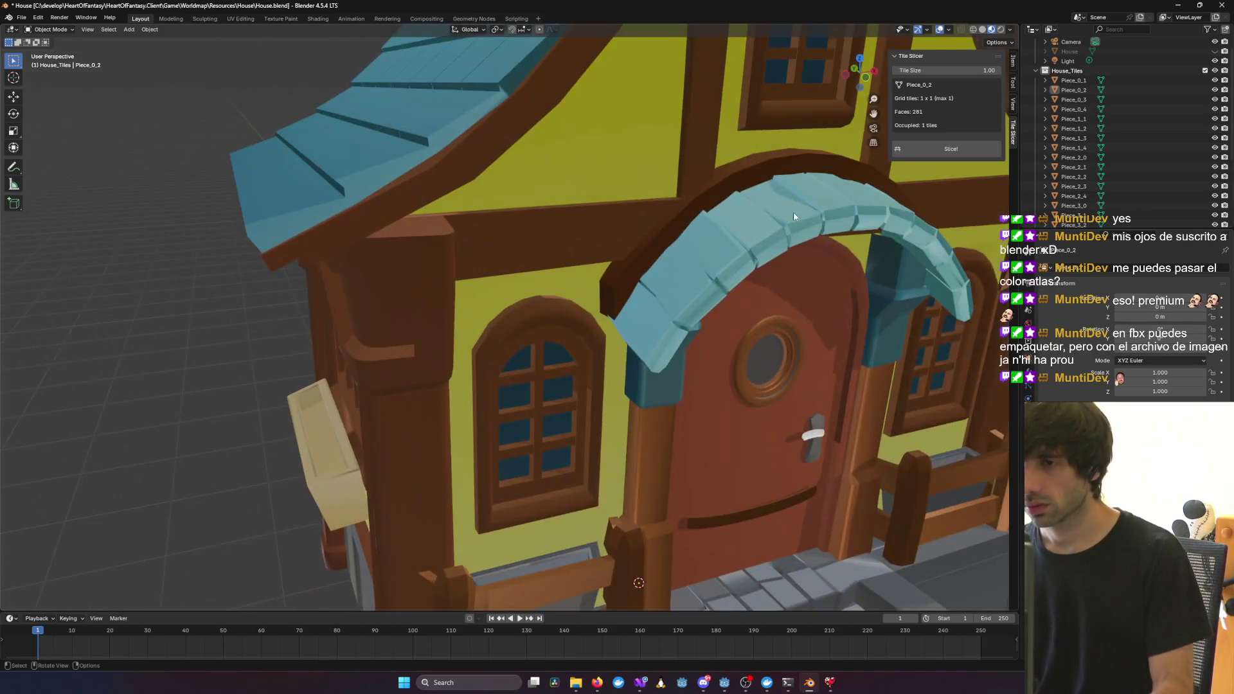
pyautogui.moveTo(793, 212)
pyautogui.mouseDown(button='middle')
pyautogui.moveTo(753, 252)
pyautogui.moveTo(759, 197)
pyautogui.mouseUp(button='middle')
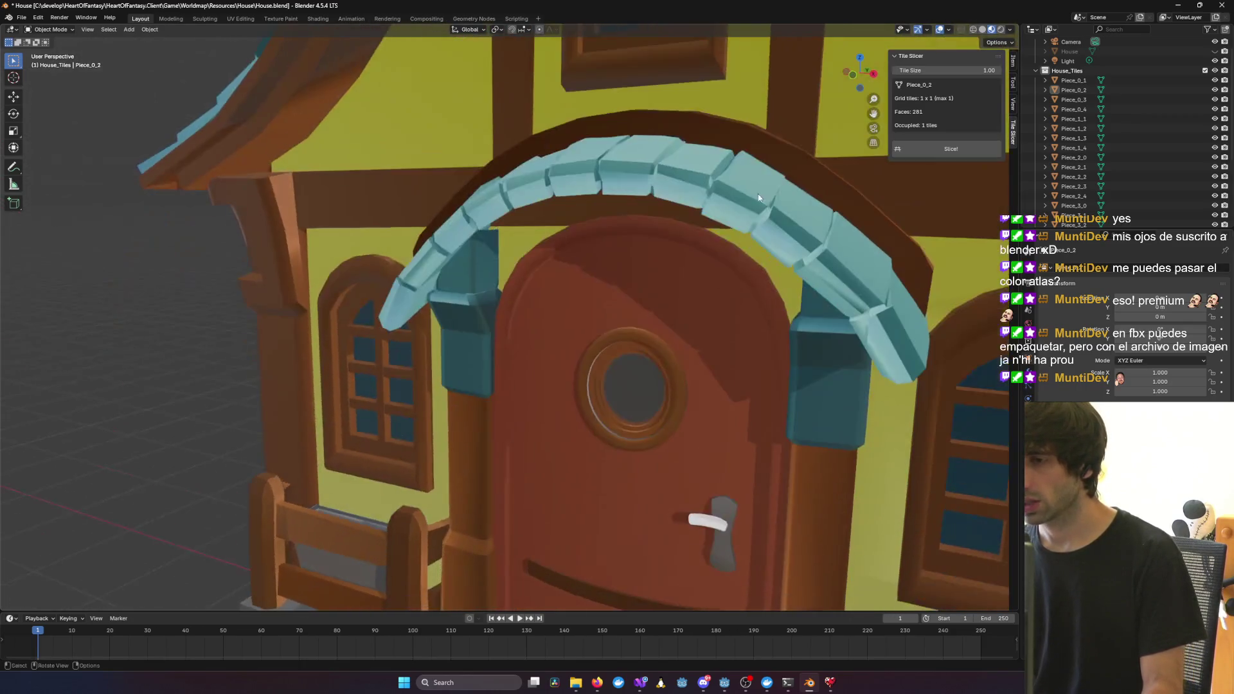
pyautogui.moveTo(735, 362)
pyautogui.mouseDown(button='middle')
pyautogui.moveTo(710, 288)
pyautogui.moveTo(744, 292)
pyautogui.moveTo(750, 327)
pyautogui.moveTo(676, 356)
pyautogui.moveTo(510, 380)
pyautogui.mouseUp(button='middle')
pyautogui.scroll(-5, 748, 292)
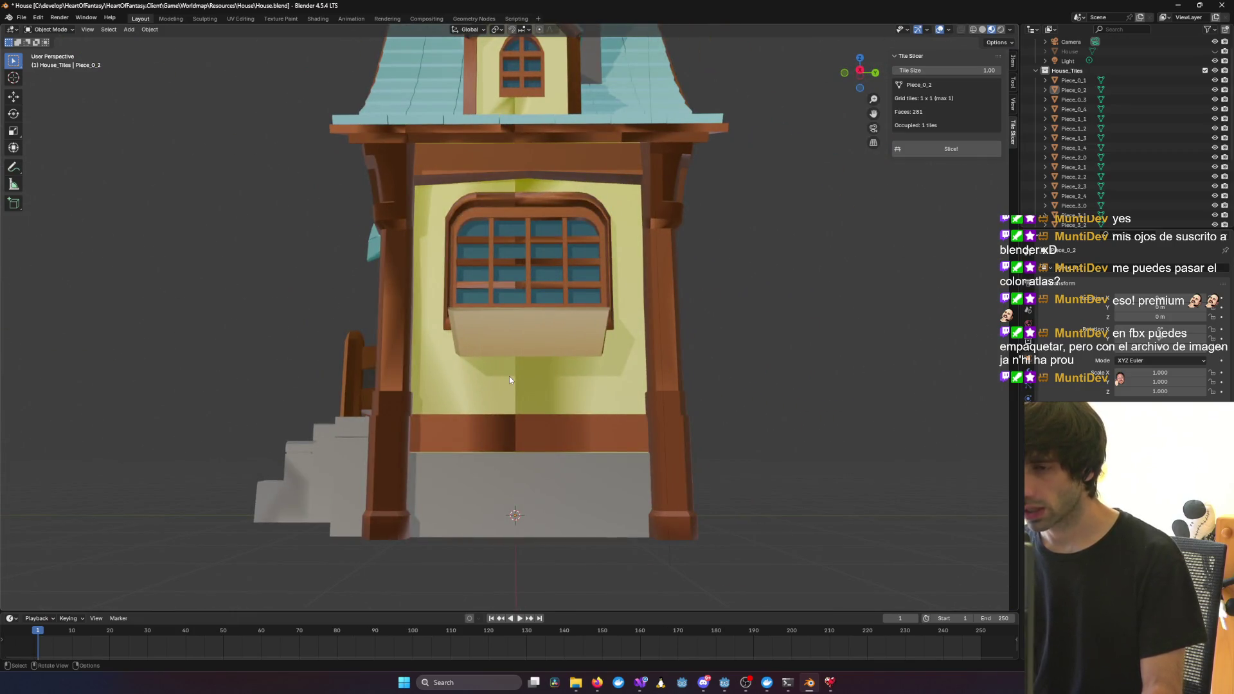
# Check front-wall piece Piece_5_2's faces in Edit Mode, then select neighbouring Piece_5_3
pyautogui.click(510, 380)
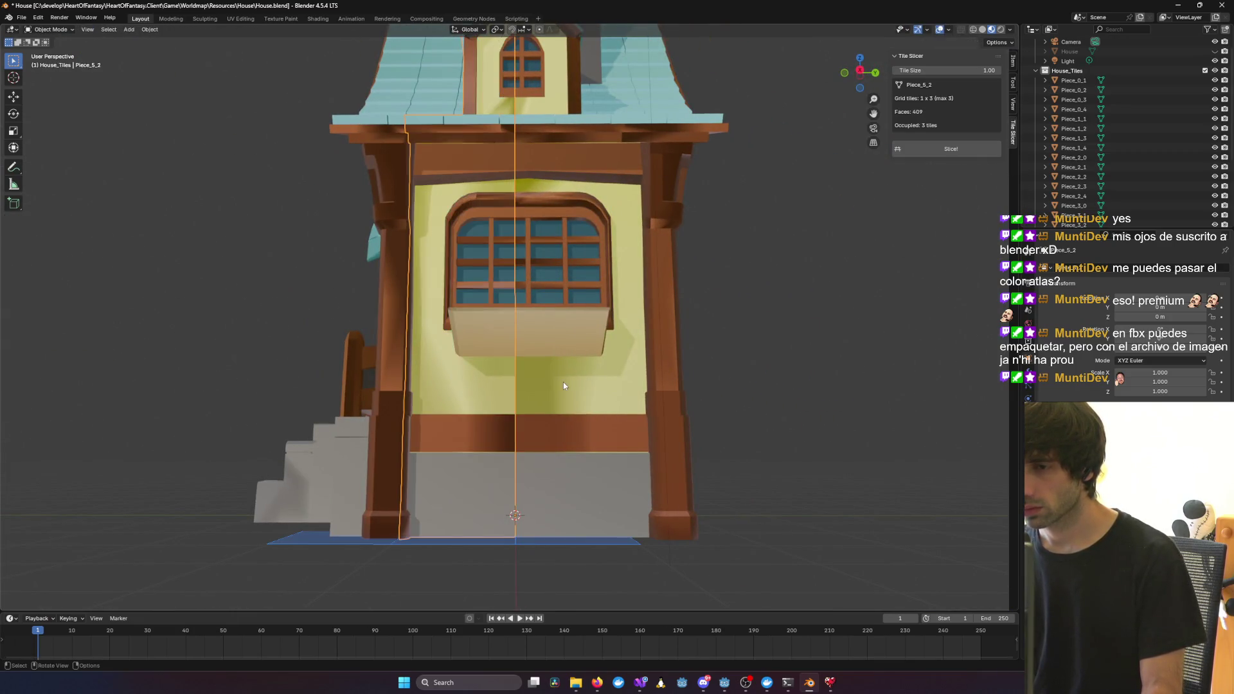
pyautogui.press('Tab')
pyautogui.rightClick(500, 377)
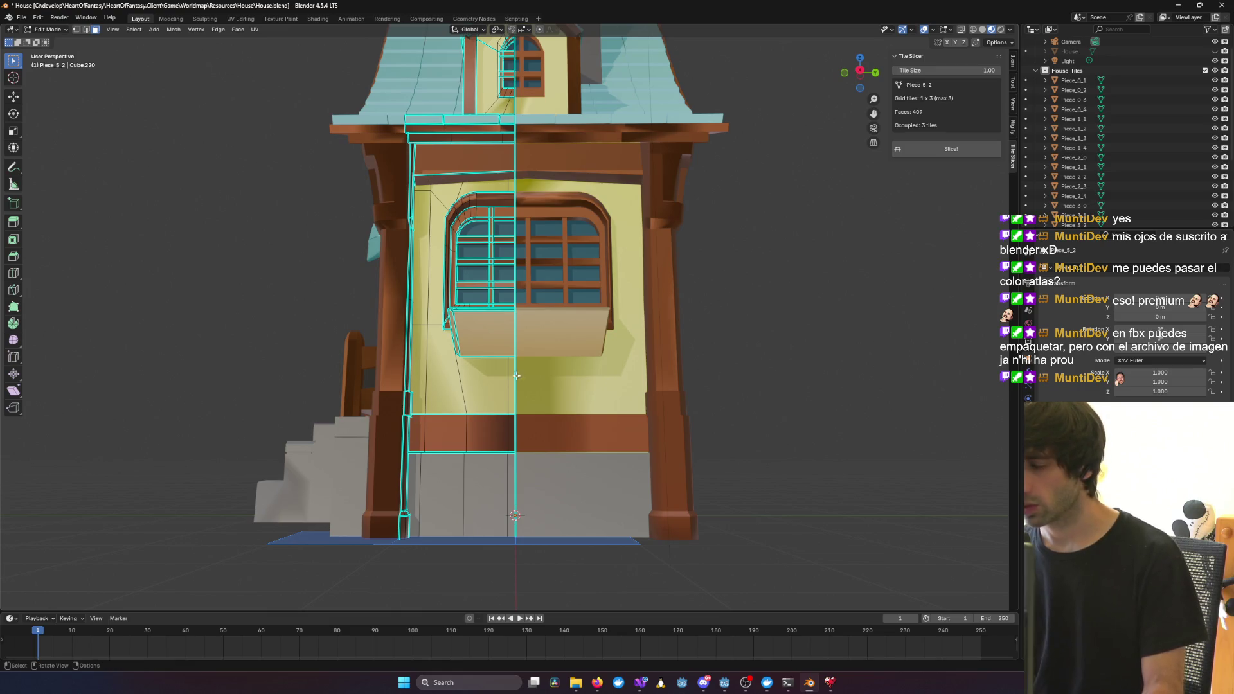
pyautogui.press('Tab')
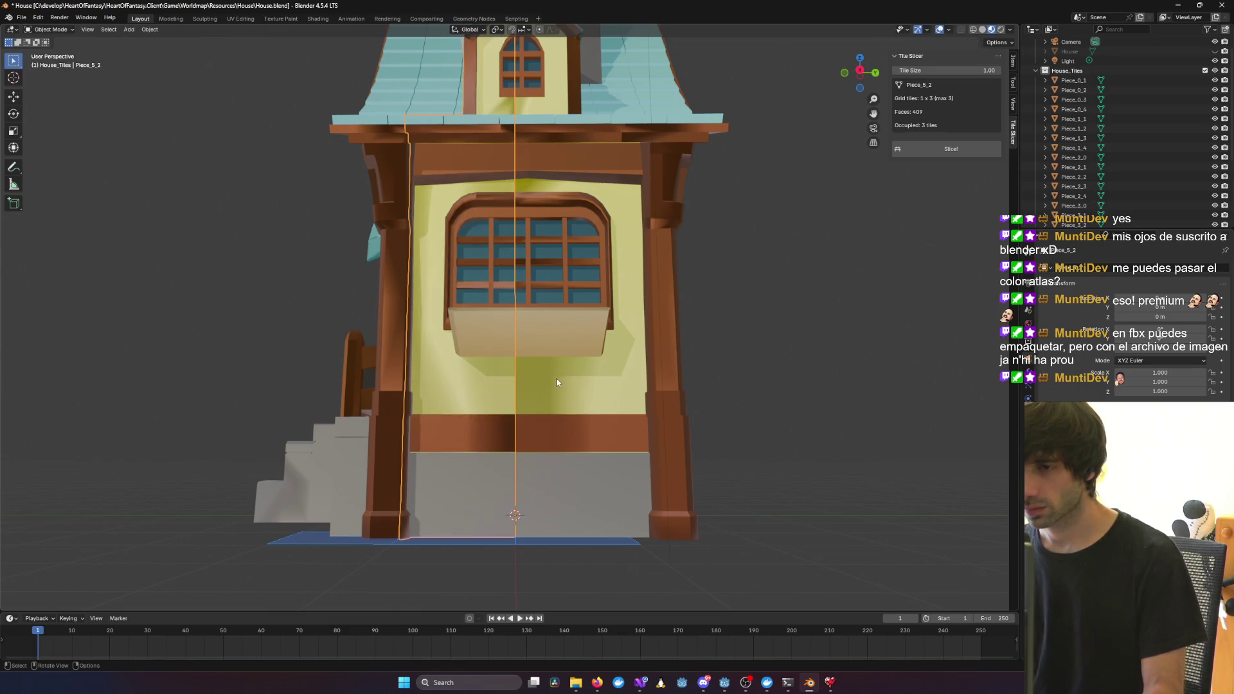
pyautogui.click(556, 377)
pyautogui.rightClick(504, 388)
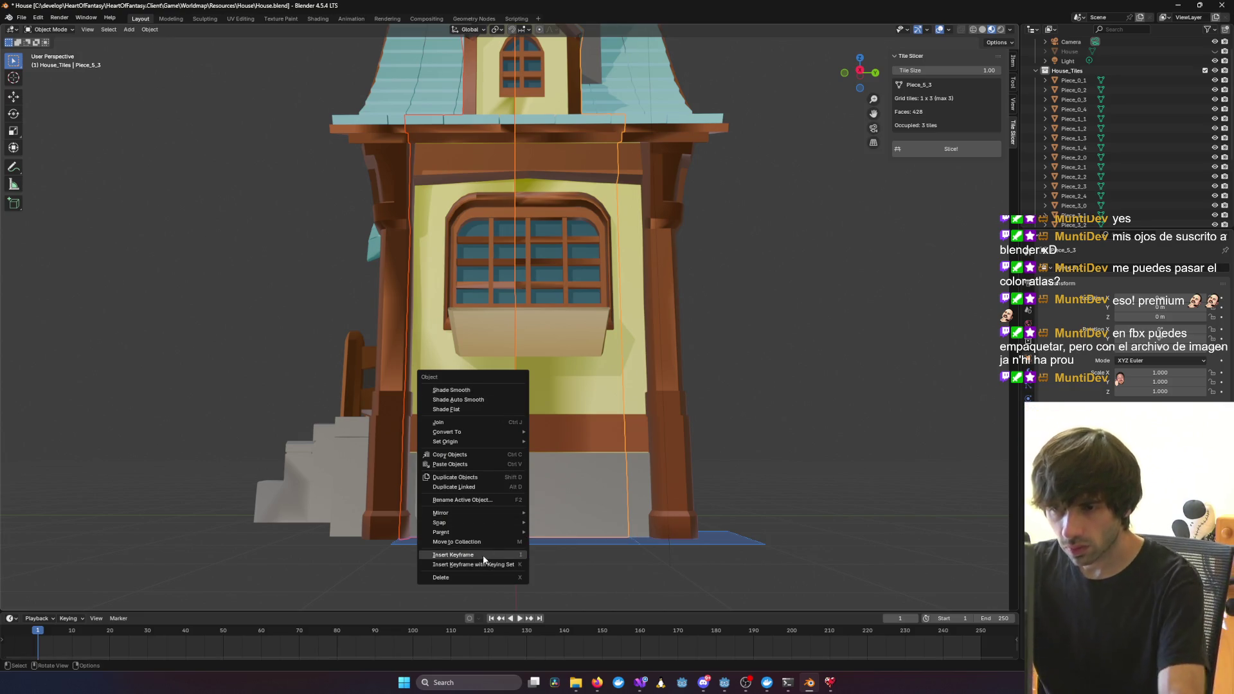
# Flat-shade Piece_5_3, then deselect it and view the house seams from the front corner
pyautogui.click(506, 410)
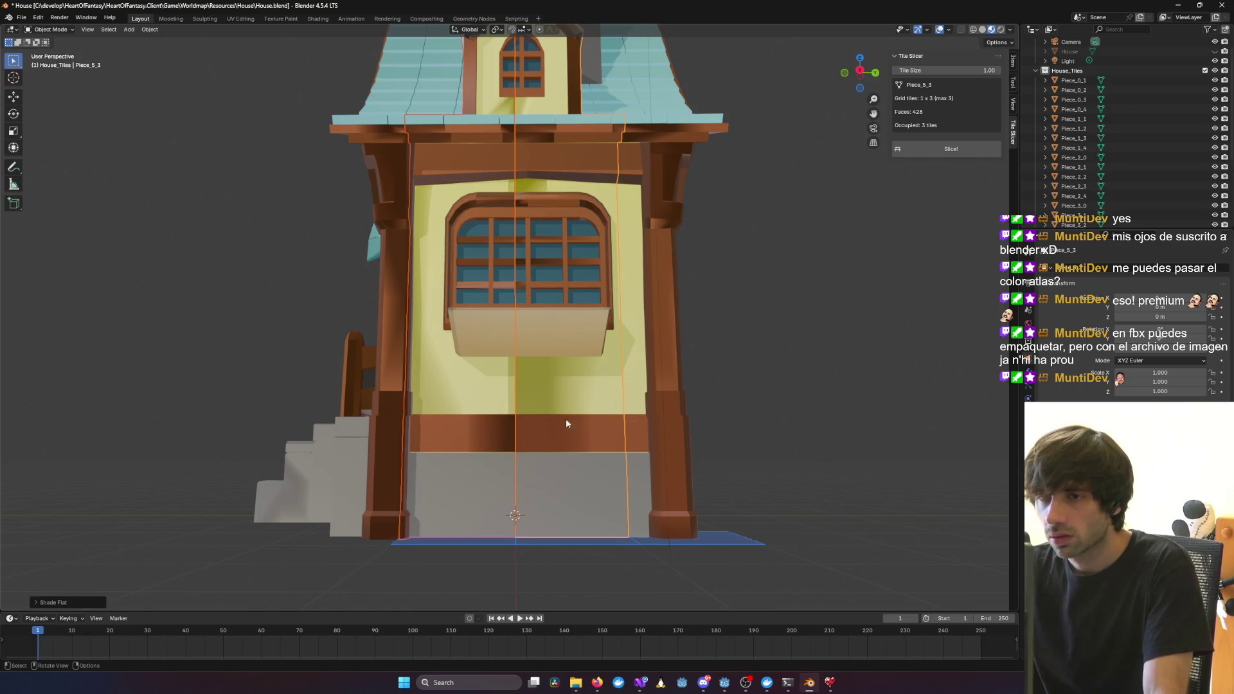
pyautogui.scroll(-2, 783, 431)
pyautogui.scroll(2, 783, 432)
pyautogui.hotkey('ctrl', 'z')
pyautogui.hotkey('ctrl', 'z')
pyautogui.hotkey('ctrl', 'z')
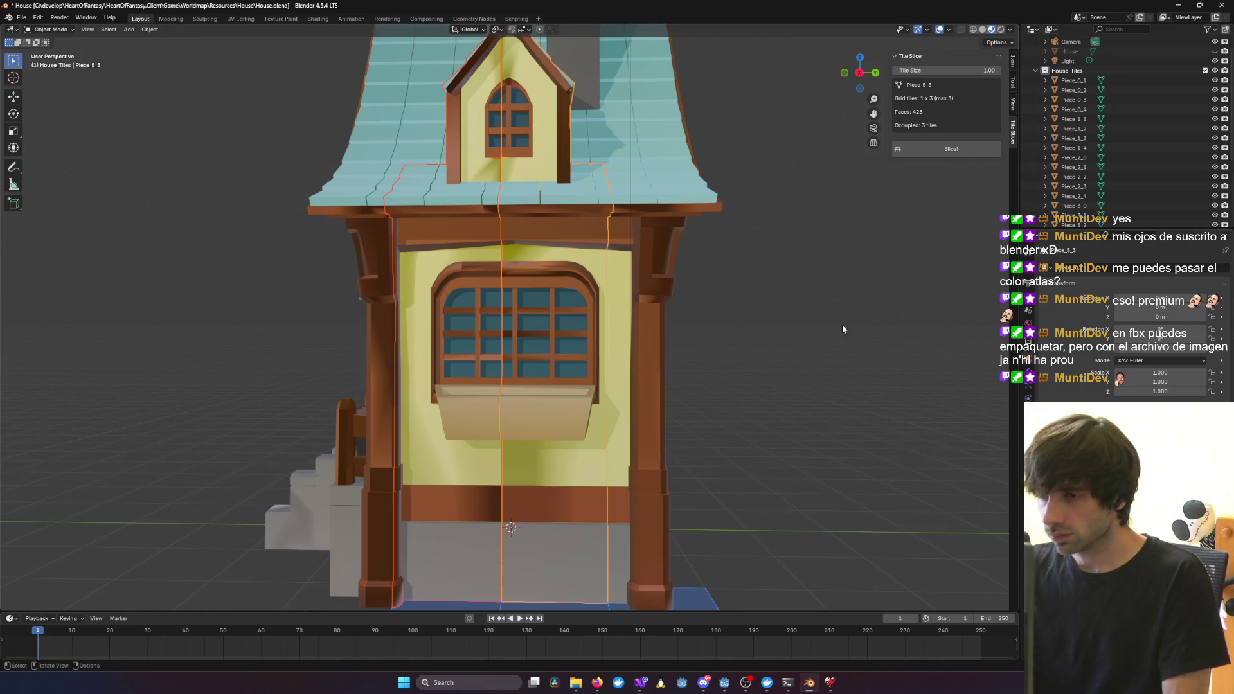
pyautogui.click(830, 309)
pyautogui.moveTo(788, 259)
pyautogui.mouseDown(button='middle')
pyautogui.moveTo(923, 296)
pyautogui.moveTo(933, 345)
pyautogui.moveTo(884, 357)
pyautogui.moveTo(835, 337)
pyautogui.moveTo(827, 275)
pyautogui.moveTo(972, 283)
pyautogui.moveTo(80, 273)
pyautogui.moveTo(70, 283)
pyautogui.mouseUp(button='middle')
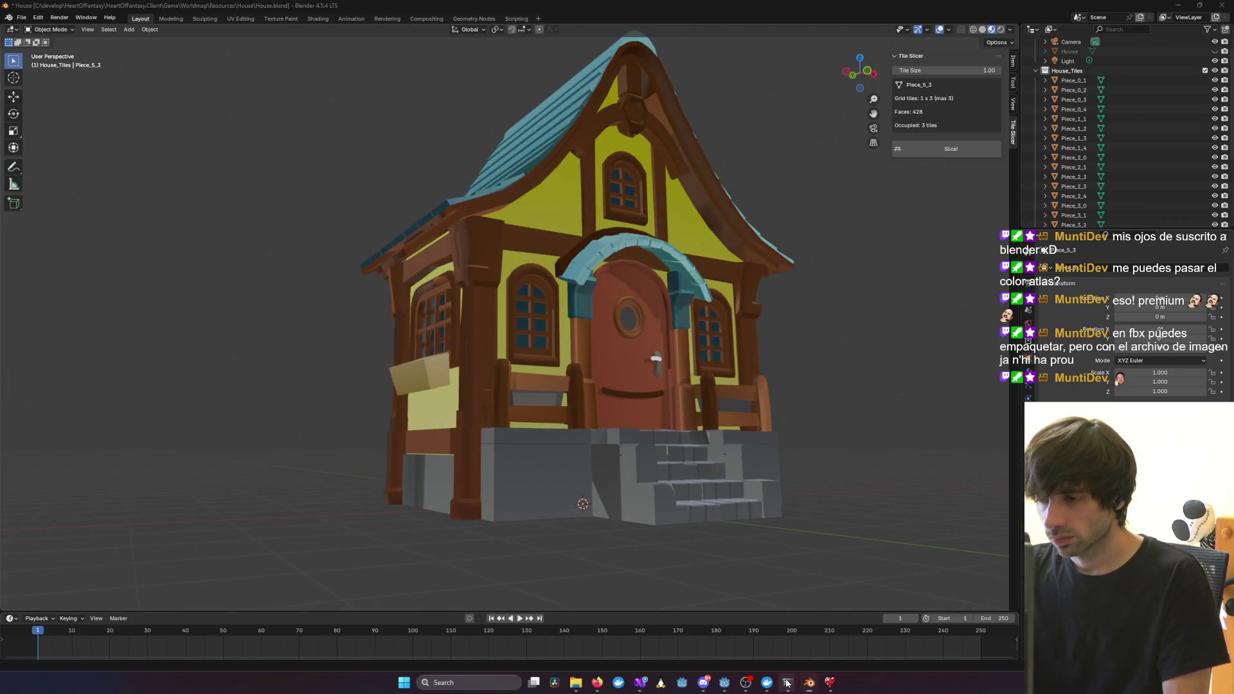
# In the Fix seam session, send the report that the seam is fixed on Y but persists along X cuts
pyautogui.moveTo(788, 683)
pyautogui.click(1005, 648)
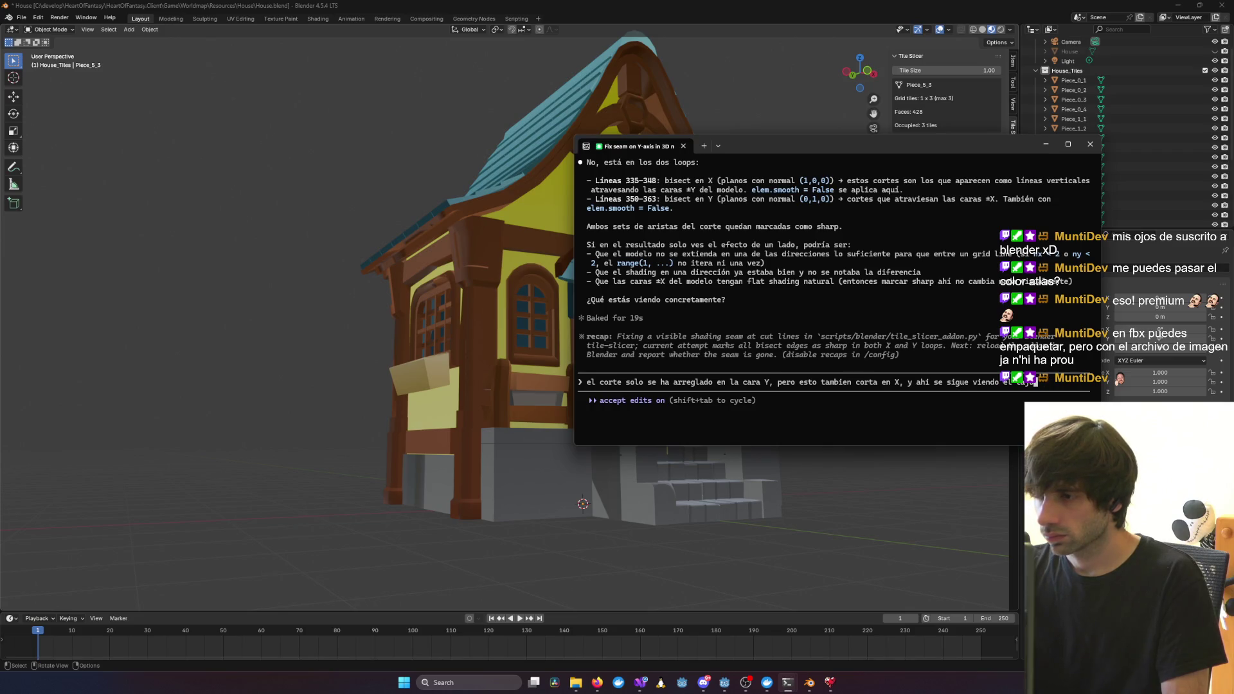
pyautogui.press('Return')
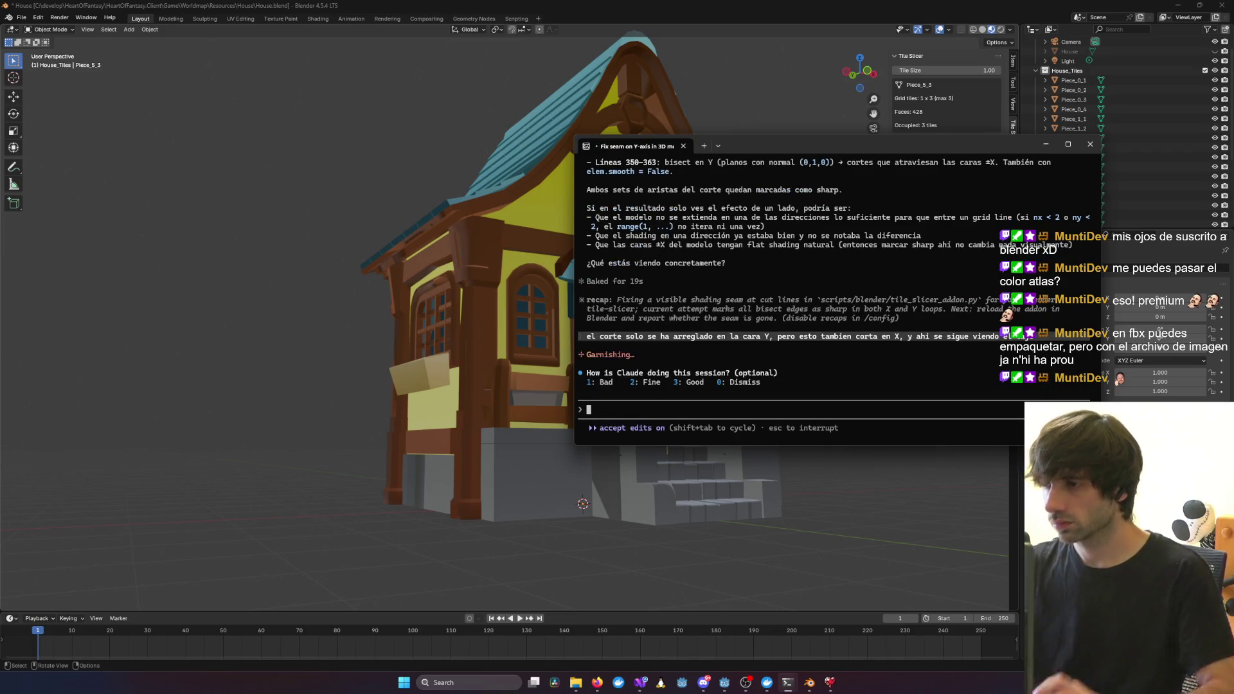
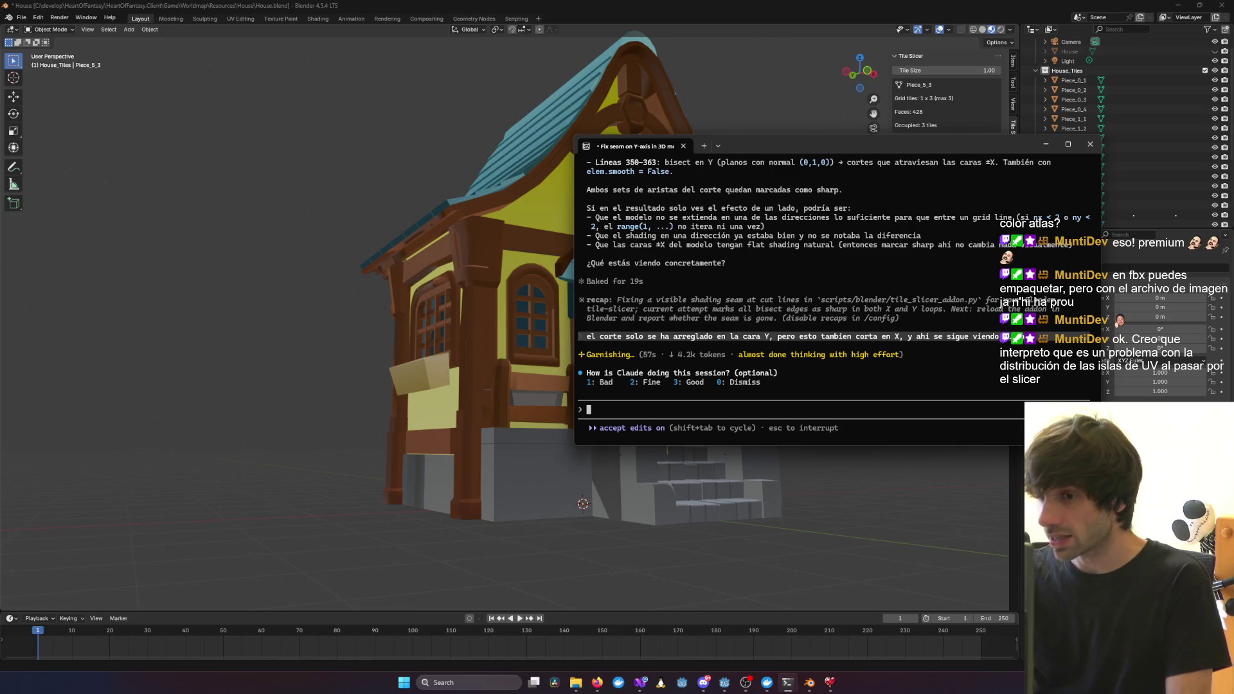
# Bring Blender in front of the terminal, orbit to the house front, and toggle Edit Mode on Piece_5_3
pyautogui.click(873, 469)
pyautogui.moveTo(873, 469)
pyautogui.mouseDown(button='middle')
pyautogui.moveTo(891, 473)
pyautogui.moveTo(723, 469)
pyautogui.moveTo(744, 465)
pyautogui.mouseUp(button='middle')
pyautogui.scroll(3, 747, 464)
pyautogui.press('Tab')
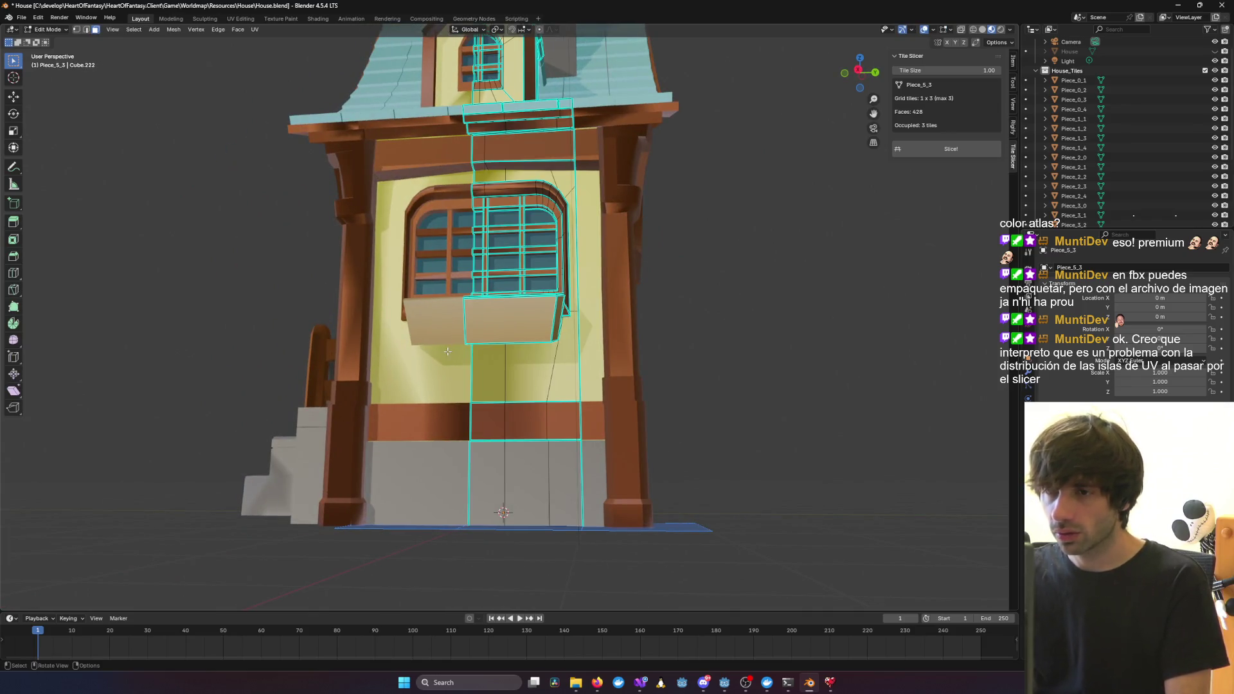
pyautogui.press('Tab')
pyautogui.press('Tab')
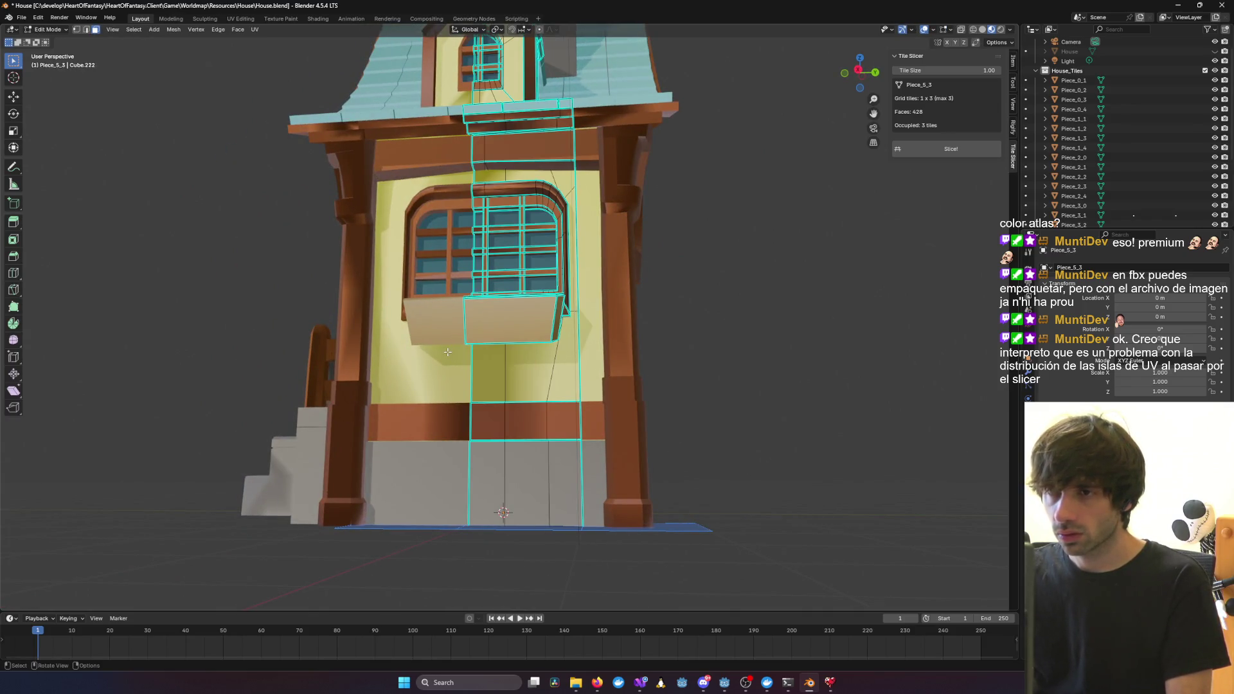
# Inspect Piece_5_3 from the left side and front, then switch to the UV Editing workspace
pyautogui.moveTo(448, 352); pyautogui.dragTo(532, 421, button='middle')
pyautogui.press('Tab')
pyautogui.press('Tab')
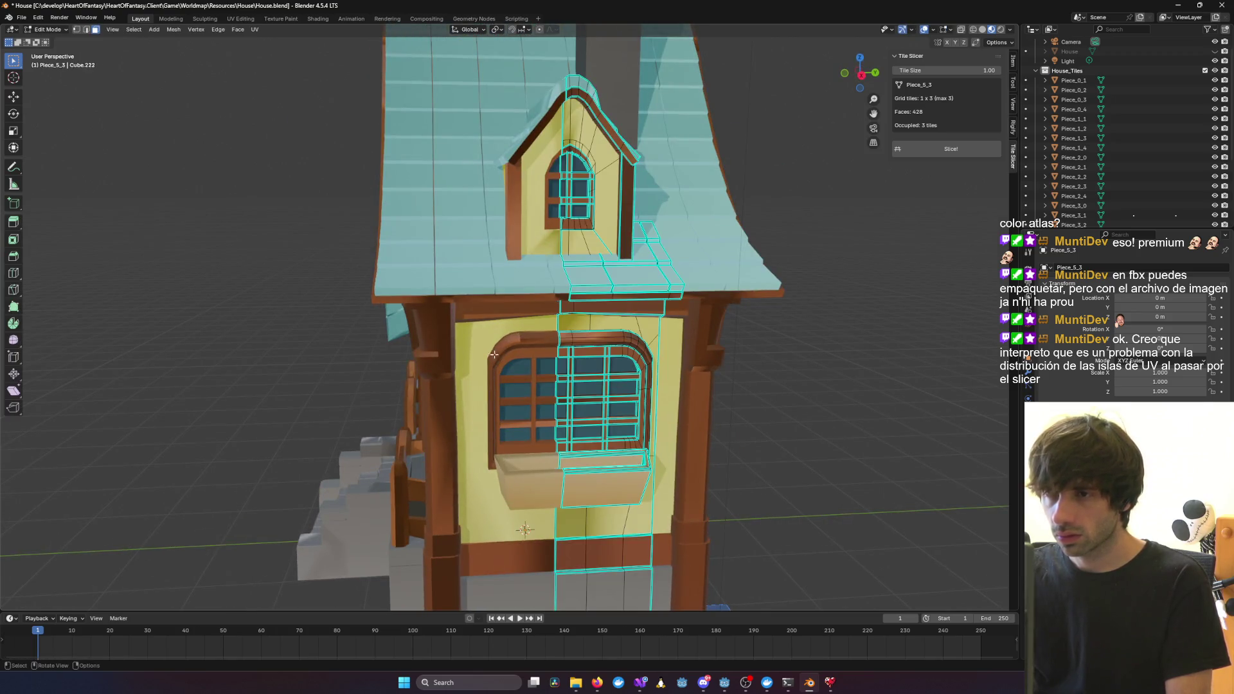
pyautogui.press('Tab')
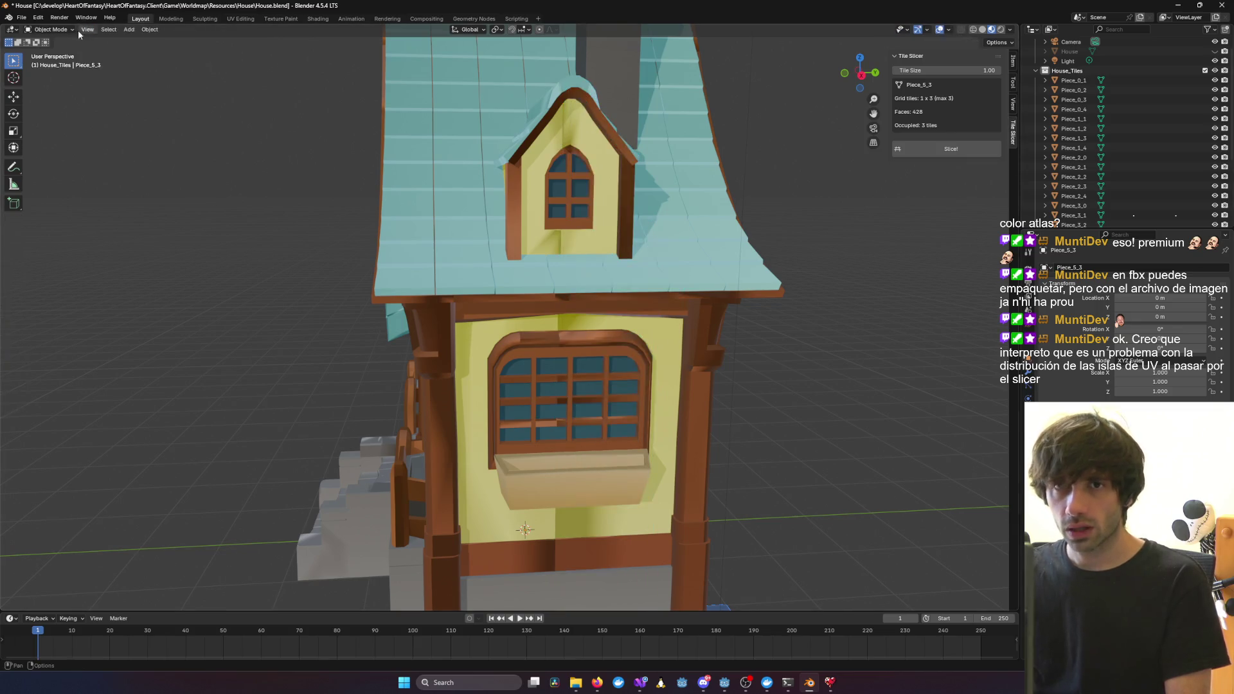
pyautogui.click(453, 449)
pyautogui.press('Tab')
pyautogui.moveTo(452, 449); pyautogui.dragTo(529, 439, button='middle')
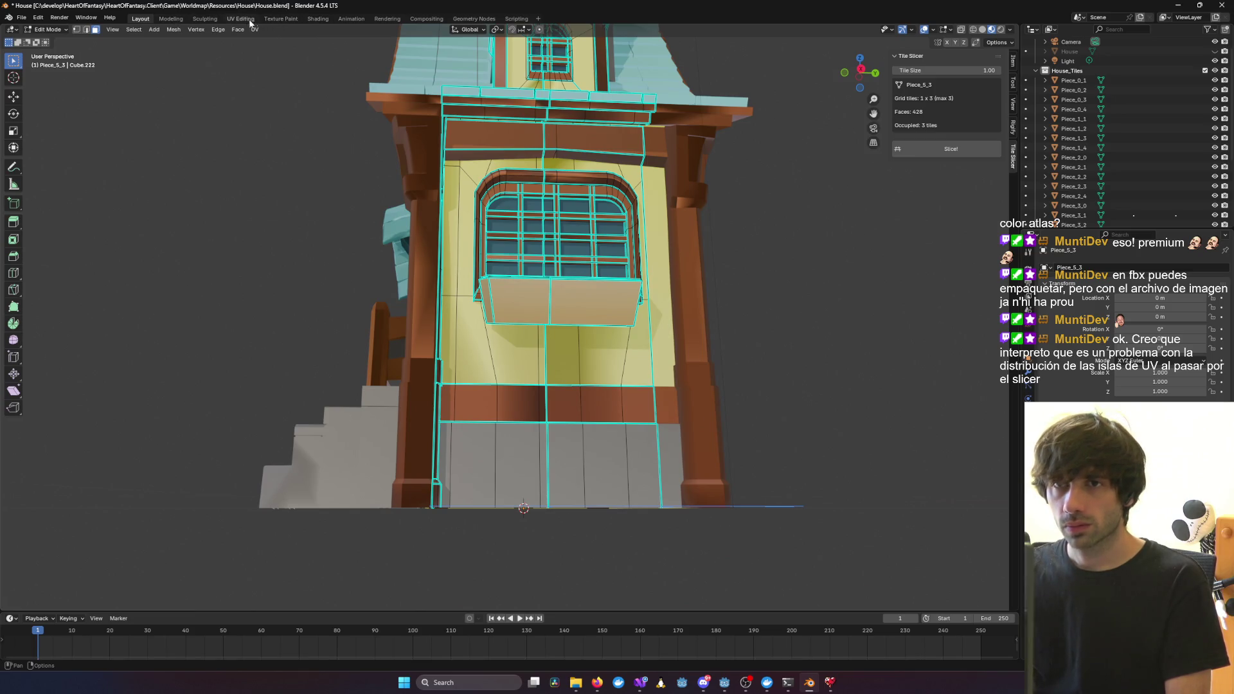
pyautogui.click(240, 18)
pyautogui.scroll(-15, 843, 344)
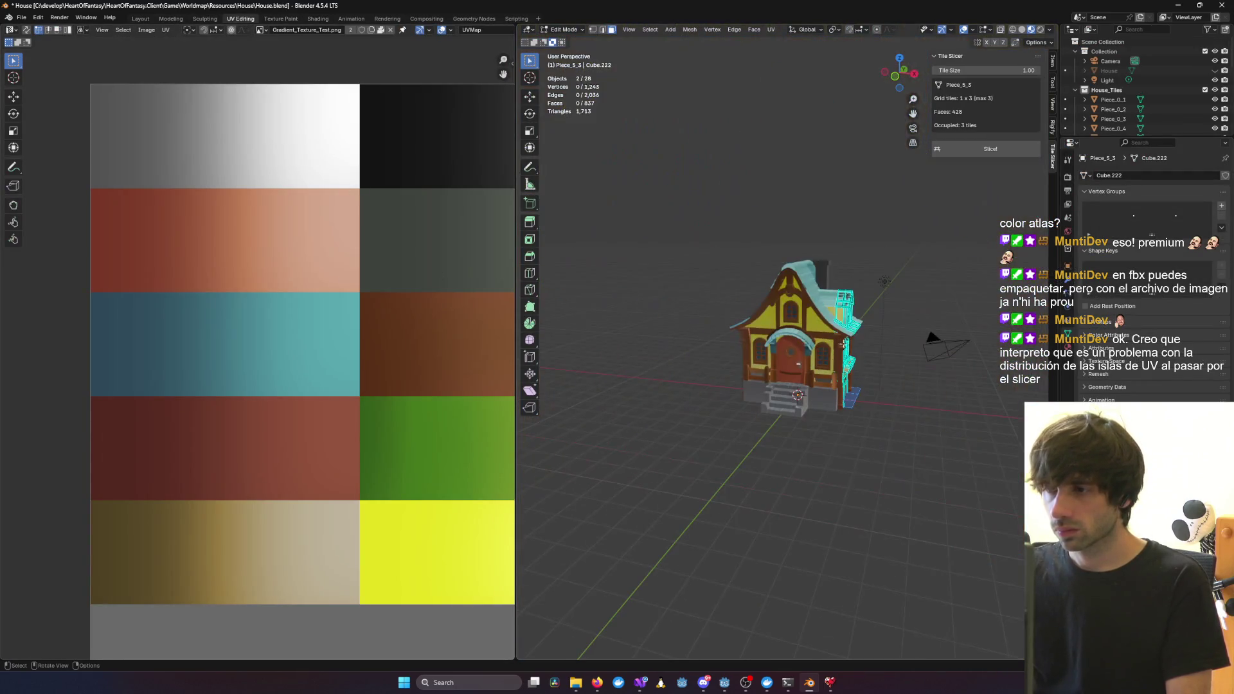
# Select all of Piece_5_3's mesh and frame the yellow and green atlas tiles in the UV view
pyautogui.moveTo(904, 334); pyautogui.dragTo(864, 448, button='middle')
pyautogui.press('a')
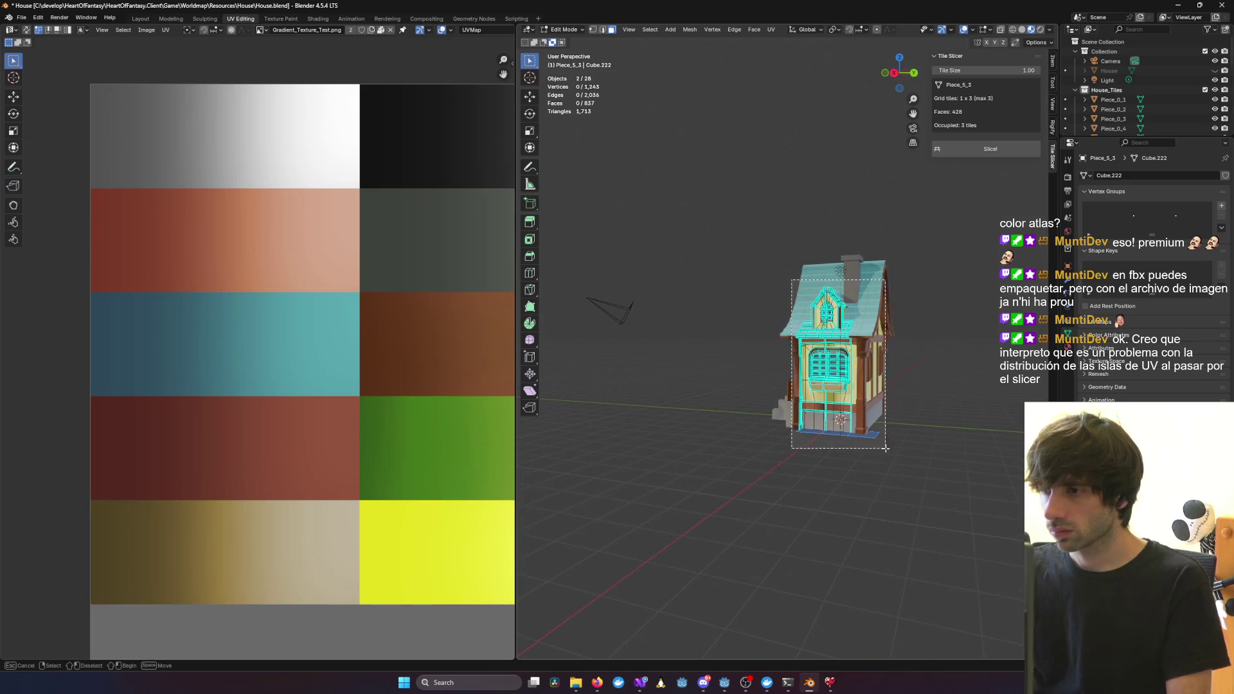
pyautogui.scroll(-4, 405, 389)
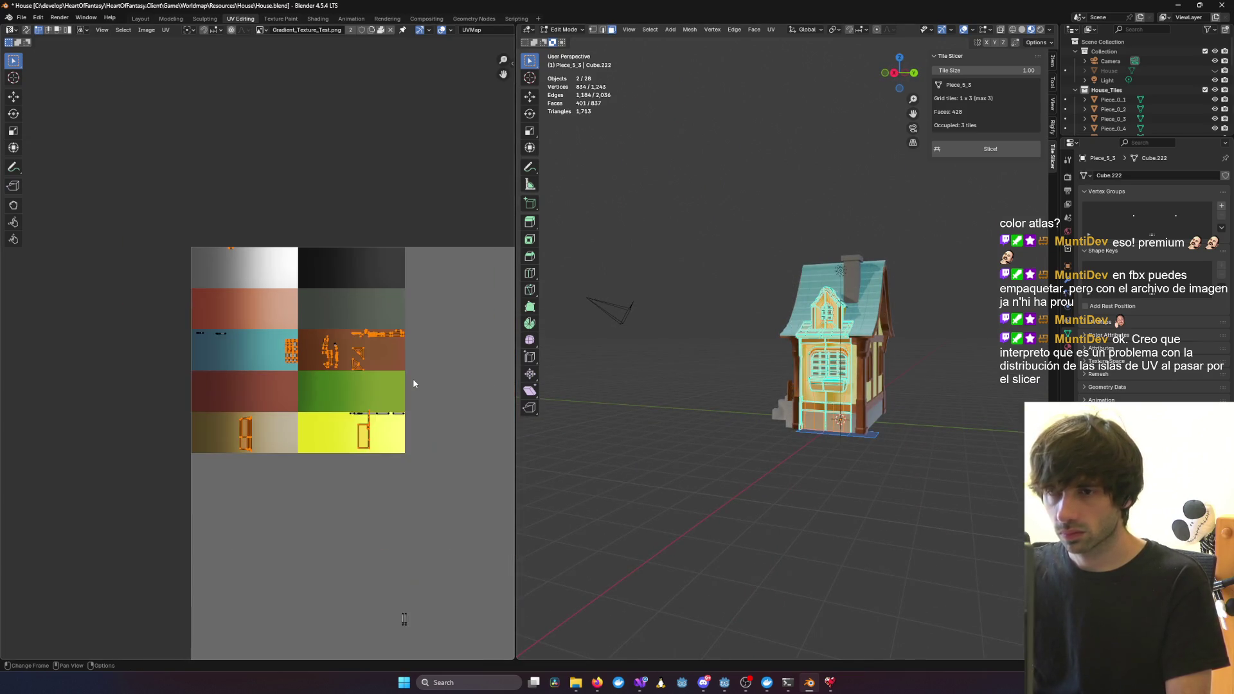
pyautogui.scroll(6, 415, 374)
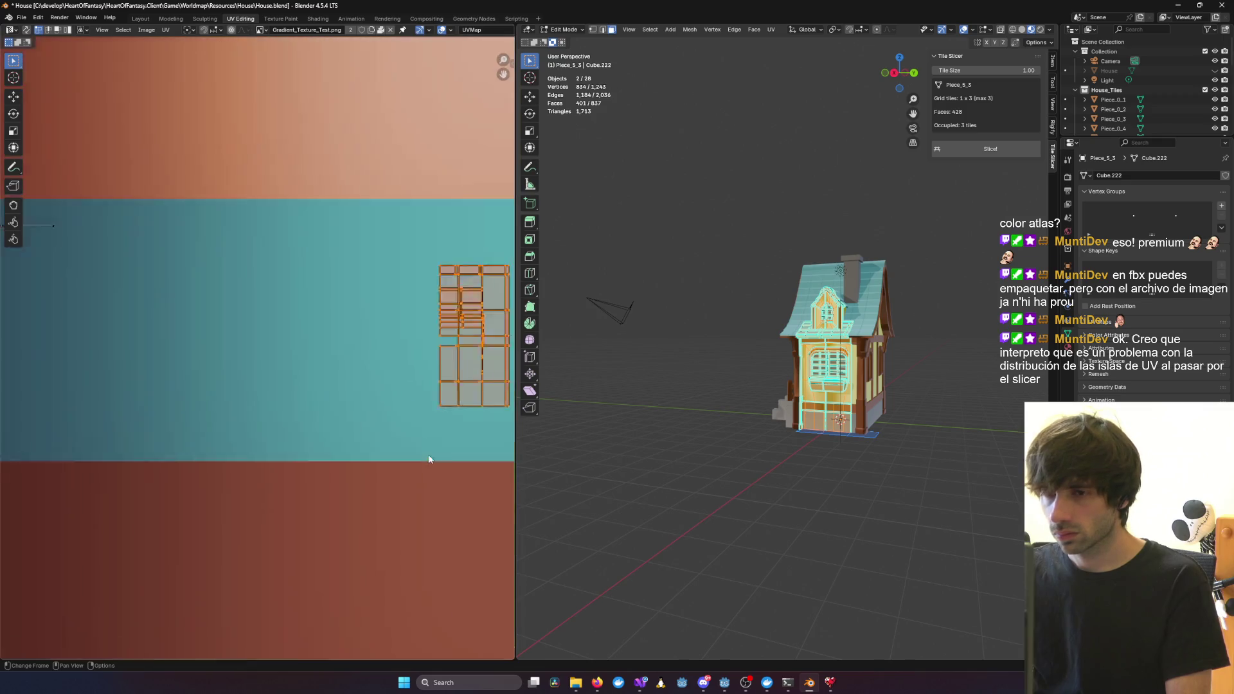
pyautogui.scroll(-4, 437, 457)
pyautogui.moveTo(439, 471); pyautogui.dragTo(289, 351, button='middle')
pyautogui.scroll(7, 386, 367)
pyautogui.scroll(-3, 332, 341)
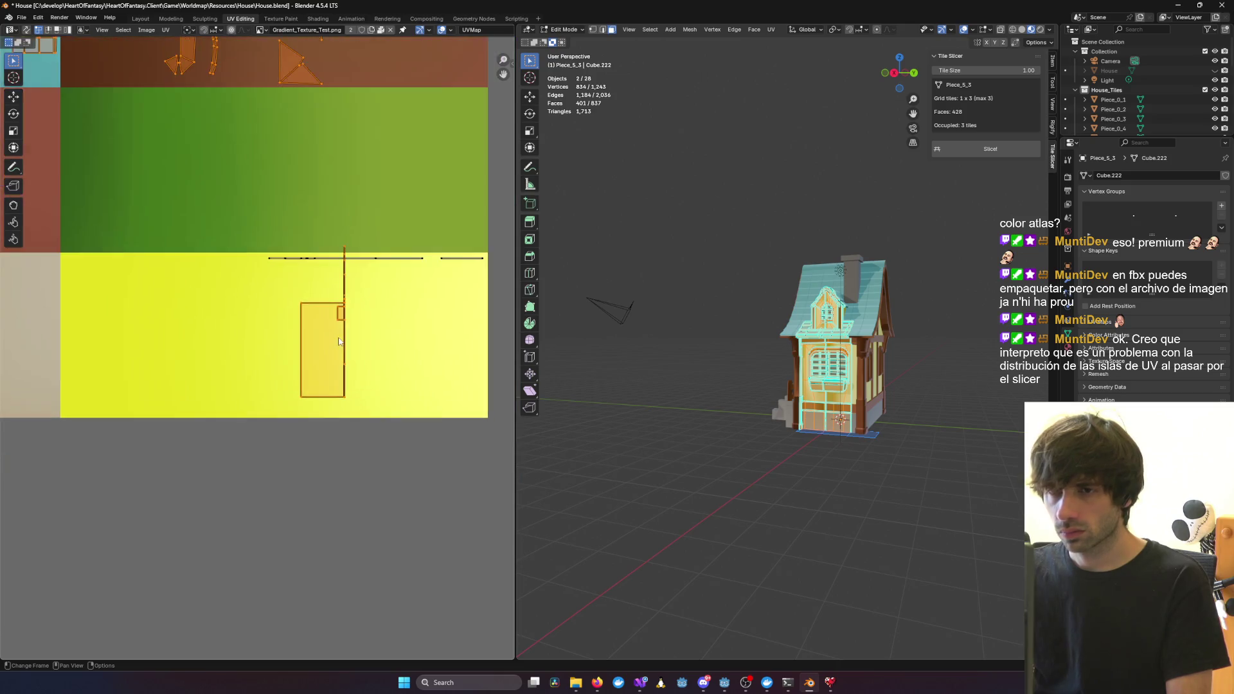
pyautogui.scroll(-4, 337, 341)
pyautogui.scroll(6, 739, 340)
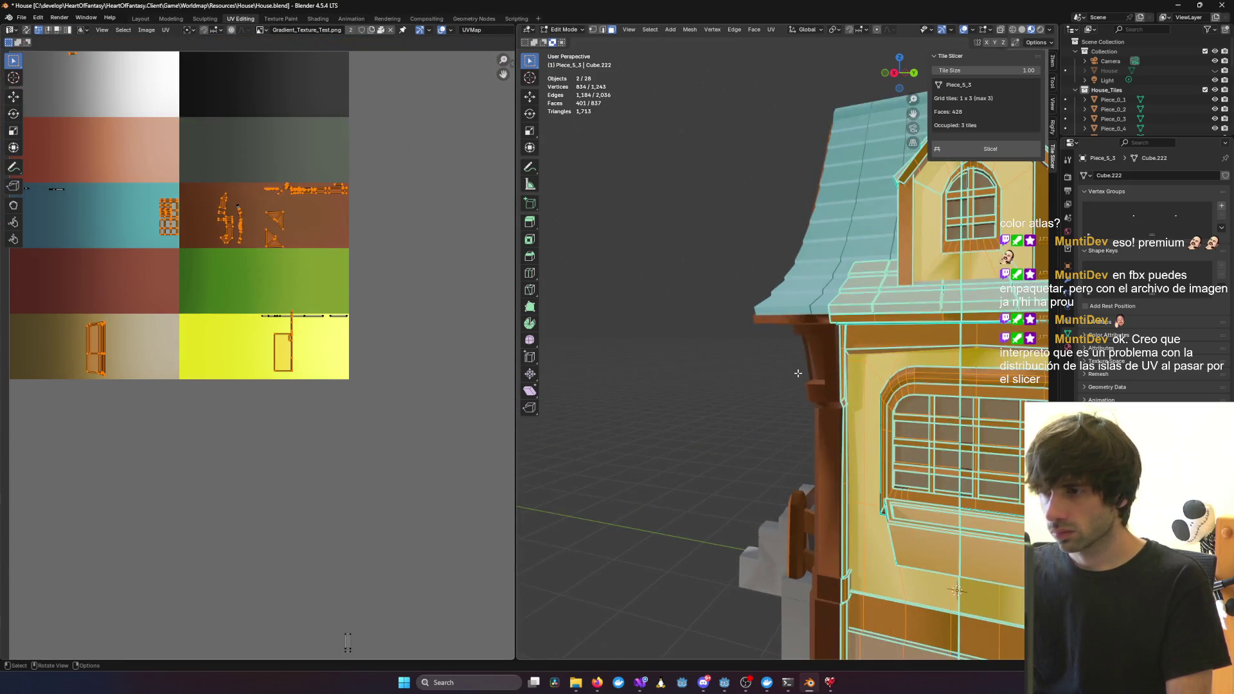
pyautogui.moveTo(739, 340)
pyautogui.mouseDown(button='middle')
pyautogui.moveTo(768, 335)
pyautogui.moveTo(460, 386)
pyautogui.mouseUp(button='middle')
# Move the small rectangle UV island slightly down in the yellow tile, then return to object mode
pyautogui.click(293, 370)
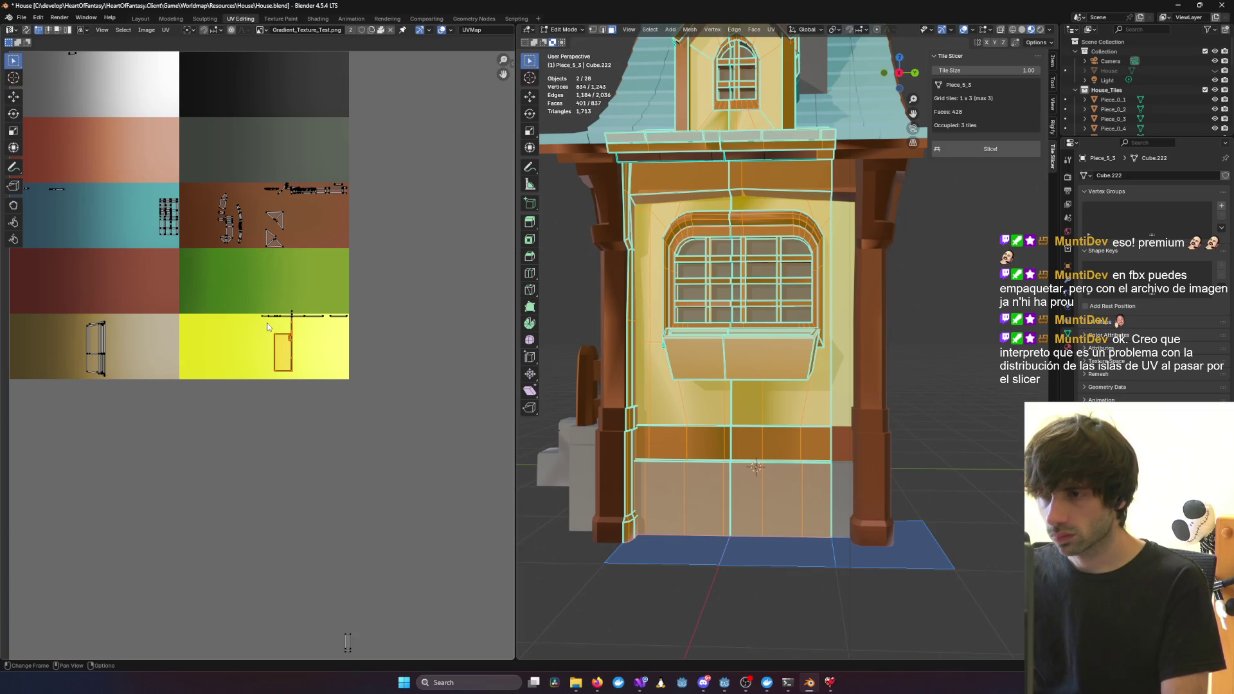
pyautogui.press('g')
pyautogui.press('Escape')
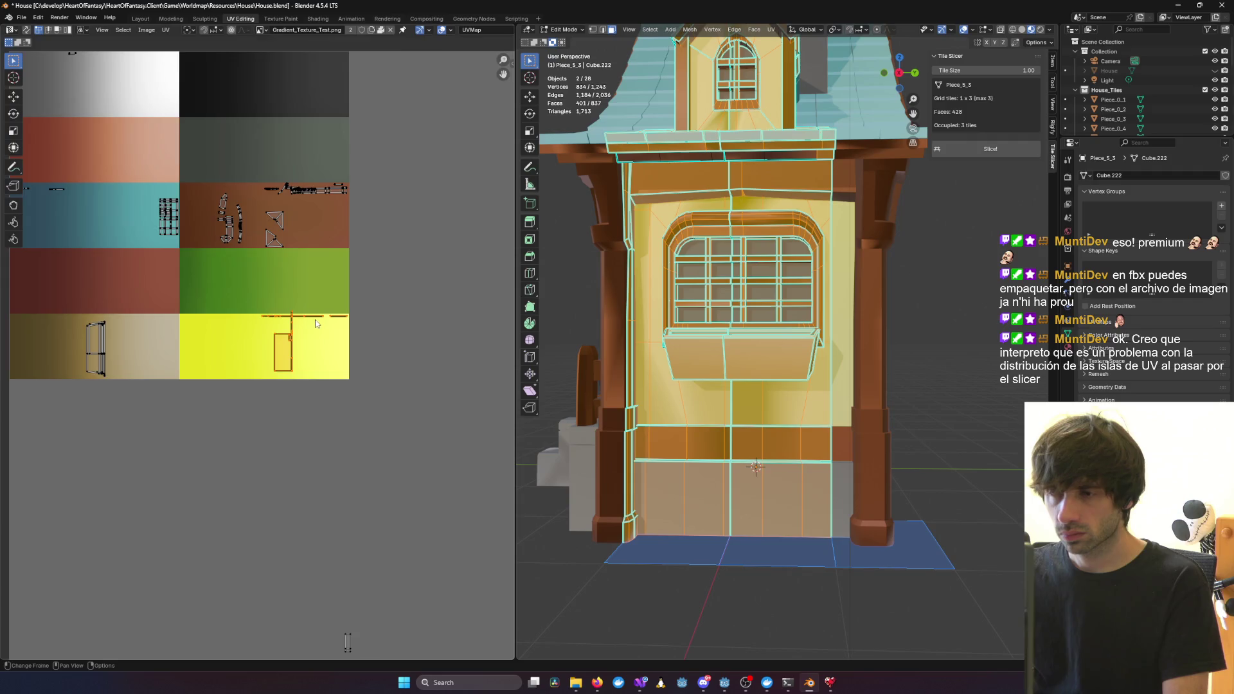
pyautogui.scroll(7, 316, 324)
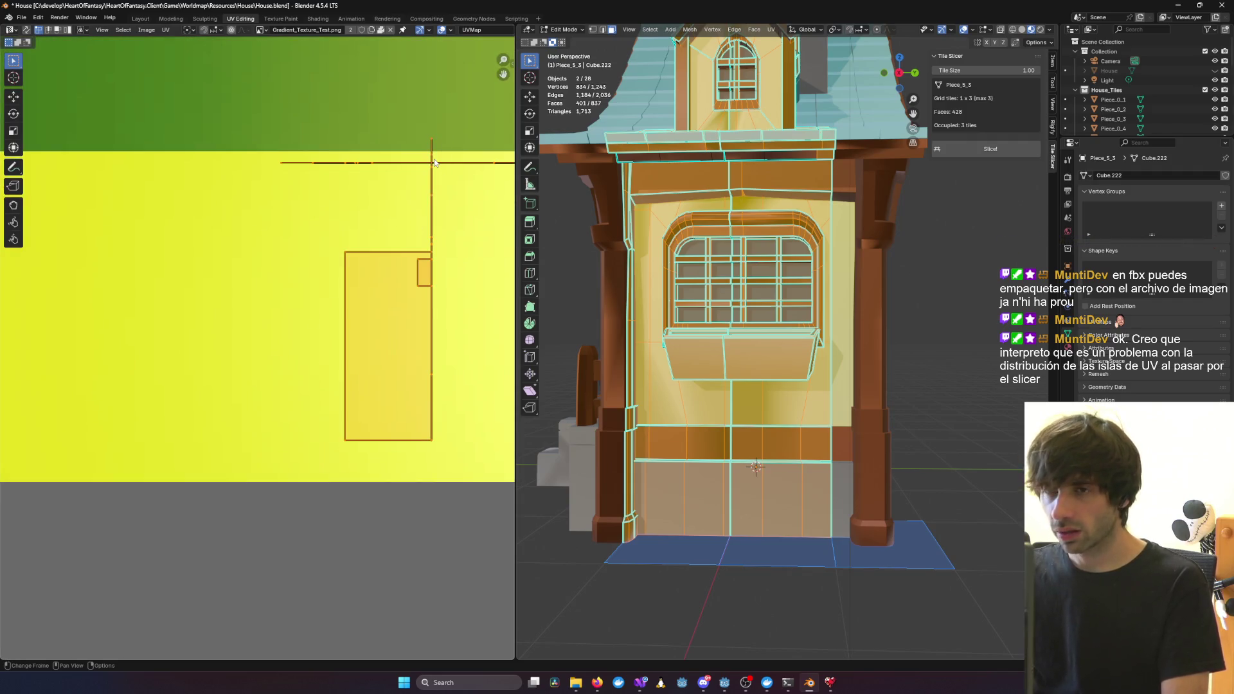
pyautogui.press('g')
pyautogui.click(432, 182)
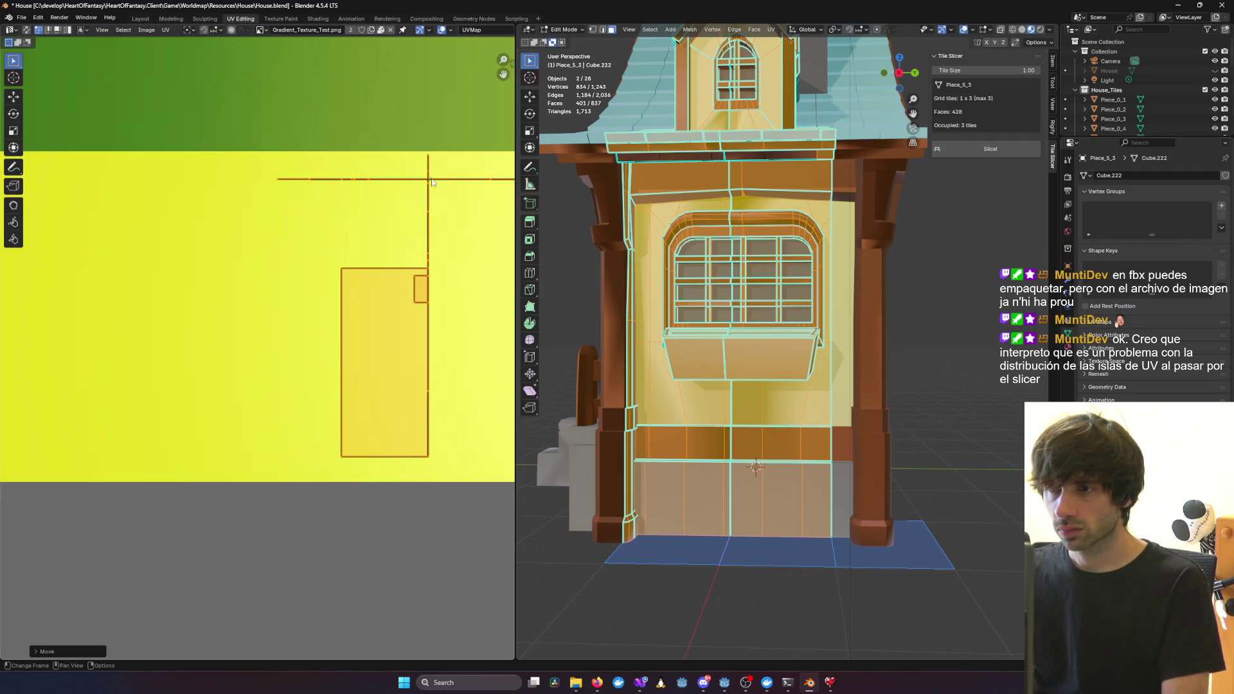
pyautogui.press('Tab')
pyautogui.moveTo(836, 308); pyautogui.dragTo(972, 321, button='middle')
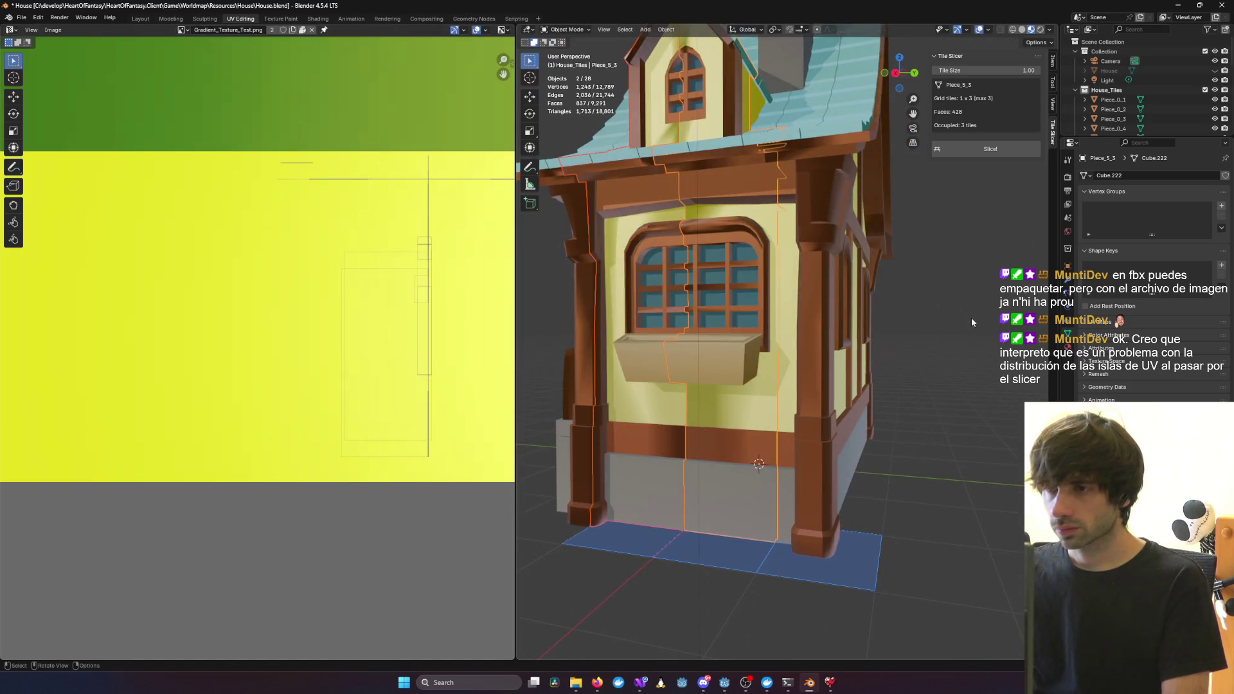
# Put Piece_5_2 in Edit Mode and box-select the left half of its faces
pyautogui.scroll(-2, 258, 354)
pyautogui.click(678, 400)
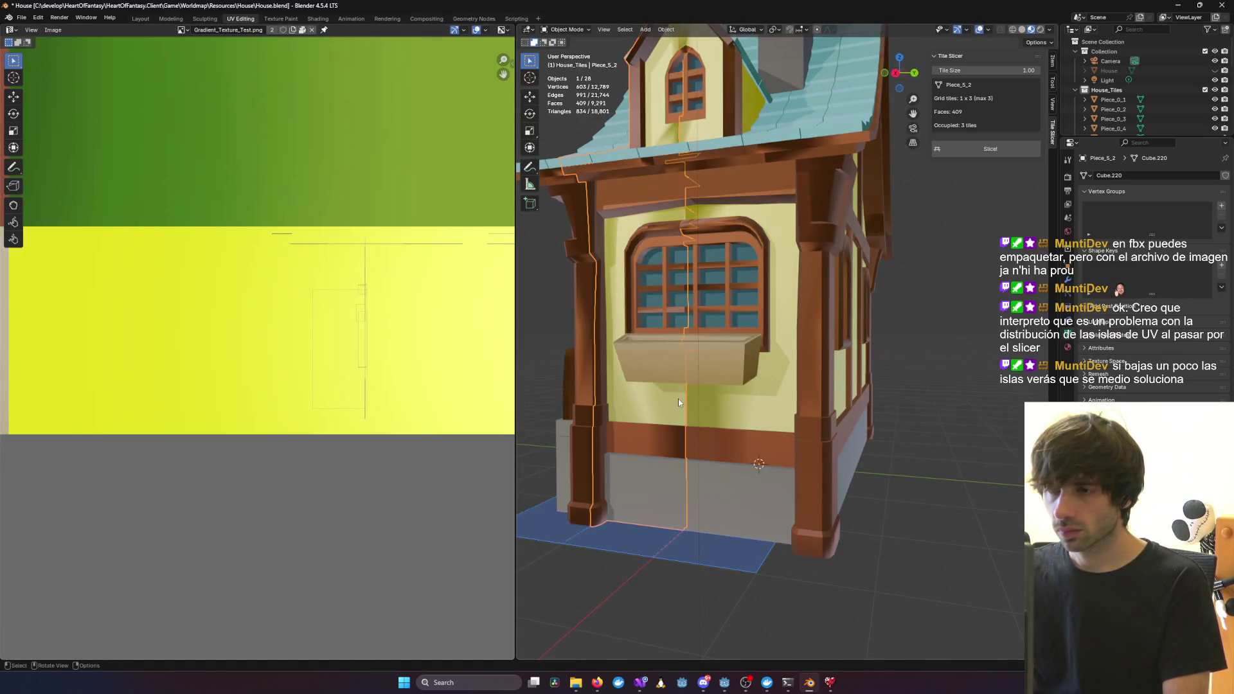
pyautogui.press('Tab')
pyautogui.moveTo(678, 403); pyautogui.dragTo(623, 300, button='middle')
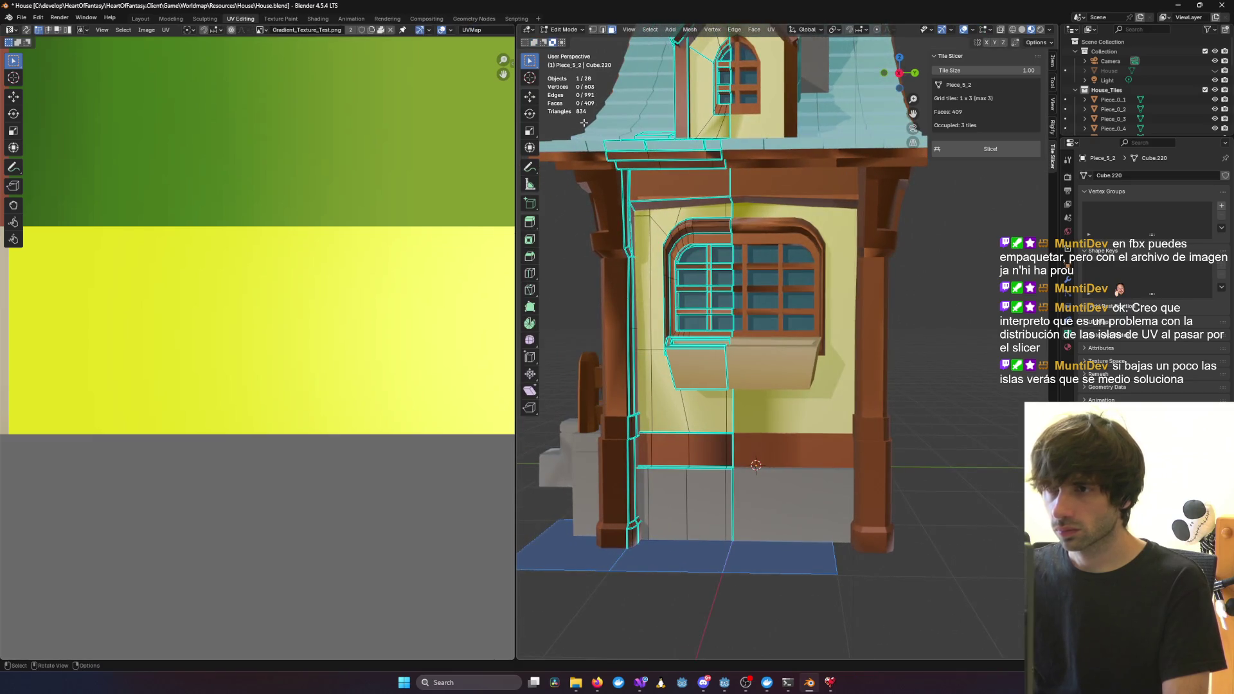
pyautogui.moveTo(584, 122); pyautogui.dragTo(822, 585)
pyautogui.scroll(-2, 424, 434)
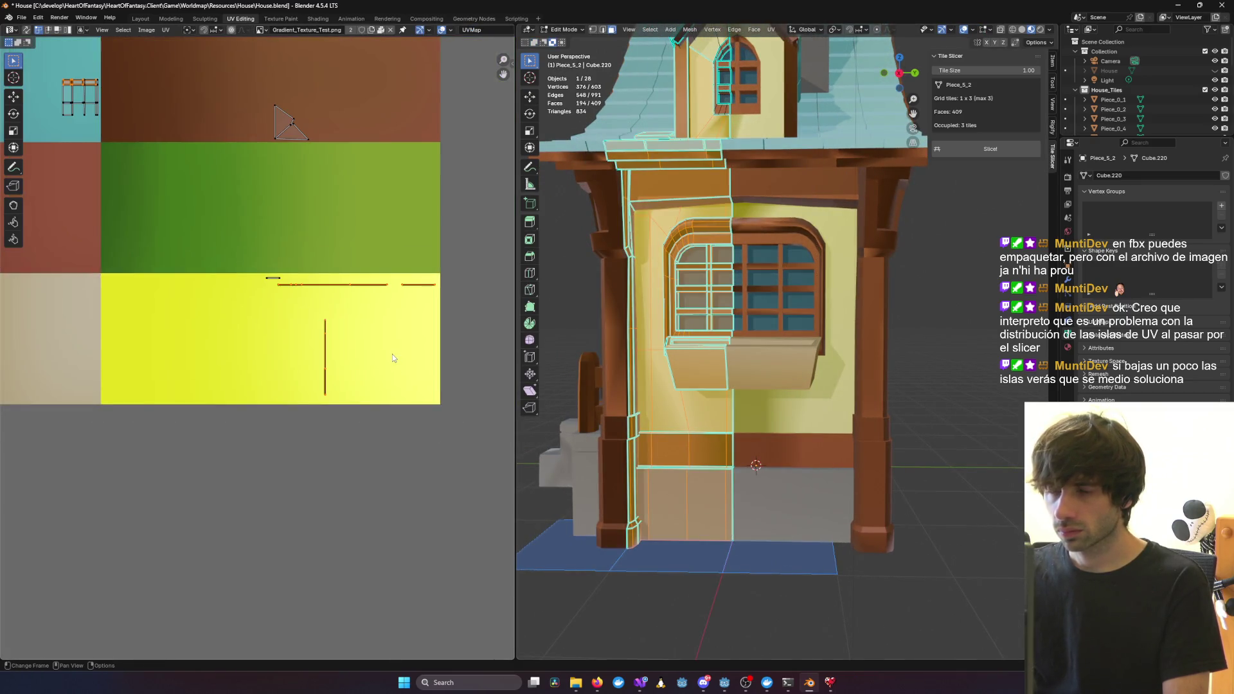
pyautogui.scroll(1, 393, 359)
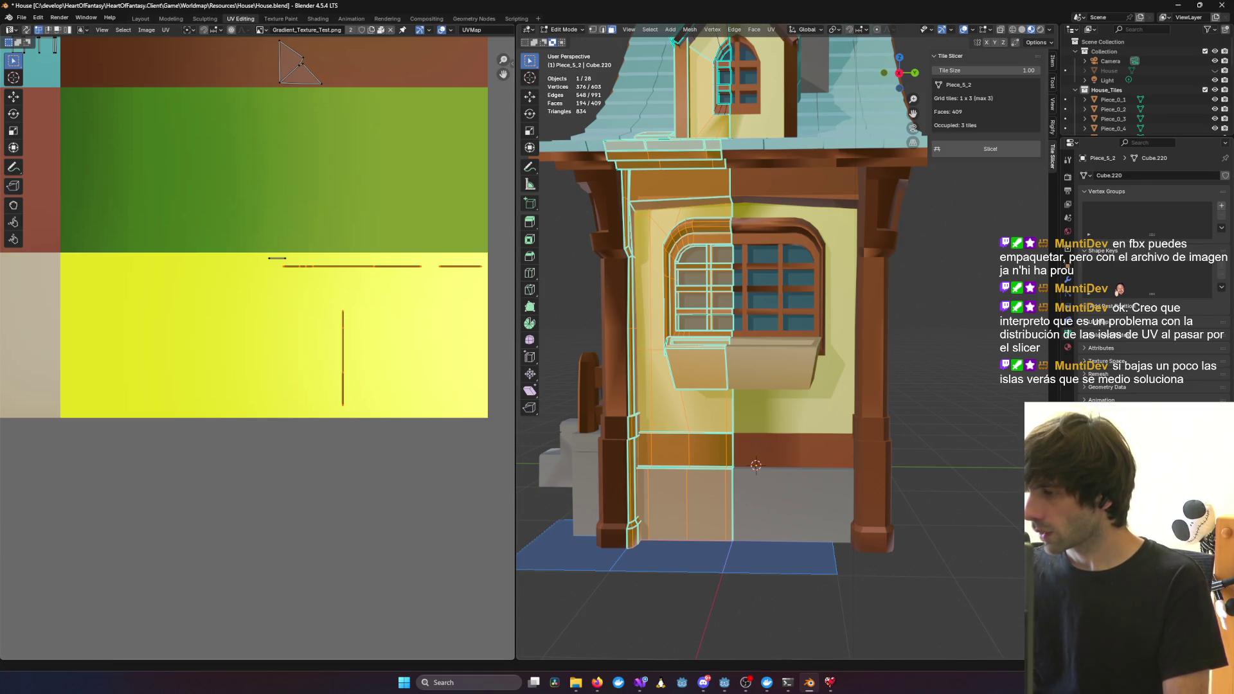
# Move the horizontal UV edges slightly lower inside the yellow tile and return to object mode
pyautogui.scroll(2, 400, 260)
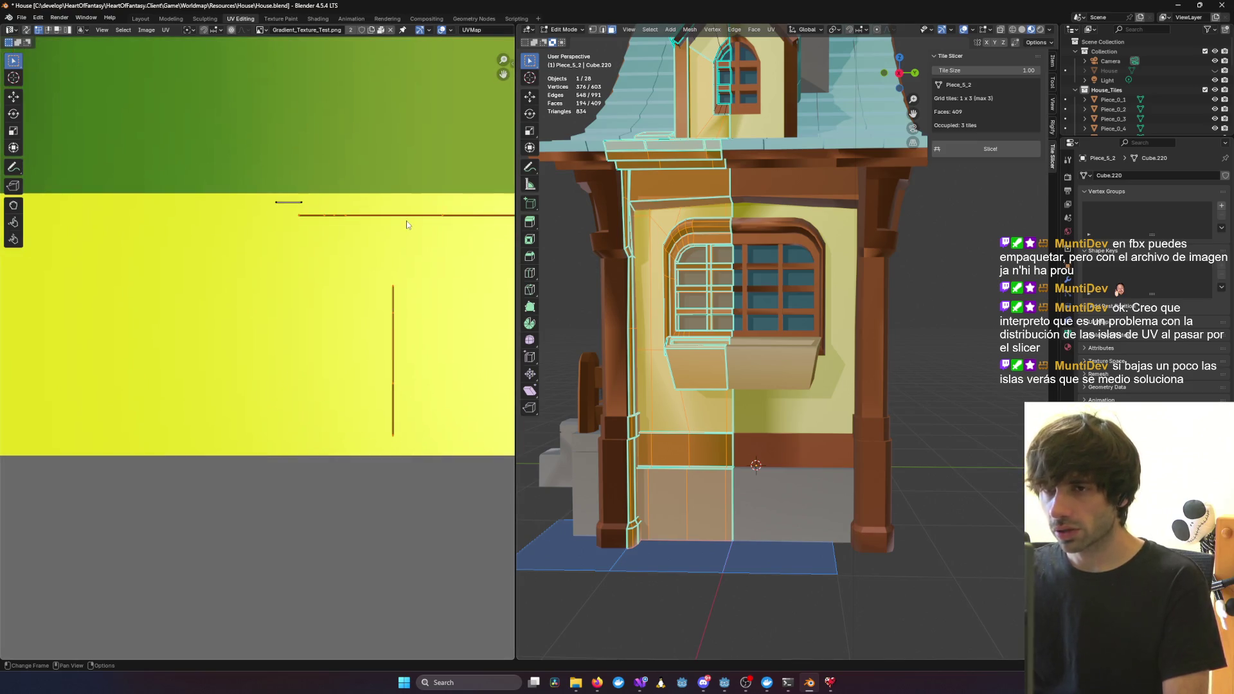
pyautogui.moveTo(400, 267)
pyautogui.mouseDown(button='middle')
pyautogui.moveTo(463, 268)
pyautogui.moveTo(241, 261)
pyautogui.mouseUp(button='middle')
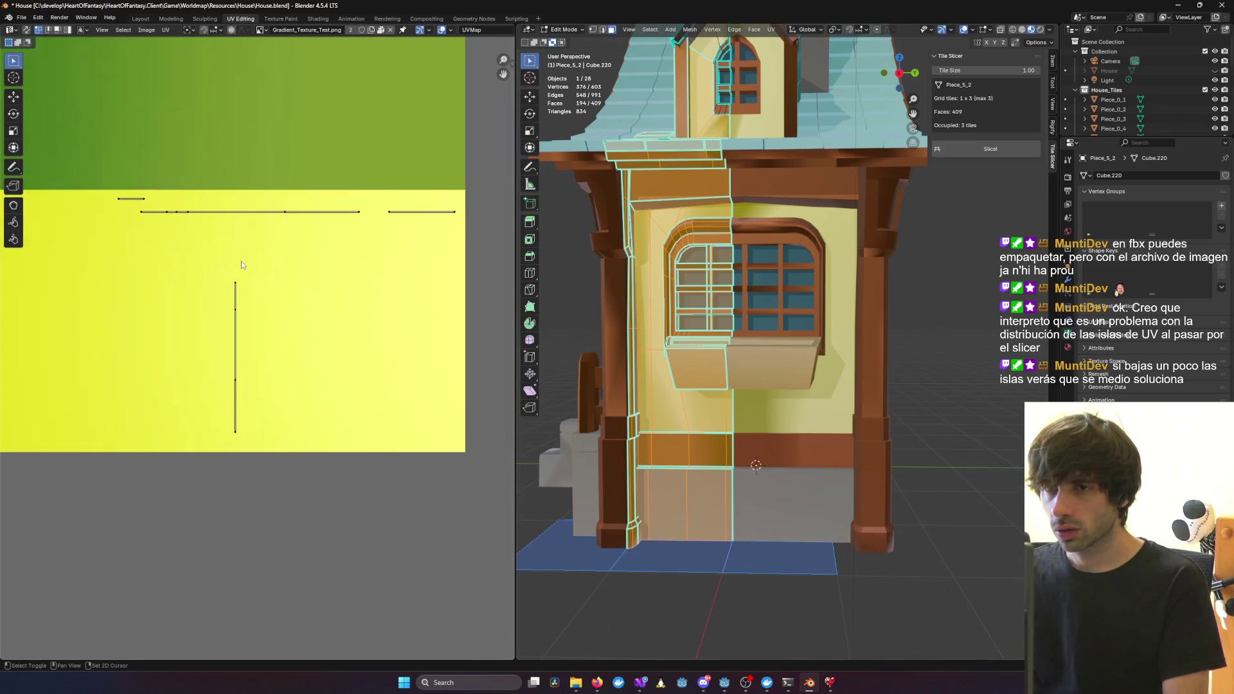
pyautogui.moveTo(100, 198); pyautogui.dragTo(480, 243)
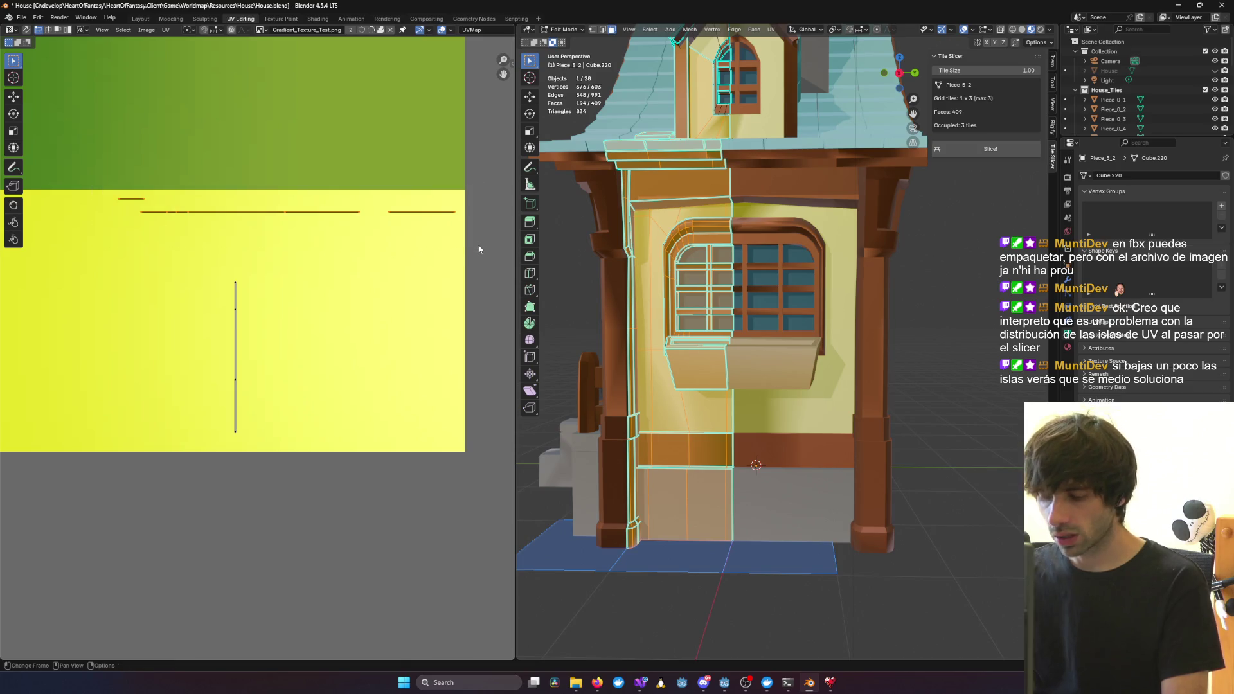
pyautogui.press('g')
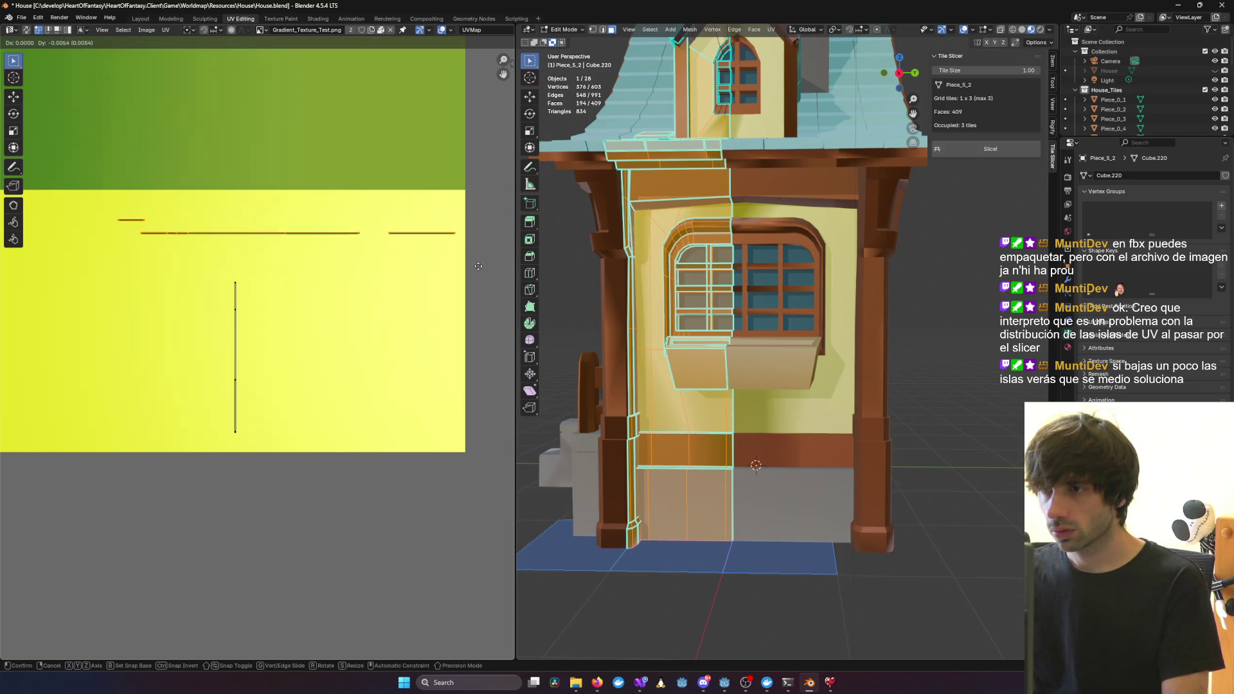
pyautogui.click(480, 283)
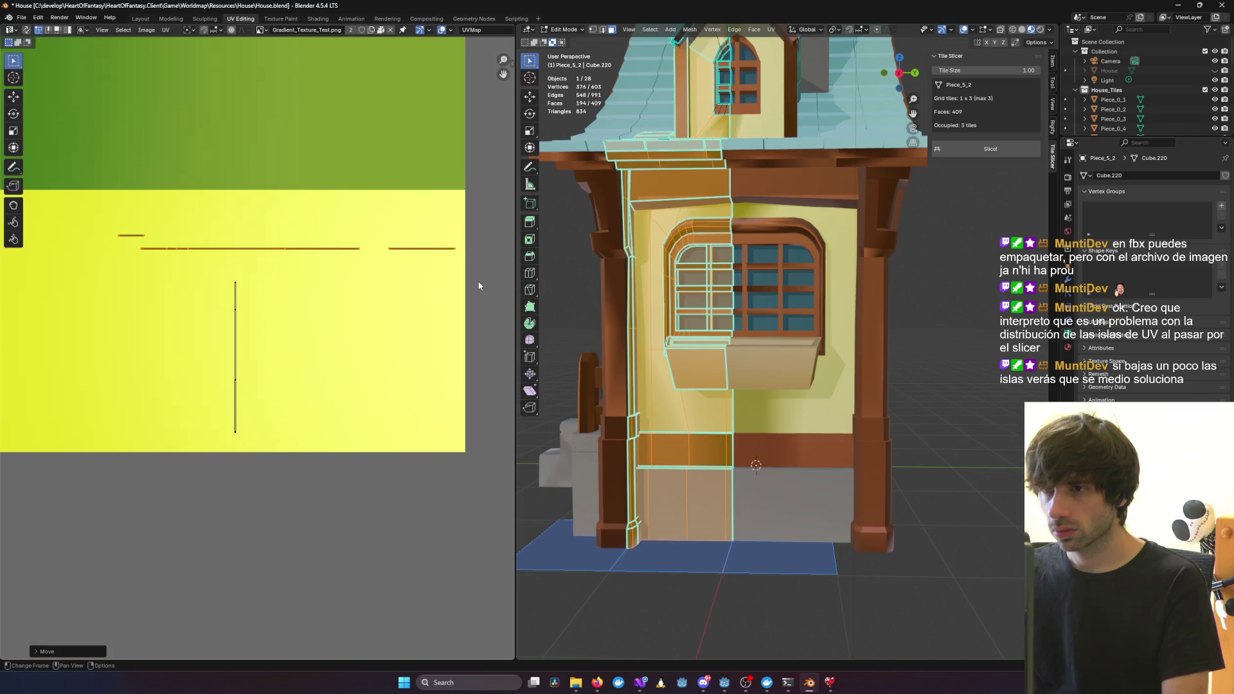
pyautogui.click(930, 301)
pyautogui.press('Tab')
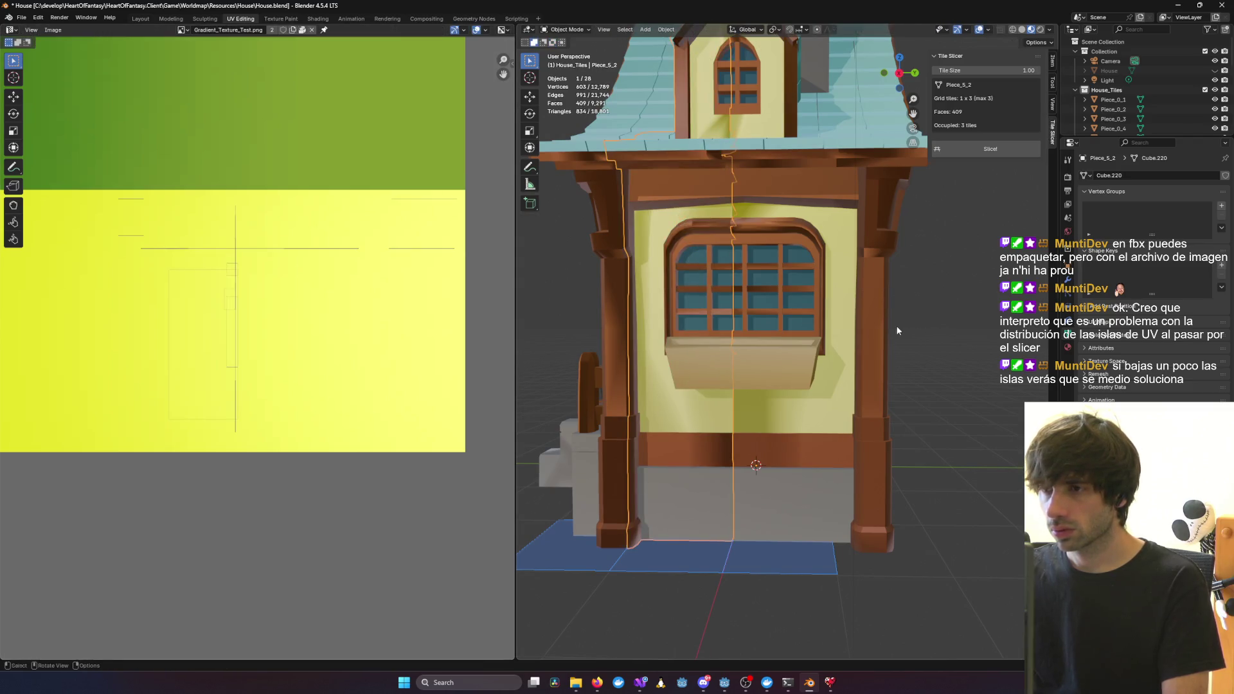
# Select Piece_5_3 and frame the window and its sill up close
pyautogui.moveTo(898, 331); pyautogui.dragTo(1011, 314, button='middle')
pyautogui.click(1010, 315)
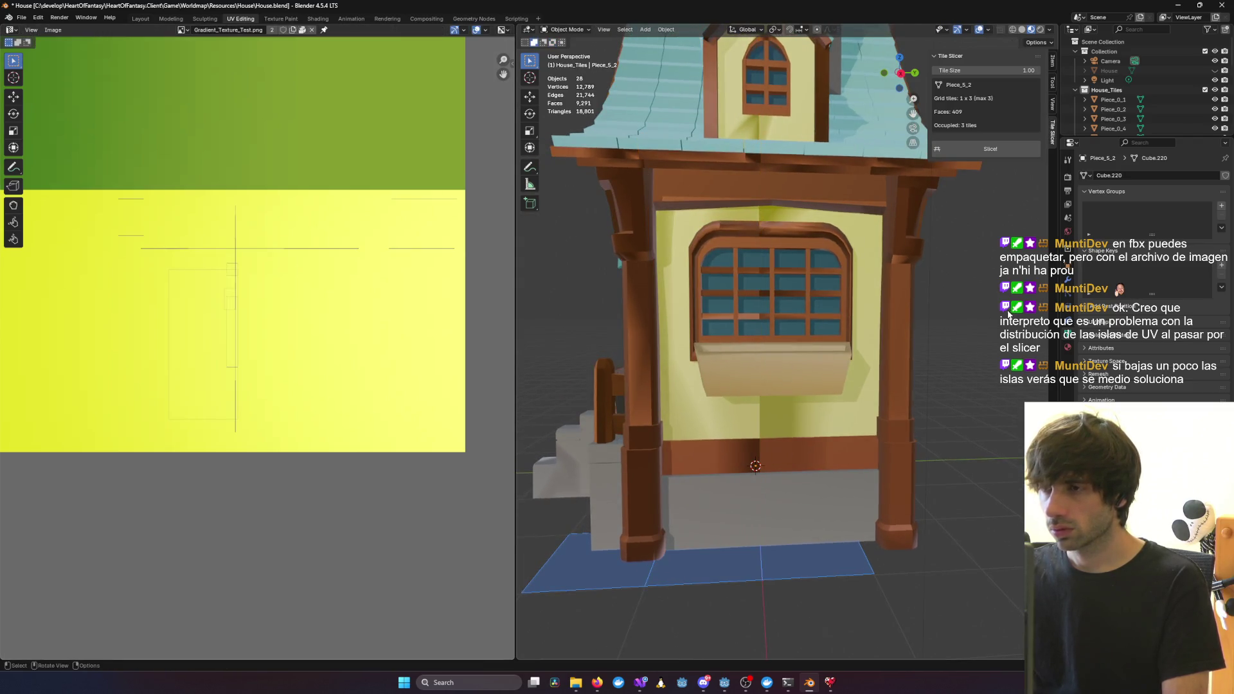
pyautogui.click(773, 416)
pyautogui.scroll(6, 785, 347)
pyautogui.moveTo(758, 542)
pyautogui.mouseDown(button='middle')
pyautogui.moveTo(741, 550)
pyautogui.moveTo(682, 515)
pyautogui.mouseUp(button='middle')
pyautogui.scroll(-5, 683, 515)
pyautogui.moveTo(757, 410); pyautogui.dragTo(758, 433, button='middle')
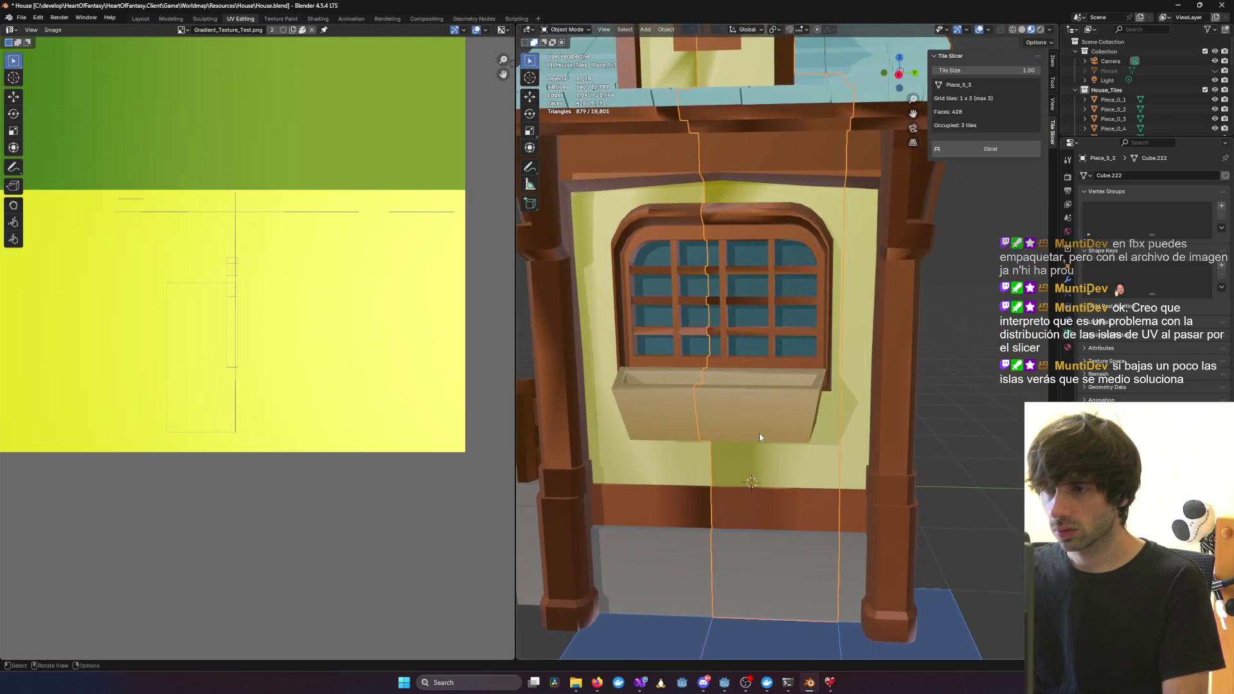
# Shift all of Piece_5_3's UVs downward, deselect everything, and return to object mode
pyautogui.press('Tab')
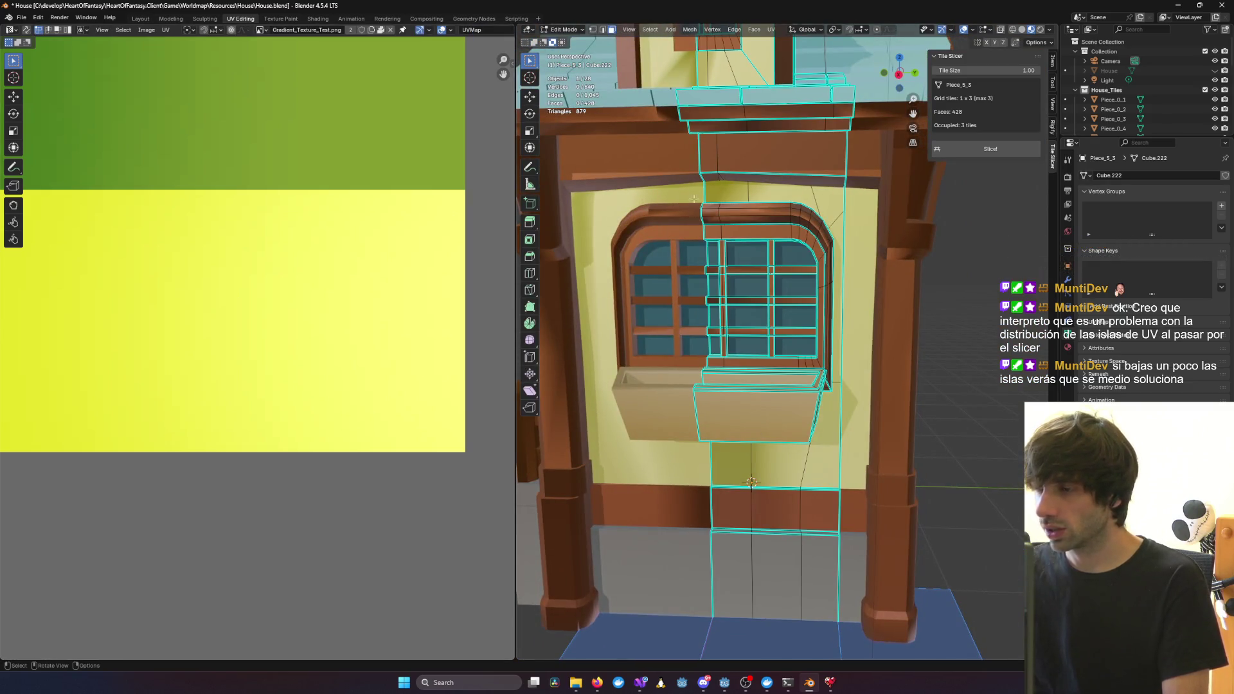
pyautogui.press('a')
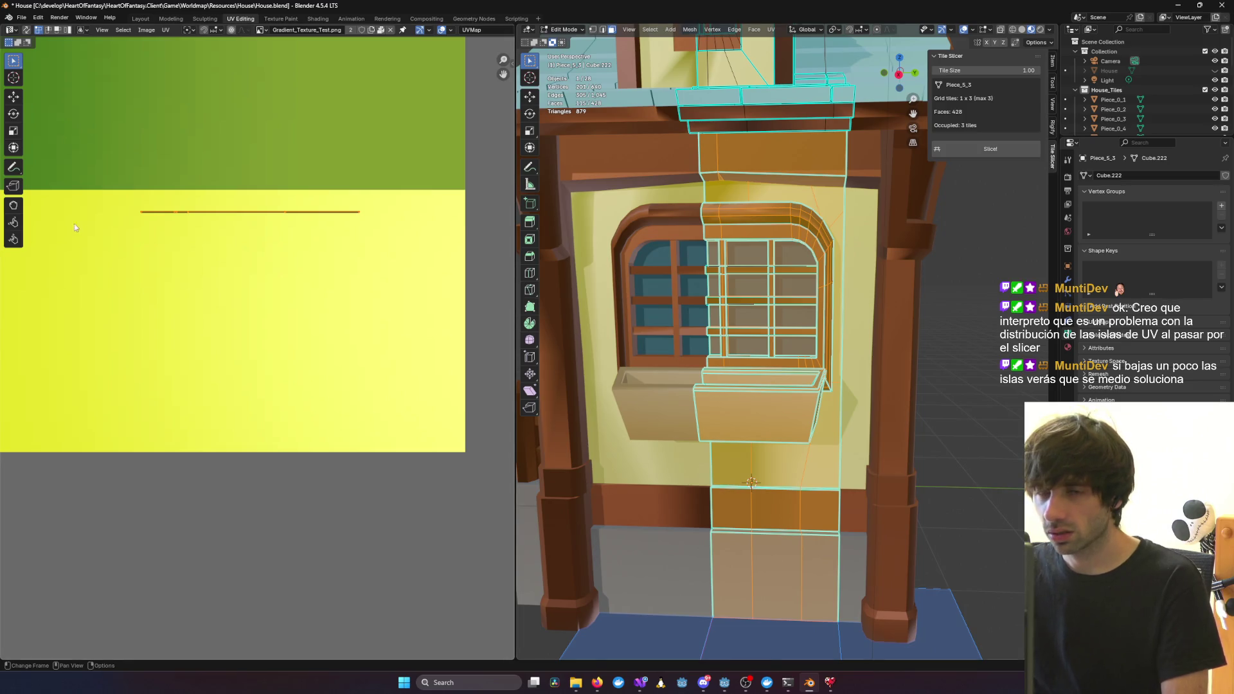
pyautogui.press('g')
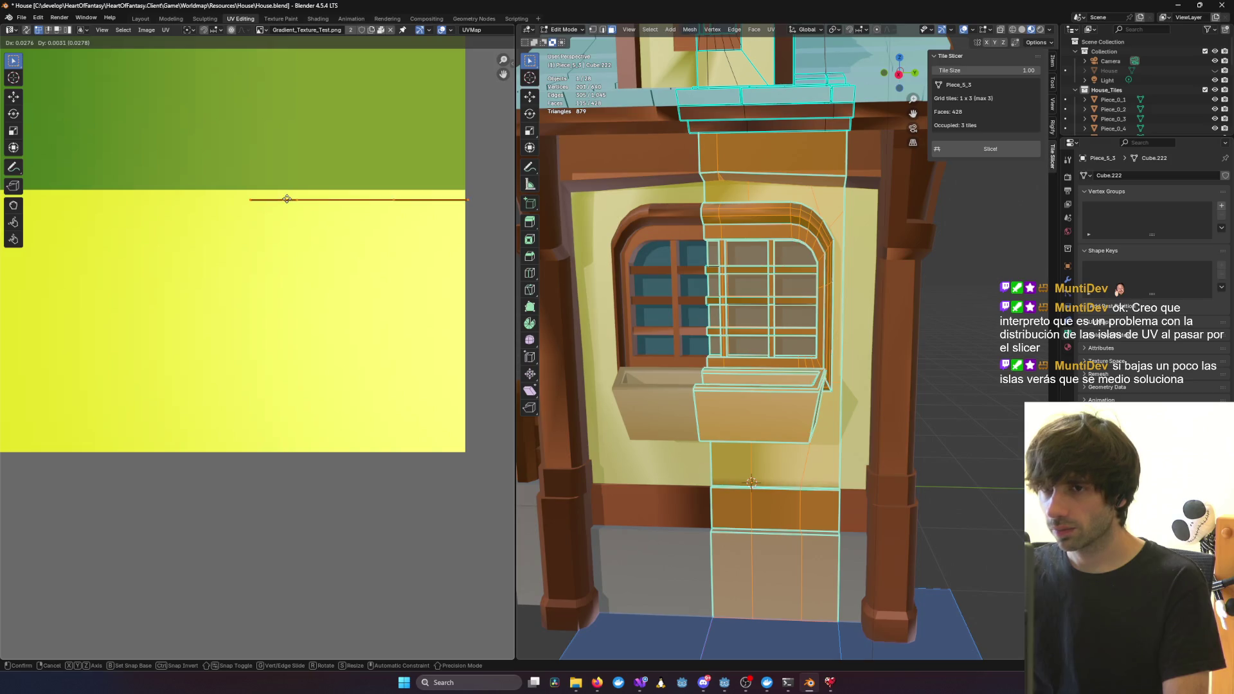
pyautogui.click(287, 199)
pyautogui.click(770, 212)
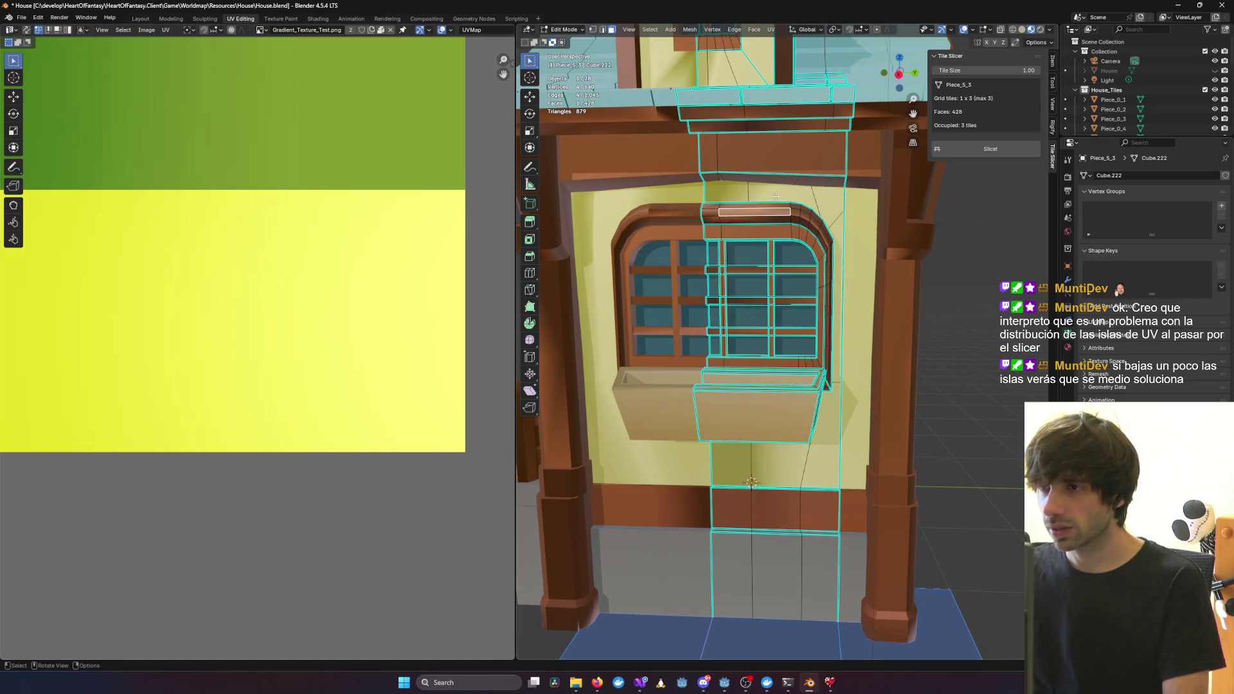
pyautogui.hotkey('alt', 'a')
pyautogui.press('a')
pyautogui.hotkey('alt', 'a')
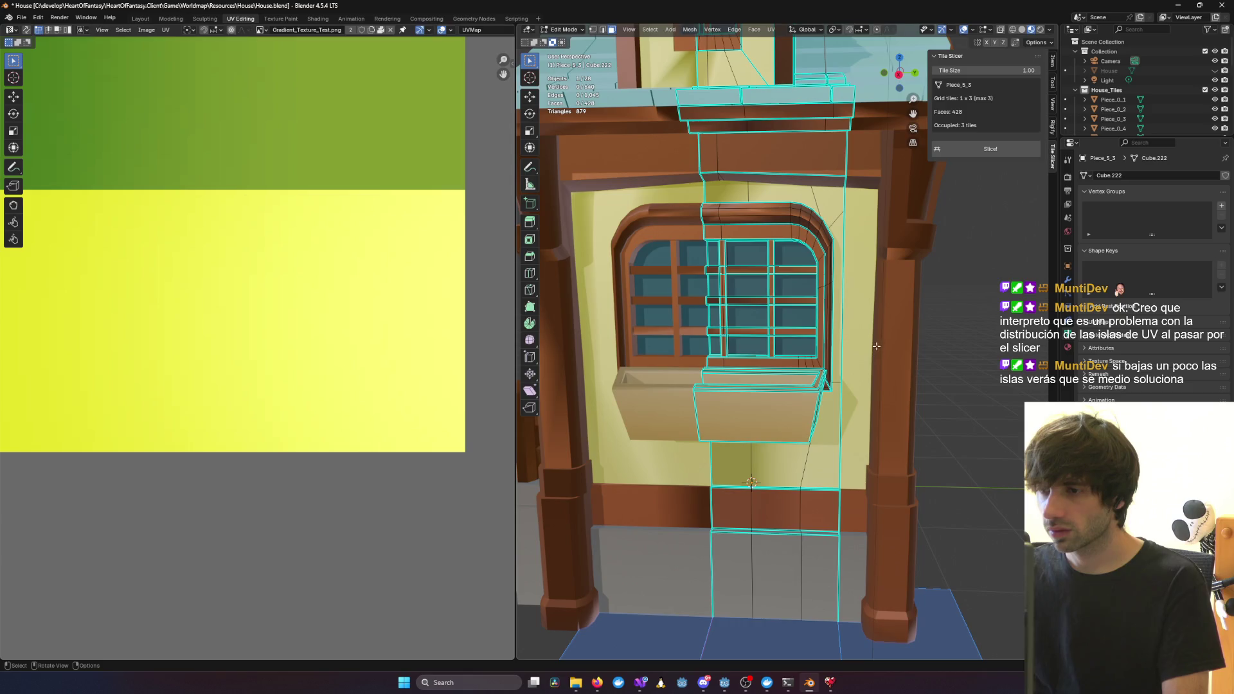
pyautogui.press('Tab')
pyautogui.press('Tab')
pyautogui.press('Tab')
# Dismiss the object context menu and orbit close onto the wall below the window box
pyautogui.rightClick(889, 355)
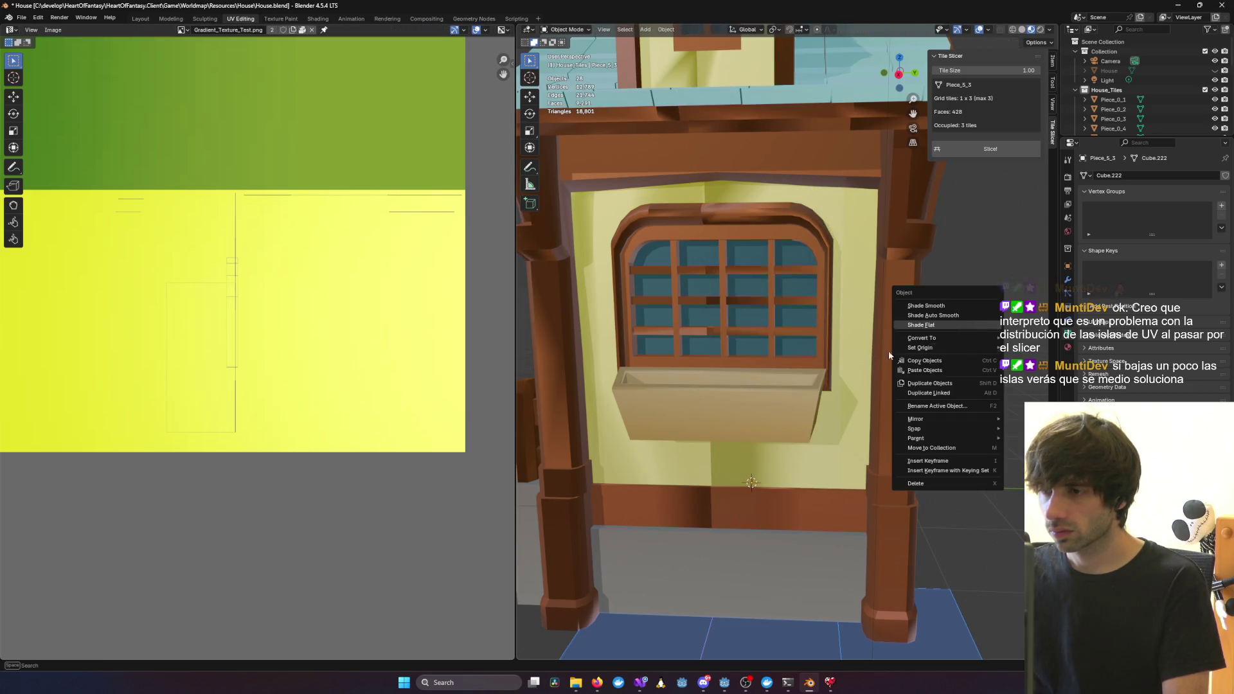
pyautogui.scroll(3, 895, 433)
pyautogui.click(744, 394)
pyautogui.scroll(3, 641, 275)
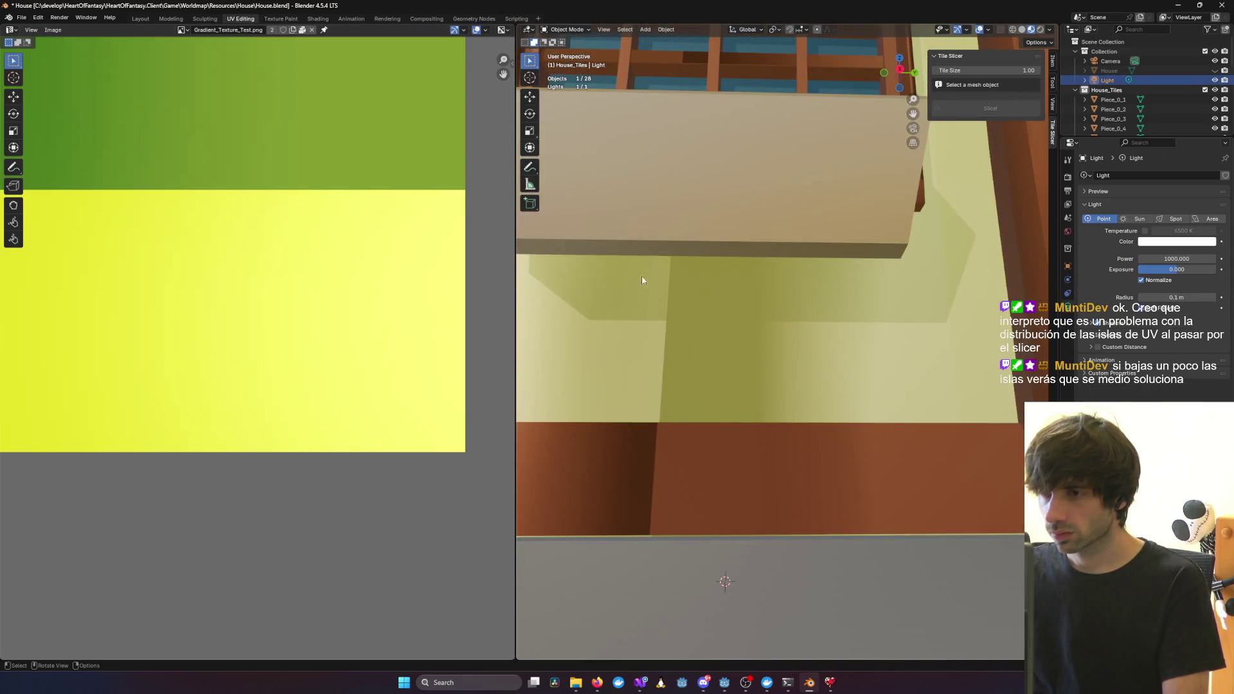
pyautogui.moveTo(648, 336)
pyautogui.mouseDown(button='middle')
pyautogui.moveTo(671, 331)
pyautogui.moveTo(635, 366)
pyautogui.moveTo(676, 371)
pyautogui.moveTo(700, 479)
pyautogui.mouseUp(button='middle')
# Read Claude's reply and diff marking every X and Y cut-line edge sharp, then return to Blender
pyautogui.hotkey('alt', 'Tab')
pyautogui.scroll(1, 656, 310)
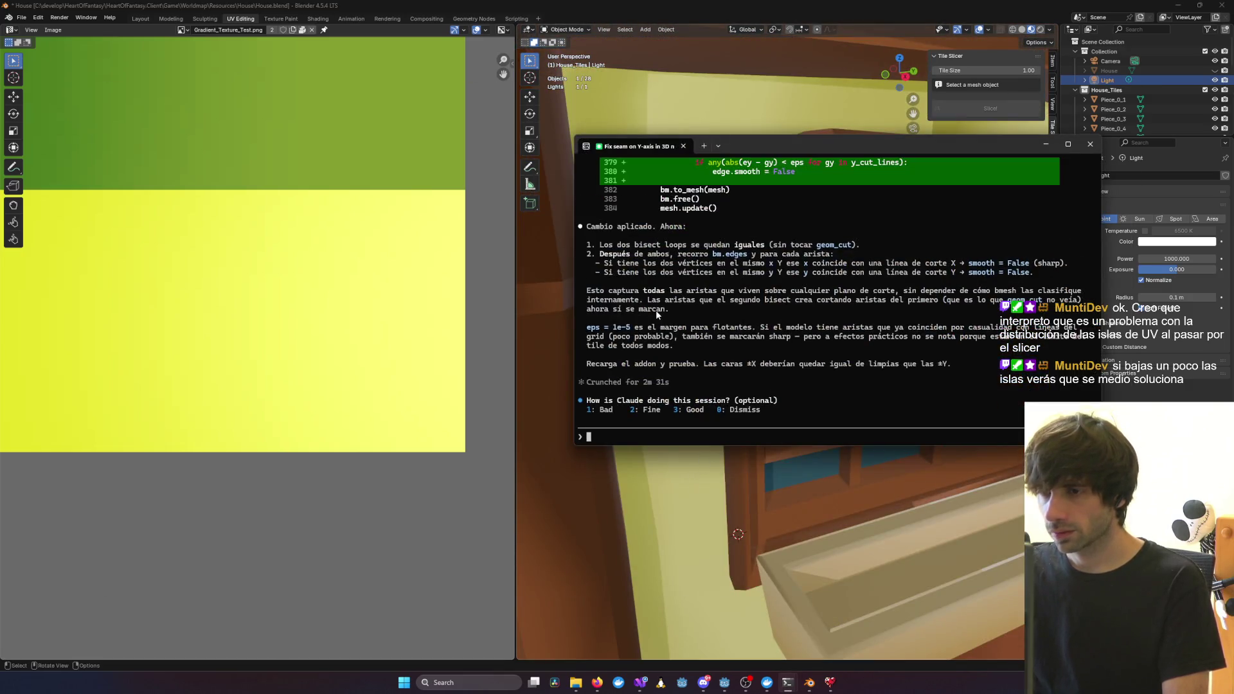
pyautogui.scroll(20, 677, 308)
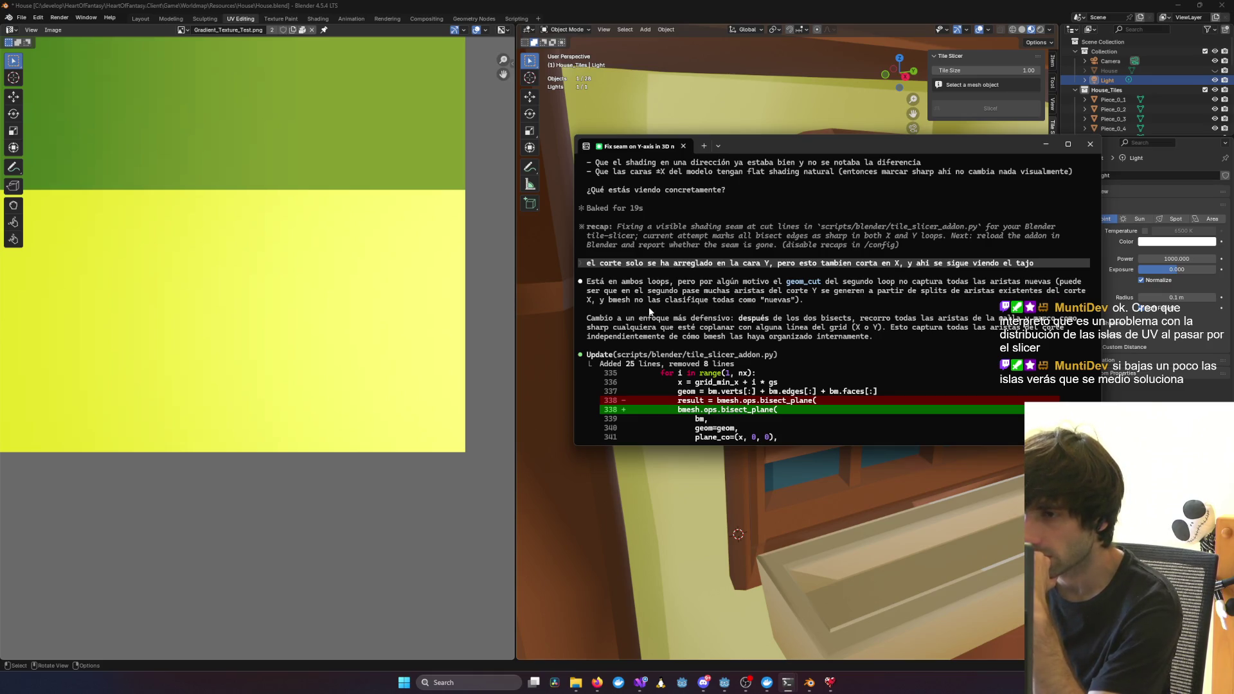
pyautogui.scroll(-1, 649, 312)
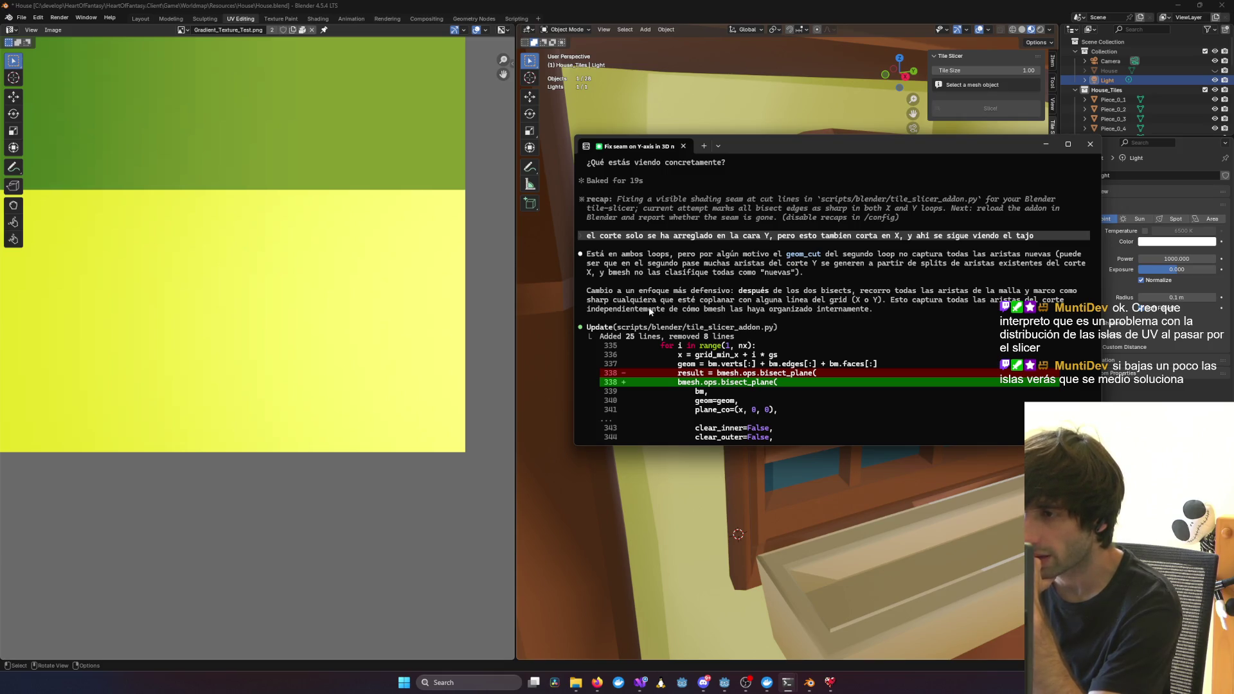
pyautogui.scroll(-15, 649, 308)
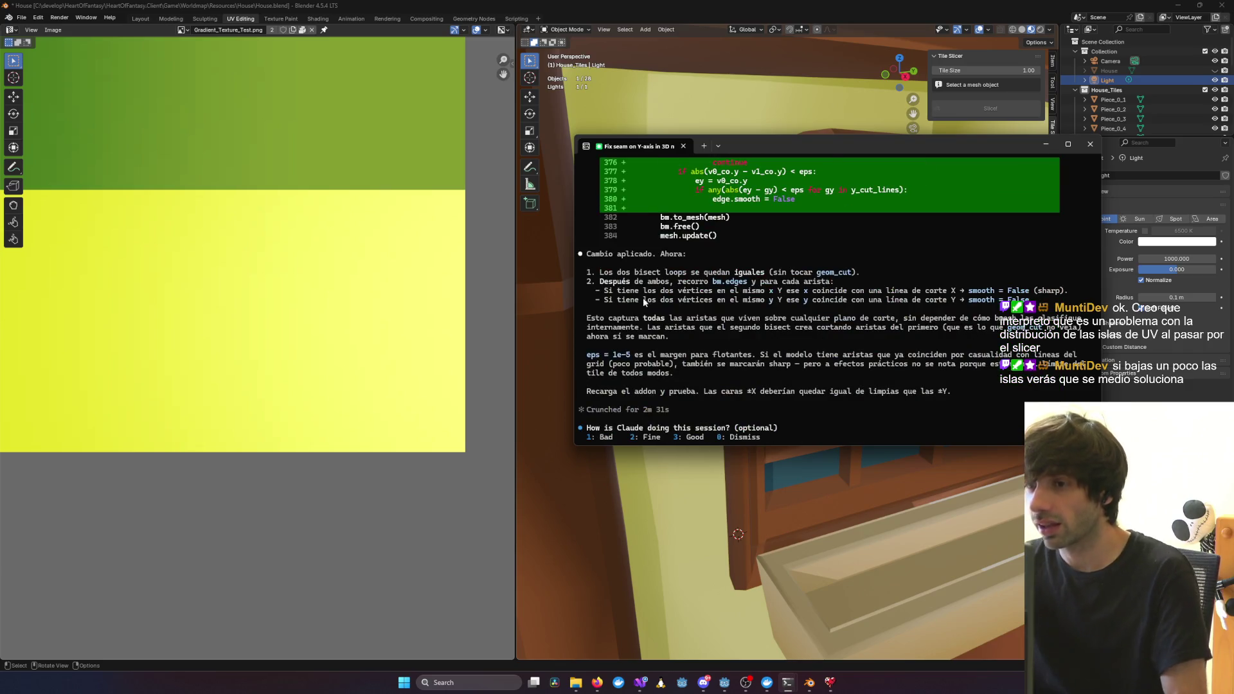
pyautogui.scroll(-2, 643, 298)
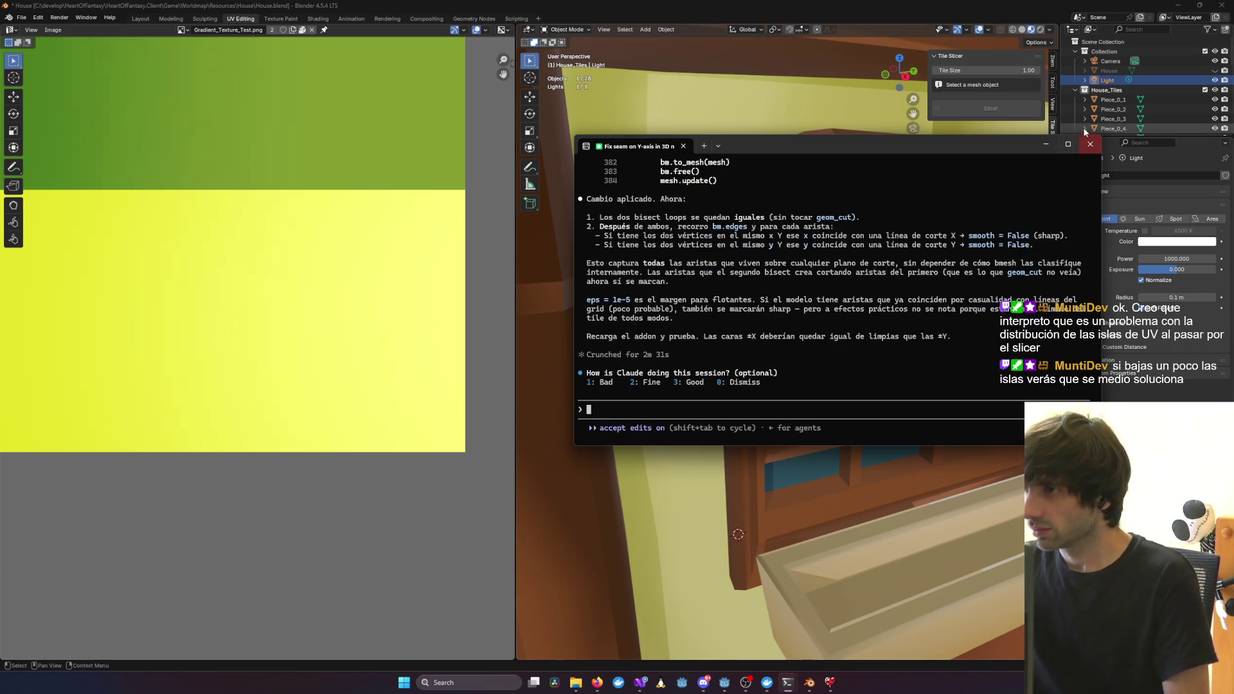
pyautogui.click(888, 283)
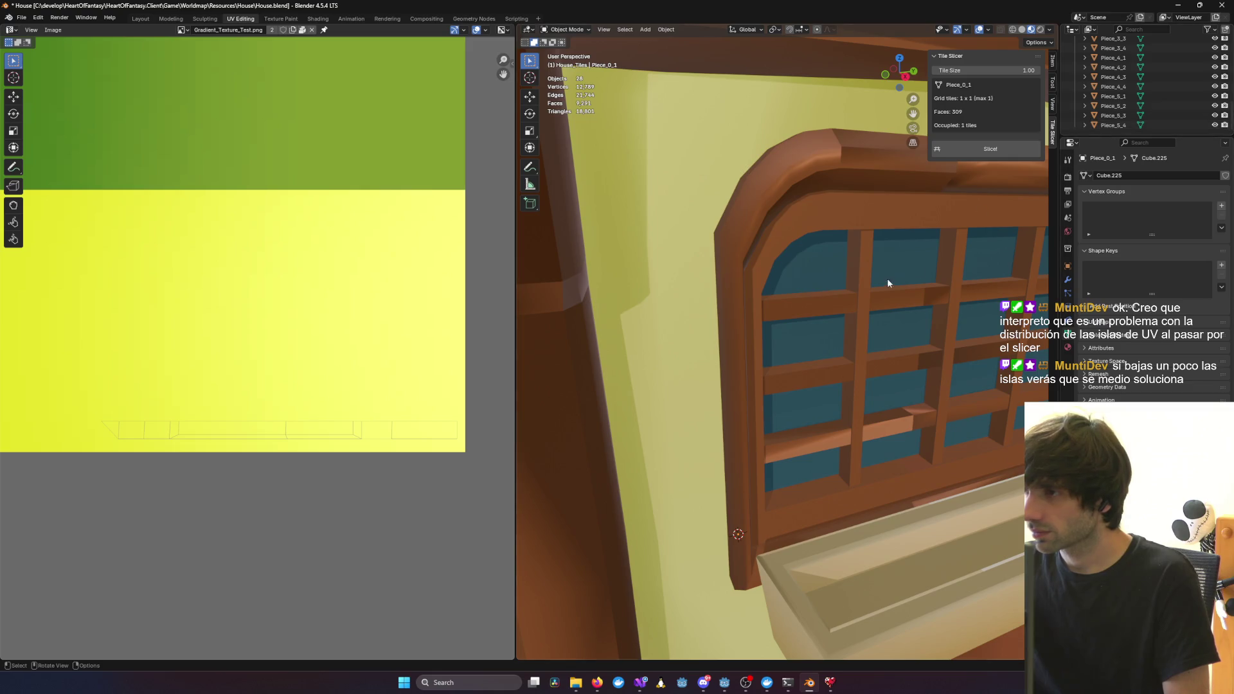
# Undo twice to remove the tile pieces and restore the original House
pyautogui.scroll(-9, 900, 273)
pyautogui.scroll(3, 927, 261)
pyautogui.scroll(8, 1132, 193)
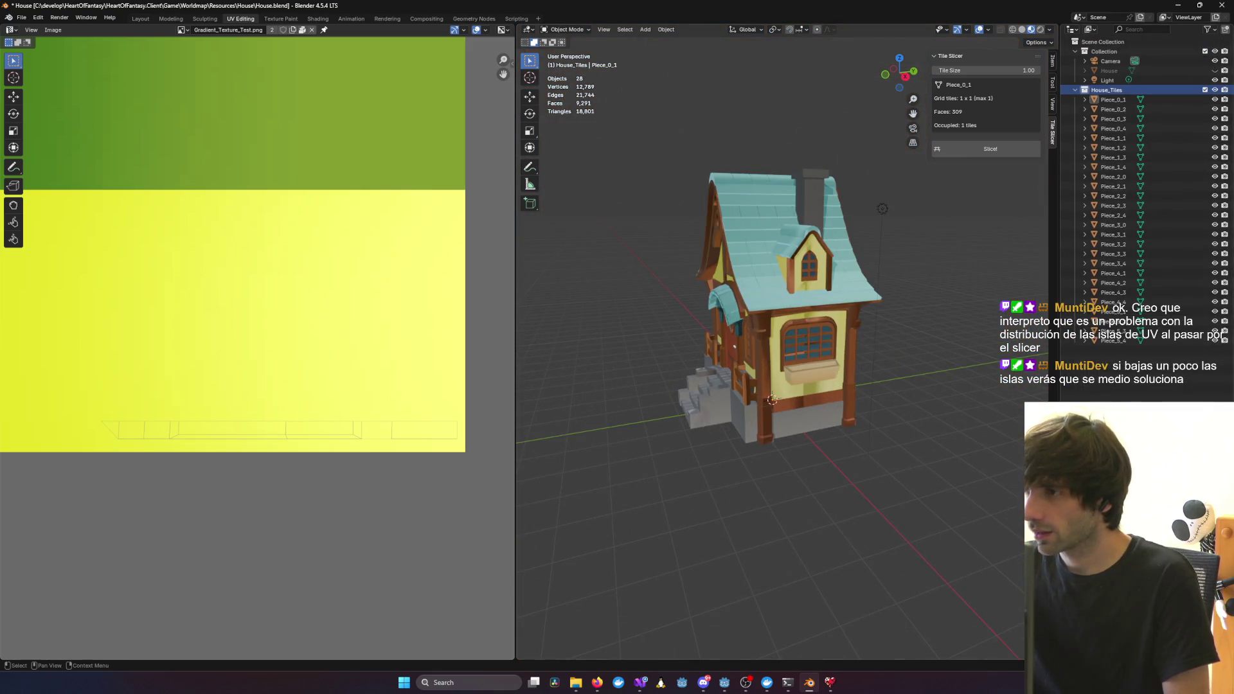
pyautogui.hotkey('ctrl', 'z')
pyautogui.hotkey('ctrl', 'z')
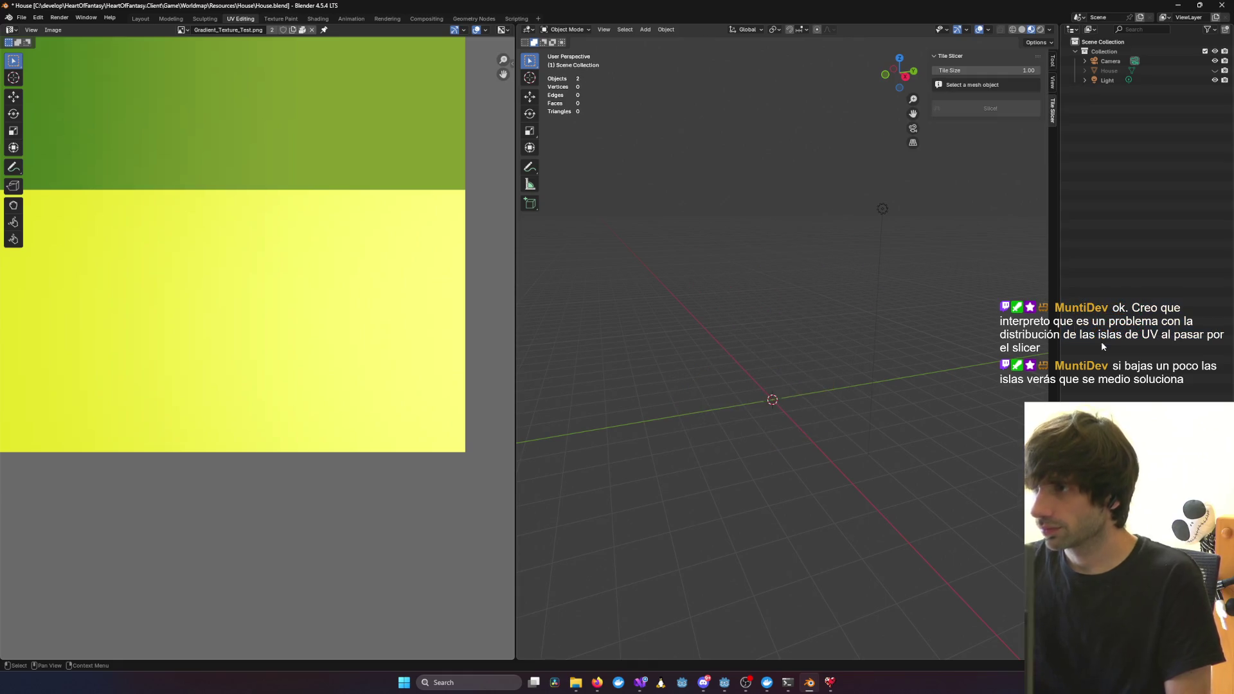
pyautogui.hotkey('ctrl', 'z')
pyautogui.scroll(-6, 302, 238)
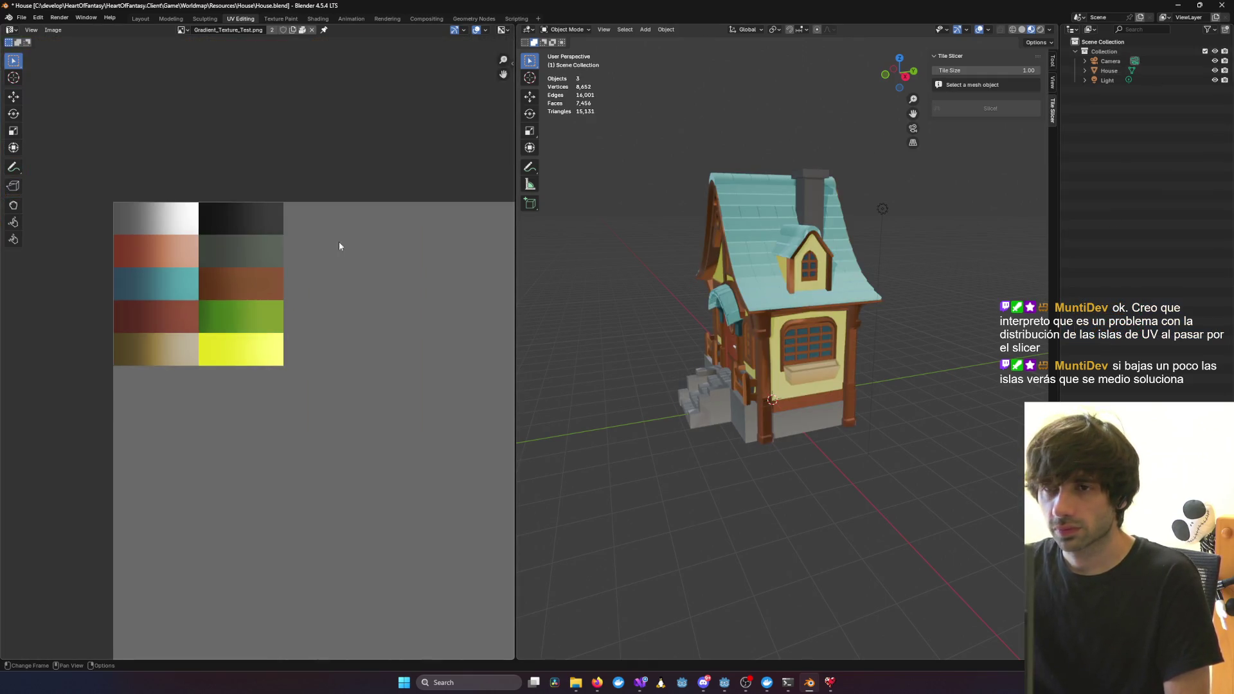
pyautogui.moveTo(540, 257); pyautogui.dragTo(597, 264, button='middle')
# Remove the Tile Slicer add-on in Preferences > Add-ons
pyautogui.click(38, 17)
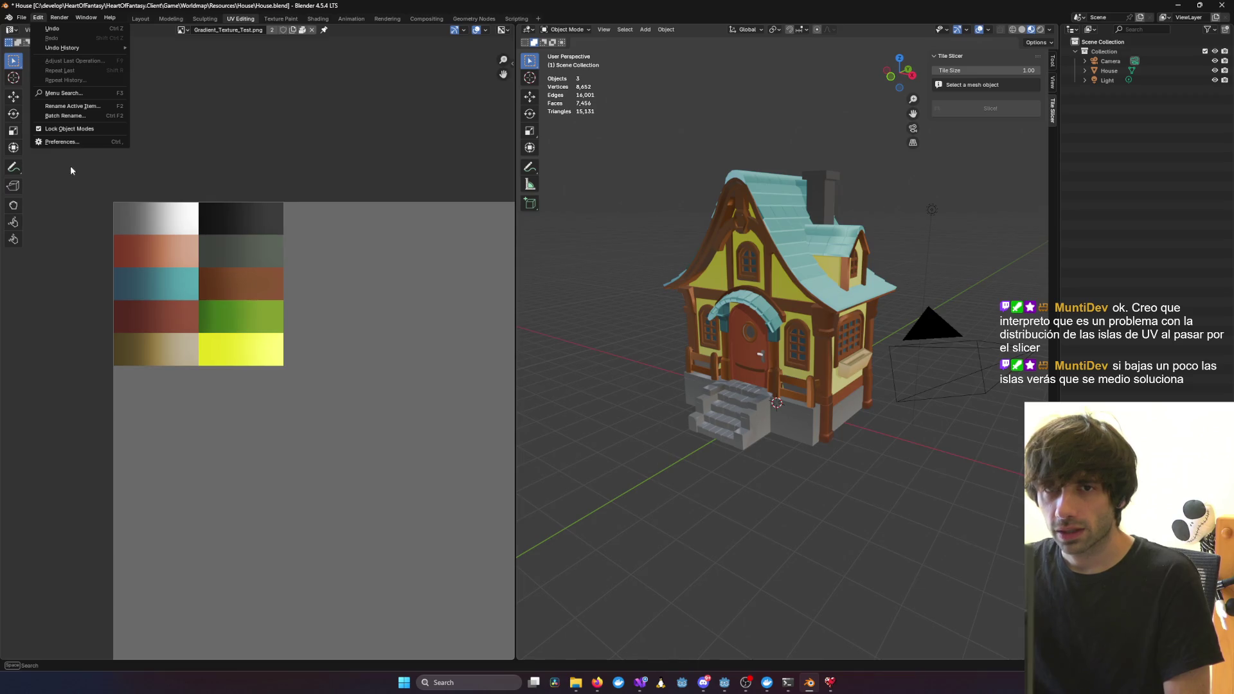
pyautogui.click(61, 142)
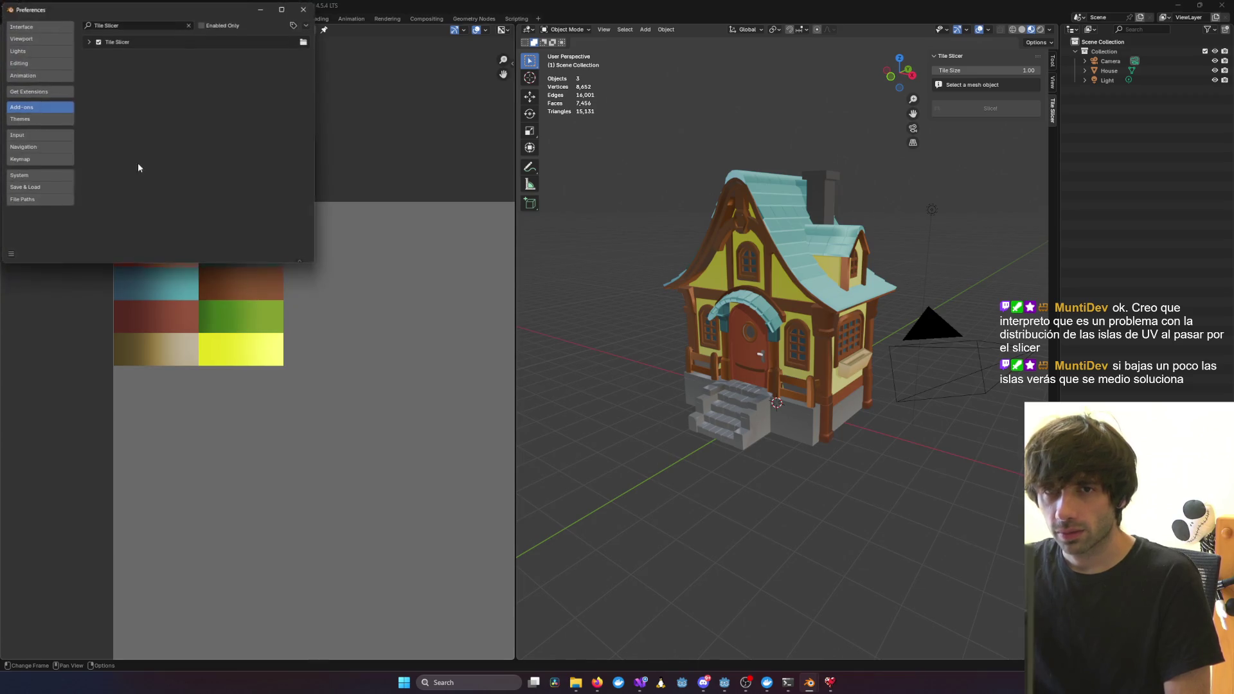
pyautogui.click(85, 43)
pyautogui.click(289, 55)
pyautogui.click(293, 87)
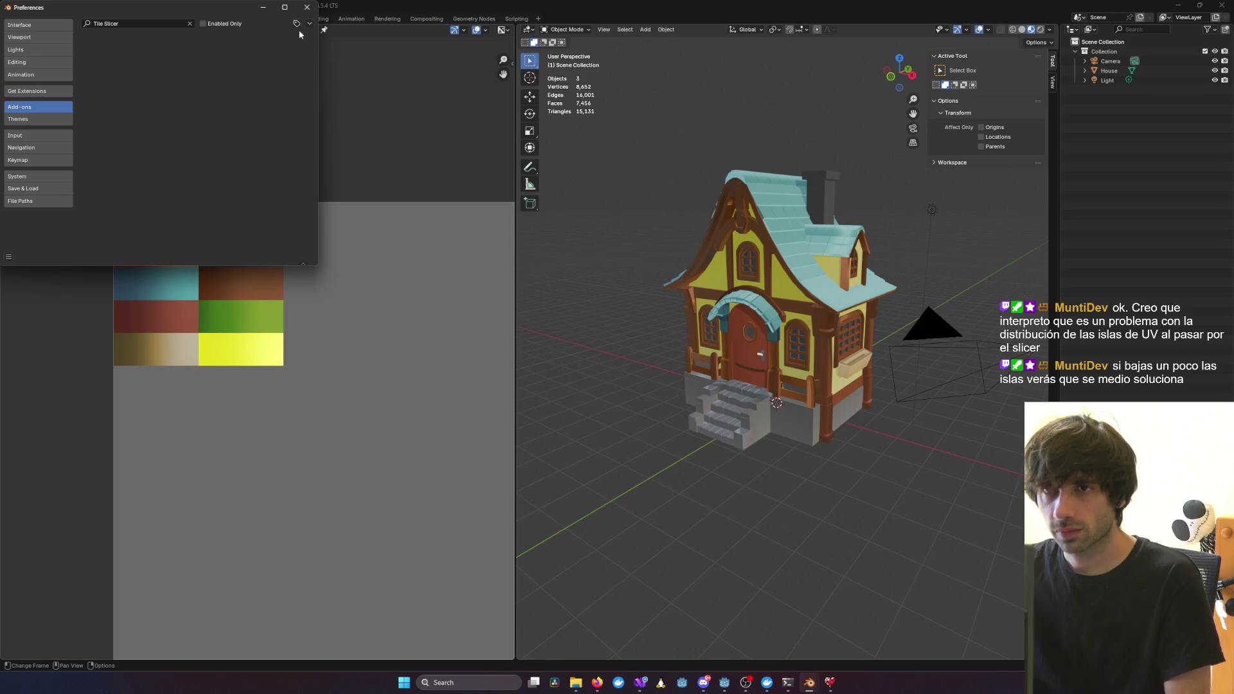
# Install tile_slicer_addon.py from disk in scripts\blender and select the House object
pyautogui.click(309, 23)
pyautogui.click(278, 47)
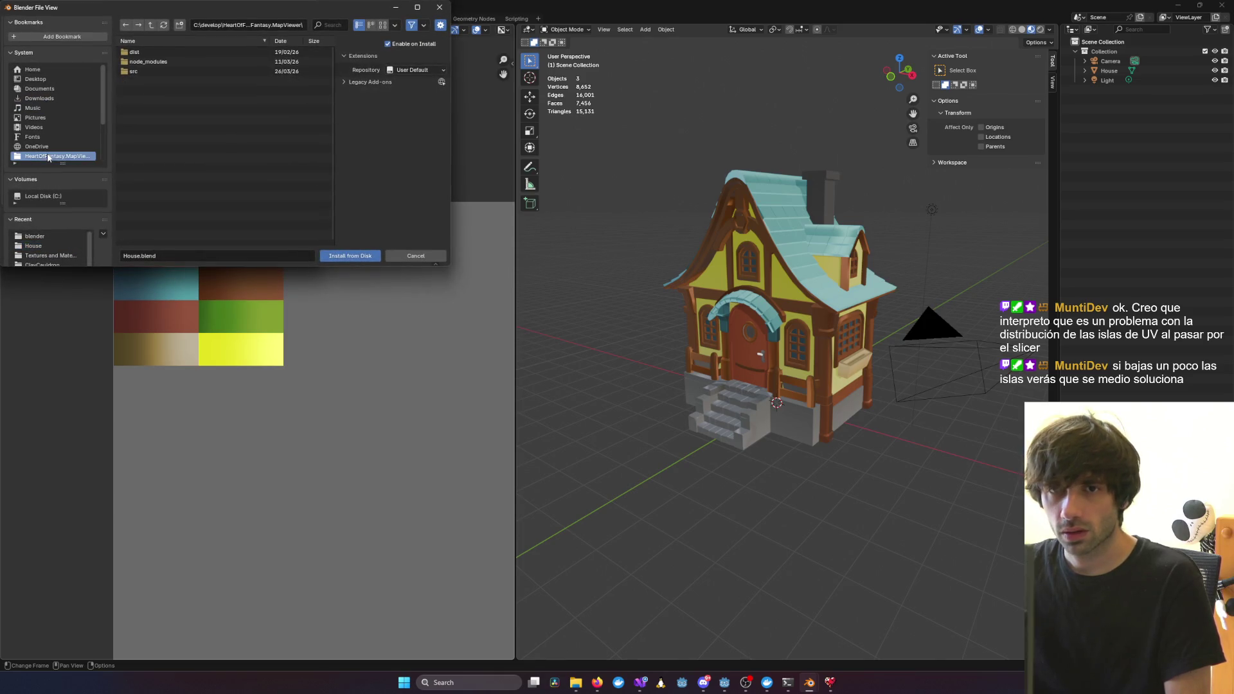
pyautogui.click(151, 25)
pyautogui.scroll(-5, 147, 238)
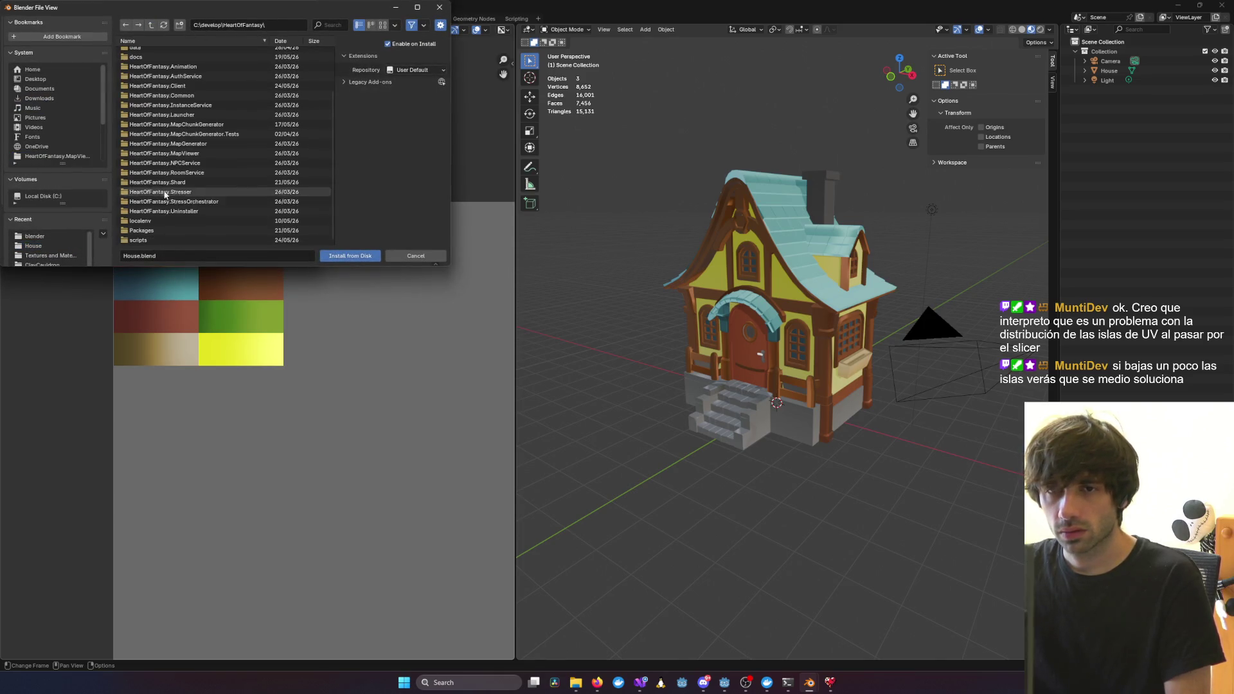
pyautogui.doubleClick(146, 240)
pyautogui.doubleClick(153, 57)
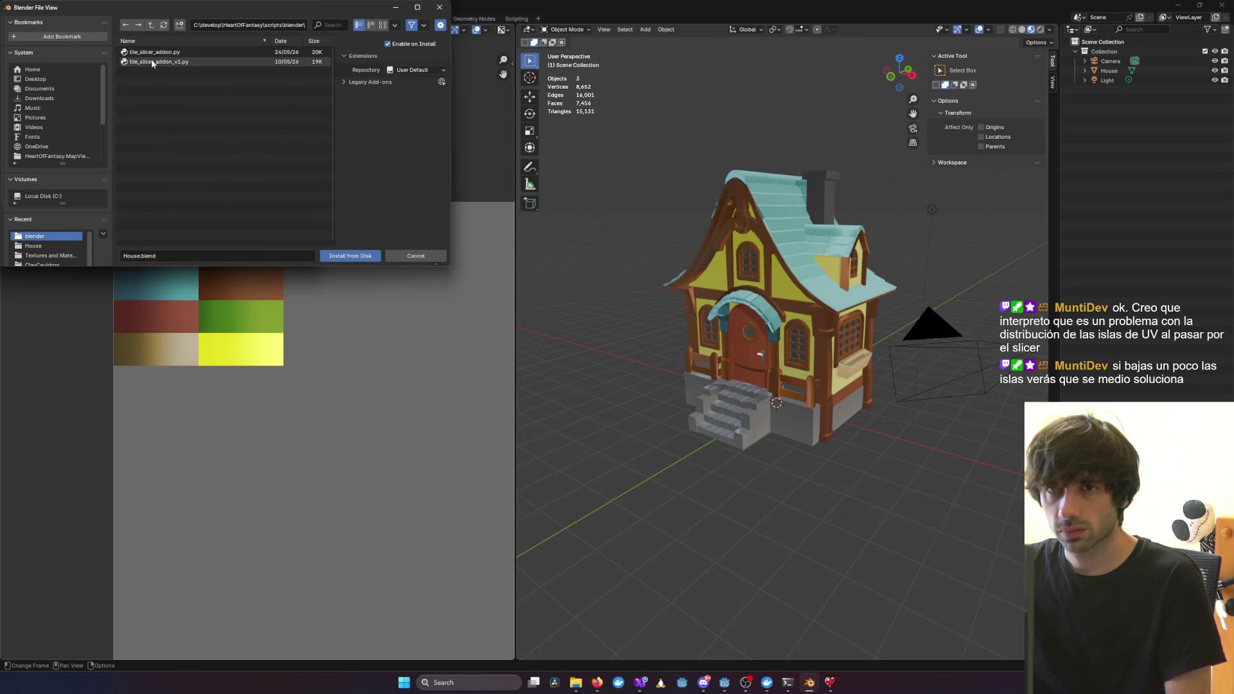
pyautogui.doubleClick(153, 62)
pyautogui.click(772, 270)
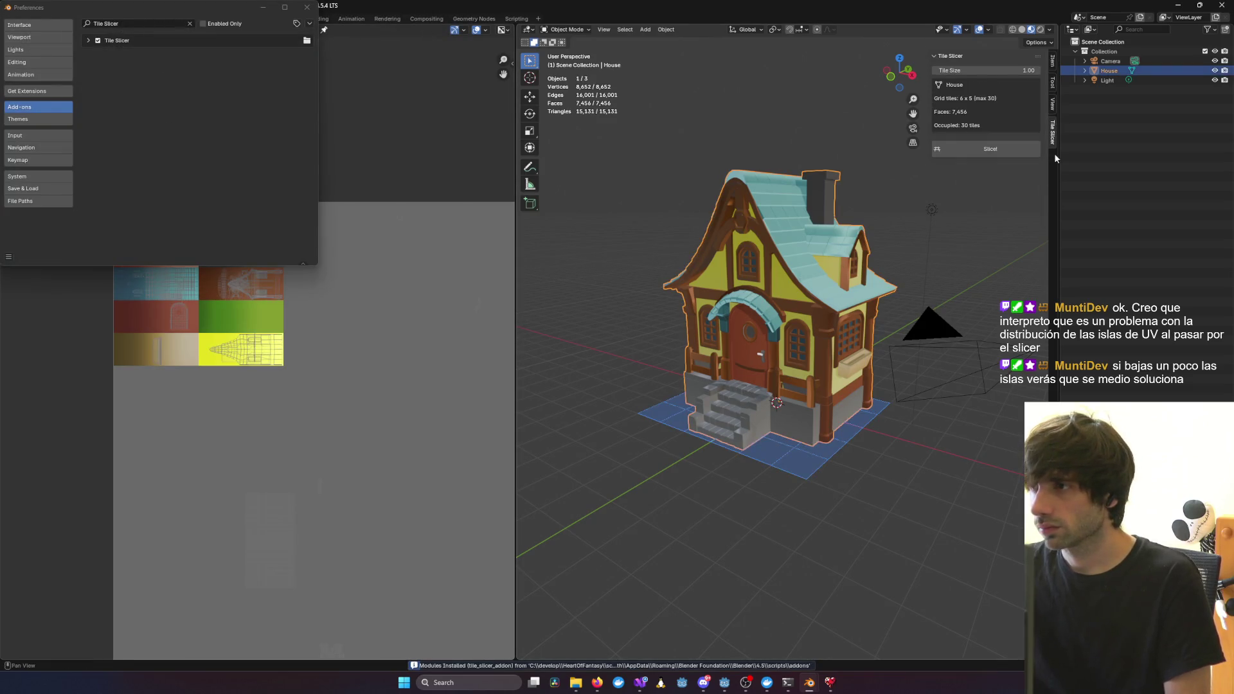
pyautogui.click(990, 149)
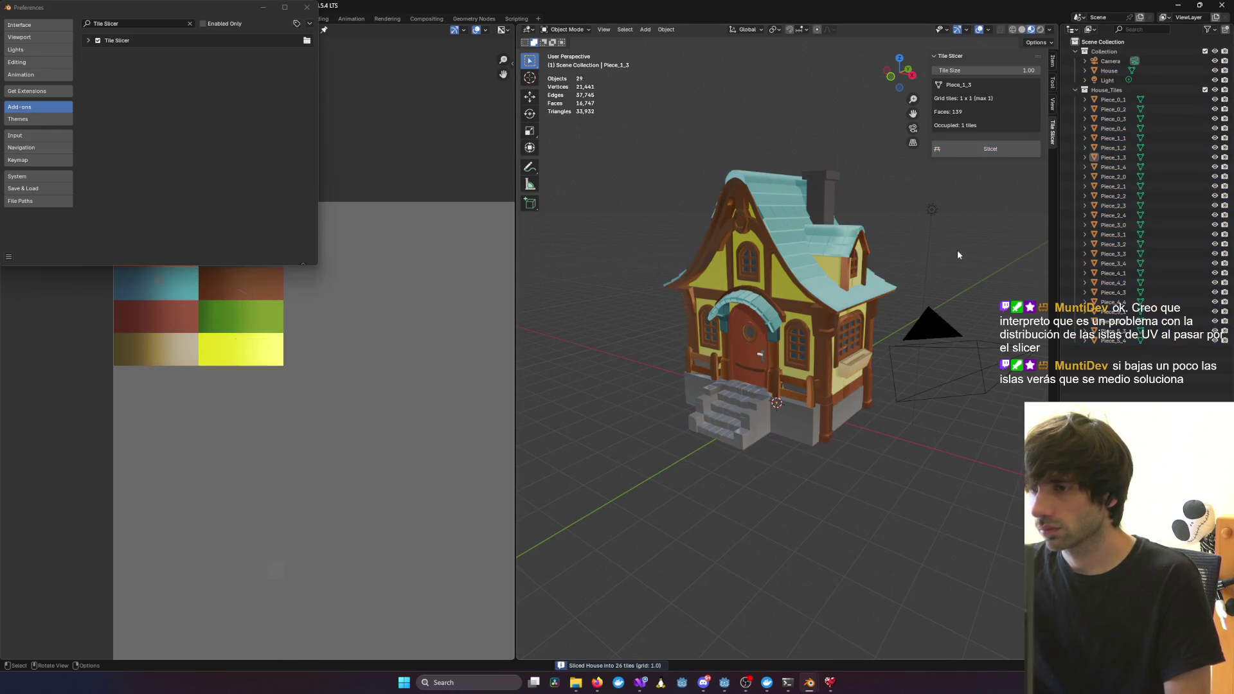
pyautogui.moveTo(958, 250)
pyautogui.mouseDown(button='middle')
pyautogui.moveTo(901, 287)
pyautogui.moveTo(870, 272)
pyautogui.mouseUp(button='middle')
pyautogui.scroll(6, 831, 315)
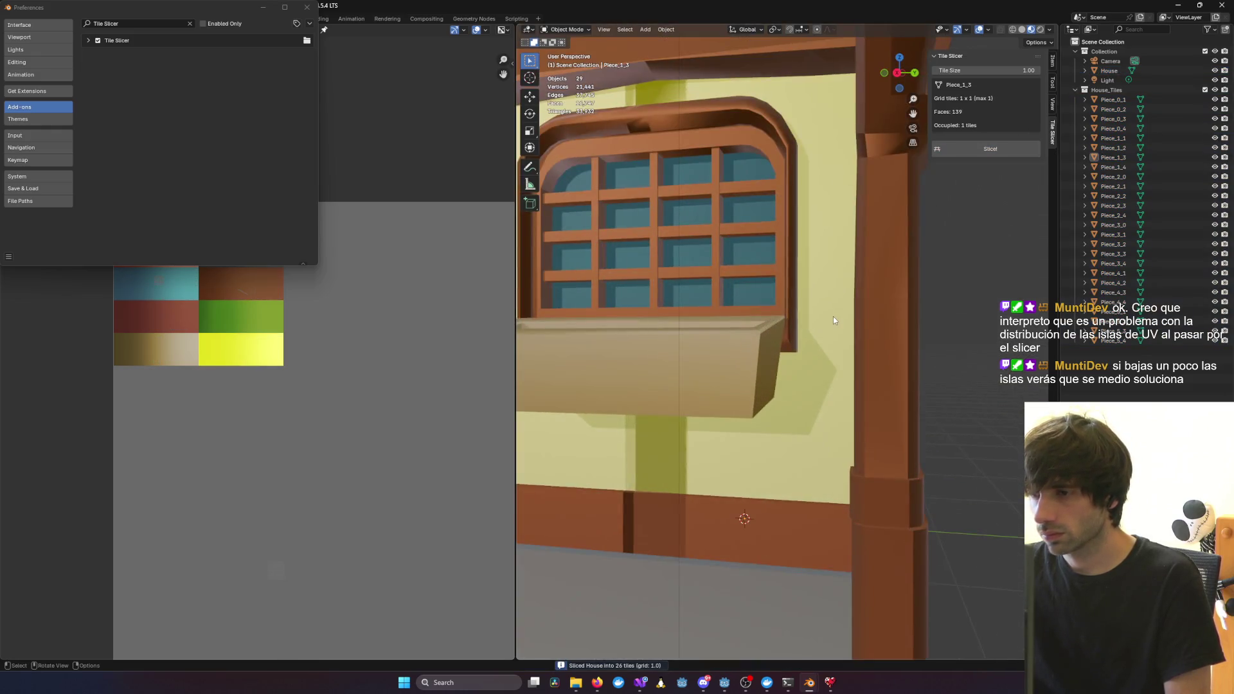
pyautogui.click(1214, 71)
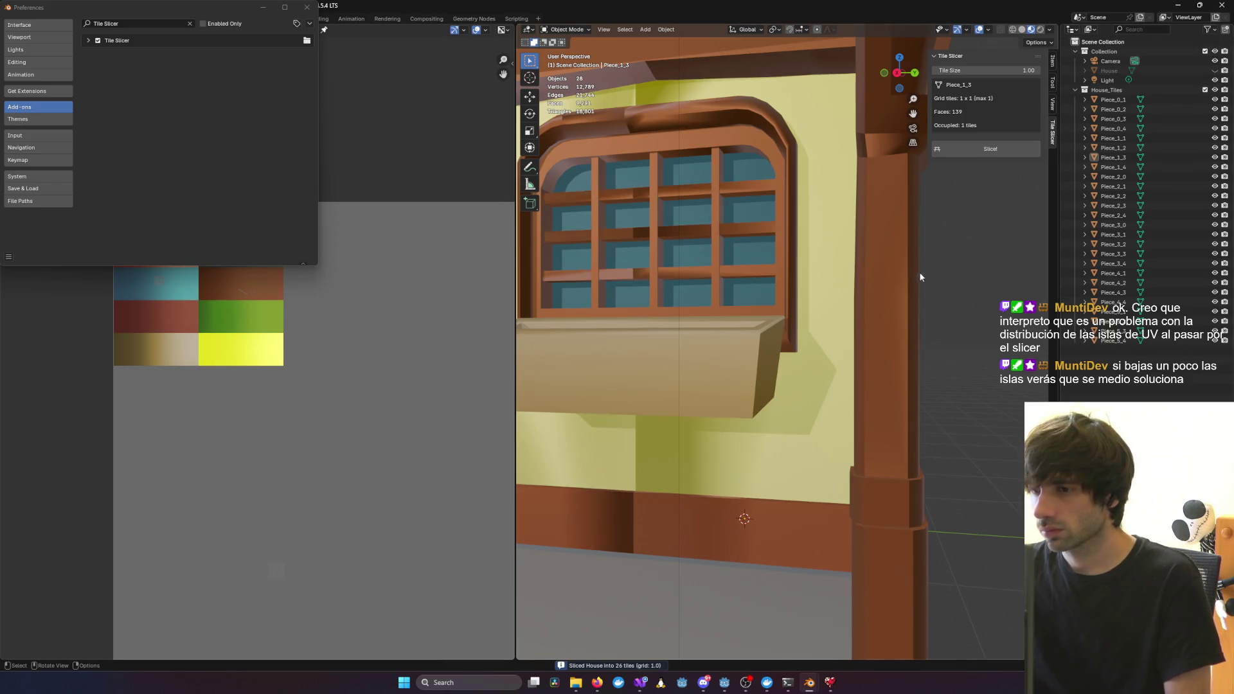
pyautogui.scroll(-5, 918, 272)
pyautogui.moveTo(918, 276)
pyautogui.mouseDown(button='middle')
pyautogui.moveTo(890, 291)
pyautogui.moveTo(1022, 286)
pyautogui.moveTo(713, 305)
pyautogui.moveTo(687, 303)
pyautogui.moveTo(690, 258)
pyautogui.moveTo(924, 279)
pyautogui.moveTo(569, 275)
pyautogui.moveTo(551, 291)
pyautogui.moveTo(894, 313)
pyautogui.moveTo(930, 286)
pyautogui.moveTo(859, 263)
pyautogui.moveTo(936, 272)
pyautogui.mouseUp(button='middle')
pyautogui.hotkey('alt', 'h')
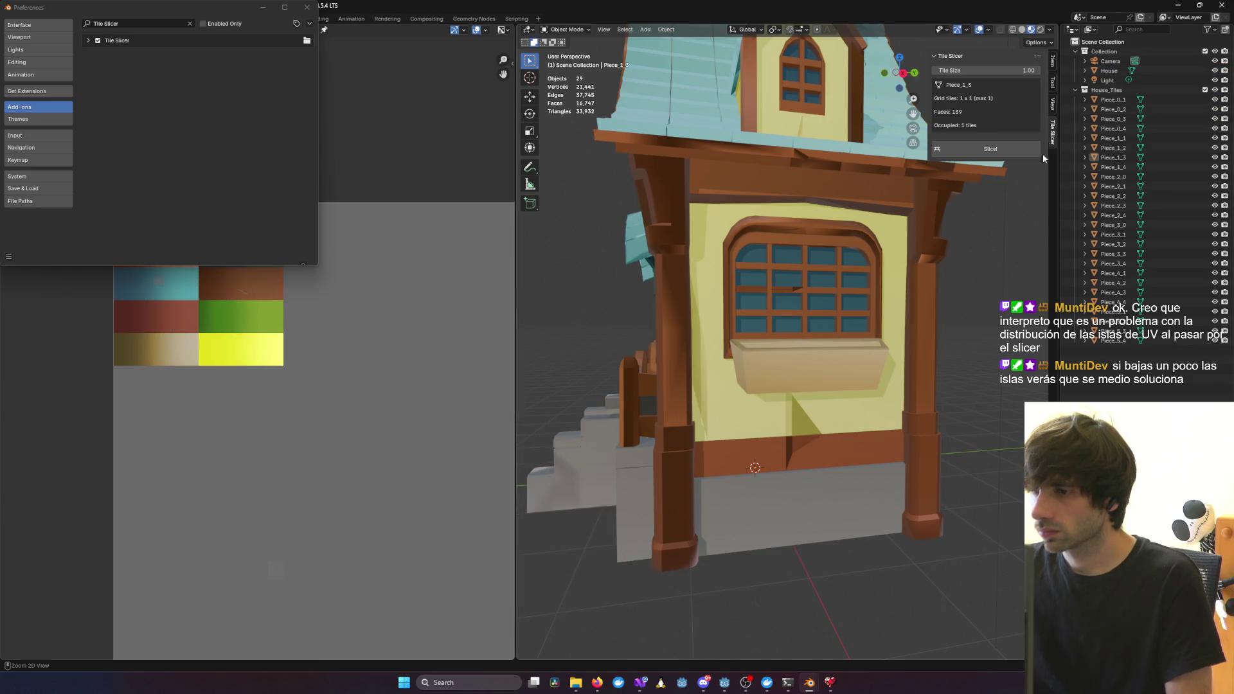
pyautogui.hotkey('ctrl', 'z')
pyautogui.hotkey('ctrl', 'z')
pyautogui.hotkey('ctrl', 'z')
pyautogui.click(1107, 80)
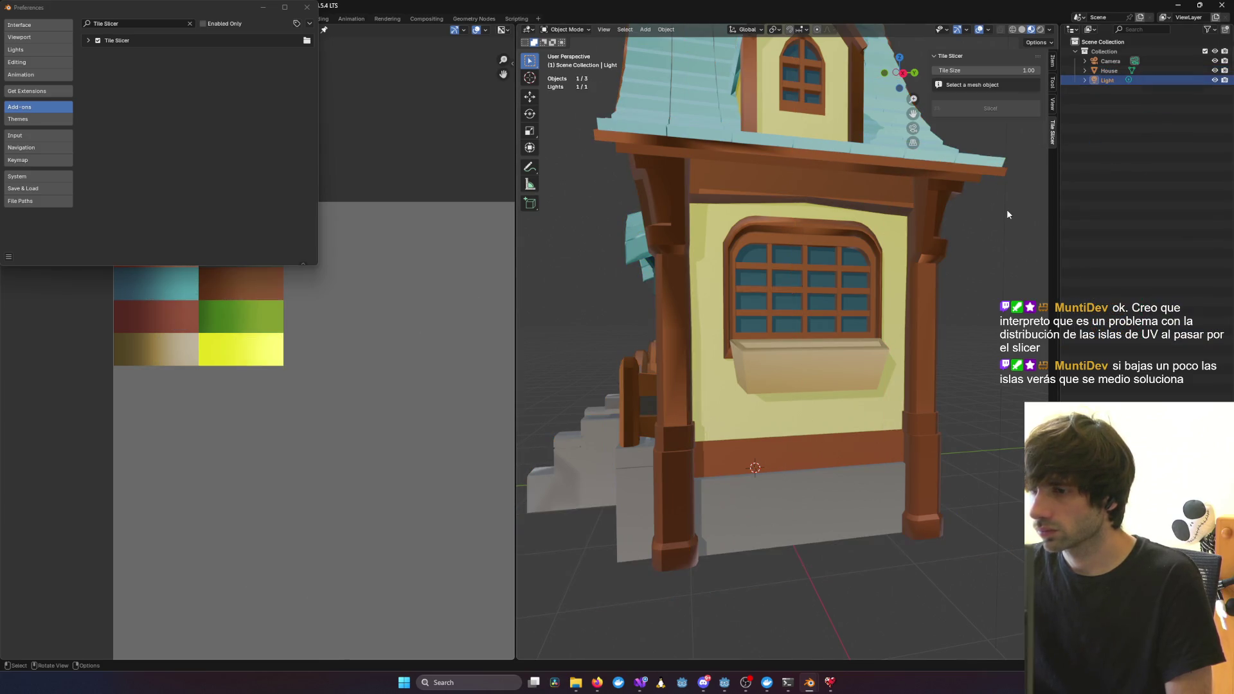
pyautogui.moveTo(1006, 210); pyautogui.dragTo(932, 231, button='middle')
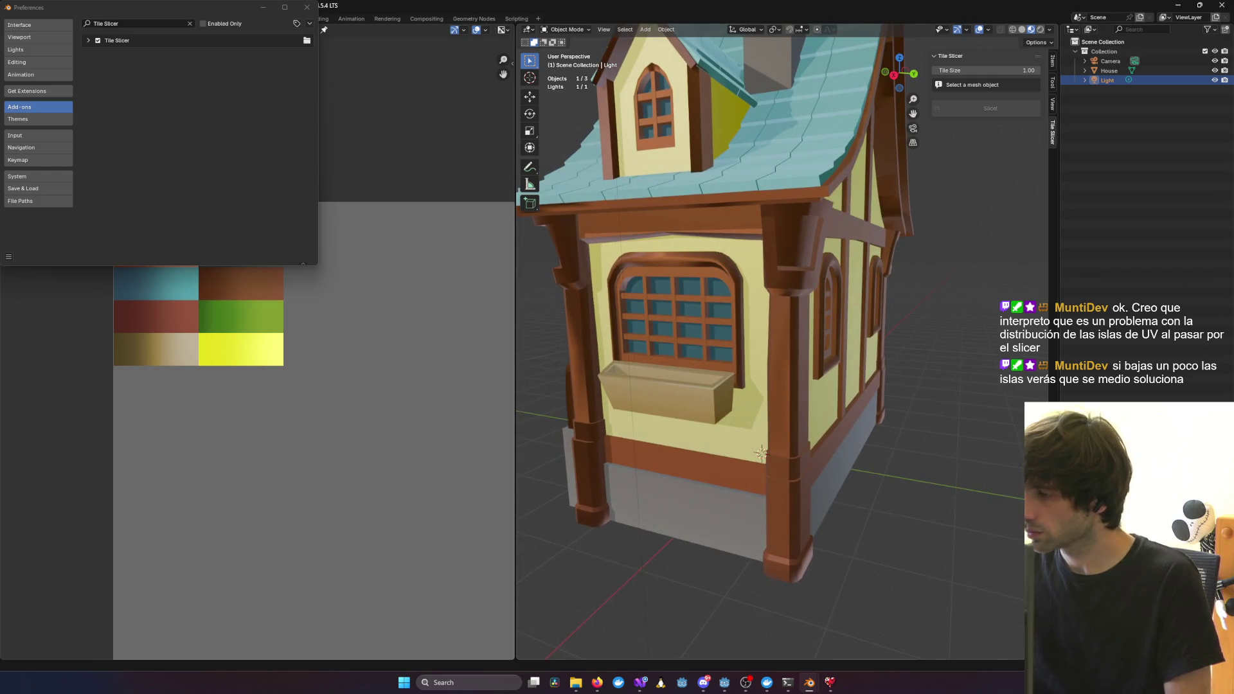
pyautogui.hotkey('alt', 'Tab')
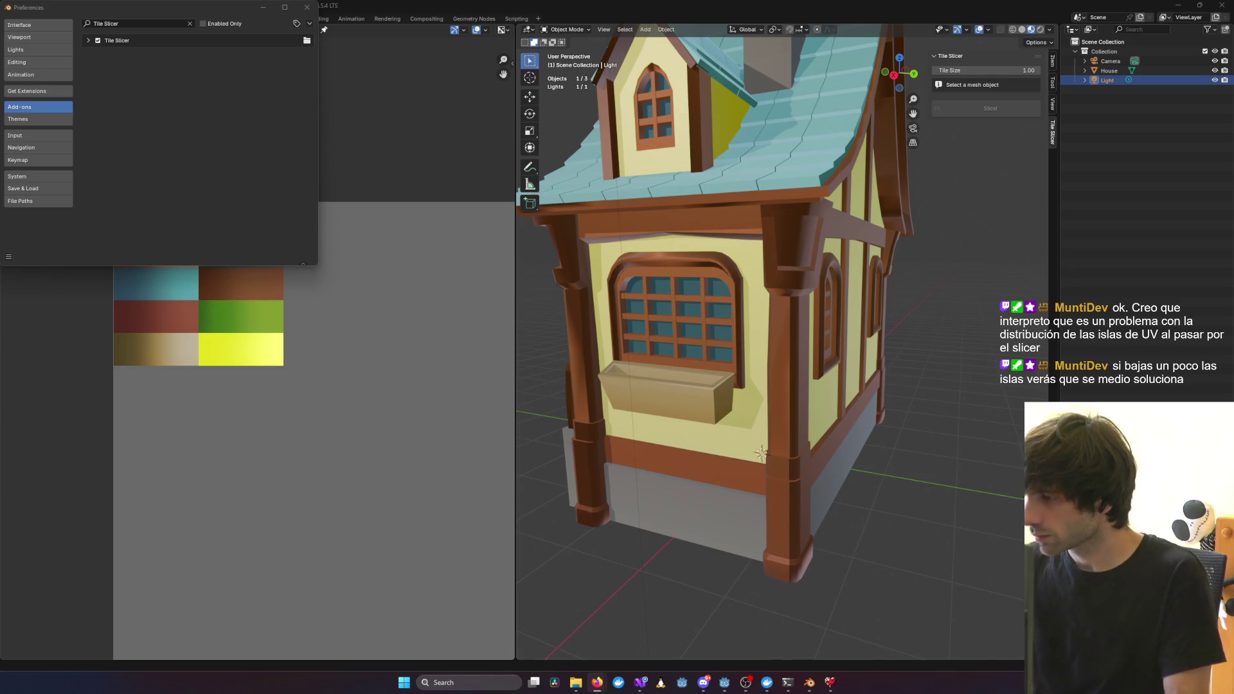
pyautogui.moveTo(781, 268); pyautogui.dragTo(753, 276, button='middle')
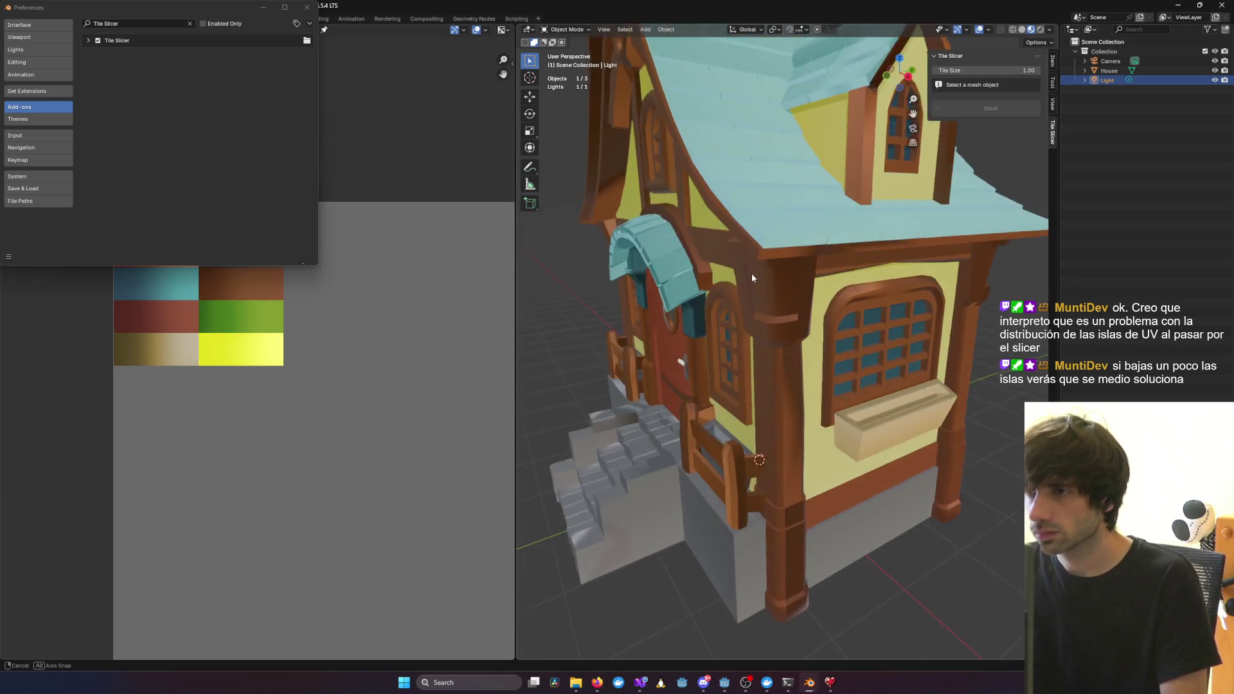
pyautogui.click(886, 279)
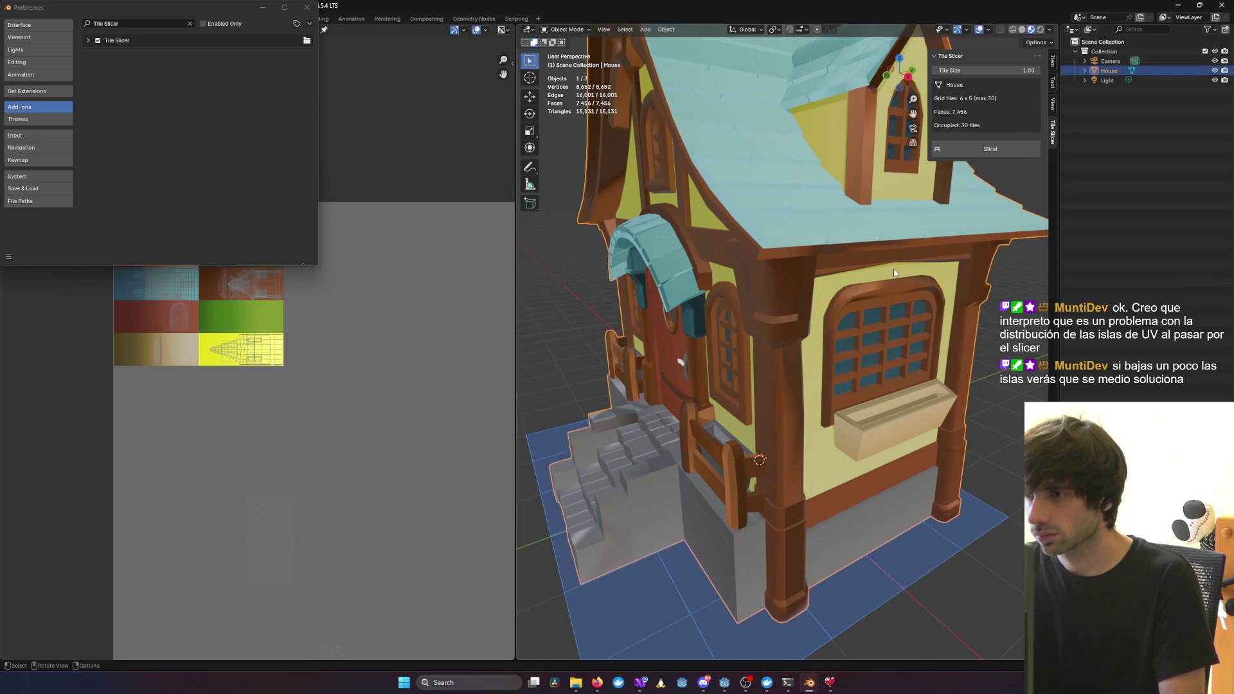
# In Edit Mode, select the linked wall island of the House and run Slice! on it
pyautogui.press('Tab')
pyautogui.moveTo(886, 279); pyautogui.dragTo(860, 260, button='middle')
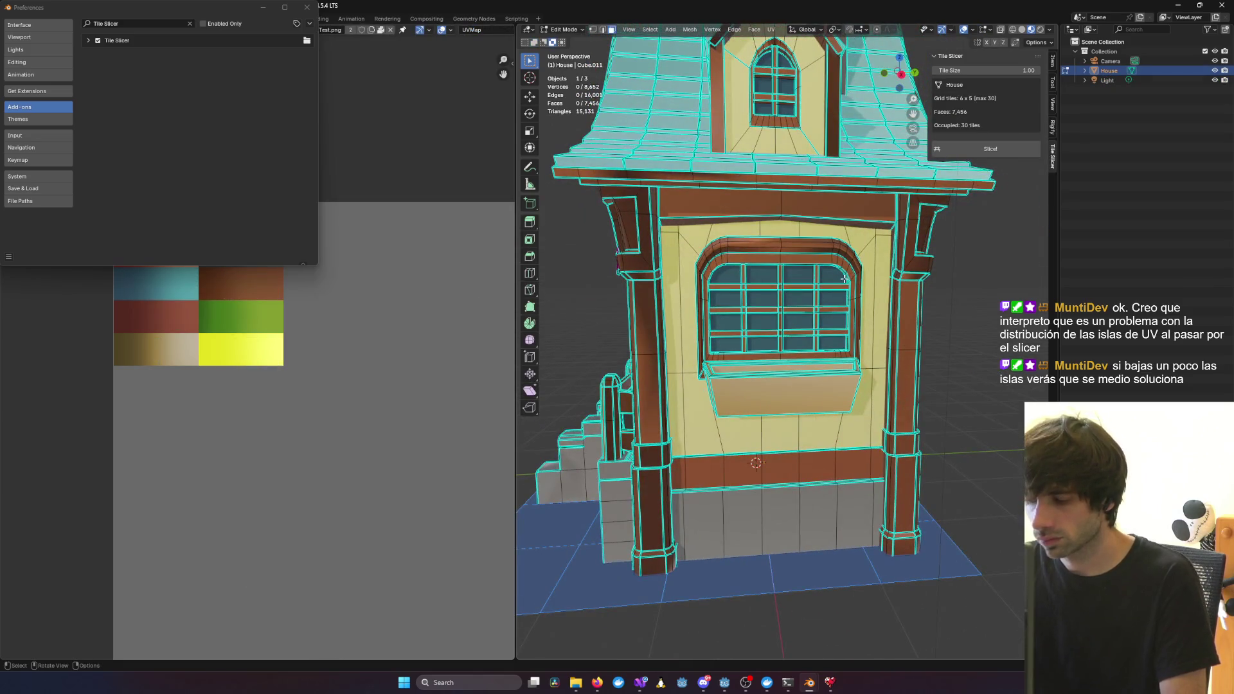
pyautogui.press('l')
pyautogui.click(879, 257)
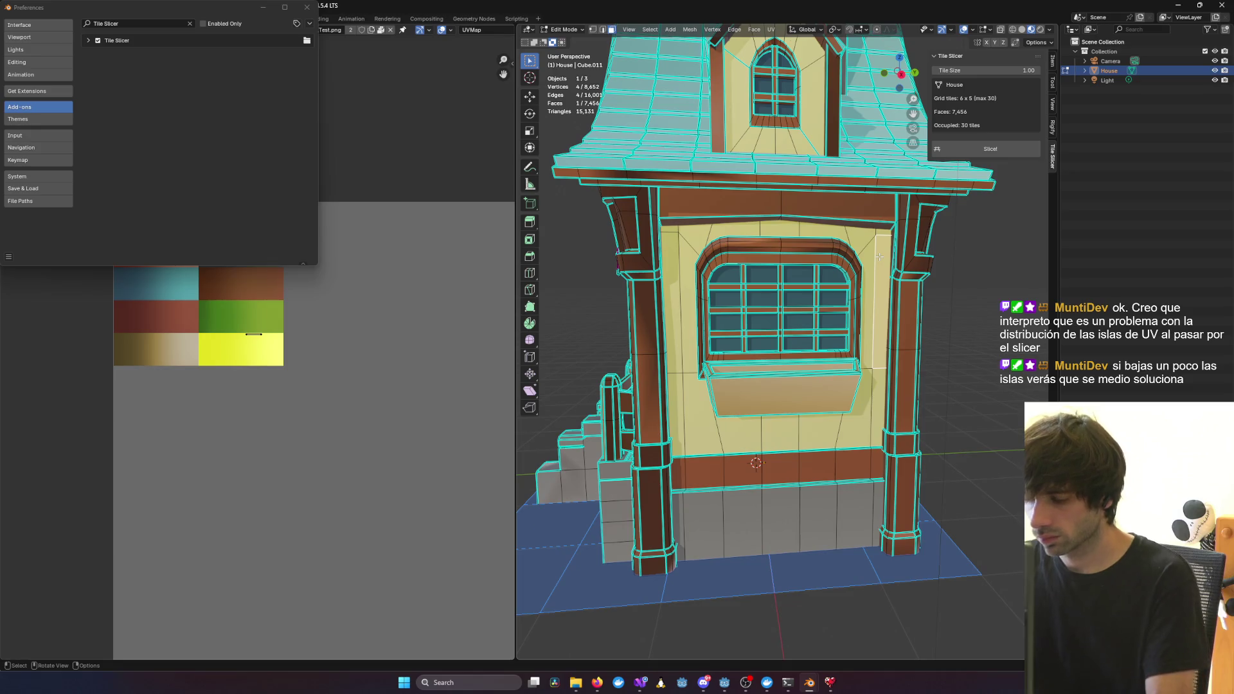
pyautogui.press('l')
pyautogui.press('o')
pyautogui.scroll(6, 239, 347)
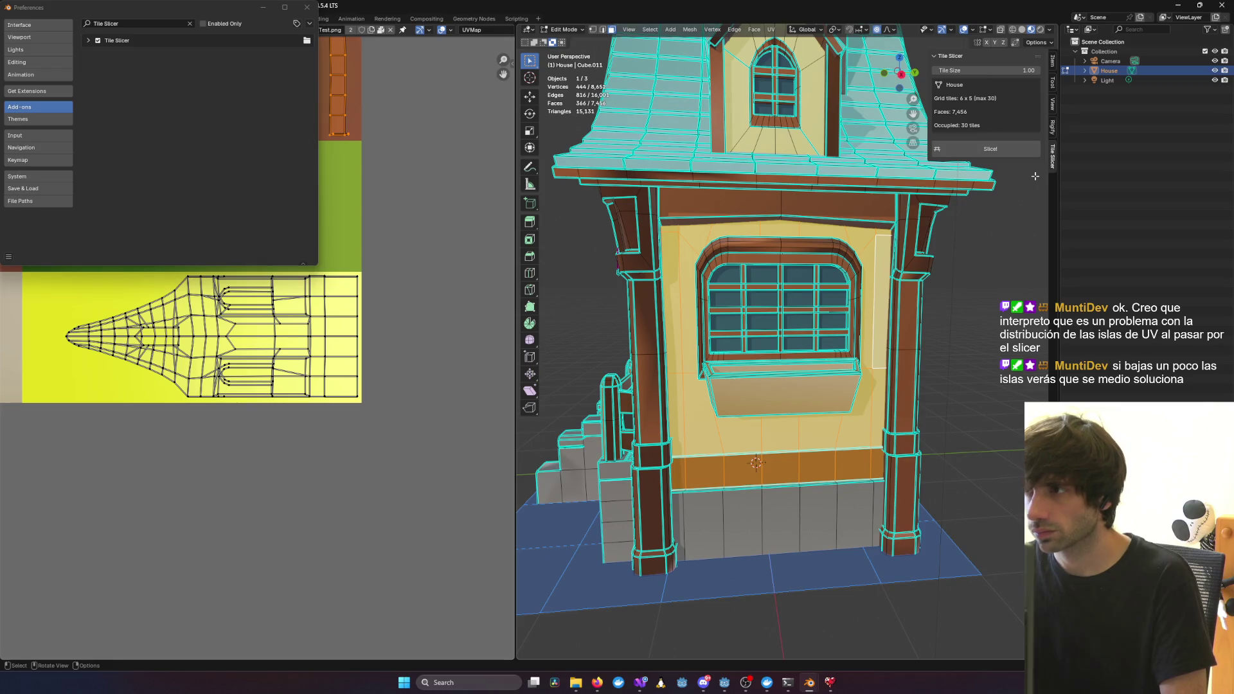
pyautogui.click(993, 149)
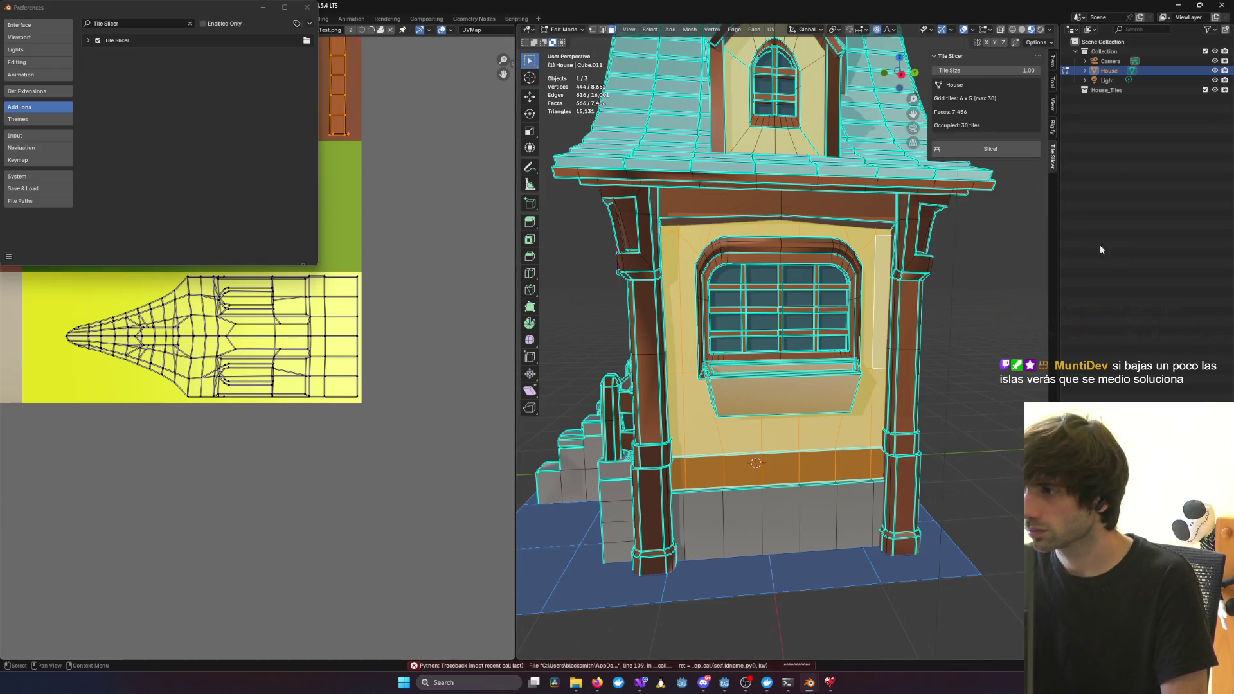
# Select the entire house mesh, run Slice! again, and close the Preferences window
pyautogui.click(952, 275)
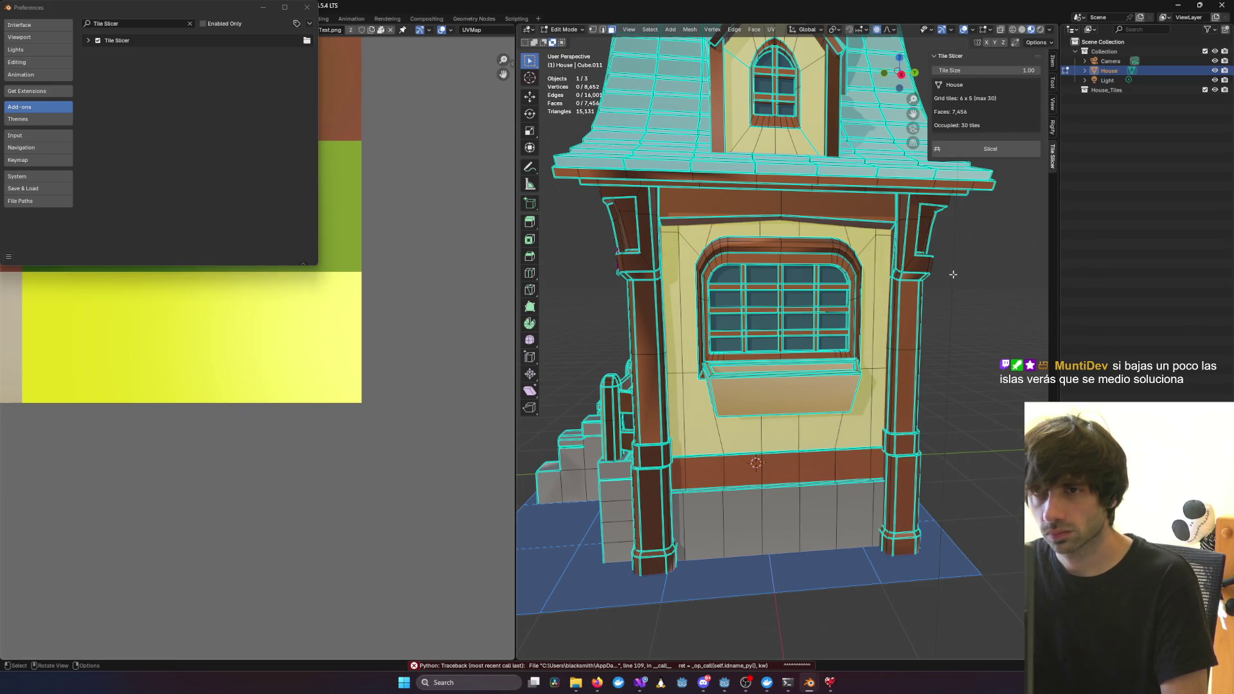
pyautogui.press('a')
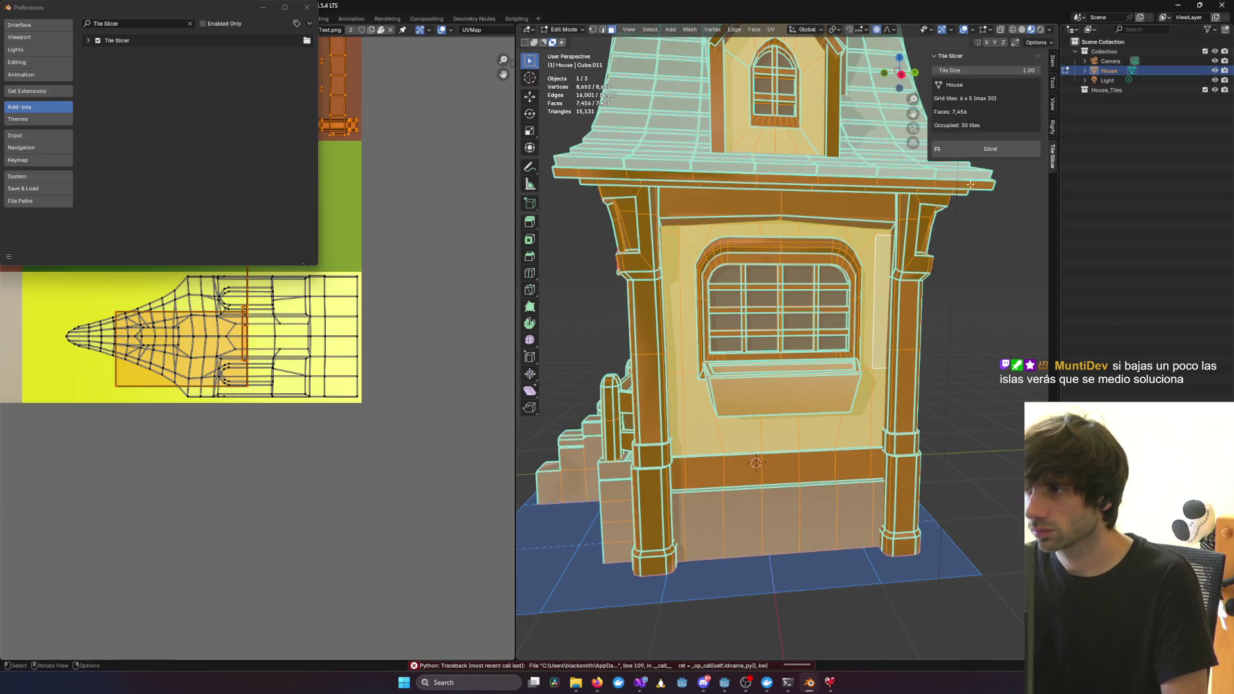
pyautogui.click(1007, 152)
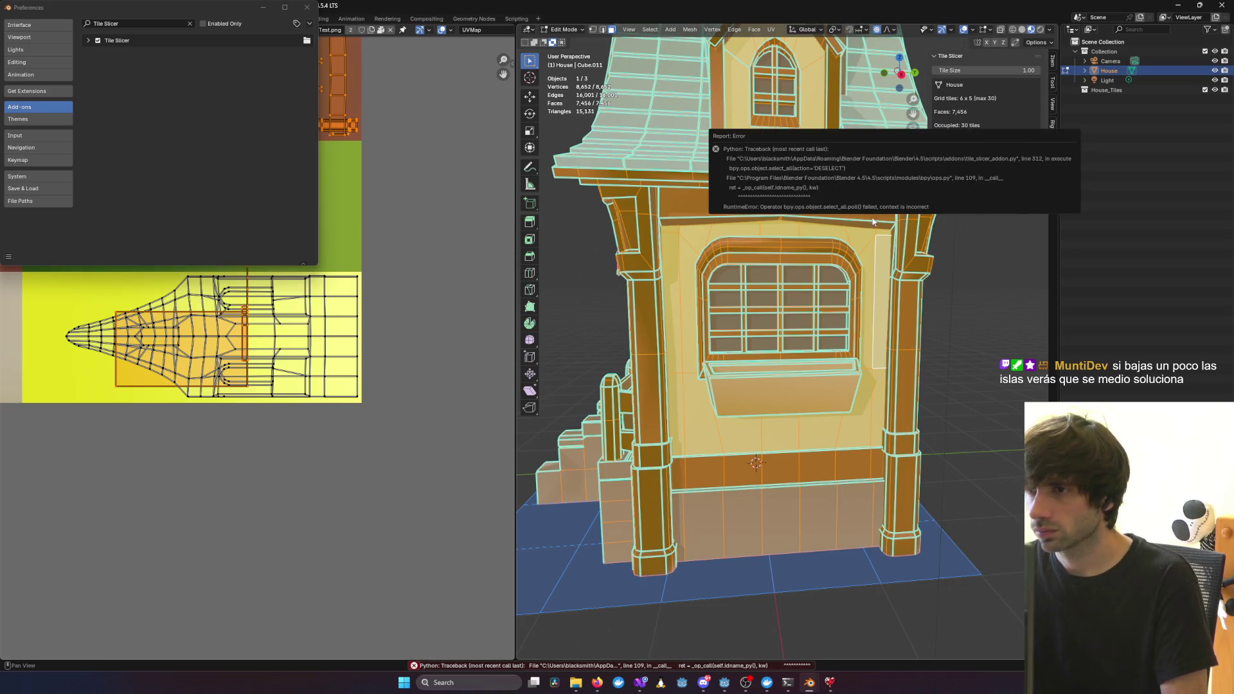
pyautogui.click(310, 7)
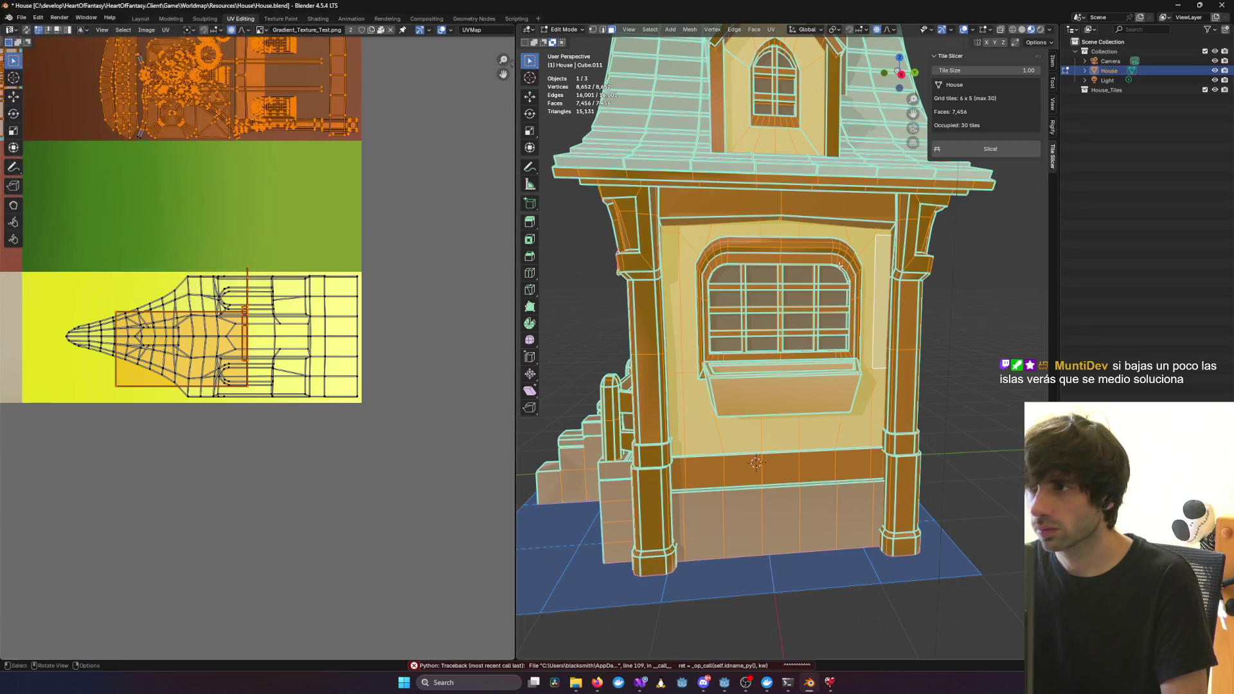
# Delete the failed House_Tiles object, retry the slice, and return the House to object mode
pyautogui.click(1139, 94)
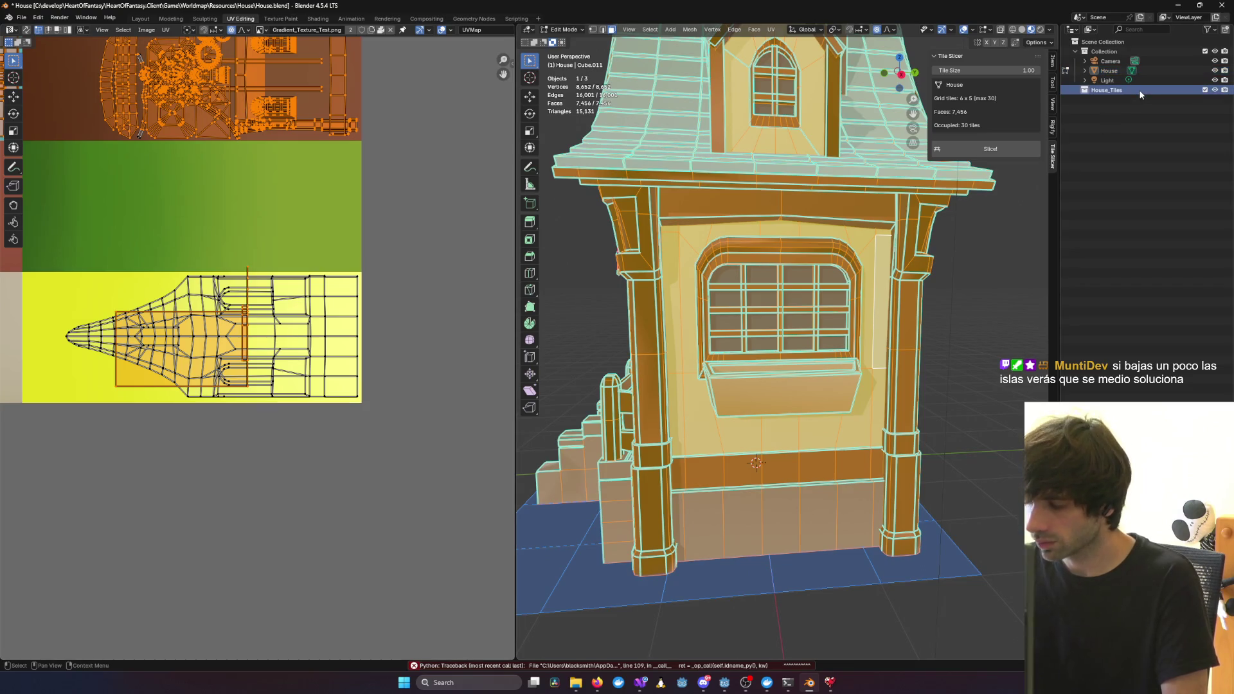
pyautogui.press('Delete')
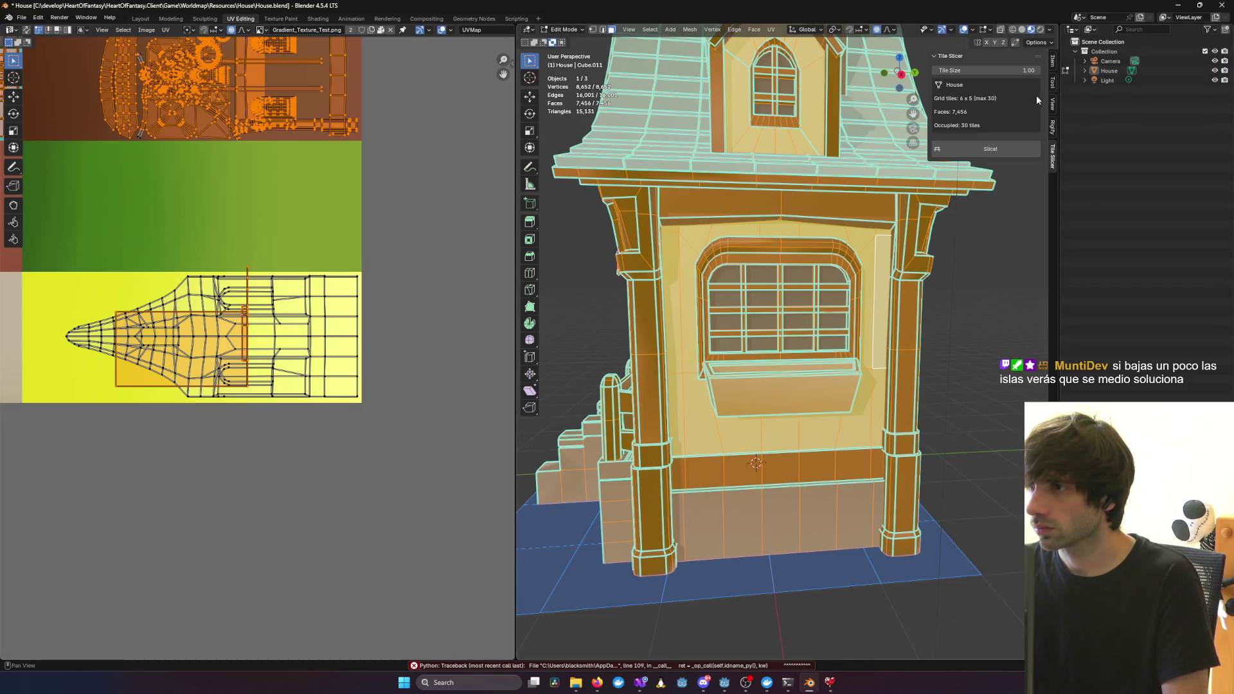
pyautogui.click(1019, 151)
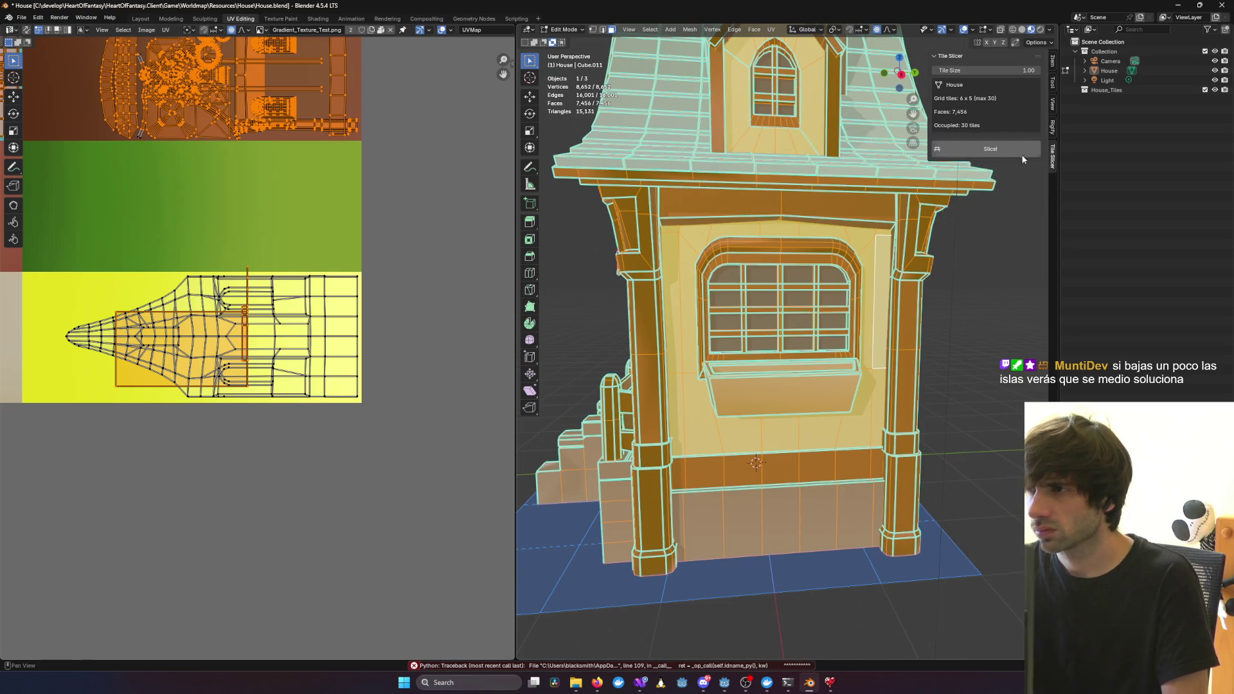
pyautogui.press('Tab')
pyautogui.moveTo(739, 212); pyautogui.dragTo(802, 235, button='middle')
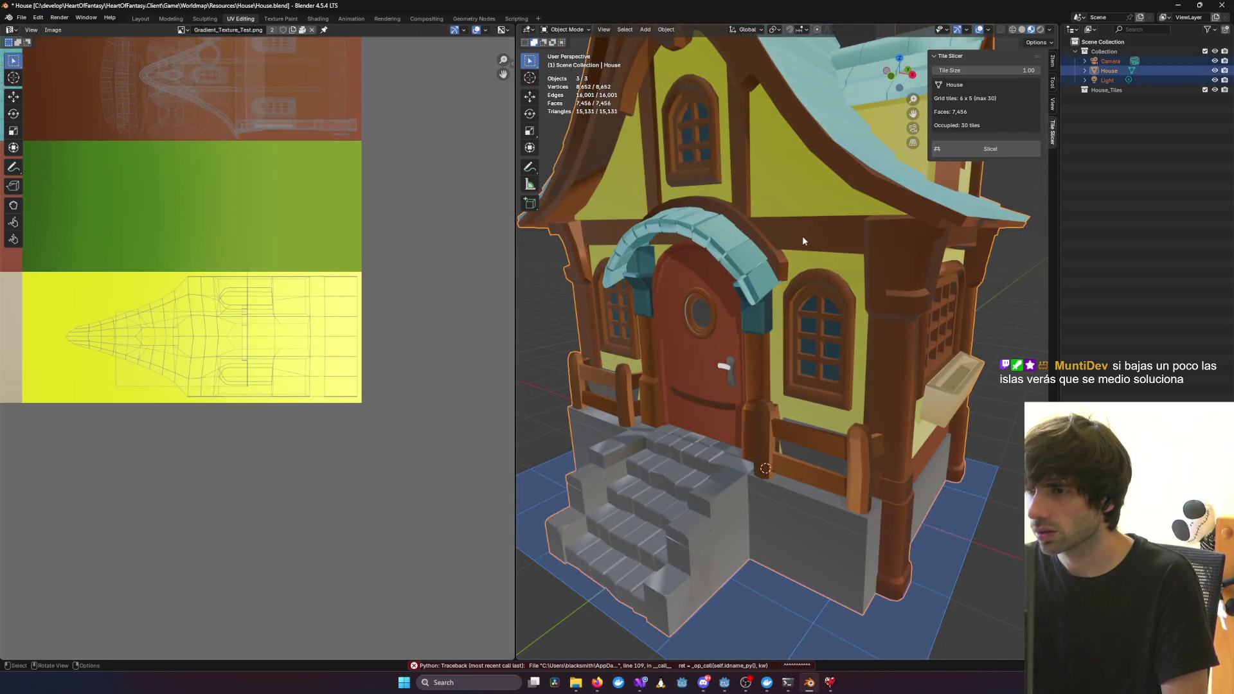
# Slice the House into tiles, hide the original House, and select the Piece_5_1 tile
pyautogui.click(1109, 71)
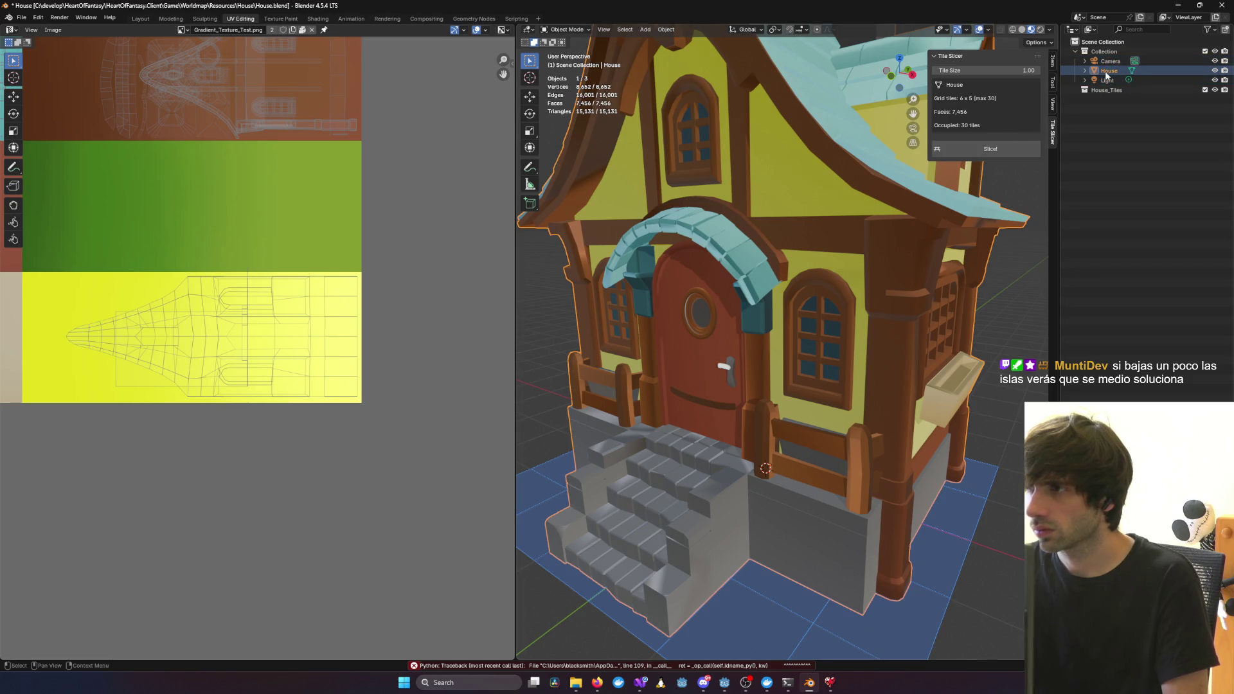
pyautogui.click(996, 155)
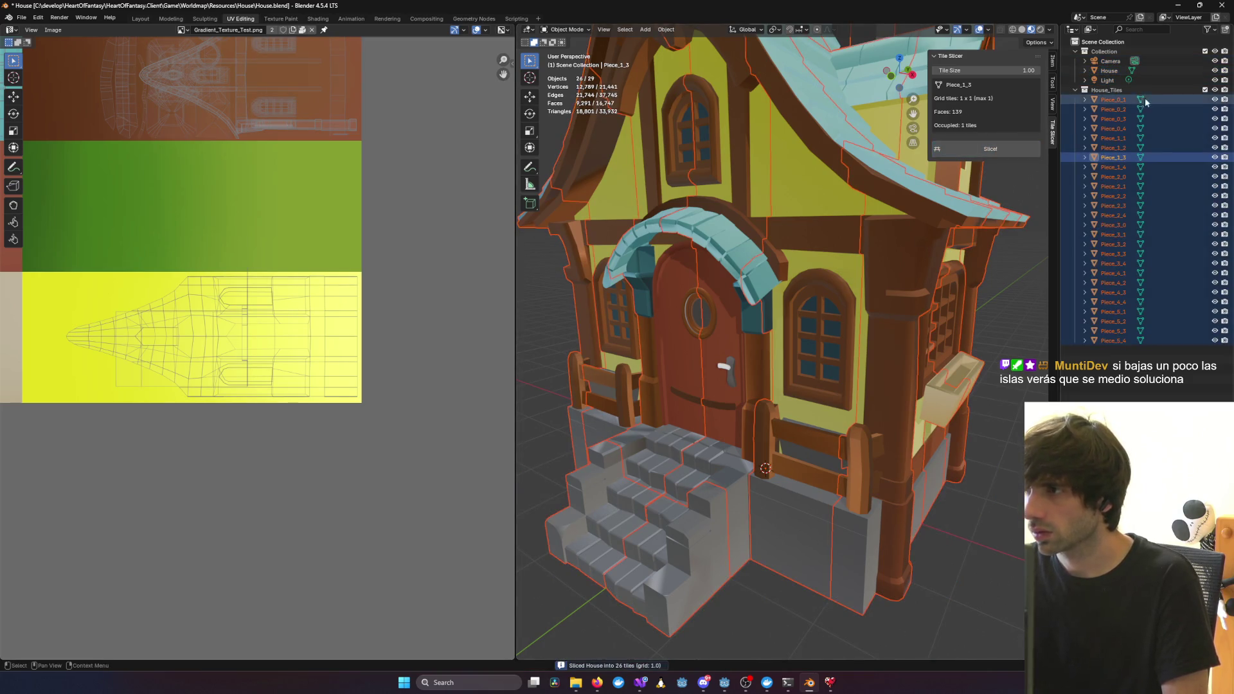
pyautogui.click(1214, 71)
pyautogui.click(936, 322)
pyautogui.moveTo(935, 321)
pyautogui.mouseDown(button='middle')
pyautogui.moveTo(910, 320)
pyautogui.moveTo(958, 315)
pyautogui.moveTo(871, 320)
pyautogui.moveTo(905, 315)
pyautogui.moveTo(886, 316)
pyautogui.mouseUp(button='middle')
# Select all the tile pieces together and return to Object Mode
pyautogui.press('Tab')
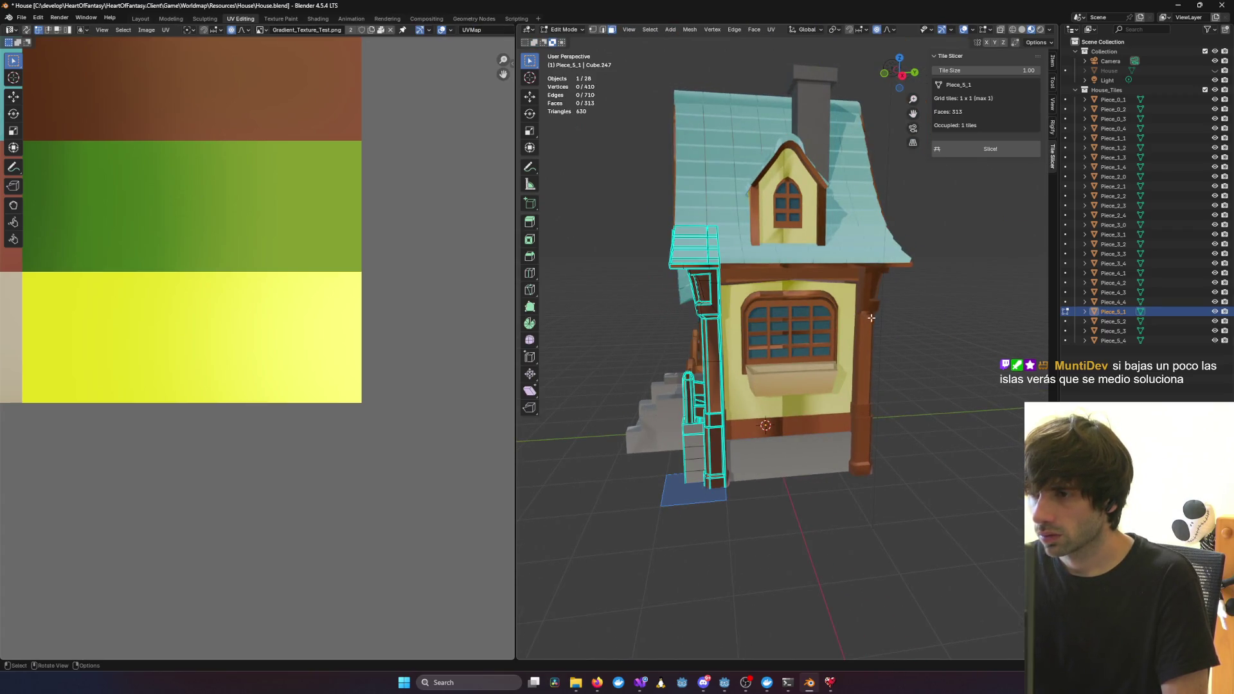
pyautogui.click(945, 231)
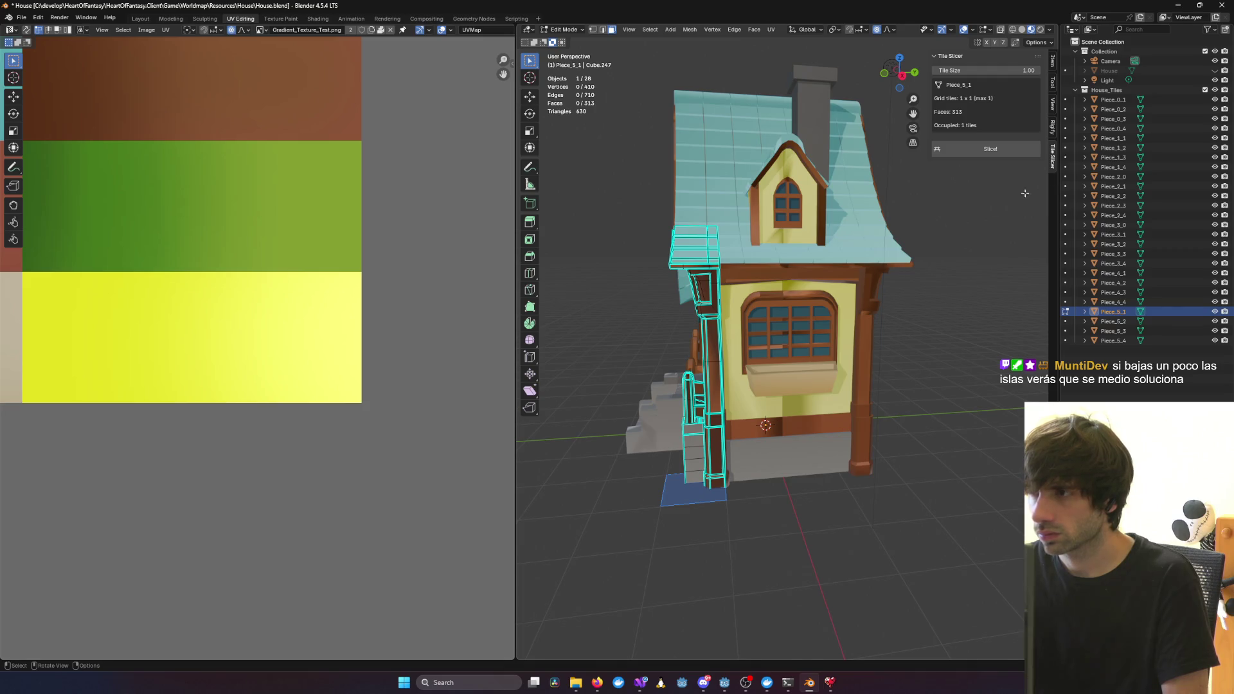
pyautogui.click(1125, 102)
pyautogui.keyDown('shift'); pyautogui.click(1093, 340); pyautogui.keyUp('shift')
pyautogui.press('a')
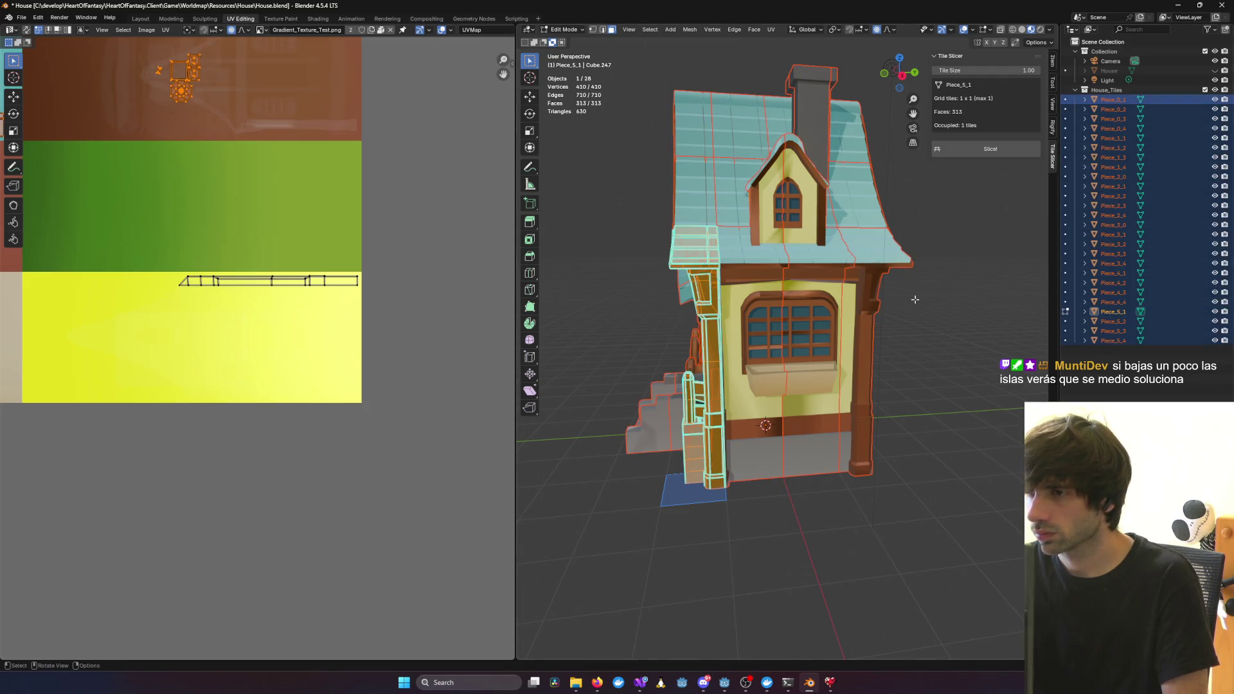
pyautogui.press('Tab')
pyautogui.press('Tab')
# Add the linked wall strip, lower panel and left wall pieces to the selection
pyautogui.scroll(5, 816, 328)
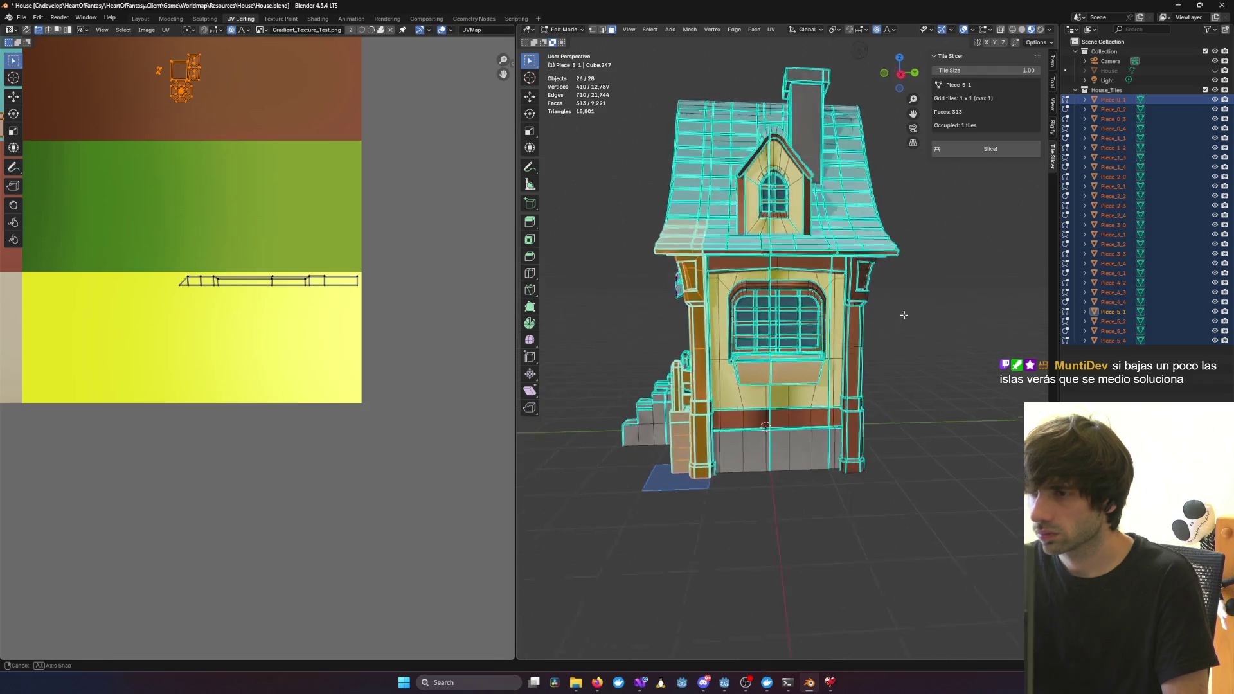
pyautogui.press('l')
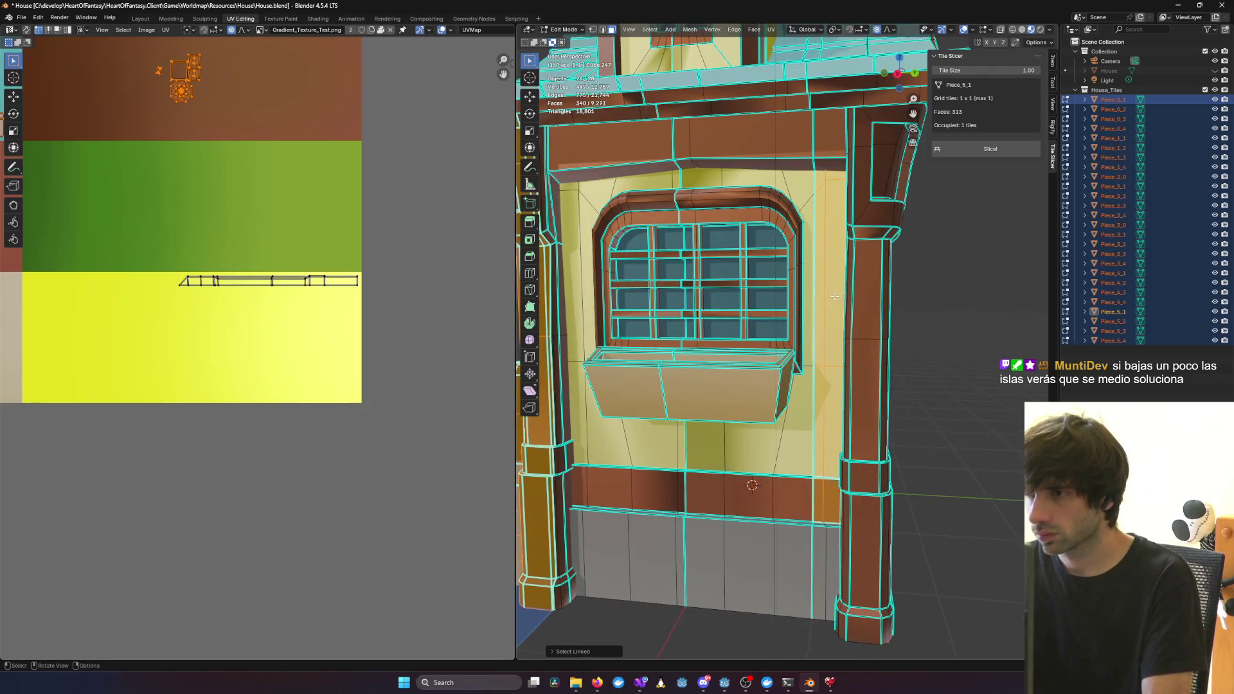
pyautogui.press('l')
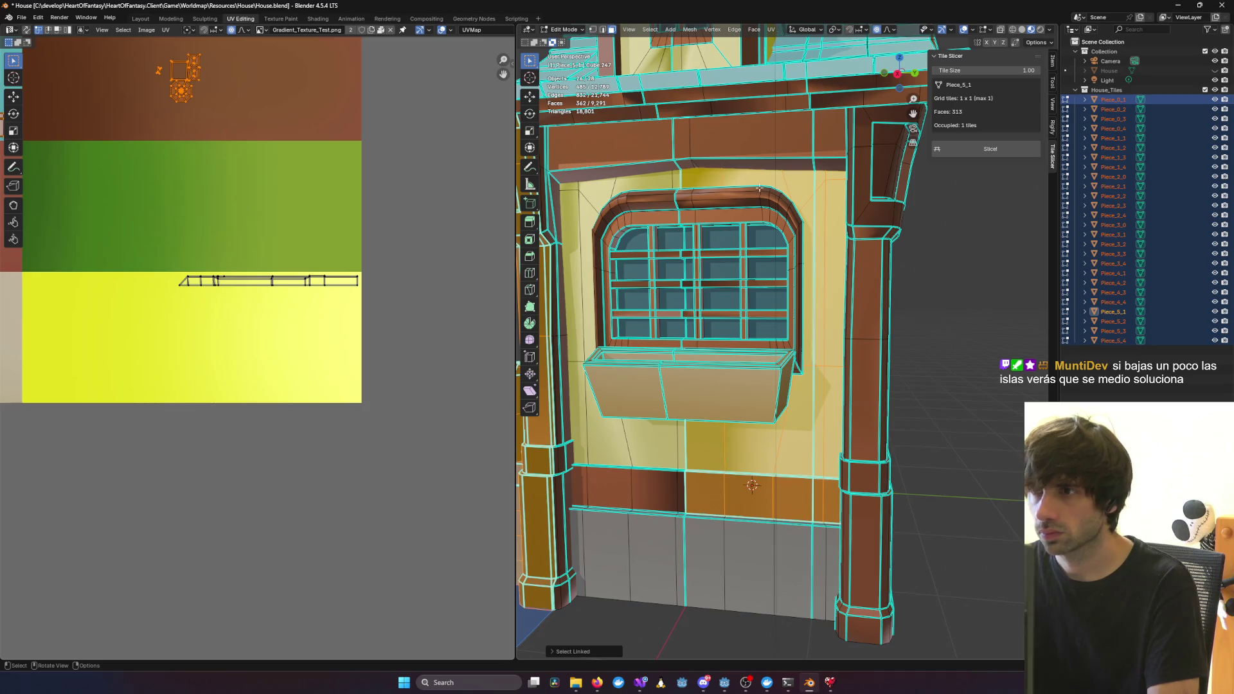
pyautogui.press('l')
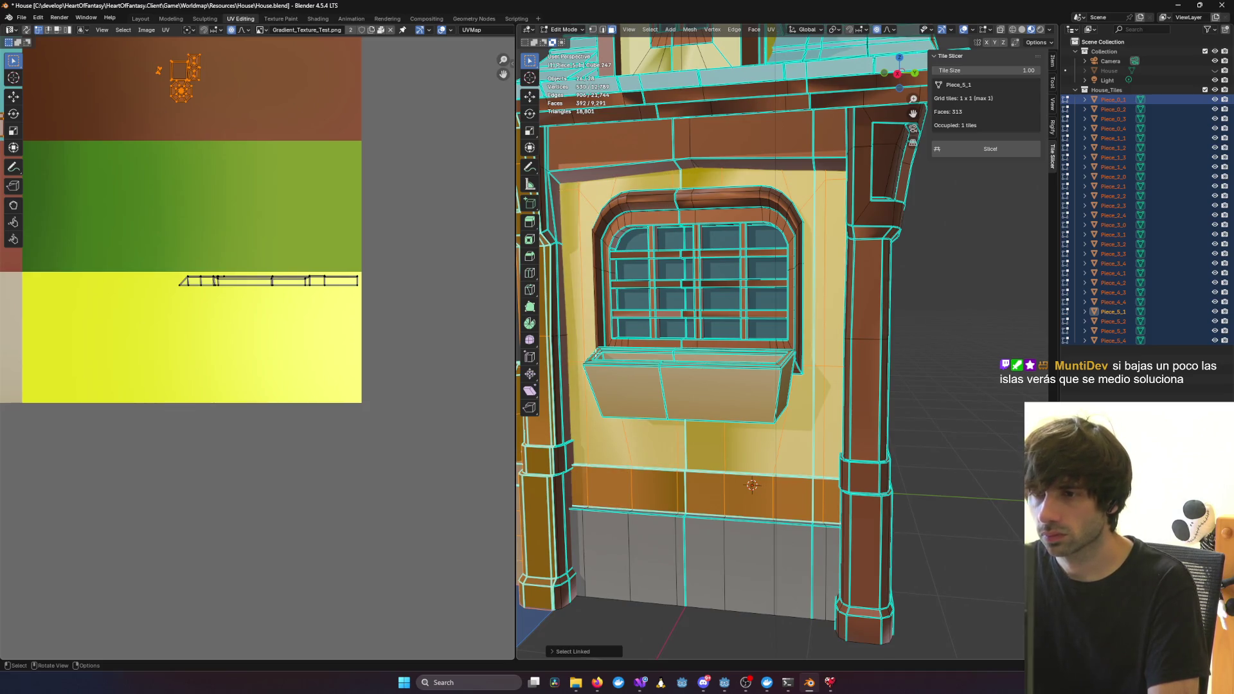
pyautogui.scroll(-5, 771, 347)
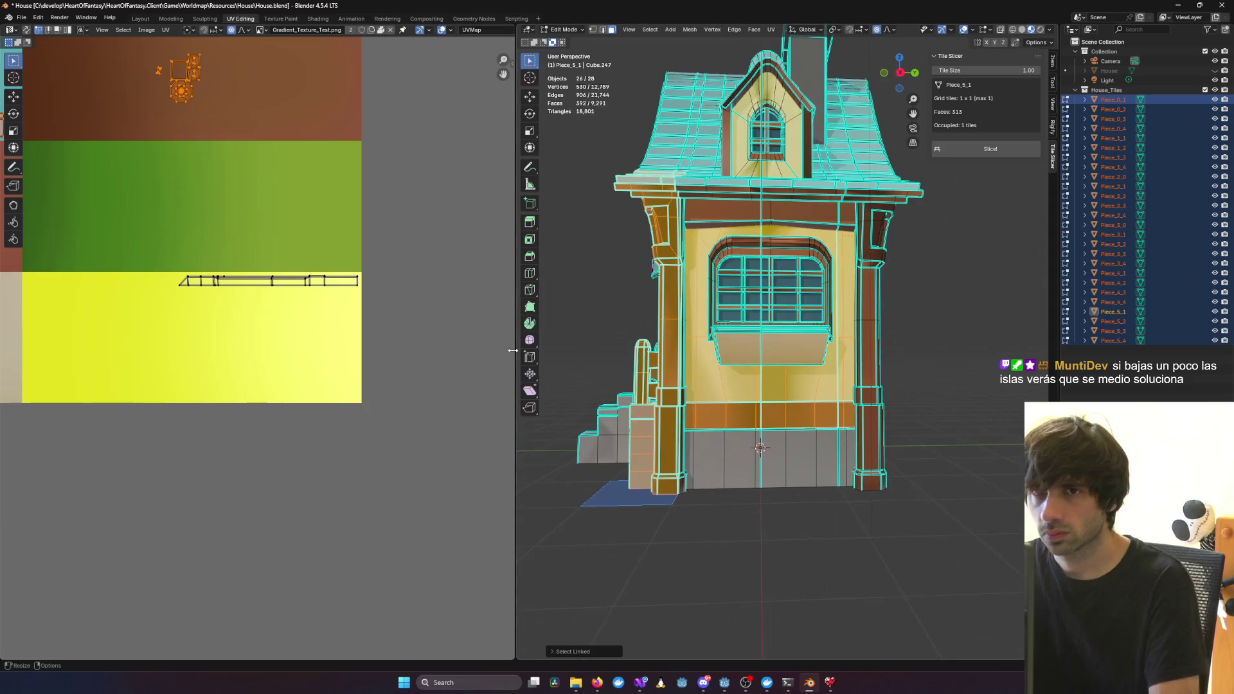
pyautogui.scroll(-5, 257, 354)
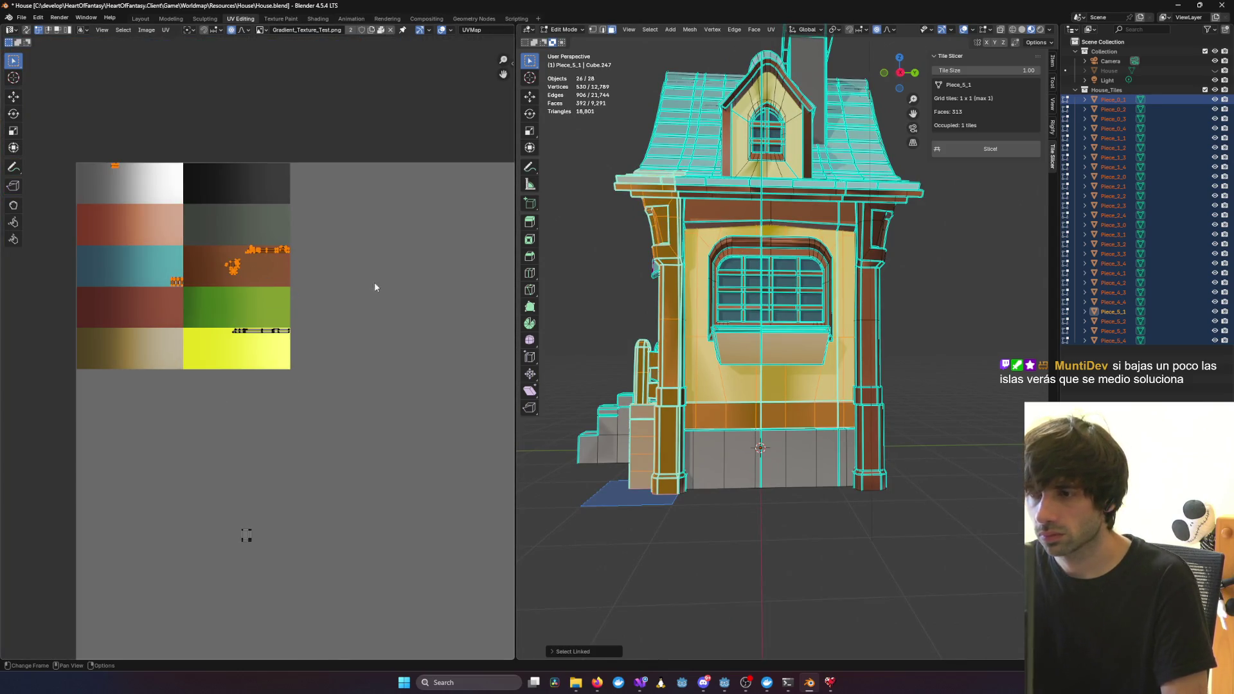
pyautogui.scroll(7, 482, 296)
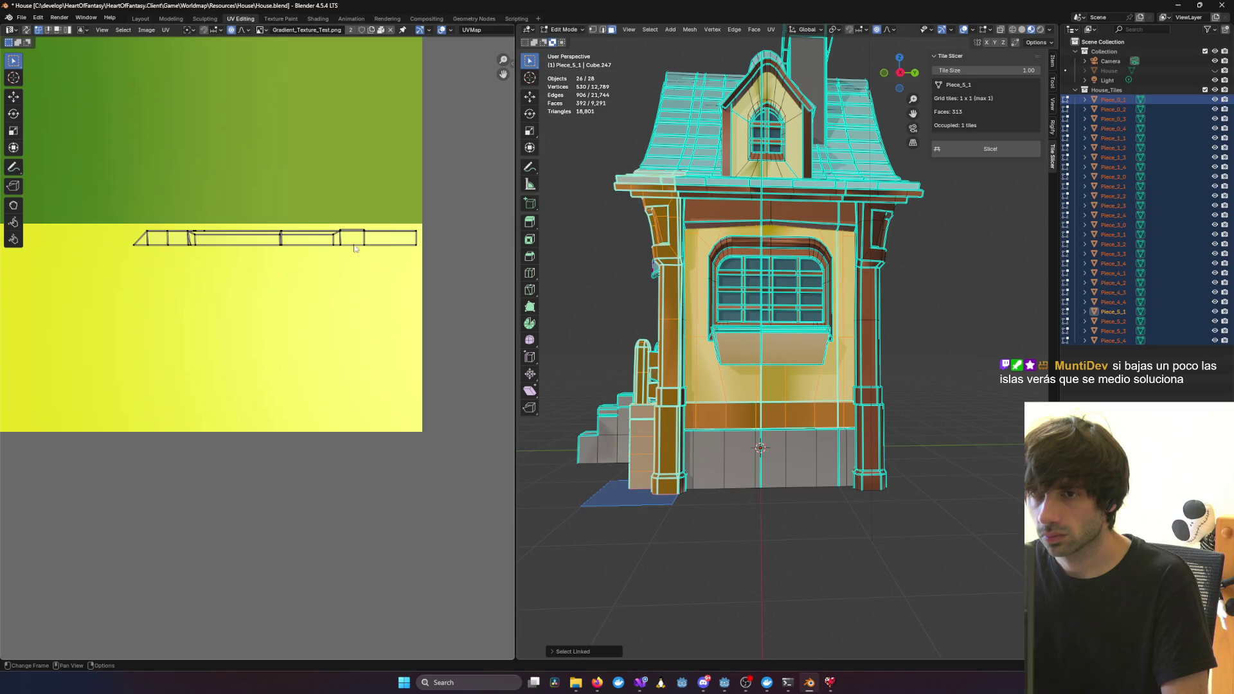
pyautogui.scroll(4, 806, 302)
# From a left-facing window view, select the linked wall region, upper wall patch and orange band
pyautogui.moveTo(839, 287); pyautogui.dragTo(830, 301, button='middle')
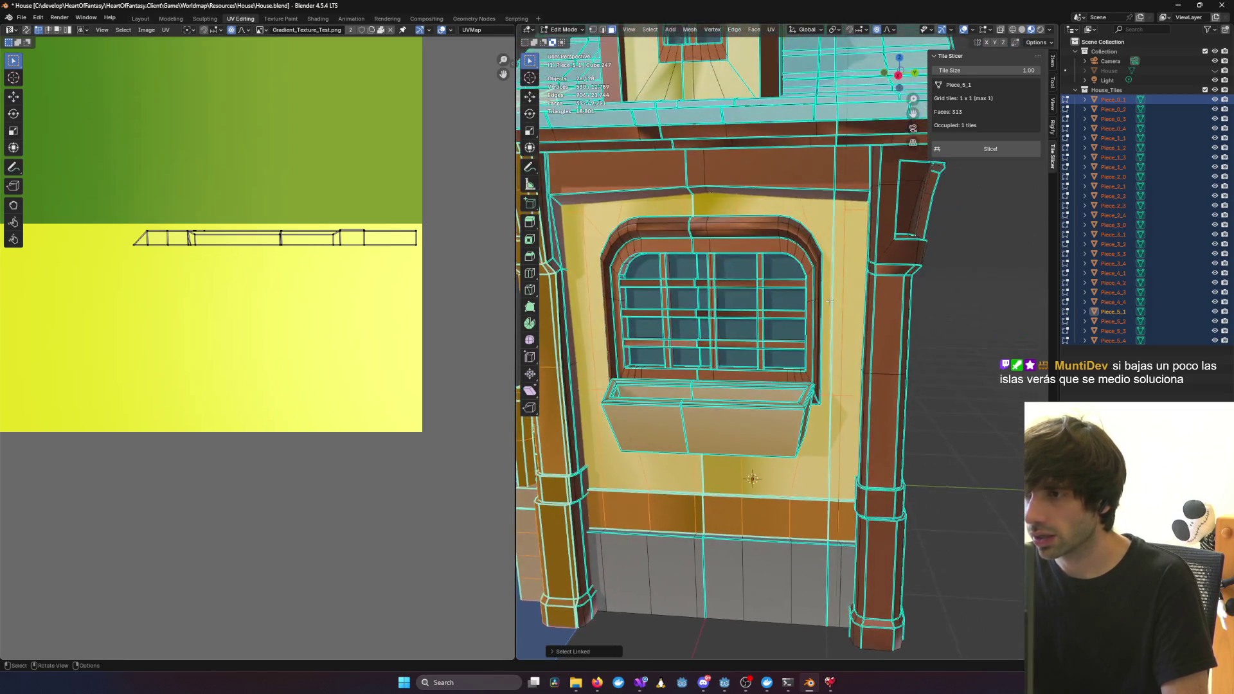
pyautogui.scroll(-3, 1023, 347)
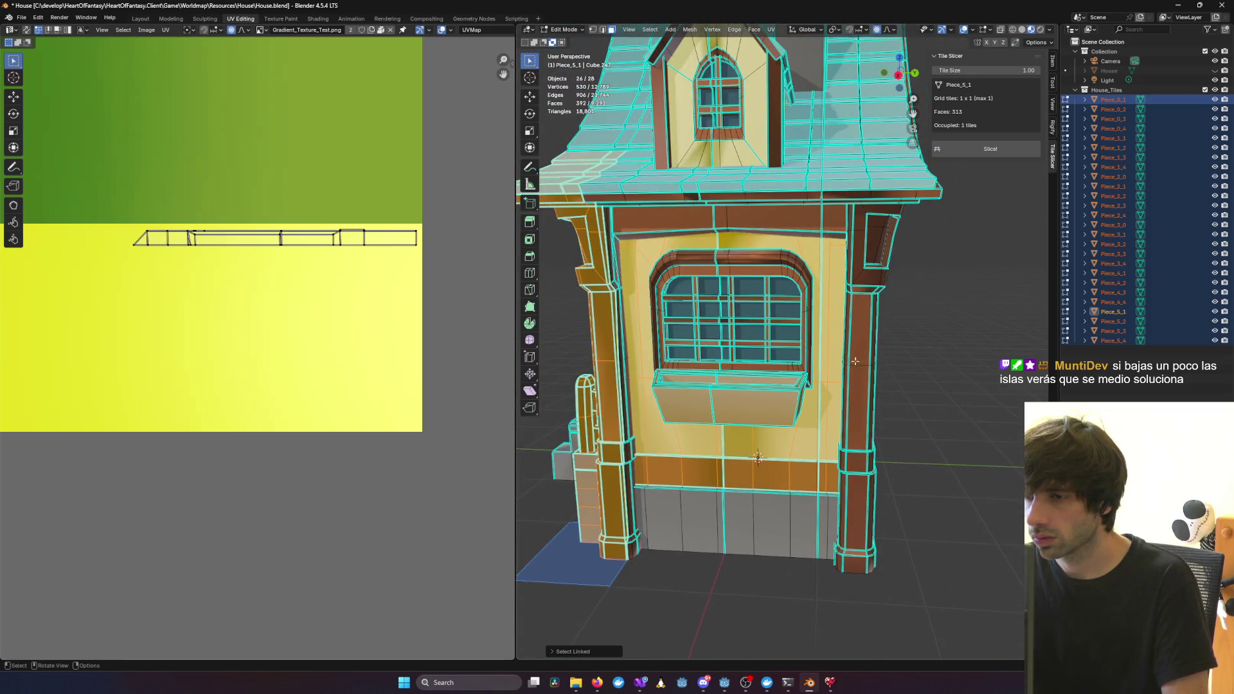
pyautogui.scroll(-8, 260, 335)
pyautogui.scroll(6, 260, 270)
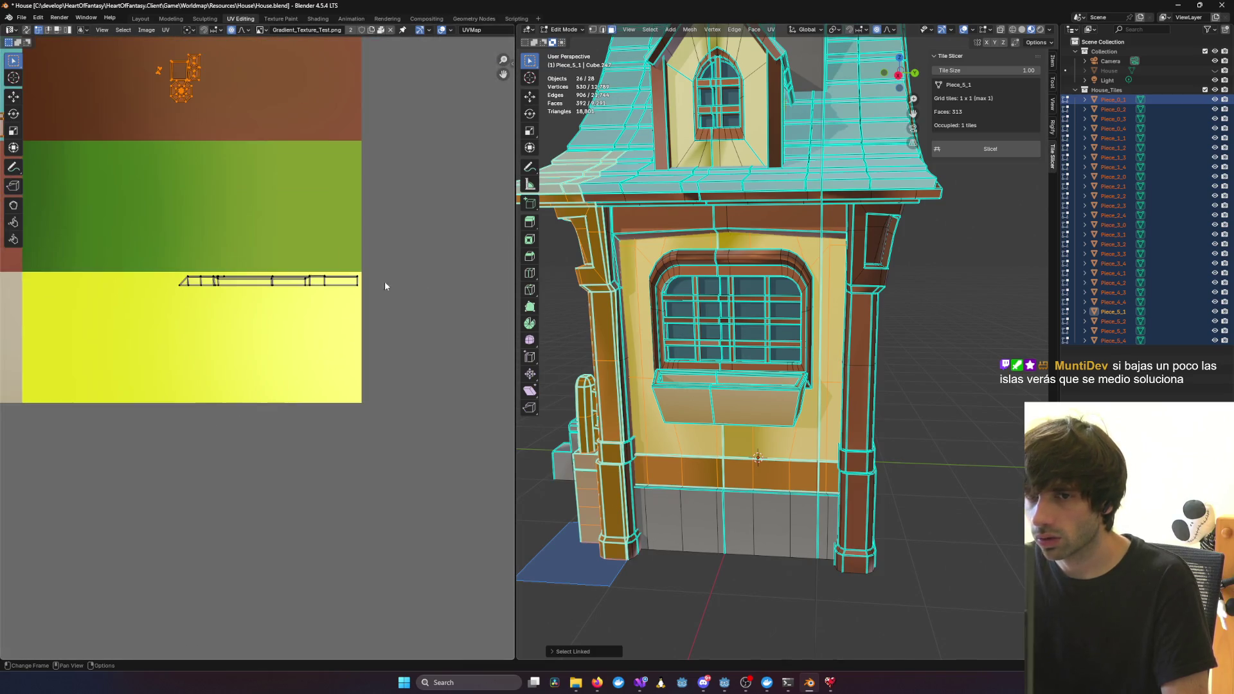
pyautogui.click(891, 347)
pyautogui.scroll(3, 755, 336)
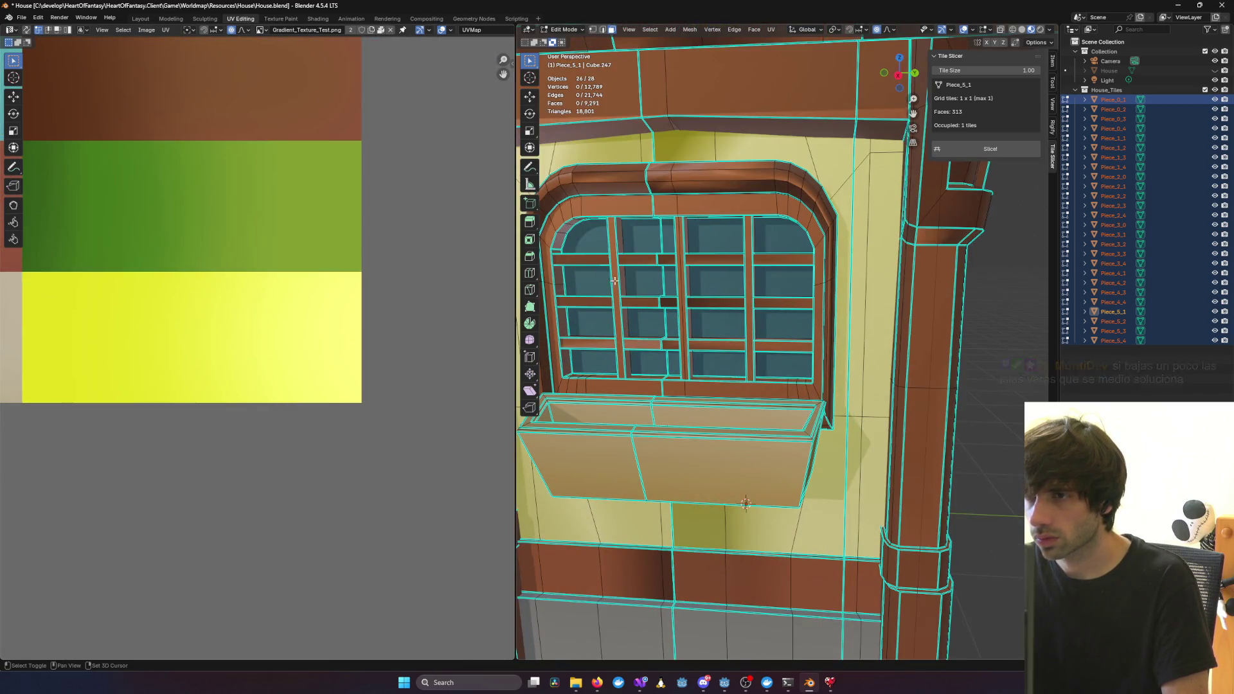
pyautogui.moveTo(596, 276); pyautogui.dragTo(684, 272, button='middle')
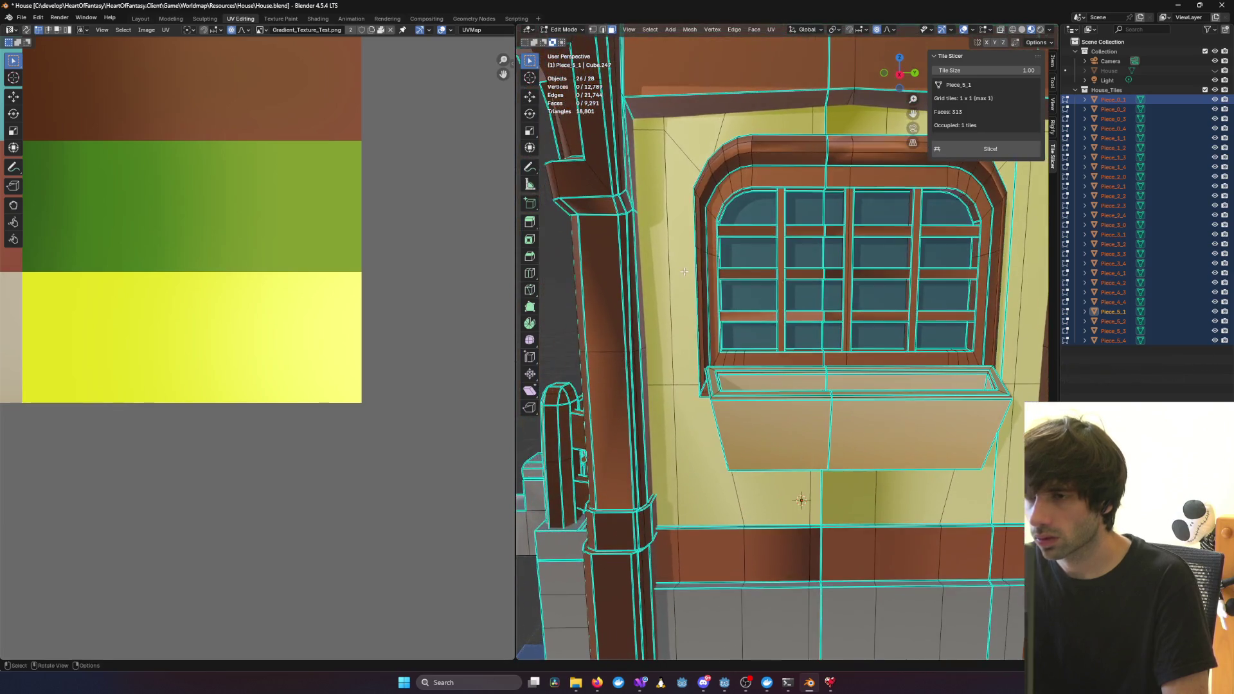
pyautogui.click(659, 175)
pyautogui.hotkey('ctrl', 'l')
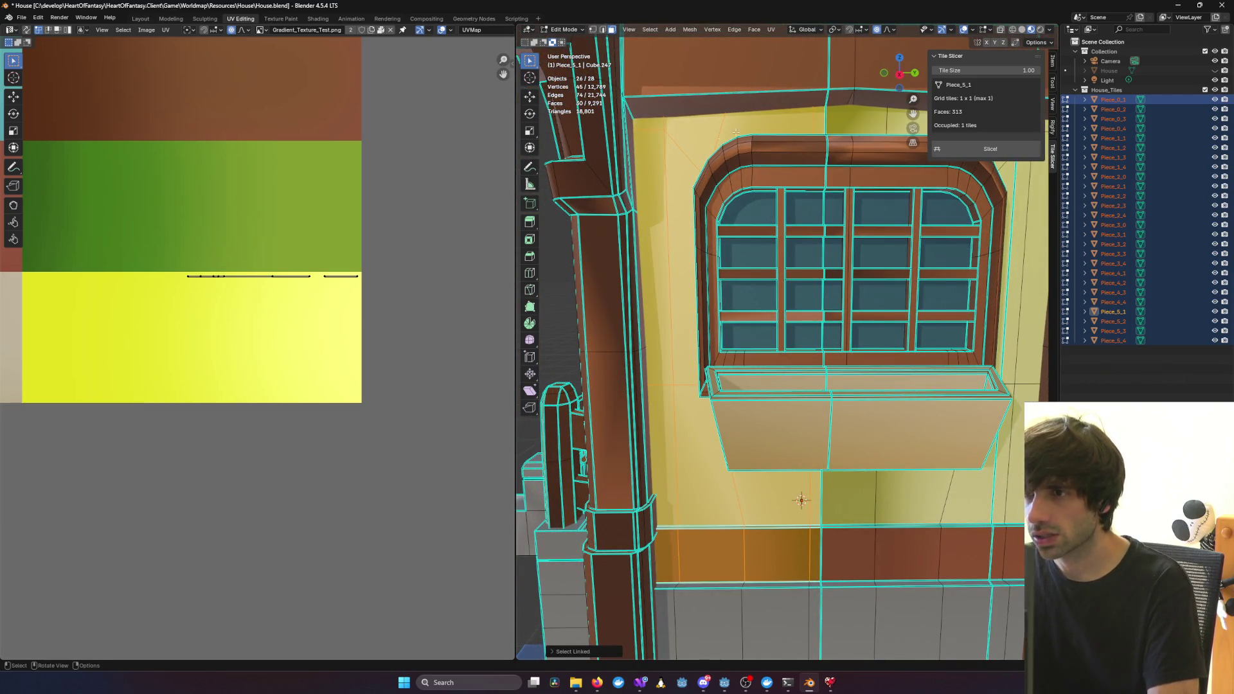
pyautogui.press('l')
pyautogui.press('l')
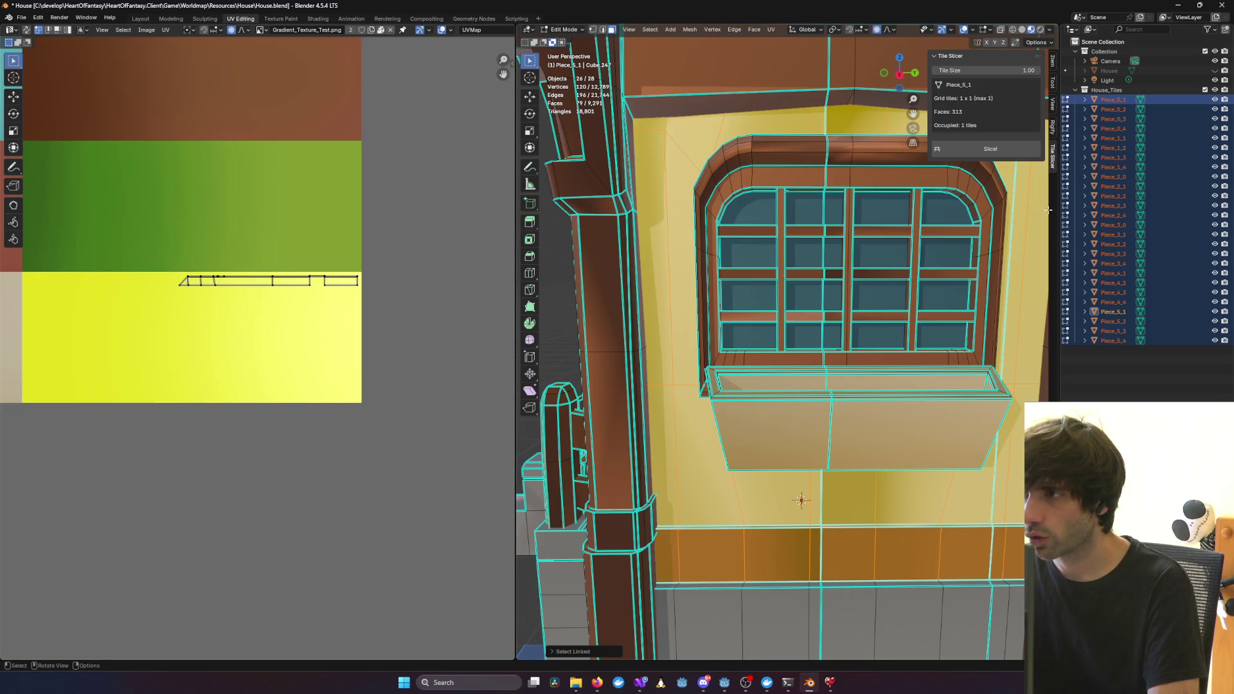
# Show the original House, hide House_Tiles, and edit House's mesh to see its UVs
pyautogui.click(1215, 71)
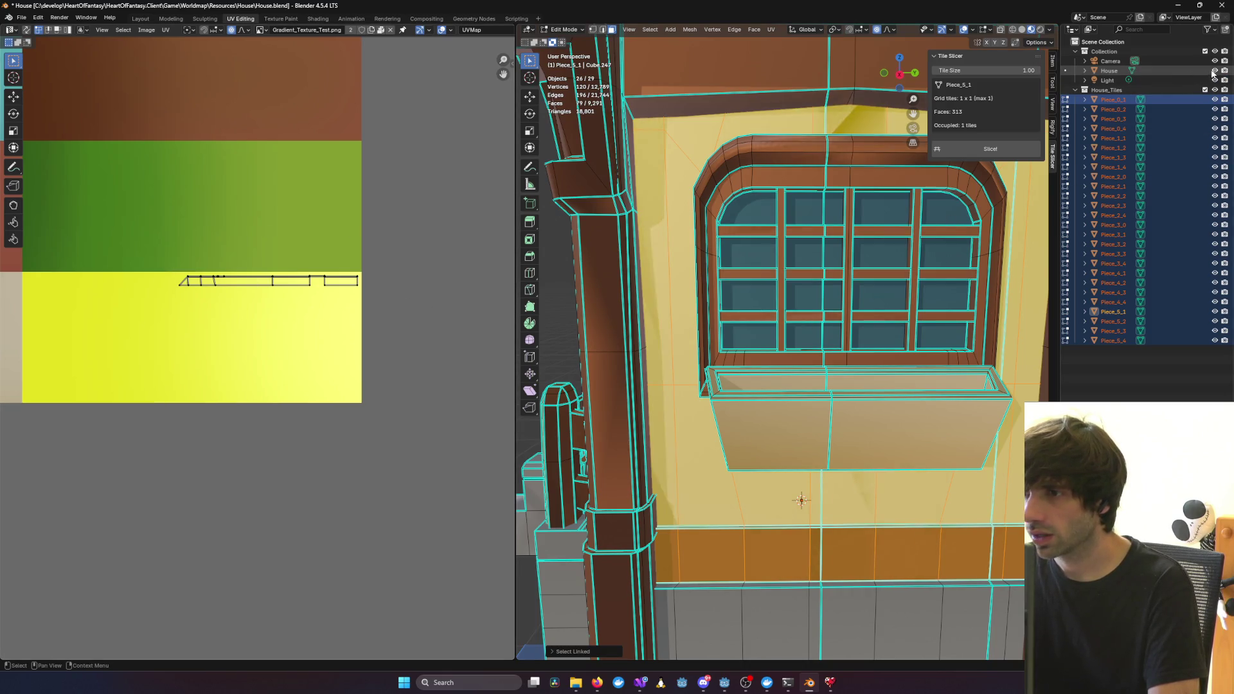
pyautogui.click(1215, 89)
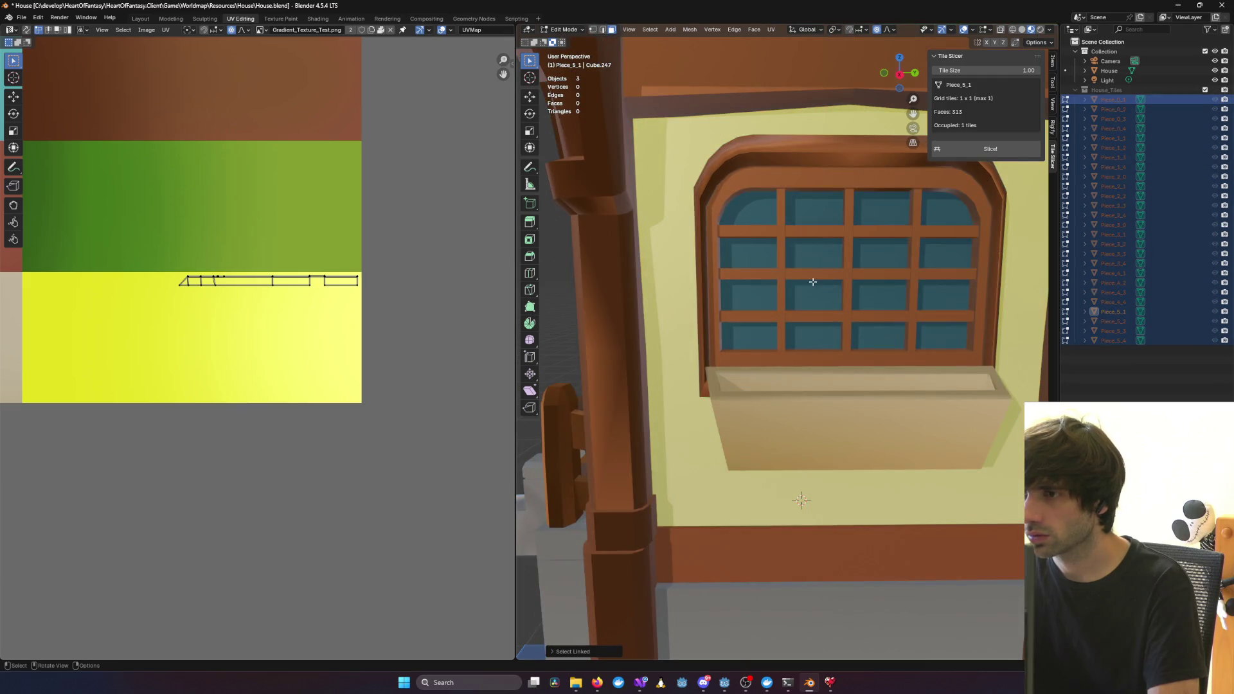
pyautogui.hotkey('alt', 'q')
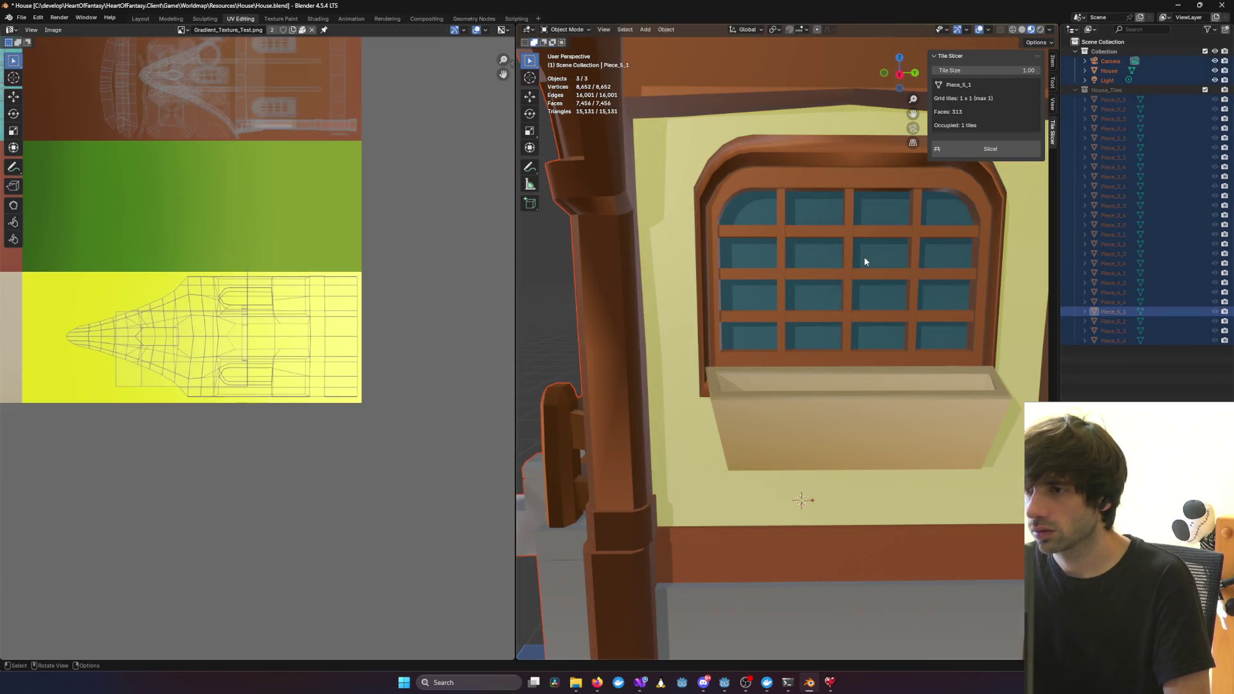
# Select the House's connected wall mesh and orbit around it to inspect its UVs
pyautogui.scroll(-3, 823, 259)
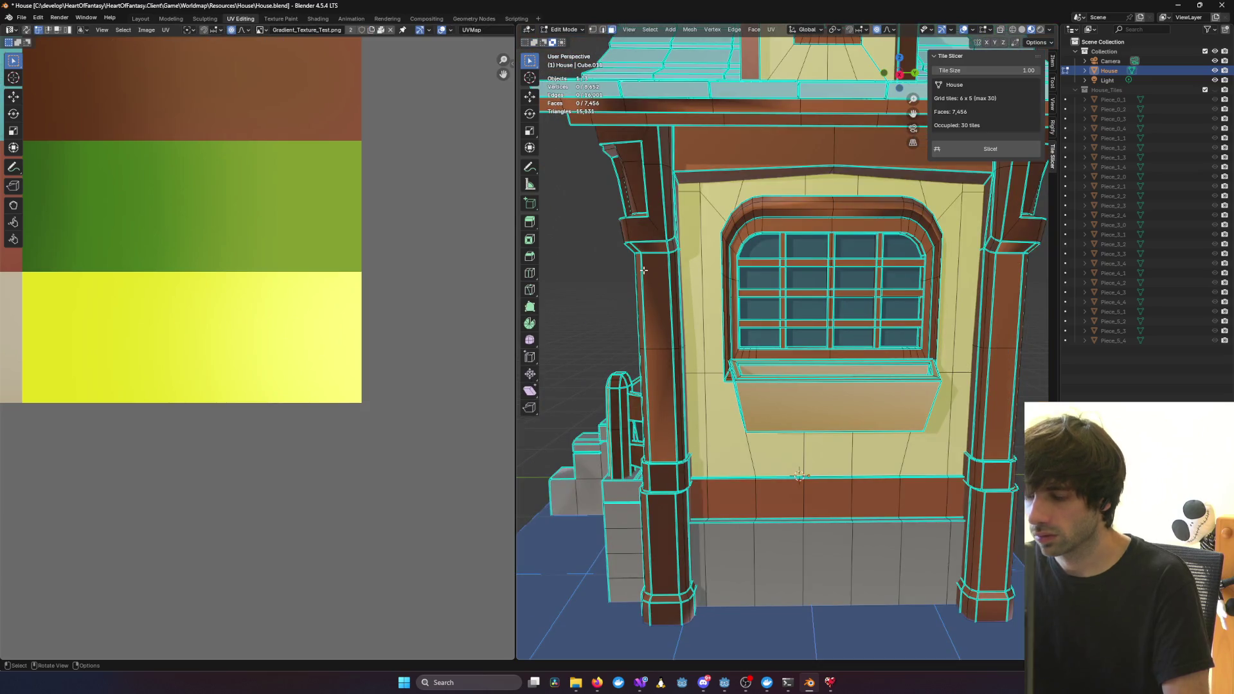
pyautogui.press('l')
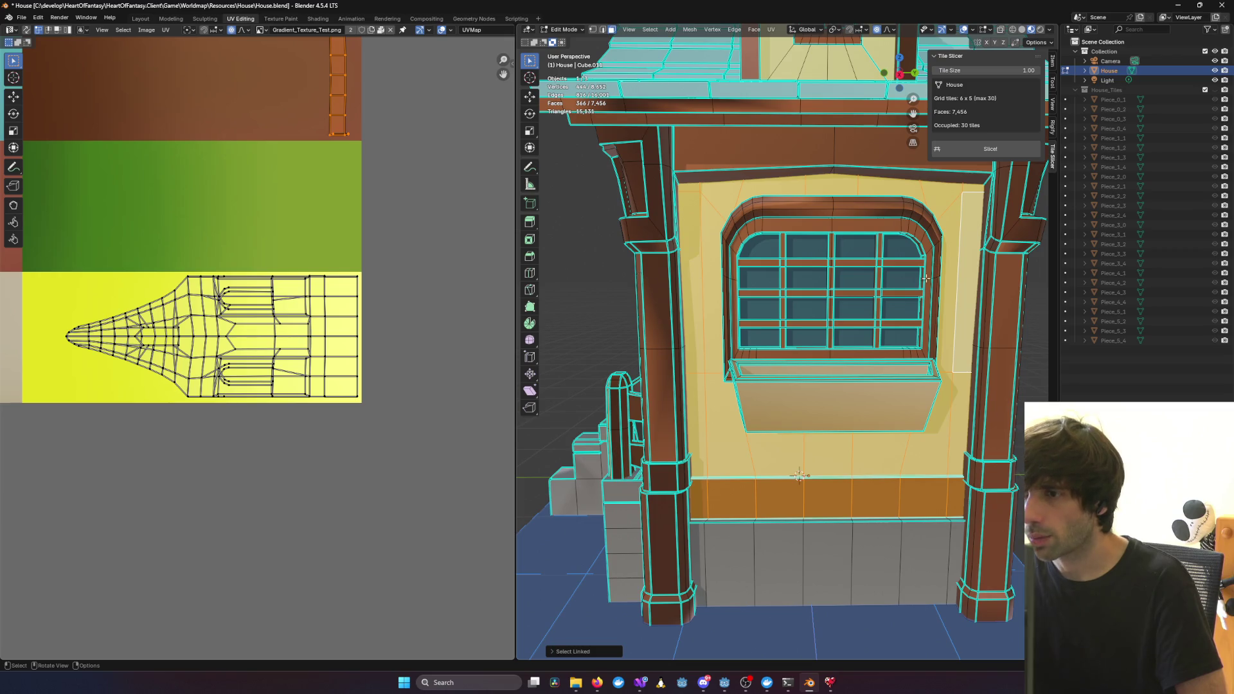
pyautogui.moveTo(212, 299); pyautogui.dragTo(288, 301, button='middle')
pyautogui.moveTo(759, 308)
pyautogui.mouseDown(button='middle')
pyautogui.moveTo(817, 311)
pyautogui.moveTo(672, 327)
pyautogui.moveTo(617, 347)
pyautogui.mouseUp(button='middle')
# Hide House, show House_Tiles, and select all pieces from Piece_0_1 to Piece_5_4
pyautogui.click(1219, 71)
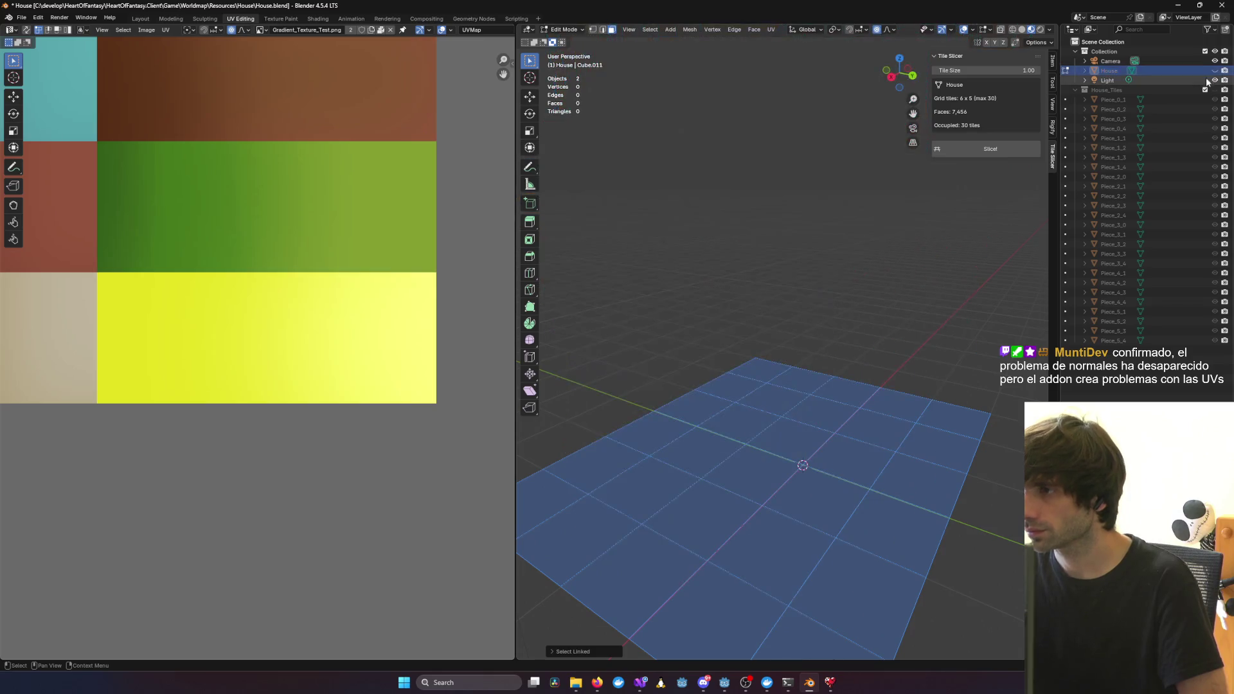
pyautogui.click(1215, 90)
pyautogui.moveTo(707, 277); pyautogui.dragTo(746, 270, button='middle')
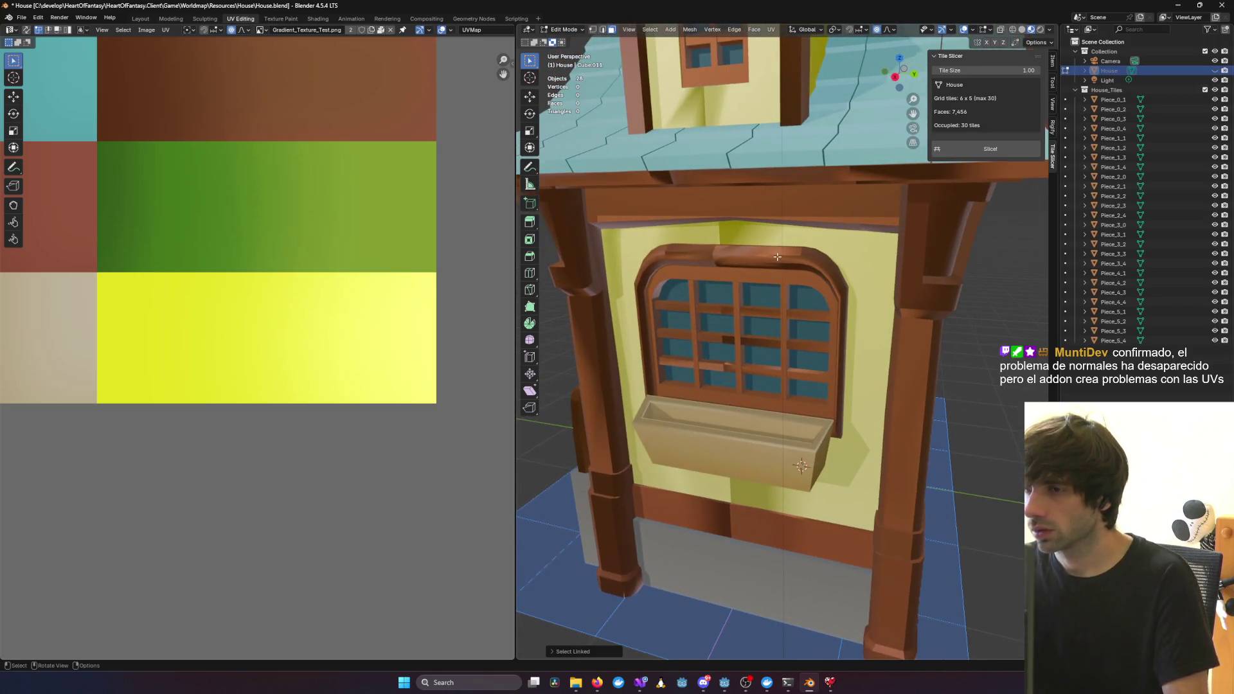
pyautogui.scroll(-5, 771, 270)
pyautogui.click(1112, 100)
pyautogui.keyDown('shift'); pyautogui.click(1104, 340); pyautogui.keyUp('shift')
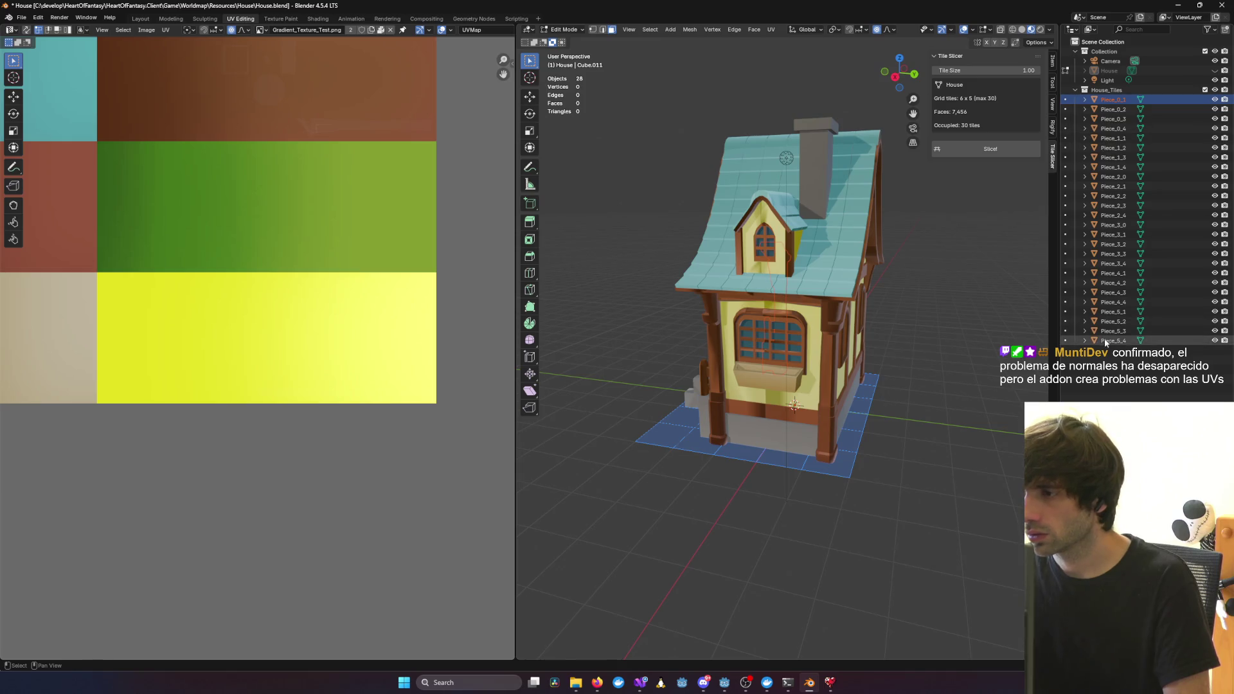
# Reselect all 26 tile pieces, enter Edit Mode on them together, and orbit to the front view
pyautogui.press('Tab')
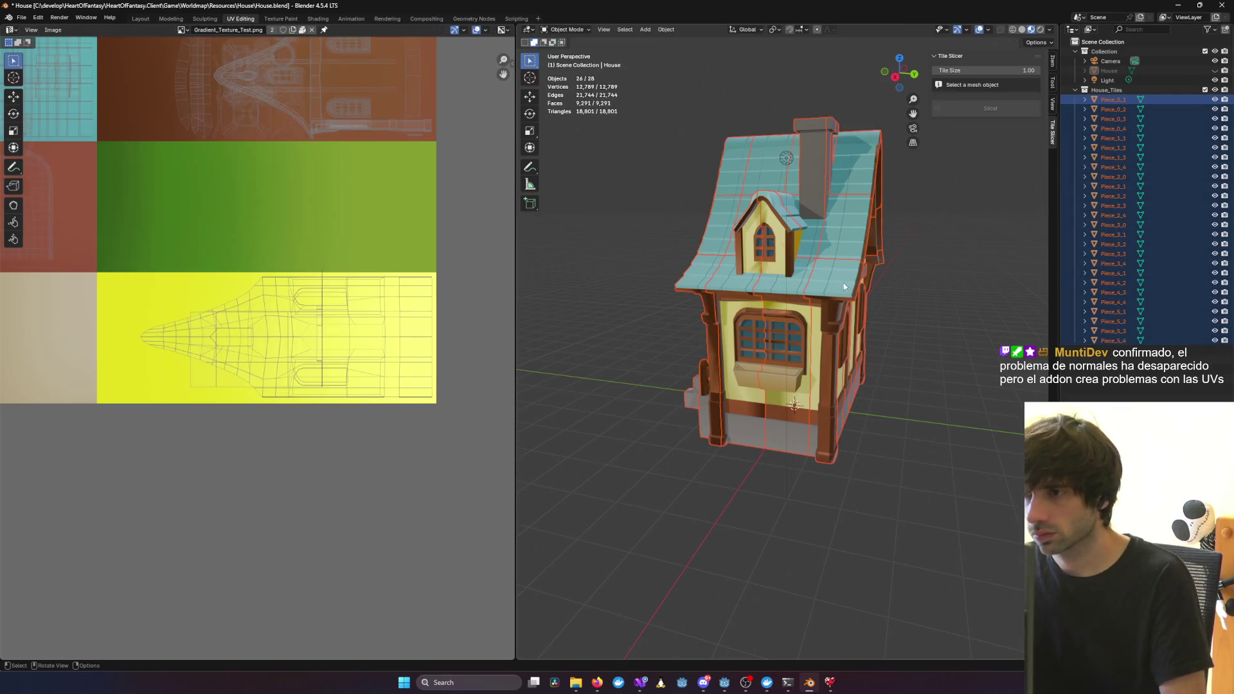
pyautogui.click(912, 326)
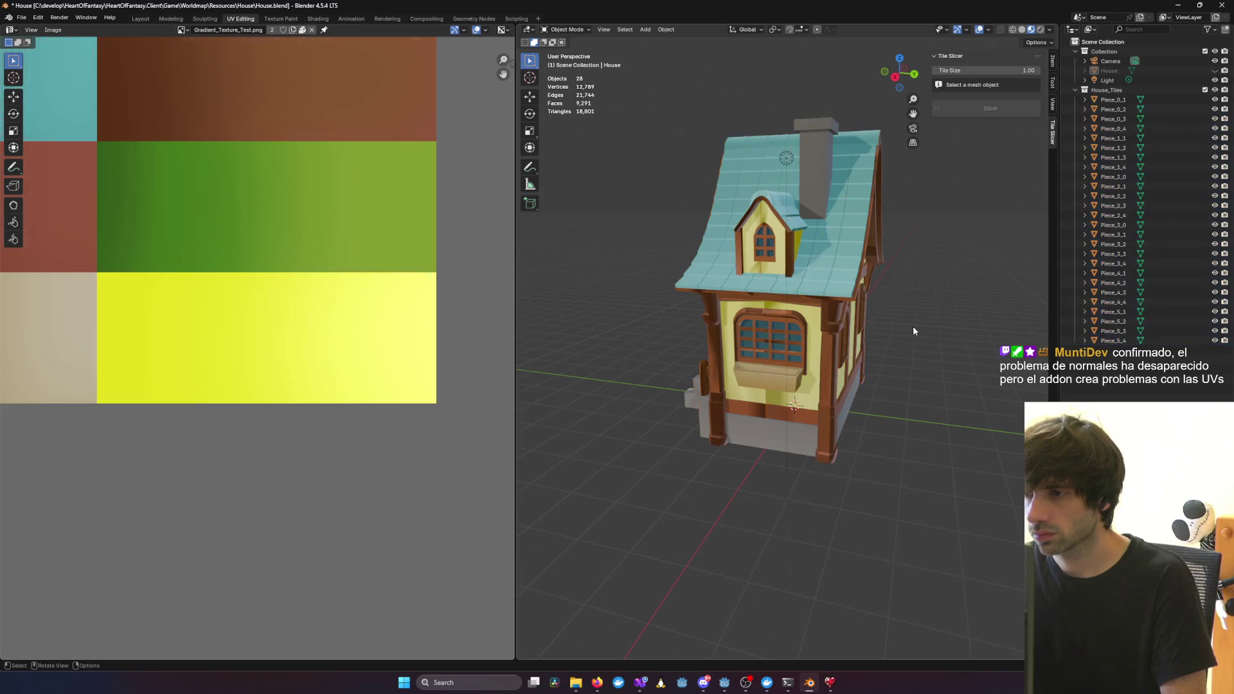
pyautogui.keyDown('shift'); pyautogui.click(1105, 341); pyautogui.keyUp('shift')
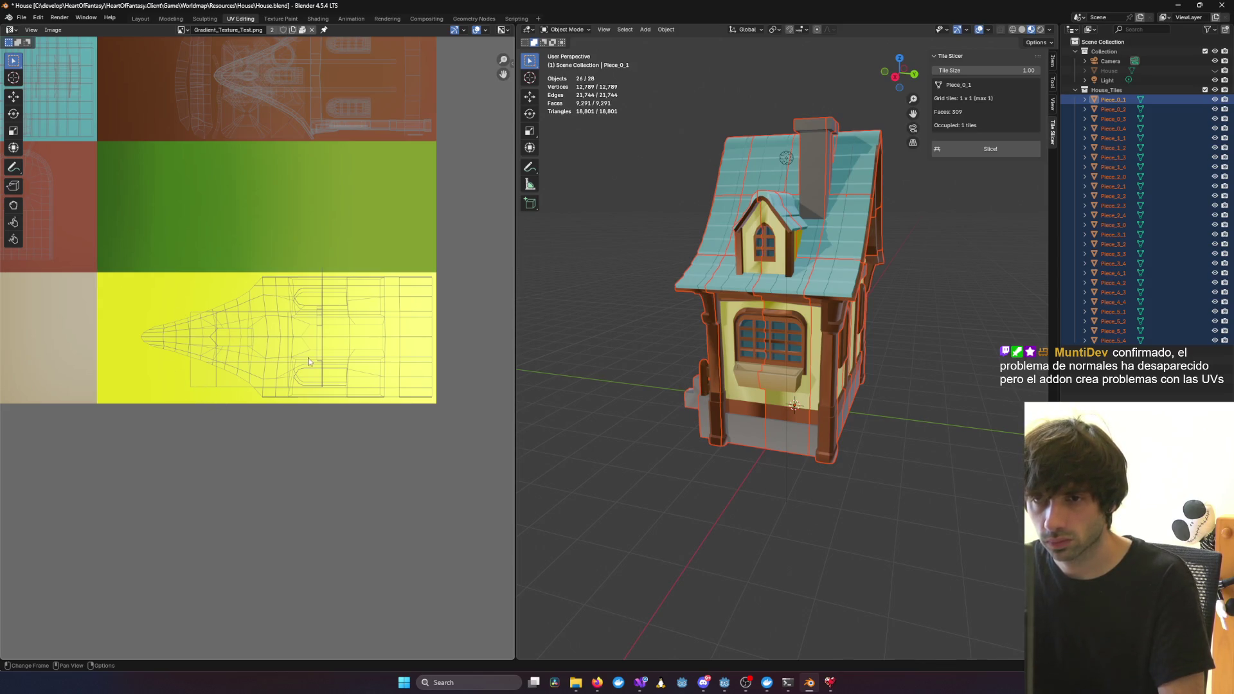
pyautogui.press('Tab')
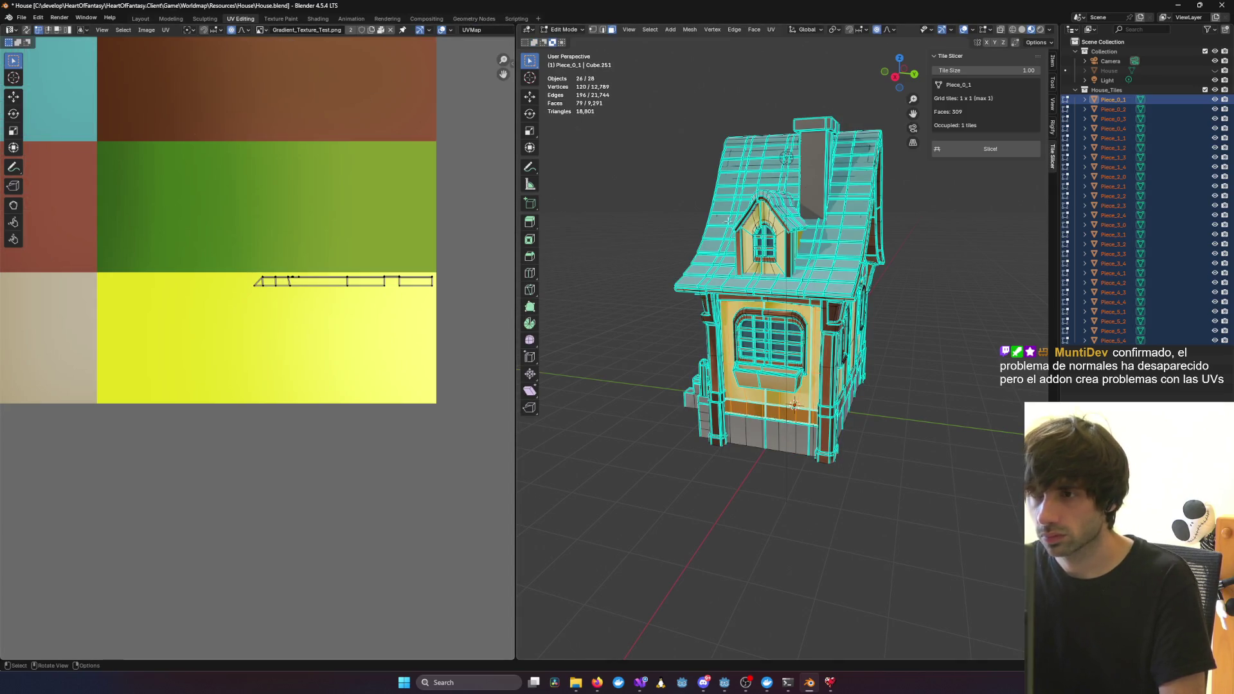
pyautogui.moveTo(736, 319); pyautogui.dragTo(847, 300, button='middle')
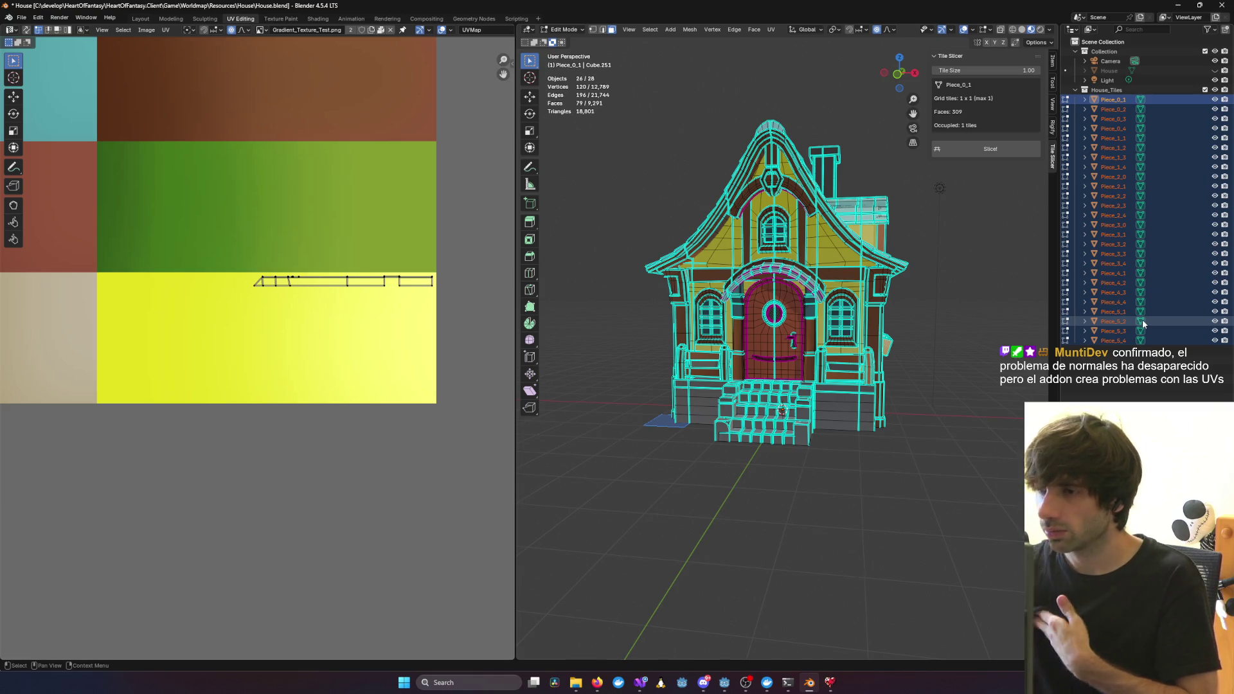
pyautogui.click(1178, 5)
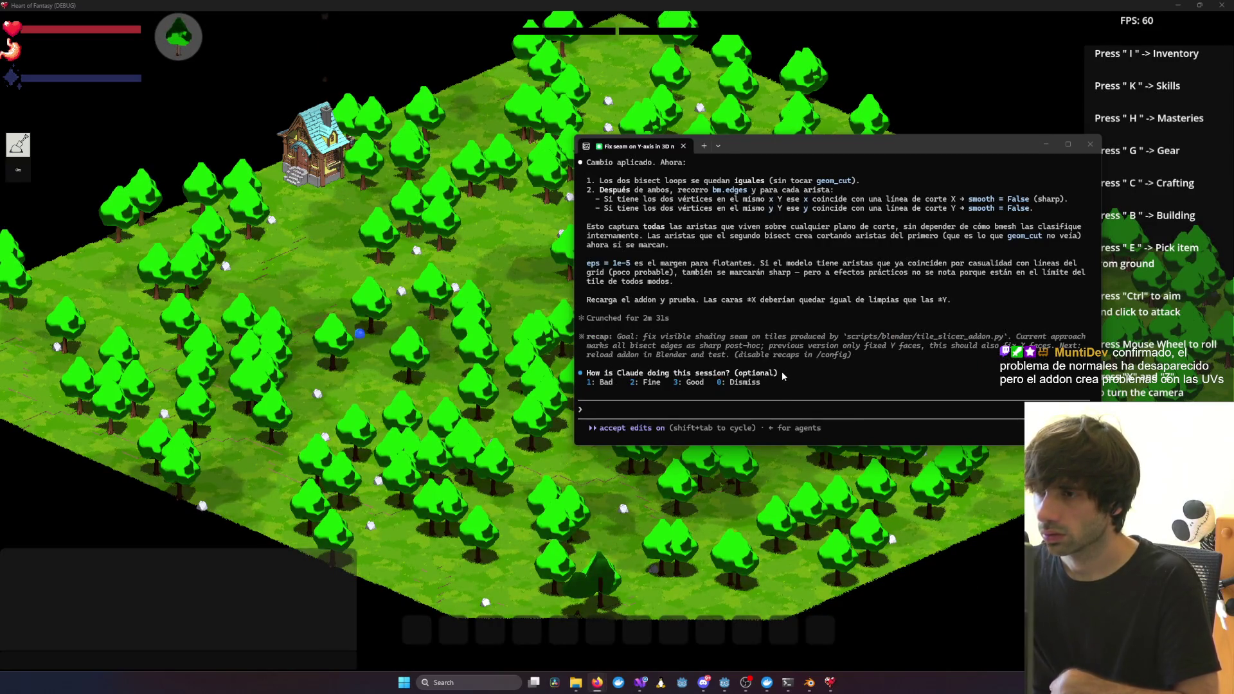
# Rewind Claude Code to before the Y-face cut message and erase the prefilled prompt text
pyautogui.scroll(10, 781, 372)
pyautogui.scroll(10, 782, 375)
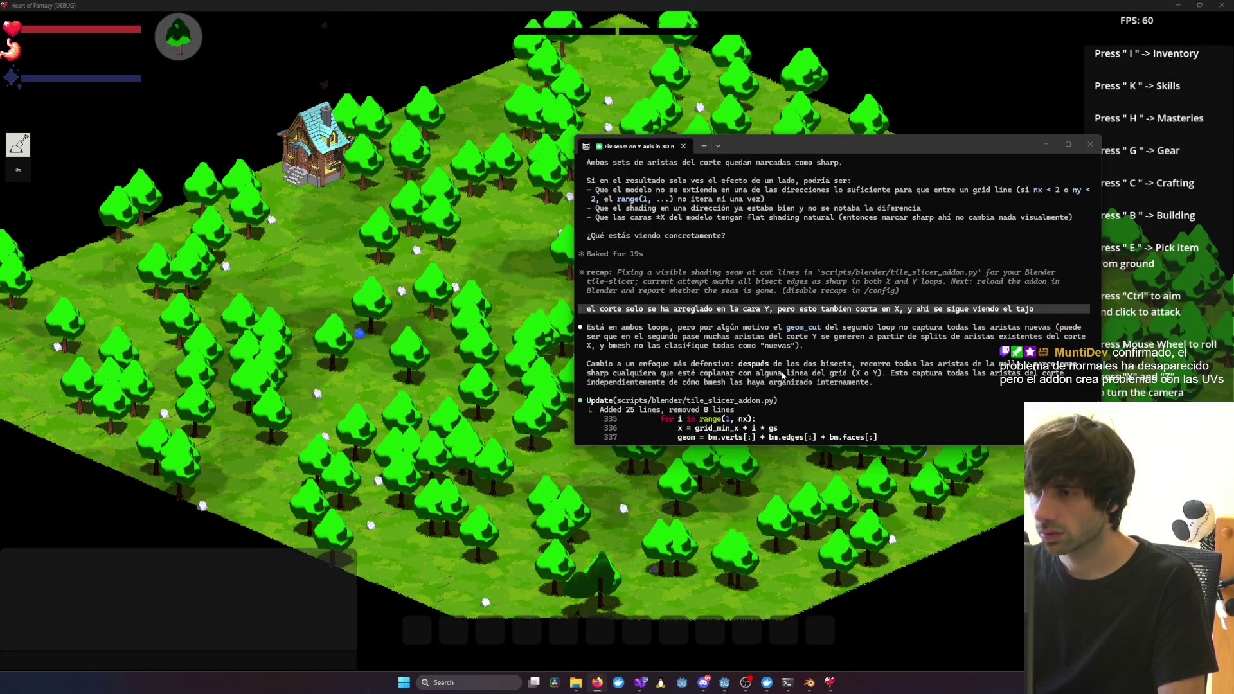
pyautogui.scroll(-15, 782, 375)
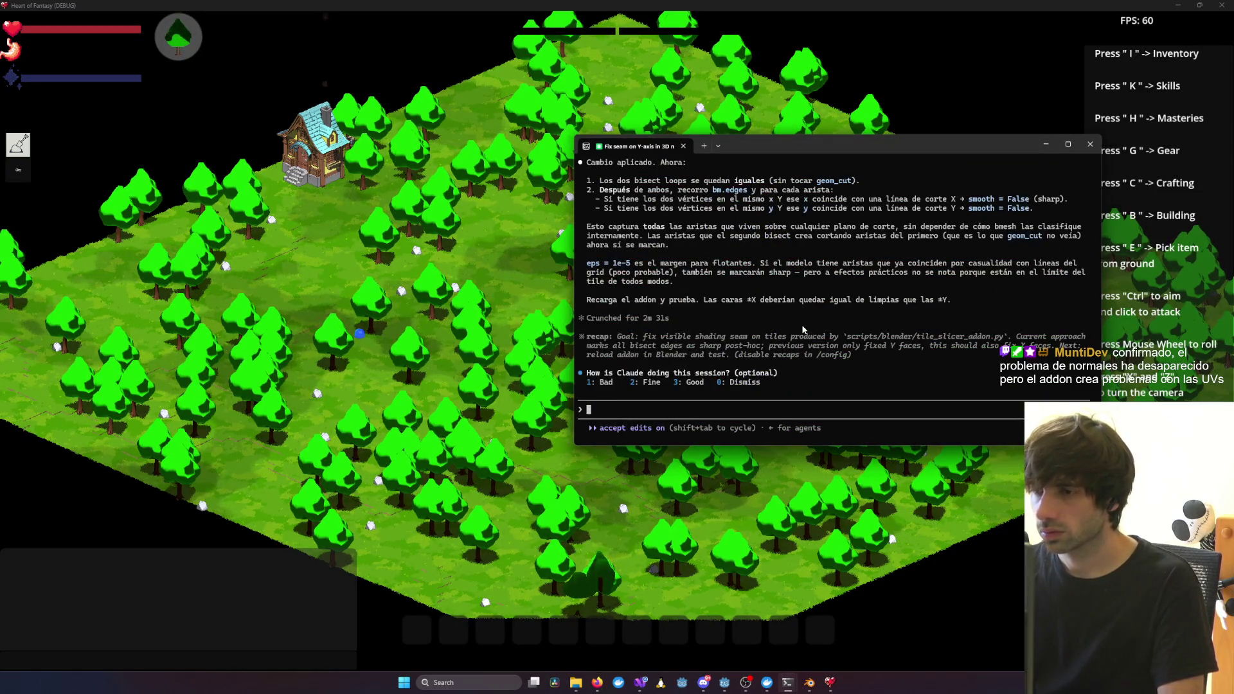
pyautogui.press('Escape')
pyautogui.press('Escape')
pyautogui.press('Escape')
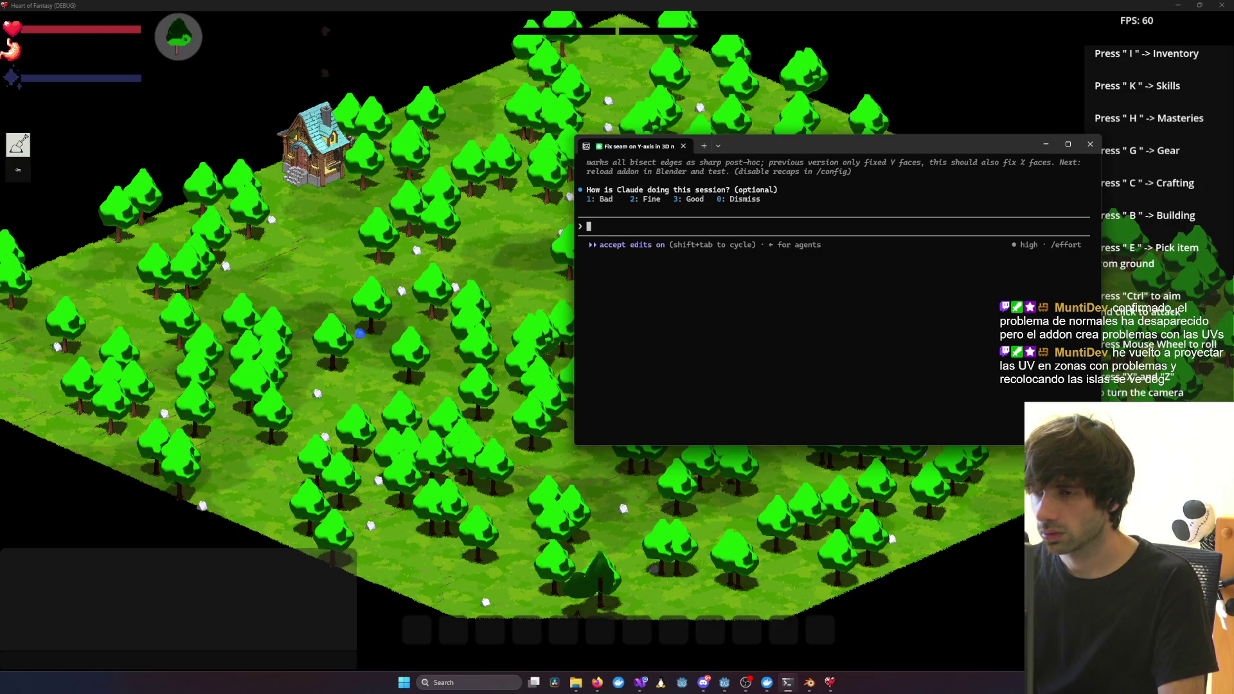
pyautogui.press('Escape')
pyautogui.press('Escape')
pyautogui.press('Return')
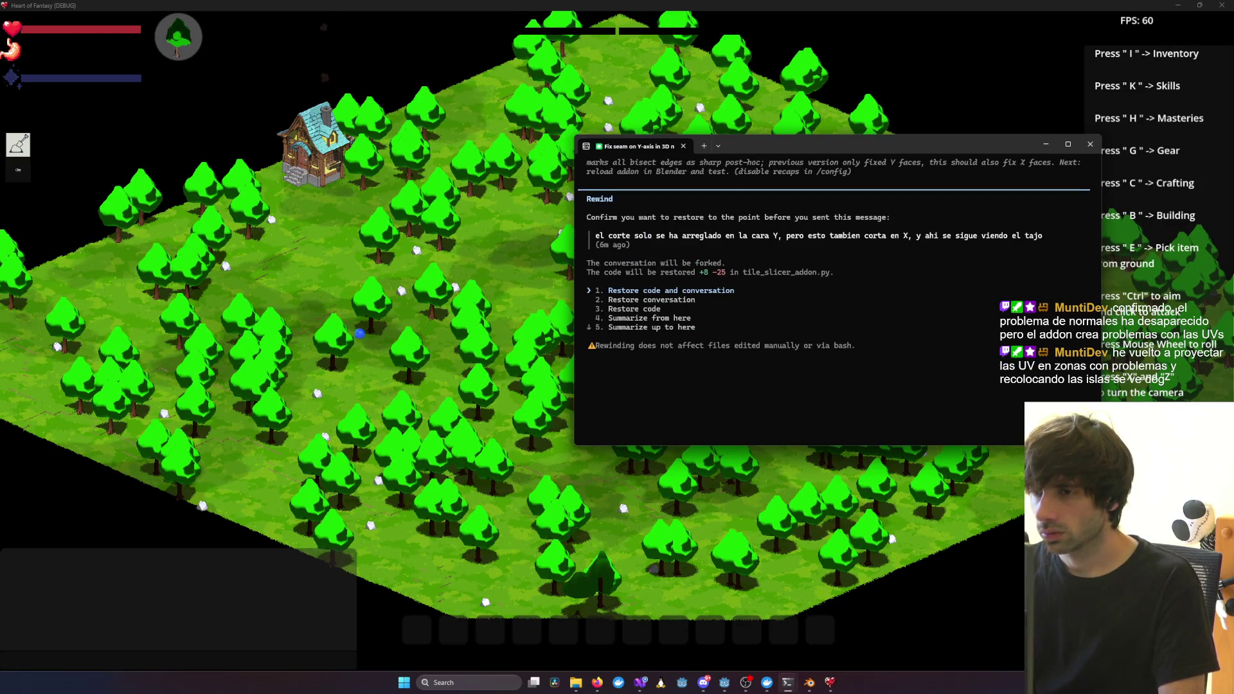
pyautogui.press('Return')
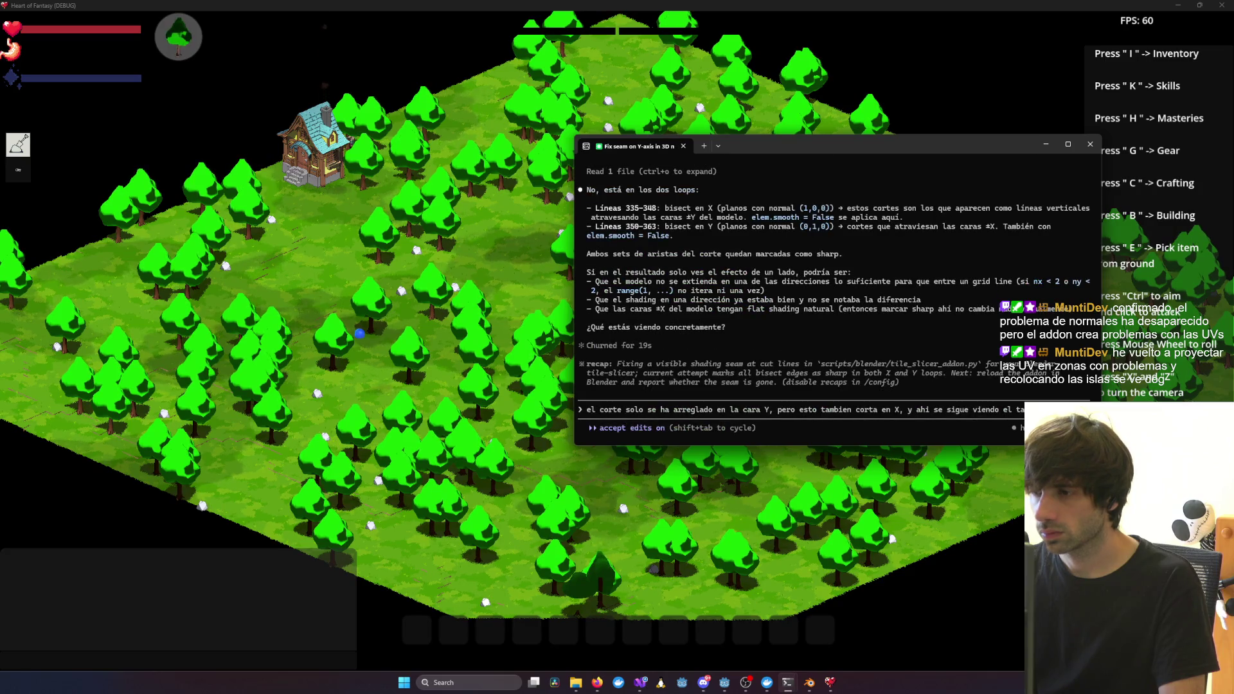
pyautogui.press('BackSpace')
pyautogui.press('BackSpace')
pyautogui.press('BackSpace')
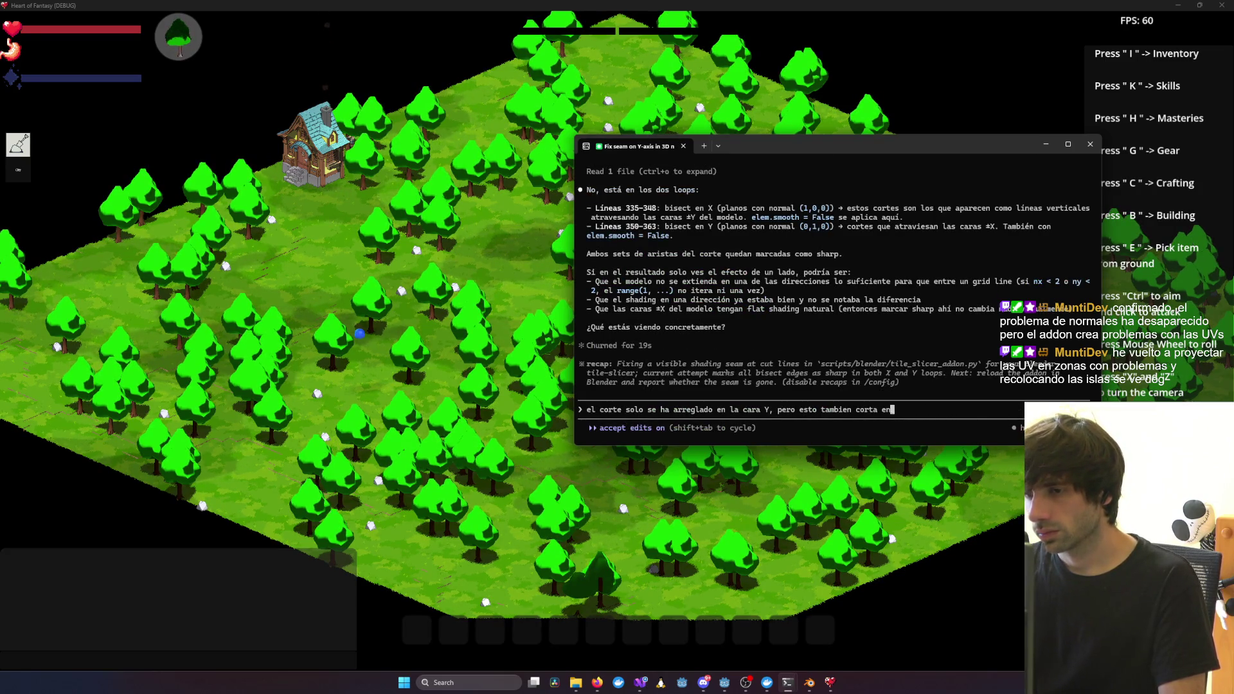
pyautogui.press('BackSpace')
pyautogui.press('BackSpace')
pyautogui.press('BackSpace')
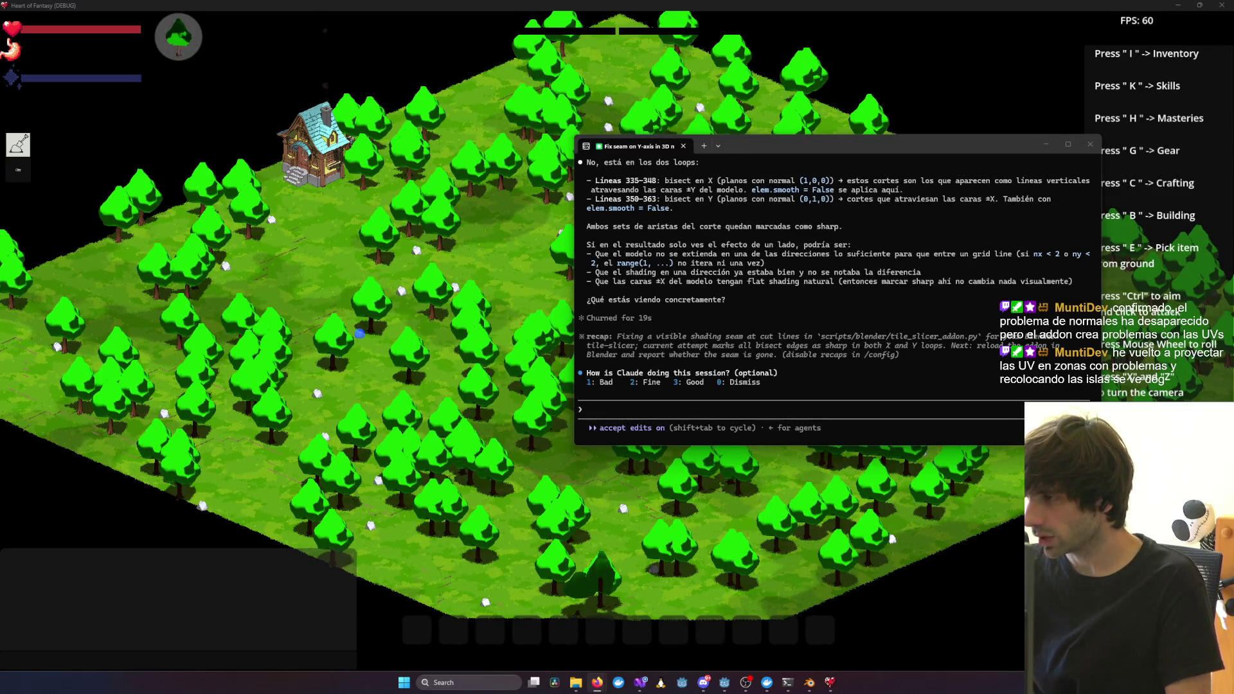
# Paste the normals-fixed note, add that UV islands must stay unchanged, and send it
pyautogui.write('el problema de normales ha desaparecido pero el addon crea problemas con las UVs')
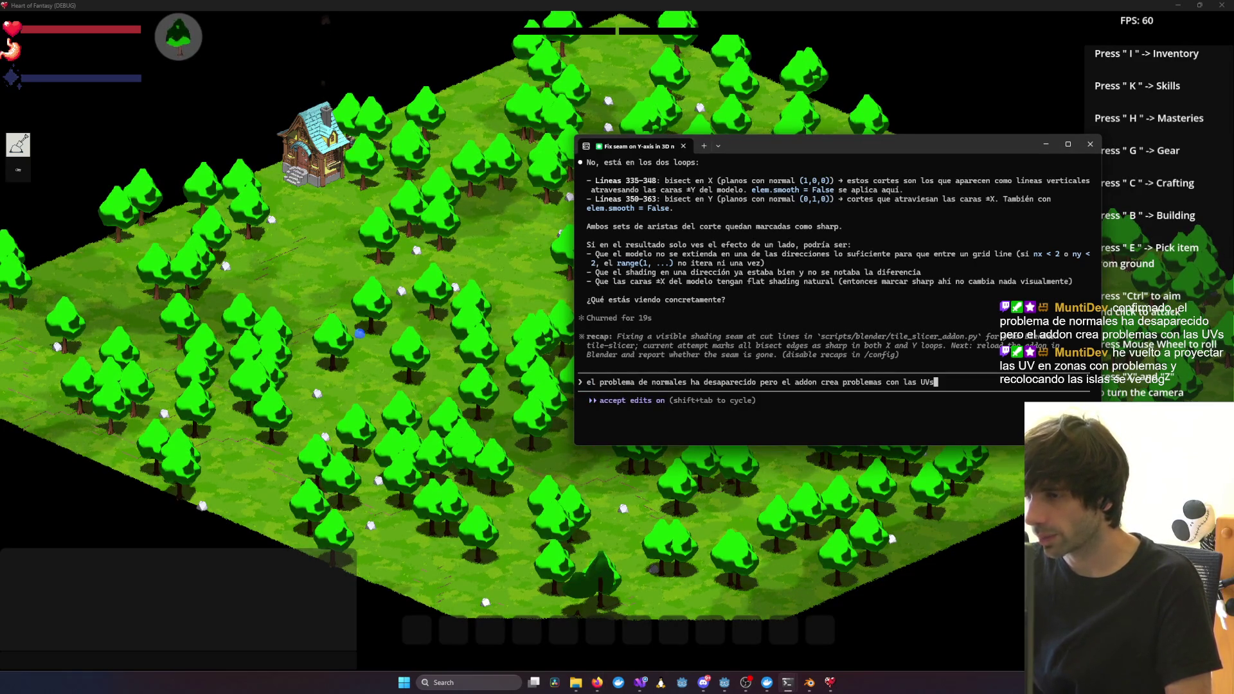
pyautogui.write(', ')
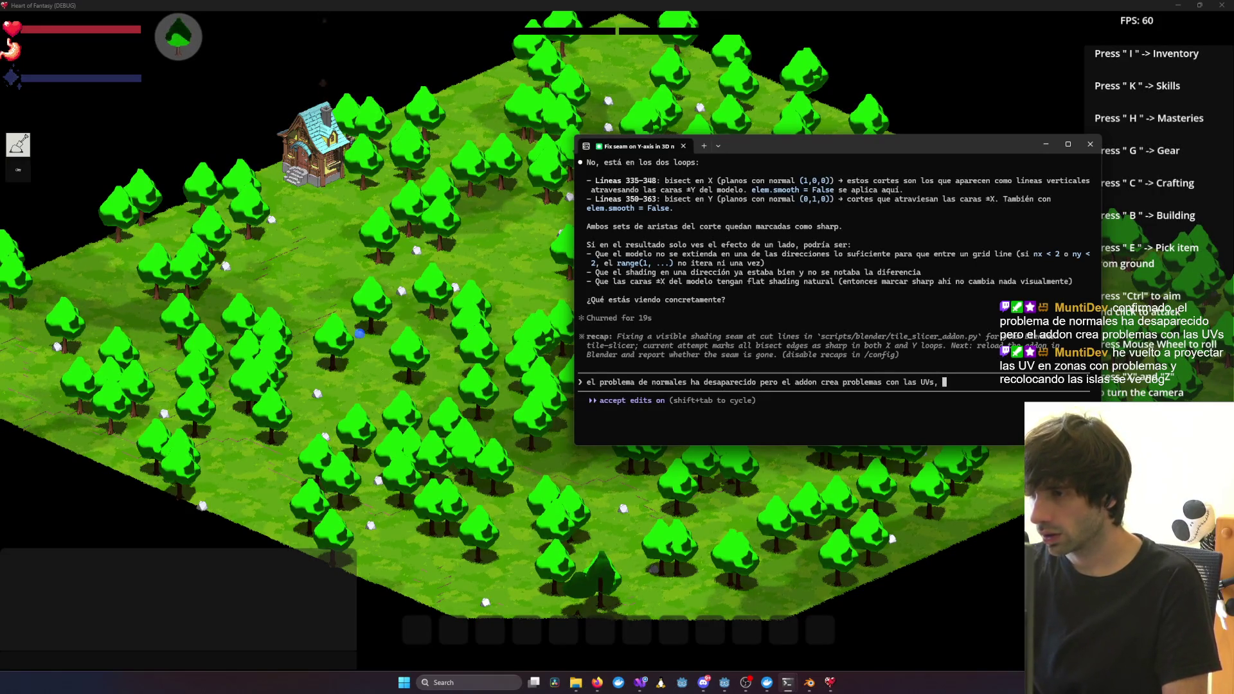
pyautogui.write('parece que las ')
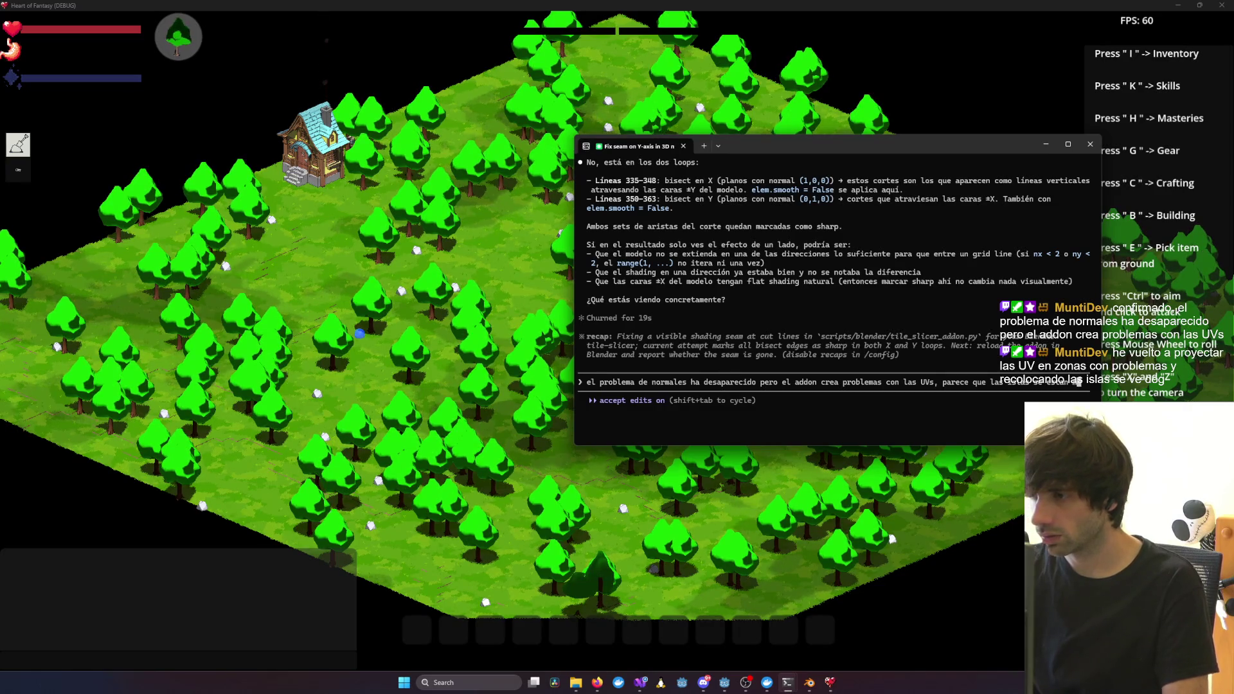
pyautogui.write('moviendo, ')
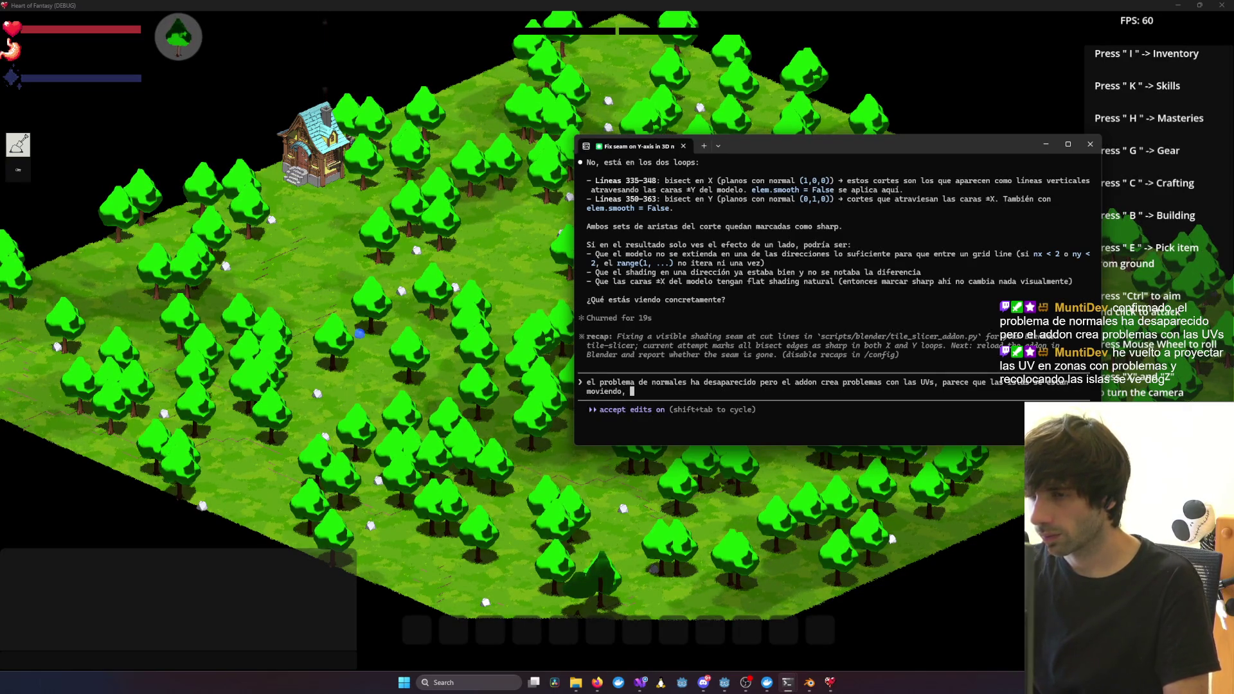
pyautogui.write('es importante qued')
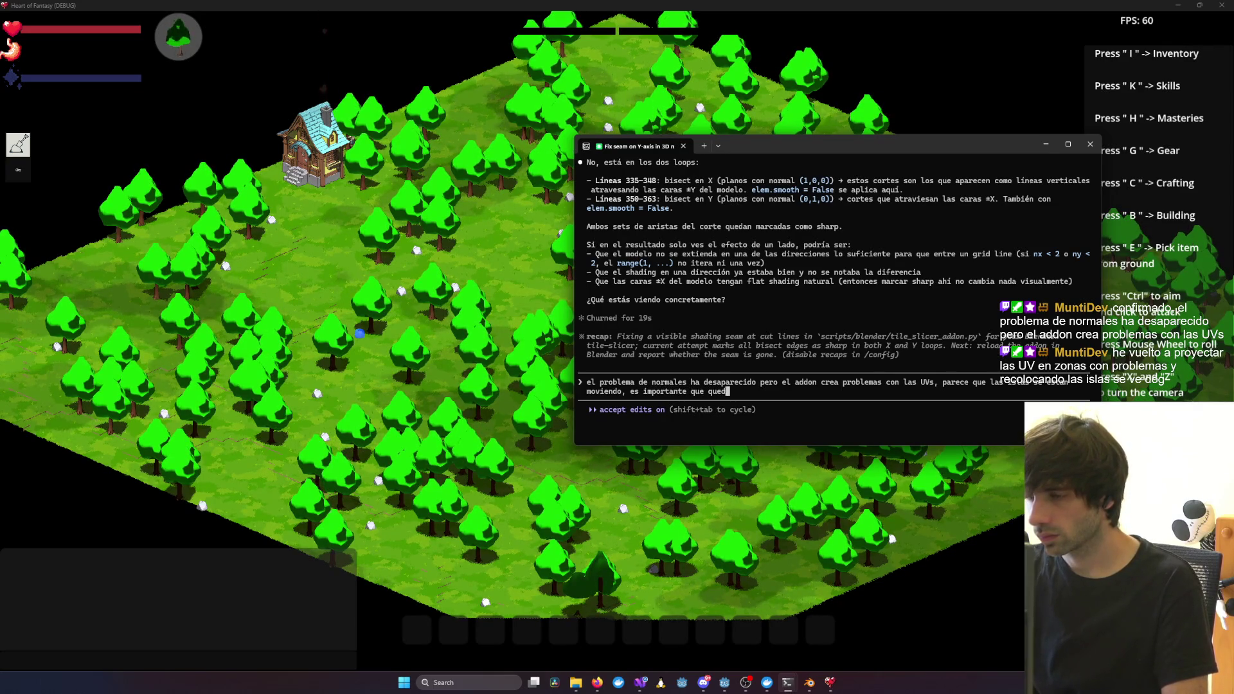
pyautogui.press('BackSpace')
pyautogui.write(' queden igual, hay que ')
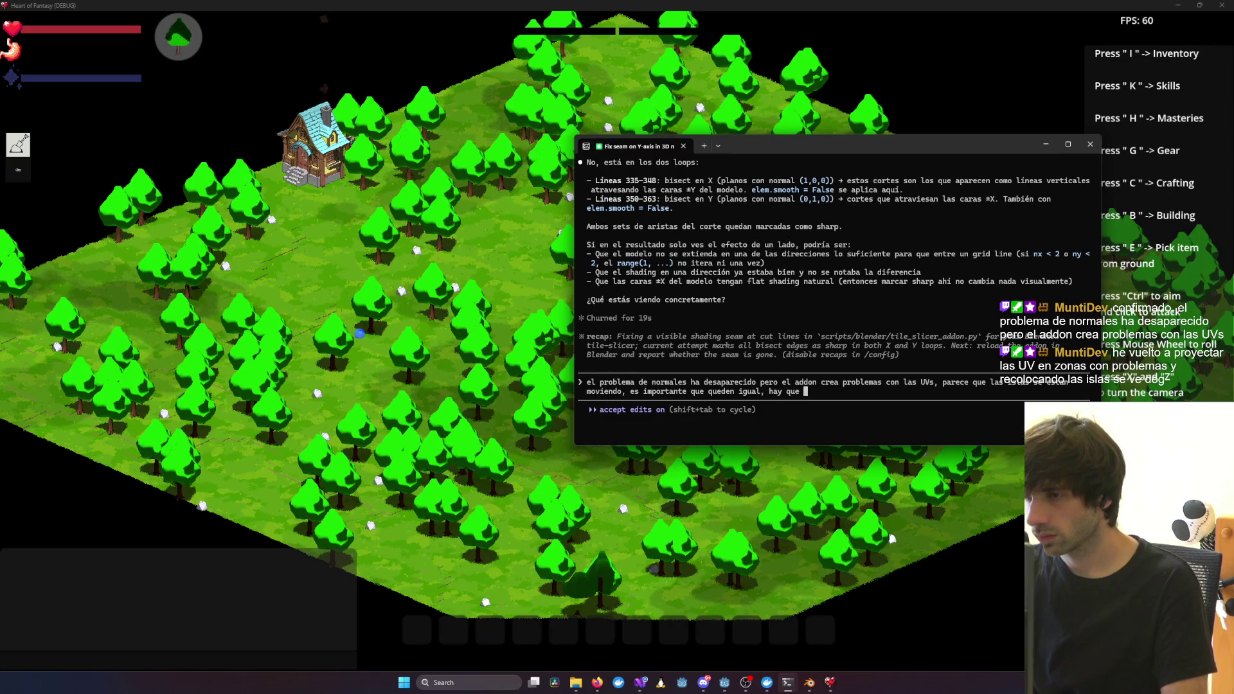
pyautogui.write('recoloca')
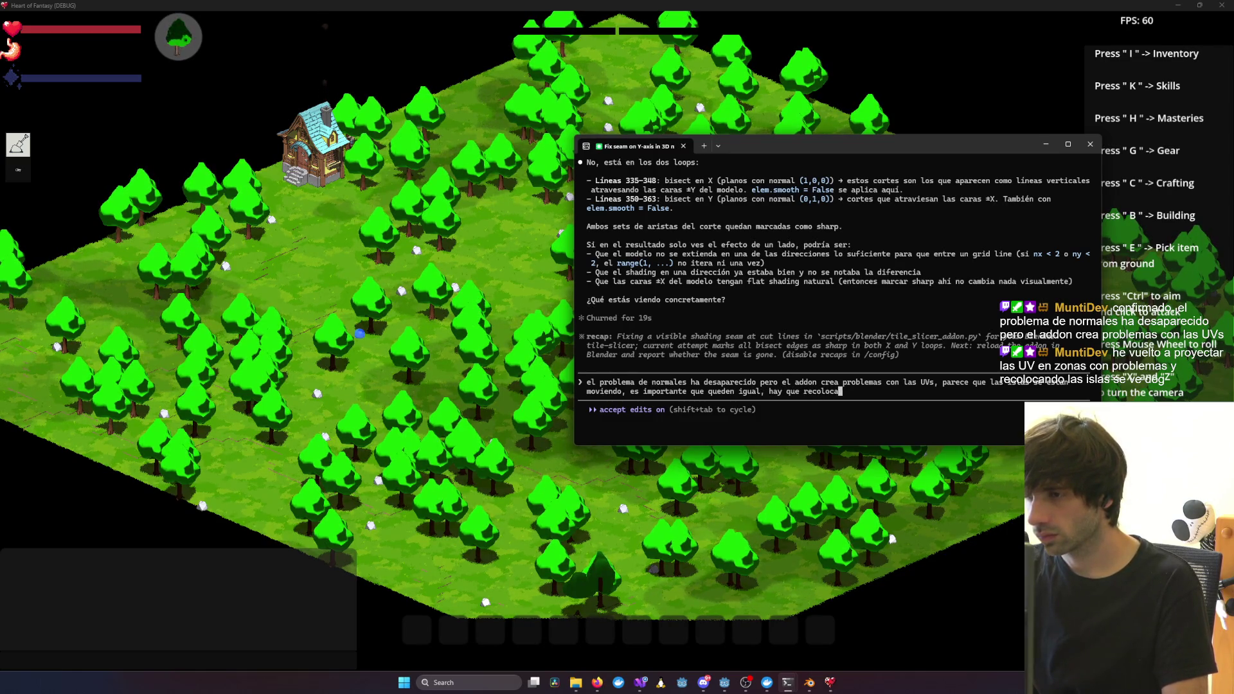
pyautogui.write('rlas a mano poste')
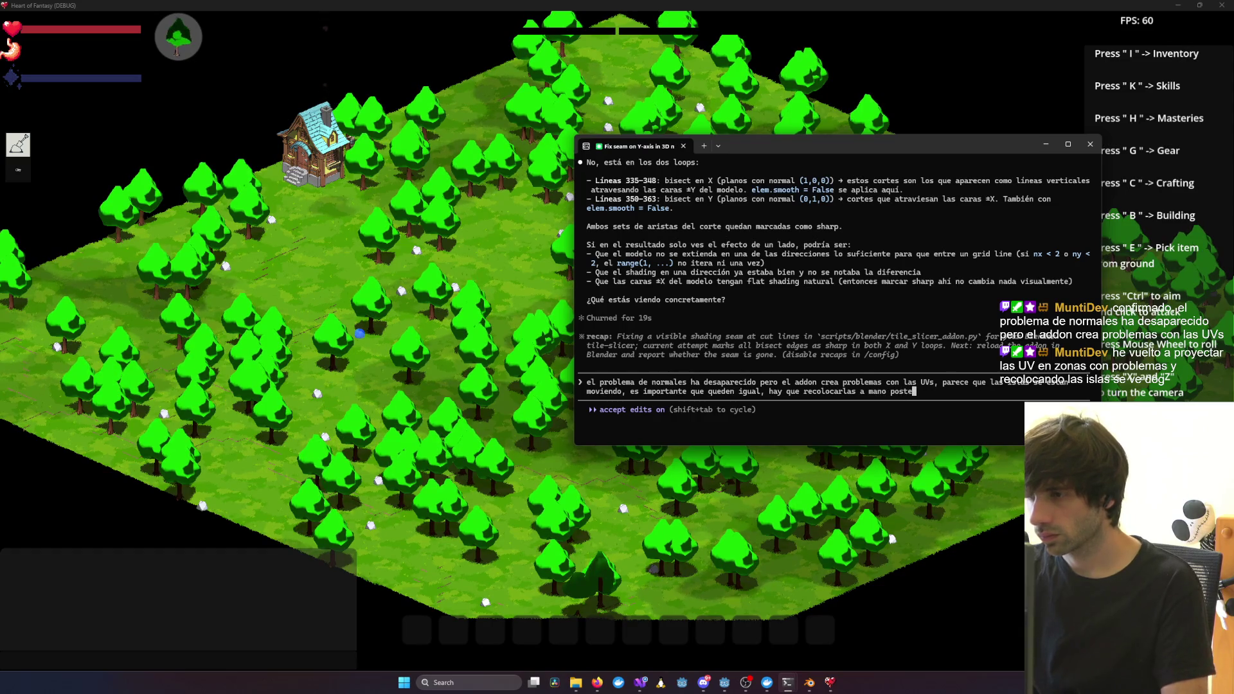
pyautogui.write('riormente o se estan rompiendo por')
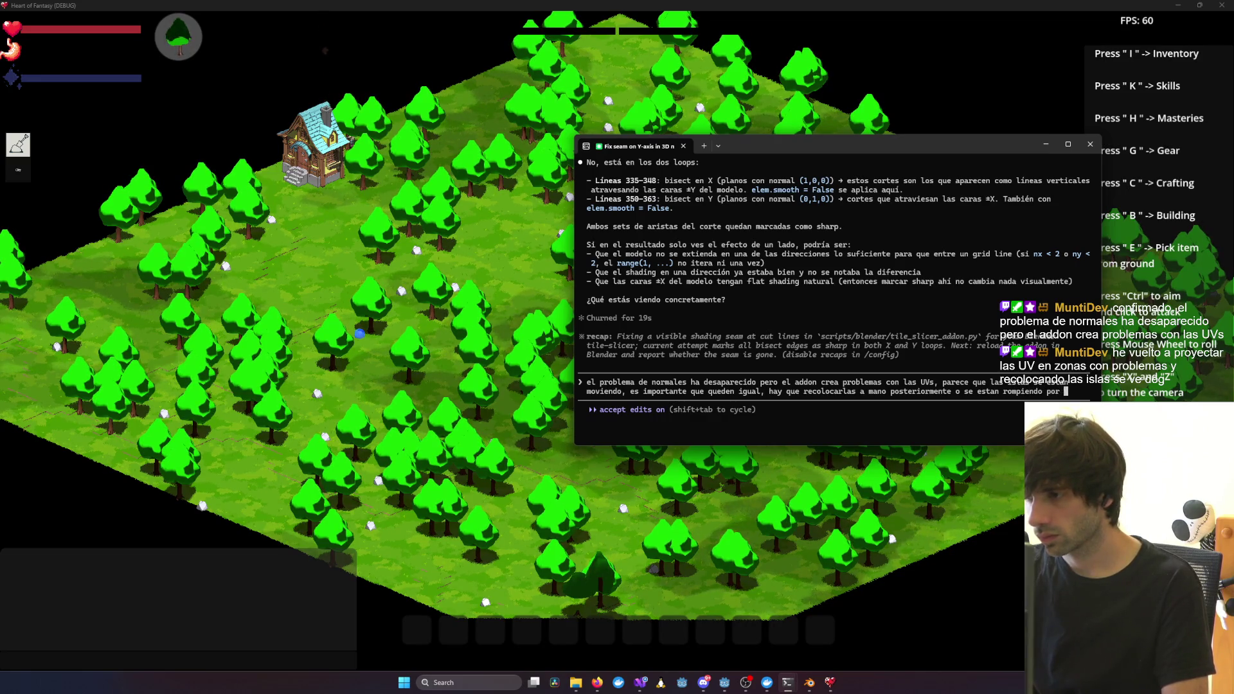
pyautogui.press('Return')
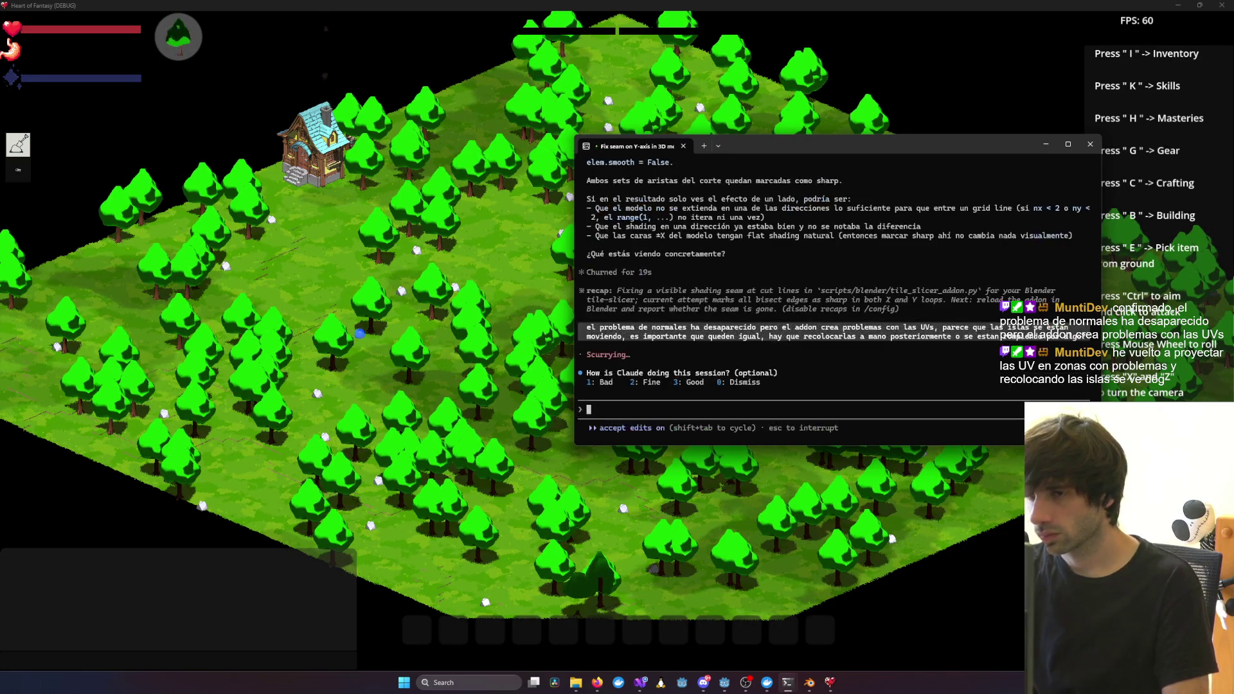